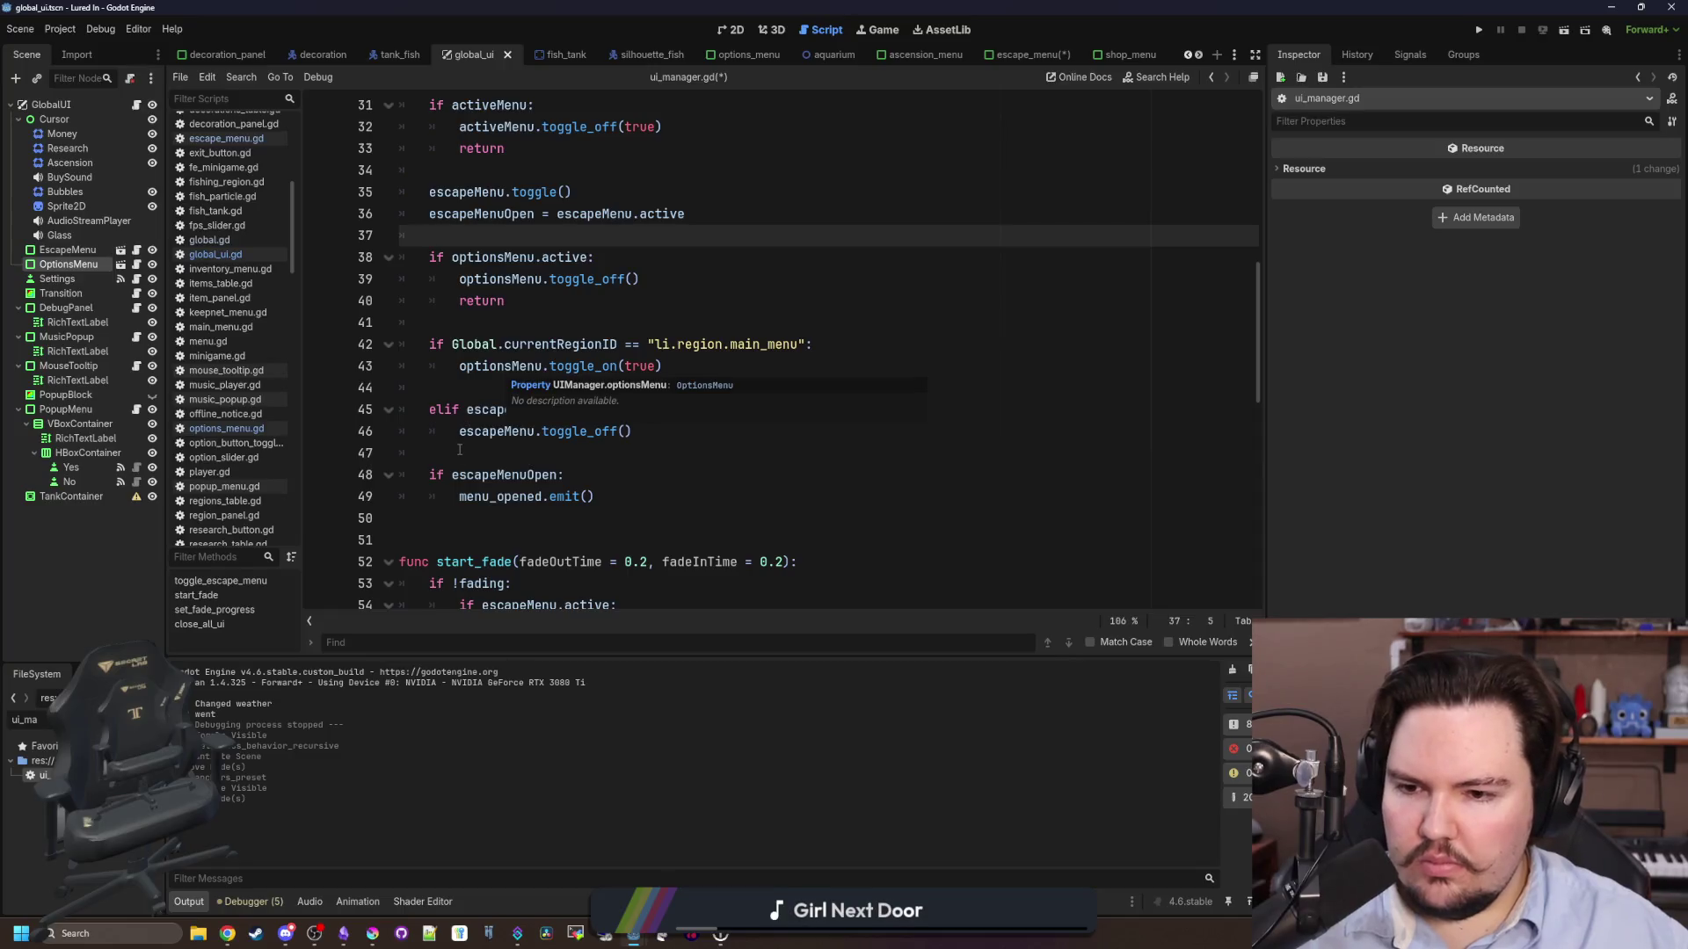
- Delete the empty line 44 above the elif escapeMenuOpen branch and save ui_manager.gd
click(464, 453)
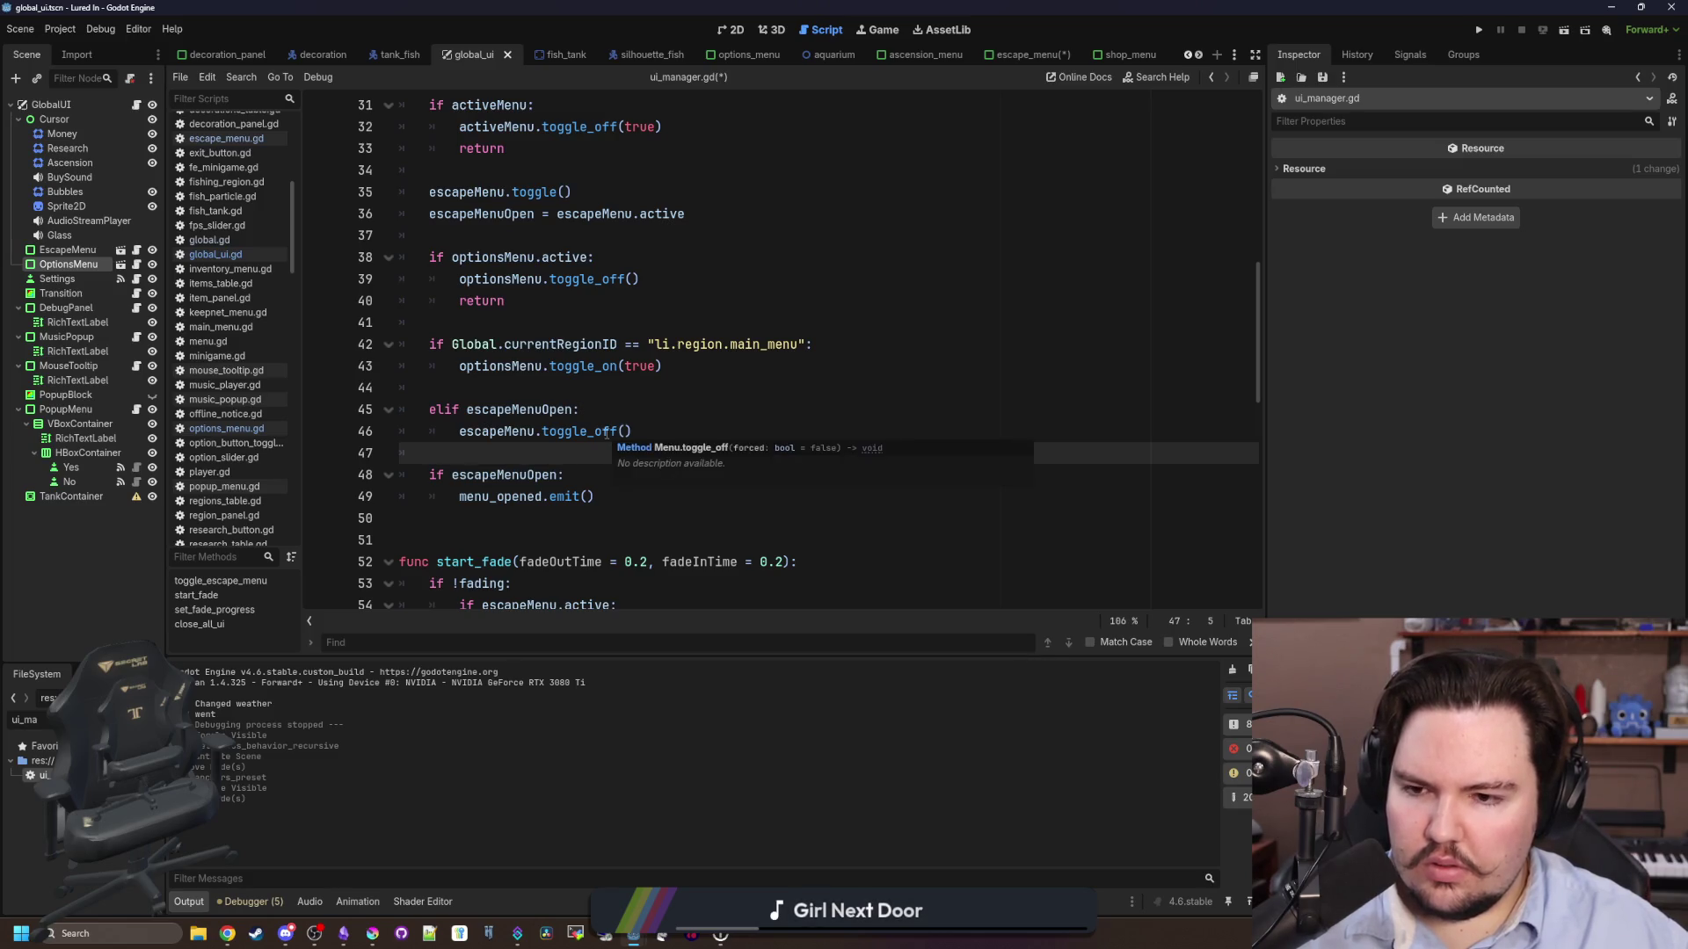
click(519, 365)
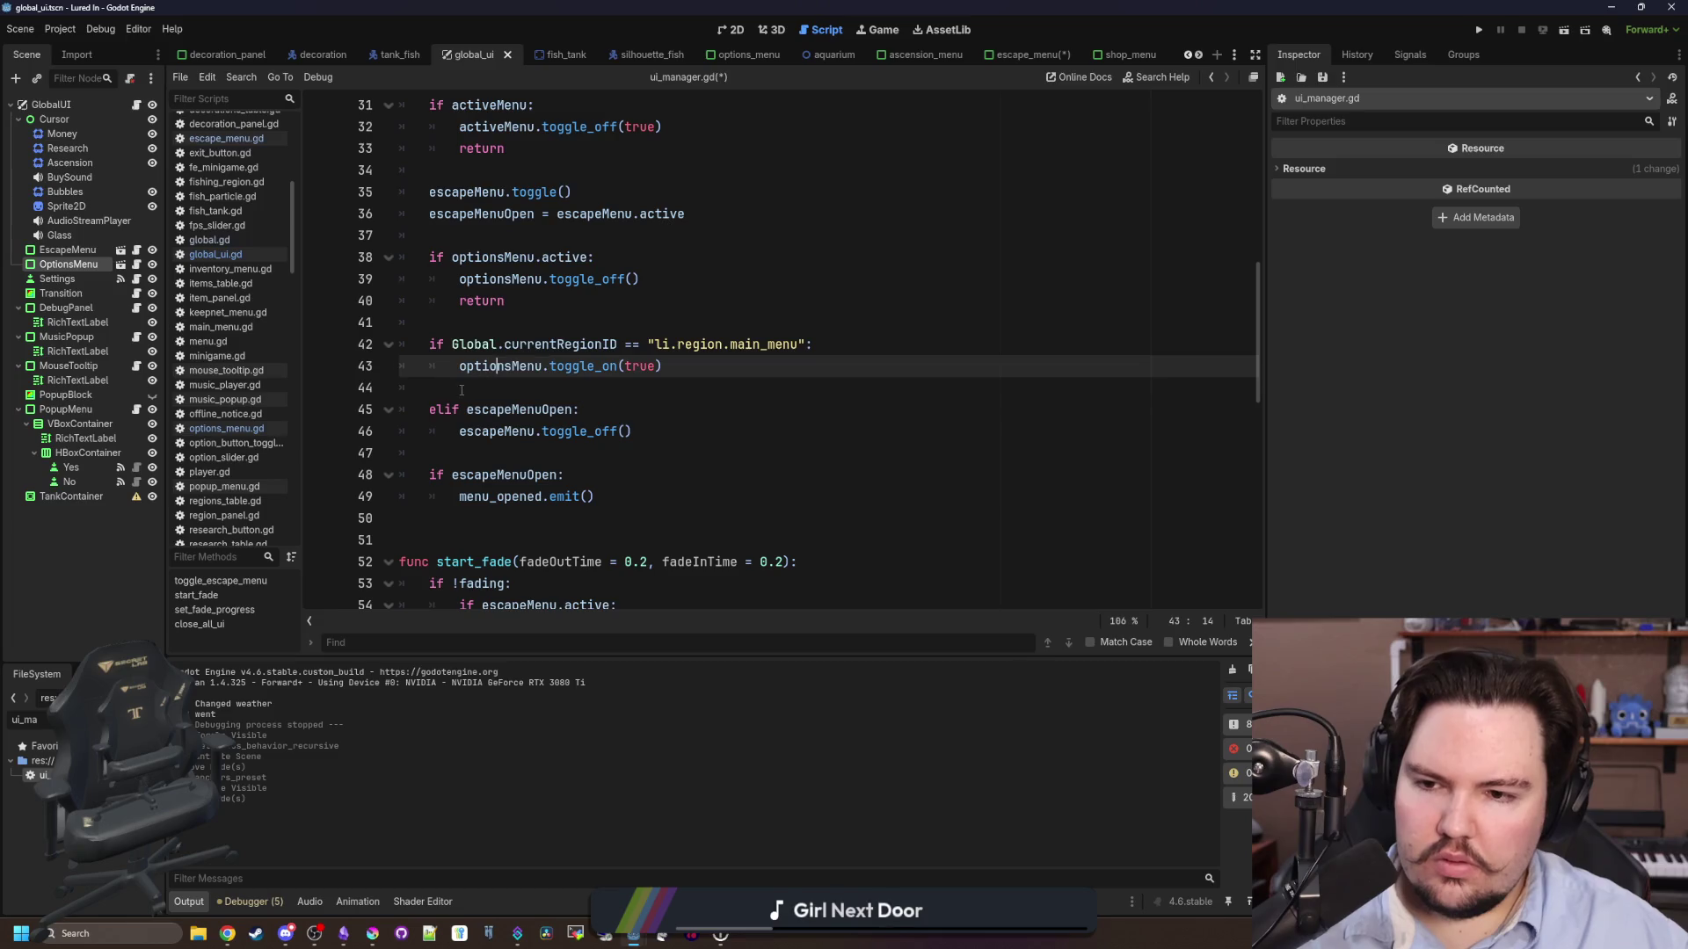
click(536, 388)
key(BackSpace)
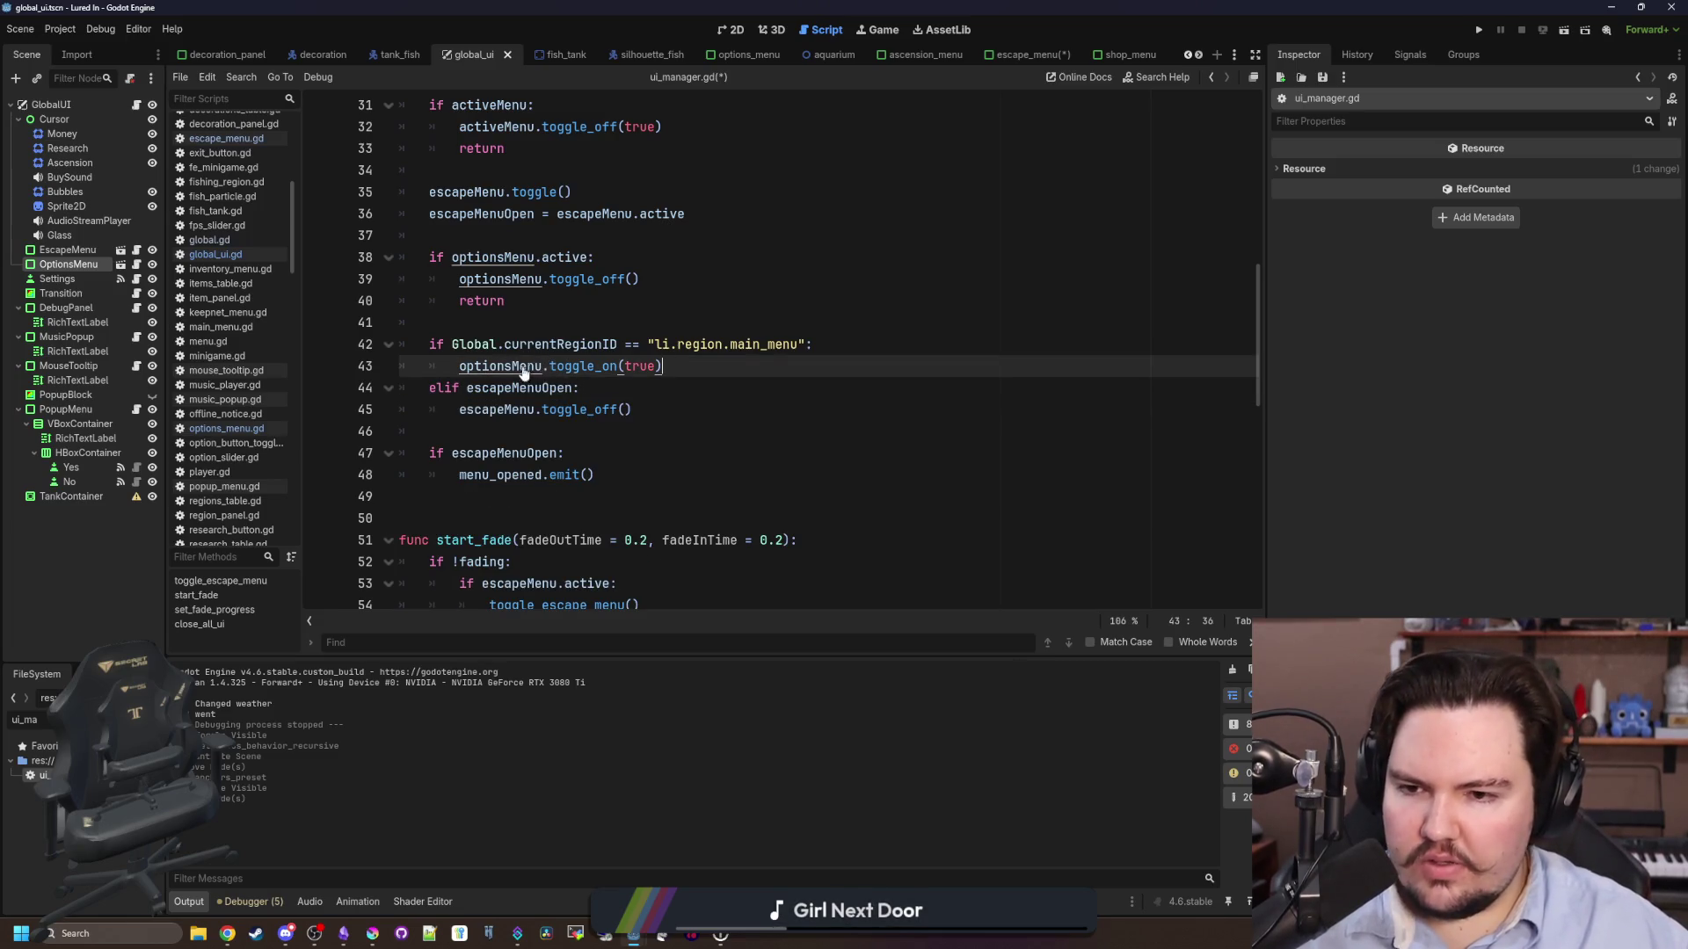
click(556, 323)
key(ctrl+s)
scroll(557, 325, up, 2)
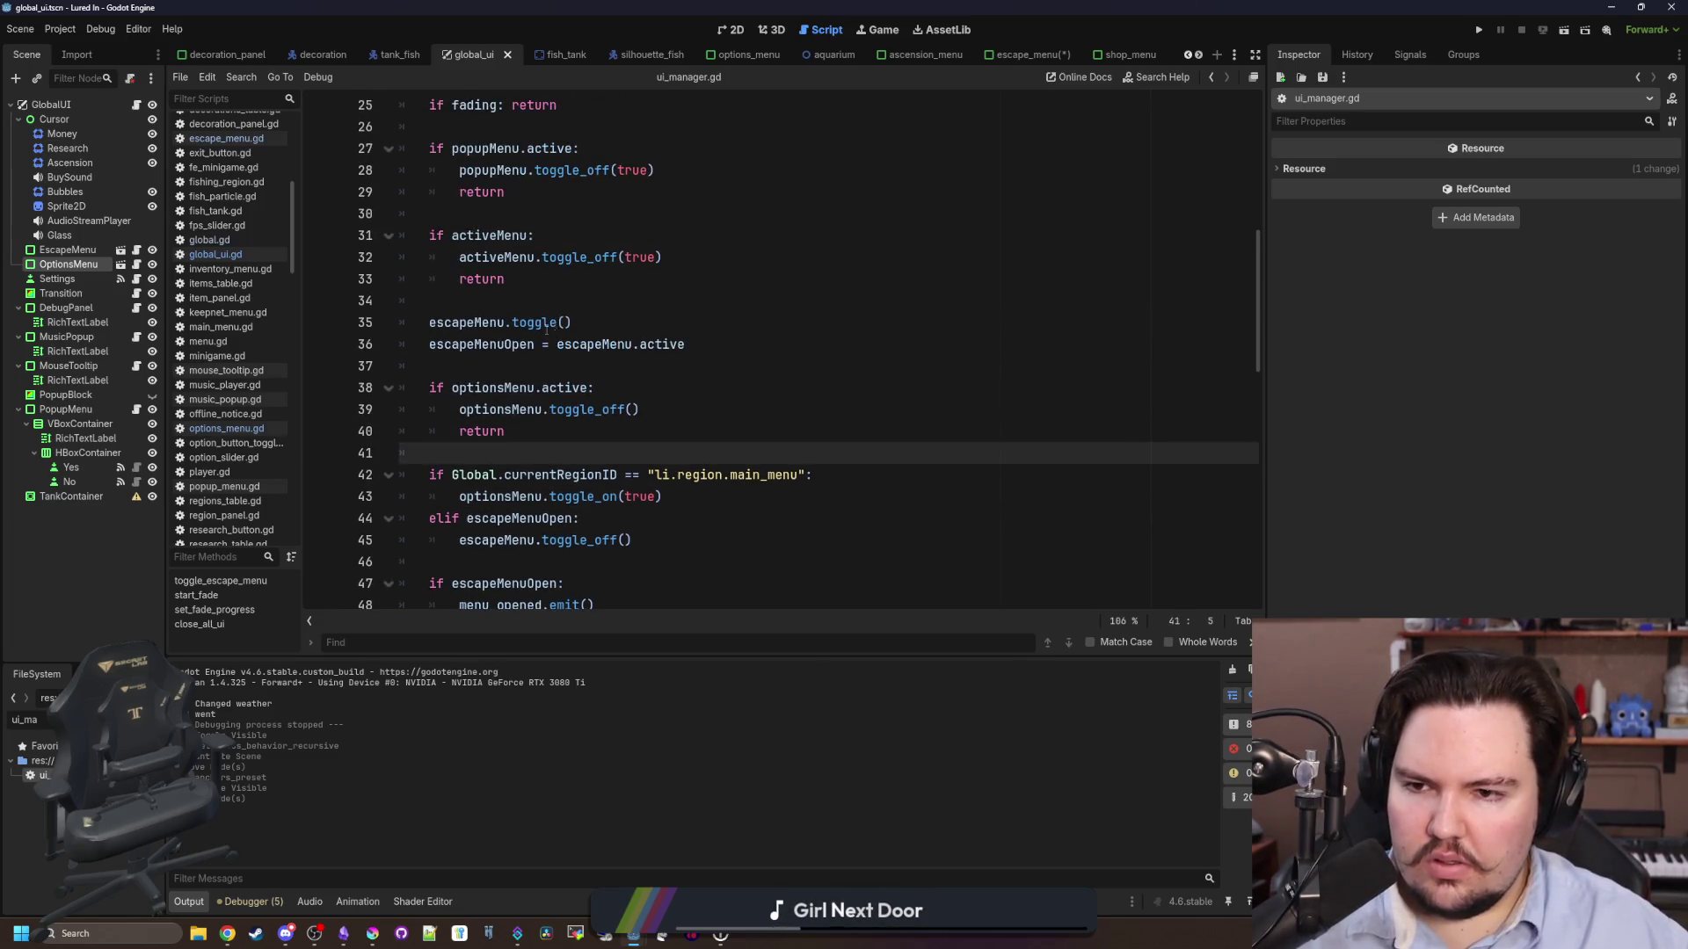
click(556, 367)
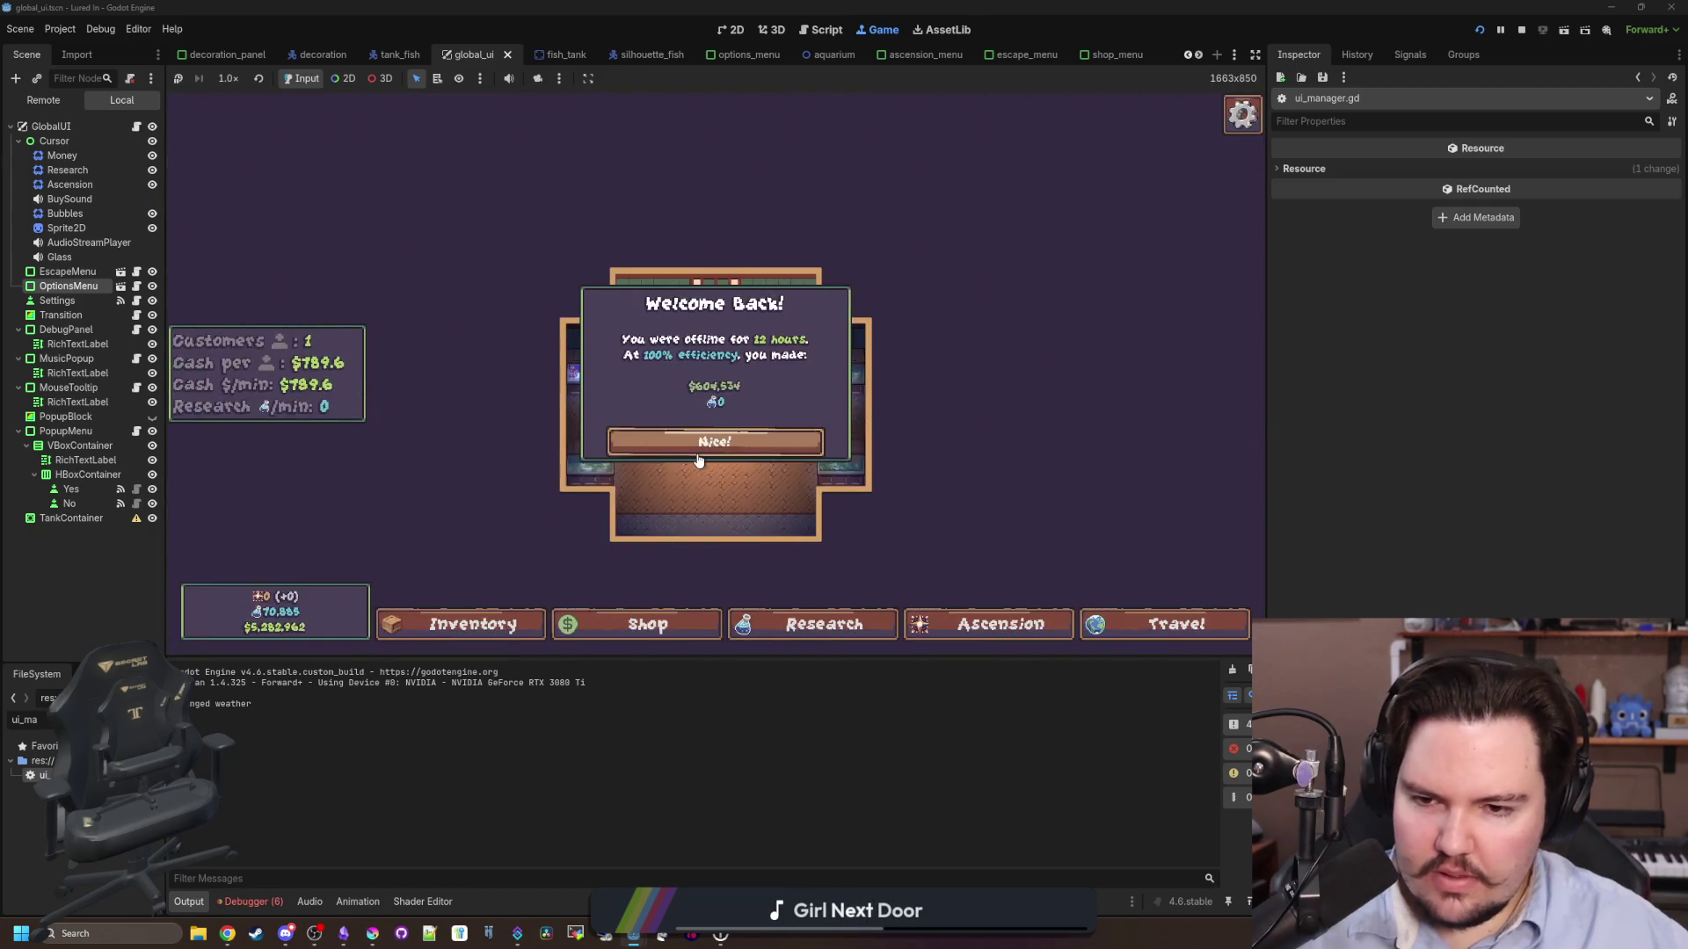
- Dismiss the game's Welcome Back popup with Nice!, then stop the running game
click(693, 444)
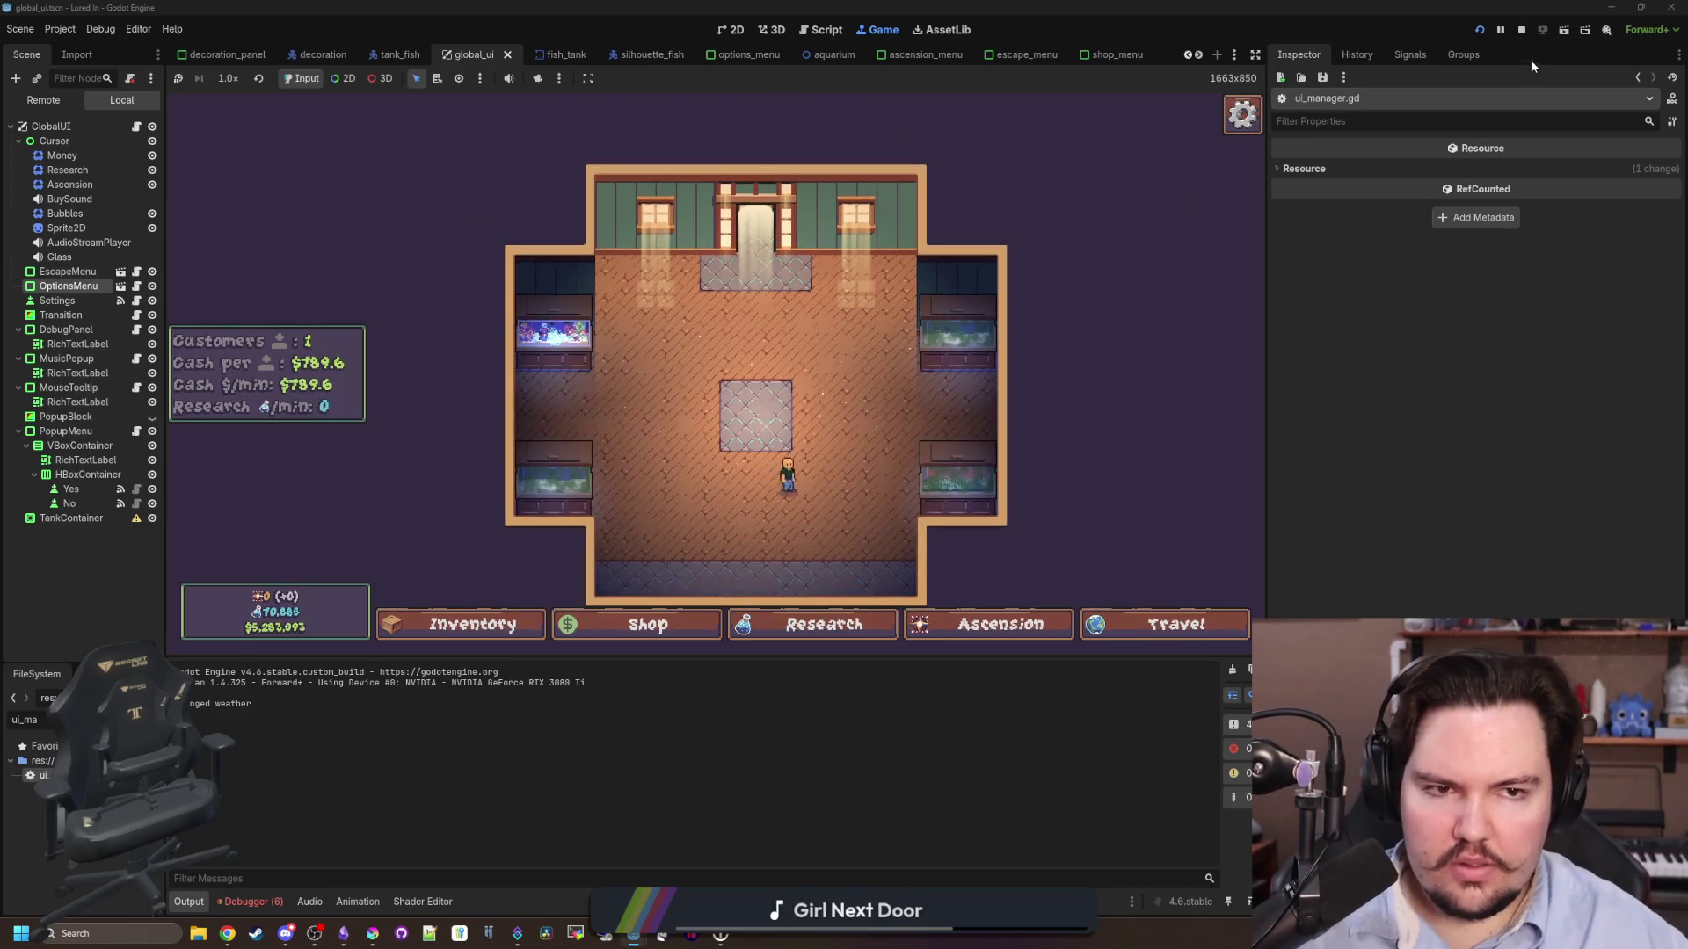
click(1522, 29)
scroll(647, 316, up, 6)
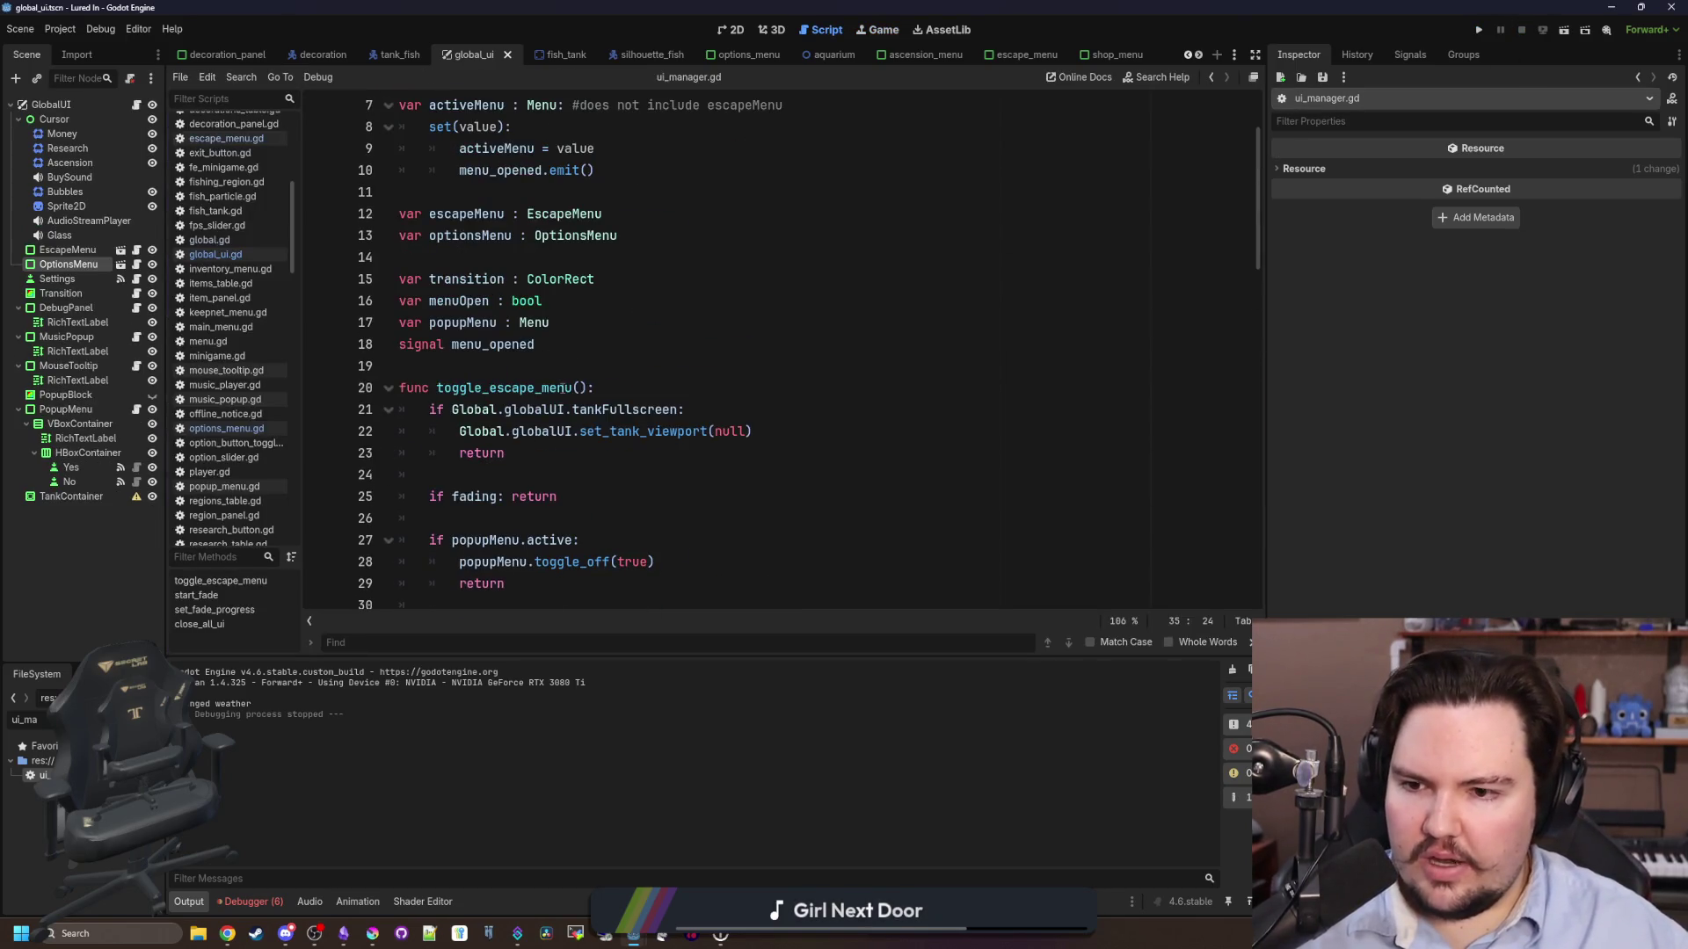
- Save the ui_manager.gd script
click(547, 387)
click(559, 374)
key(ctrl+s)
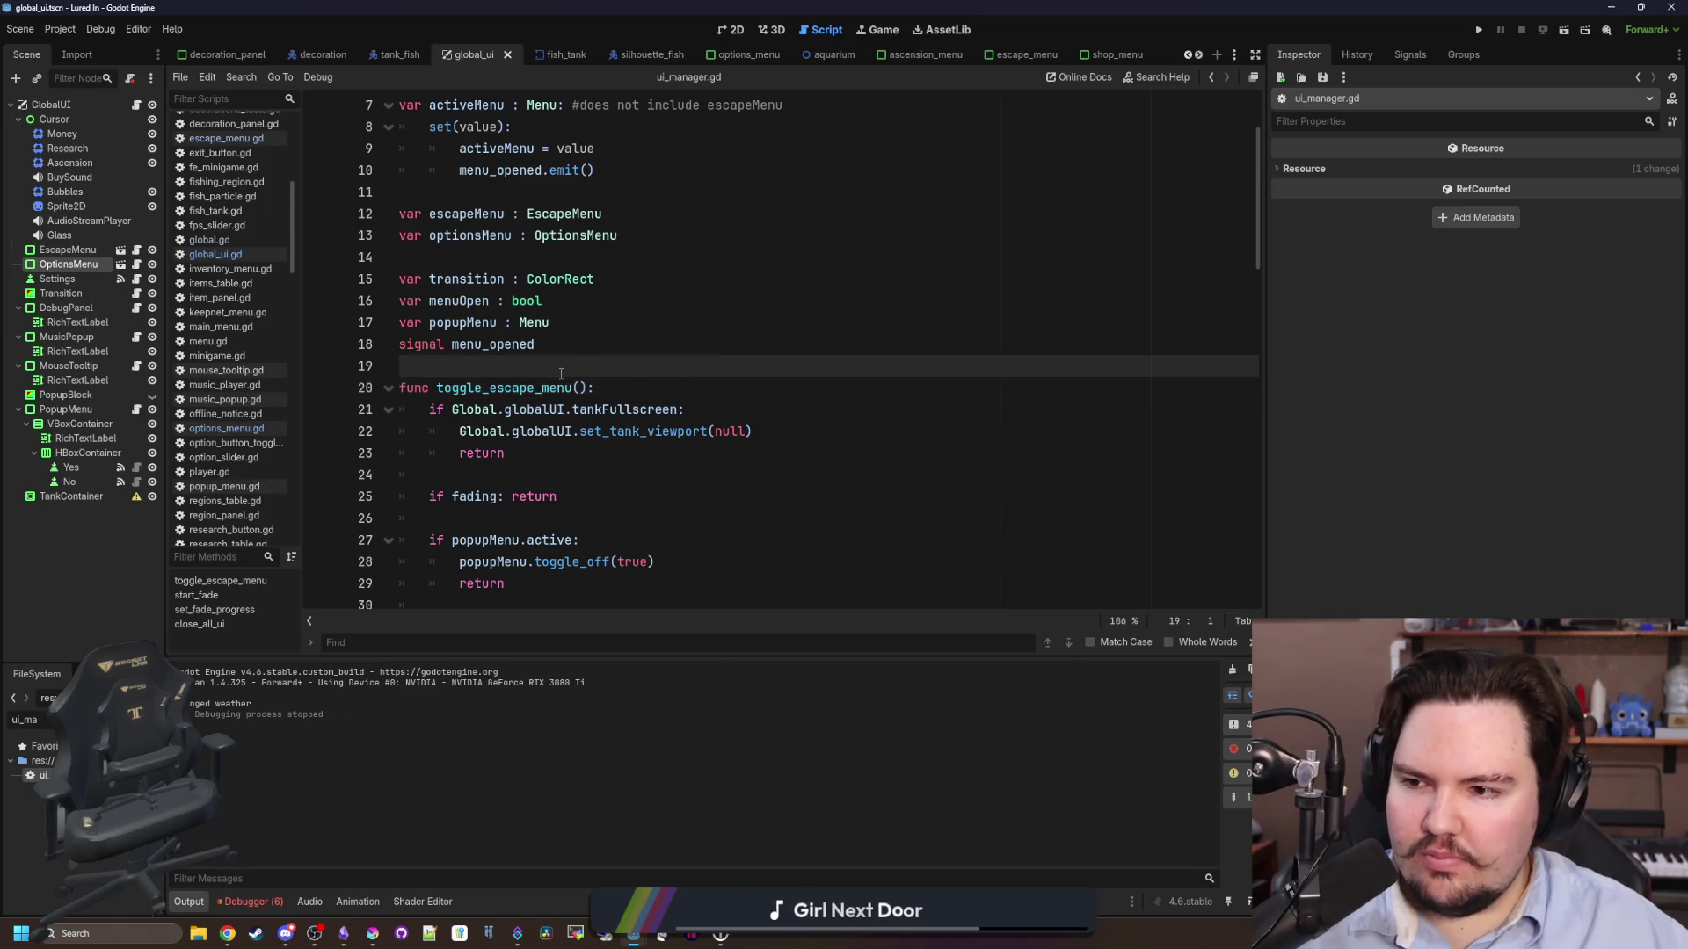
scroll(431, 364, down, 2)
key(ctrl+s)
key(ctrl+s)
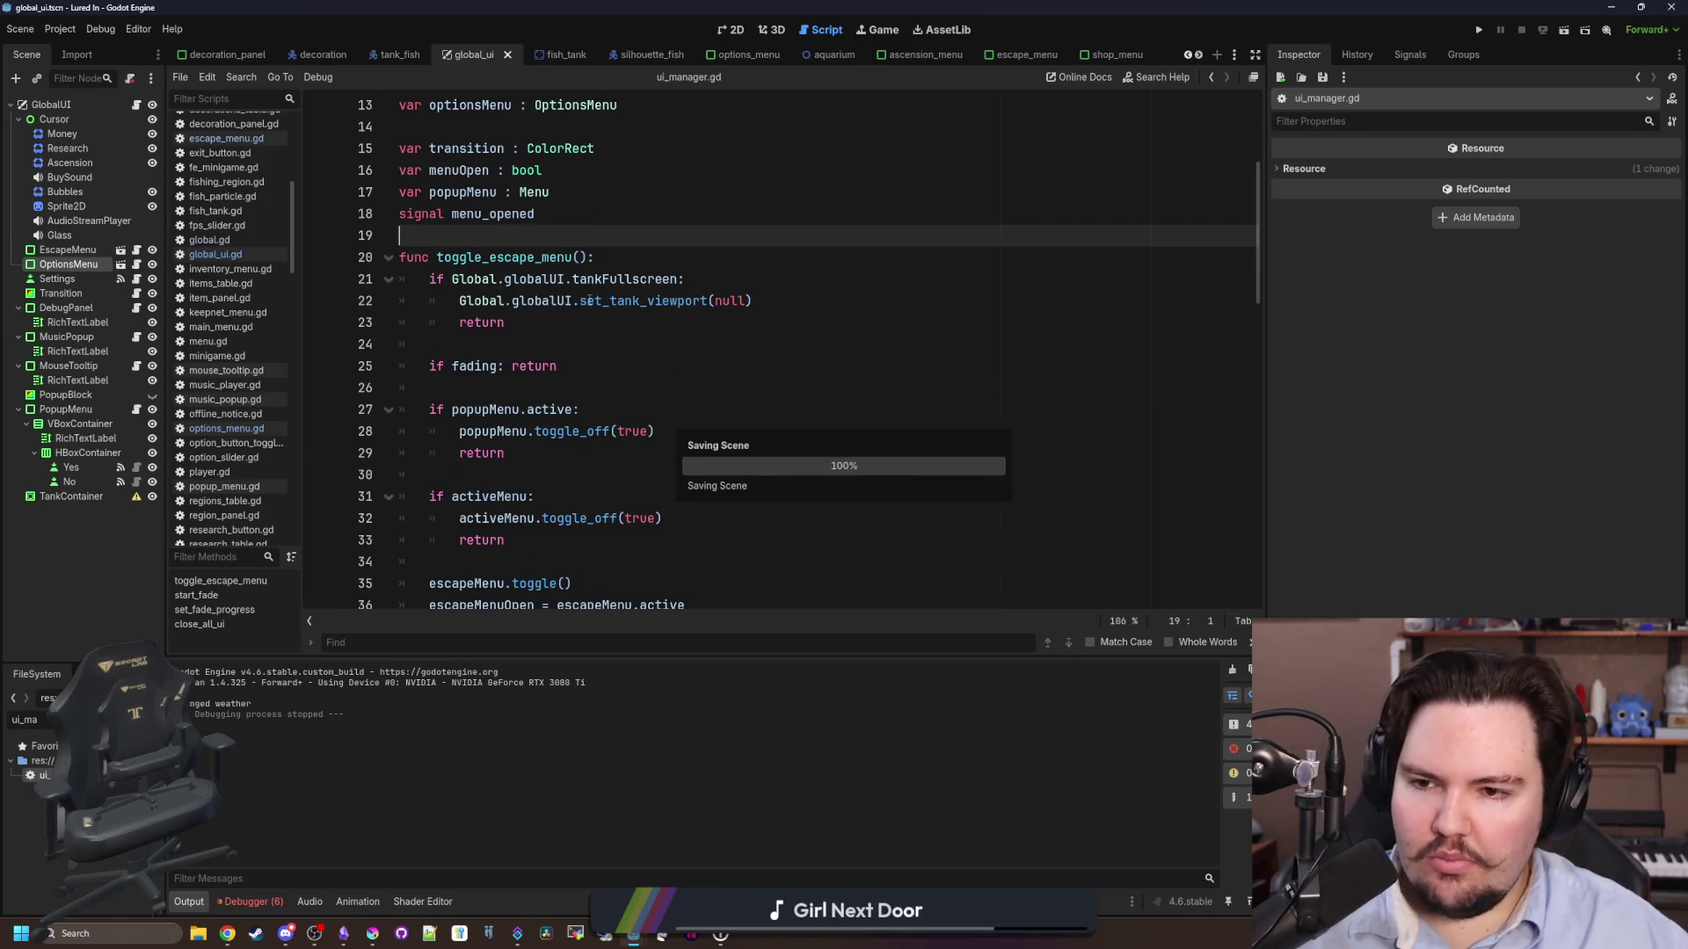
- Scroll through toggle_escape_menu, inspecting the escapeMenu.toggle() line
scroll(606, 393, down, 3)
scroll(606, 393, down, 3)
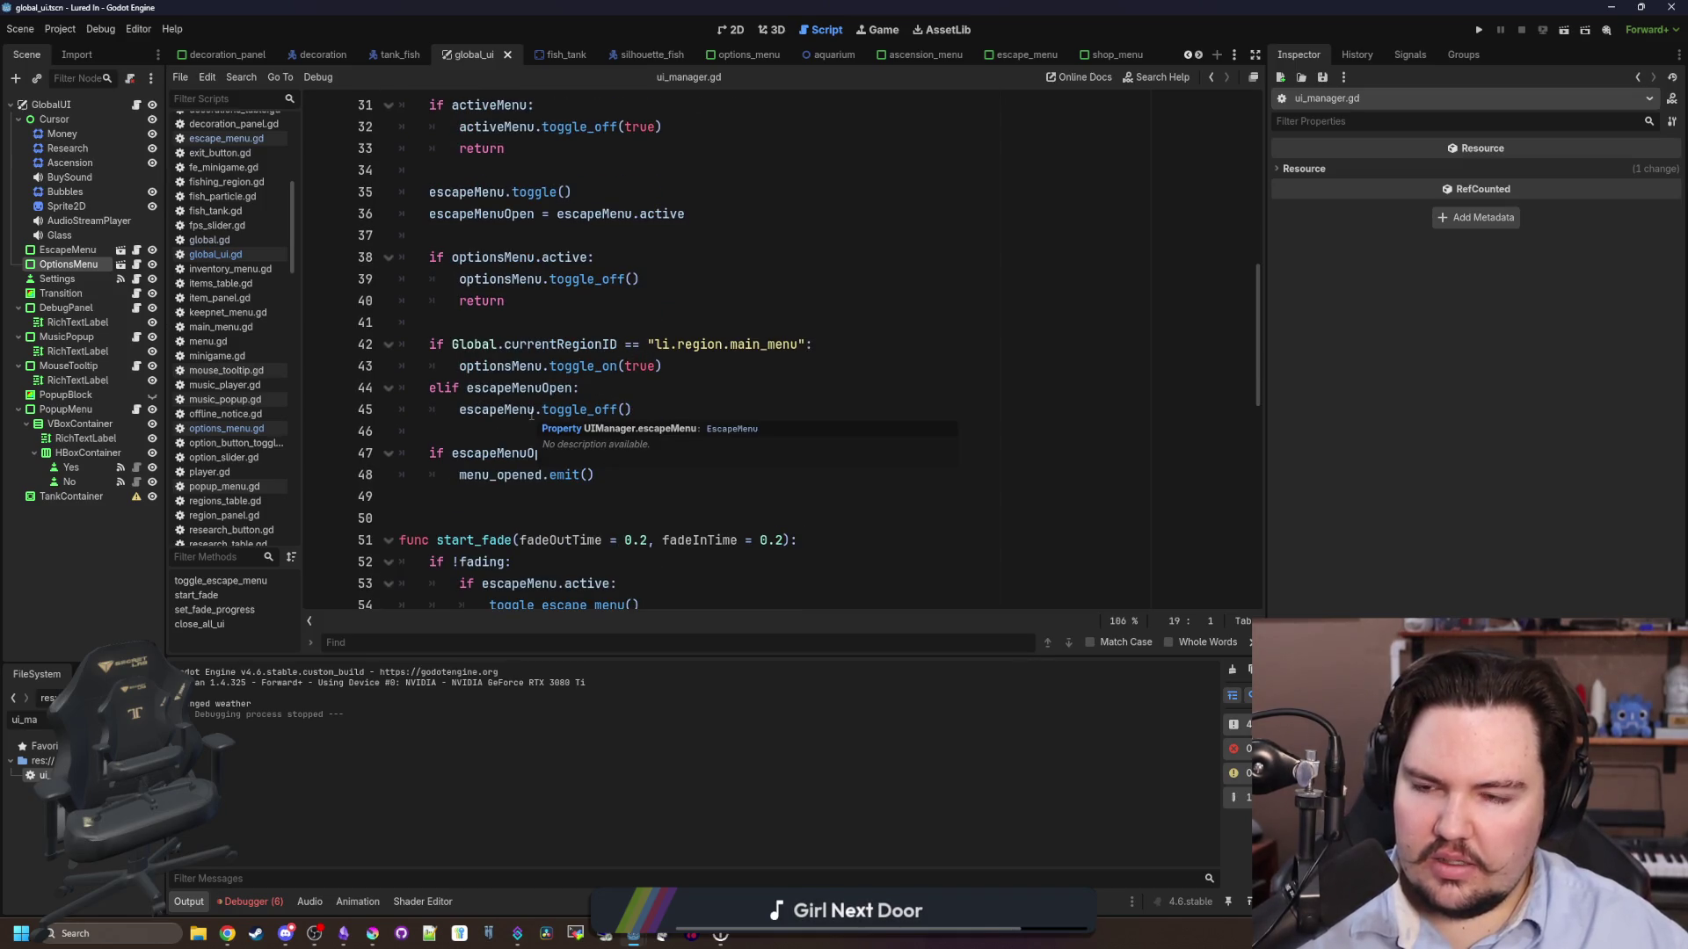
scroll(531, 416, up, 3)
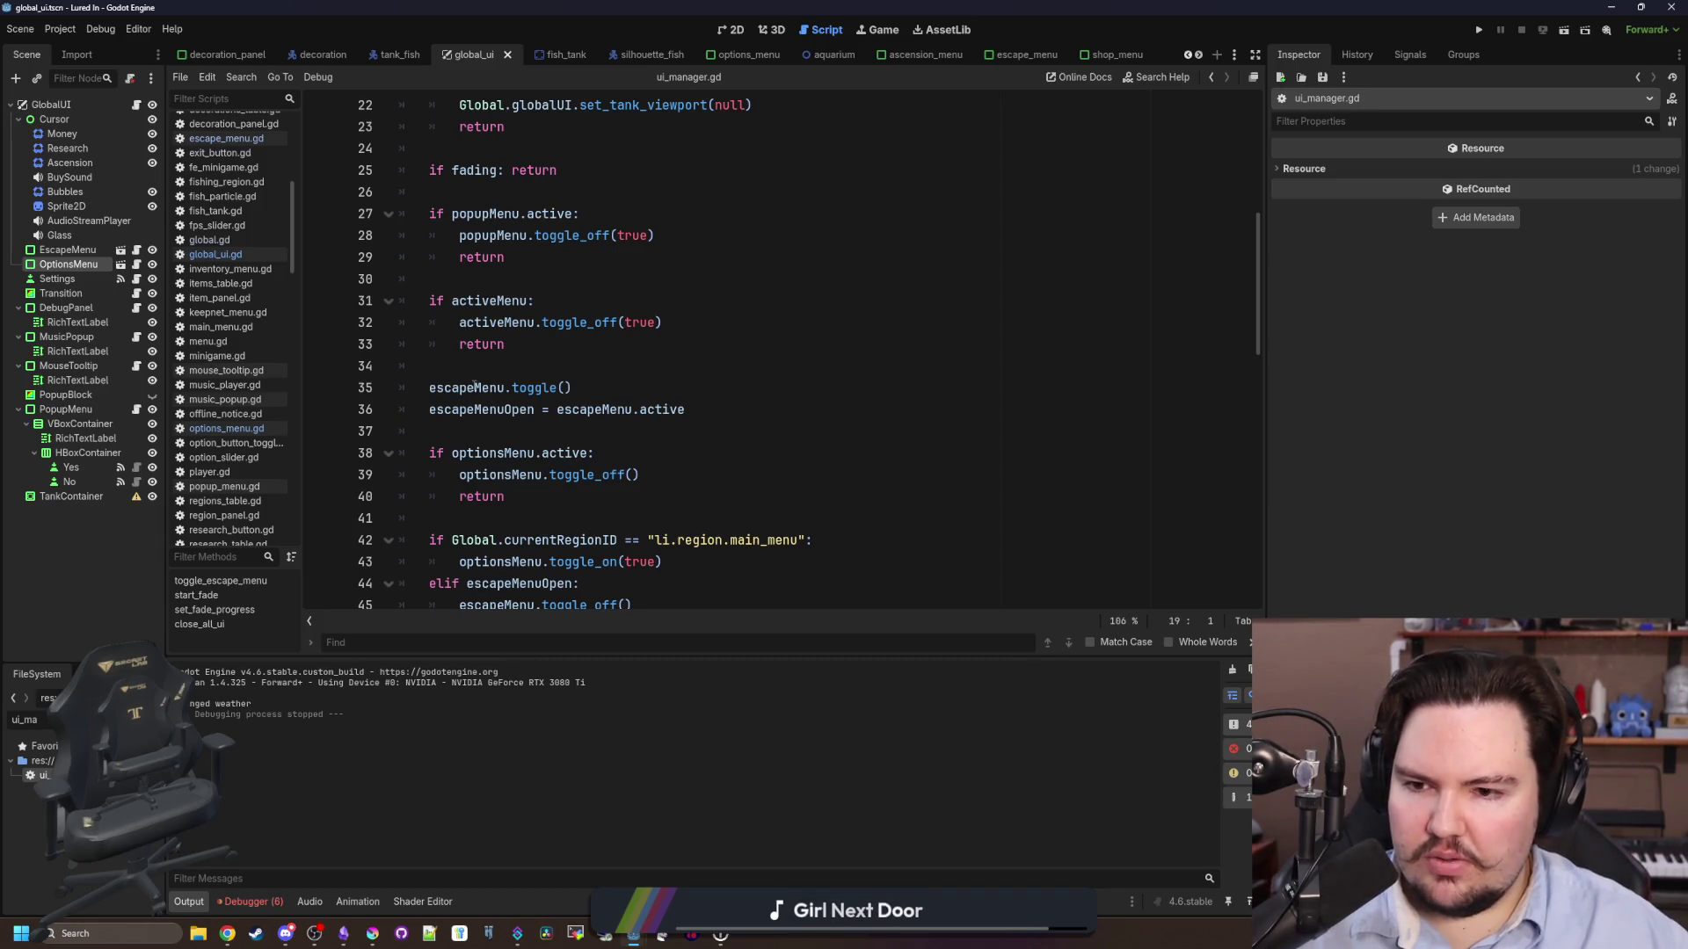
scroll(475, 387, up, 1)
mouse_move(572, 453)
mouse_down()
mouse_move(430, 453)
mouse_move(426, 436)
mouse_up()
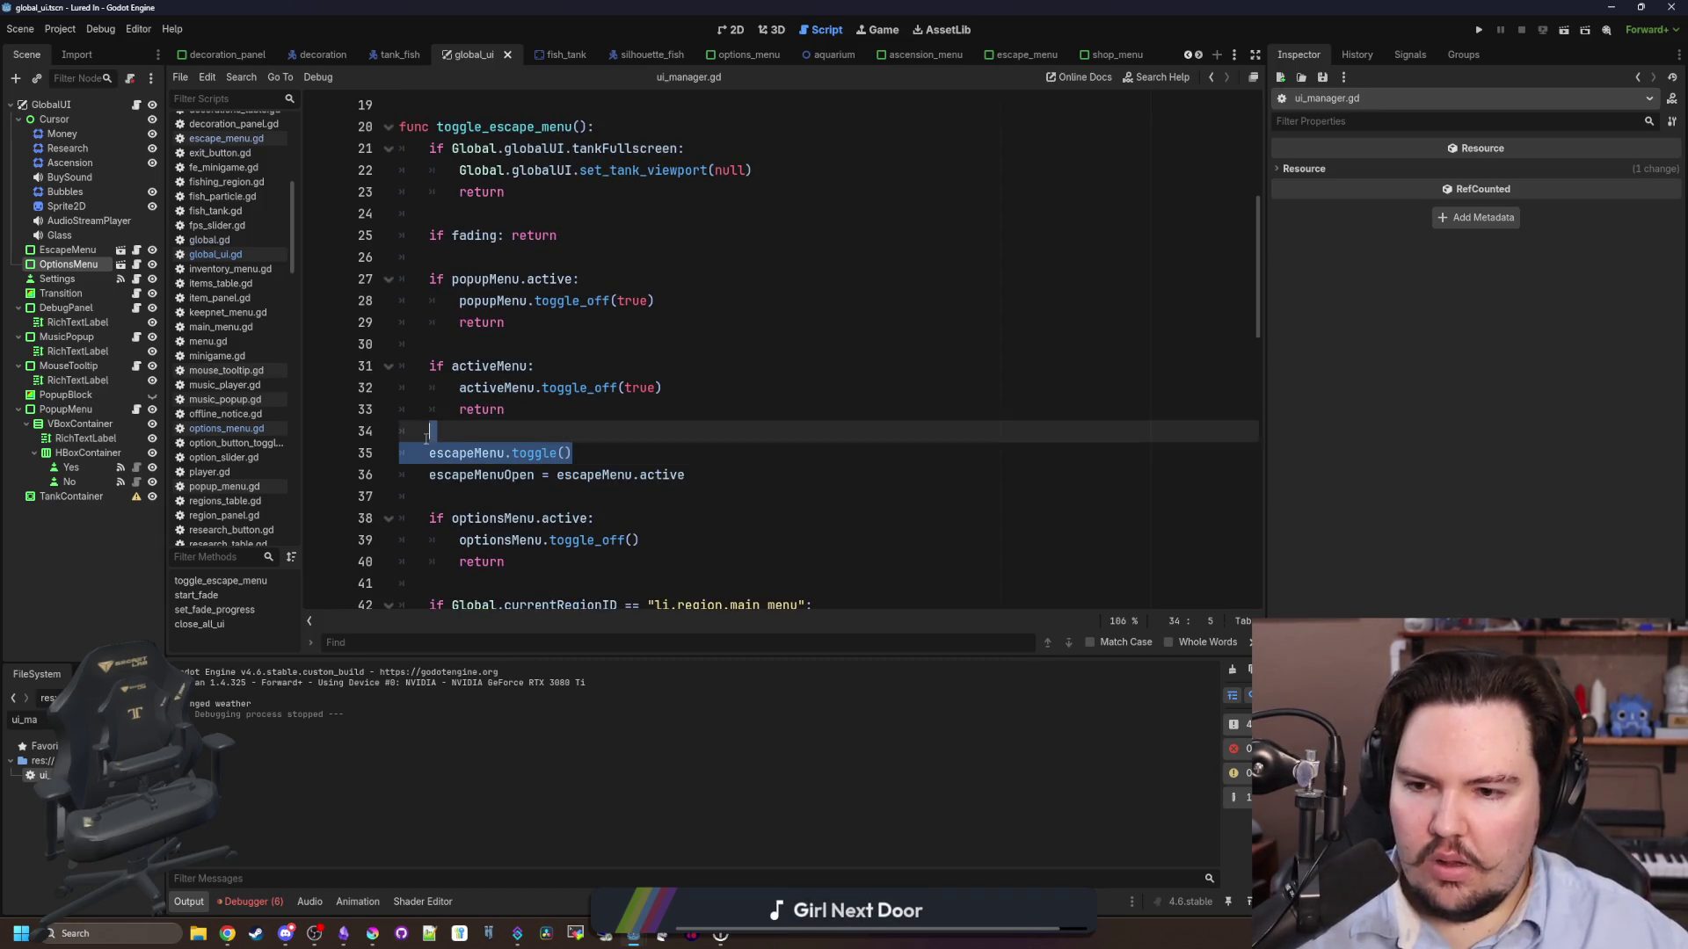
click(474, 426)
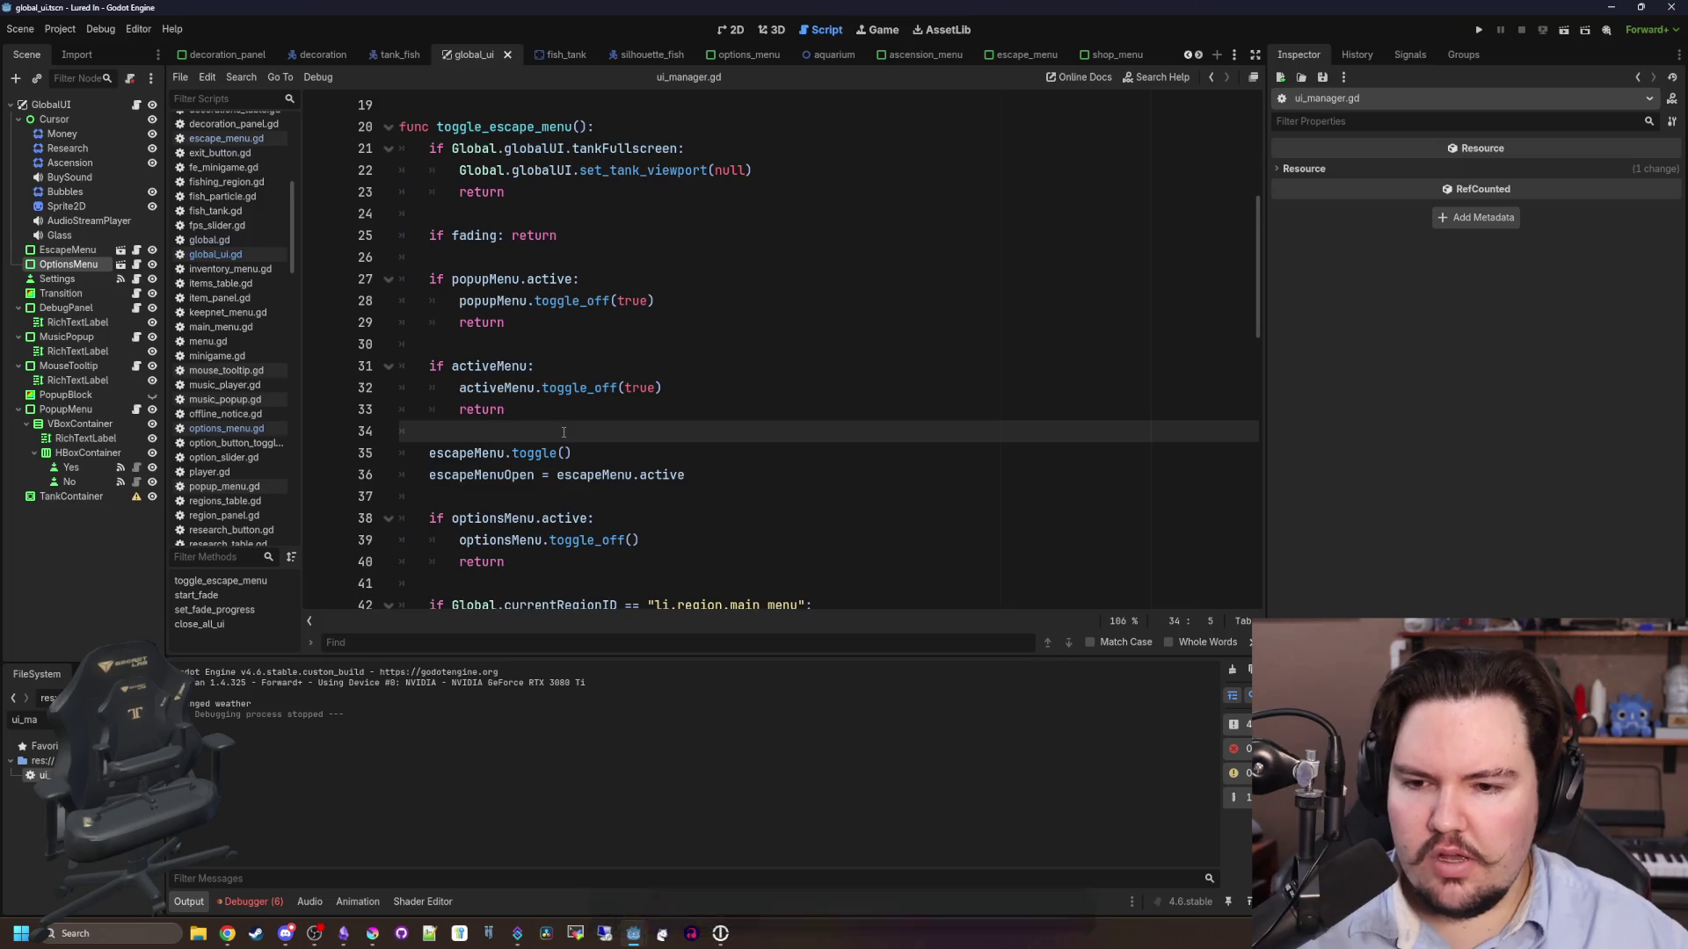
scroll(481, 413, down, 1)
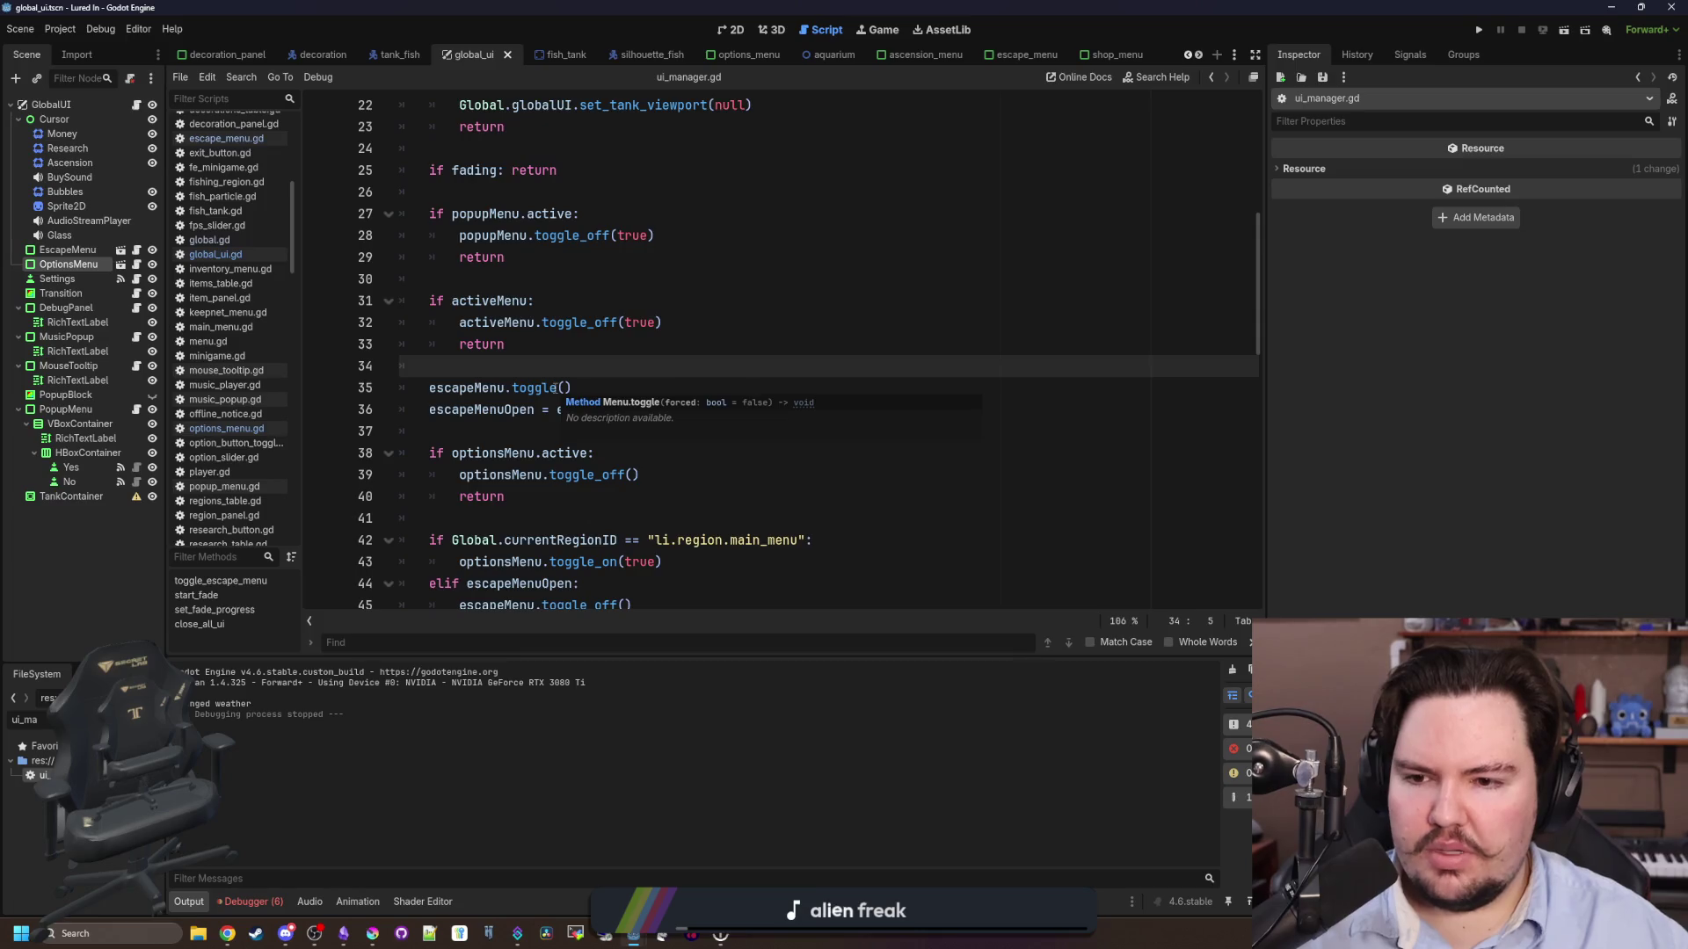
scroll(556, 387, down, 2)
click(563, 307)
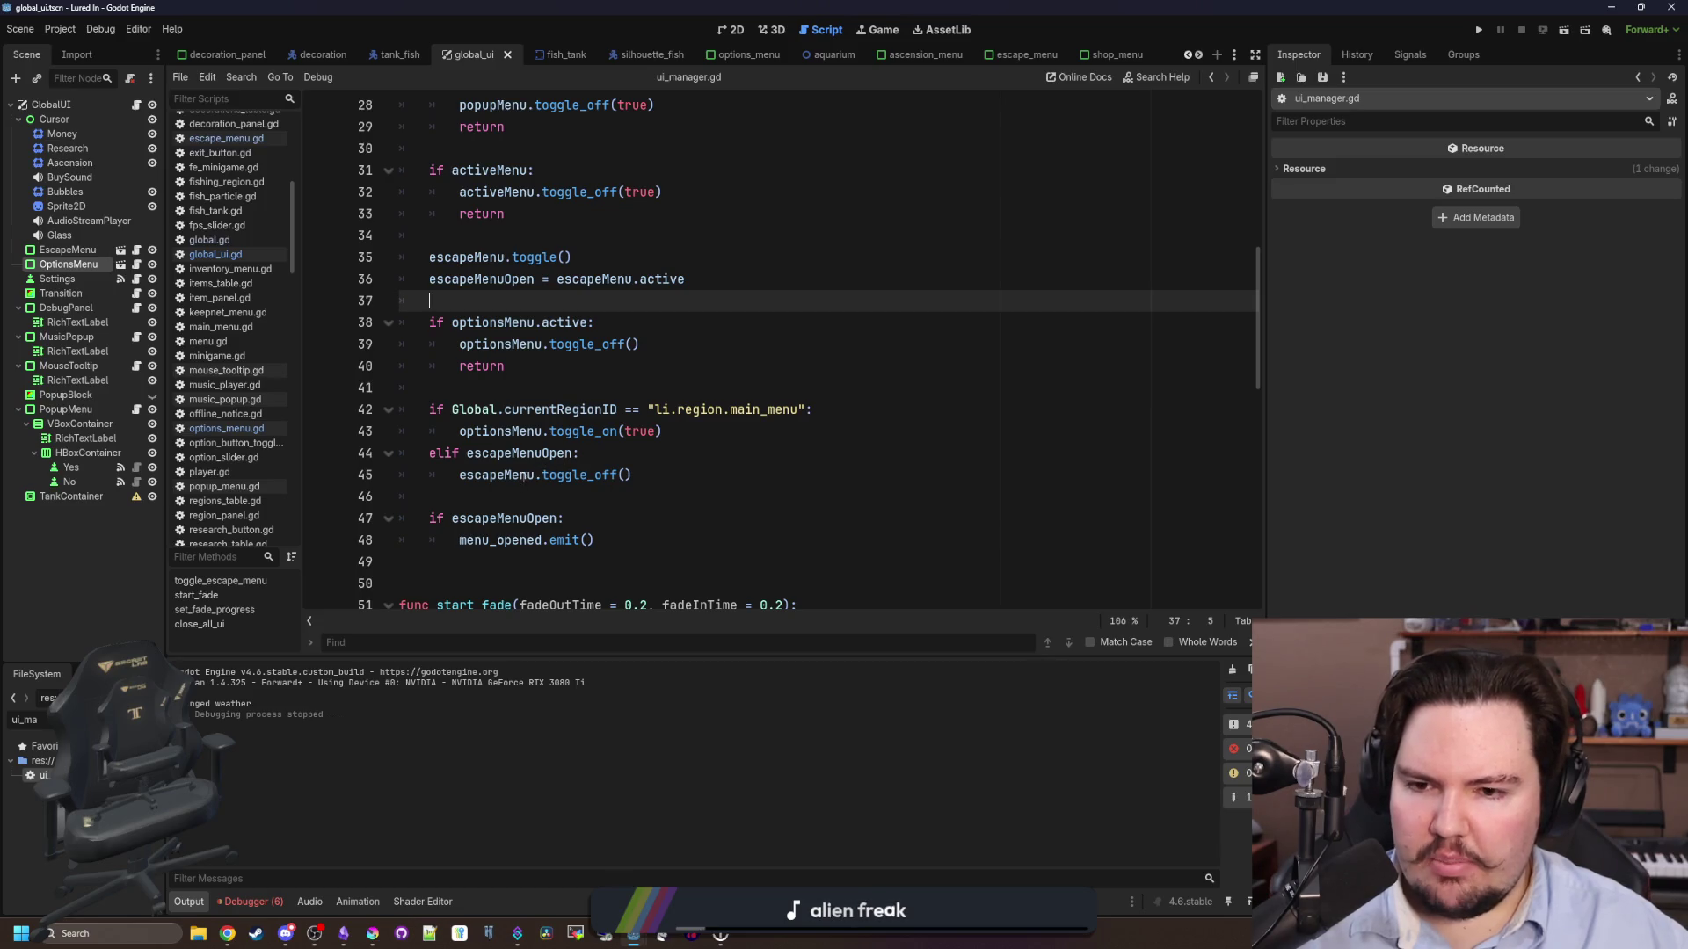
- Comment out lines 44–45 (elif escapeMenuOpen / escapeMenu.toggle_off()) with Ctrl+K and run the game
drag(466, 452, 644, 470)
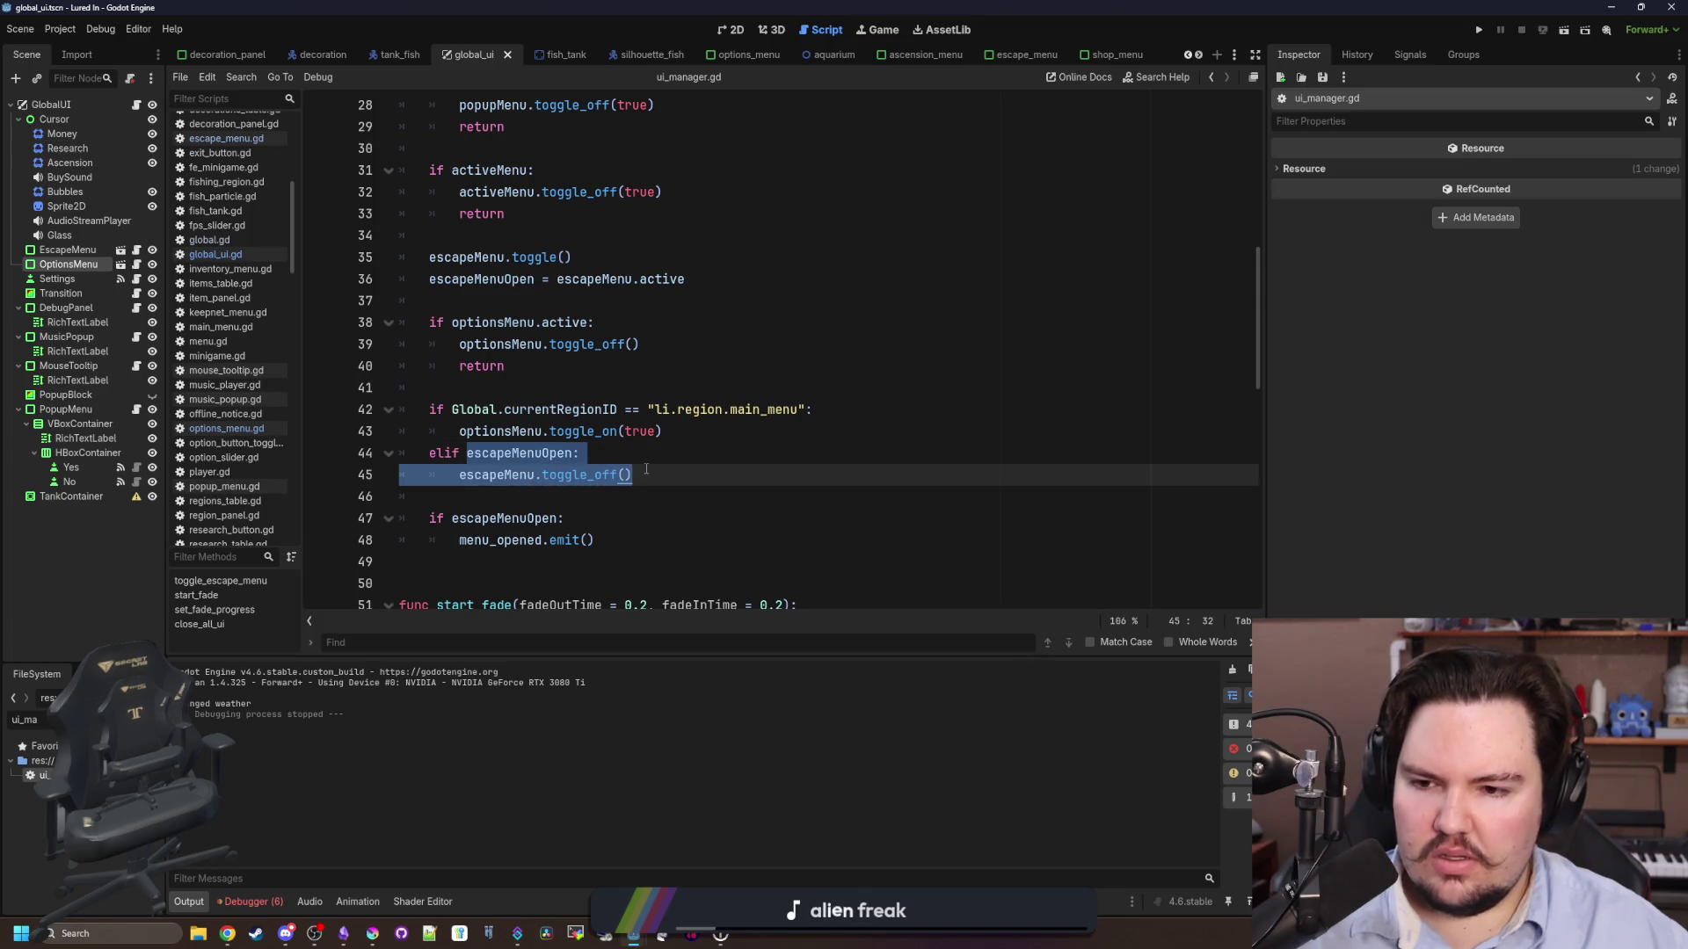
click(666, 473)
mouse_move(666, 473)
mouse_down()
mouse_move(457, 476)
mouse_move(347, 457)
mouse_up()
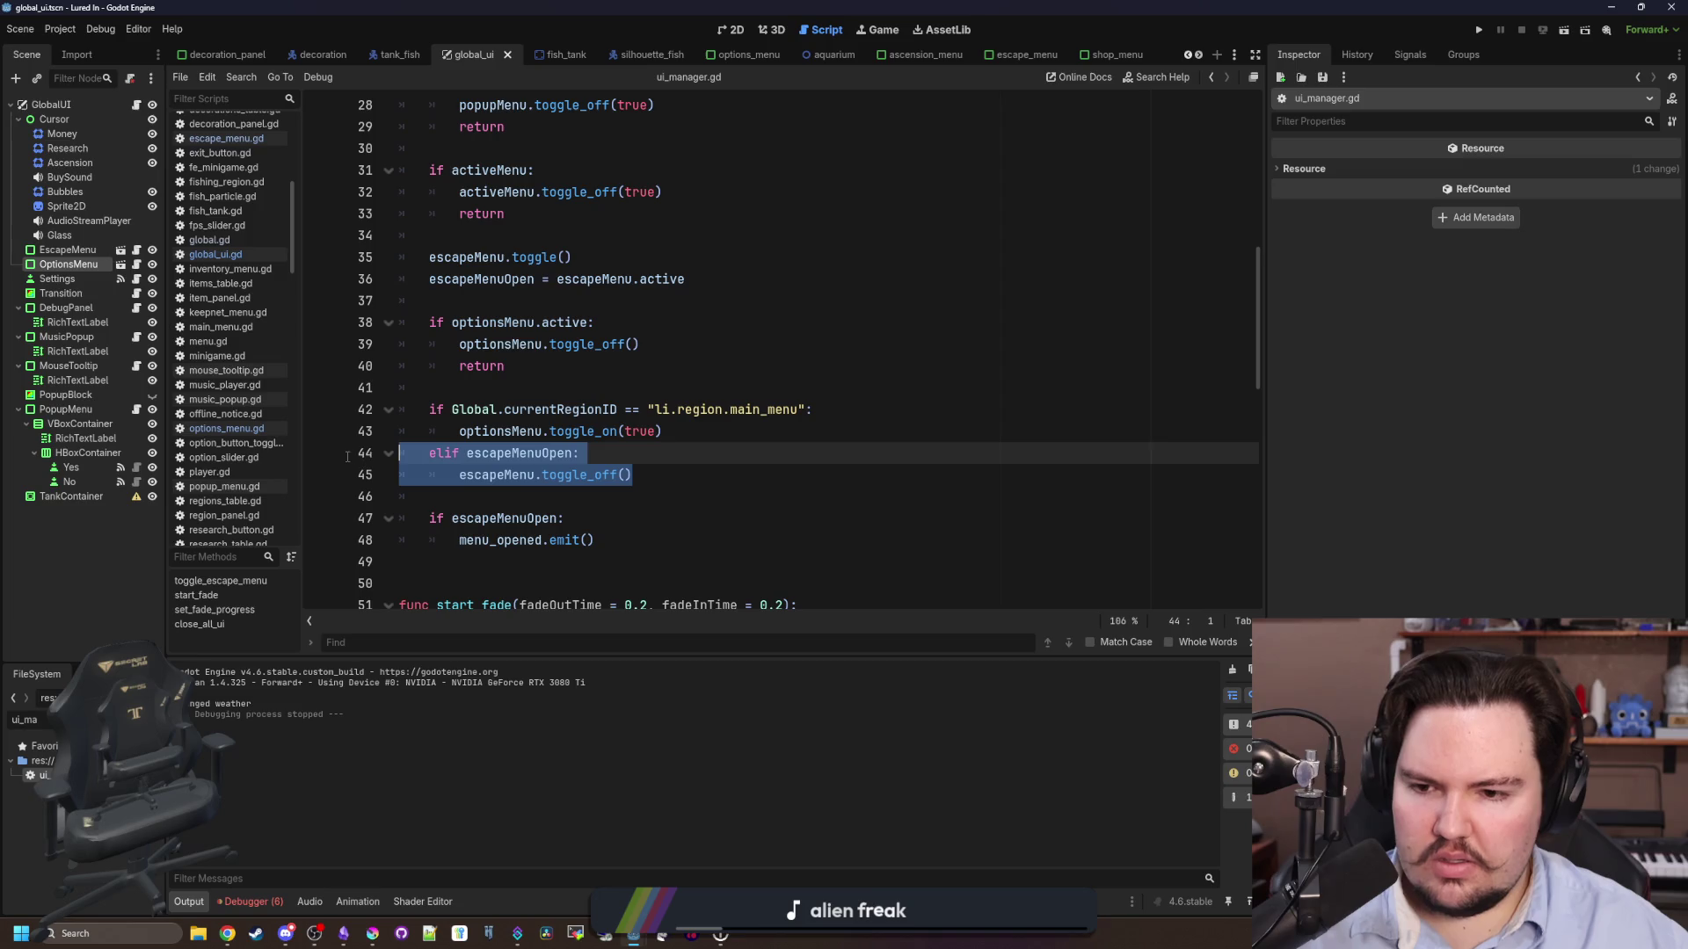
key(ctrl+j)
key(ctrl+k)
click(563, 496)
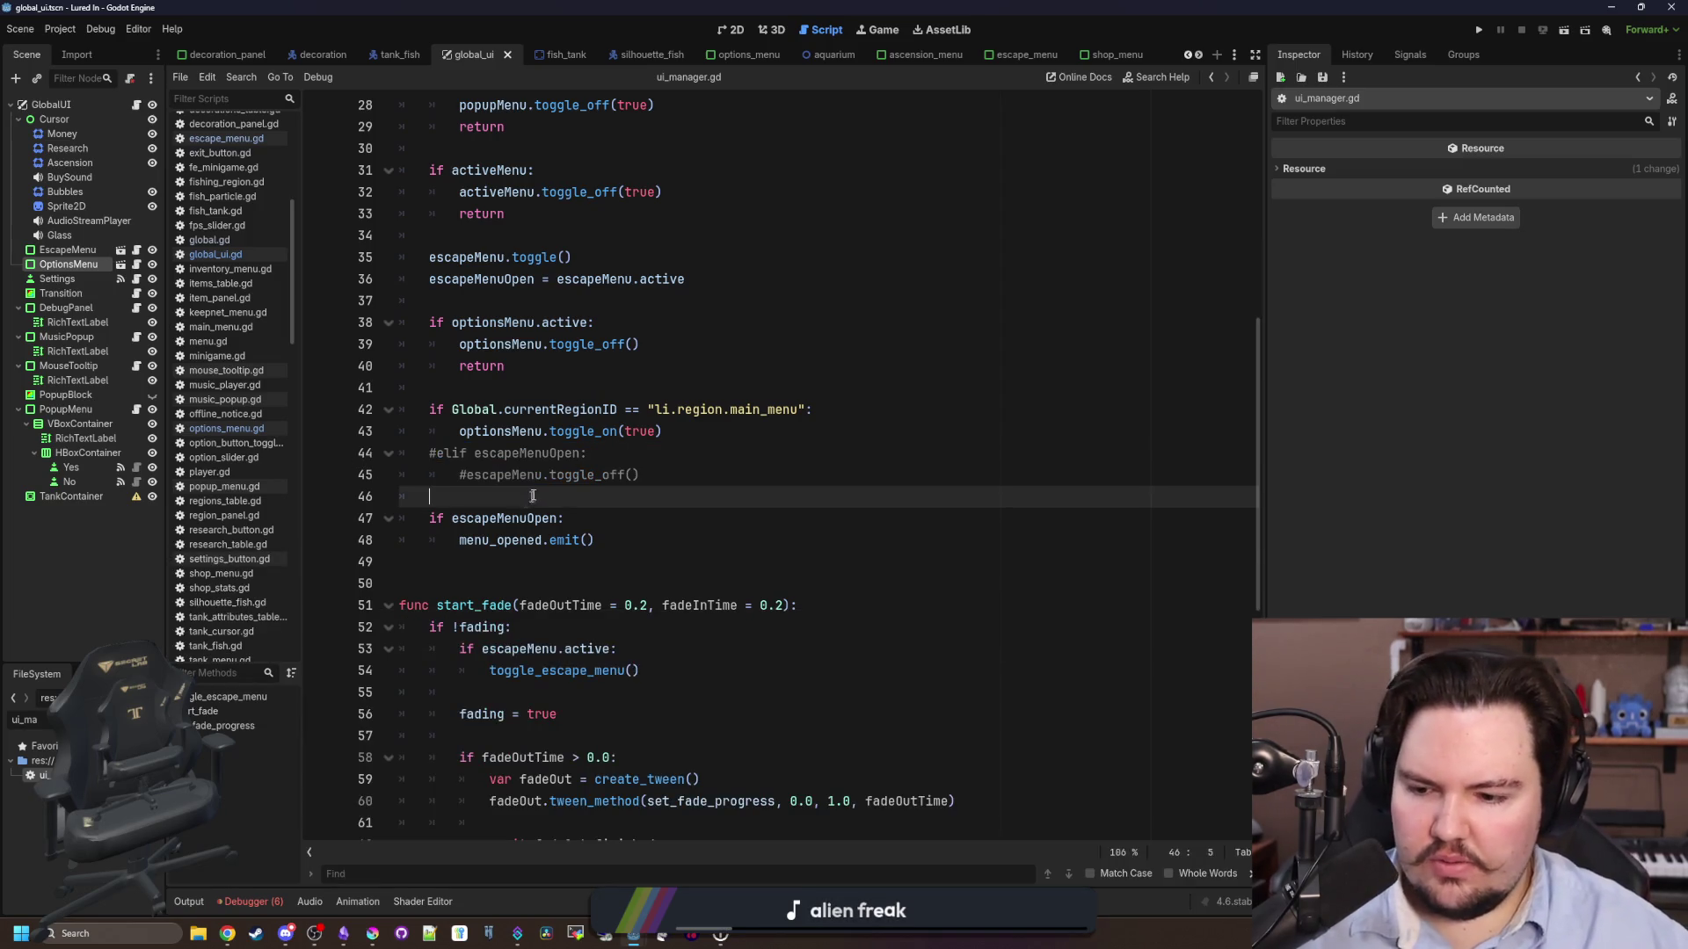
click(1478, 29)
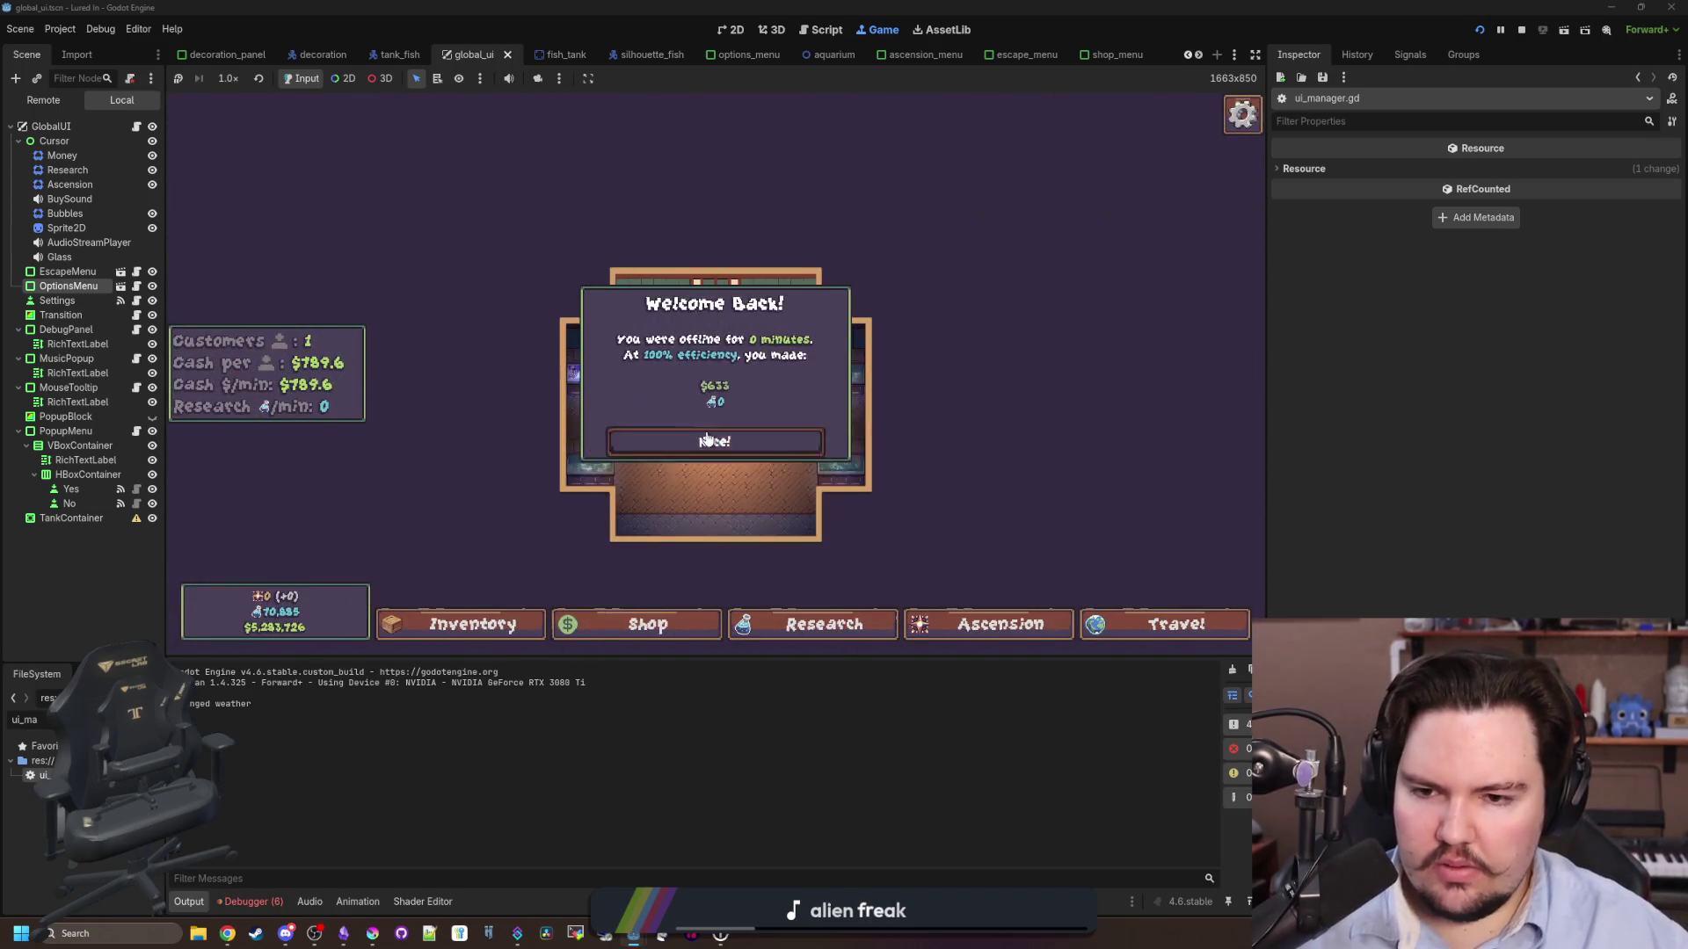
- Toggle the in-game escape menu four times with Esc
key(Escape)
key(Escape)
key(Escape)
key(Escape)
key(Escape)
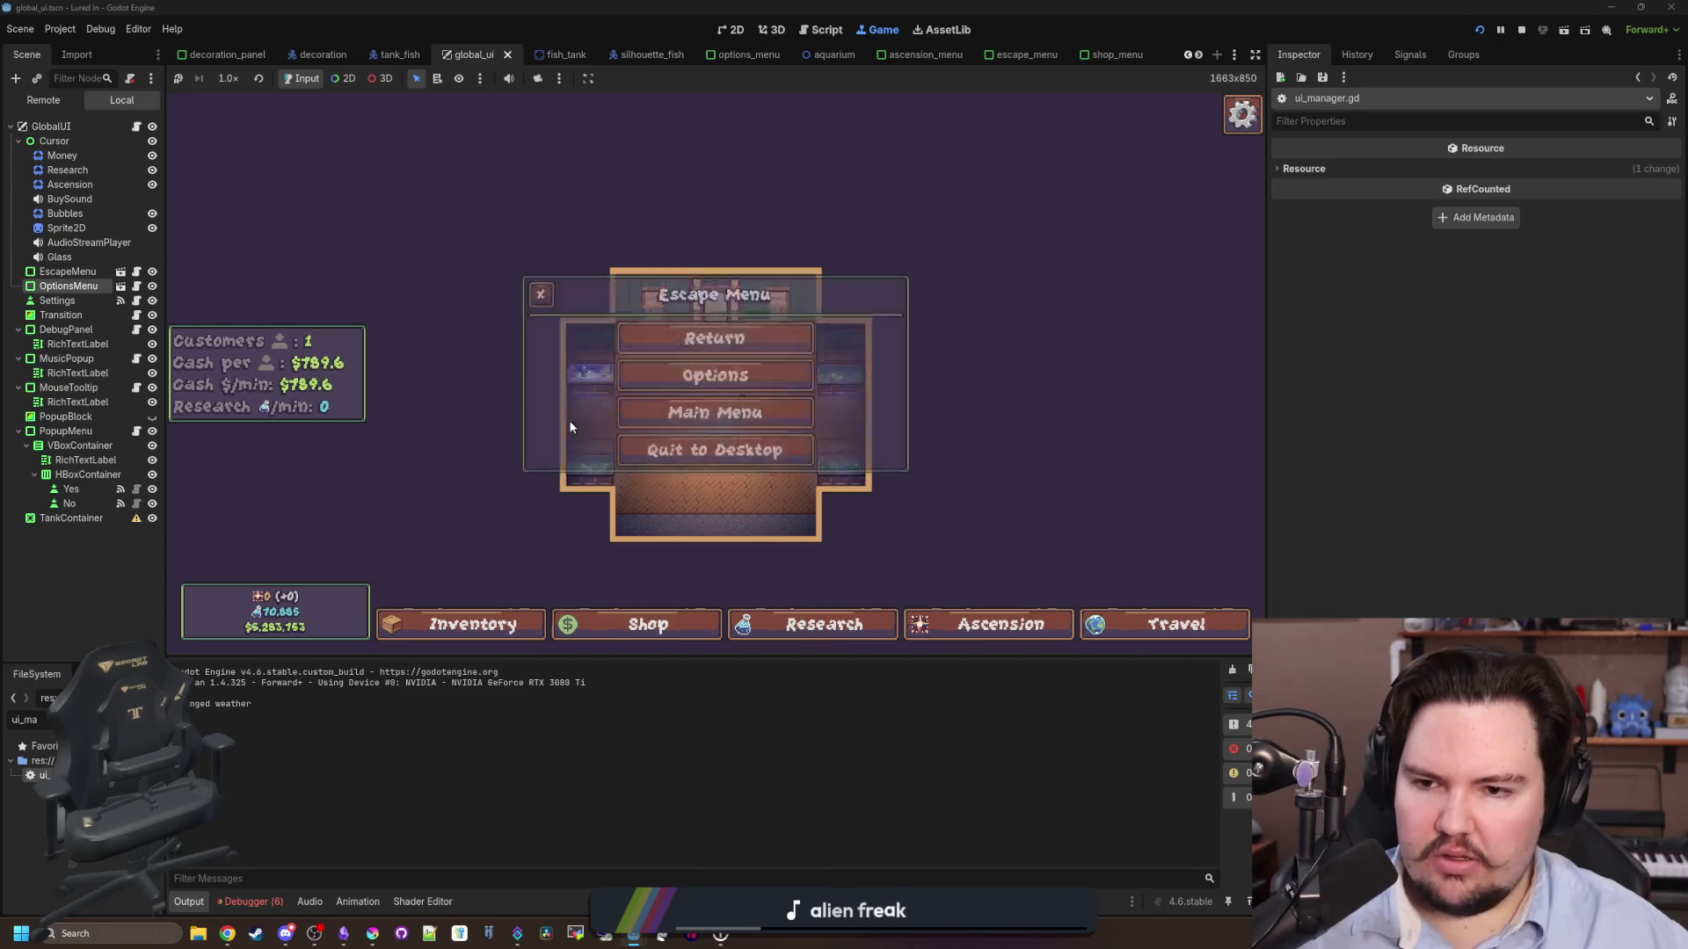
key(Escape)
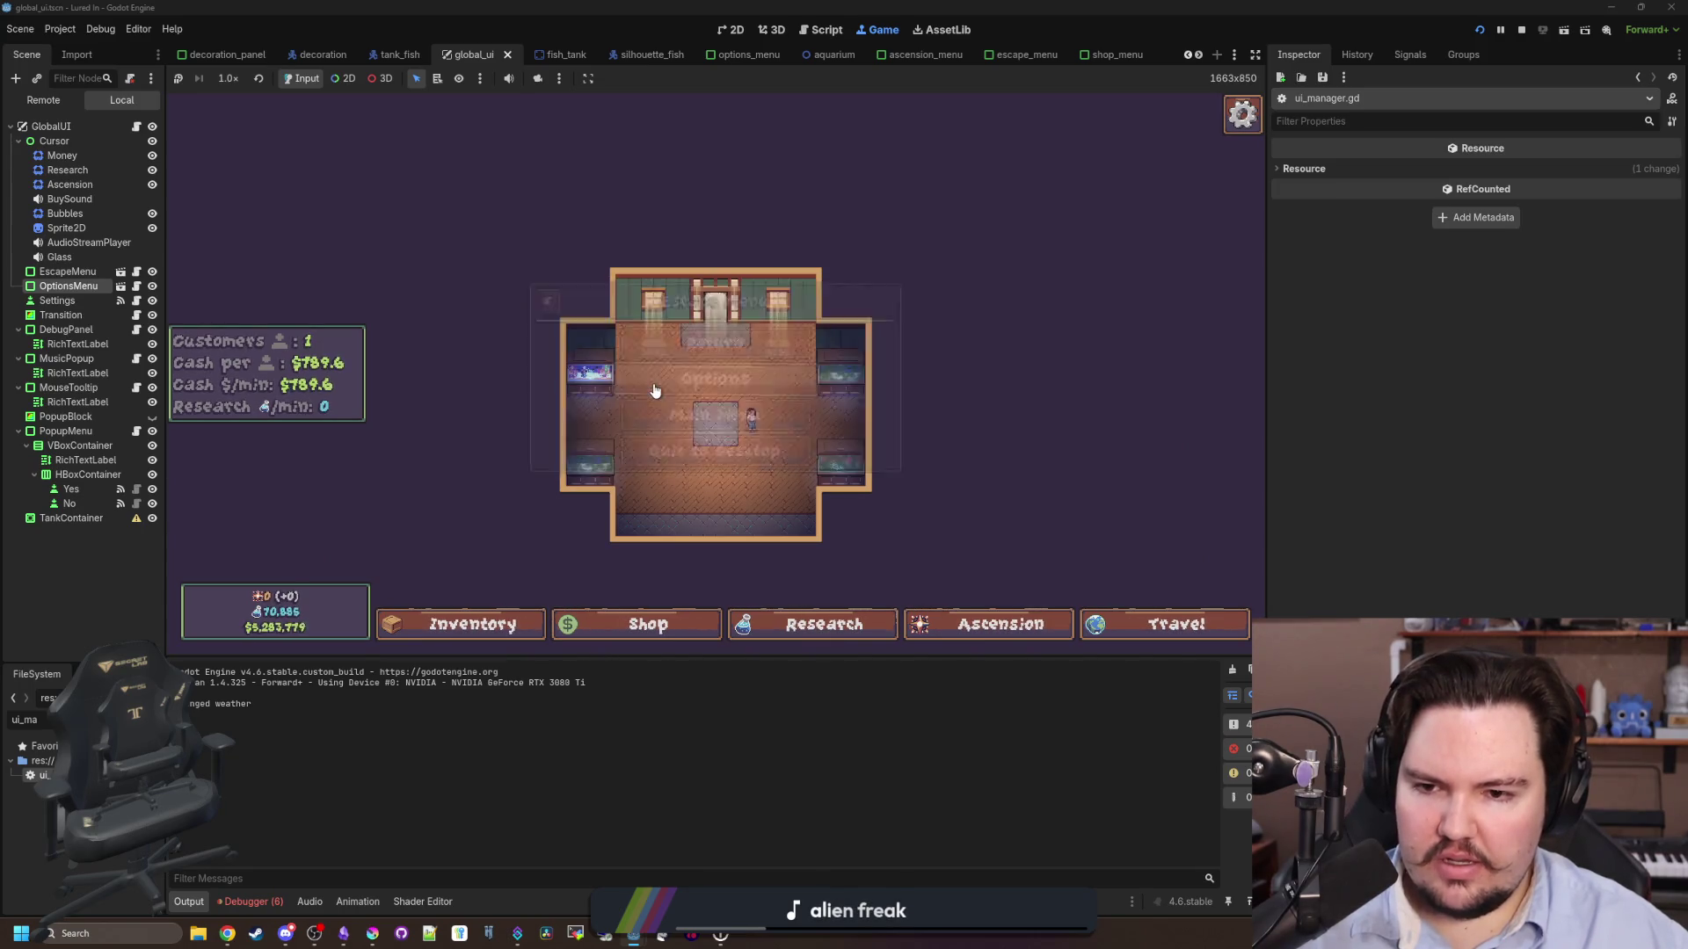
key(Escape)
key(Escape)
key(Escape)
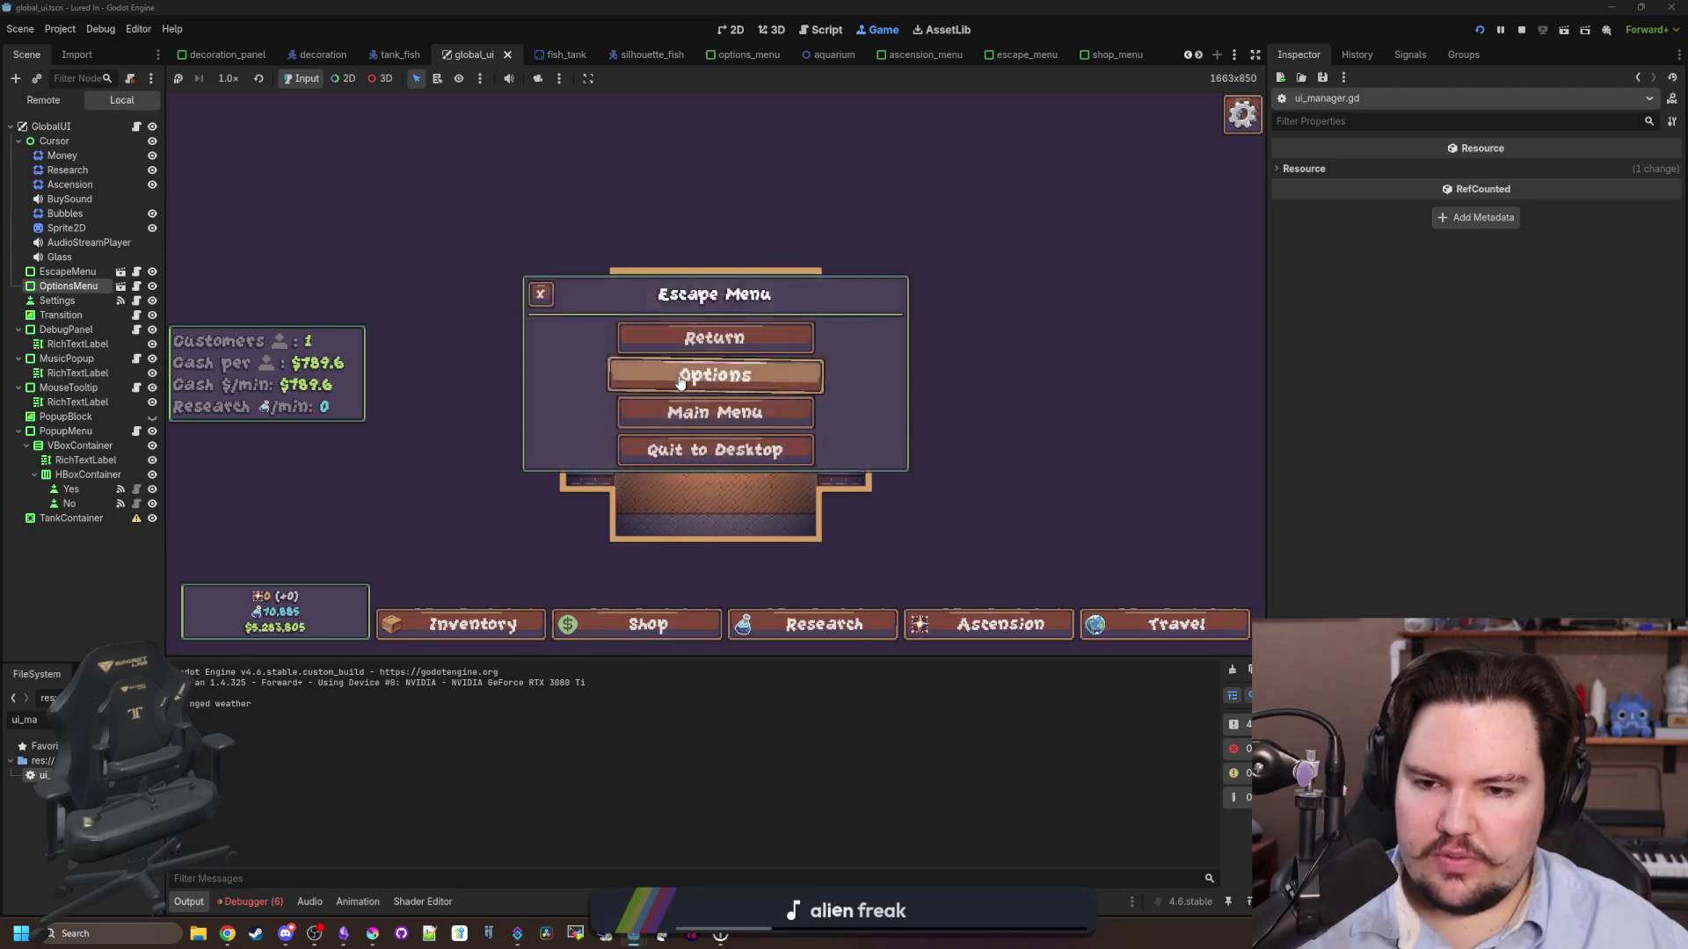
key(Escape)
key(Escape)
key(Escape)
key(Escape)
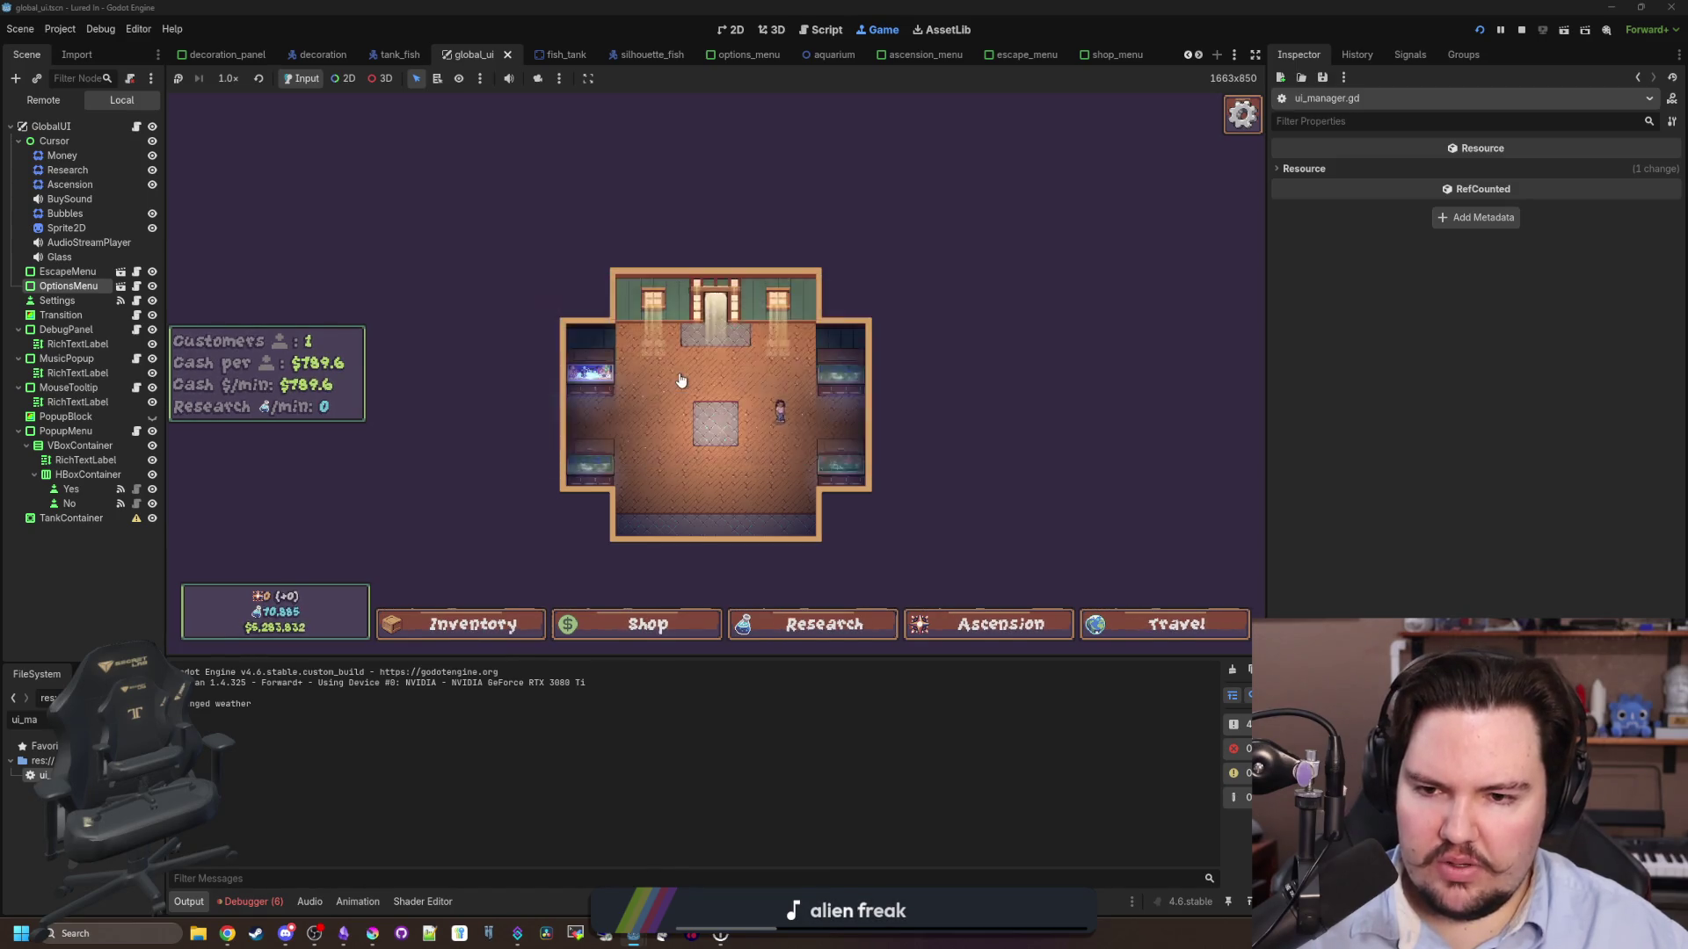
- From the game's main menu, repeatedly open Options and test Esc over it
click(751, 422)
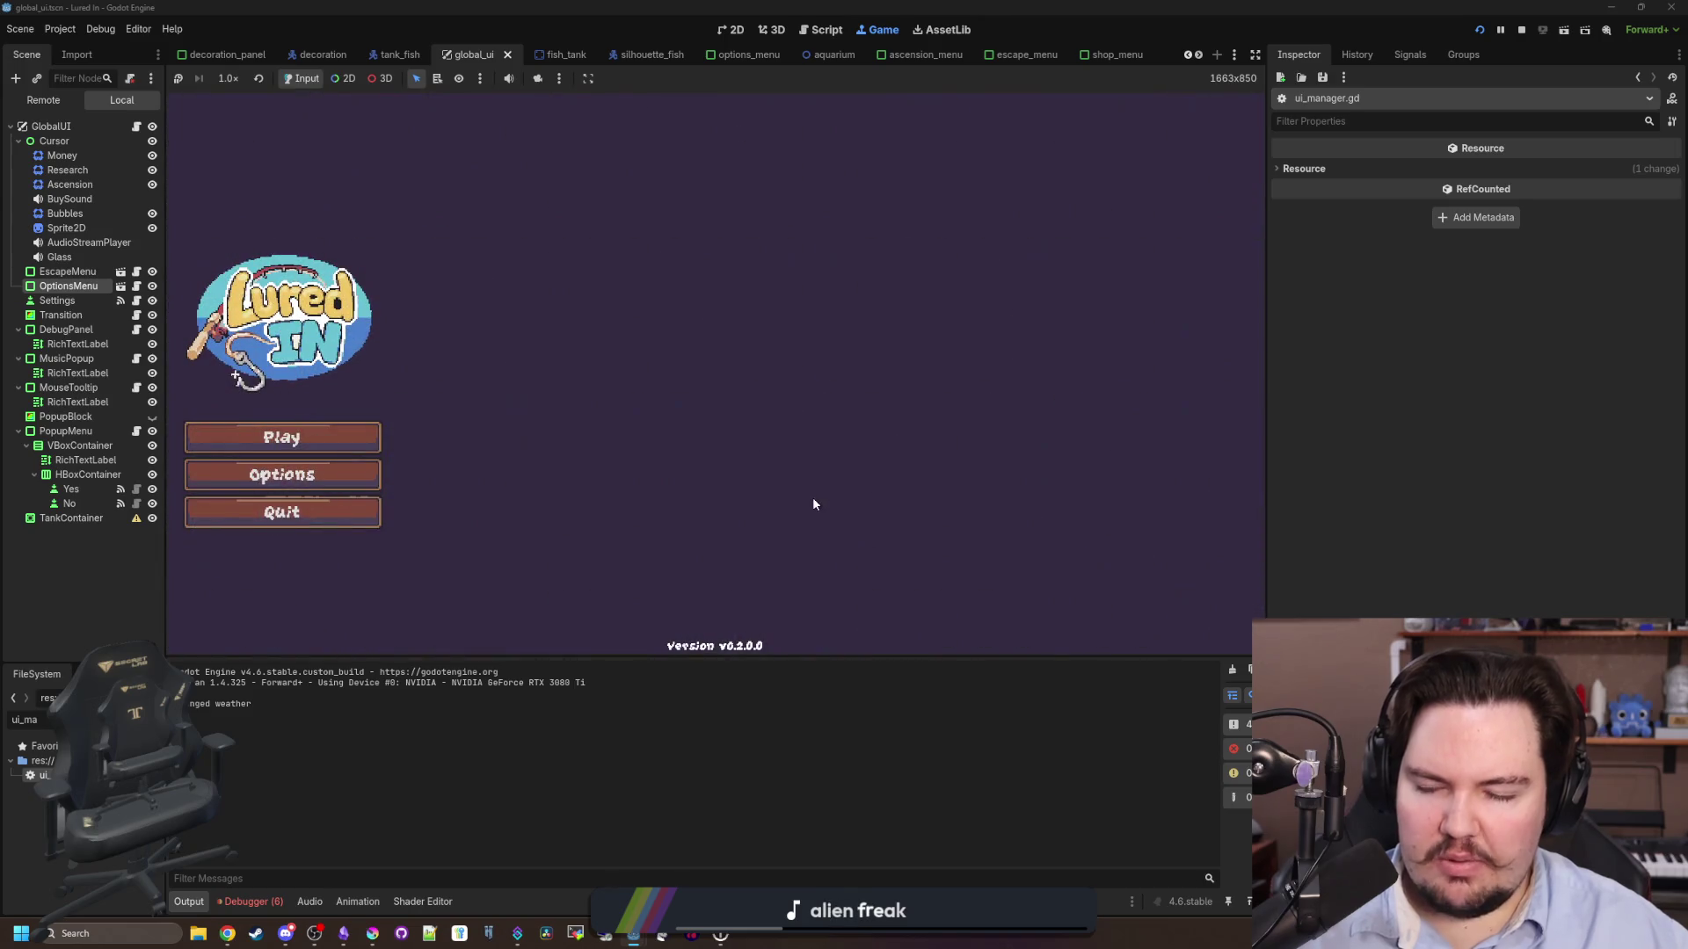
click(335, 476)
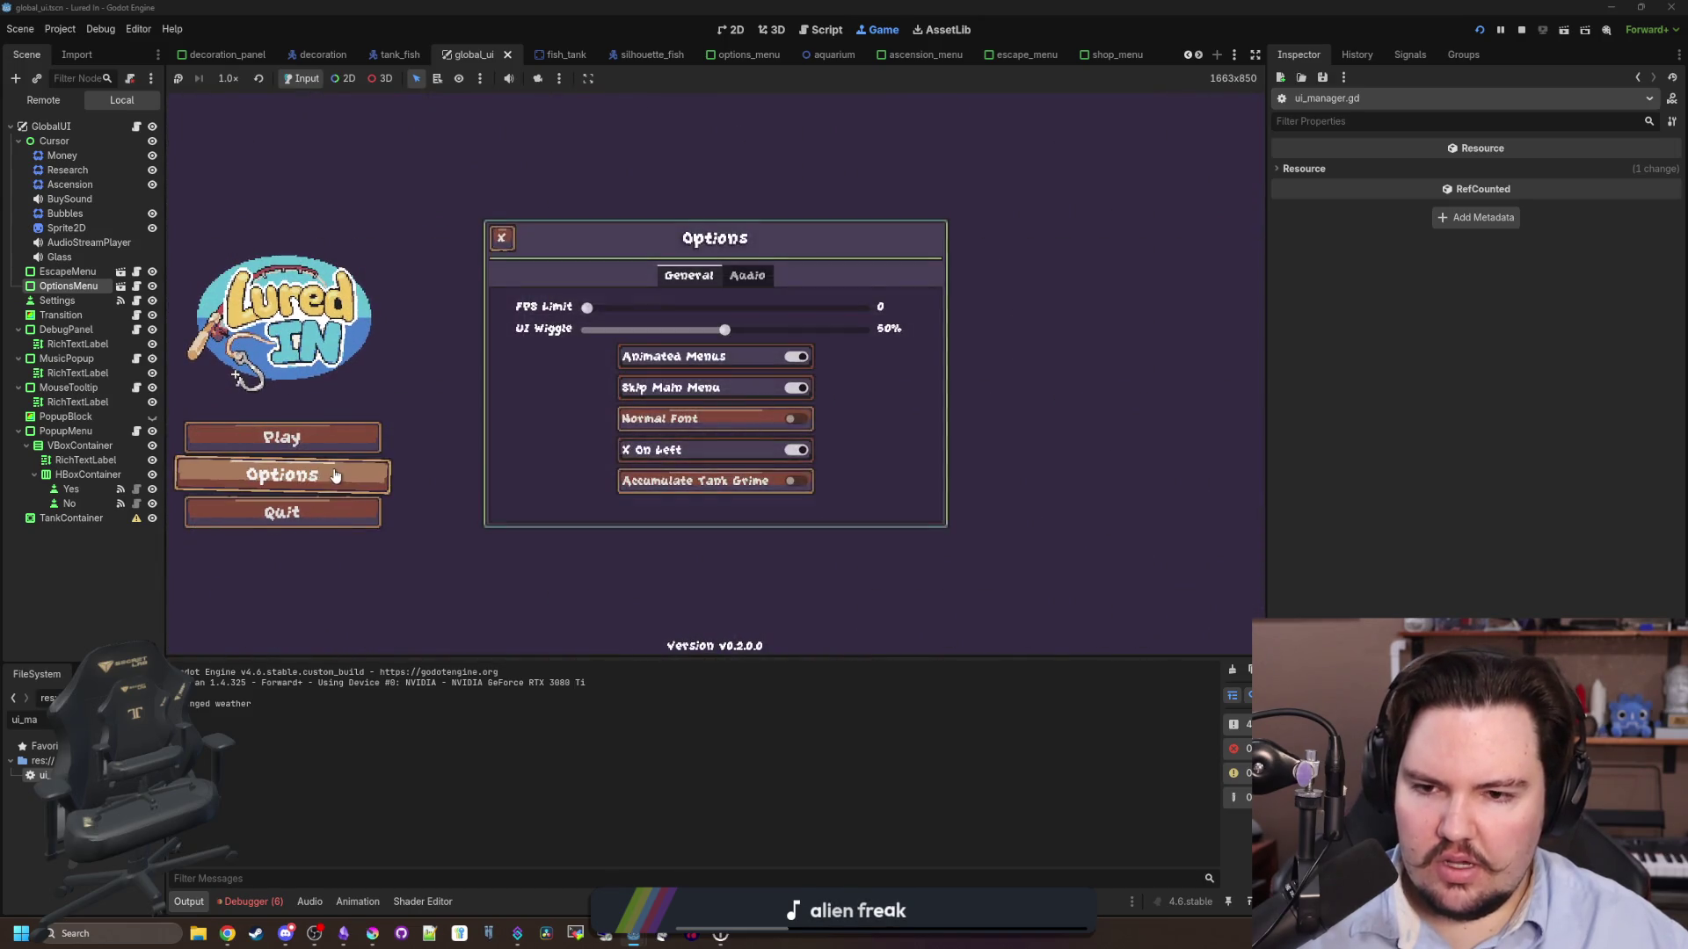
key(Escape)
key(Escape)
click(335, 475)
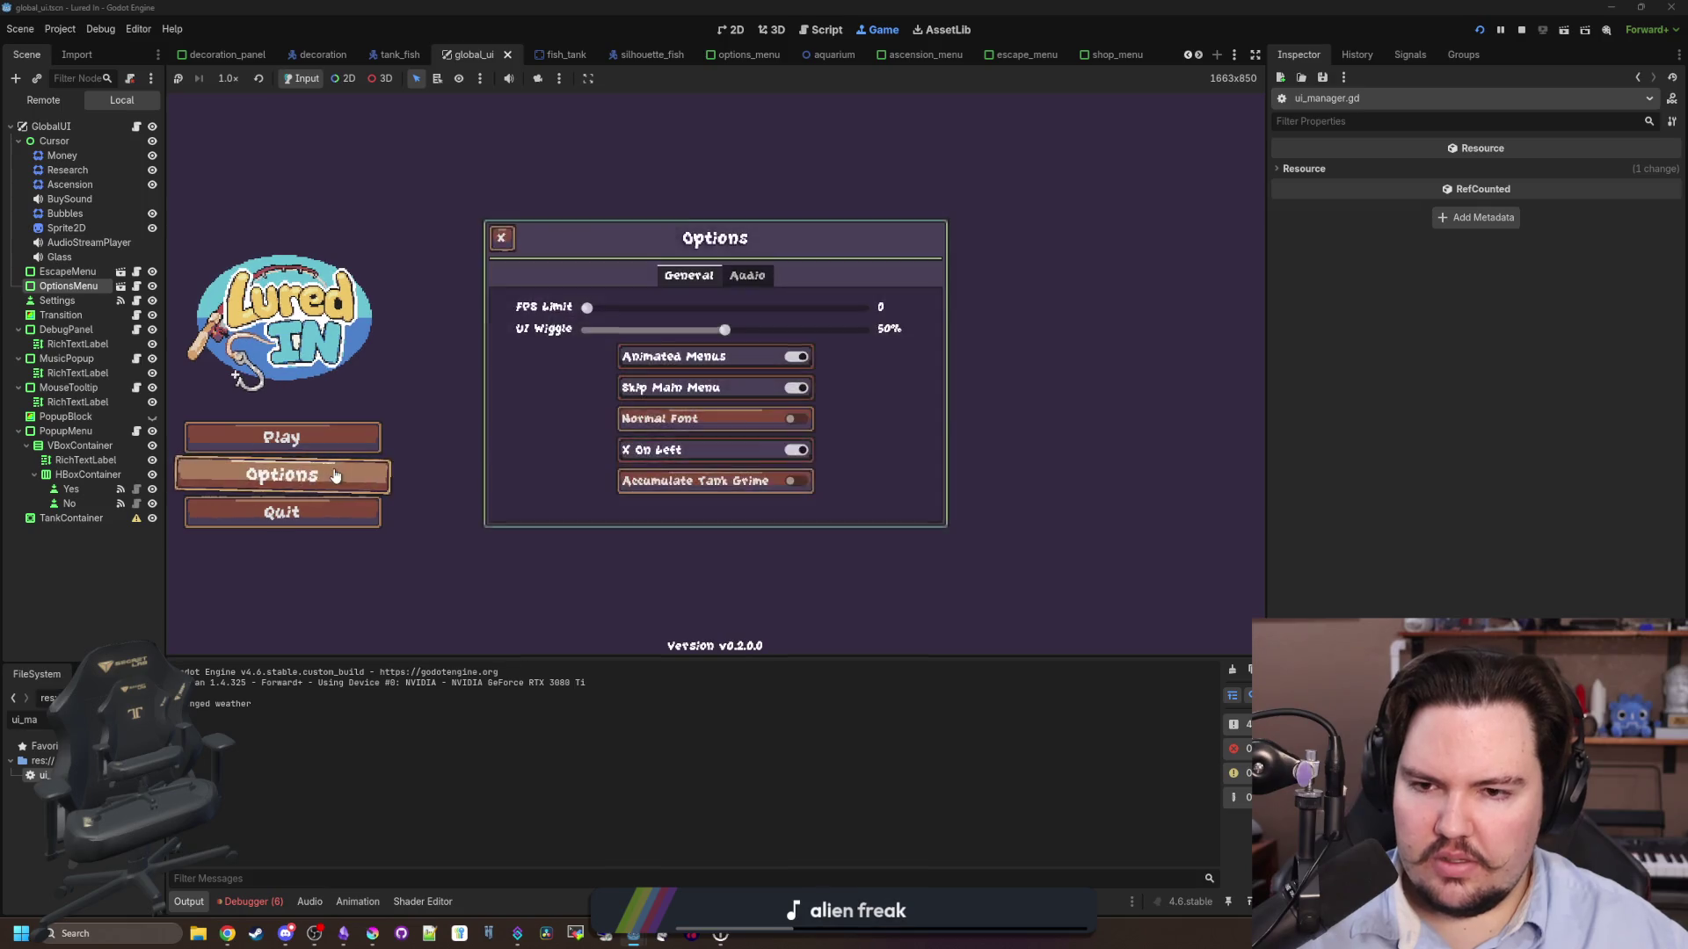
key(Escape)
click(335, 476)
click(335, 476)
click(335, 476)
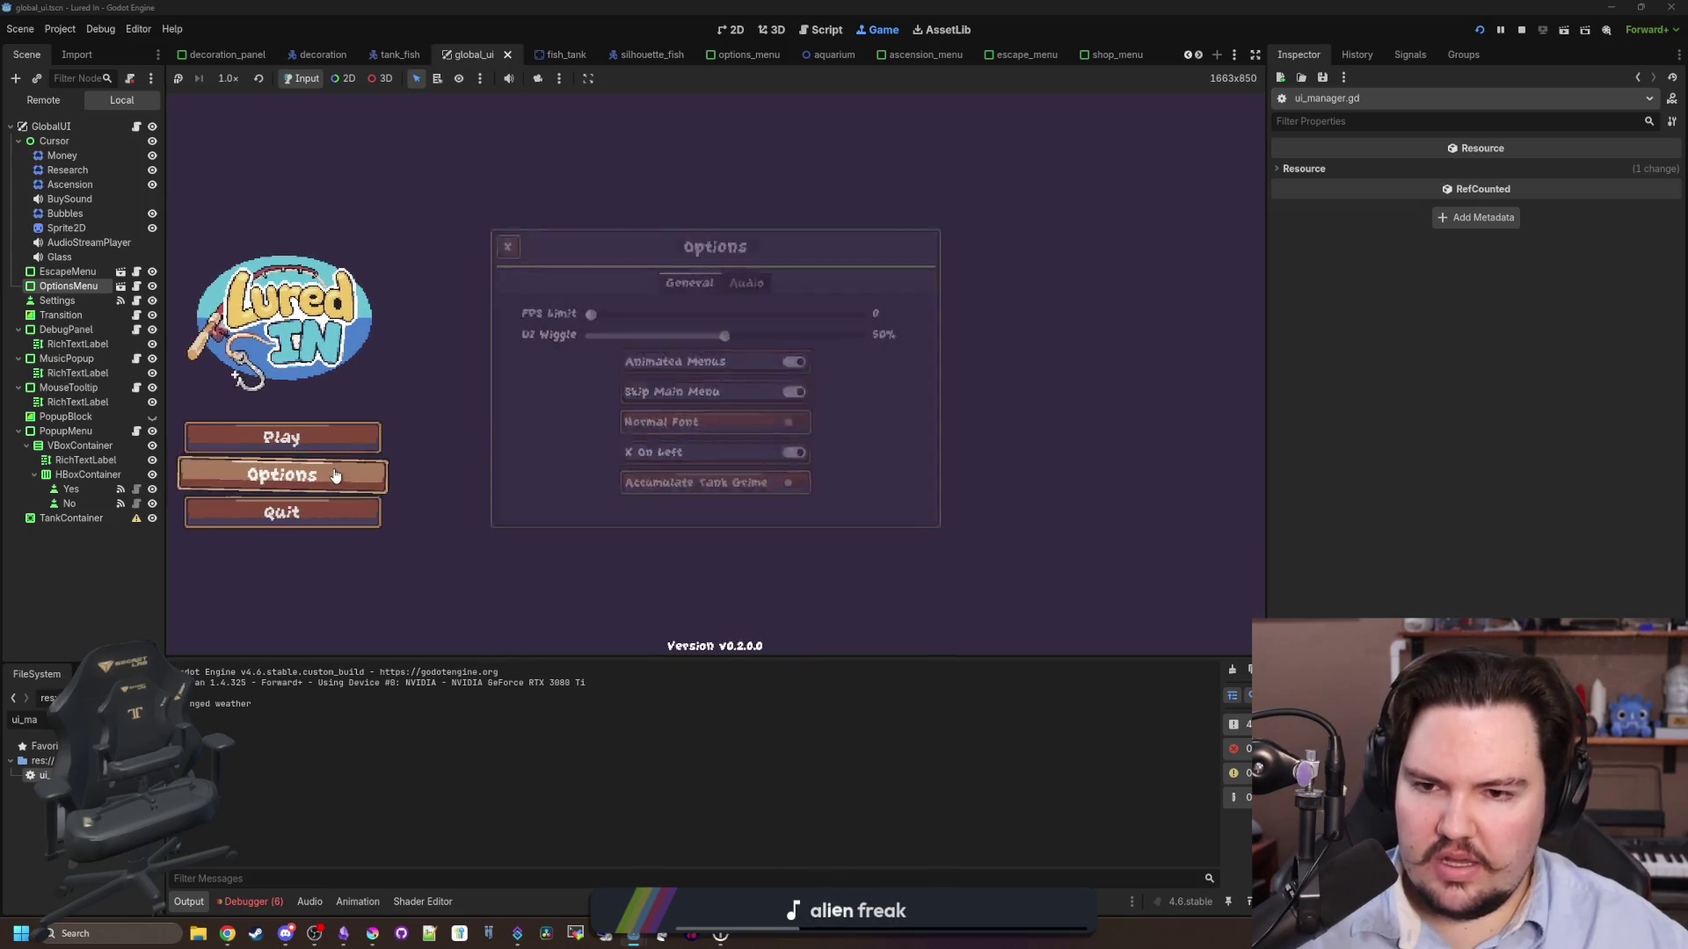
click(334, 475)
click(335, 475)
key(Escape)
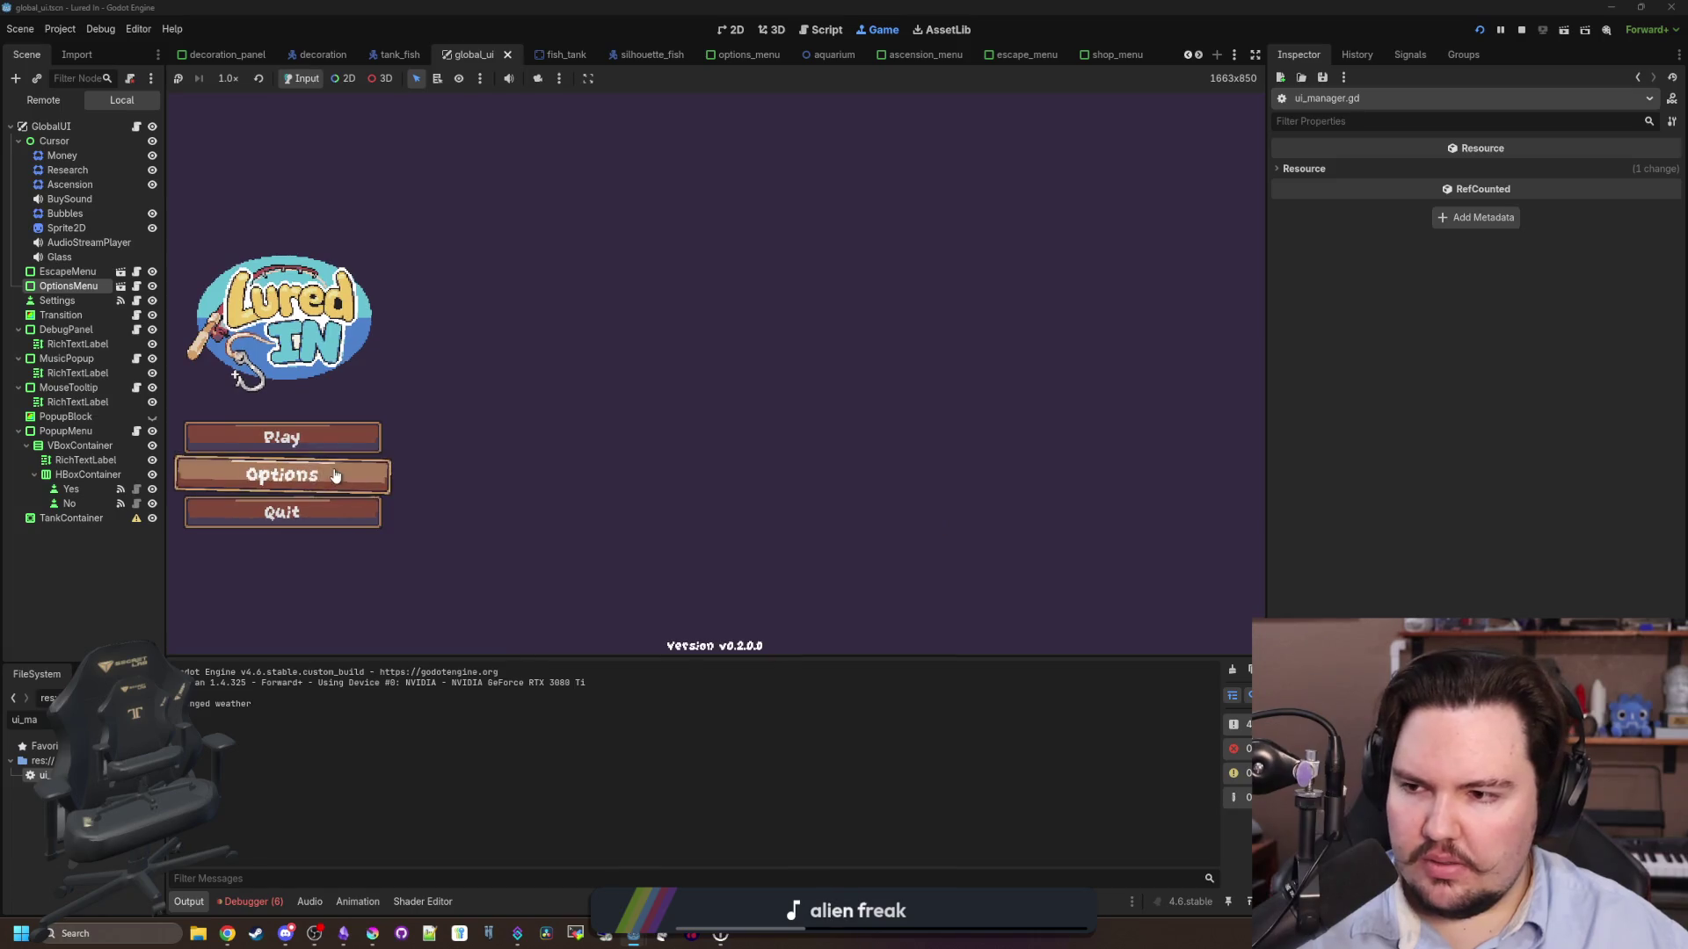
key(ctrl+F3)
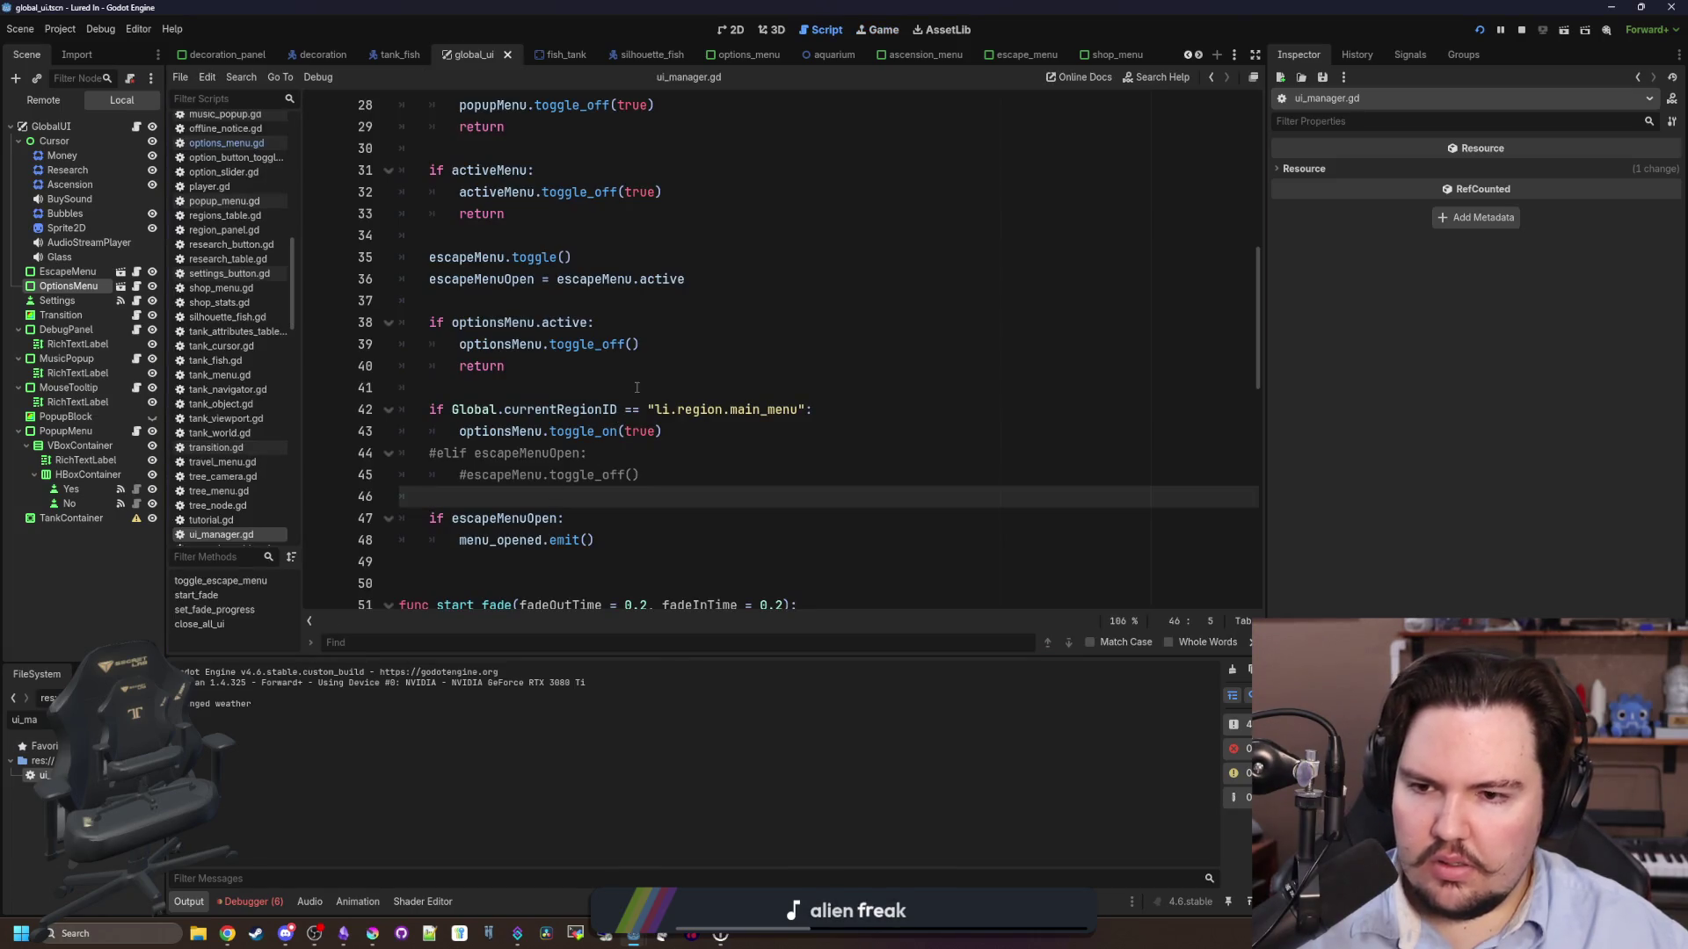
- Move the main-menu region check above escapeMenu.toggle() in toggle_escape_menu
click(637, 388)
scroll(589, 351, up, 1)
click(531, 309)
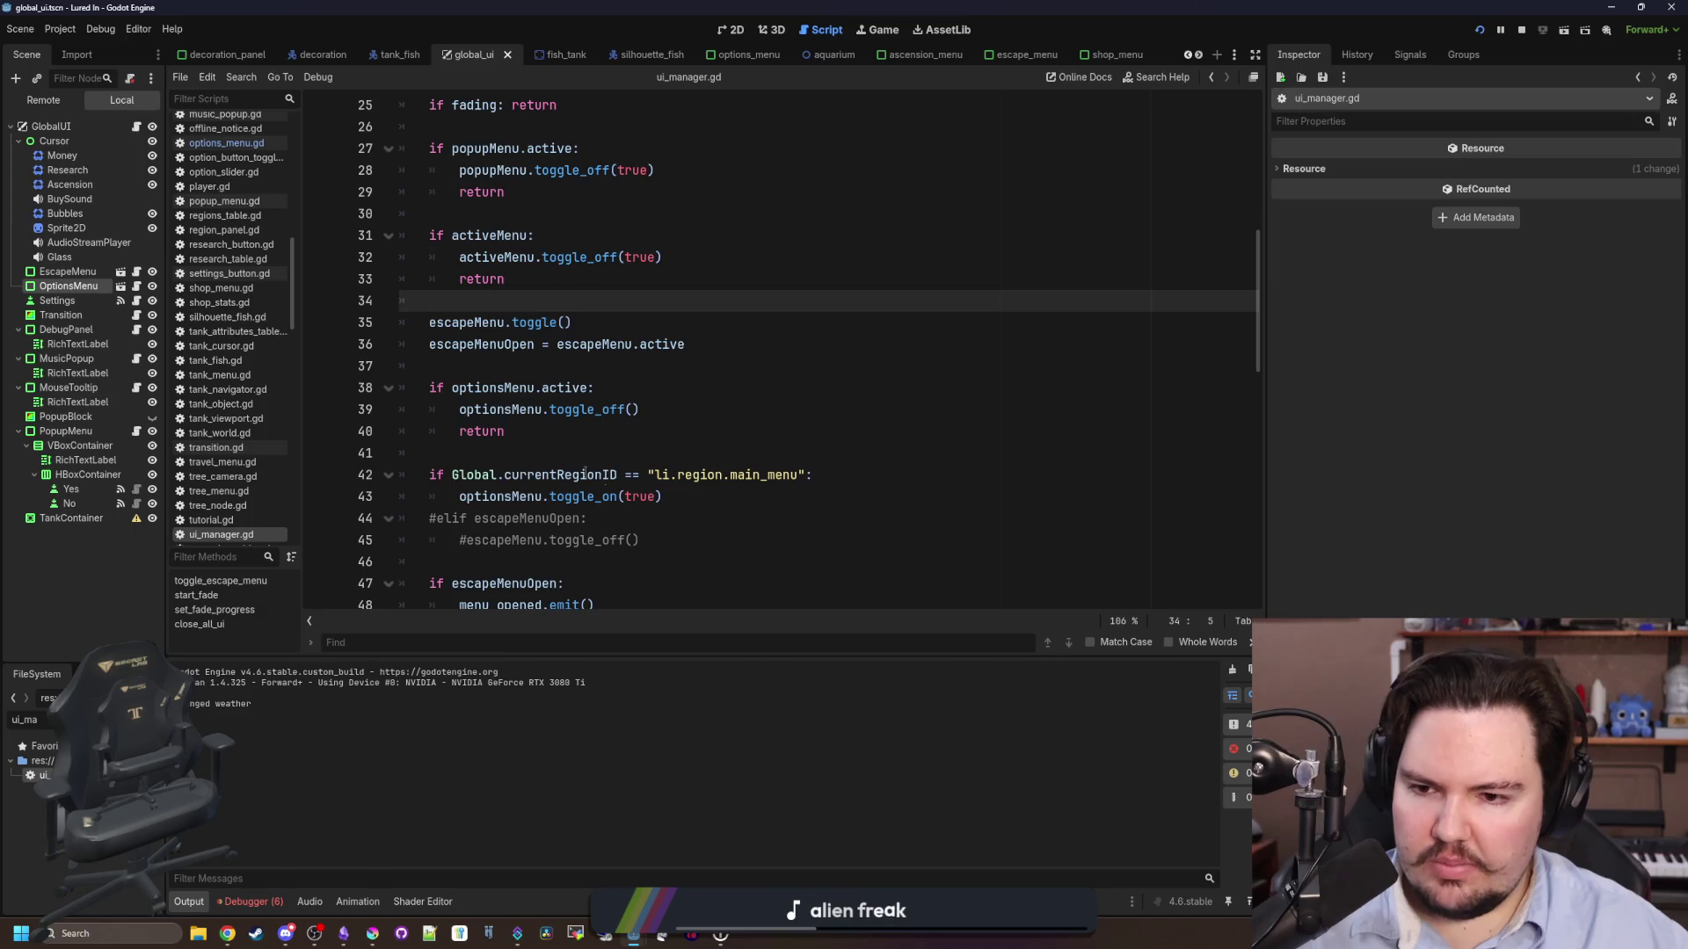
scroll(586, 475, up, 3)
click(535, 282)
scroll(536, 282, down, 1)
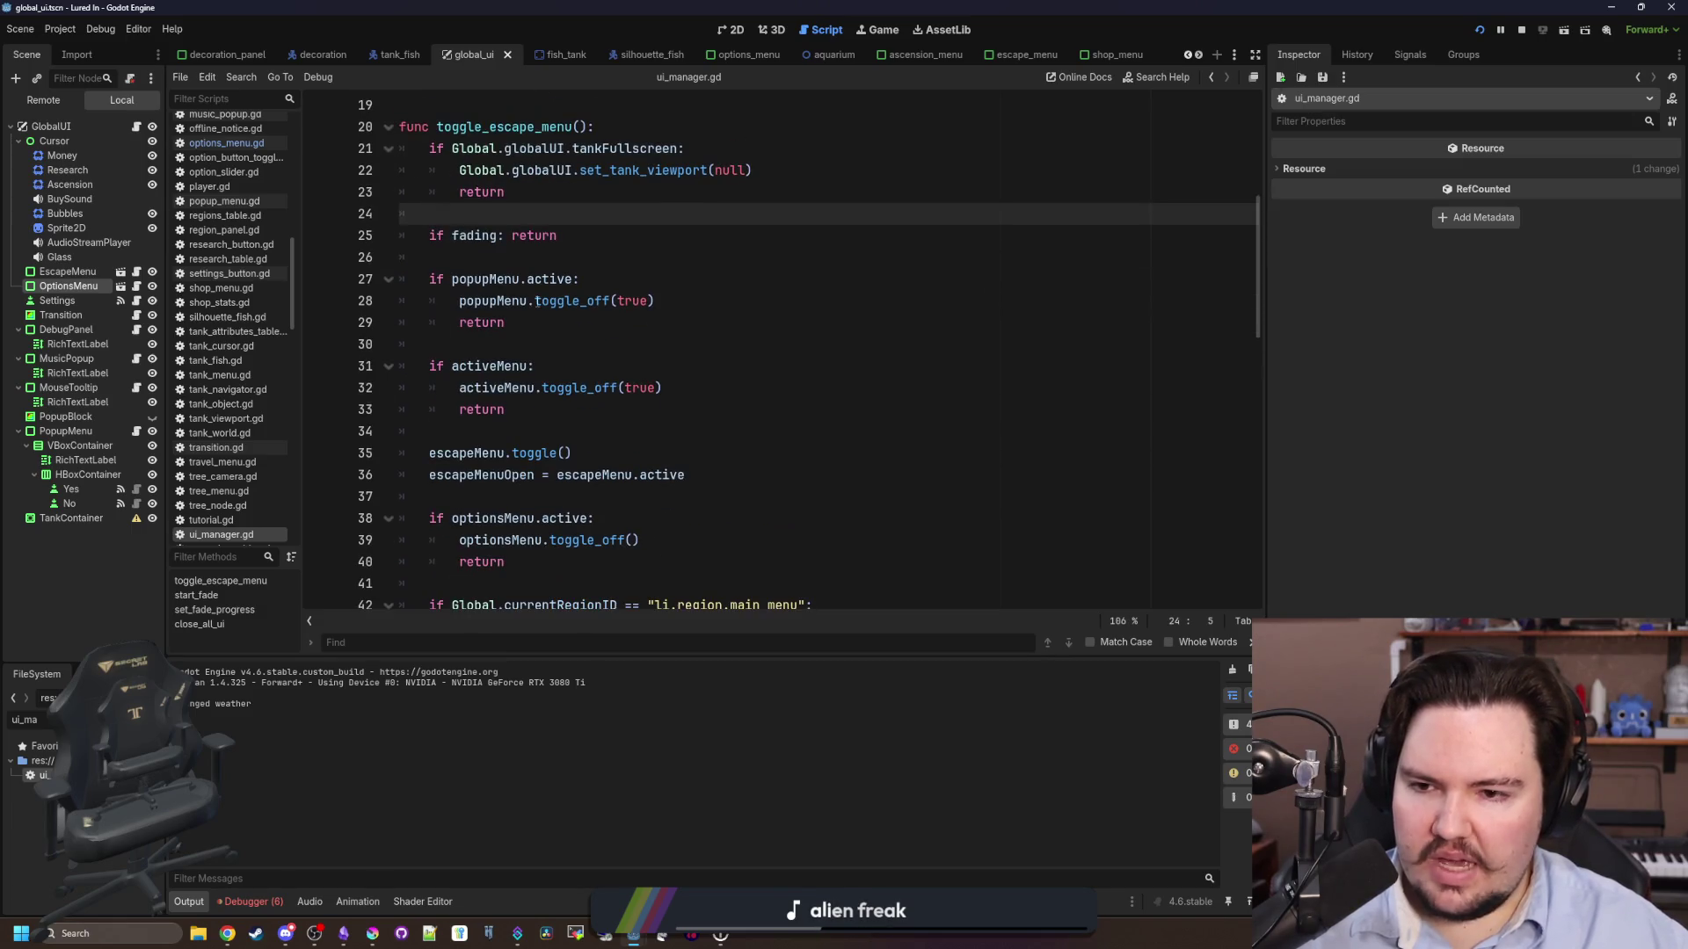
scroll(598, 468, down, 2)
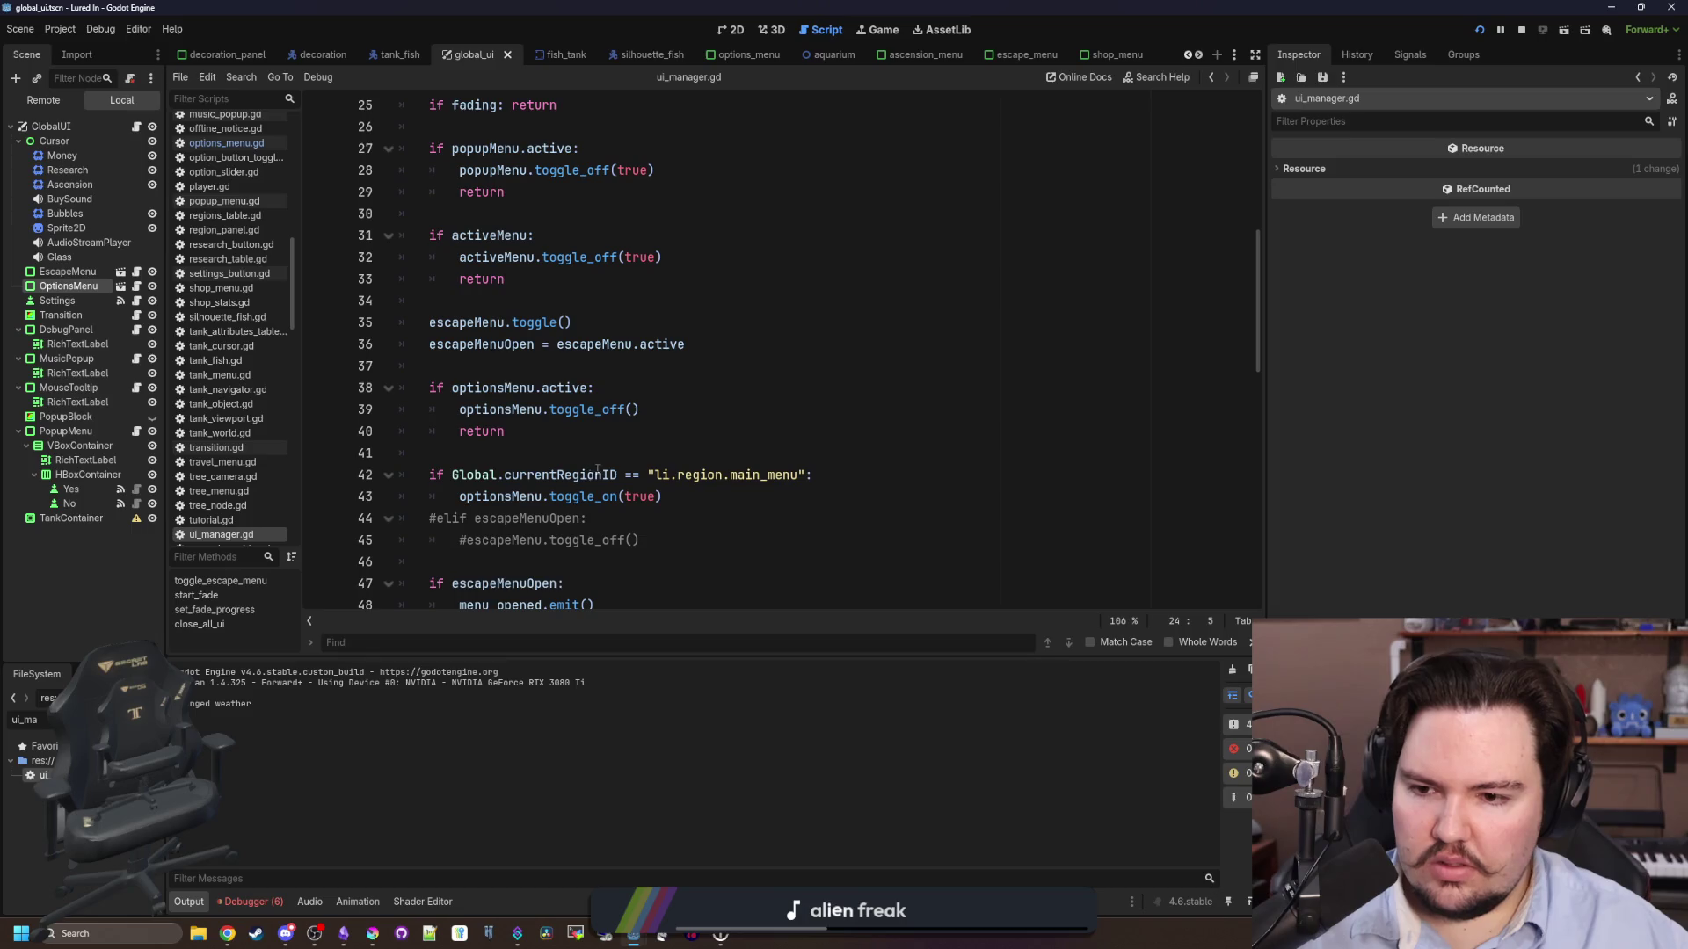
mouse_move(676, 501)
mouse_down()
mouse_move(459, 497)
mouse_move(404, 476)
mouse_up()
key(ctrl+c)
key(BackSpace)
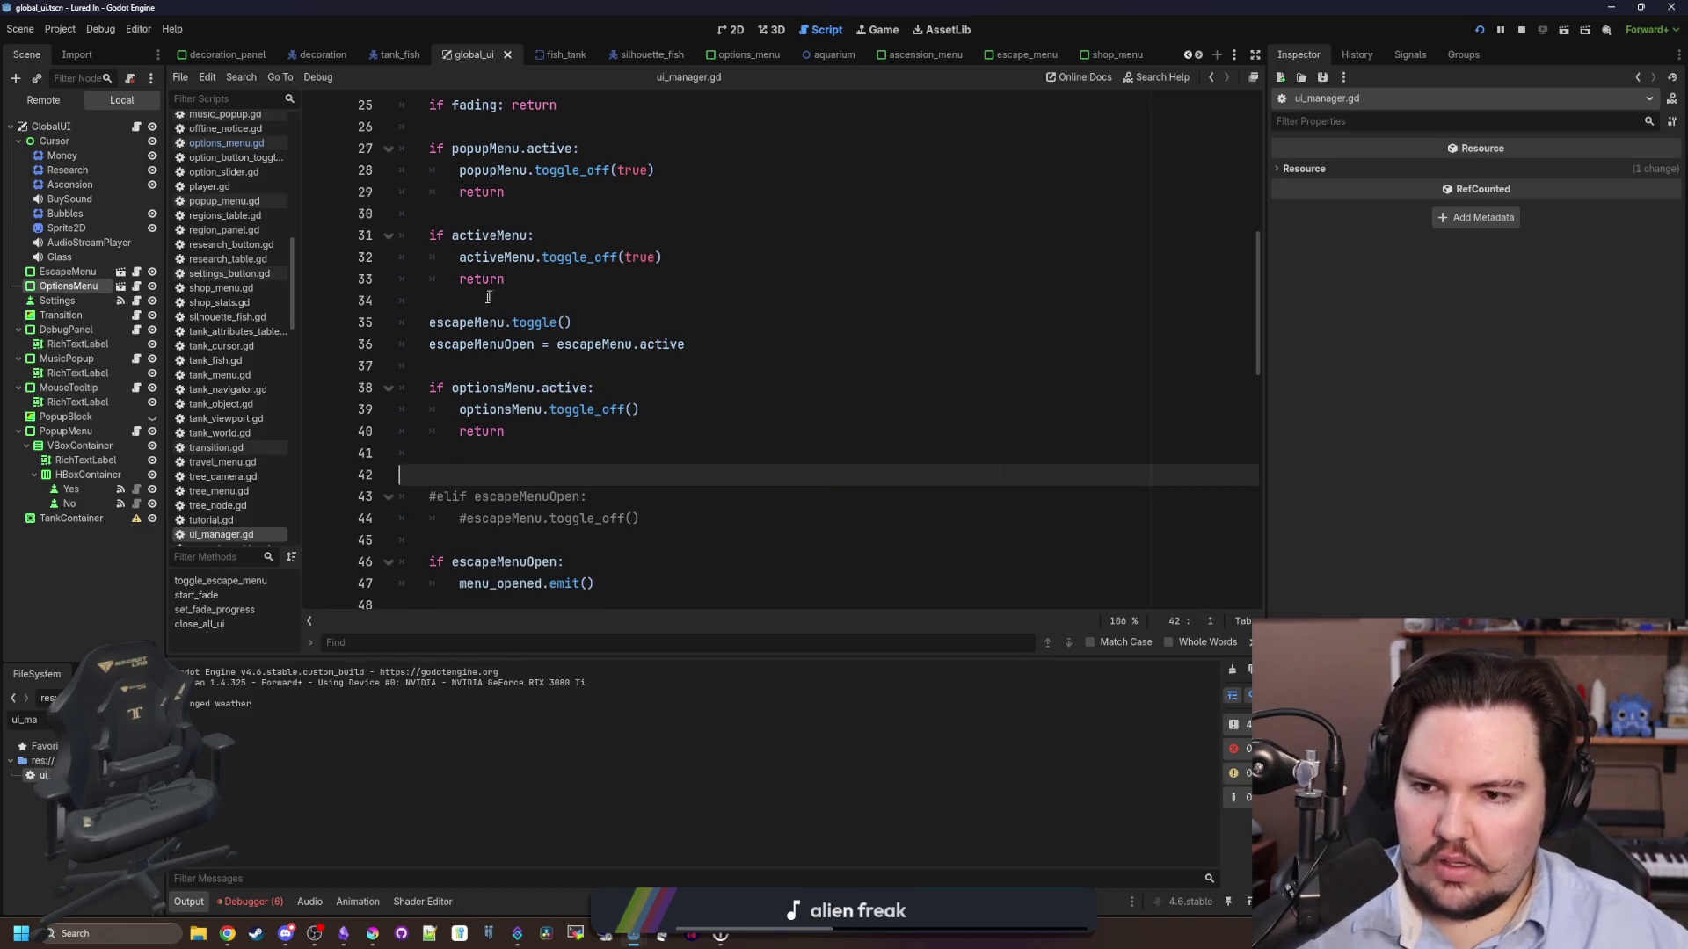
click(460, 305)
key(Return)
key(ctrl+v)
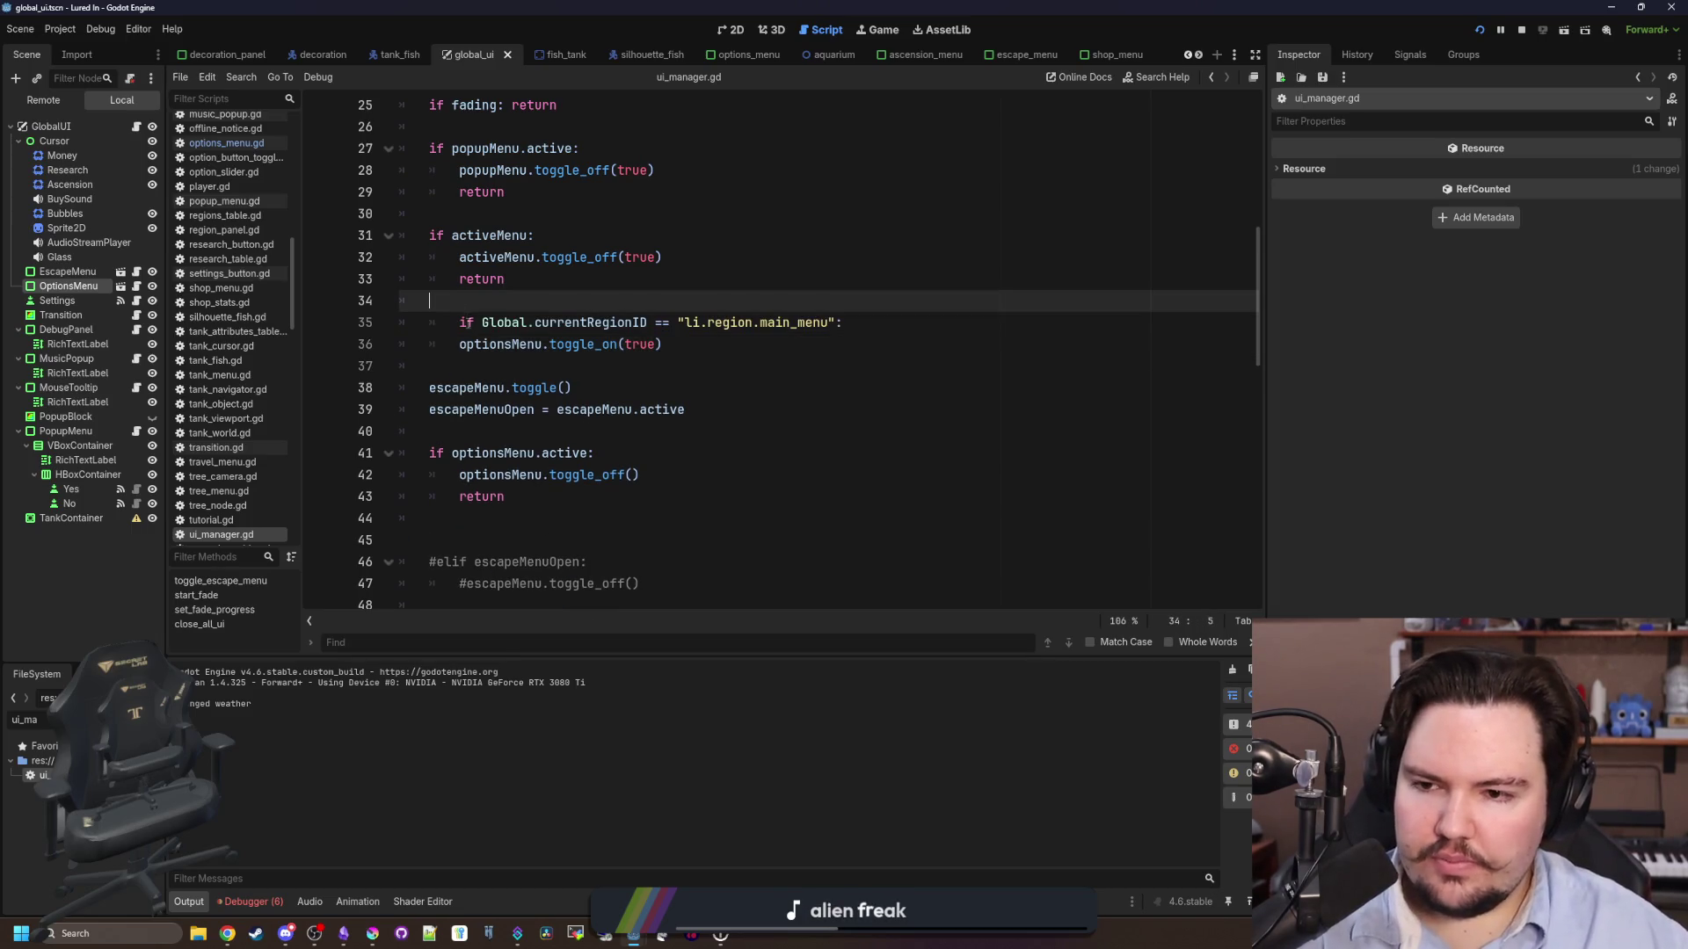
- Move the optionsMenu.active check above the main-menu check
click(570, 301)
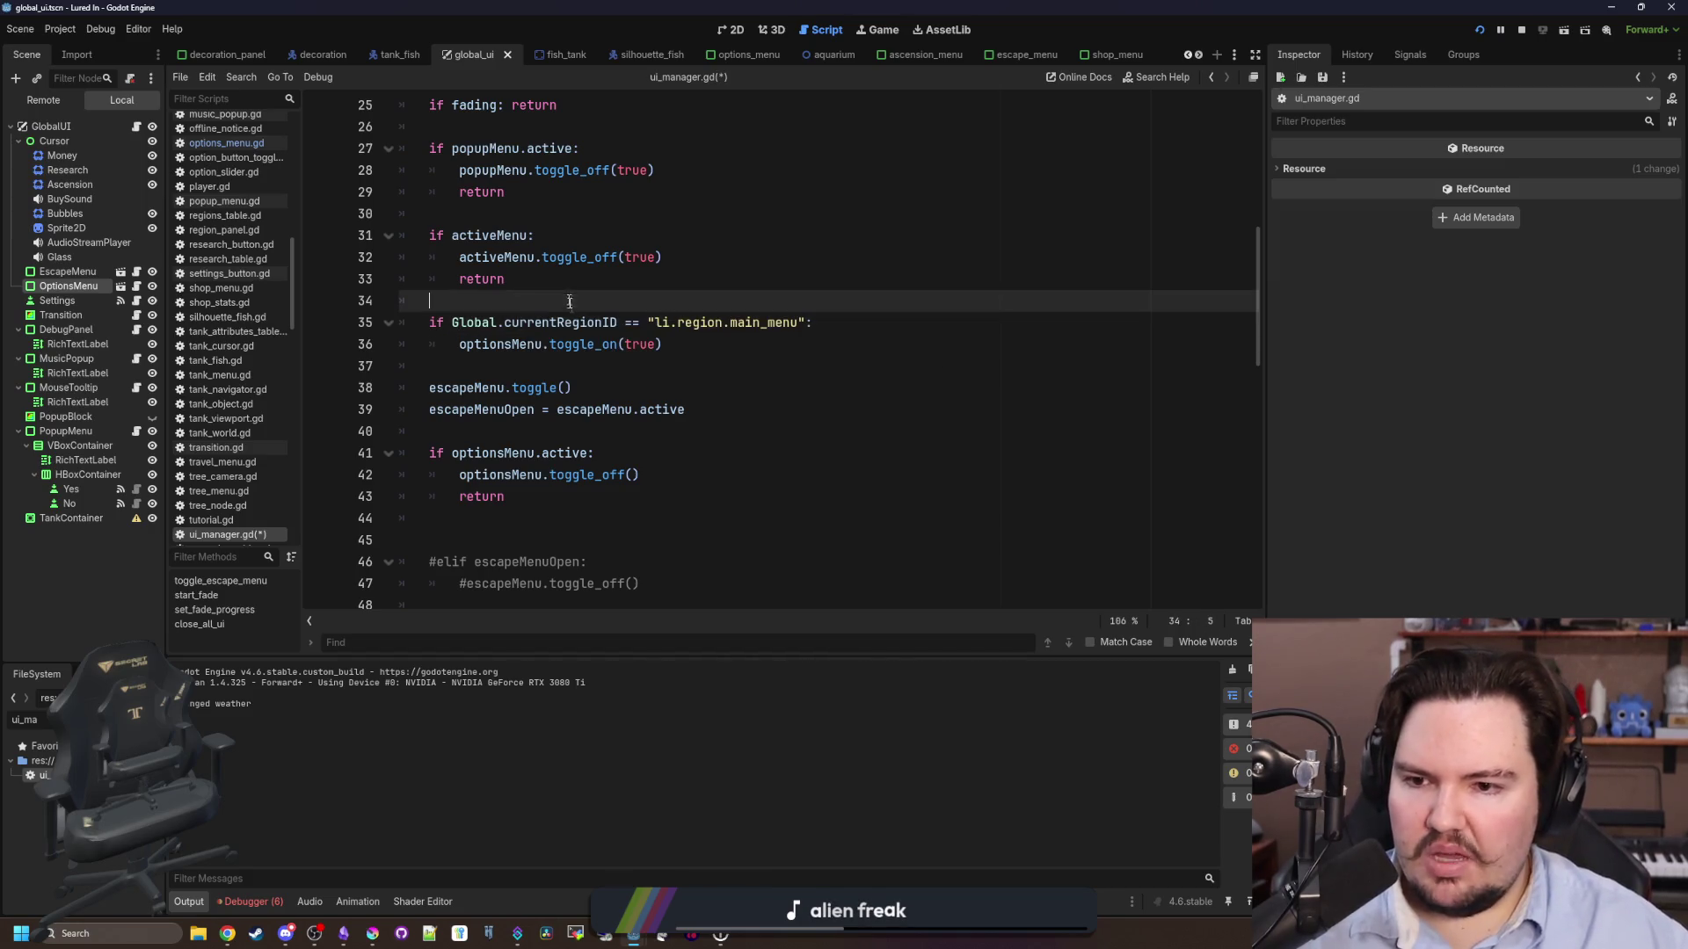
click(695, 350)
key(Return)
text(return)
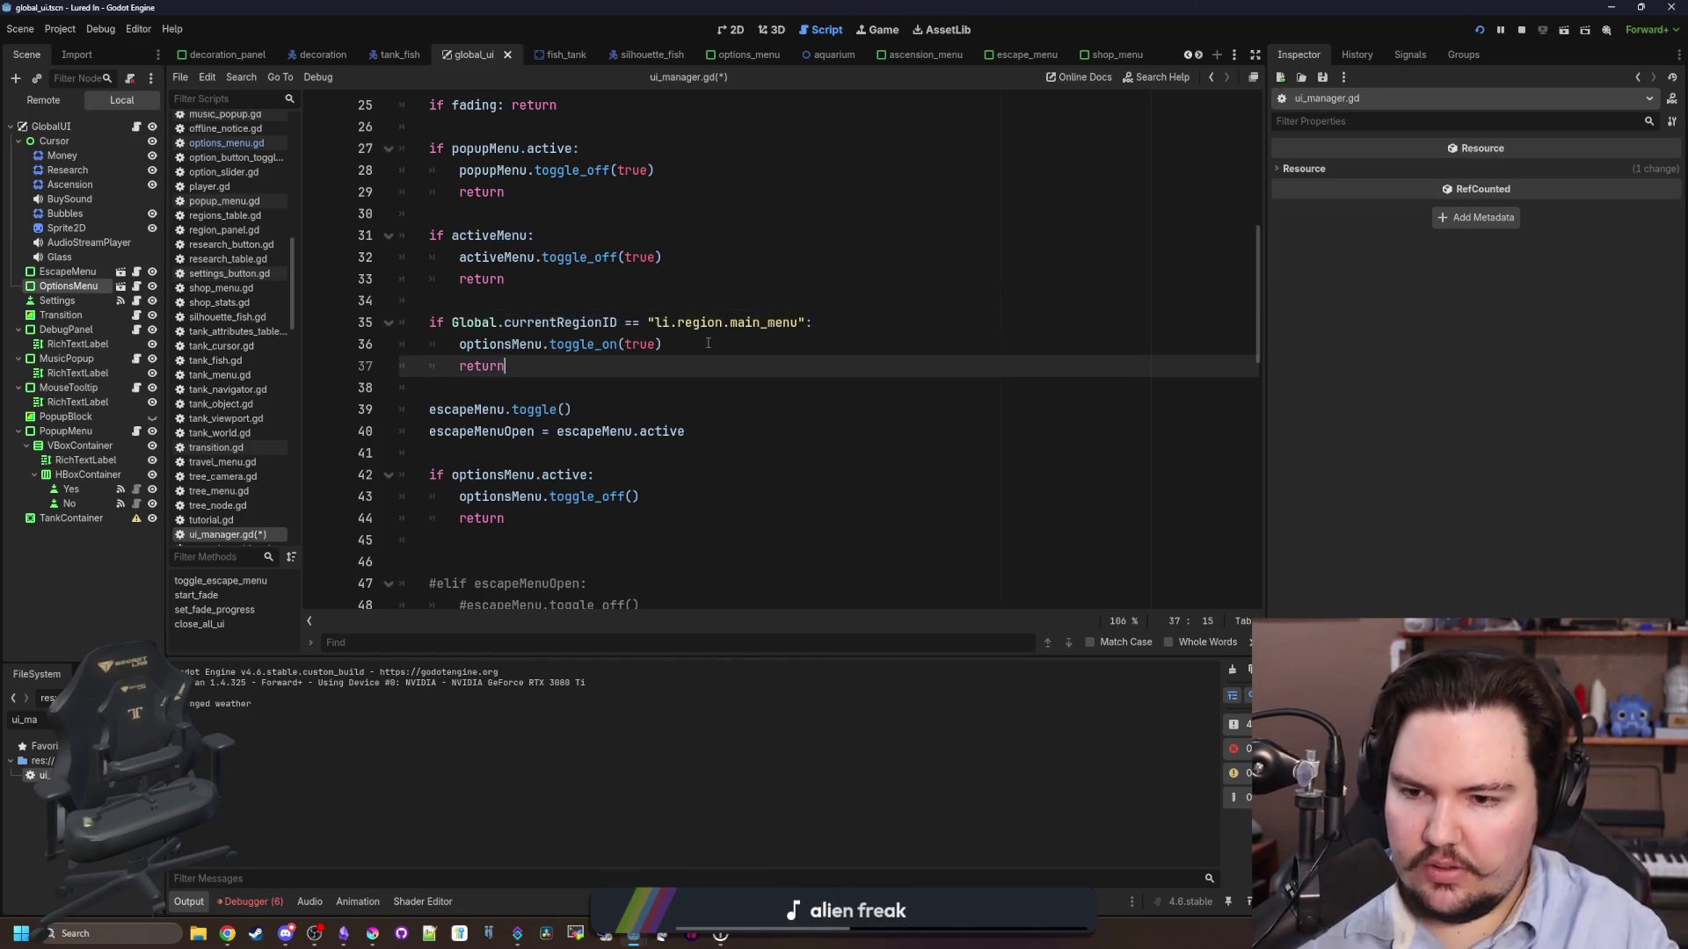
scroll(581, 415, down, 1)
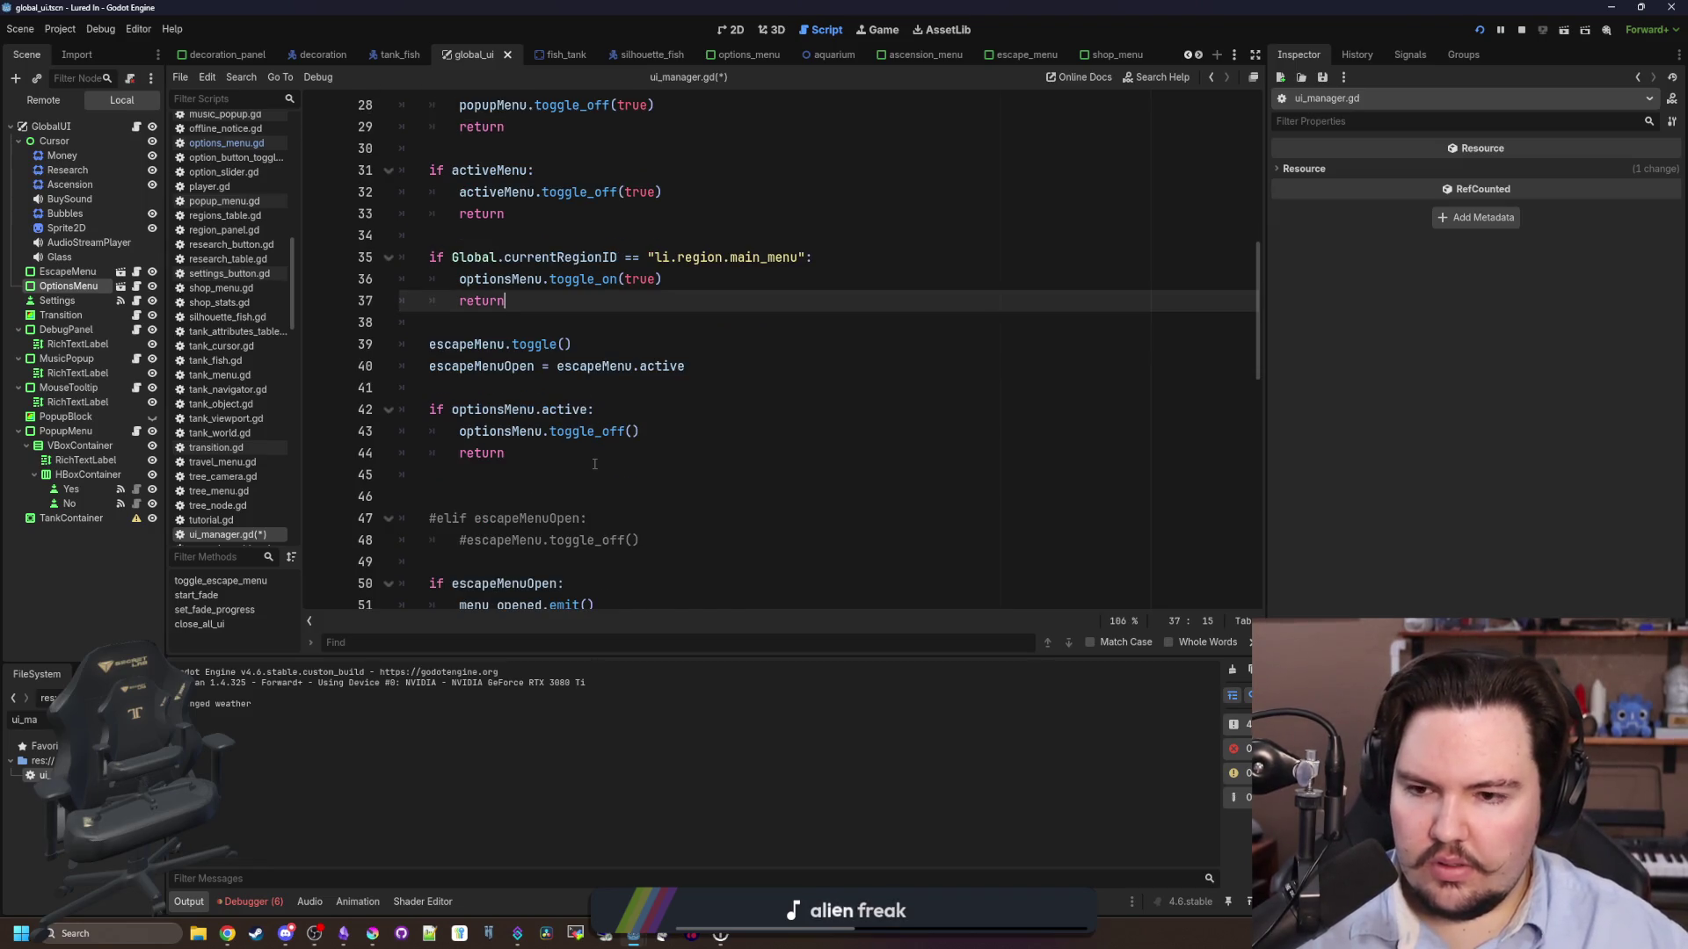
scroll(594, 464, up, 1)
drag(510, 519, 303, 468)
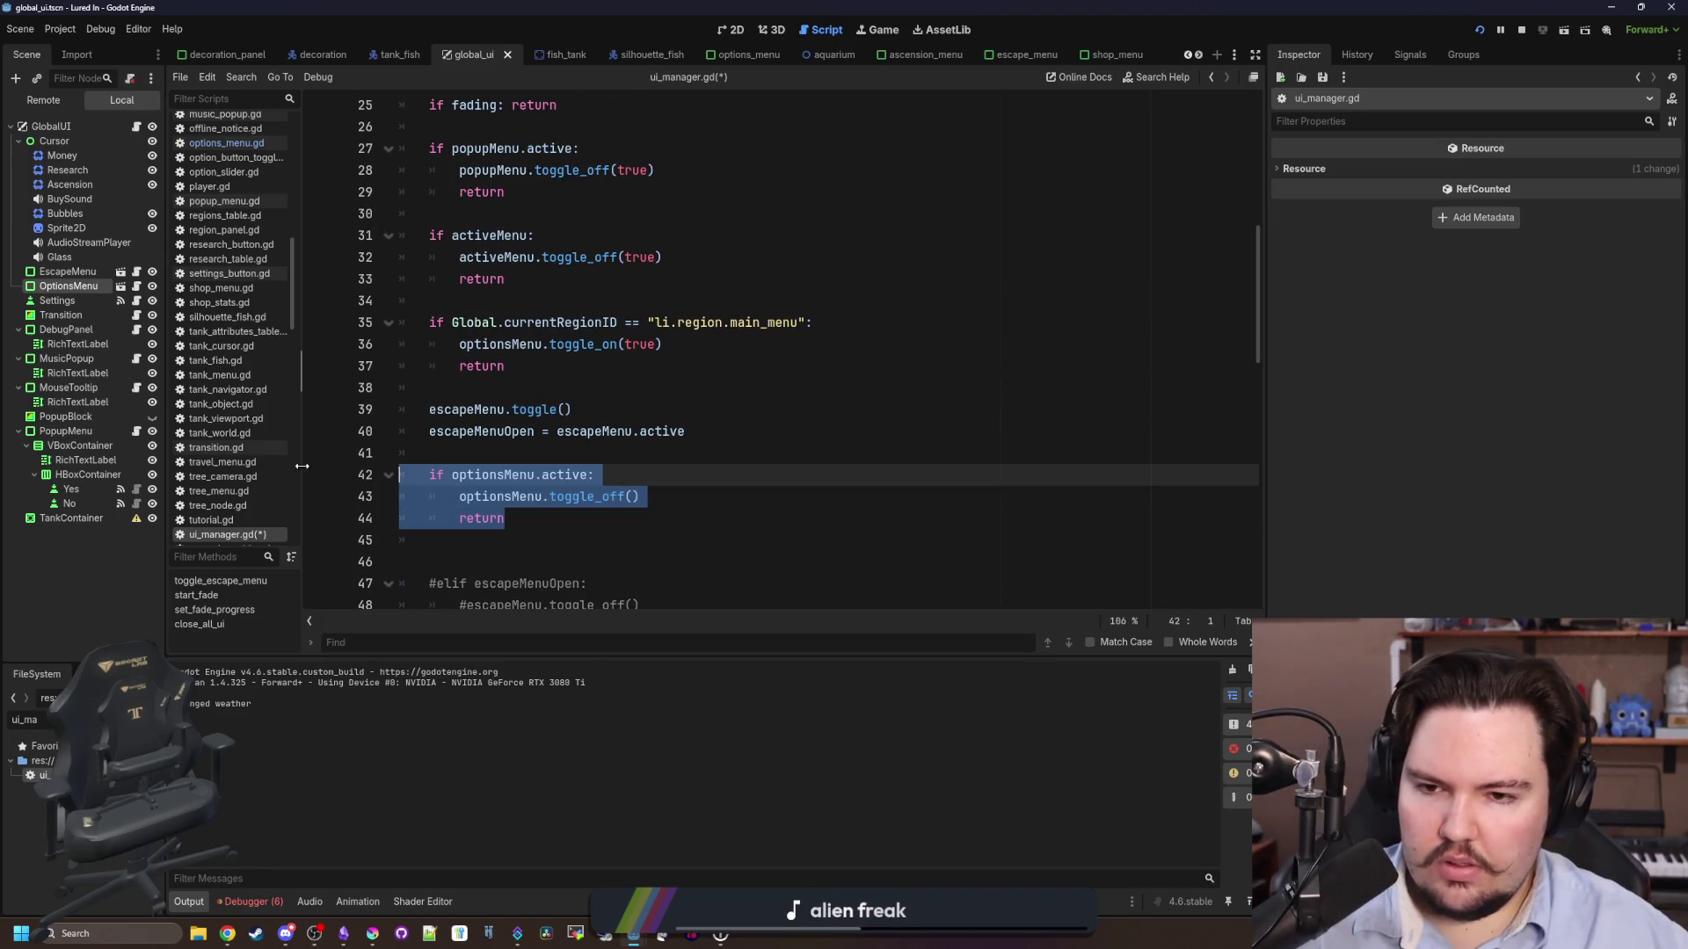
key(ctrl+x)
click(498, 304)
key(Return)
key(ctrl+v)
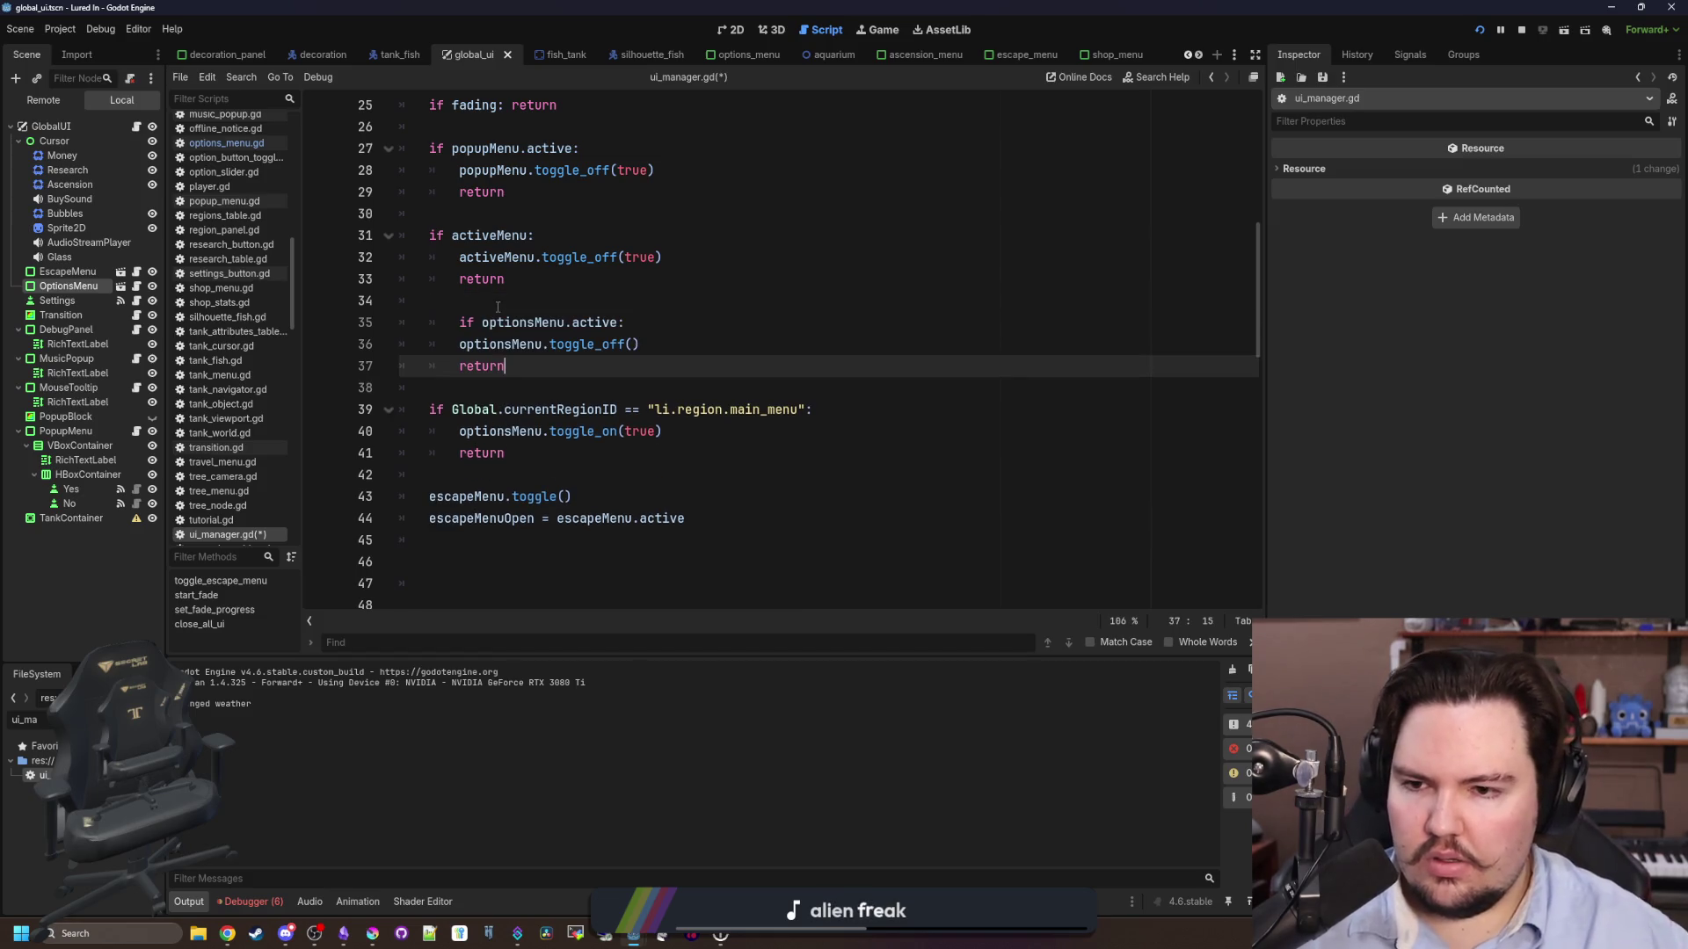
- Unindent line 35 and remove the leftover blank lines
click(475, 323)
key(shift+Tab)
scroll(475, 322, down, 2)
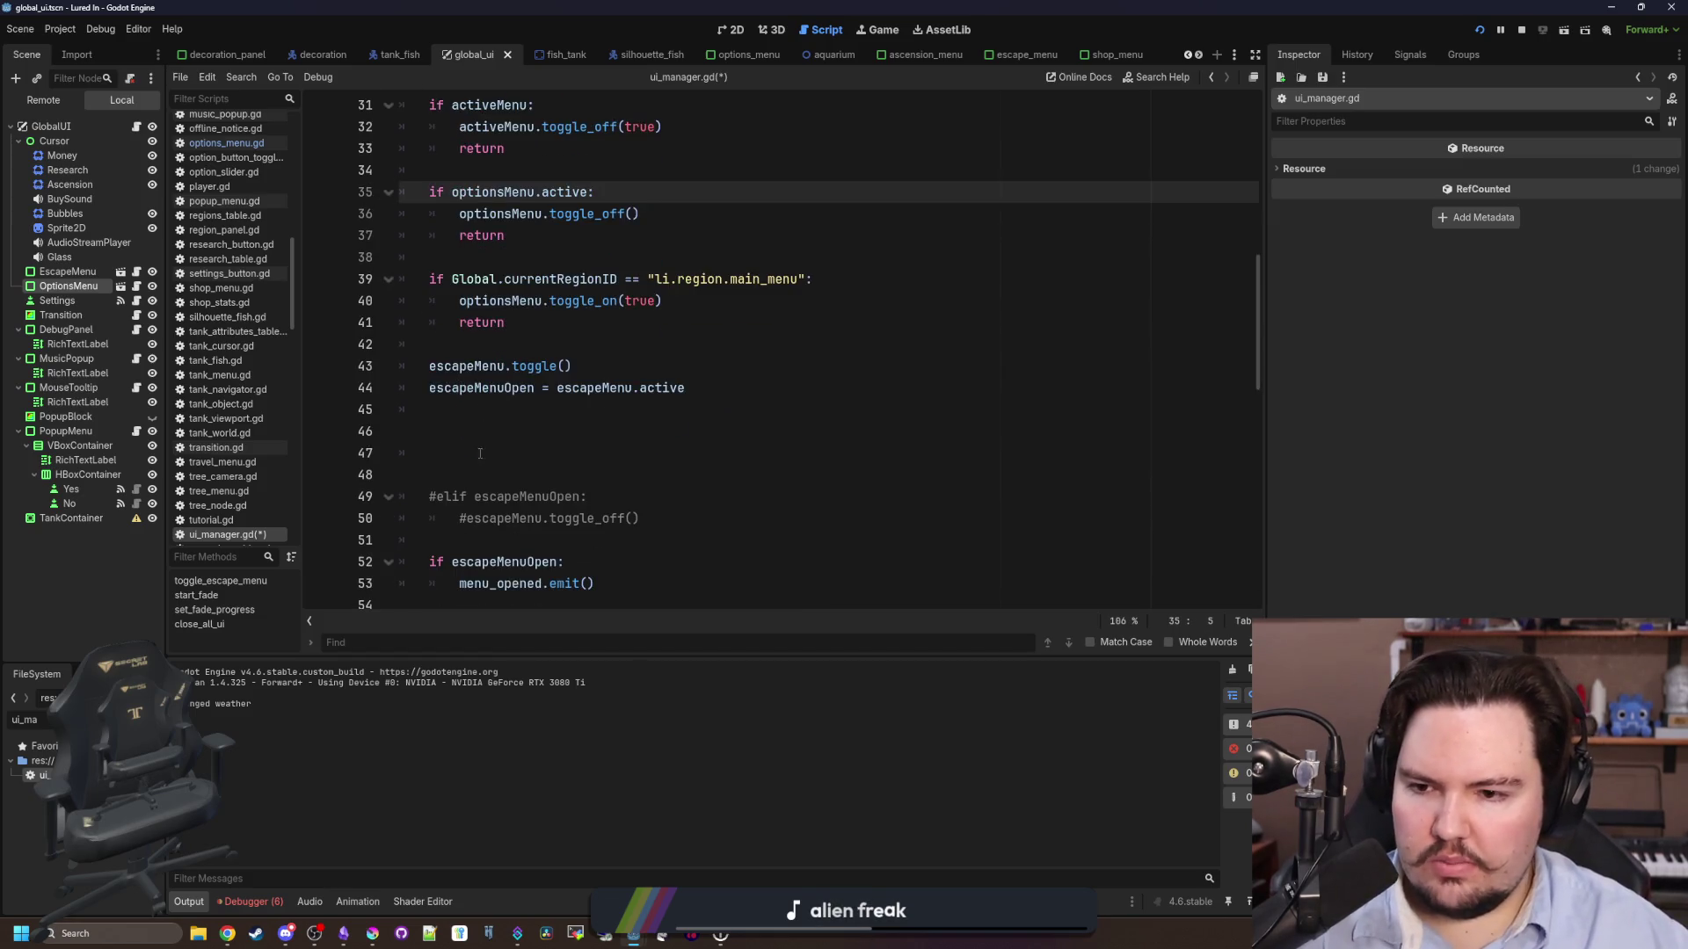
drag(437, 453, 354, 431)
key(BackSpace)
key(BackSpace)
key(Delete)
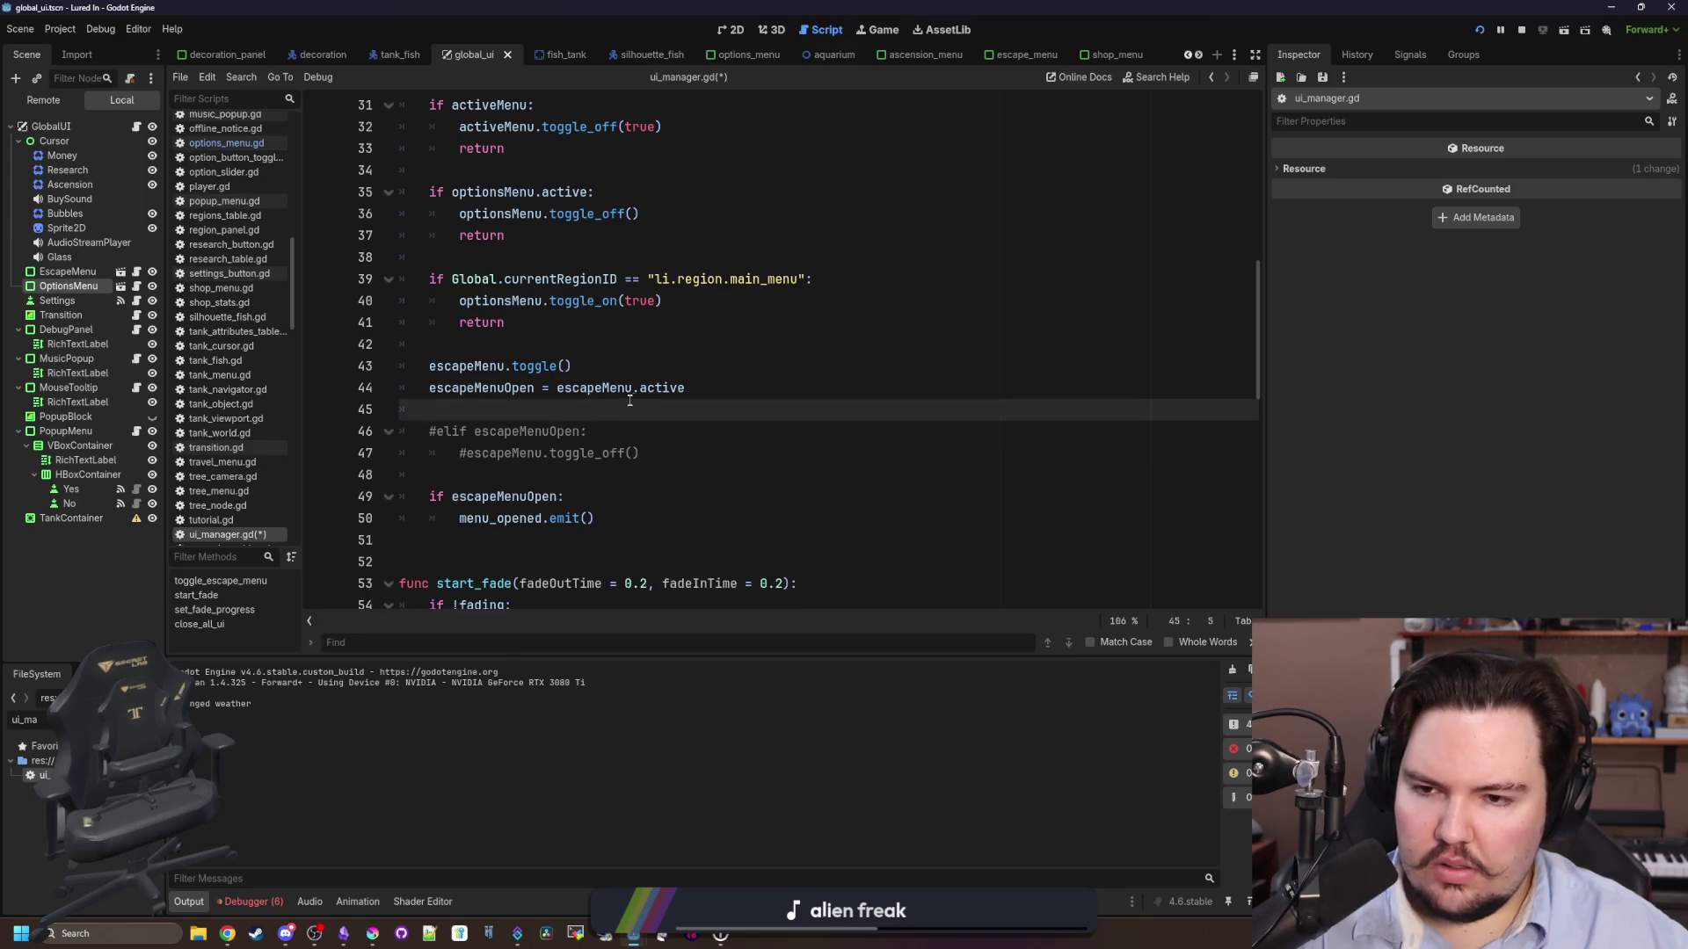
scroll(629, 401, up, 1)
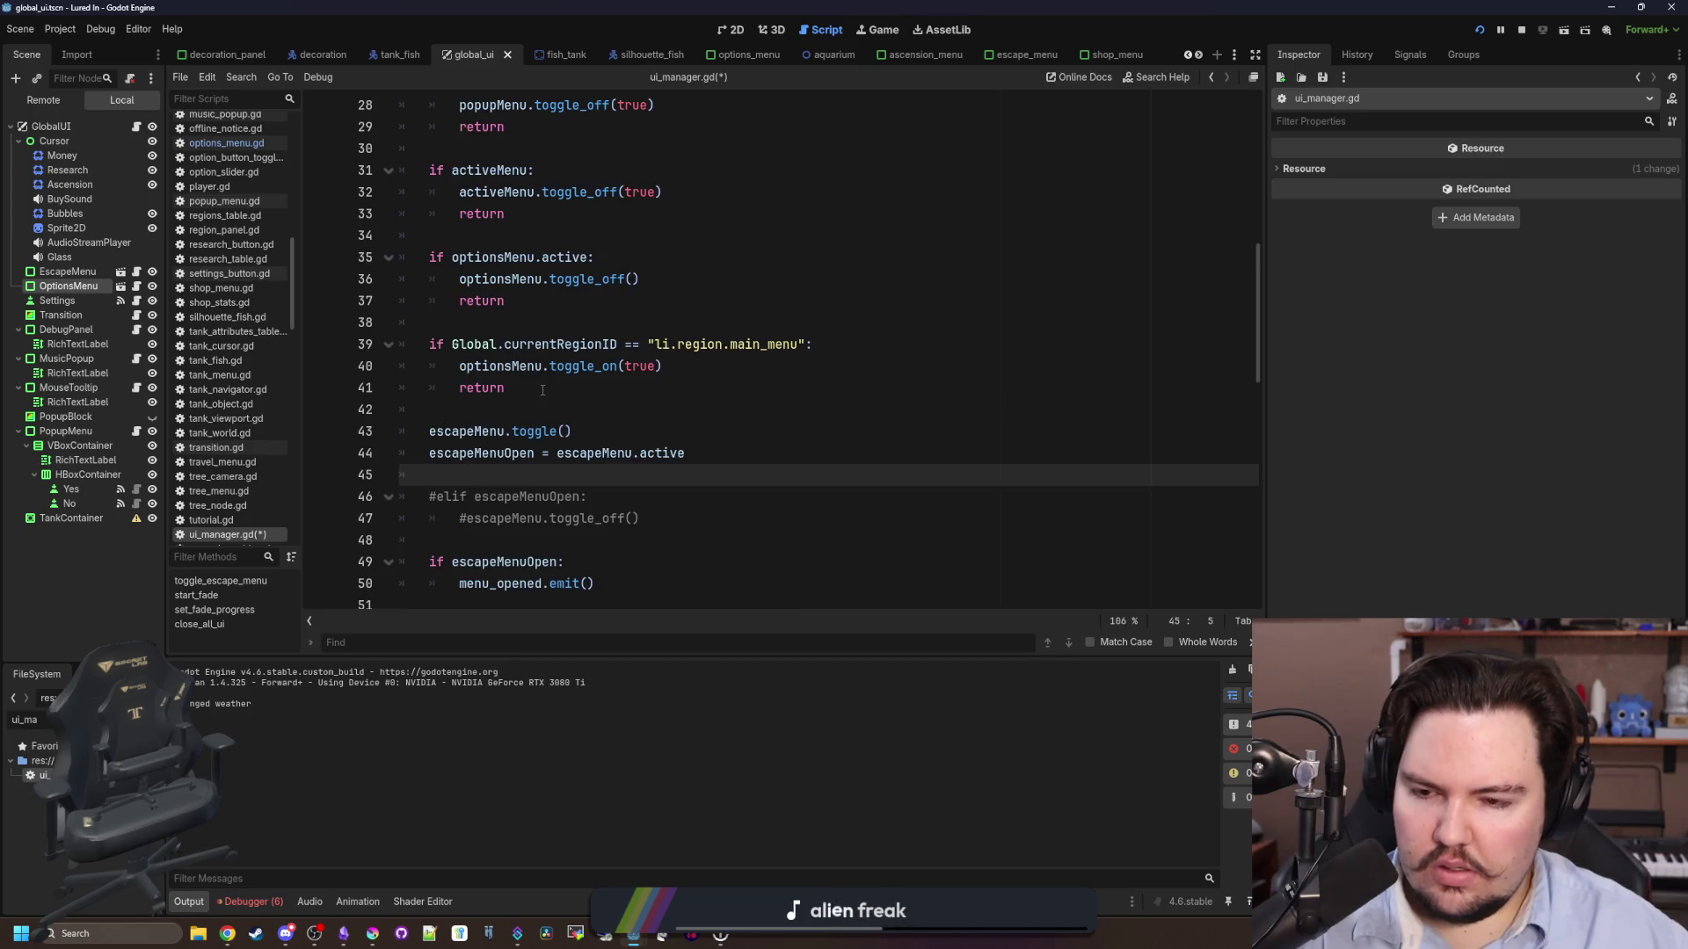
- Add escapeMenuOpen assignment lines below both the toggle_on and toggle_off calls
click(729, 453)
double_click(508, 453)
key(ctrl+c)
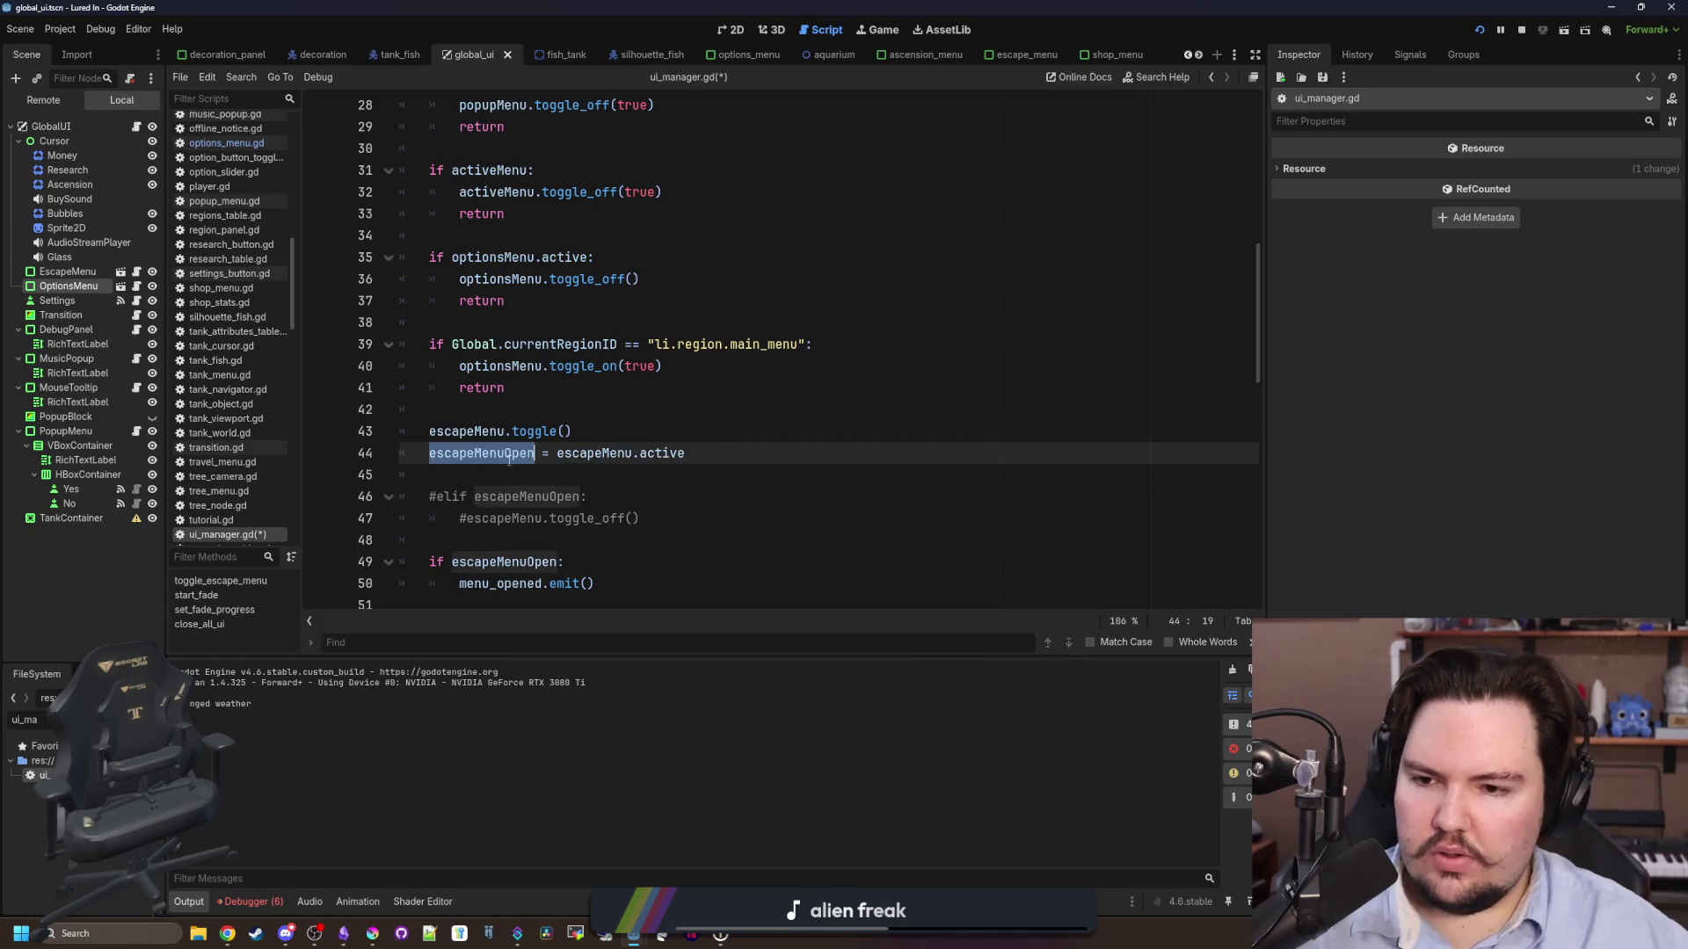
click(679, 367)
key(Return)
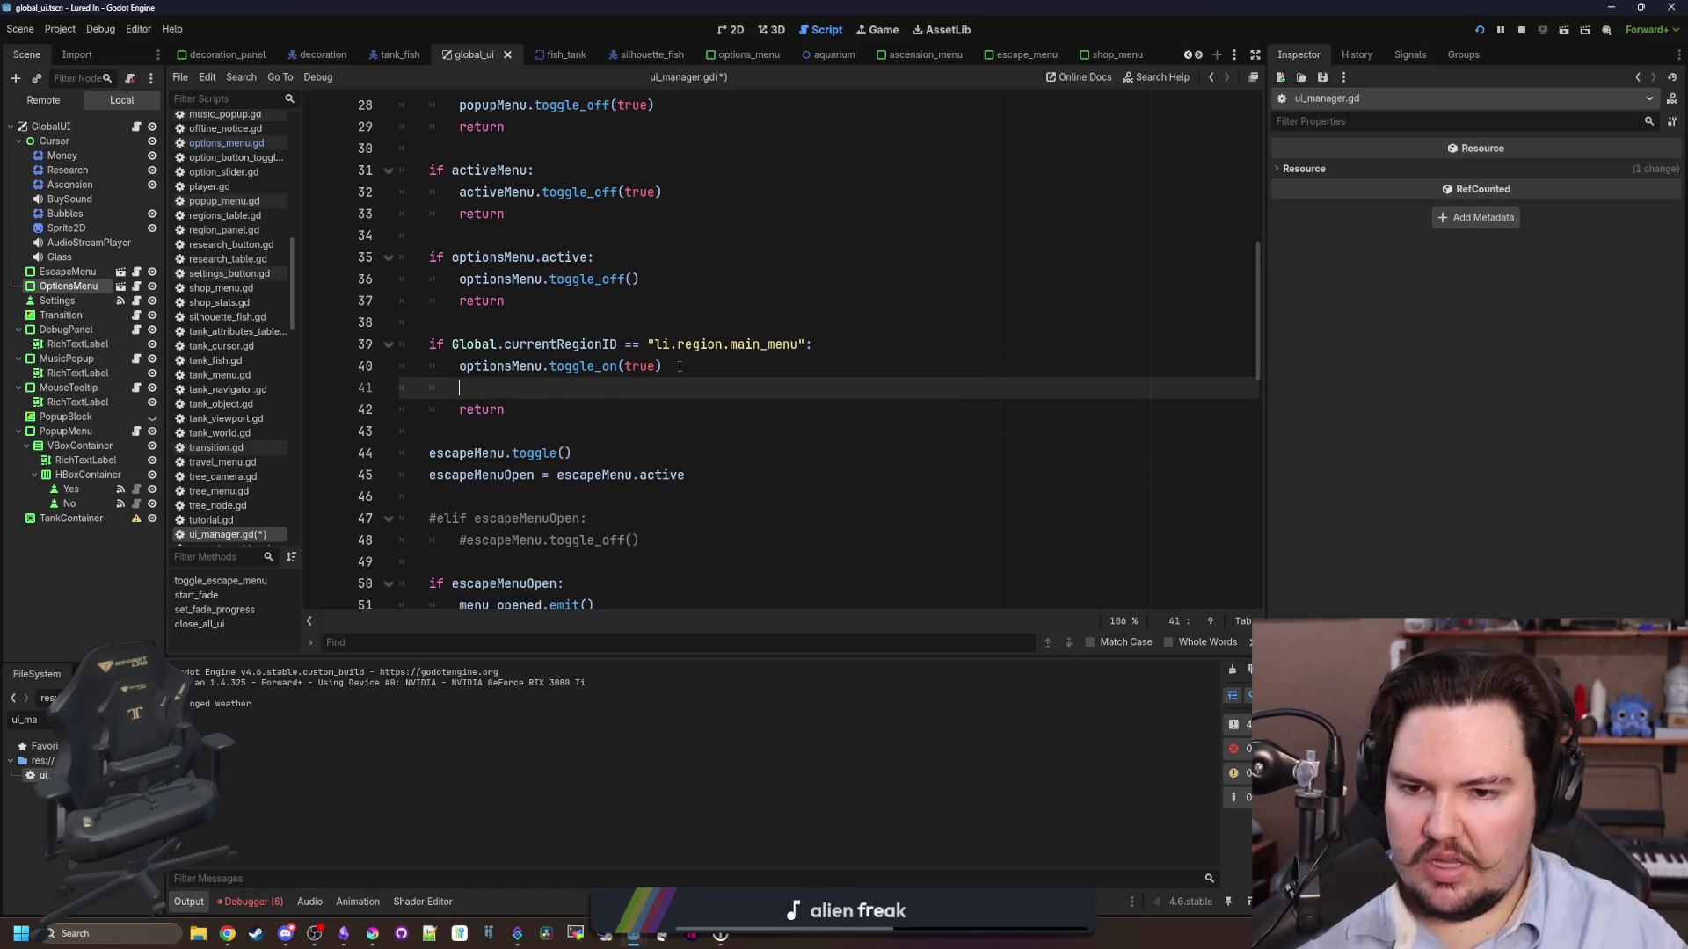
key(ctrl+v)
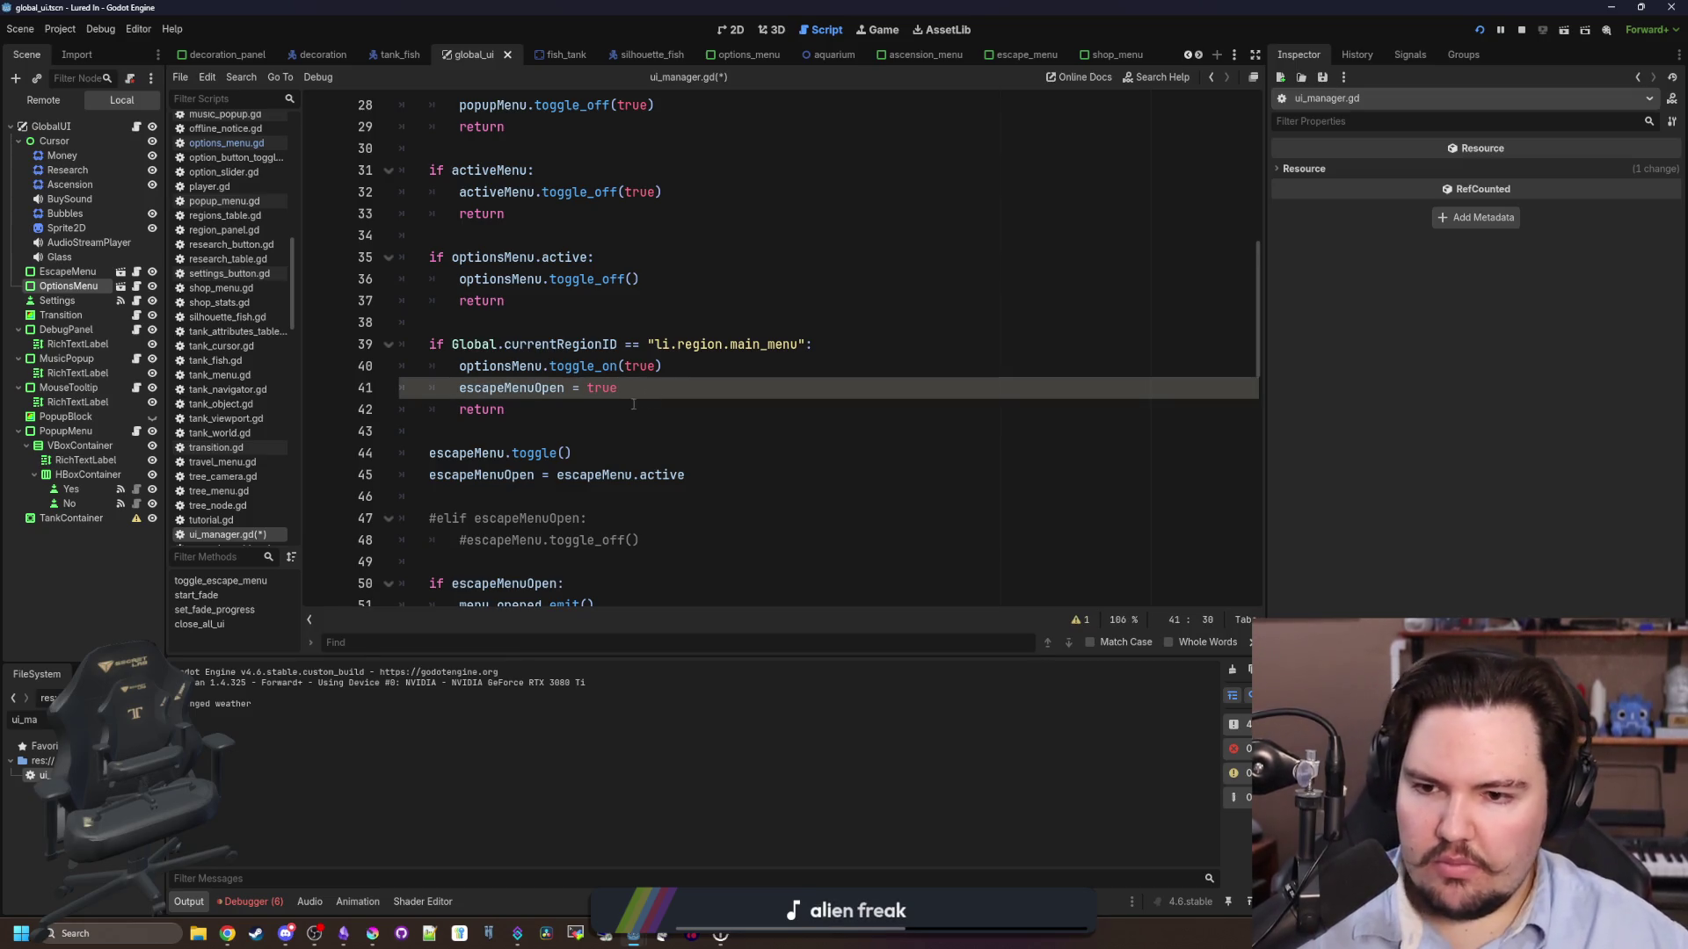
double_click(521, 401)
double_click(526, 387)
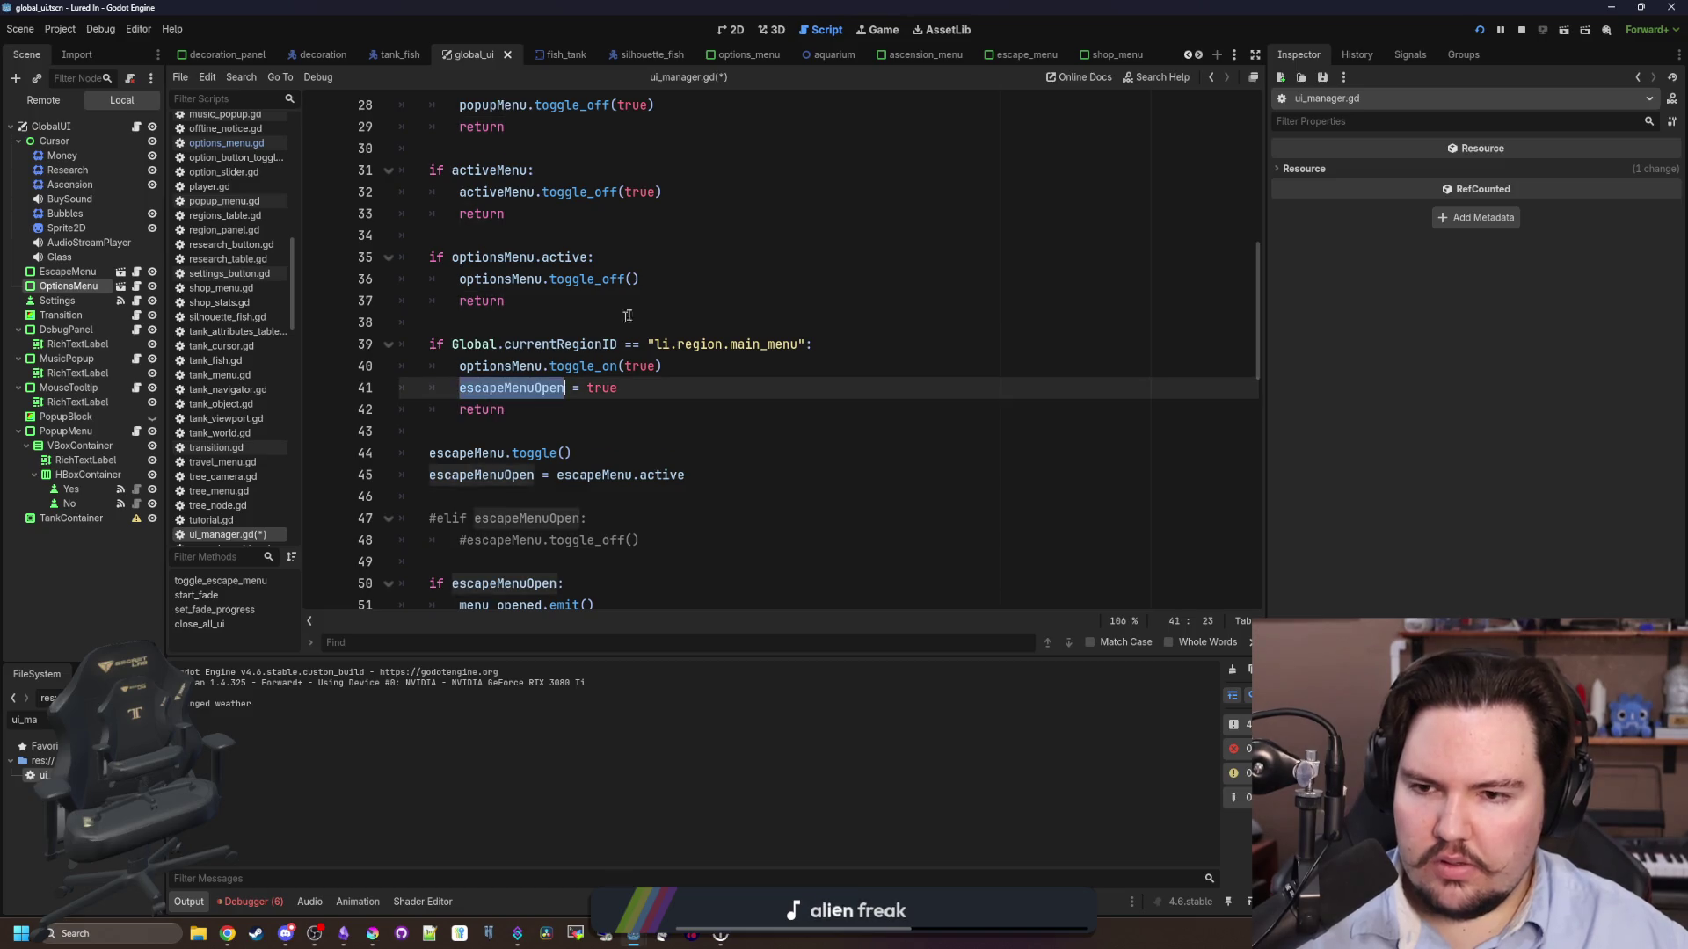
click(662, 282)
key(Return)
key(ctrl+v)
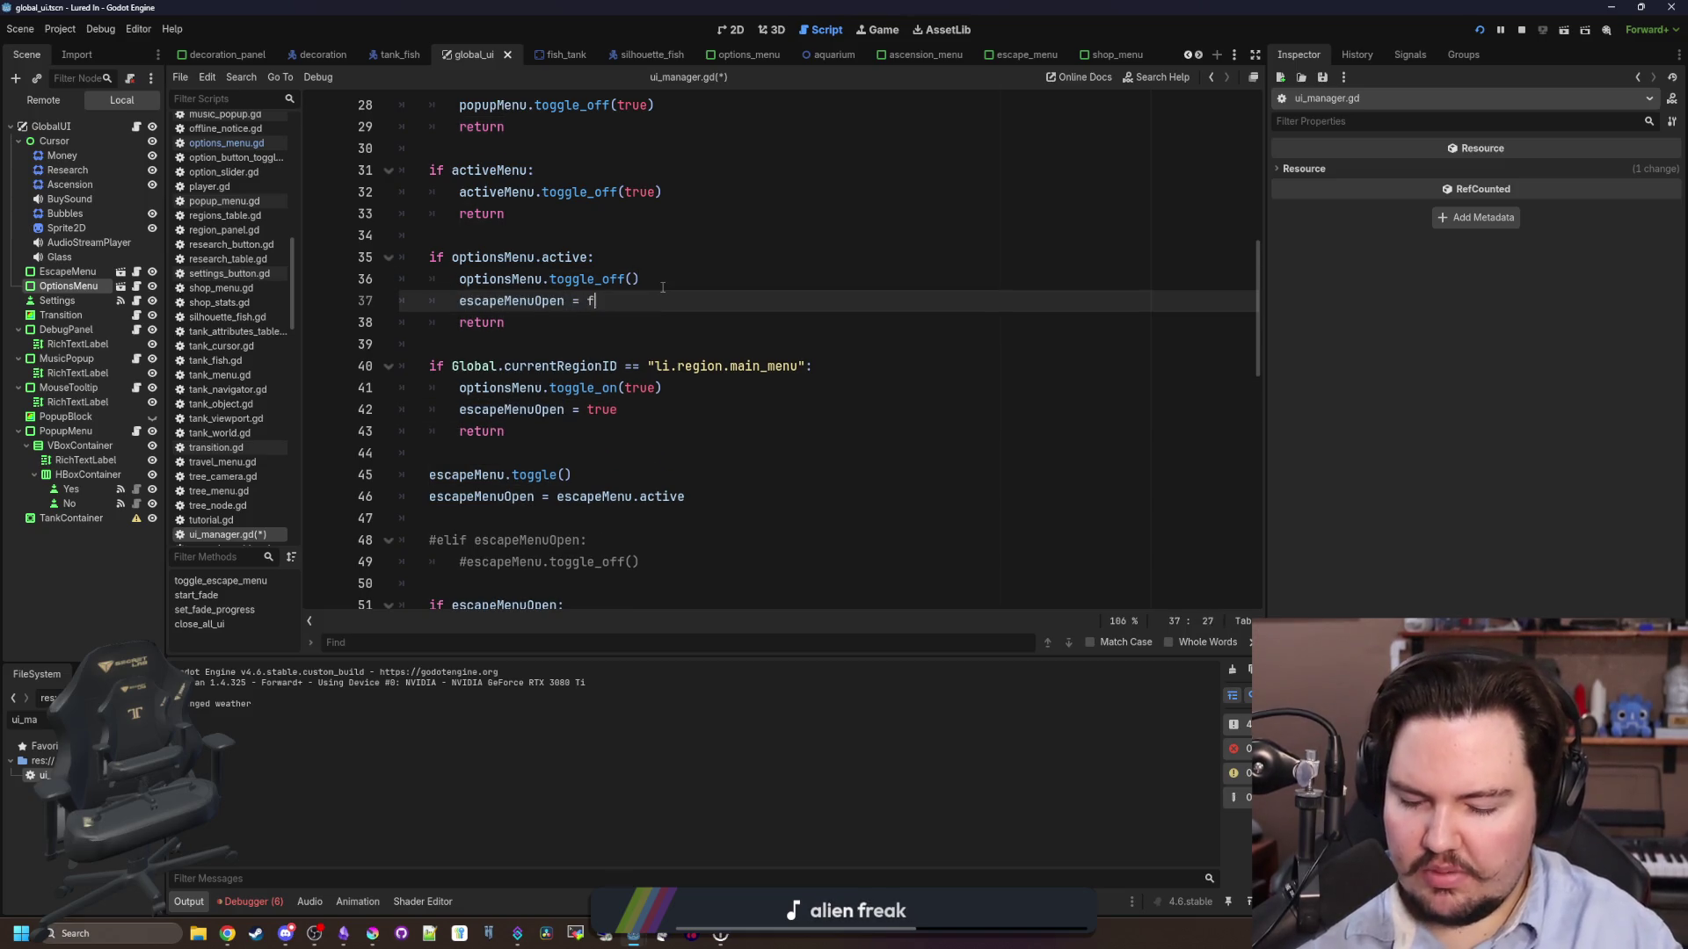
click(663, 287)
- Delete the commented-out #elif lines, then save and run the game with F5
scroll(616, 346, down, 2)
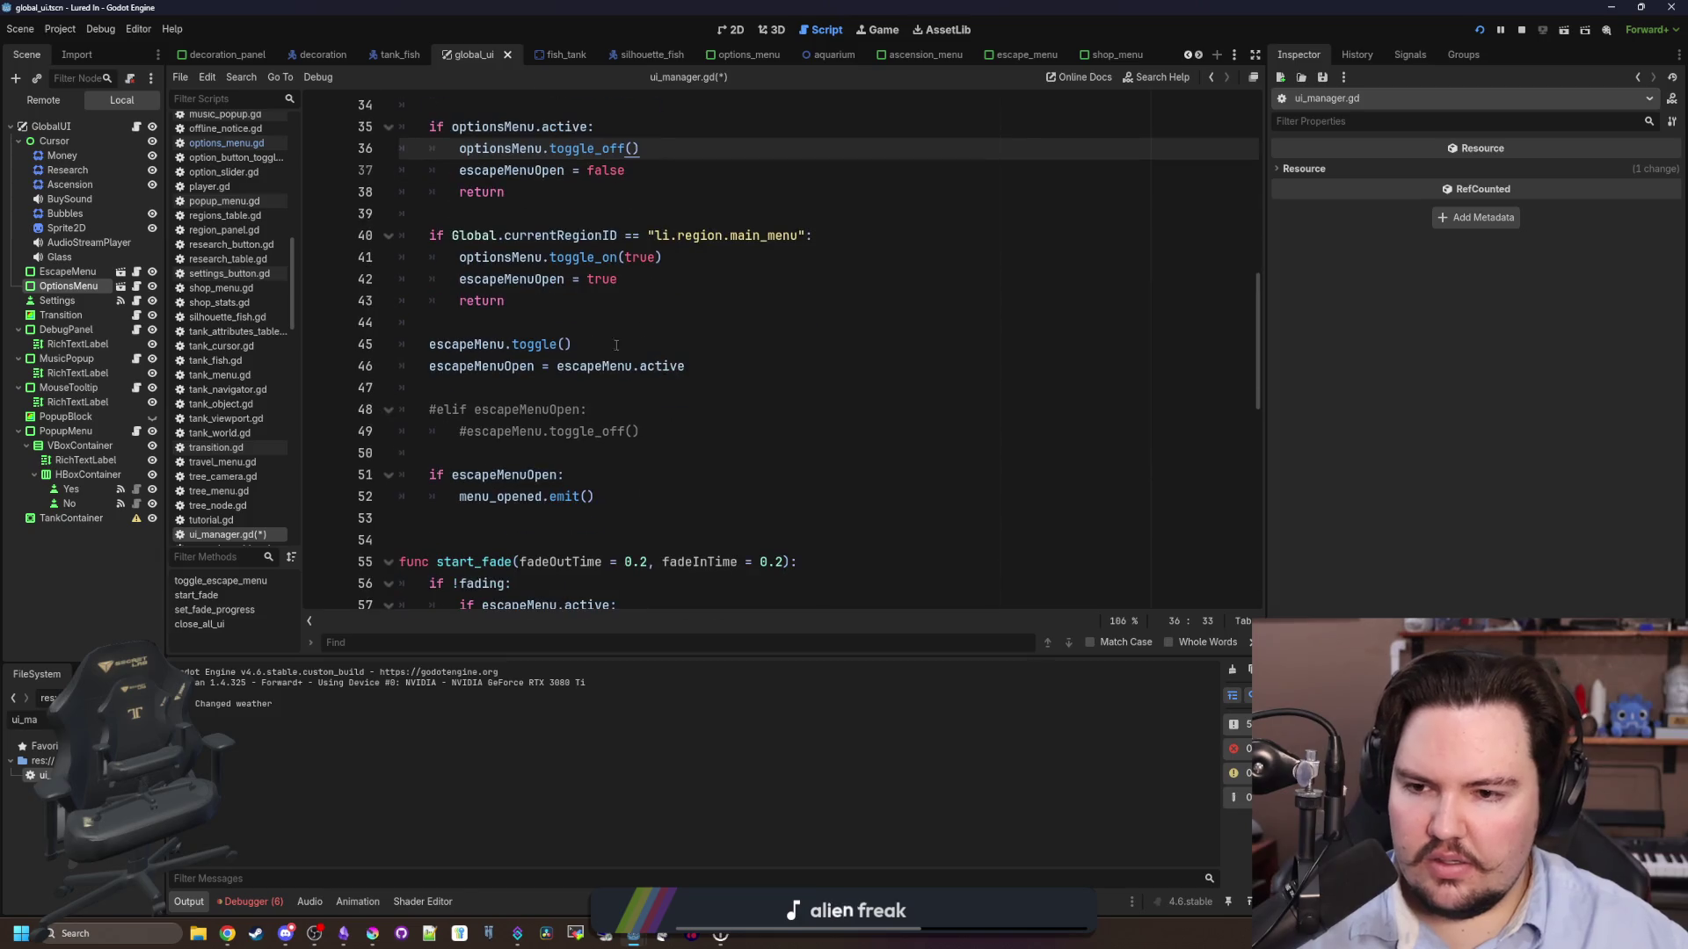
click(494, 387)
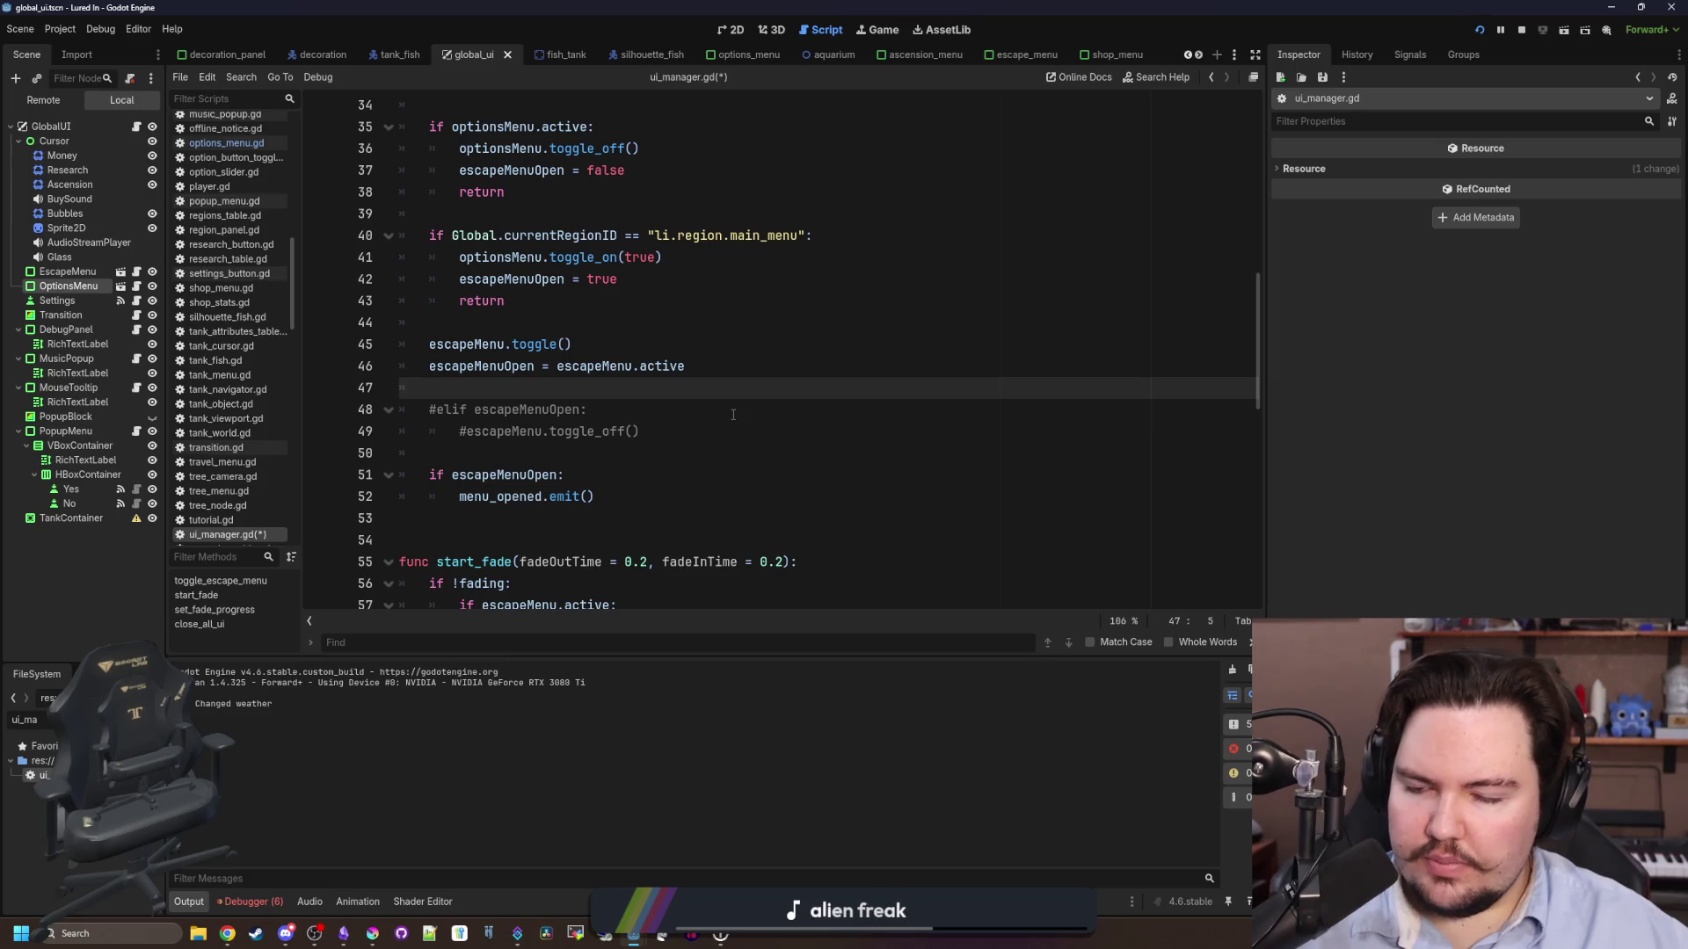
mouse_move(680, 434)
mouse_down()
mouse_move(400, 432)
mouse_move(316, 405)
mouse_up()
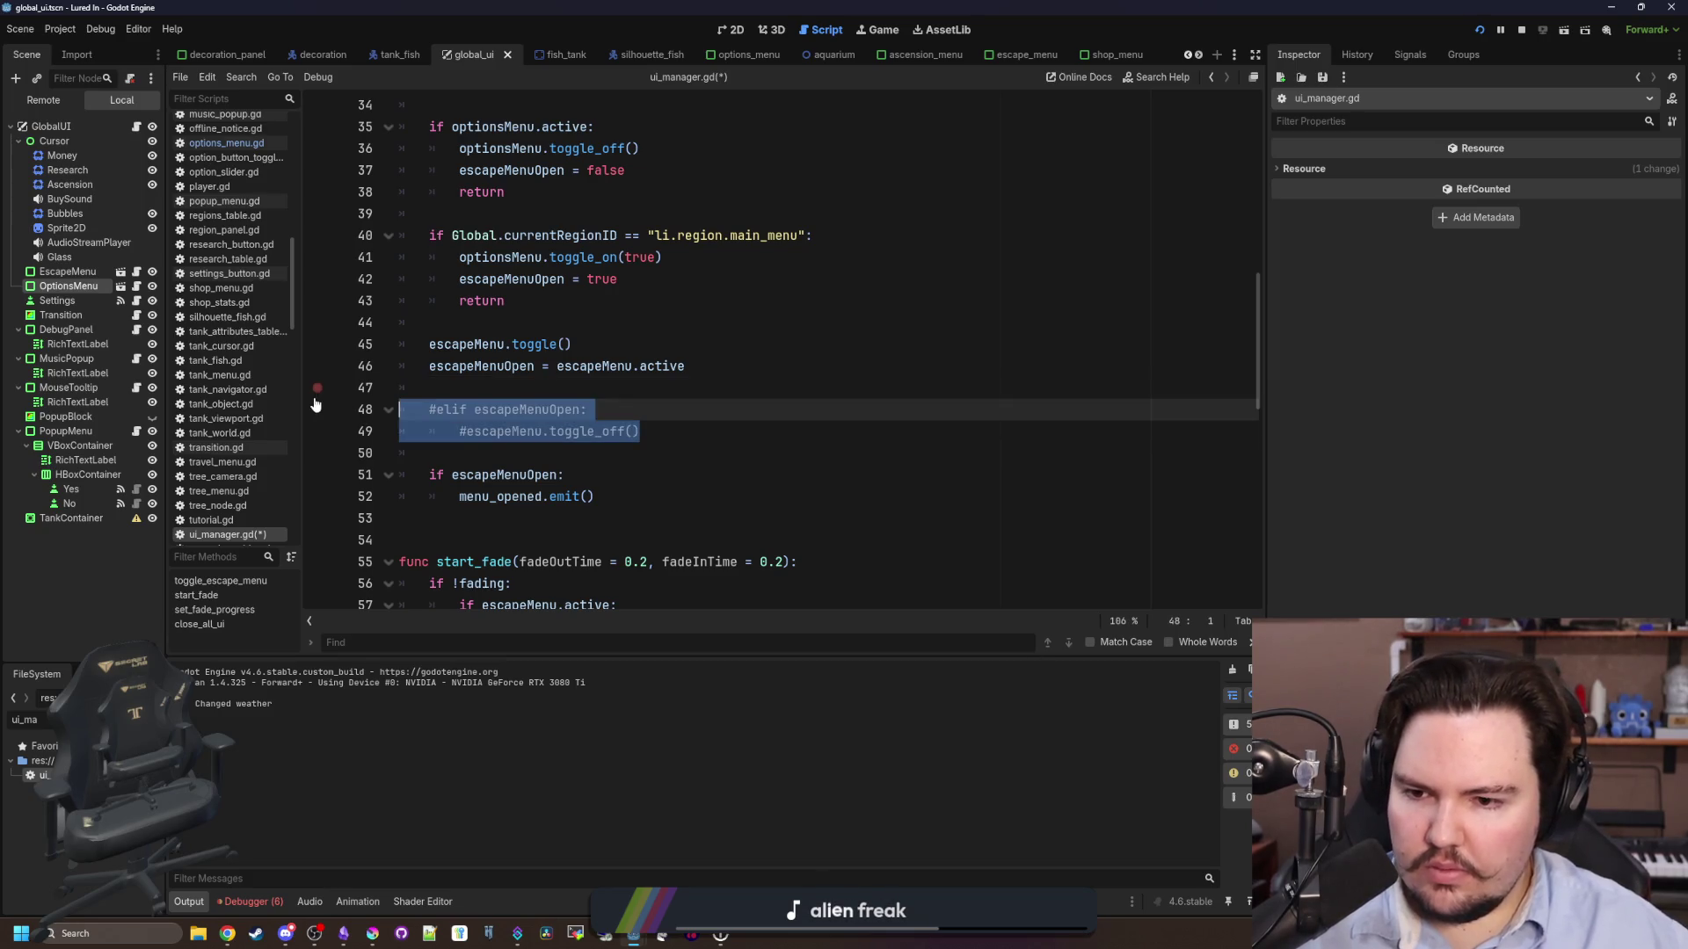
key(BackSpace)
key(BackSpace)
key(BackSpace)
key(F5)
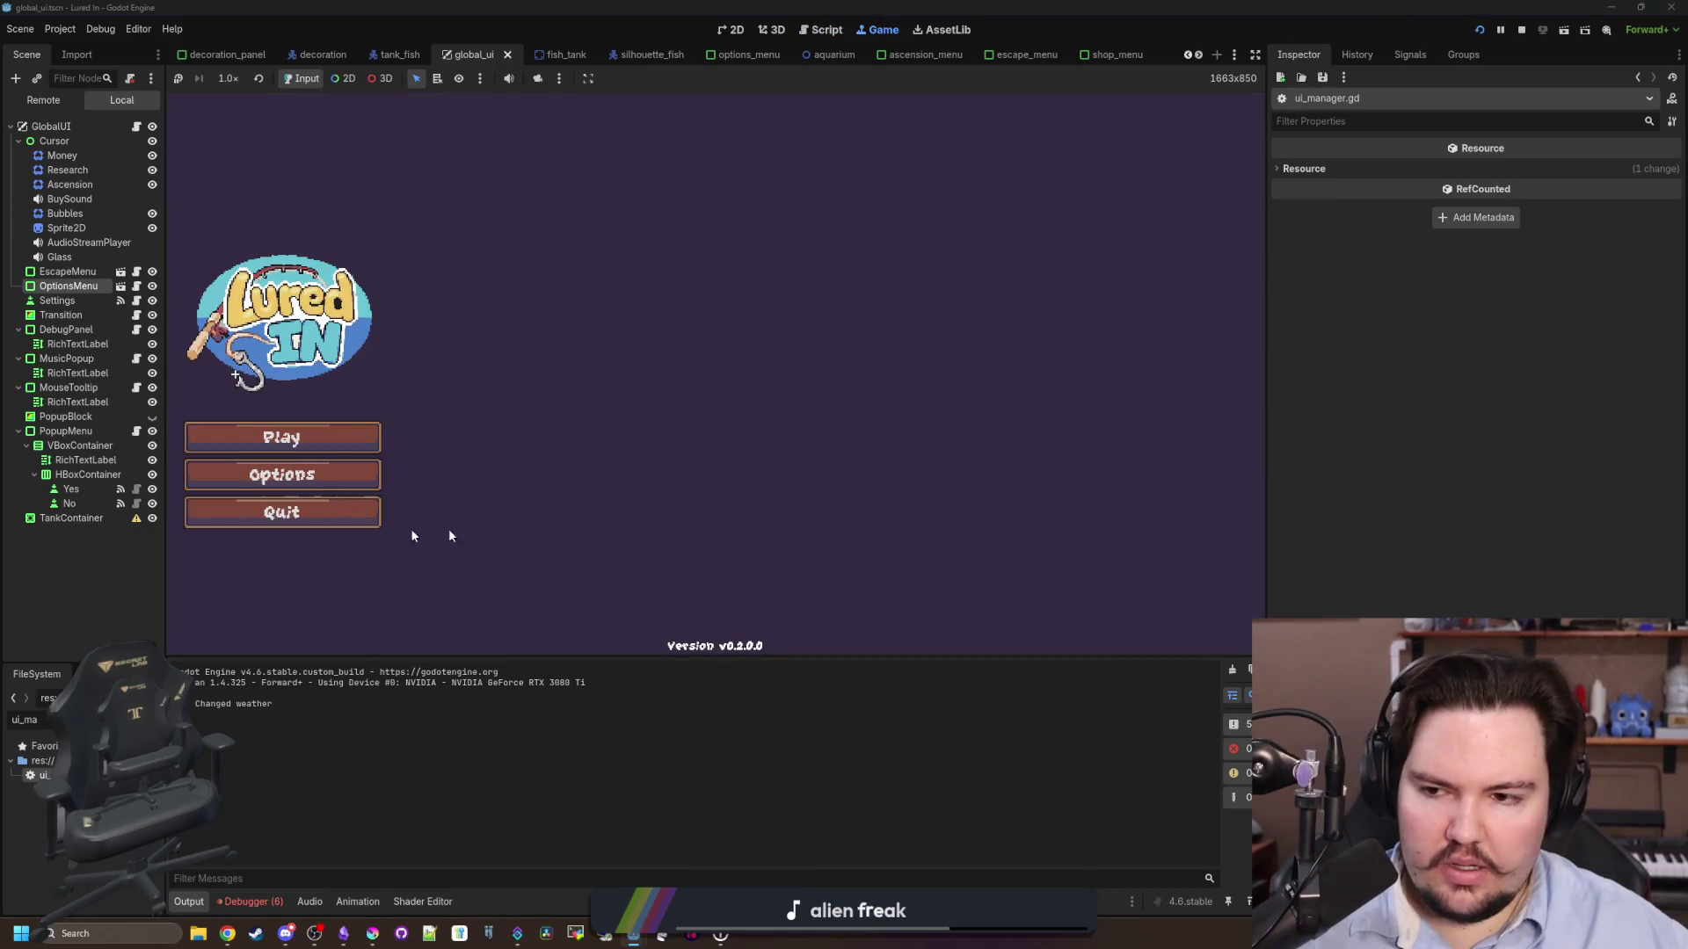
click(290, 438)
key(Escape)
key(Escape)
key(Escape)
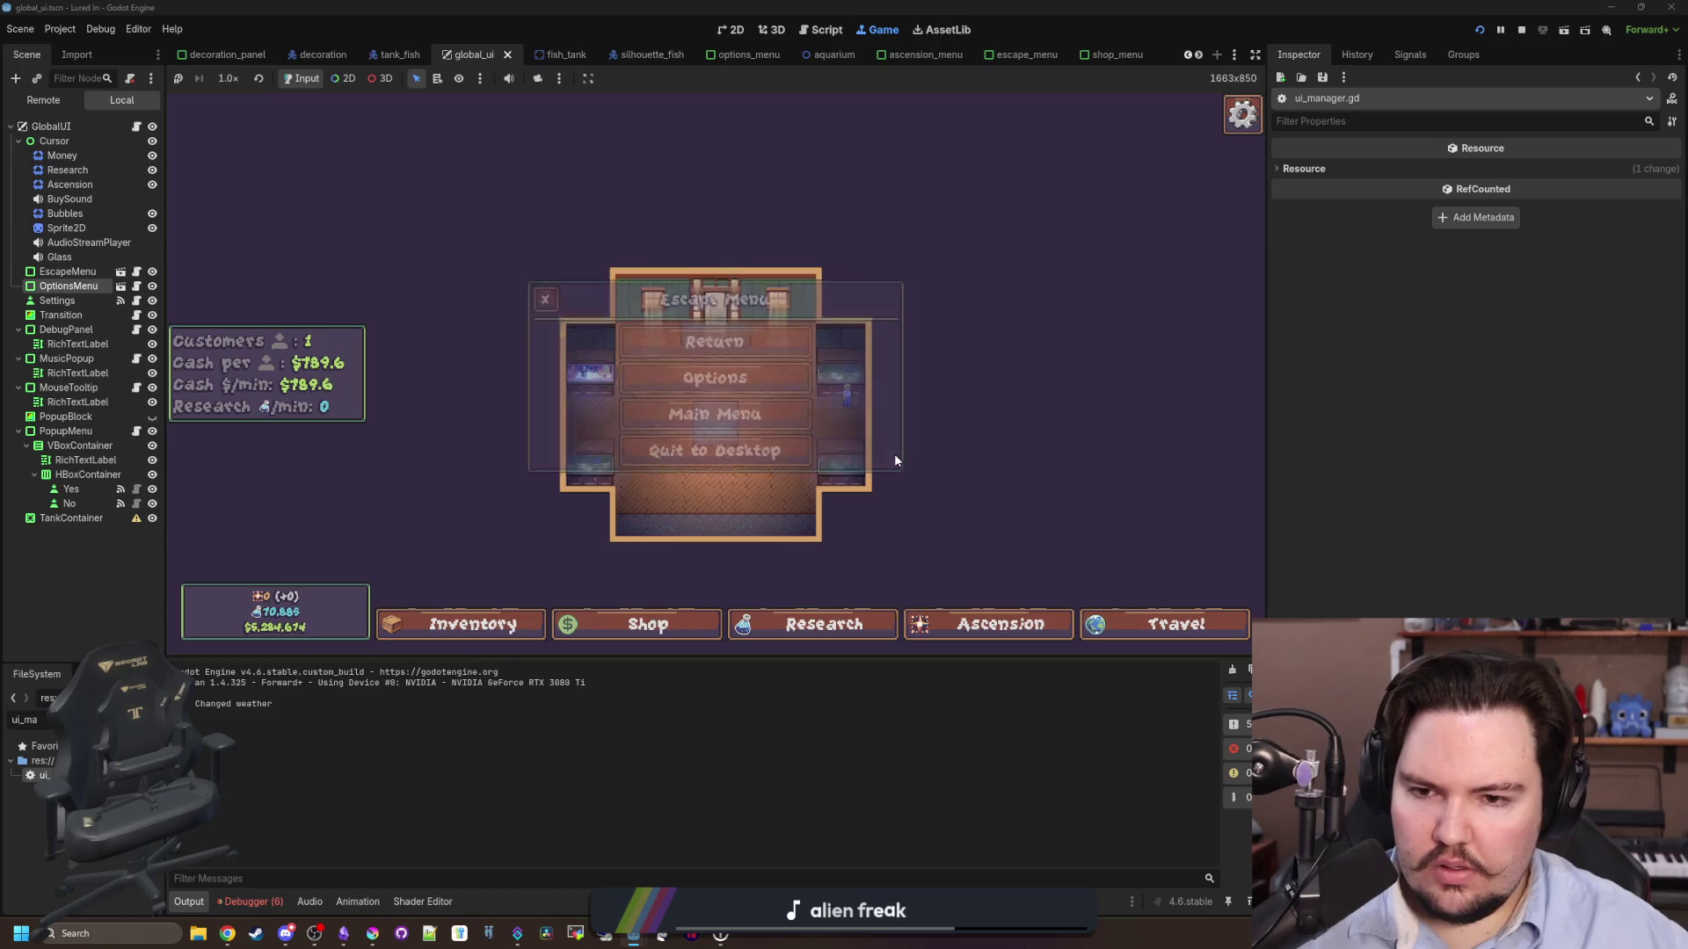
key(Escape)
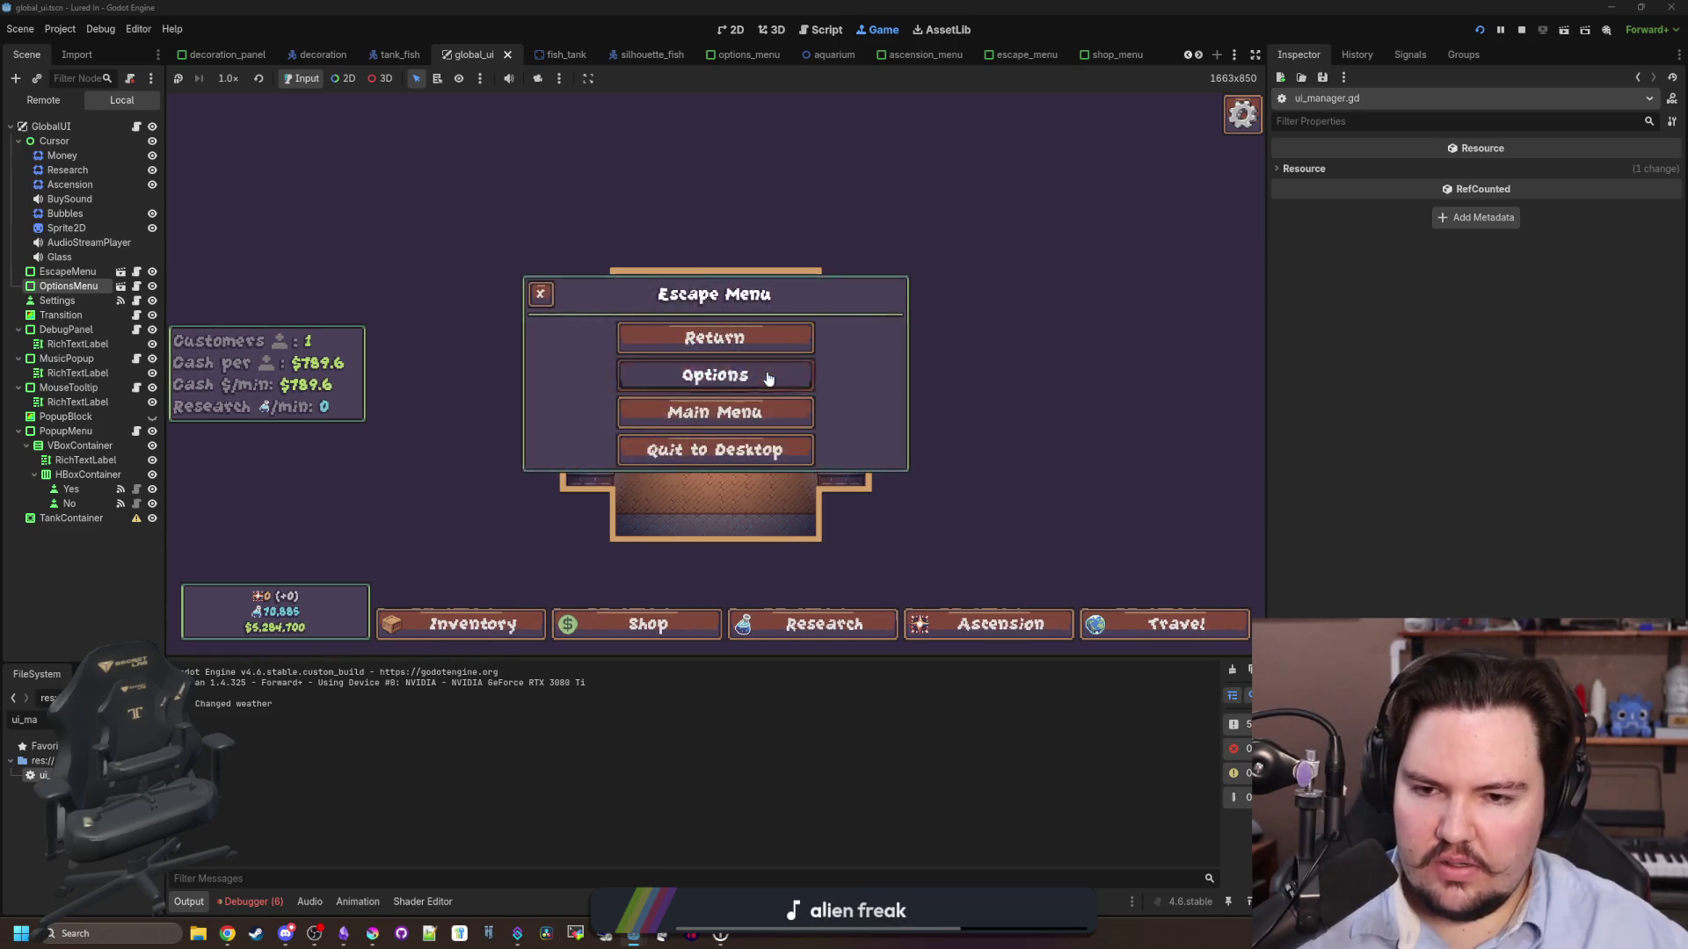
click(647, 409)
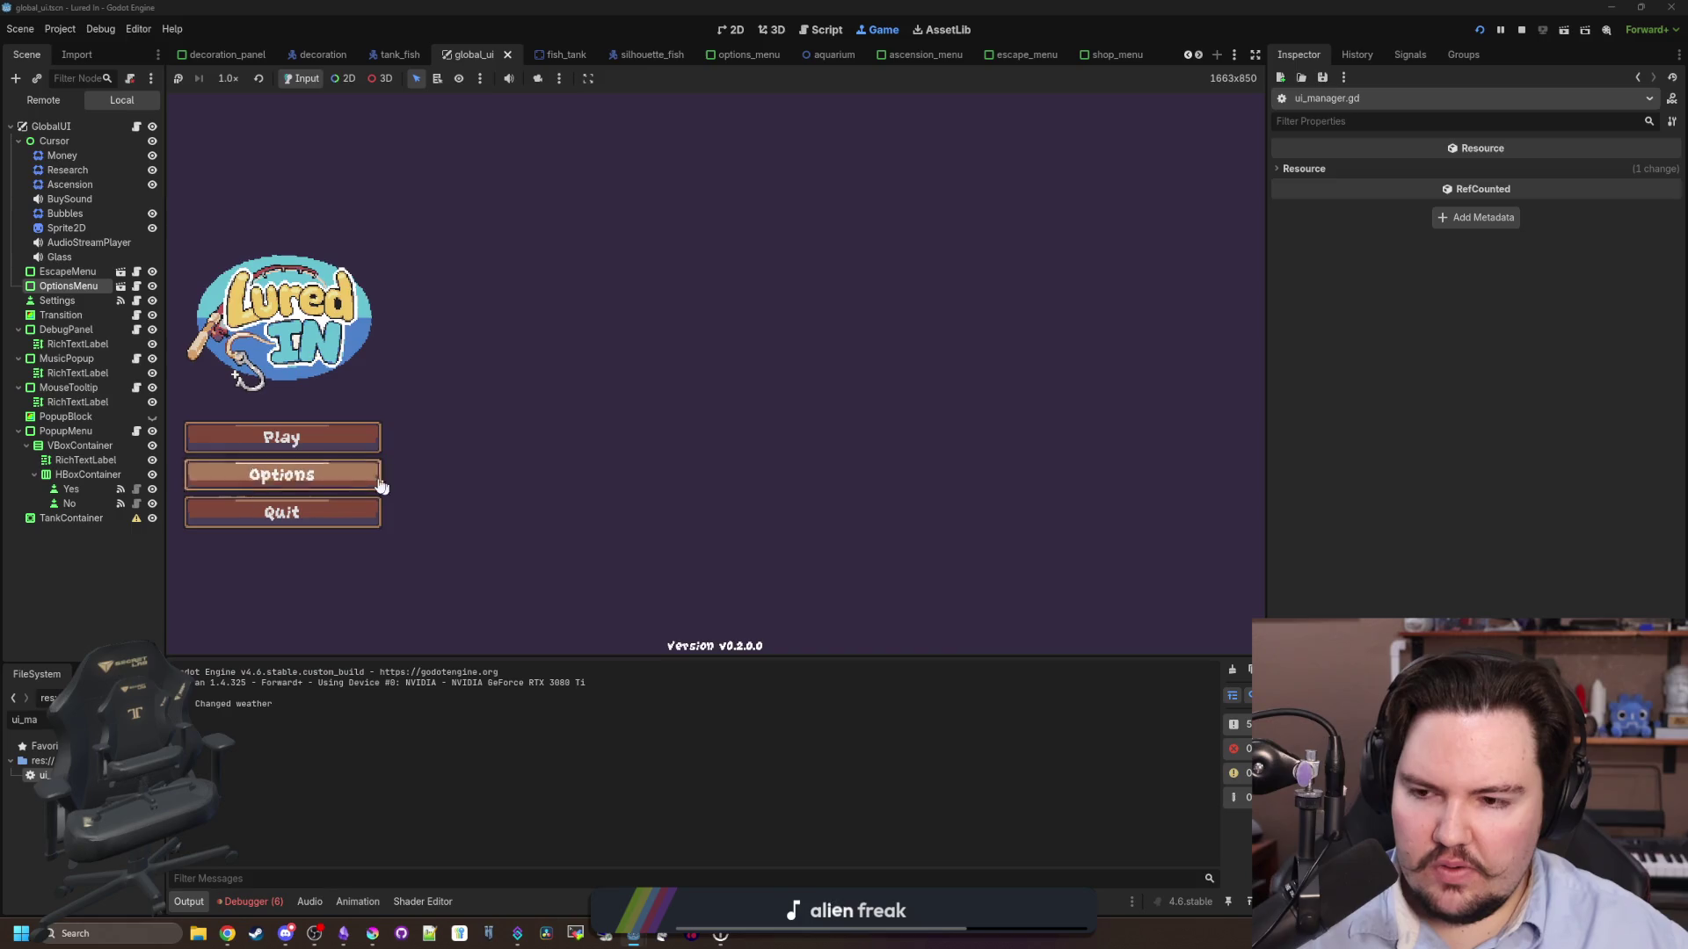
click(379, 480)
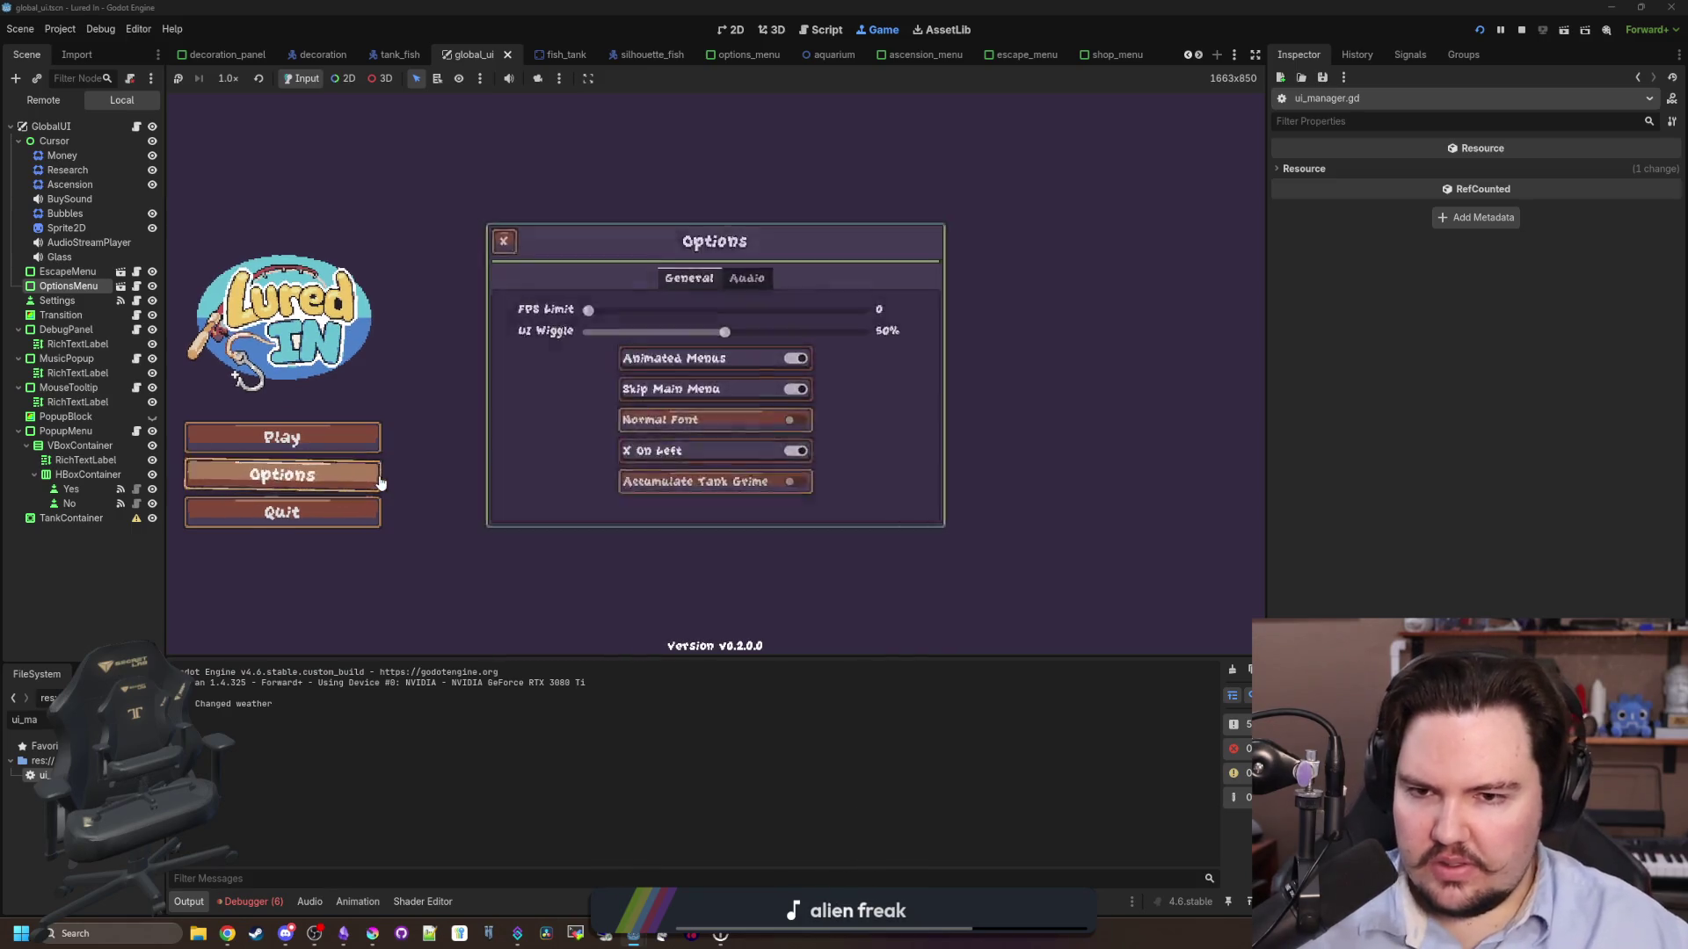
click(379, 483)
click(379, 484)
click(379, 486)
click(379, 486)
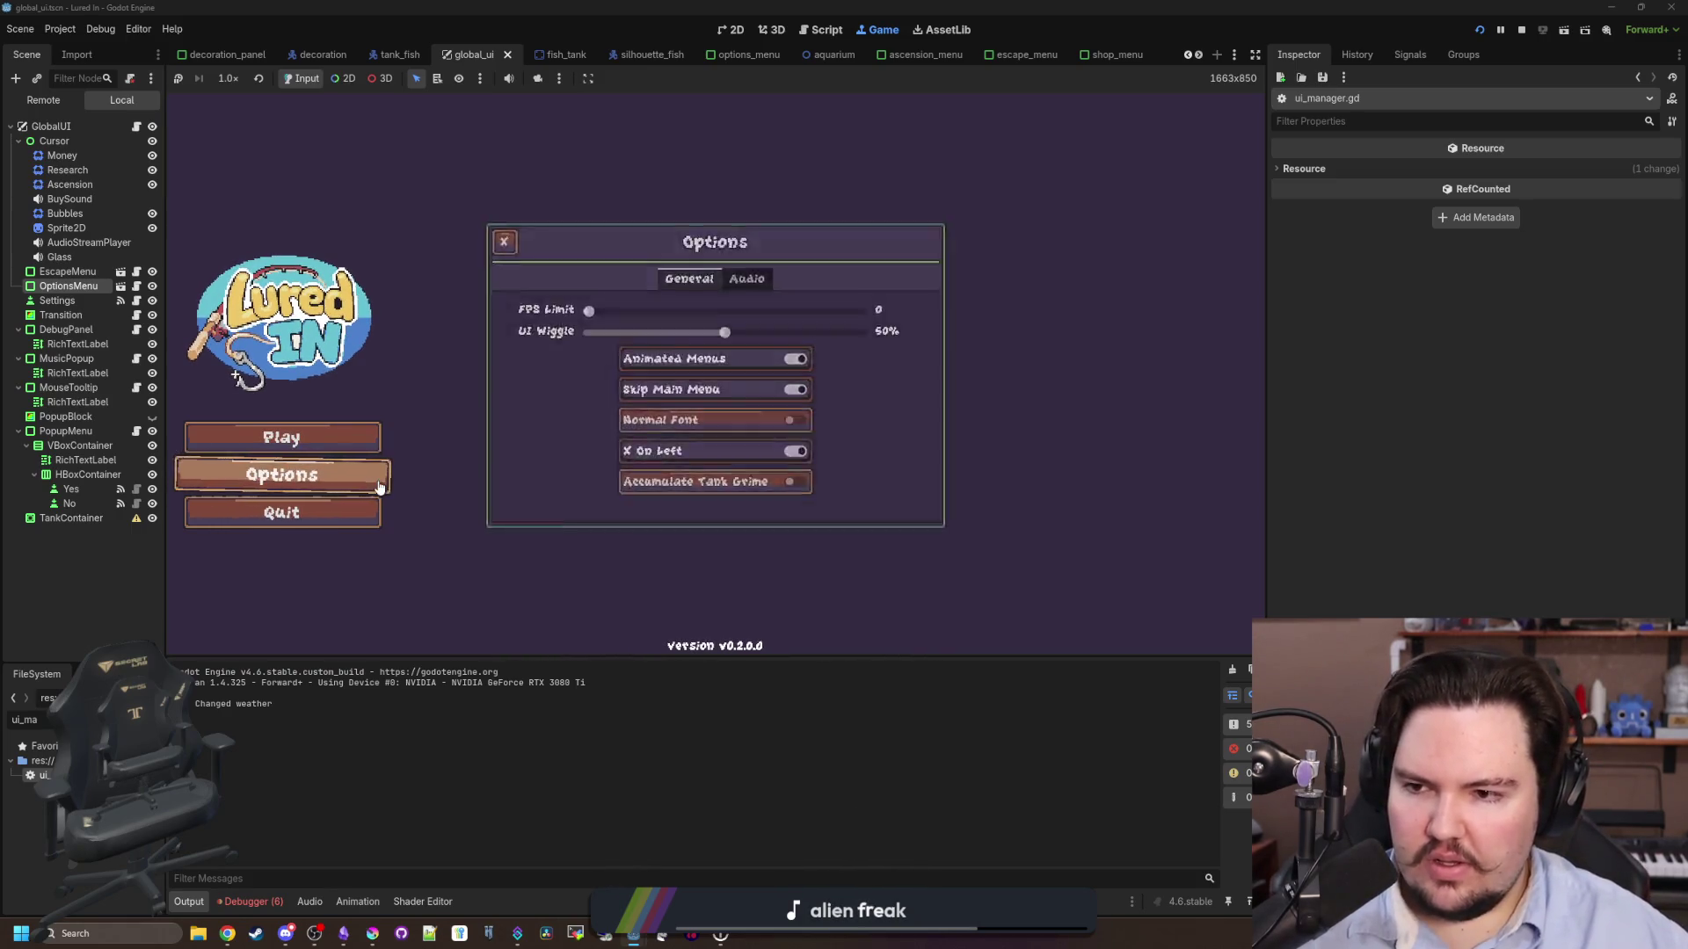
click(379, 486)
click(378, 488)
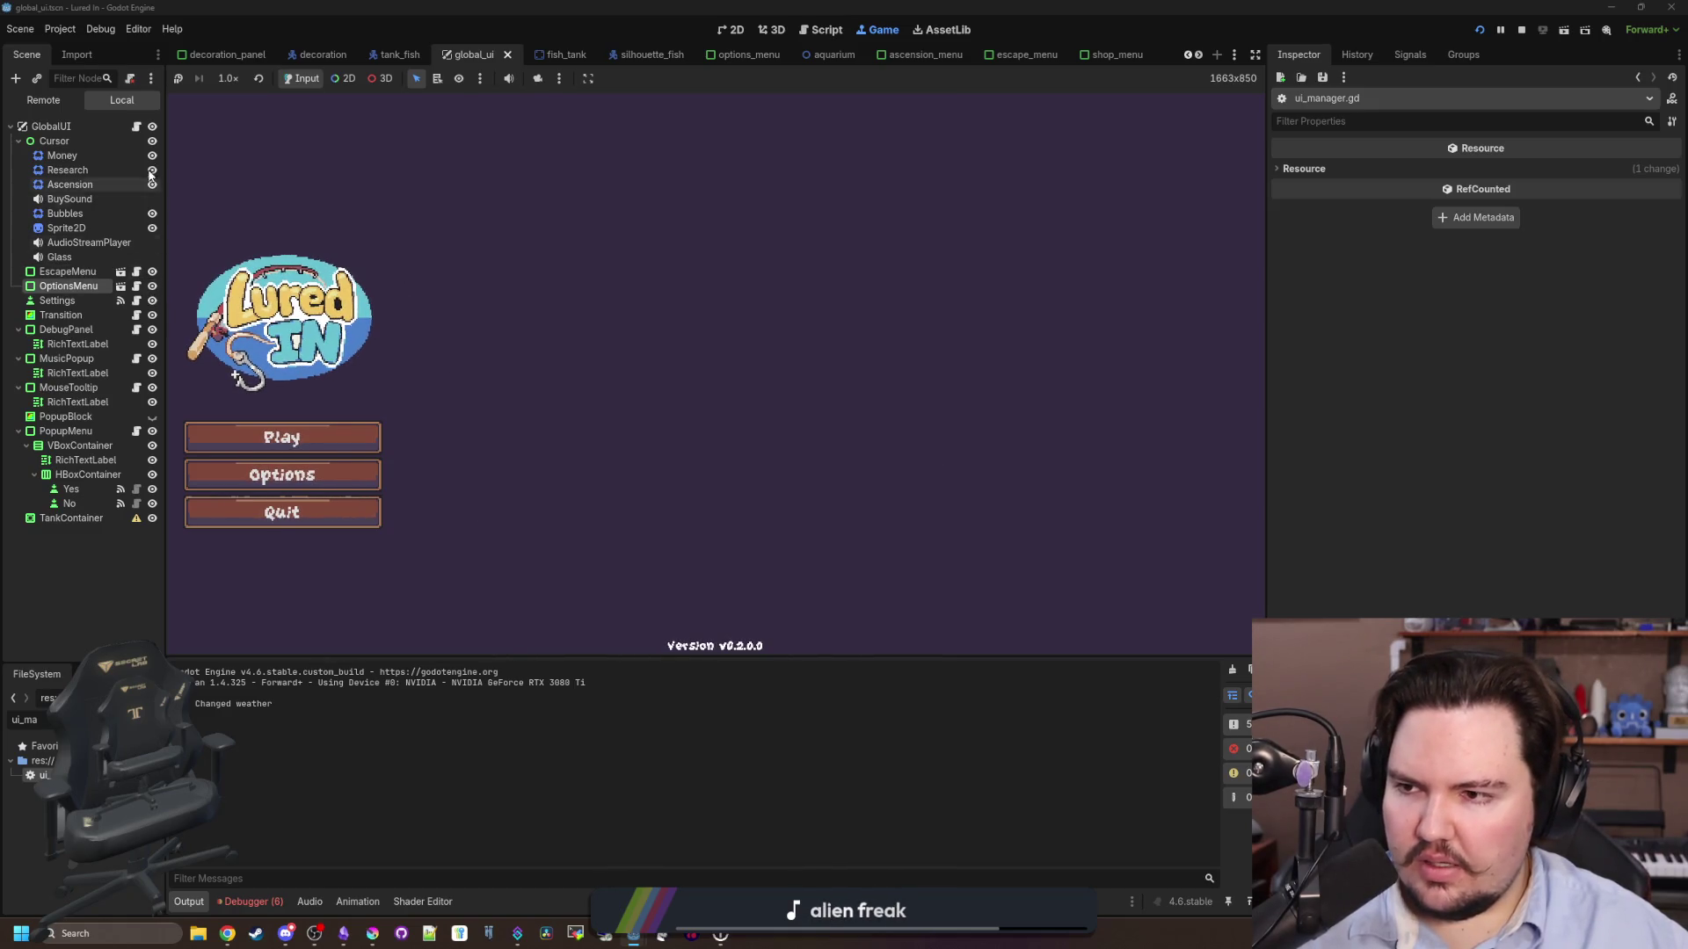
click(136, 127)
- Search the script for '_proces', then search all project files for 'escape'
click(698, 351)
key(ctrl+f)
text(_proces)
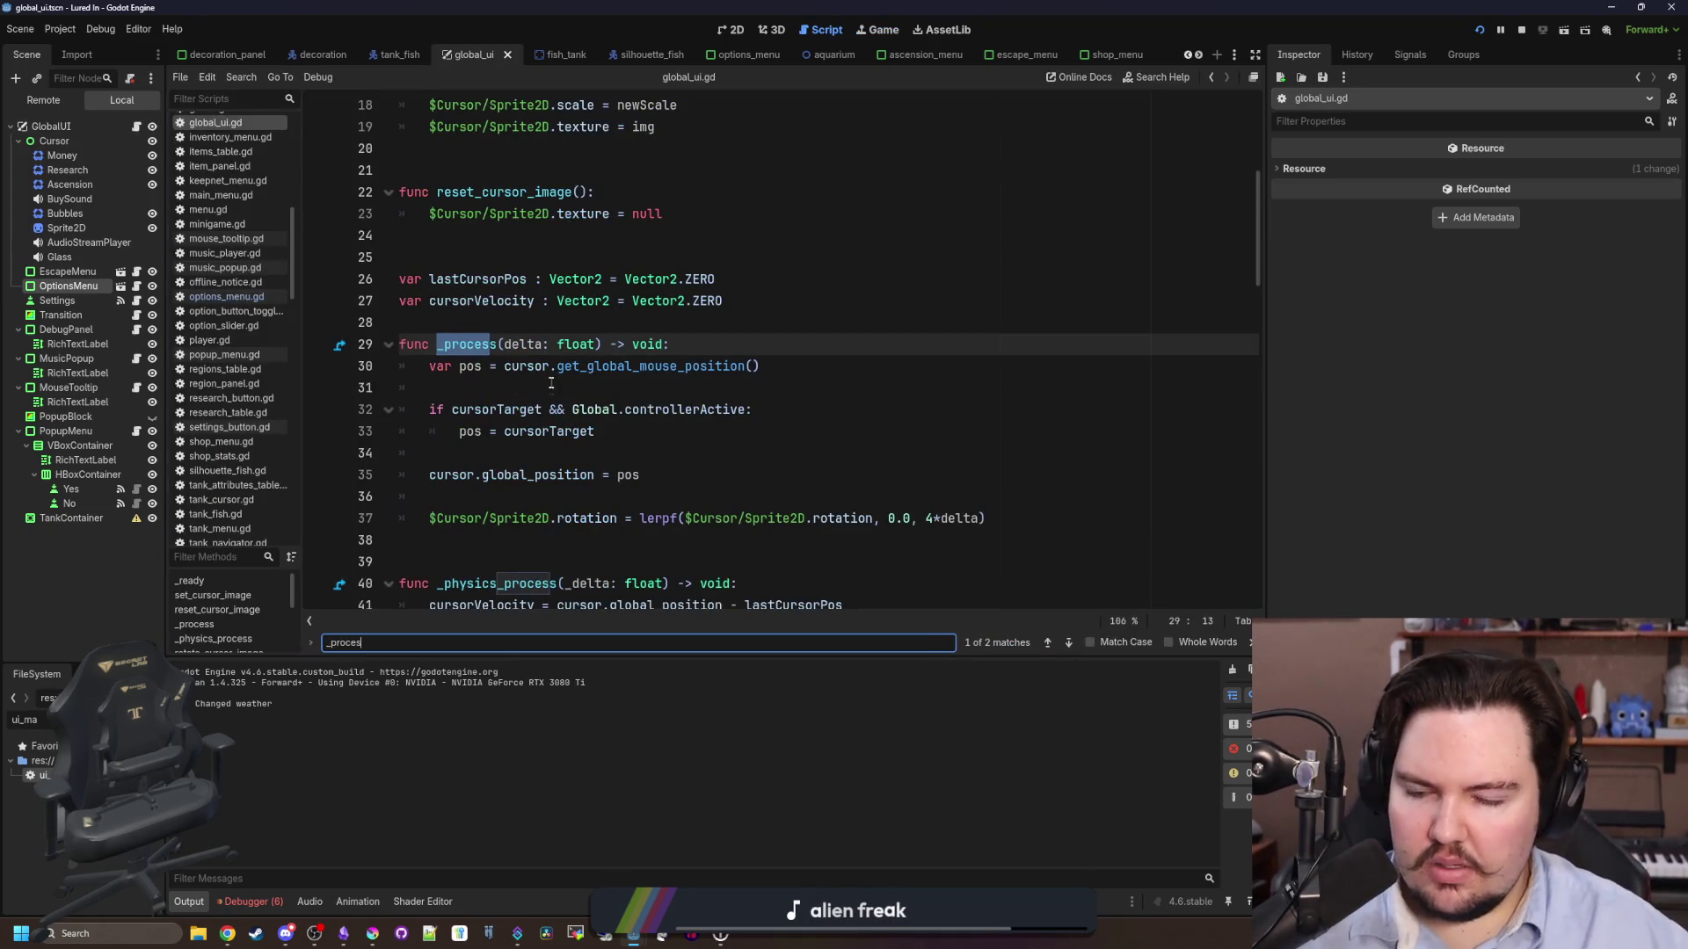
click(565, 410)
key(ctrl+shift+f)
text(escape)
key(Return)
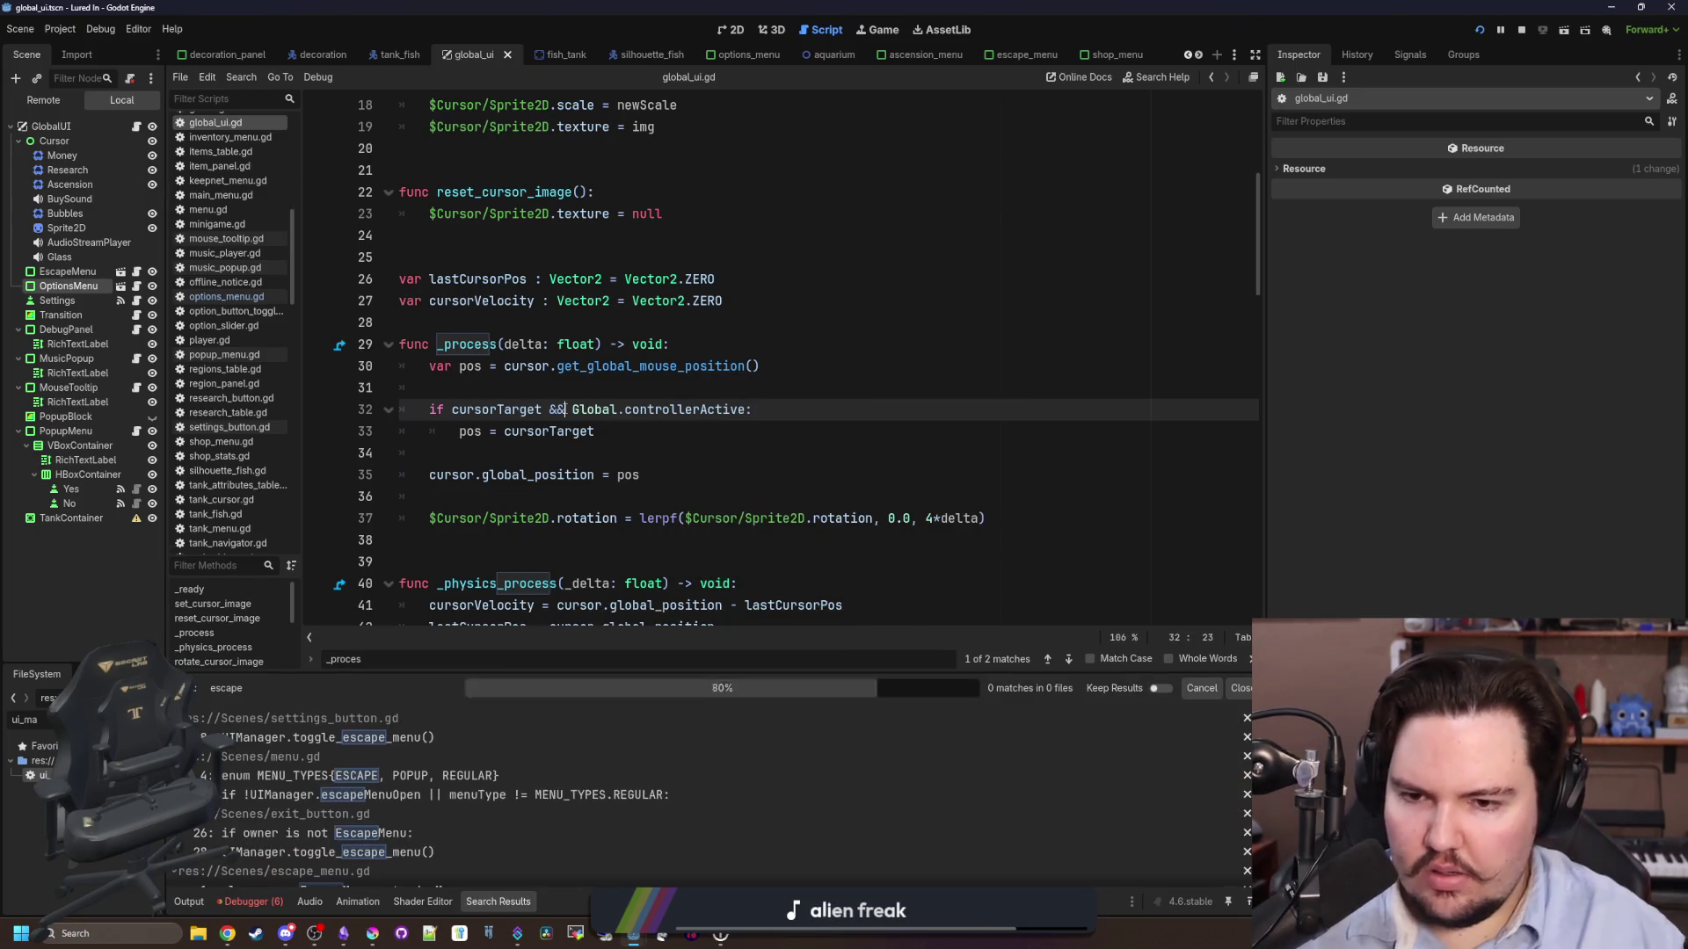
scroll(436, 722, down, 10)
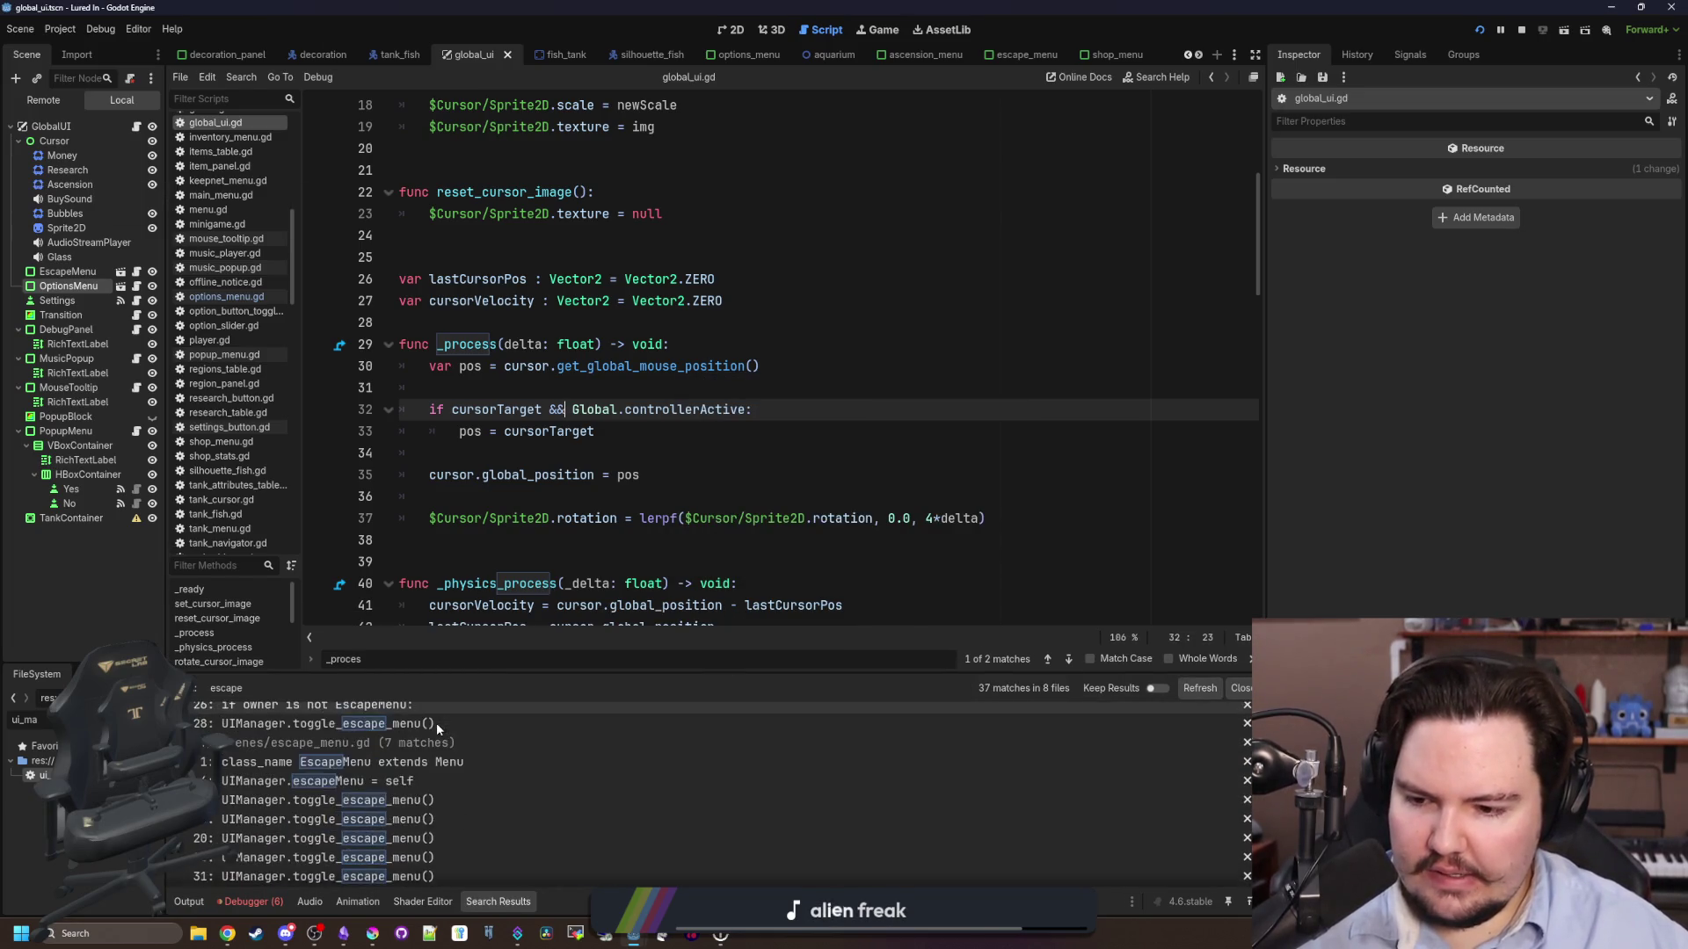
scroll(468, 841, up, 1)
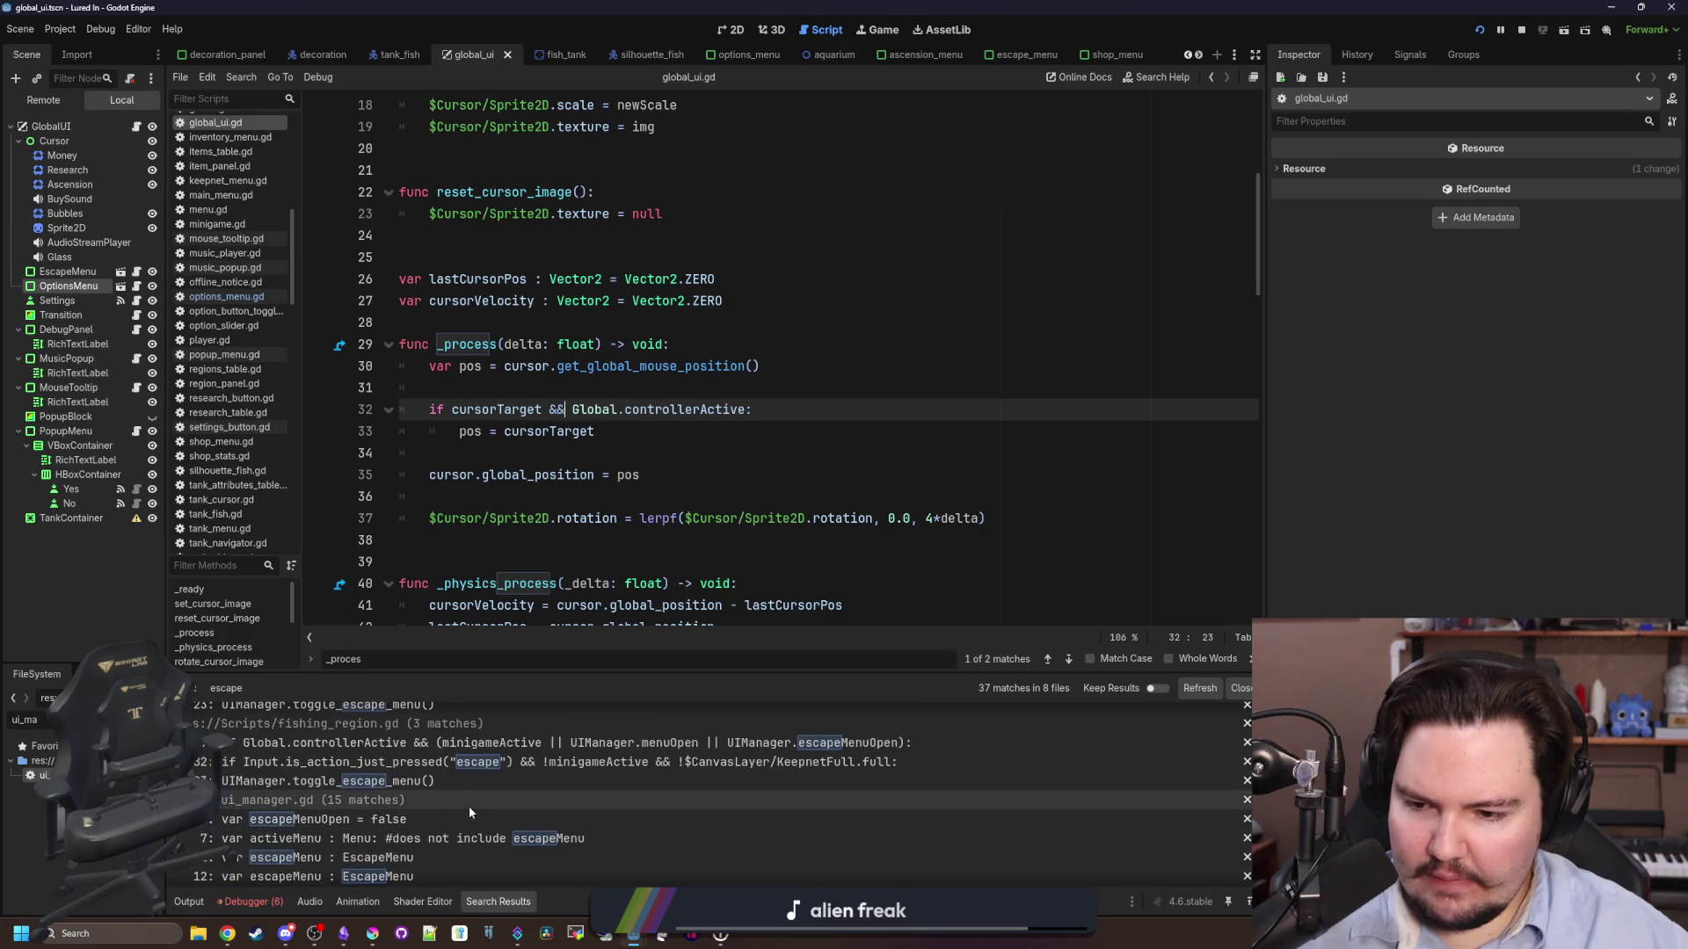
- Open the escape matches in fishing_region.gd line 182 and main_menu.gd line 17
click(471, 761)
scroll(460, 791, up, 2)
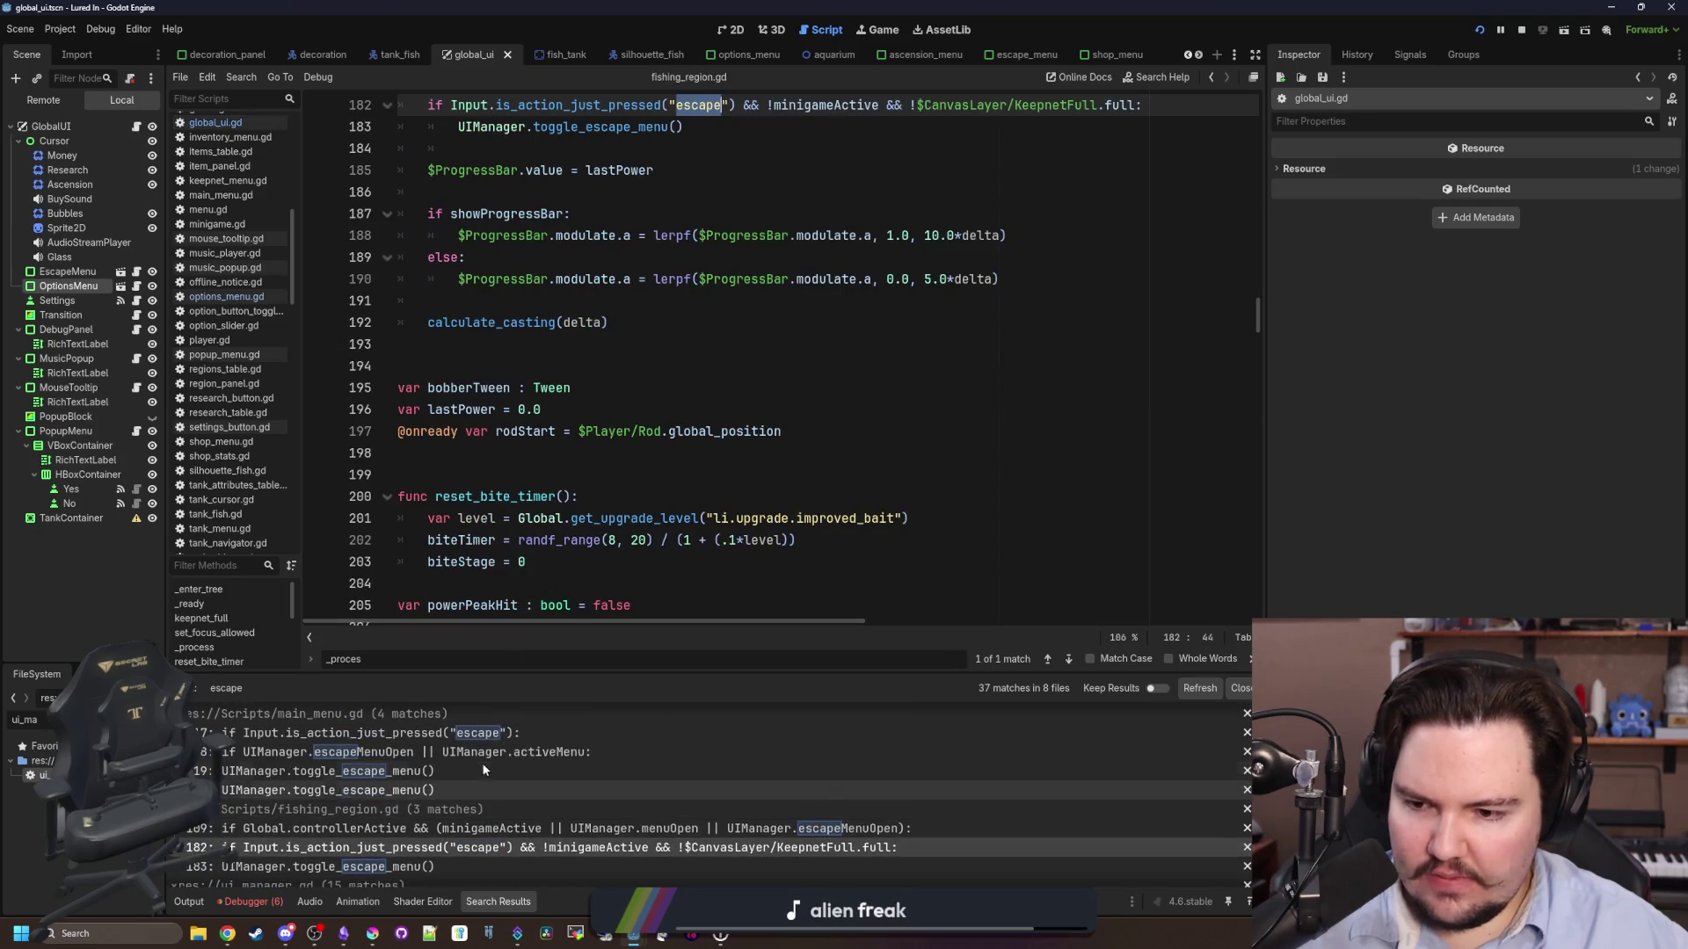
click(470, 734)
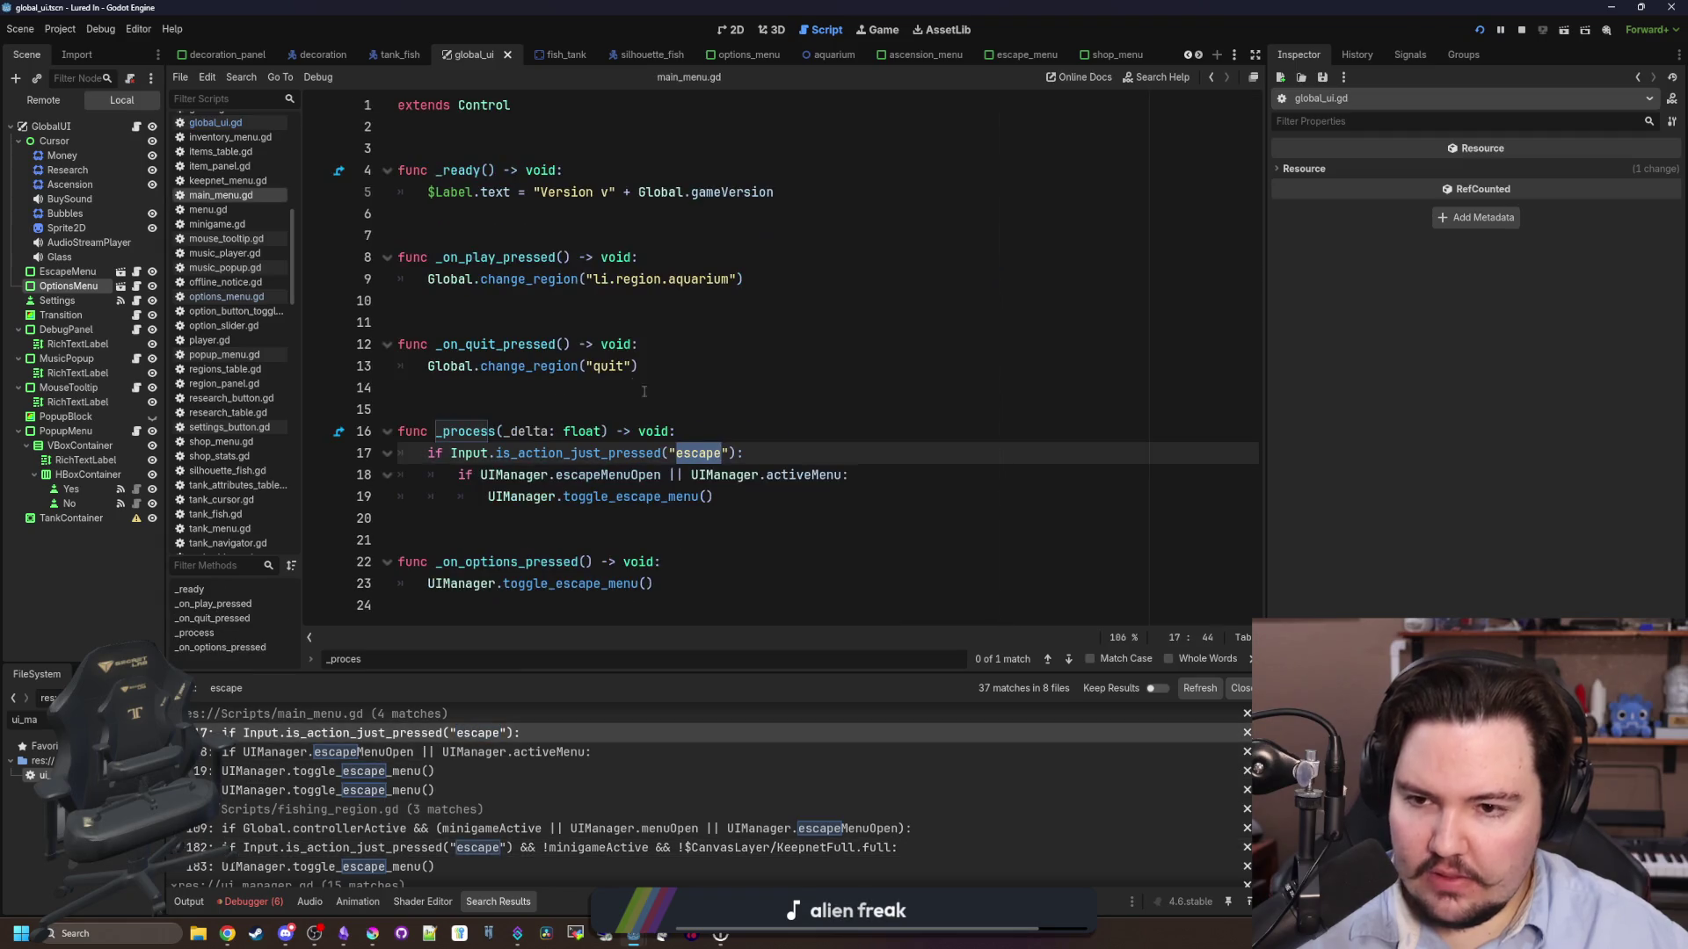
click(653, 388)
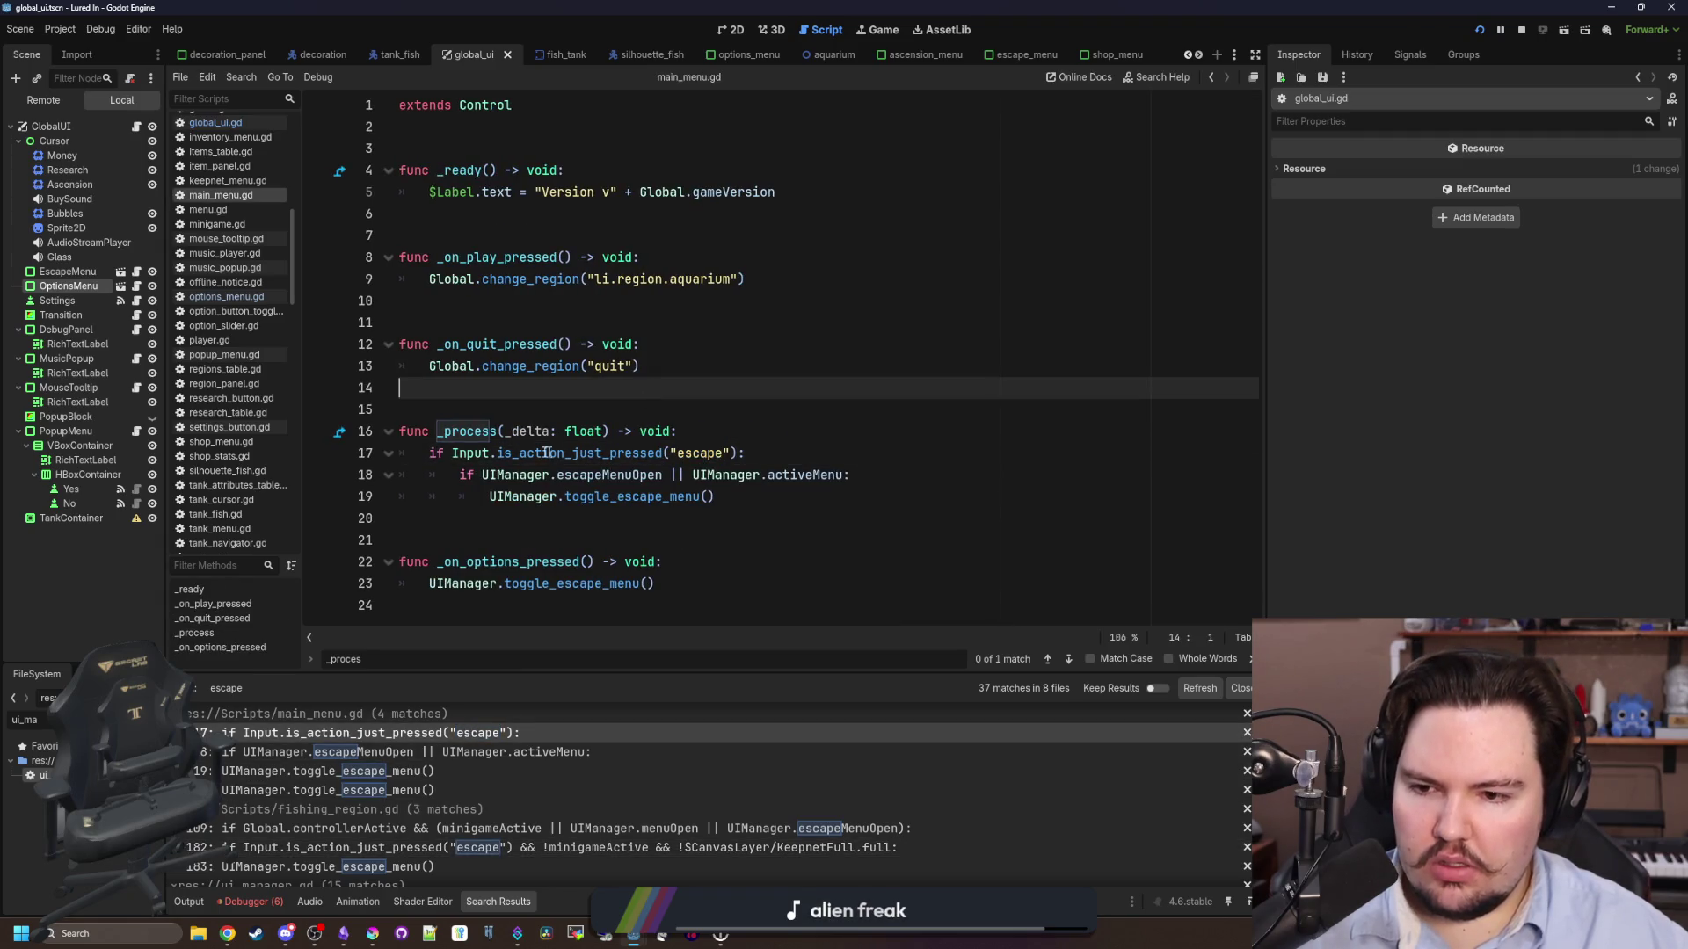
click(798, 448)
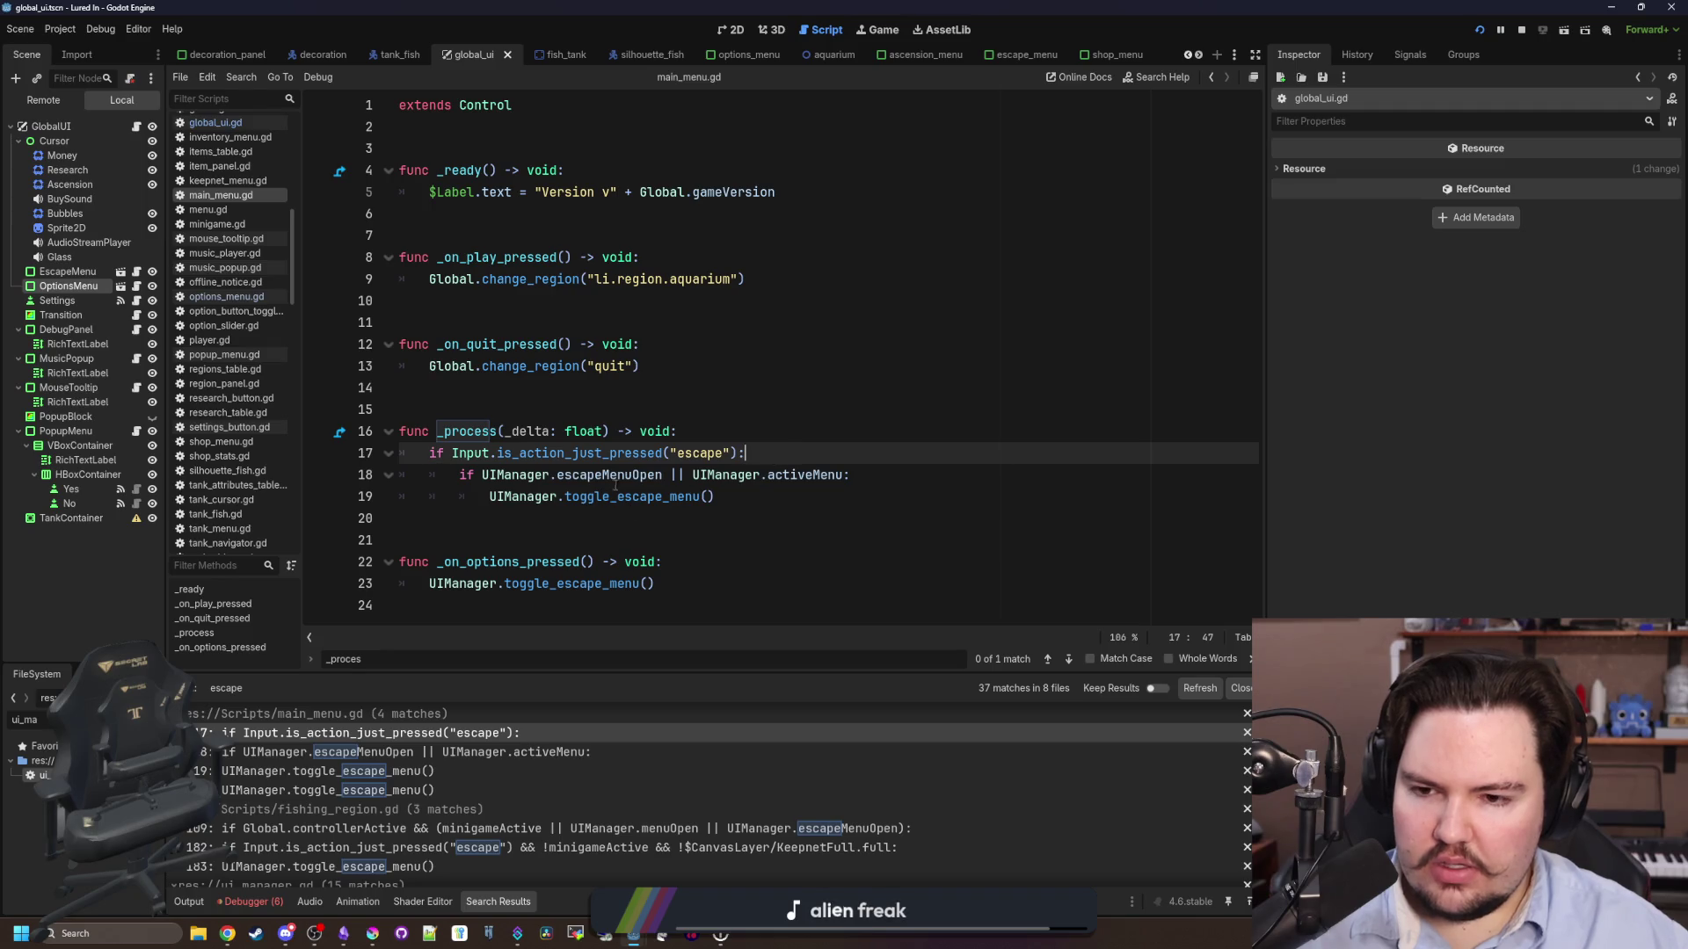
click(750, 514)
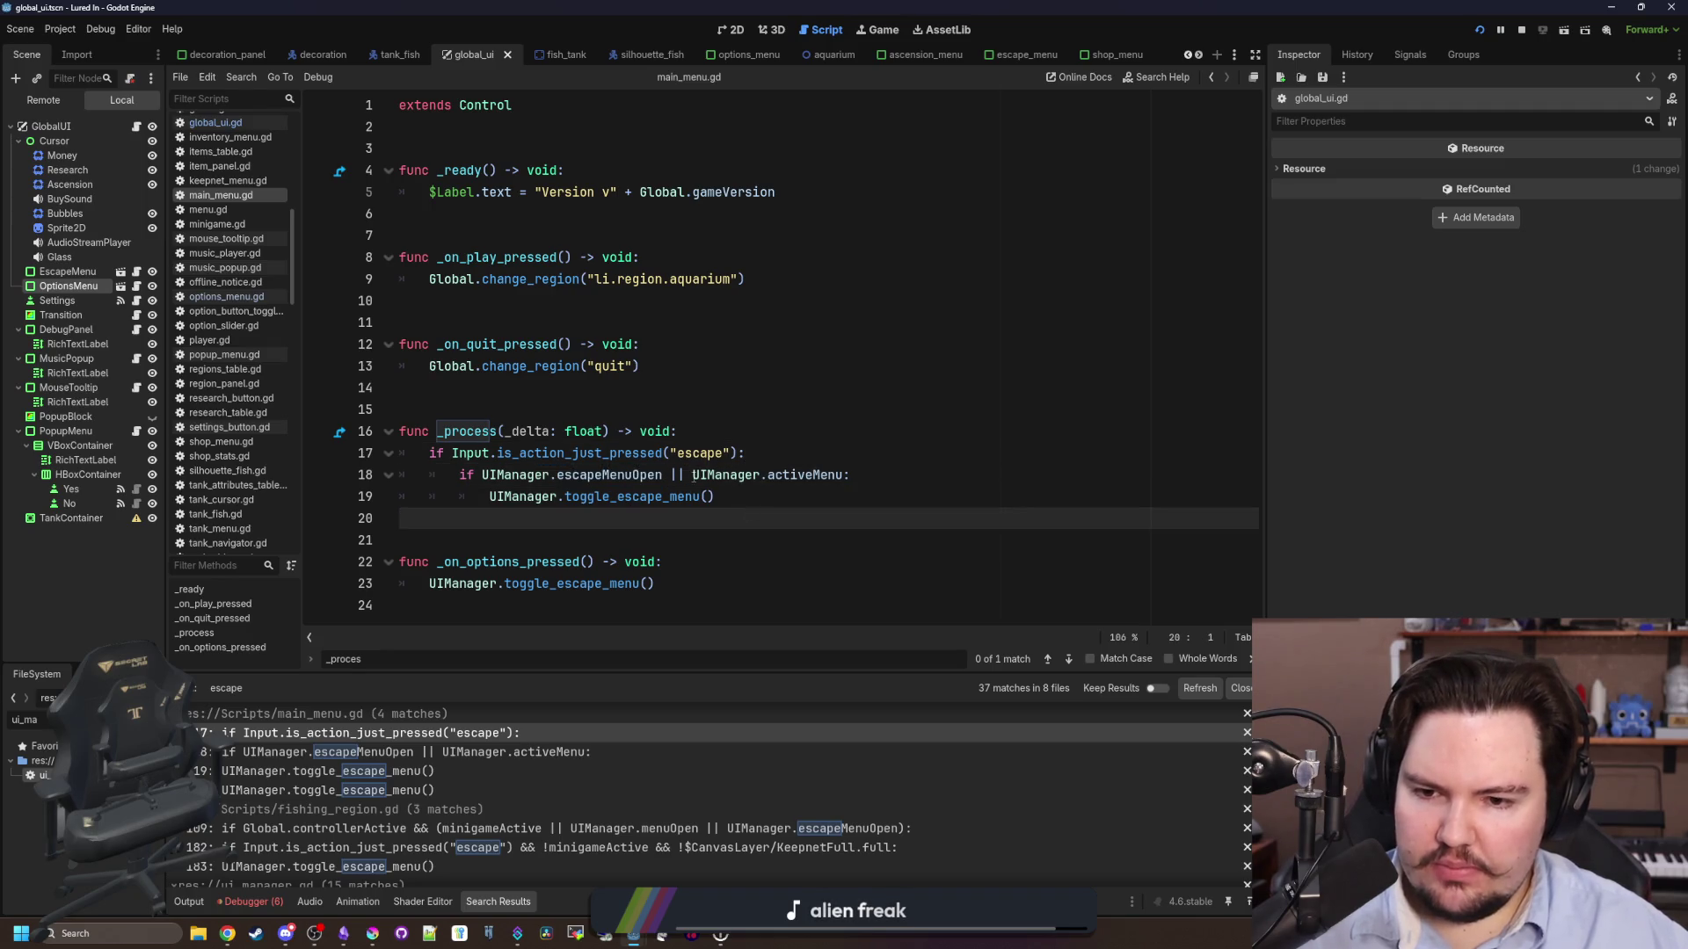
- Inspect main_menu.gd's UIManager.activeMenu and escapeMenuOpen check, then jump into ui_manager.gd
drag(694, 476, 847, 476)
drag(662, 499, 609, 500)
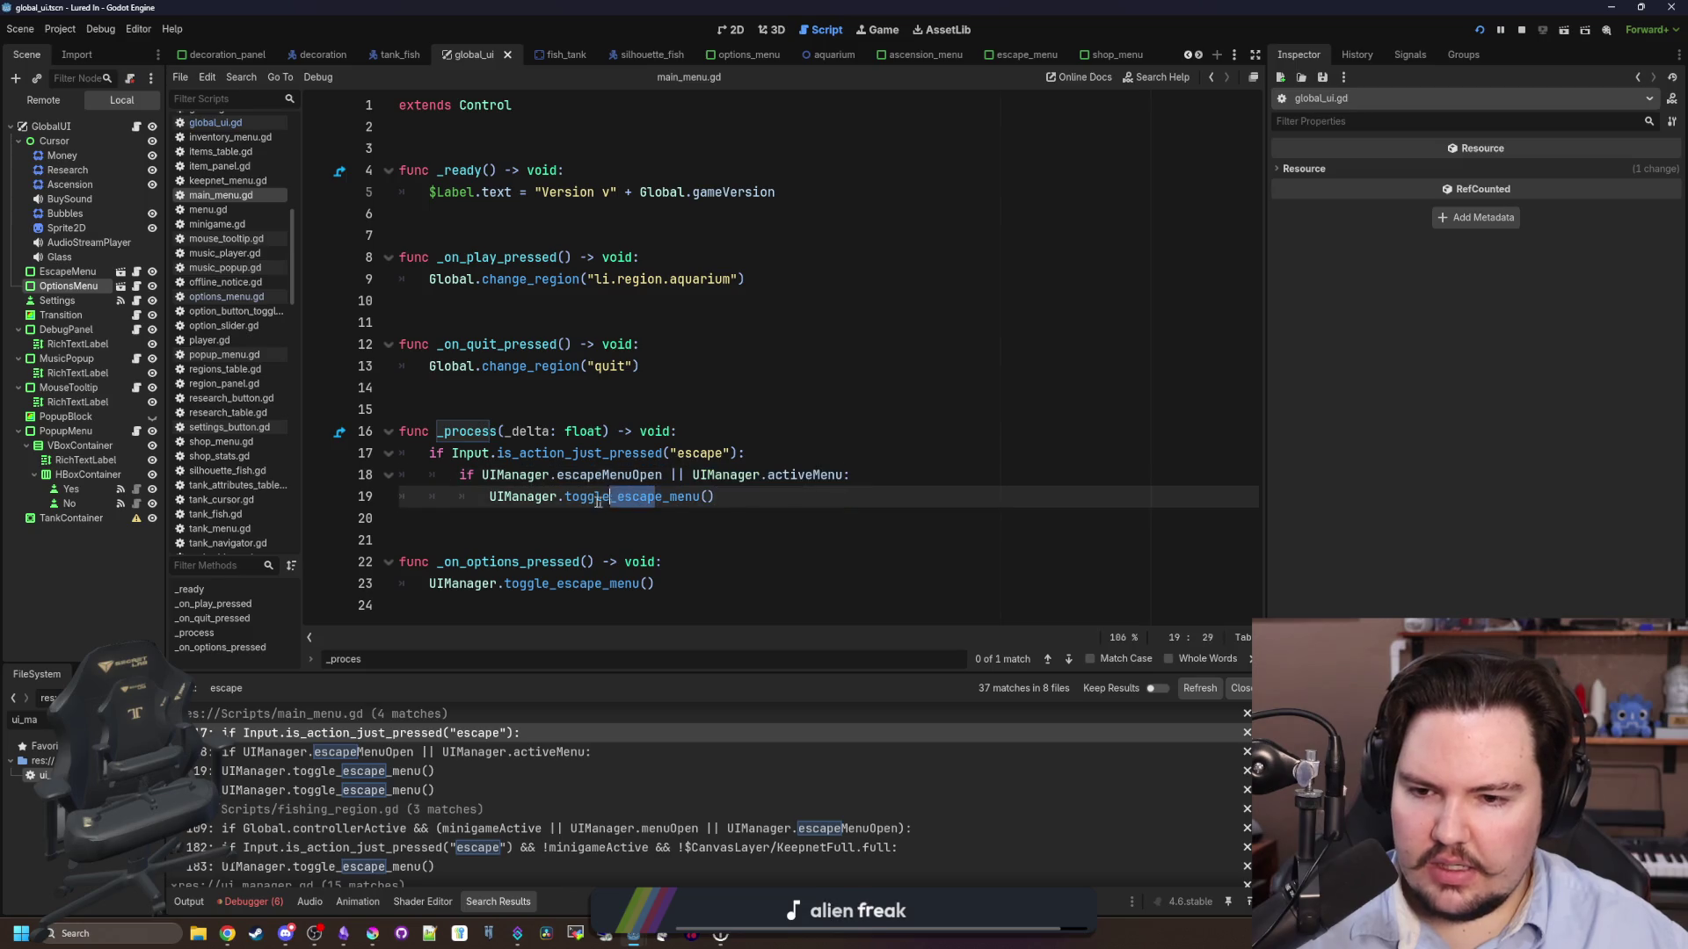
double_click(629, 475)
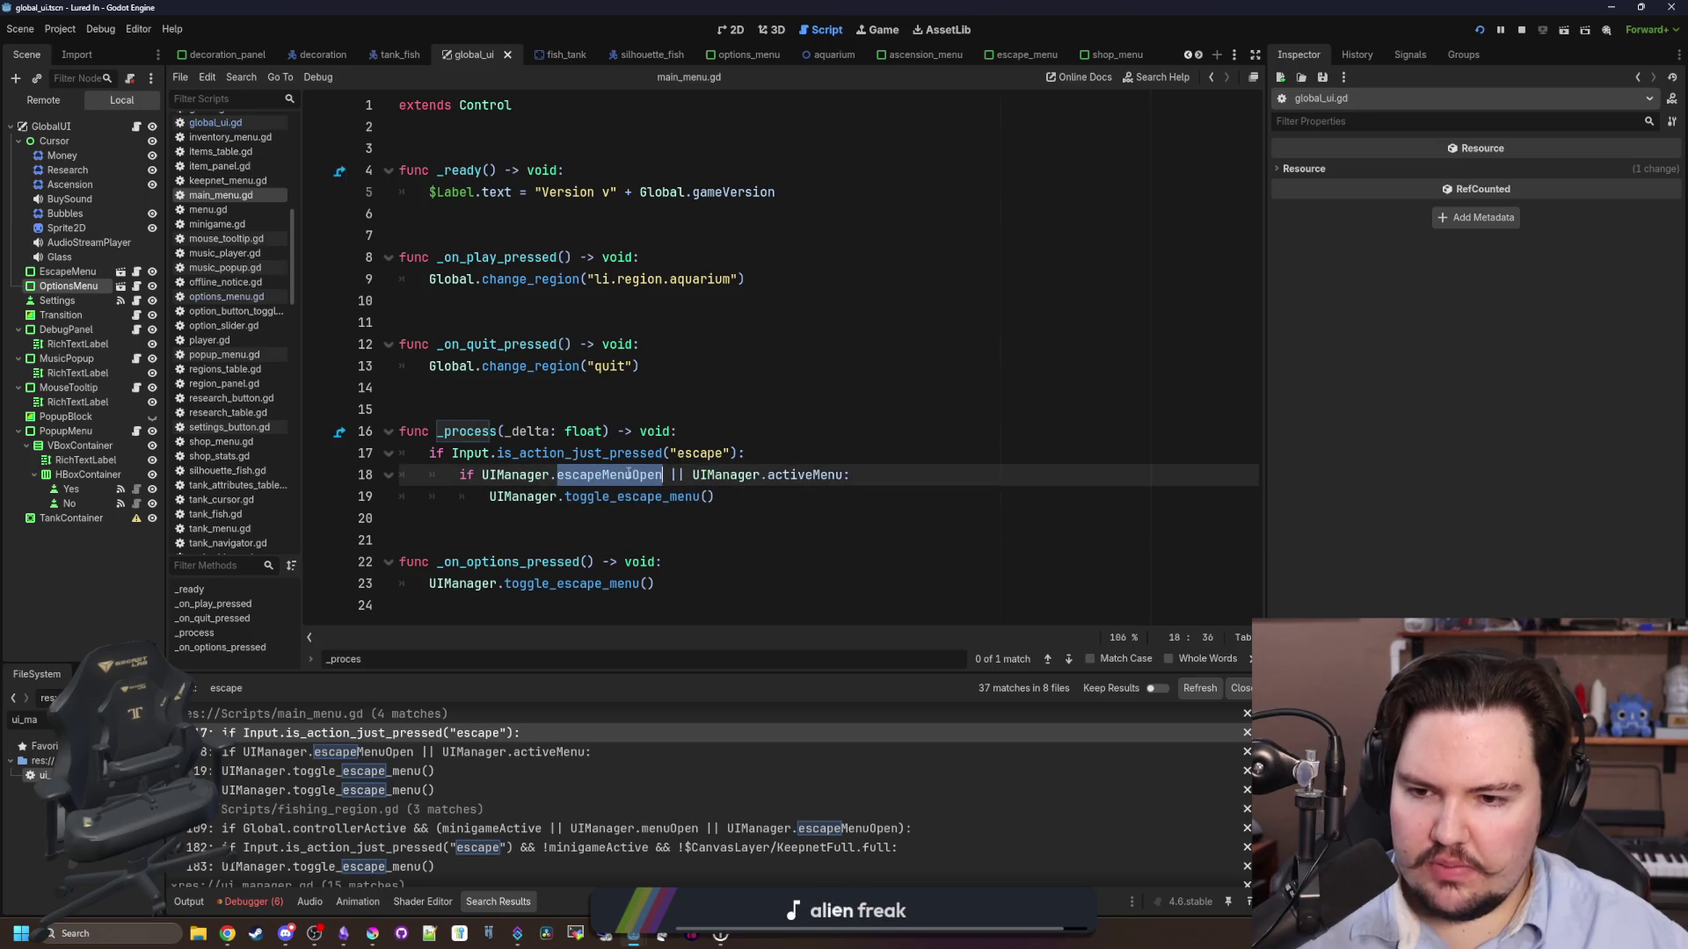
ctrl+click(512, 474)
scroll(513, 384, down, 7)
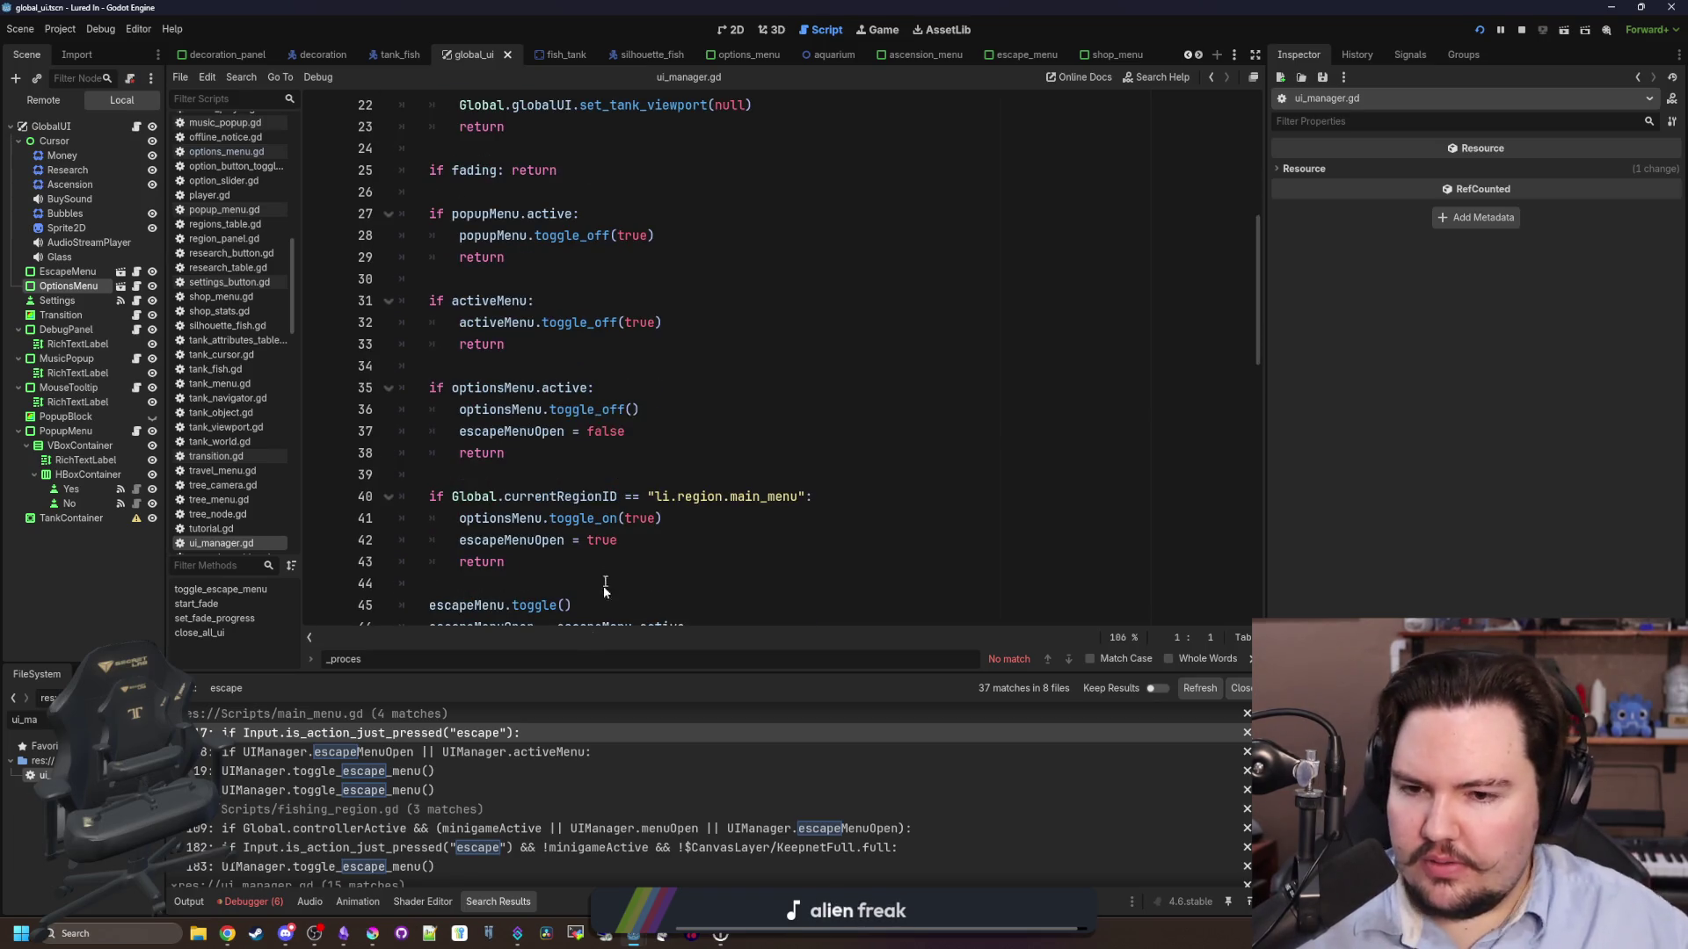
- Review the return statements on lines 38 and 43, then run the game with F5
scroll(589, 485, down, 1)
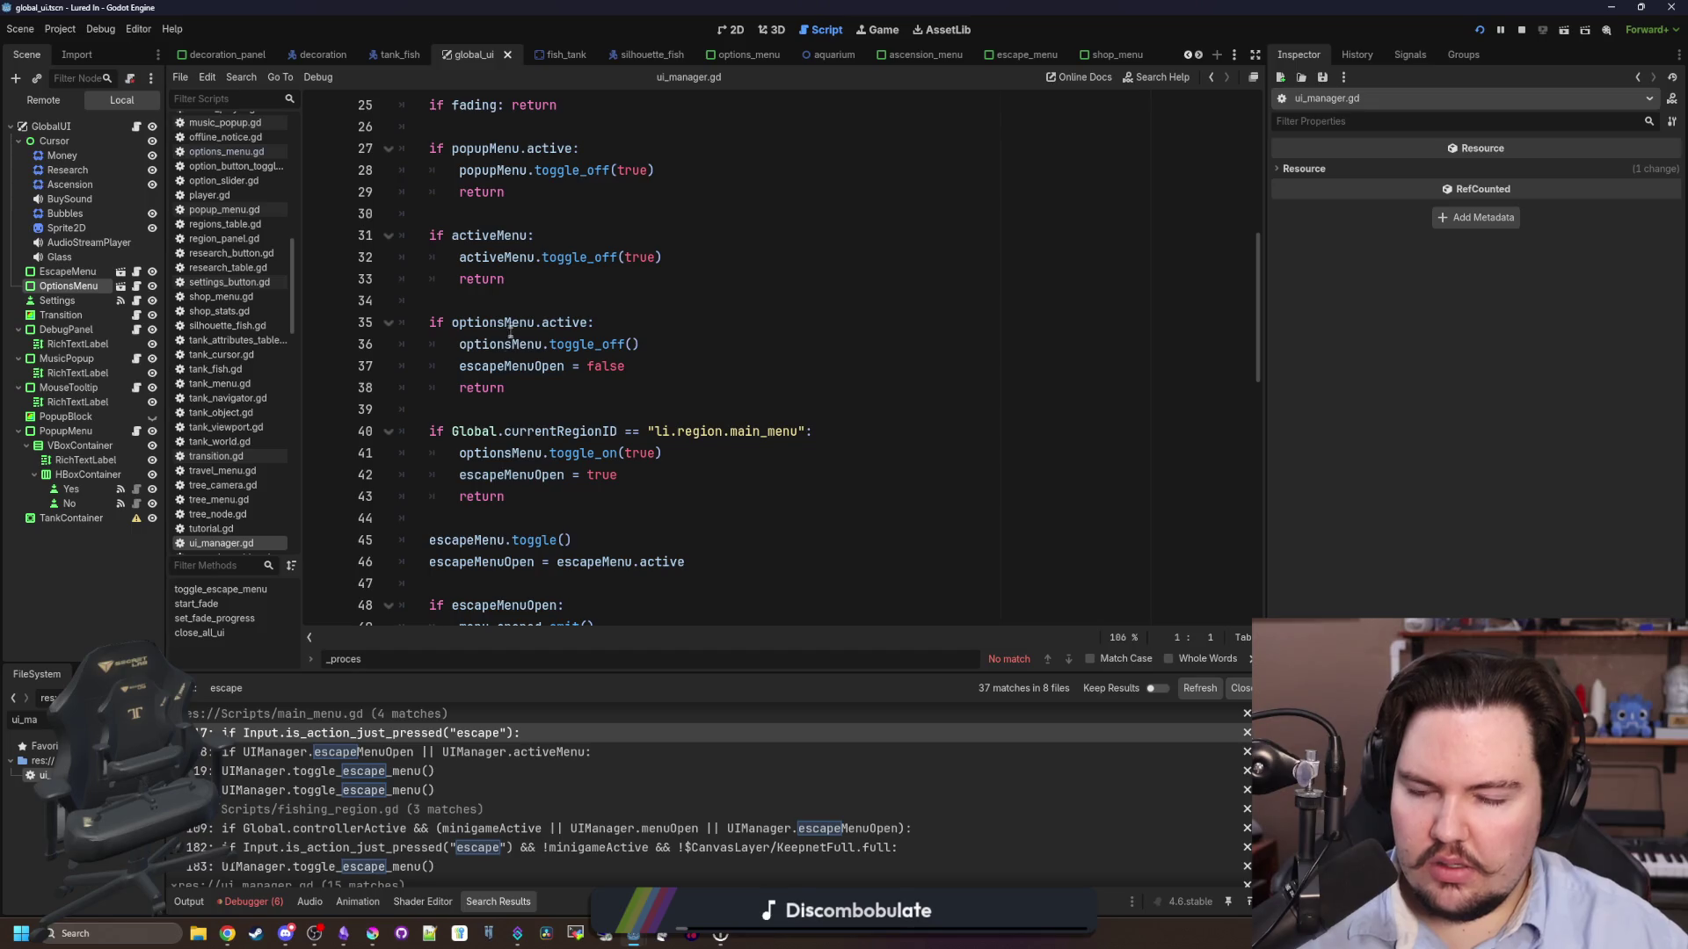
click(533, 388)
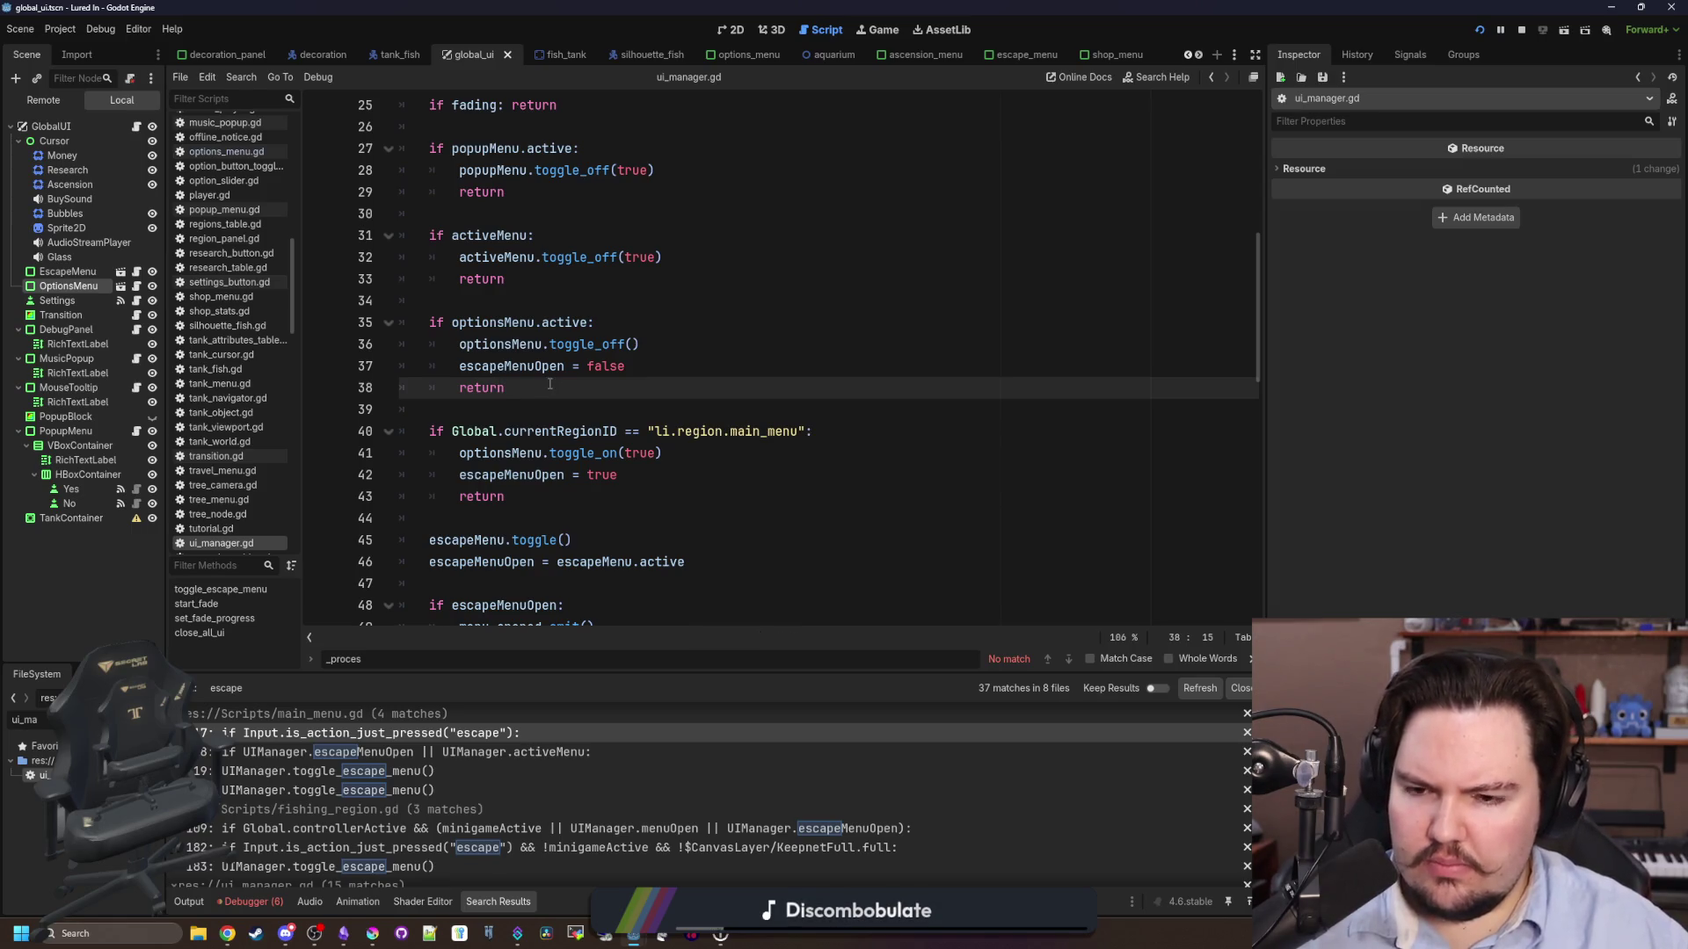
scroll(631, 456, down, 2)
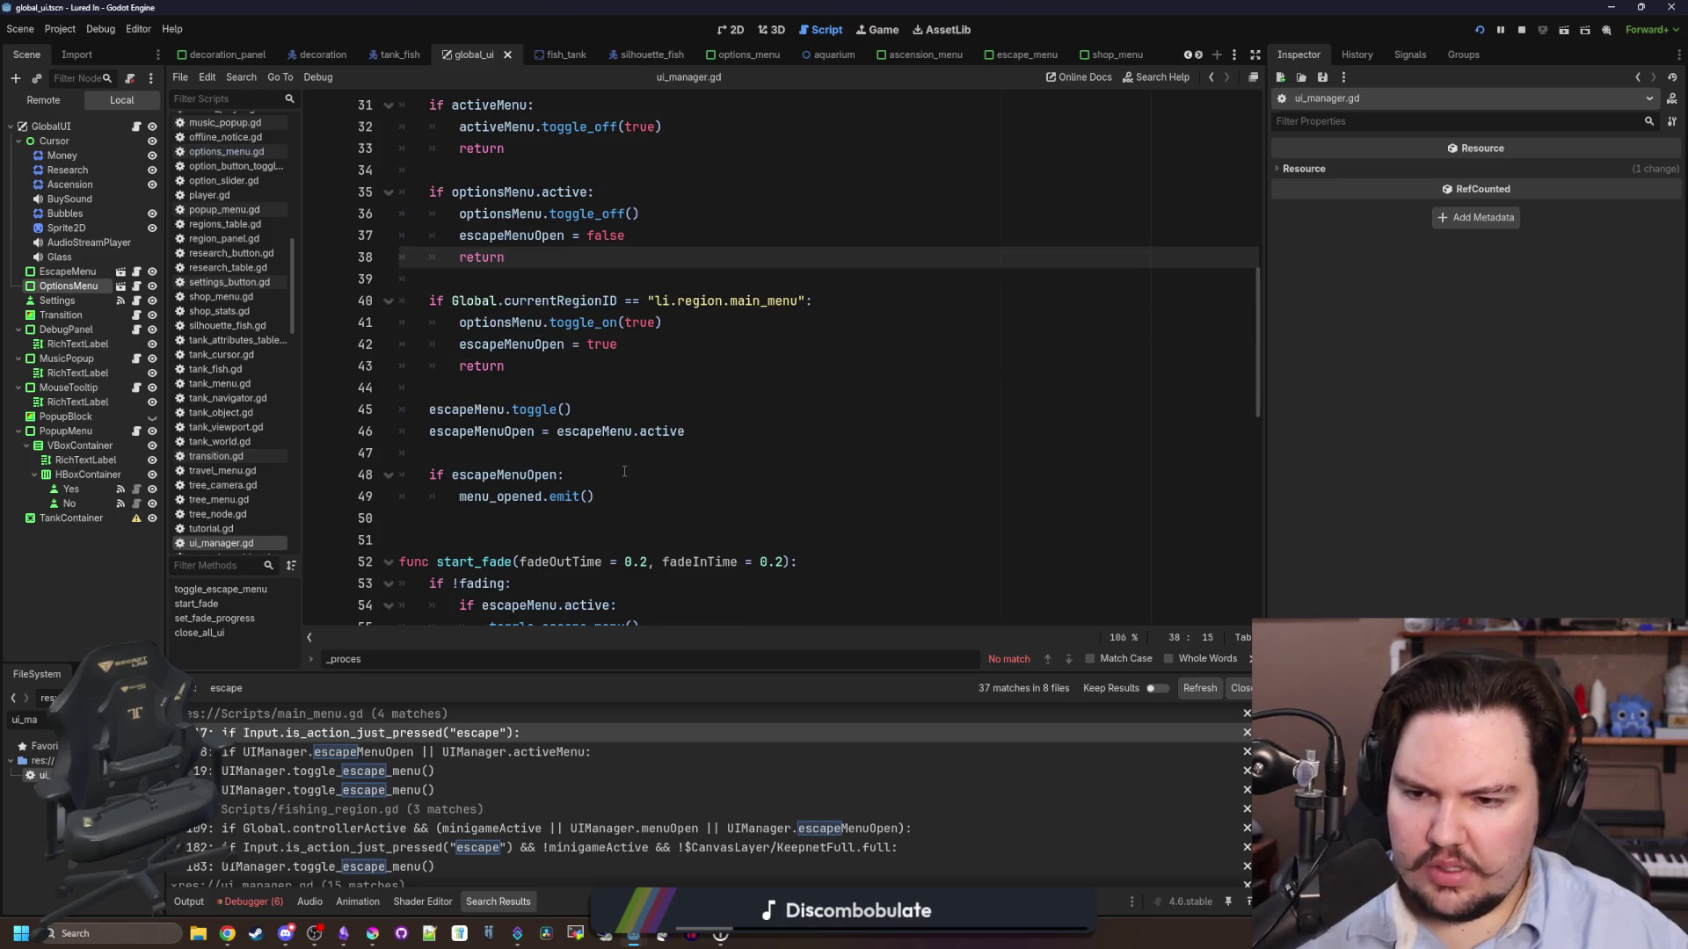
scroll(604, 460, up, 2)
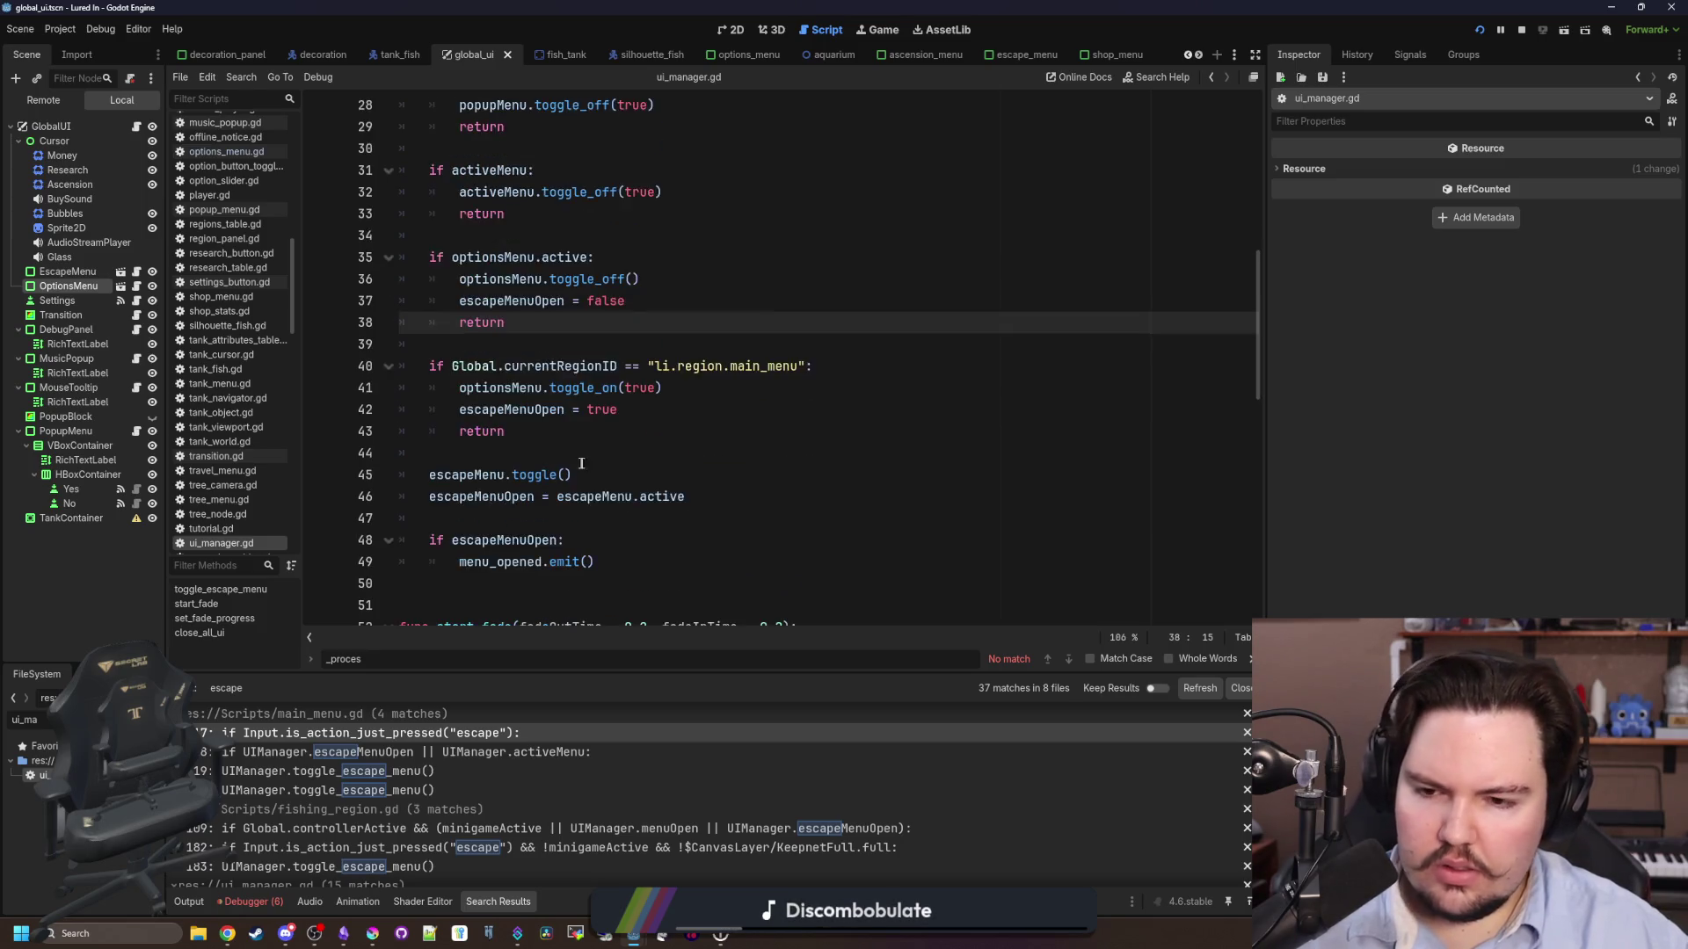
click(512, 502)
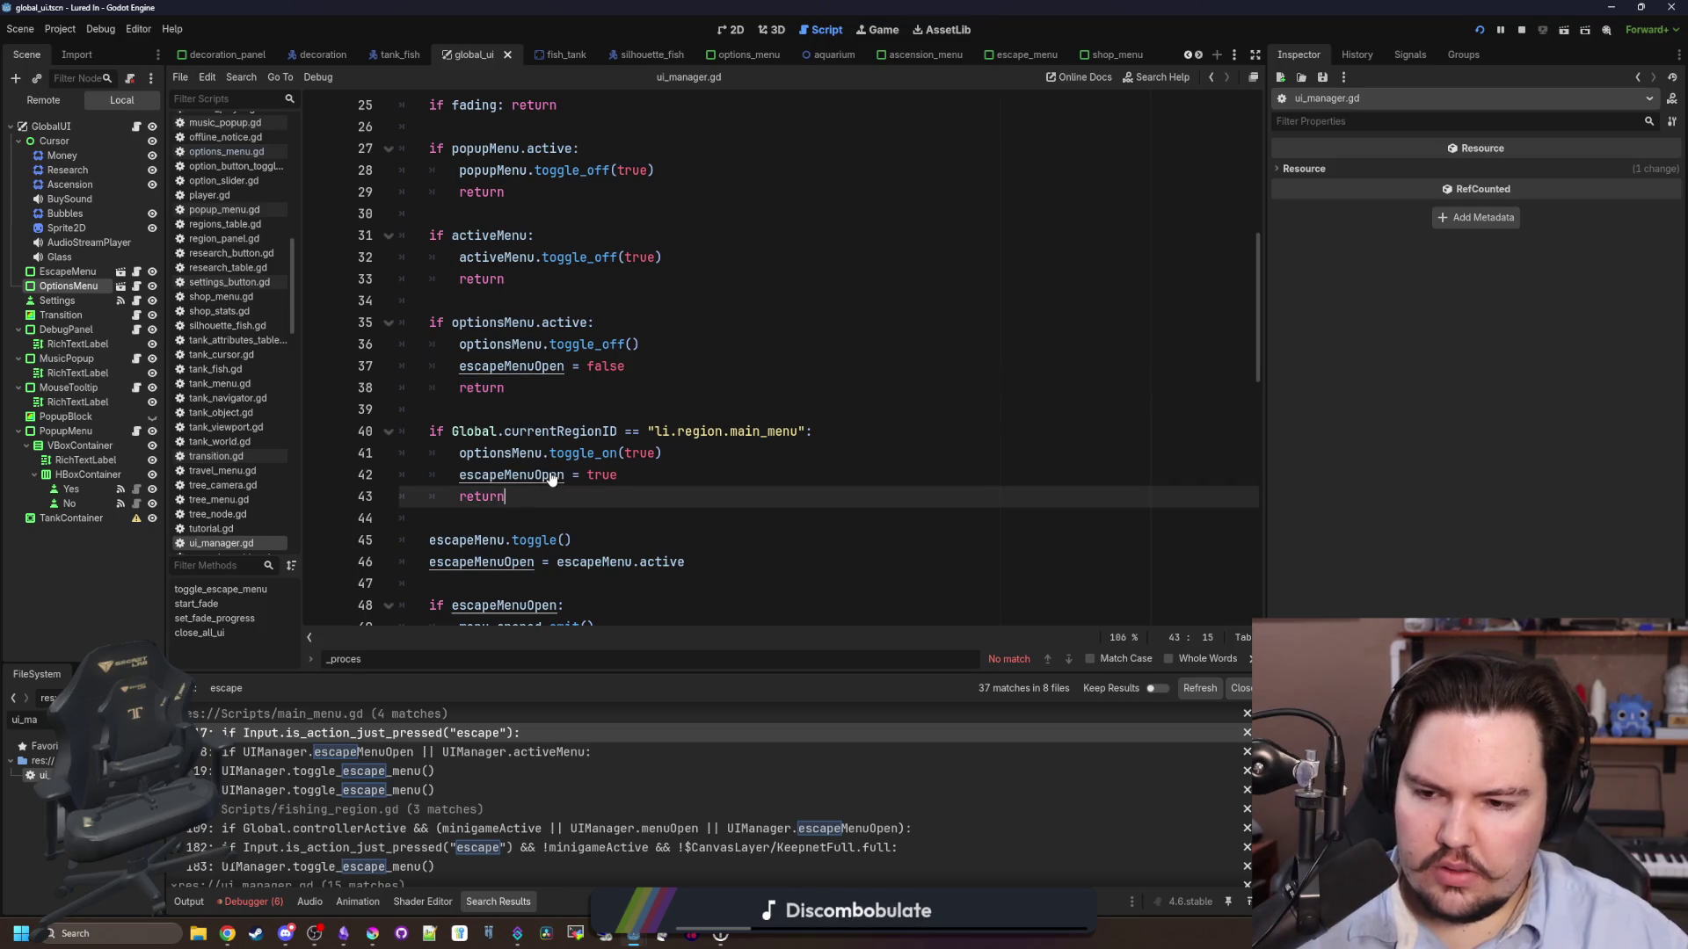
key(F5)
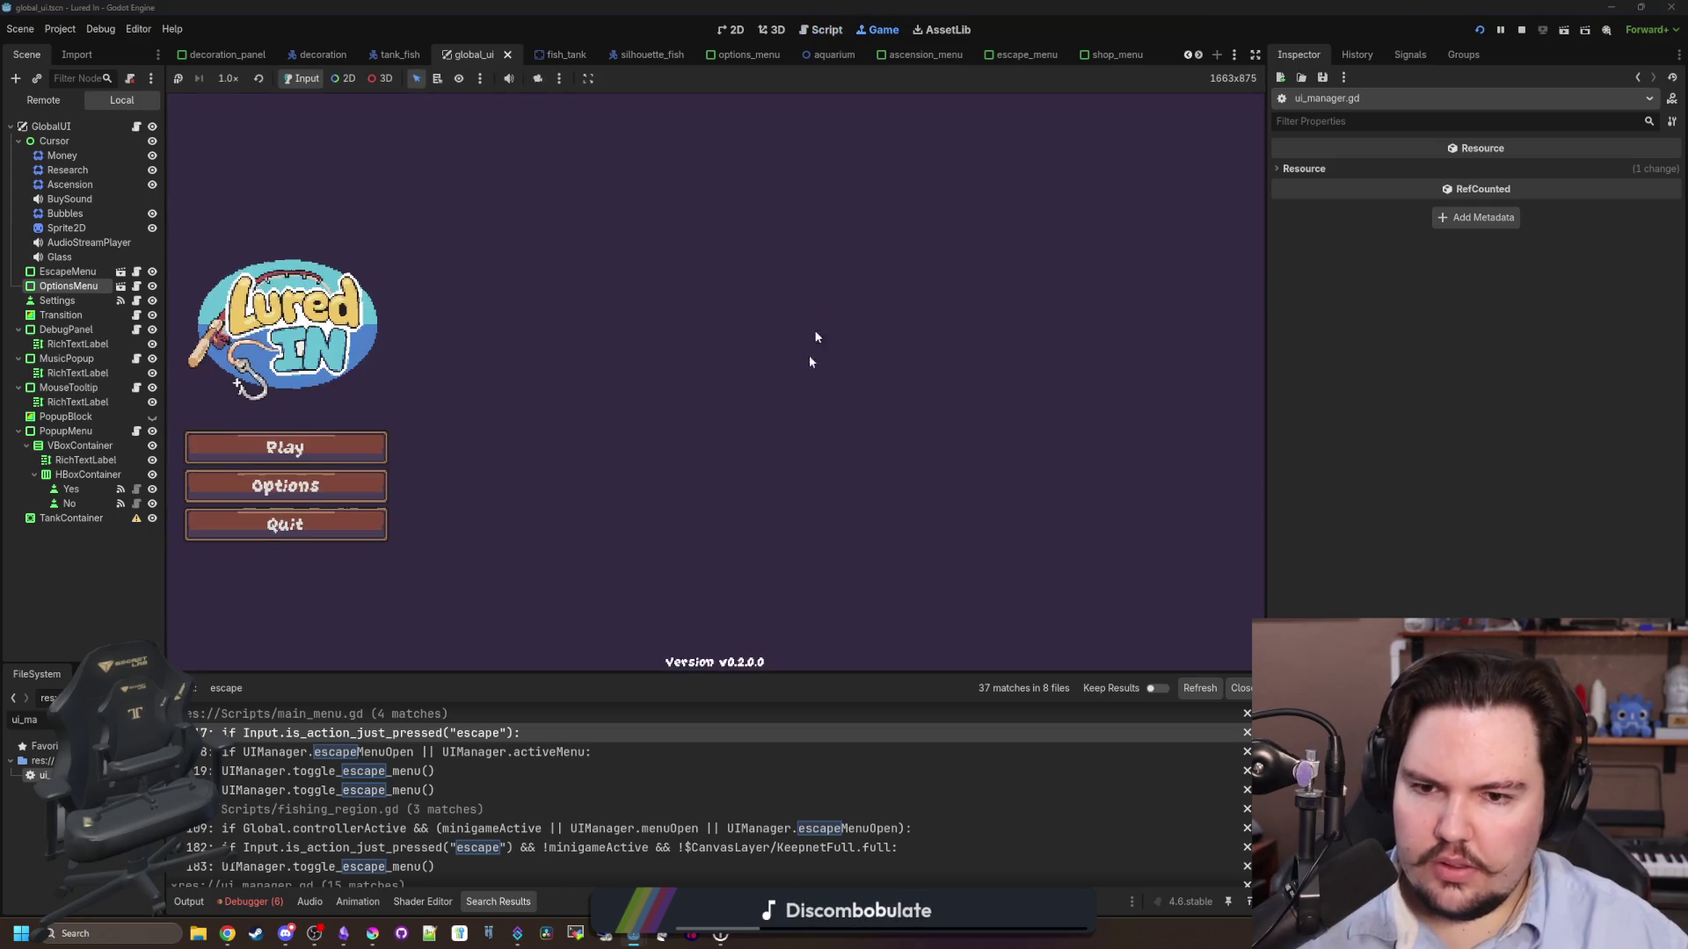
- Toggle the in-game Options dialog twice with Escape, then reopen main_menu.gd at its escape check
key(Escape)
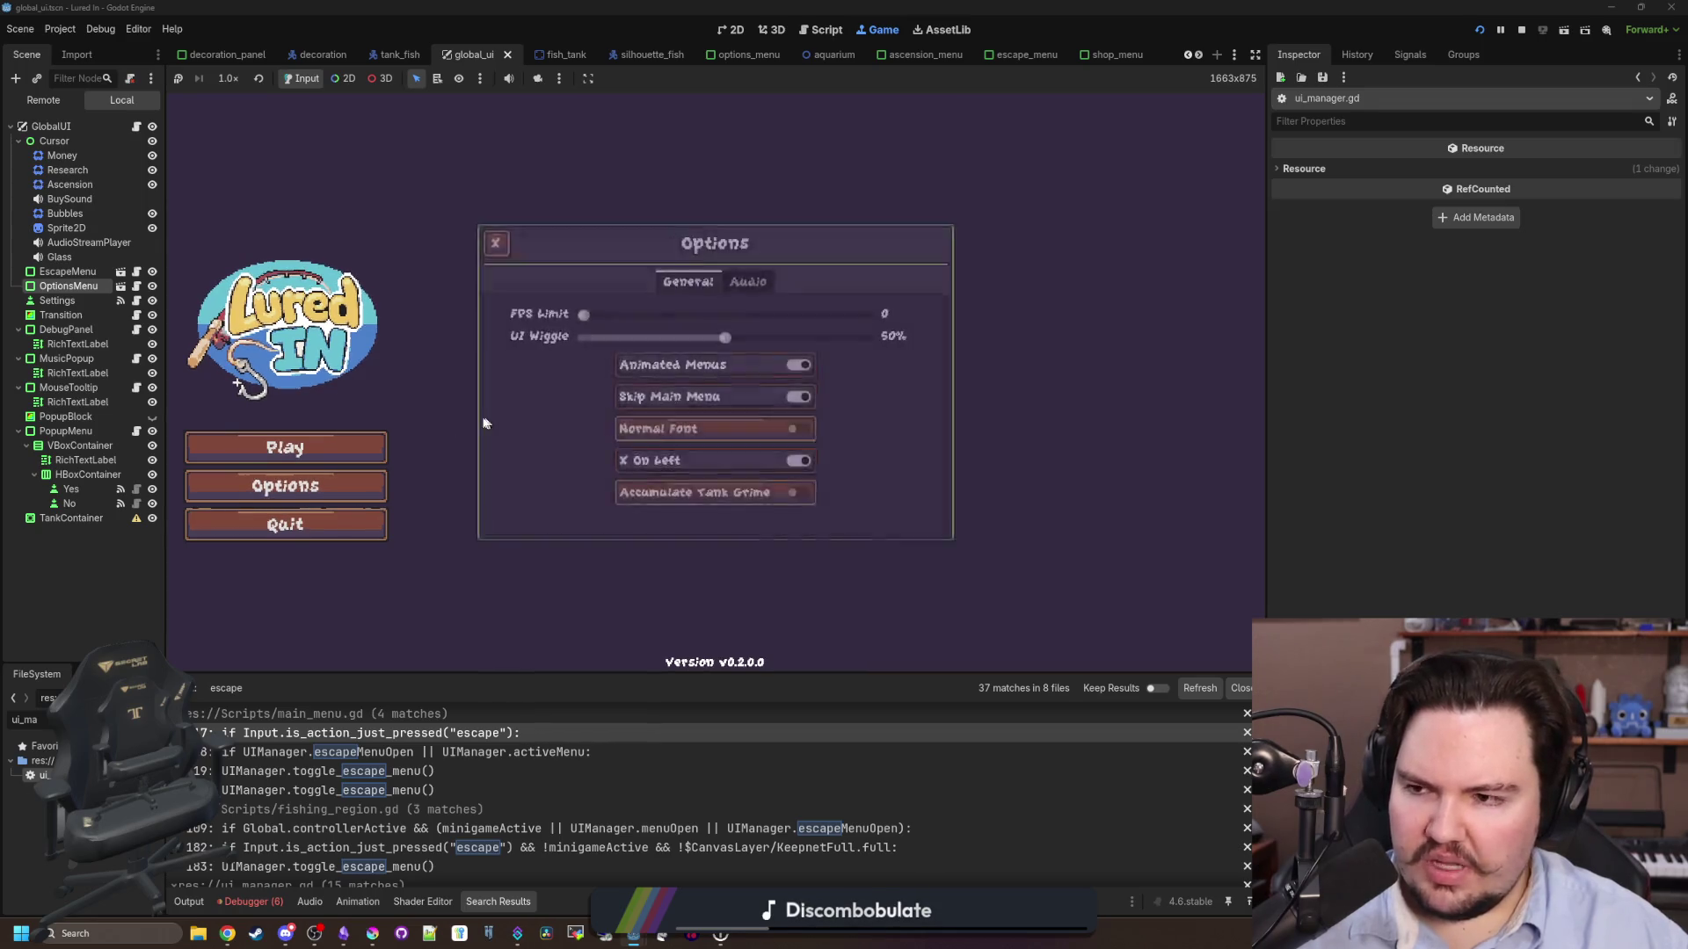
key(Escape)
key(Escape)
key(Escape)
key(Escape)
key(Escape)
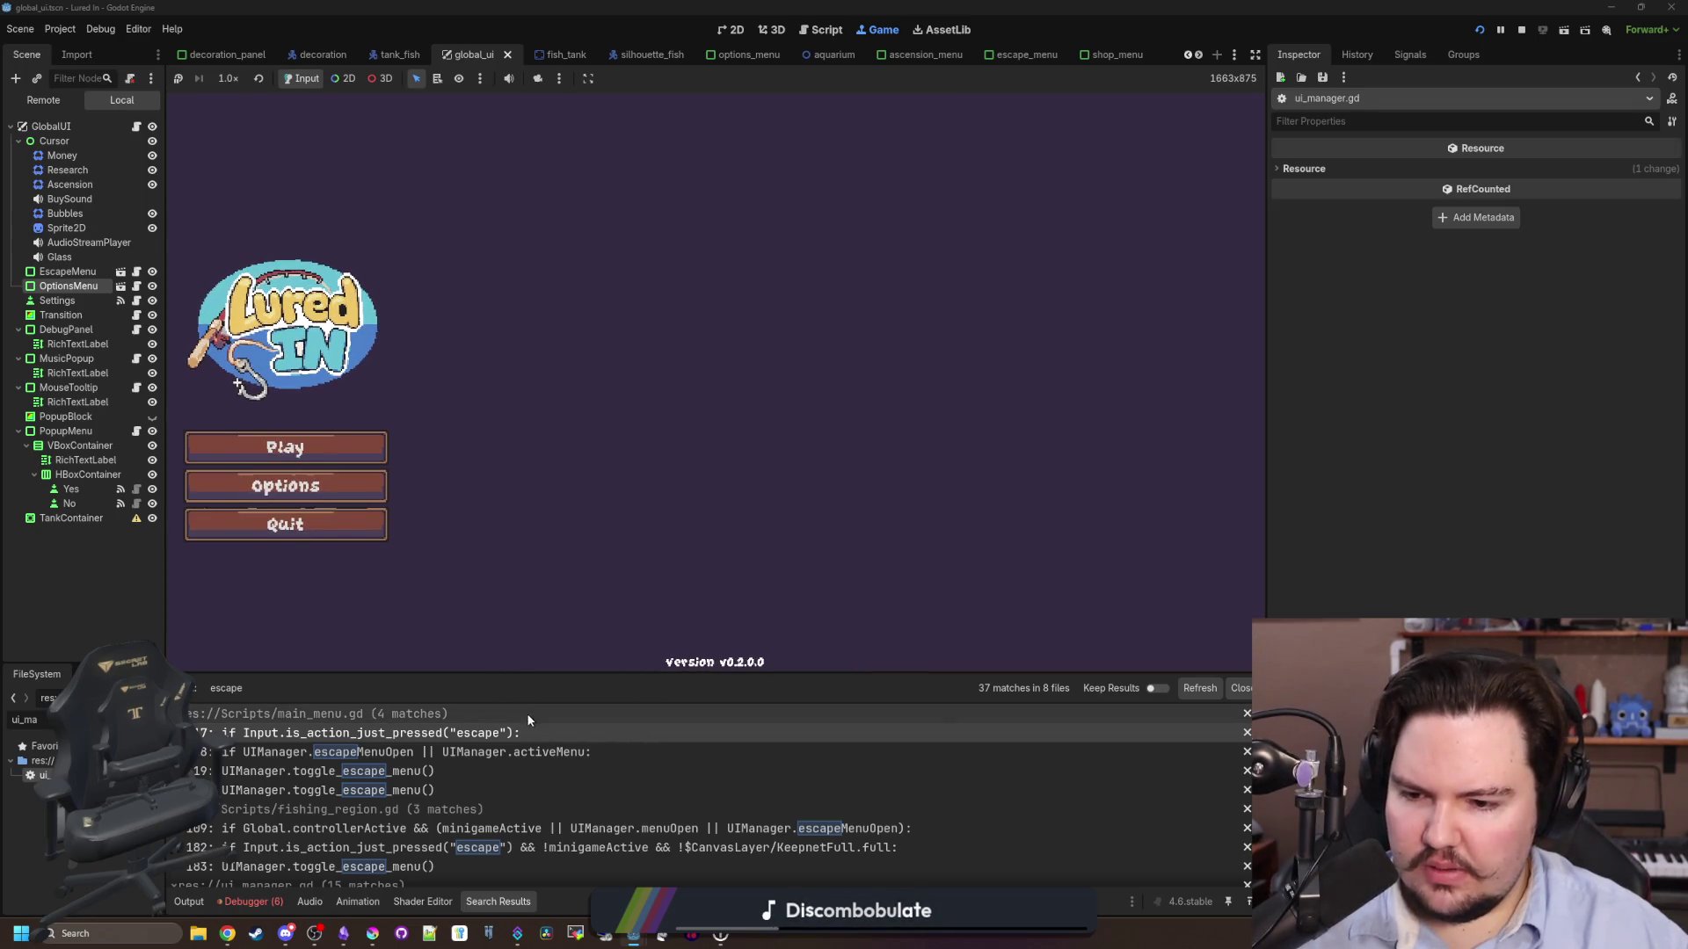
click(527, 719)
click(612, 392)
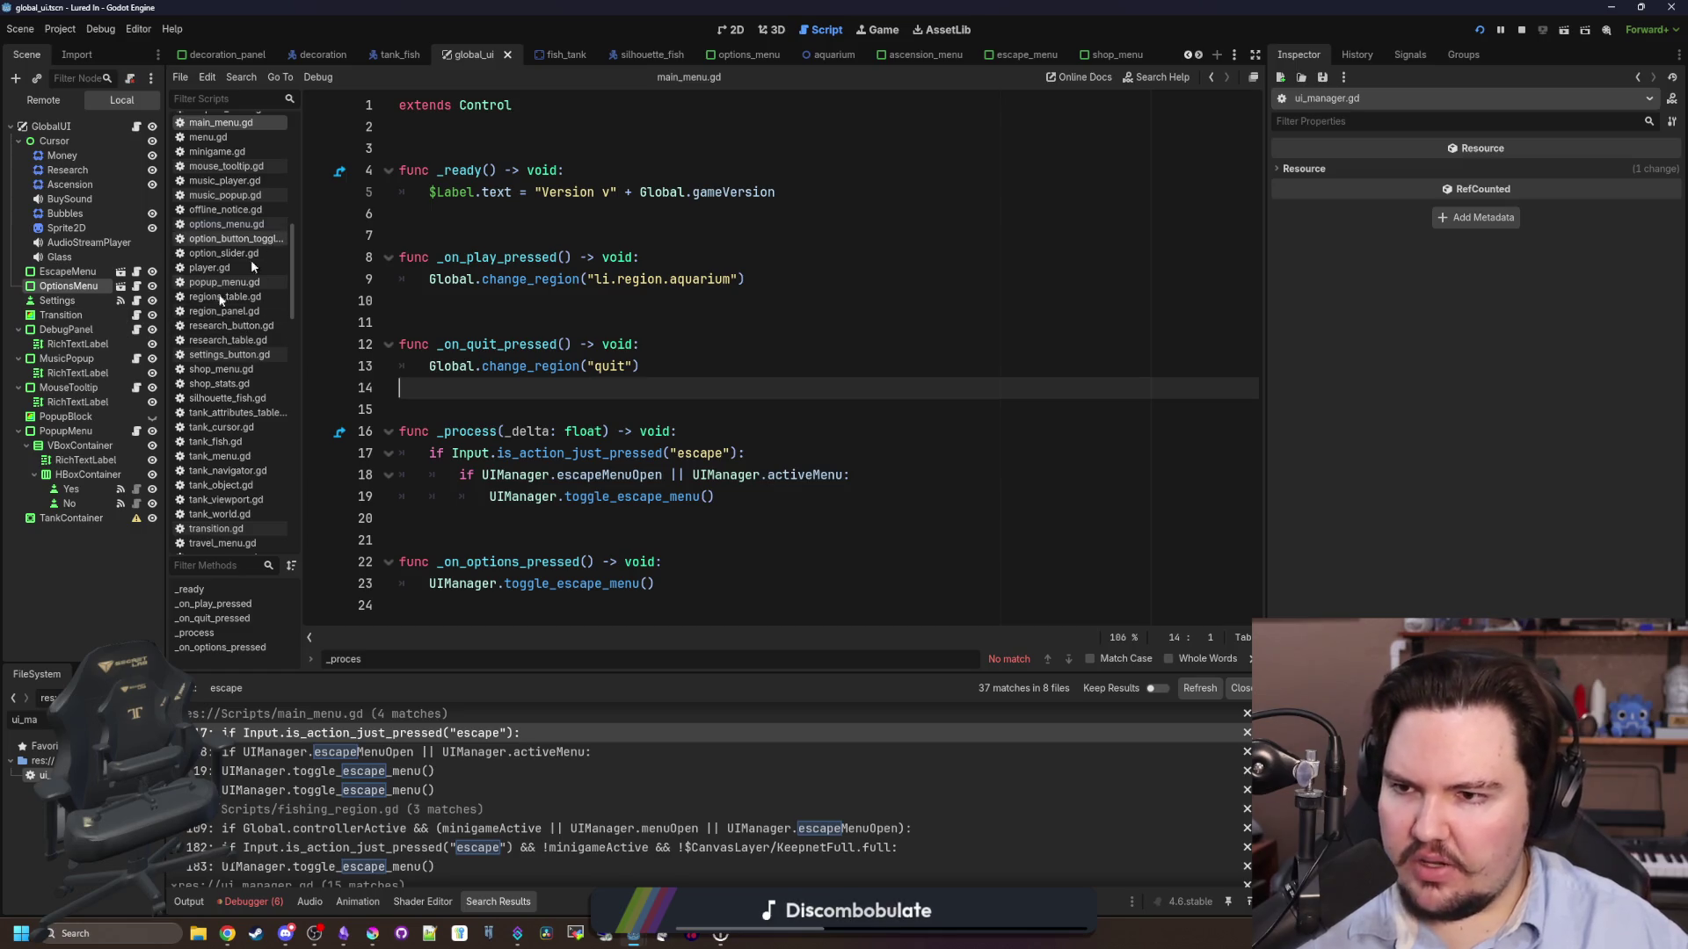
- Filter the FileSystem for 'escape' and open escape_menu.gd
key(BackSpace)
key(BackSpace)
key(BackSpace)
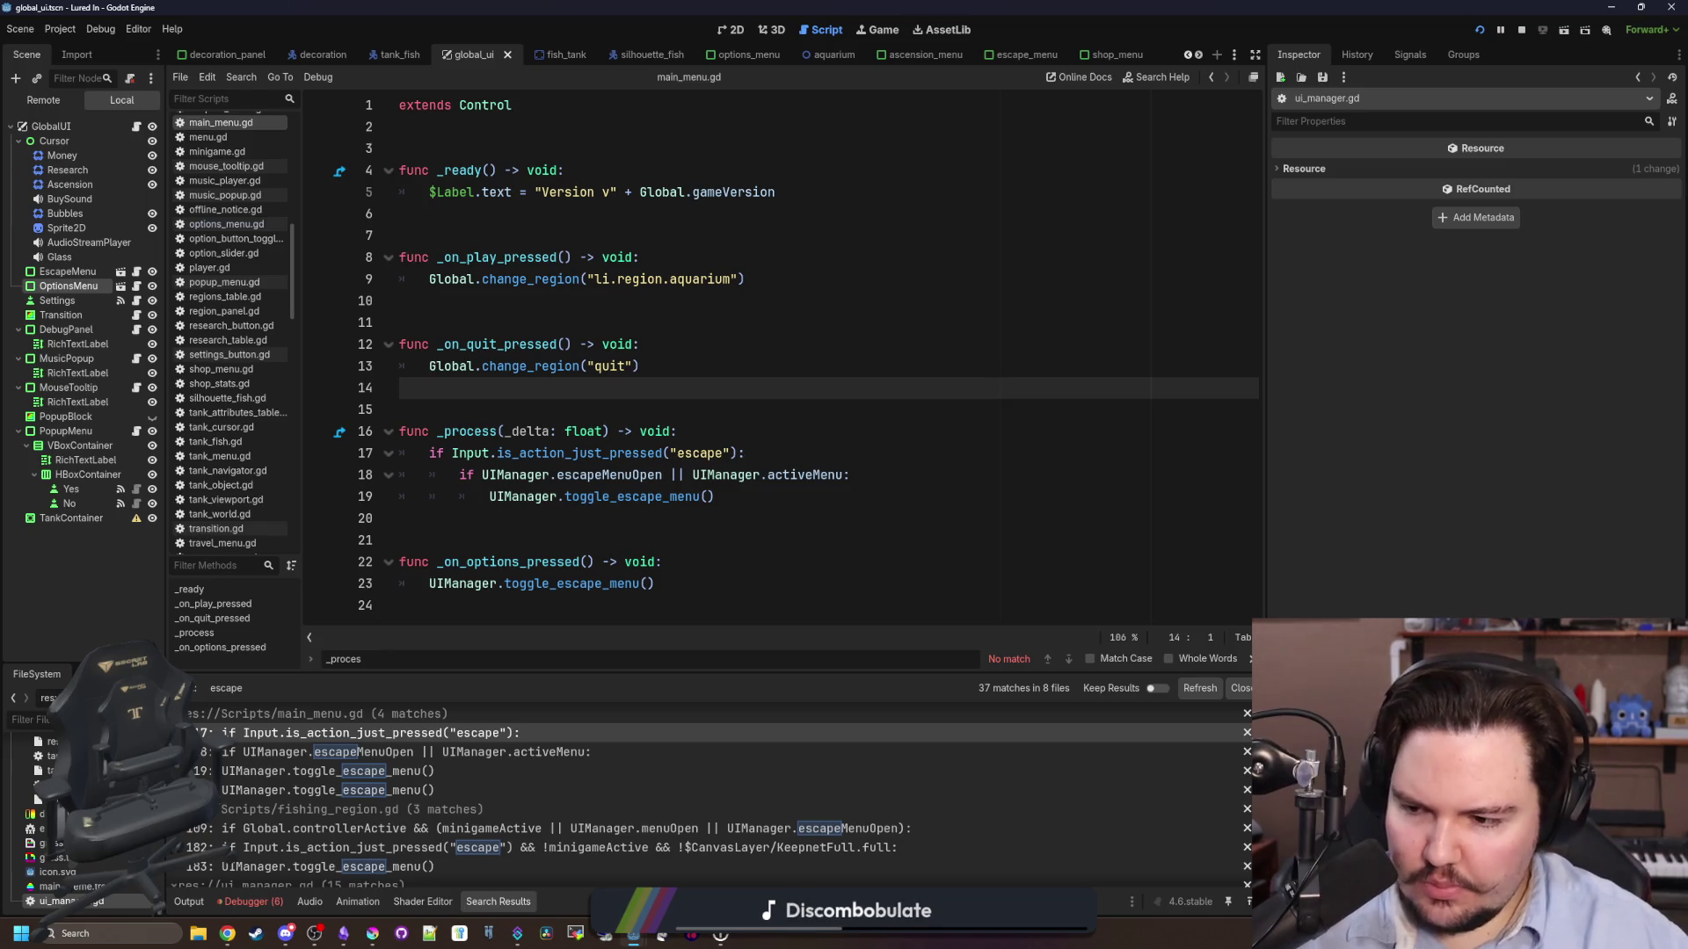
click(583, 402)
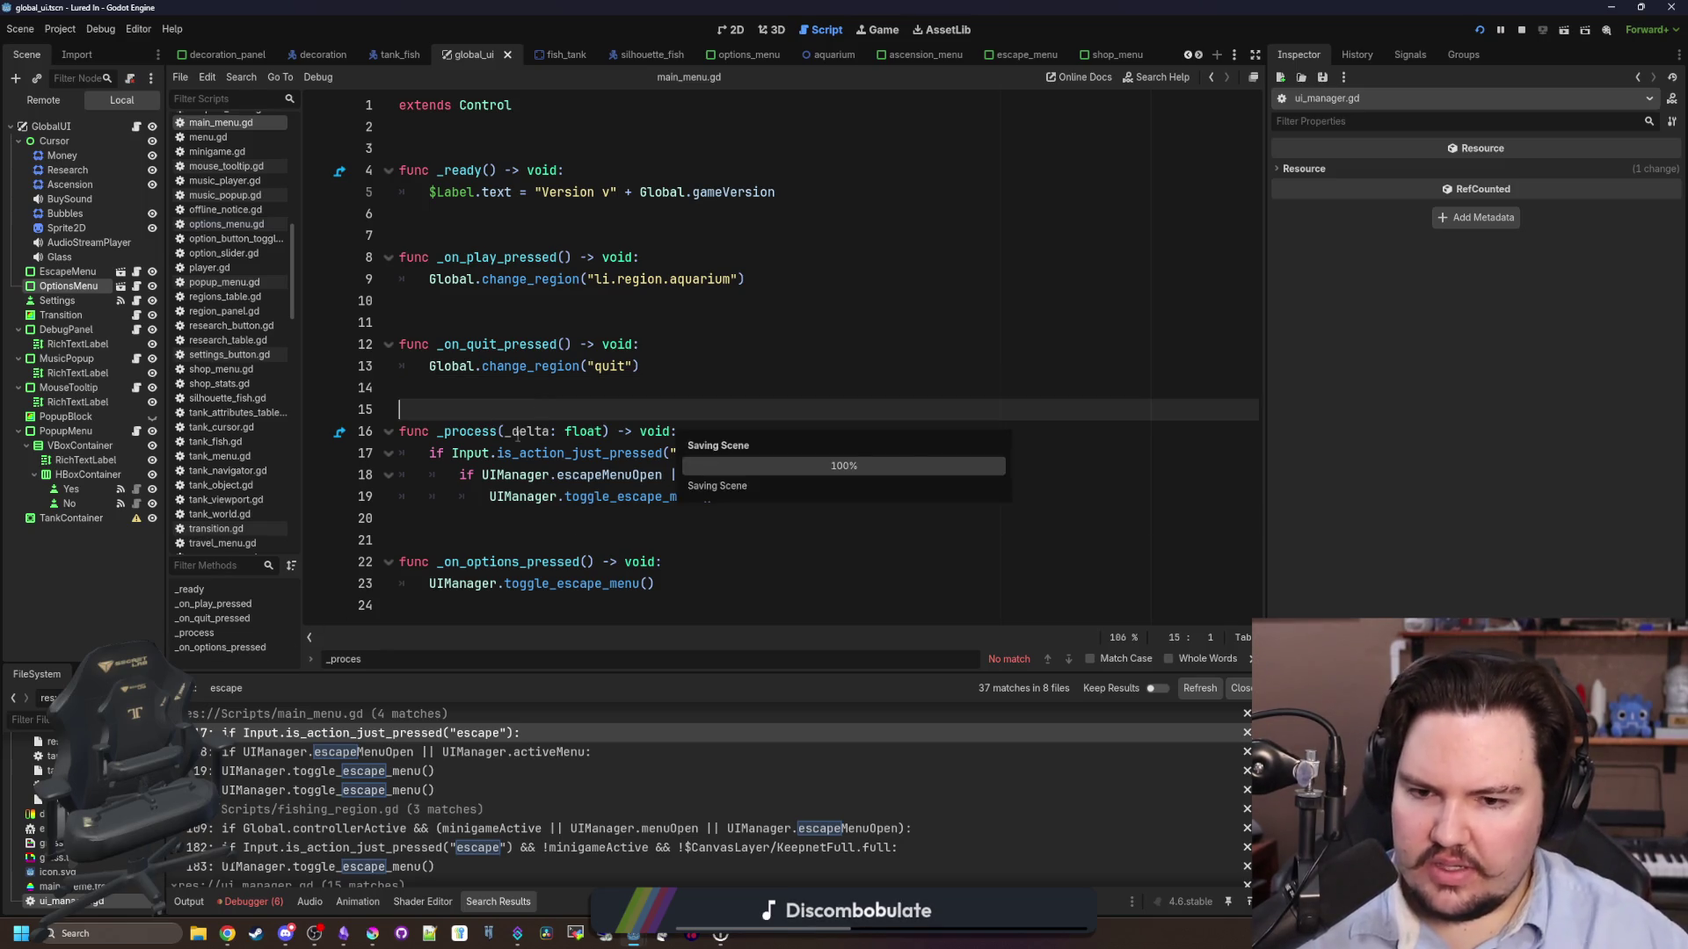
key(Up)
key(Up)
key(Up)
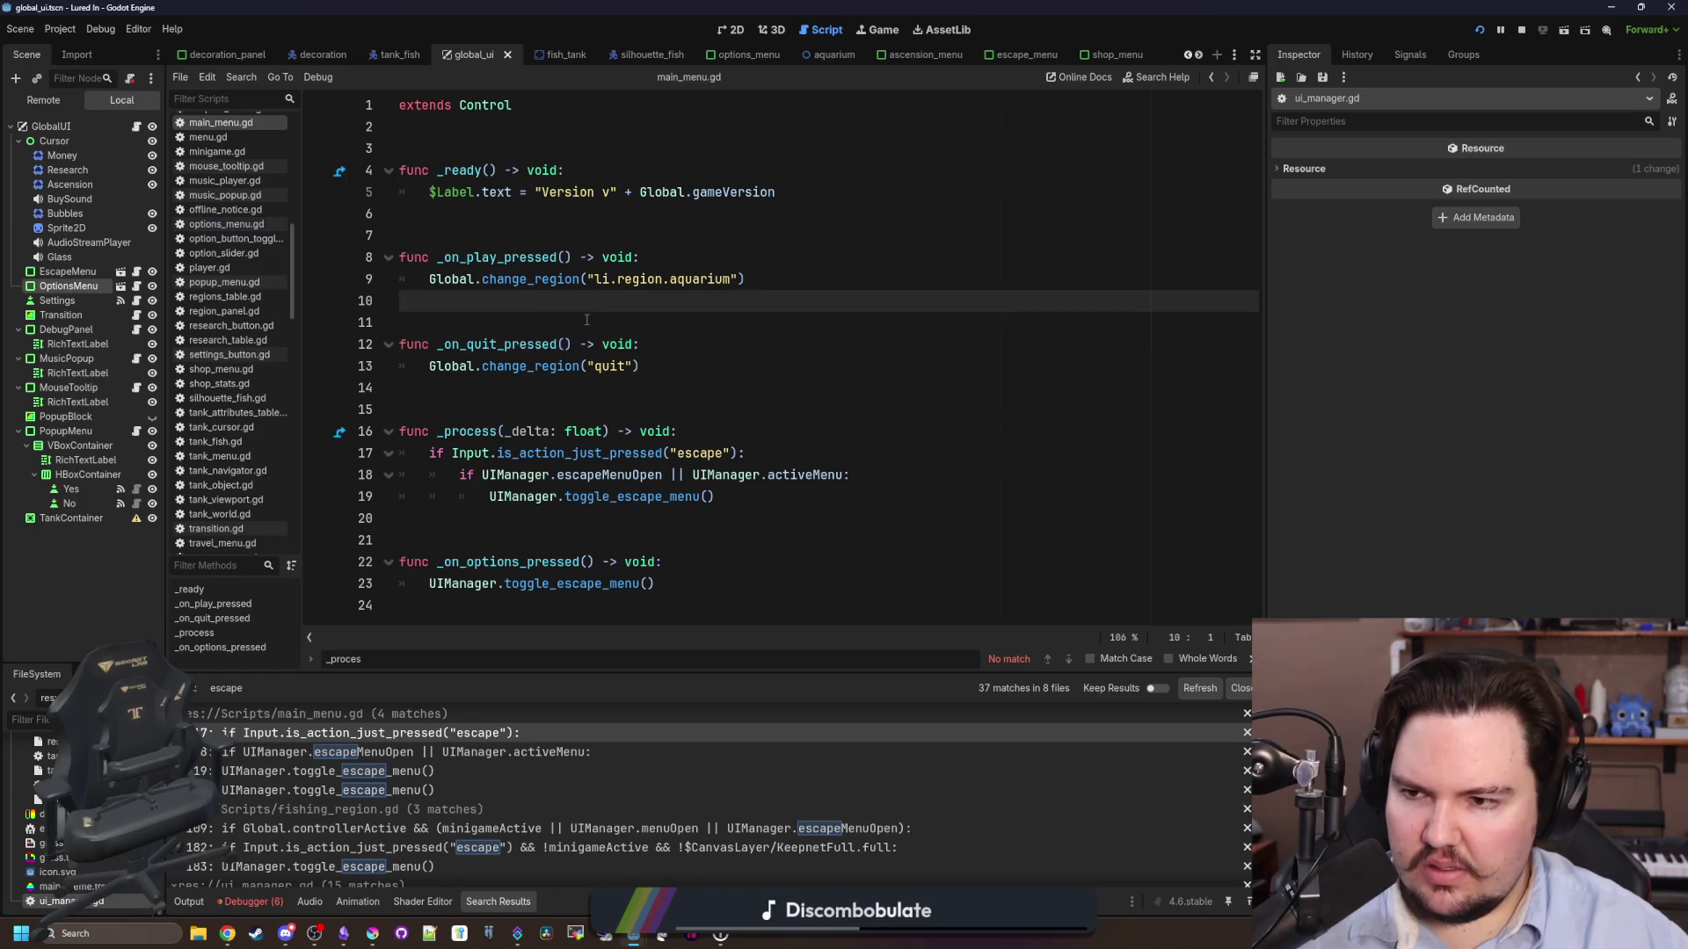
click(652, 239)
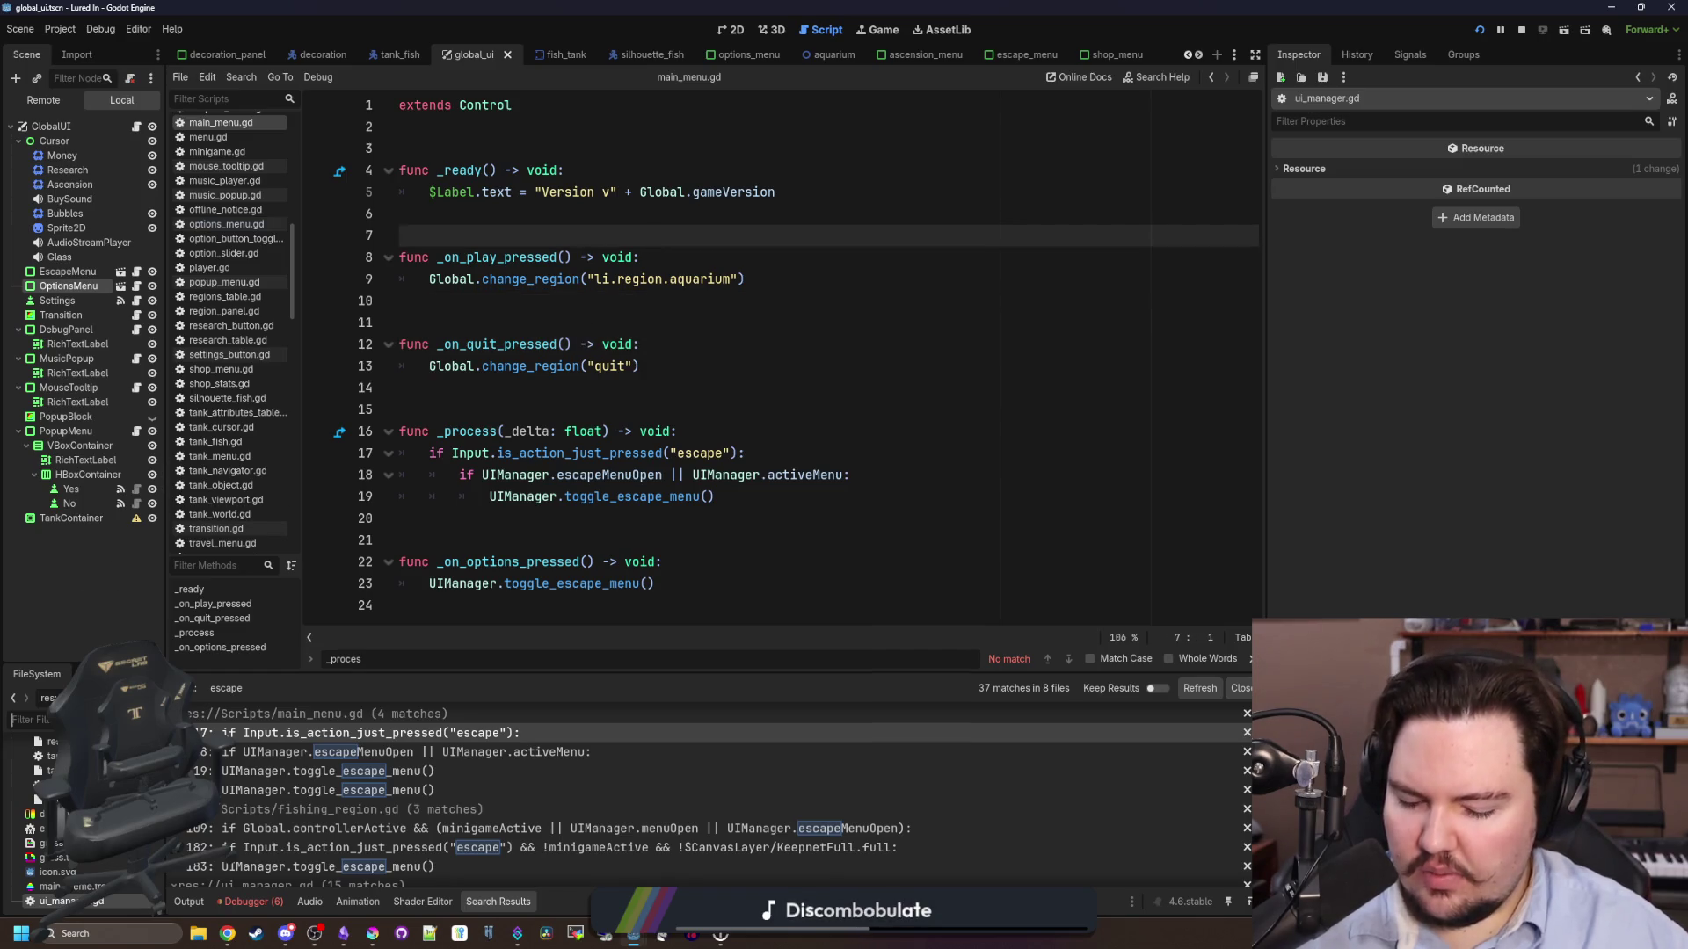
click(53, 720)
text(escape)
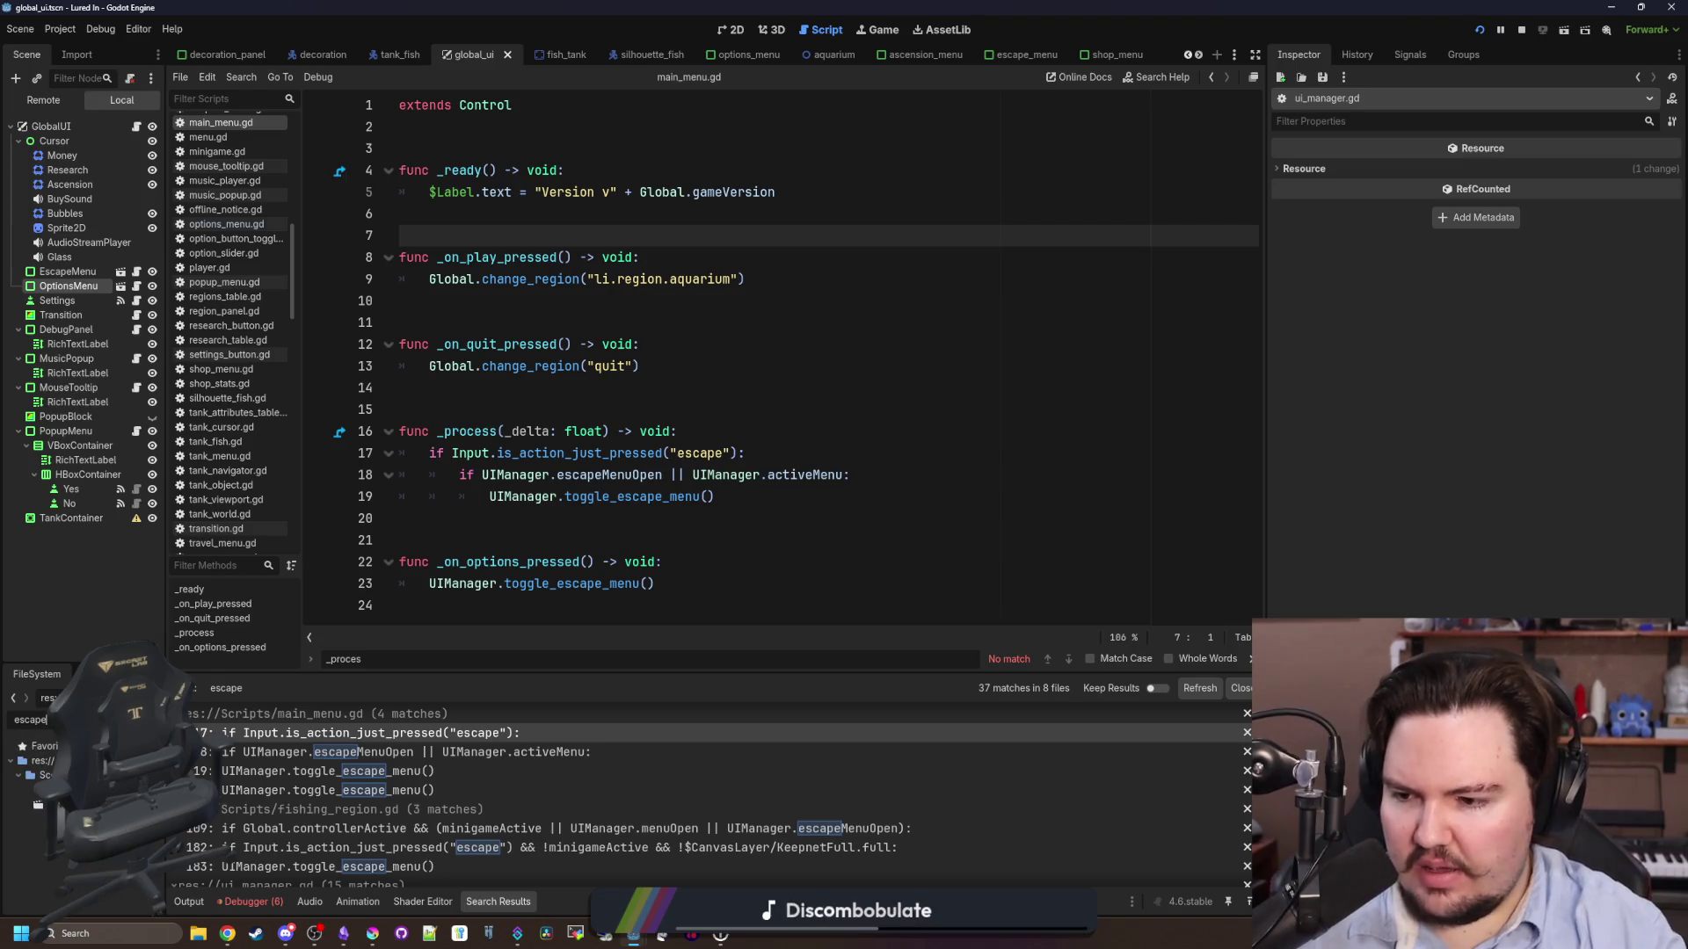
double_click(53, 805)
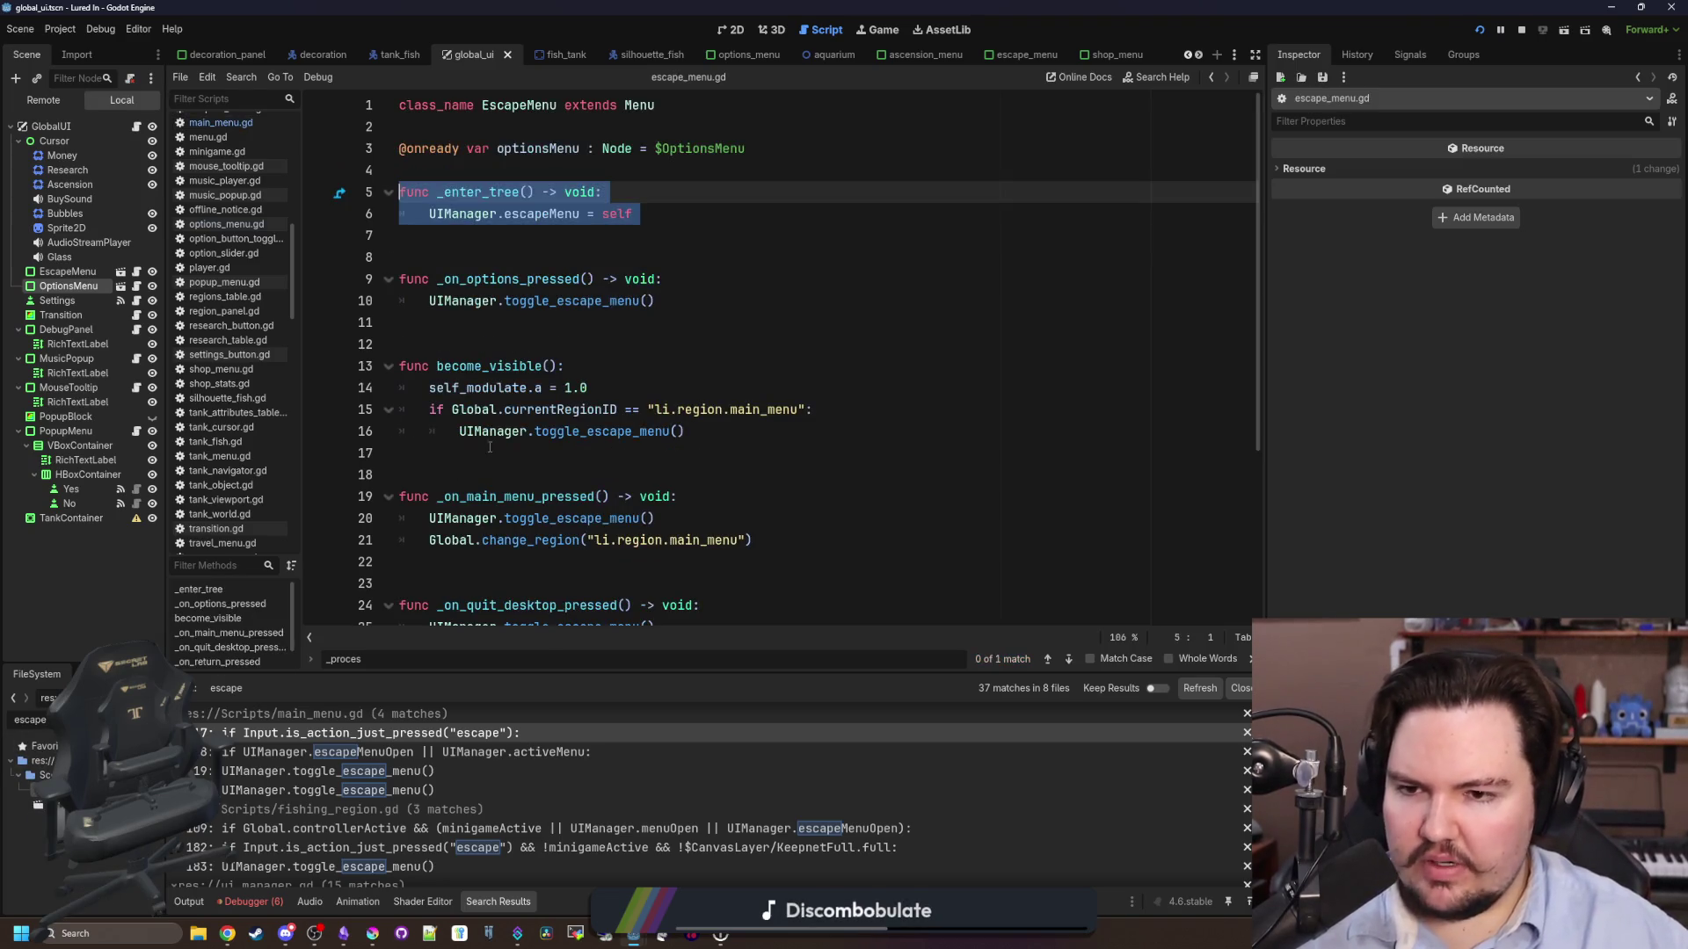
- Read through escape_menu.gd, including the main-menu region check in become_visible
click(604, 324)
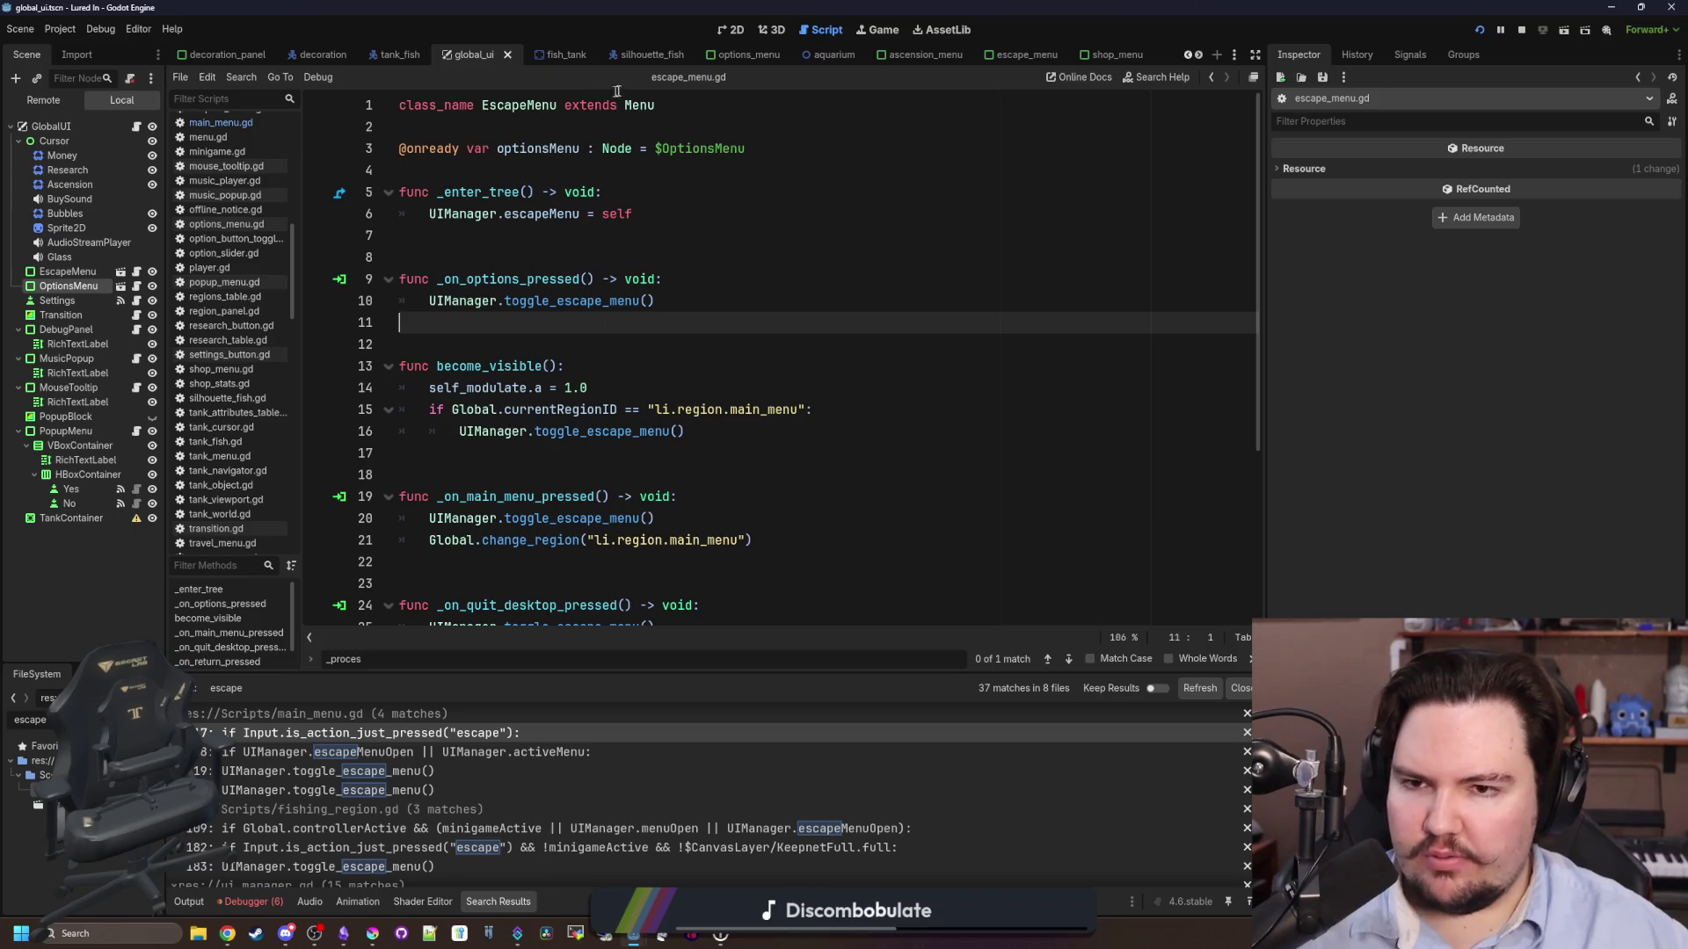
click(563, 256)
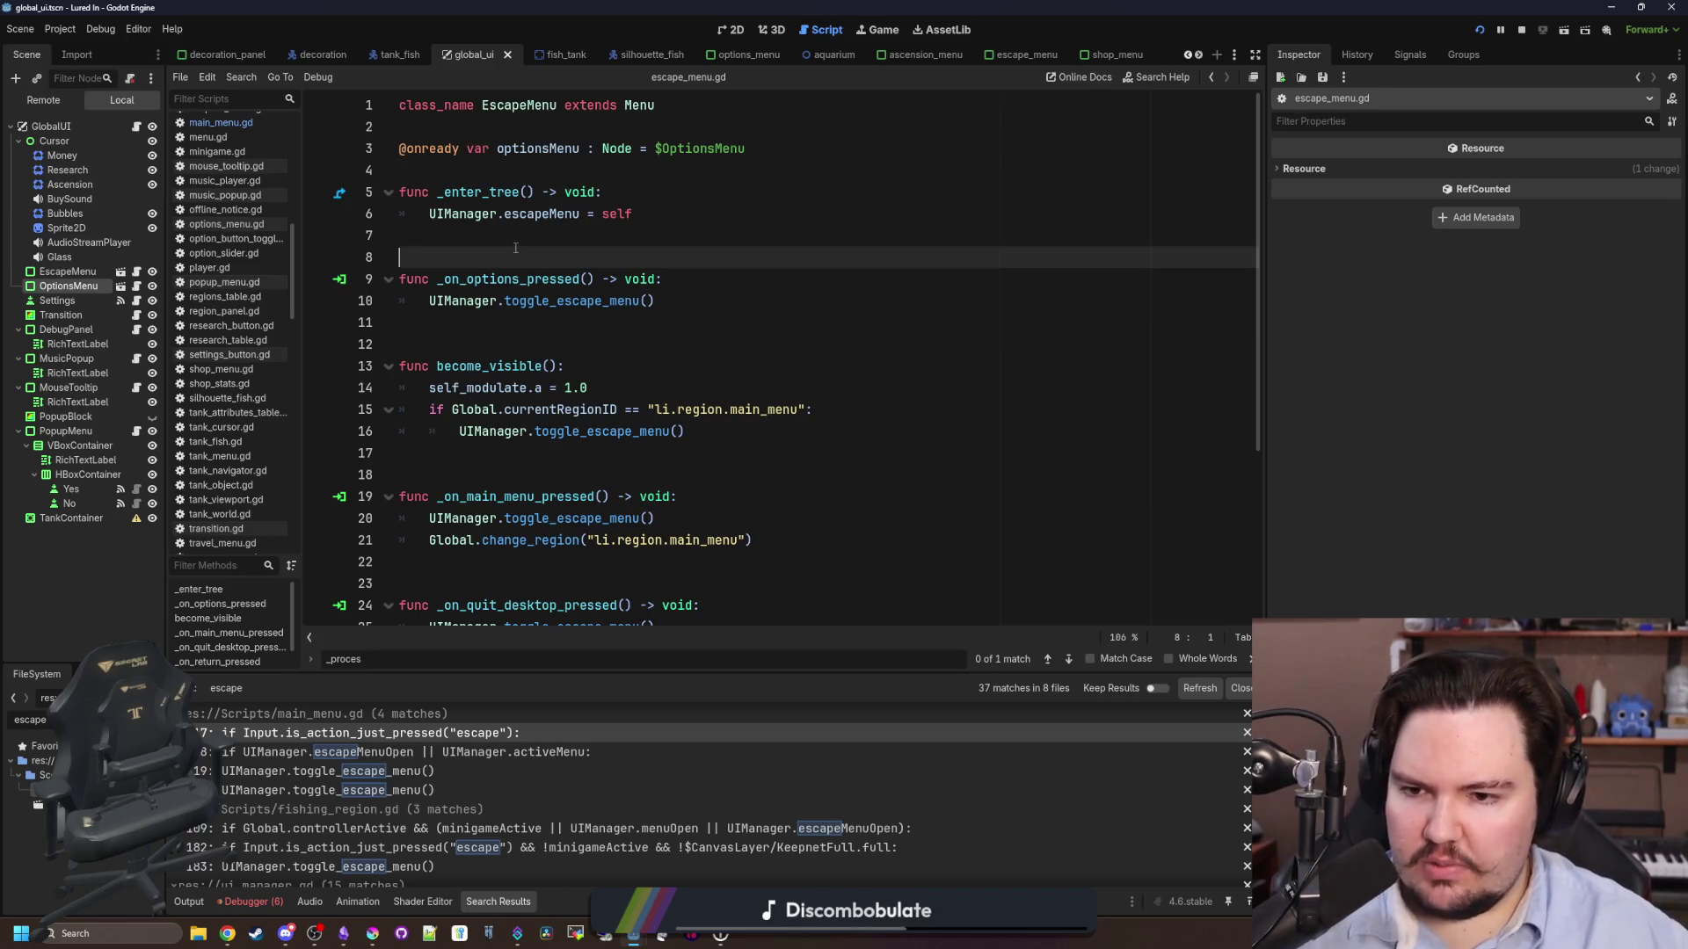
scroll(565, 384, down, 4)
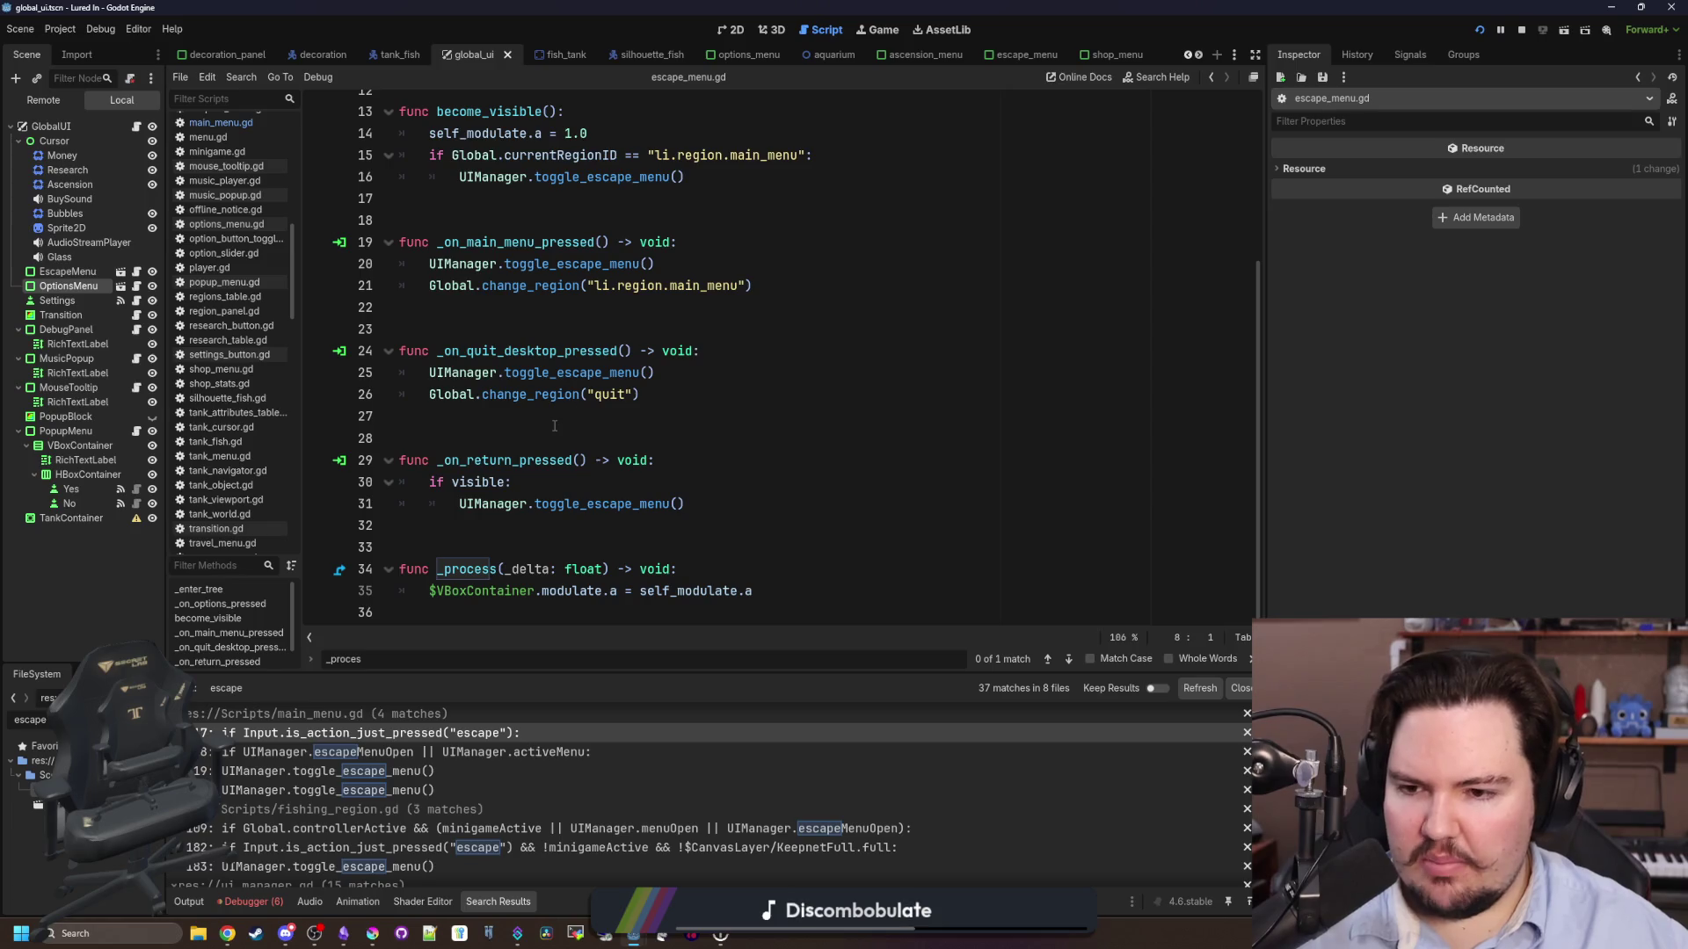
click(555, 426)
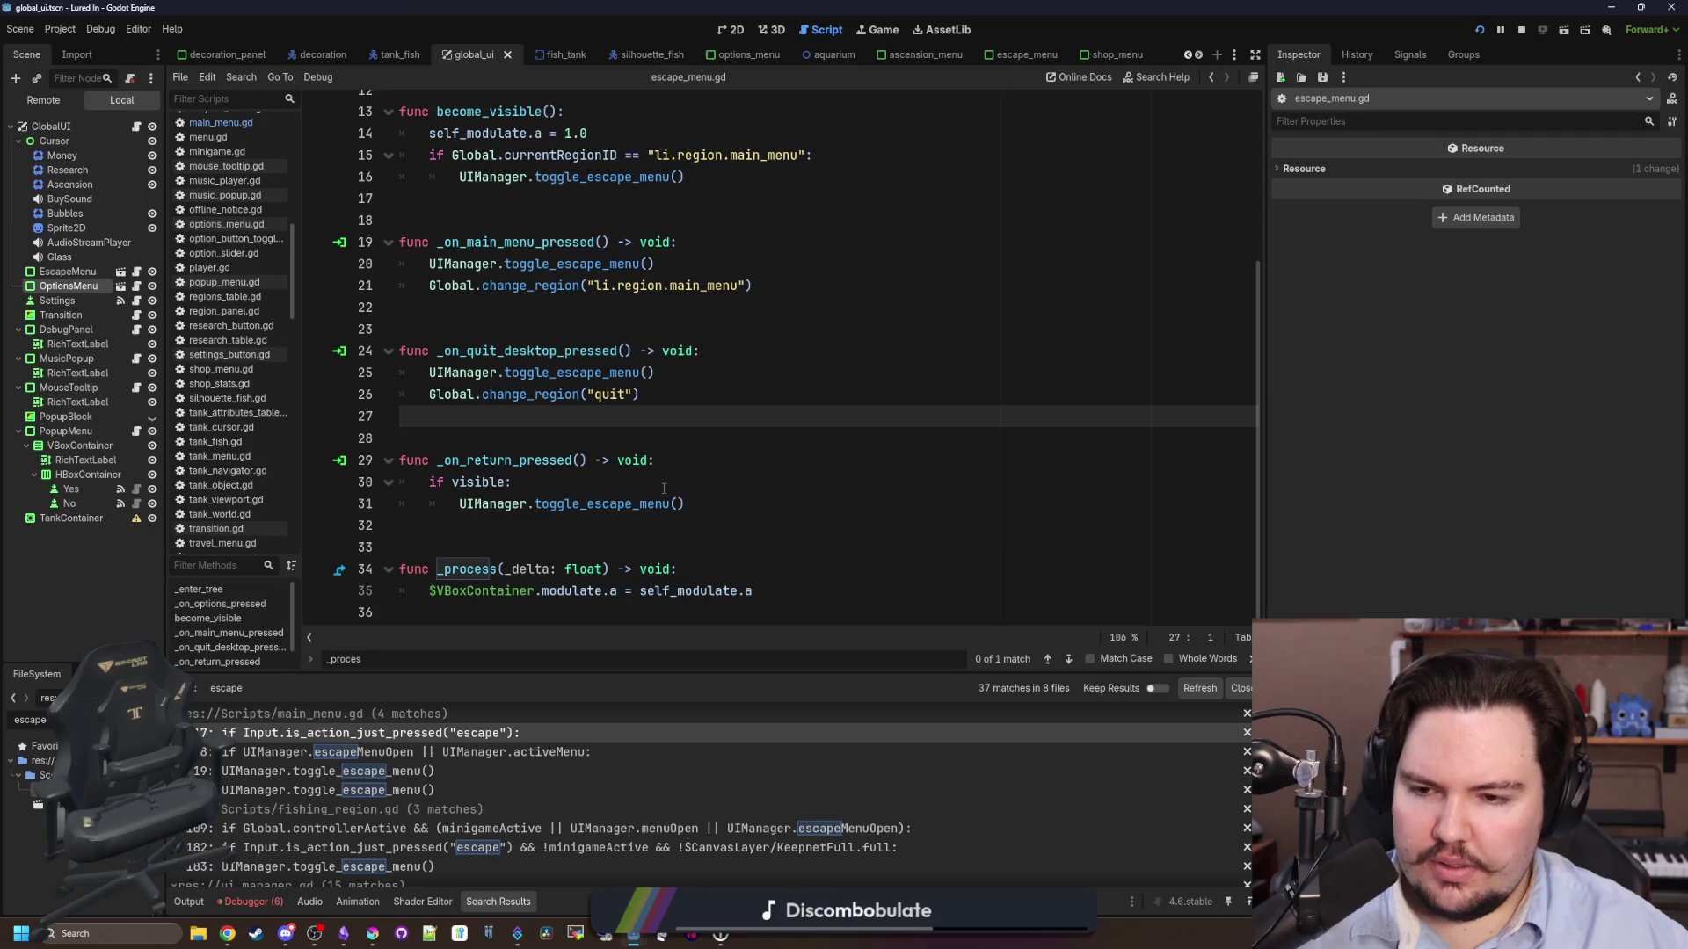
click(506, 439)
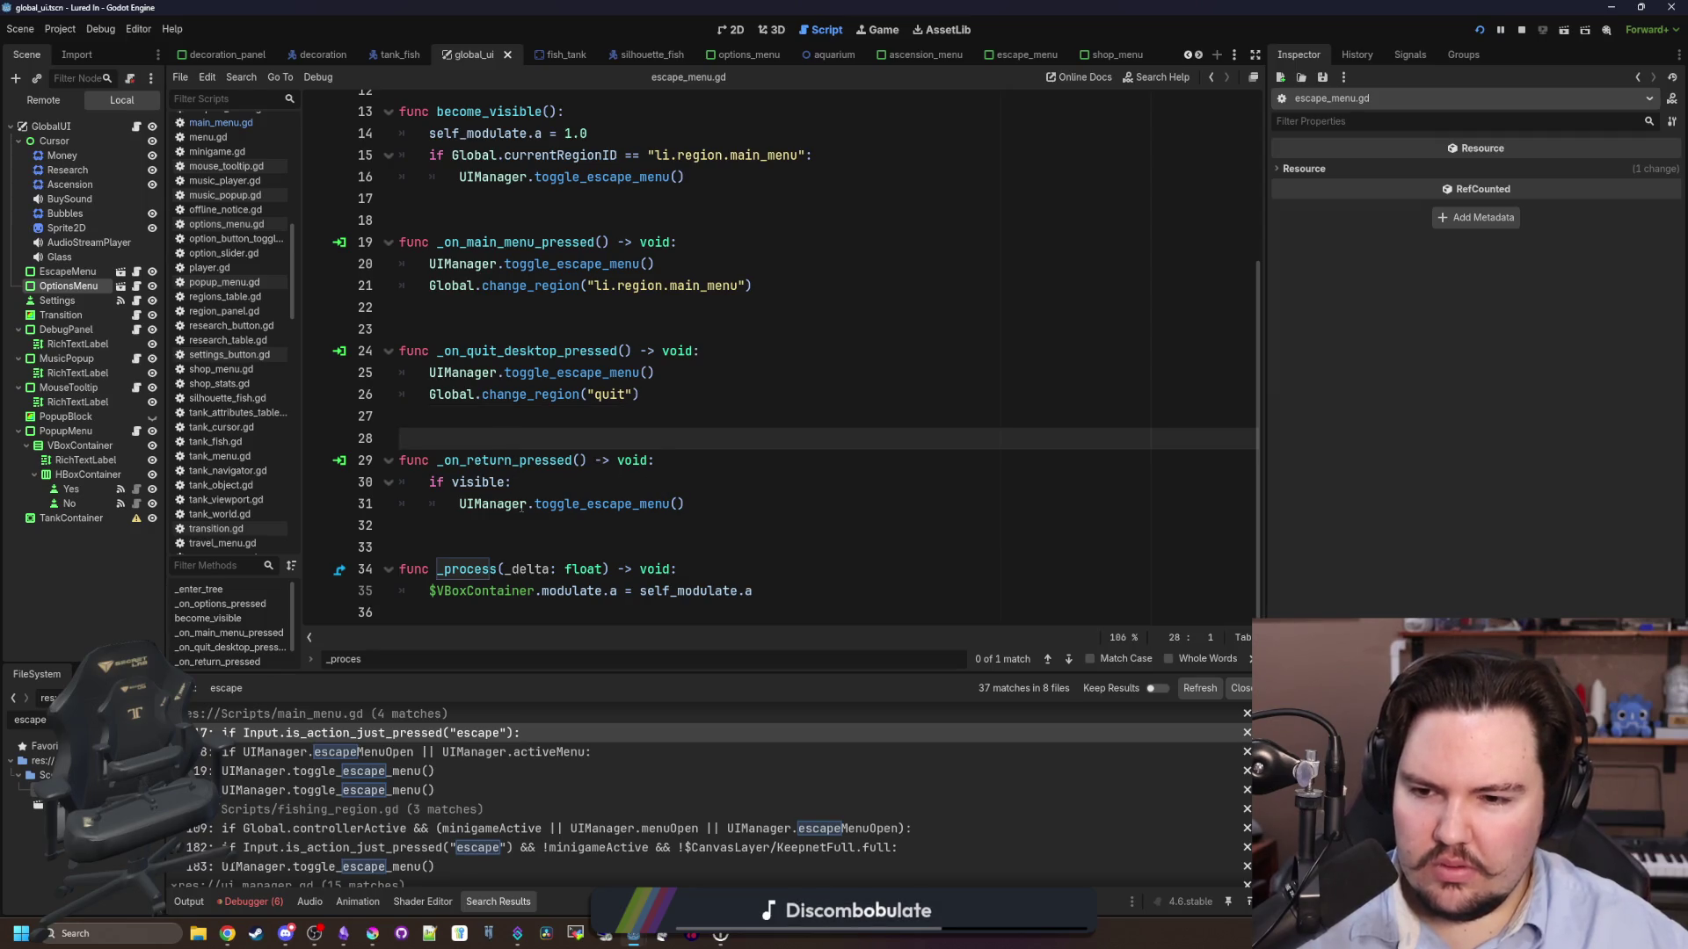
key(ctrl)
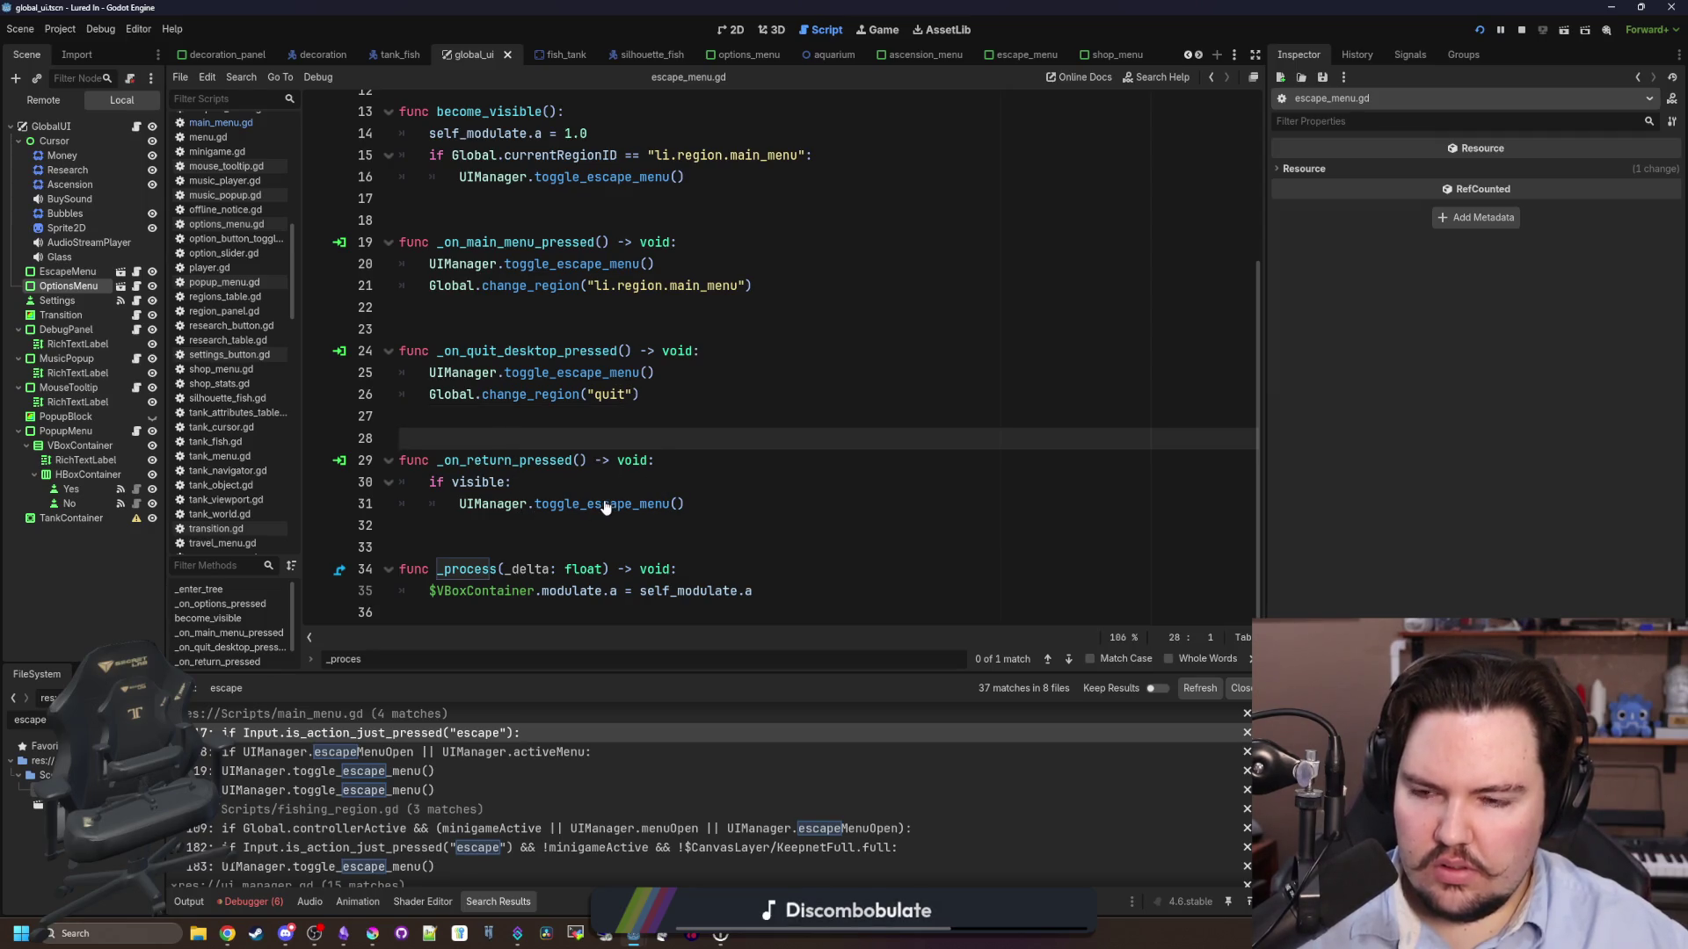
scroll(605, 507, up, 2)
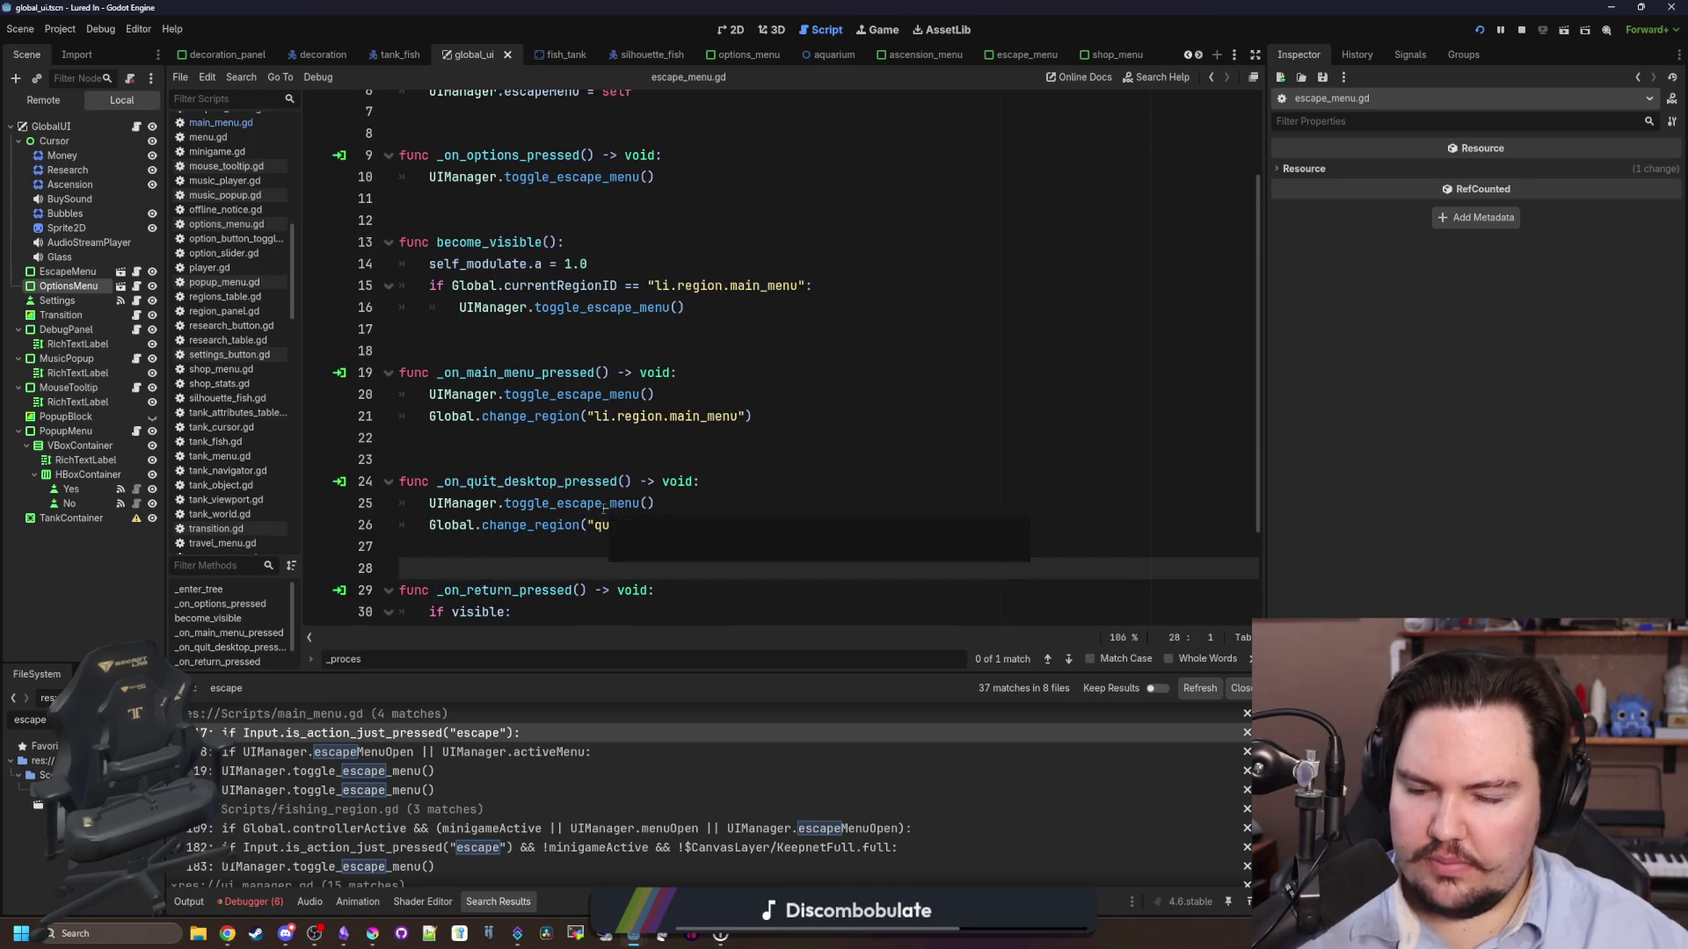
mouse_move(605, 507)
click(596, 457)
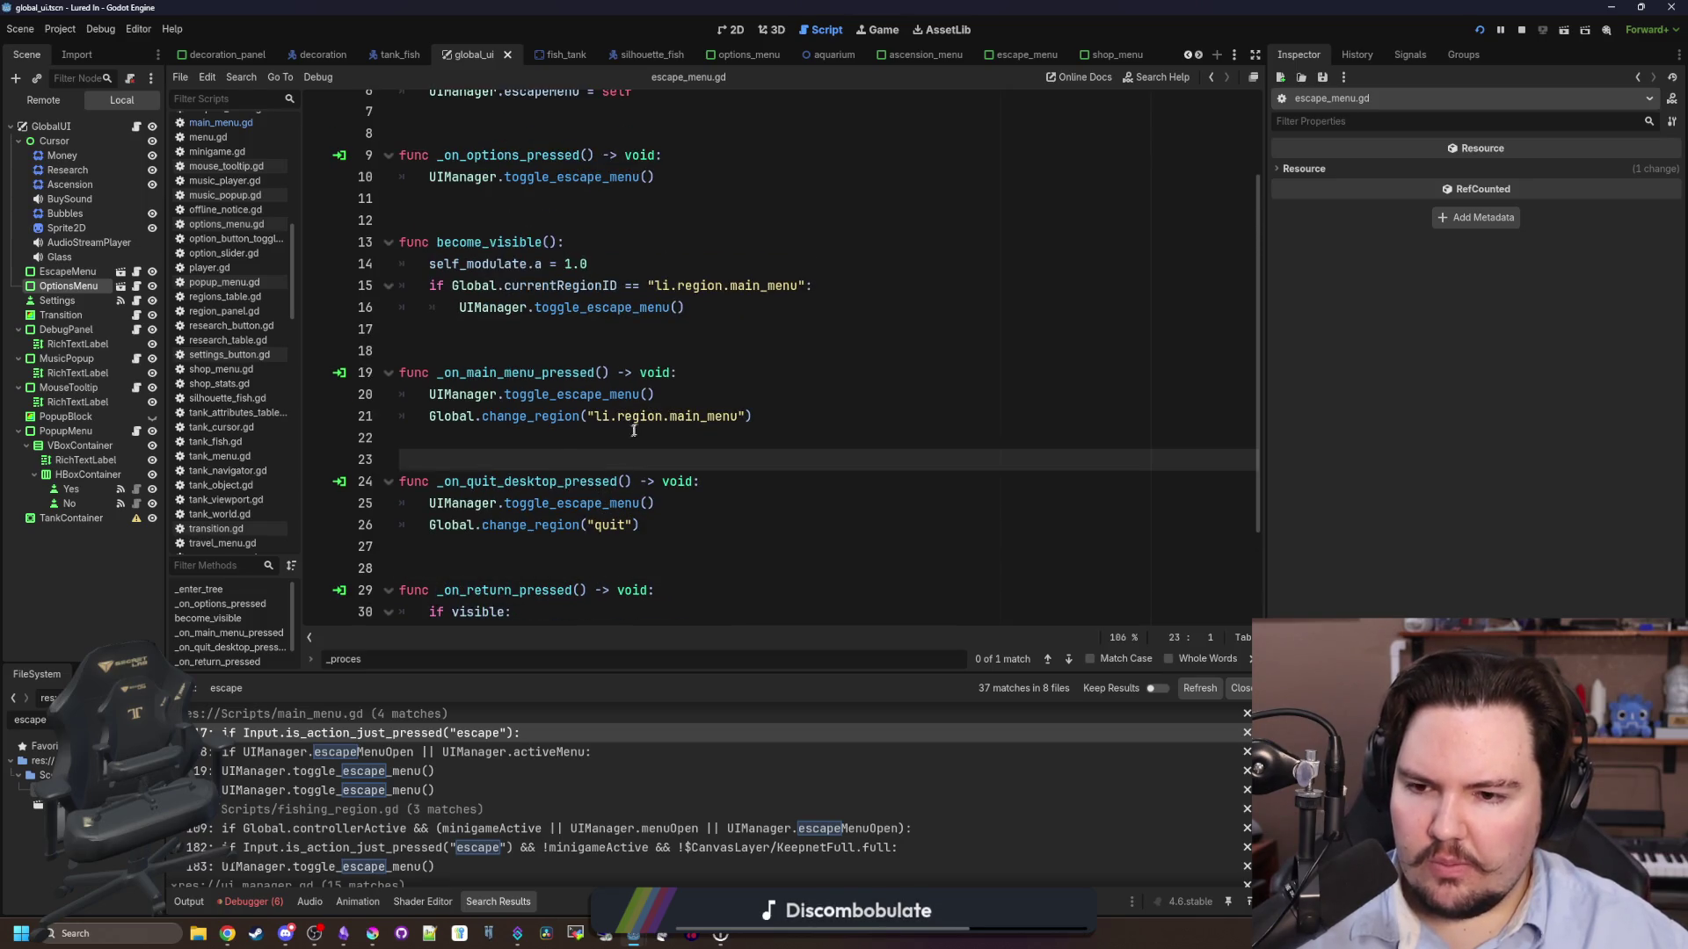
scroll(633, 431, up, 2)
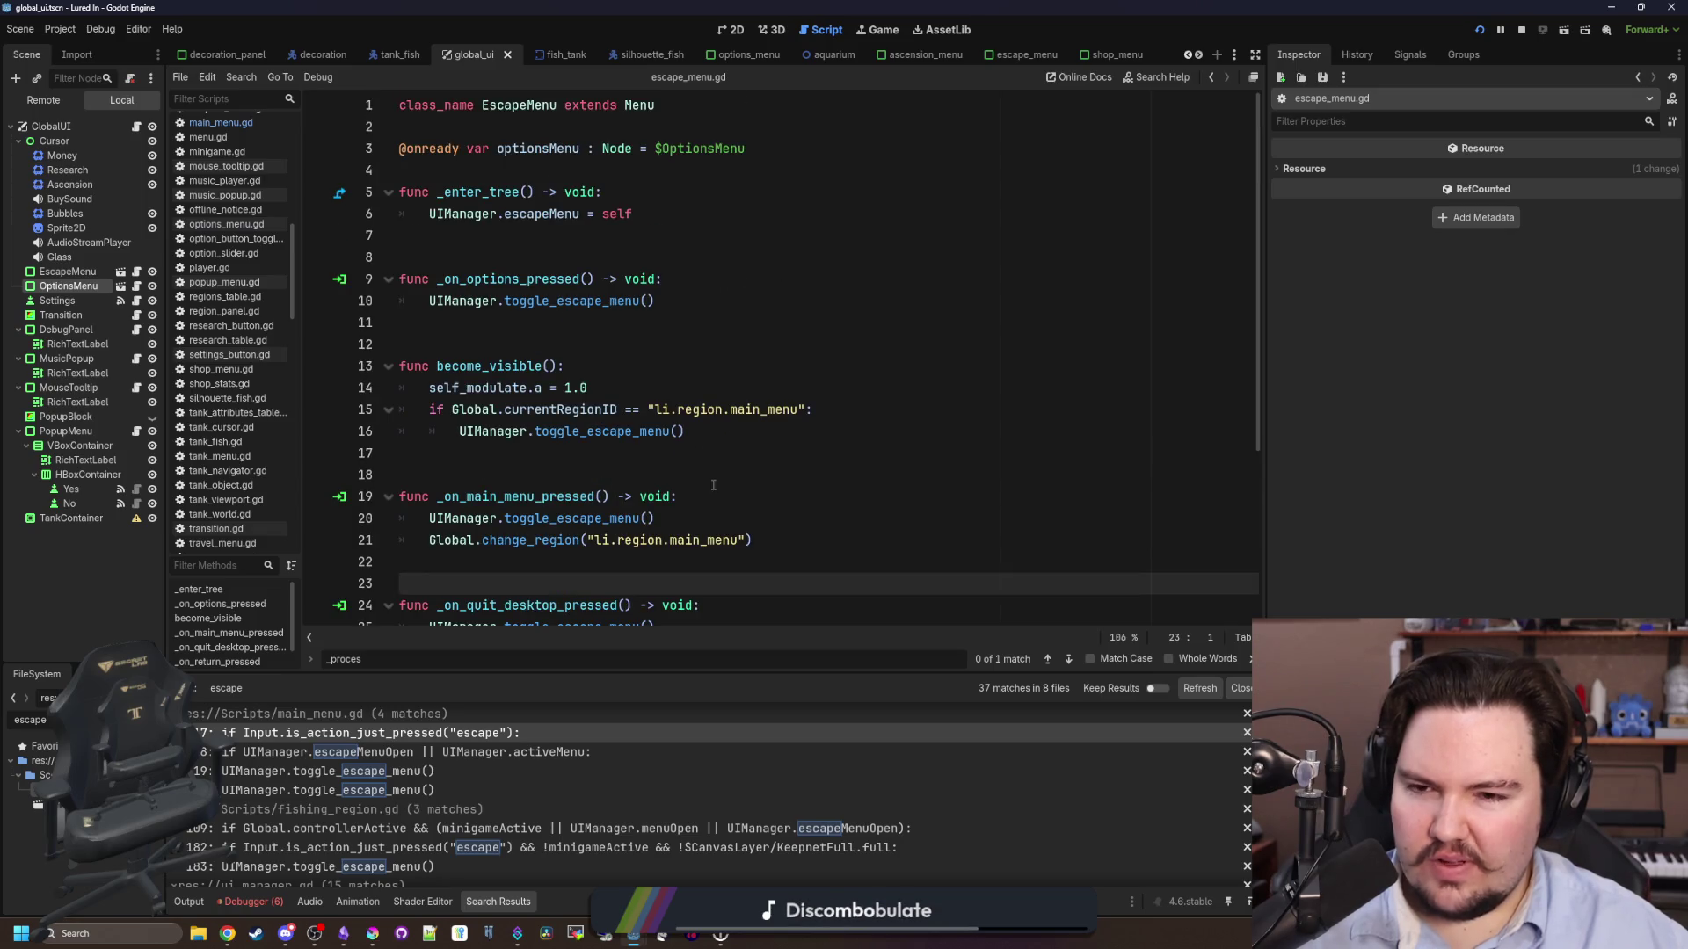
drag(748, 433, 390, 413)
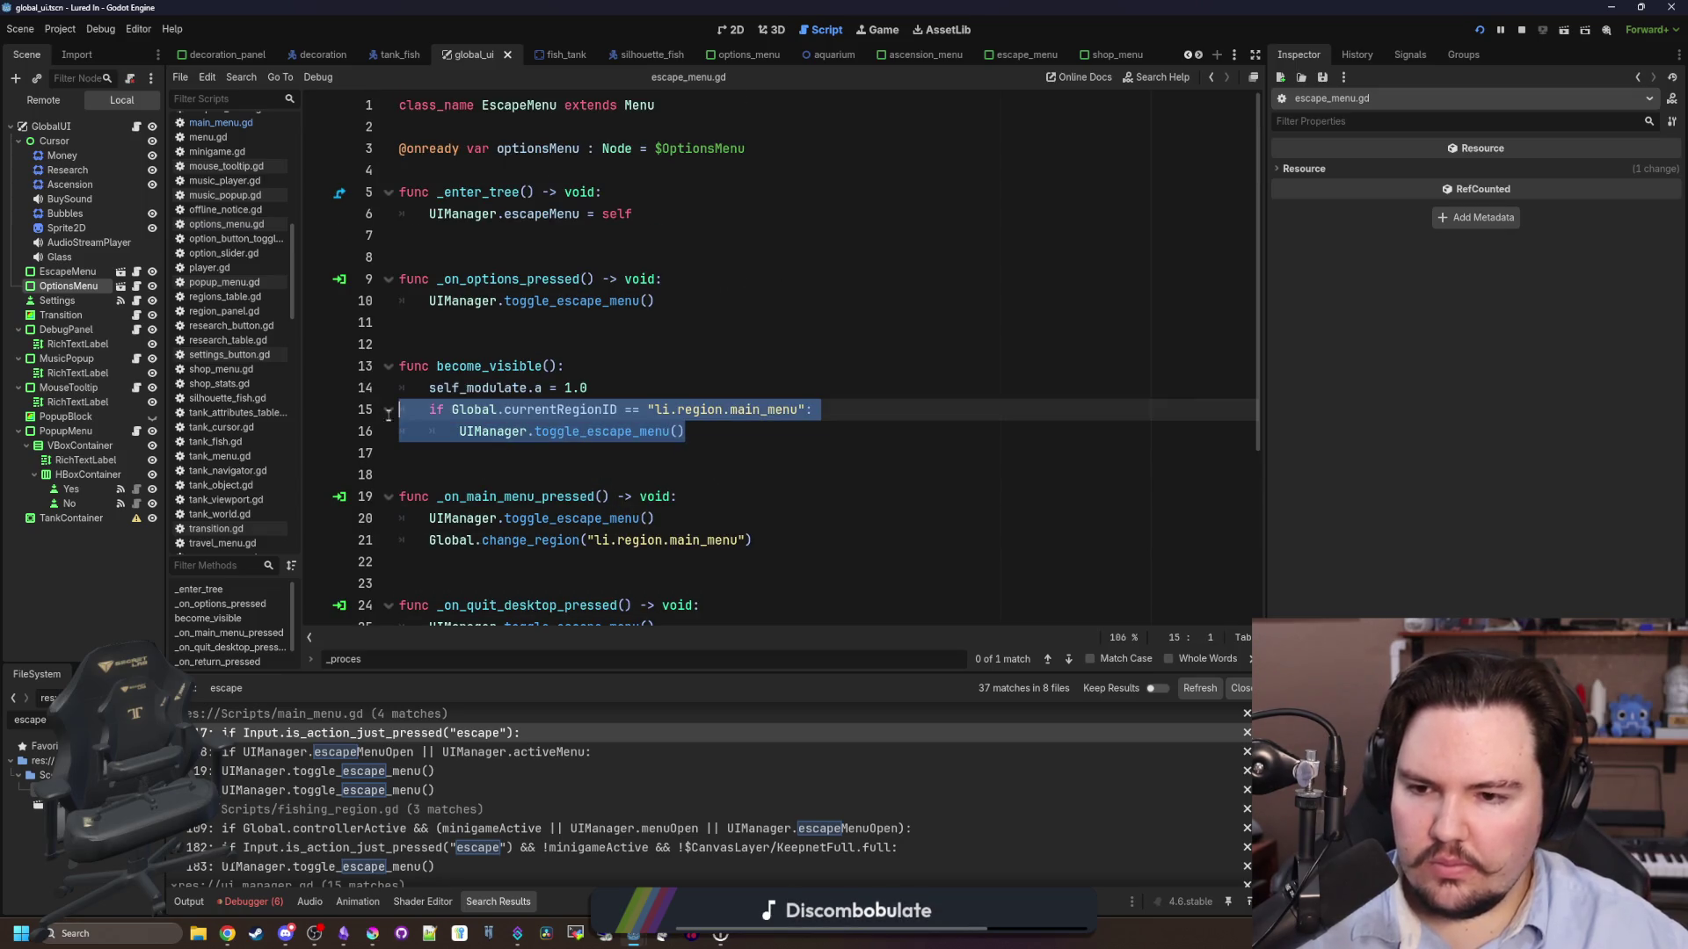
click(561, 410)
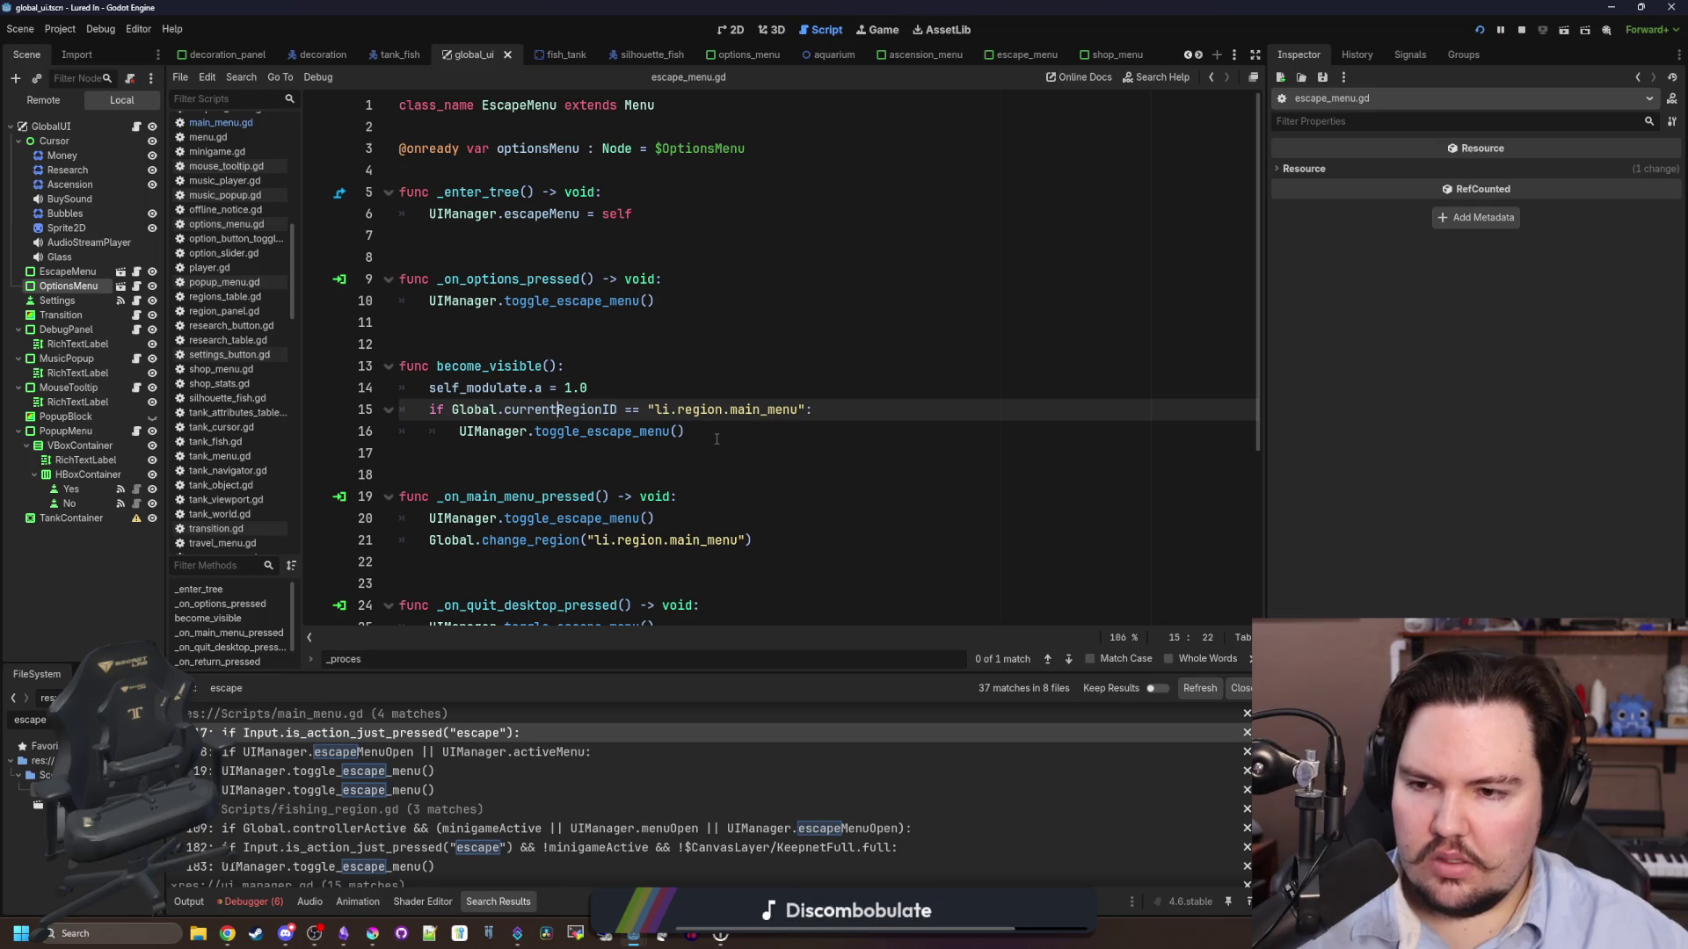
click(137, 272)
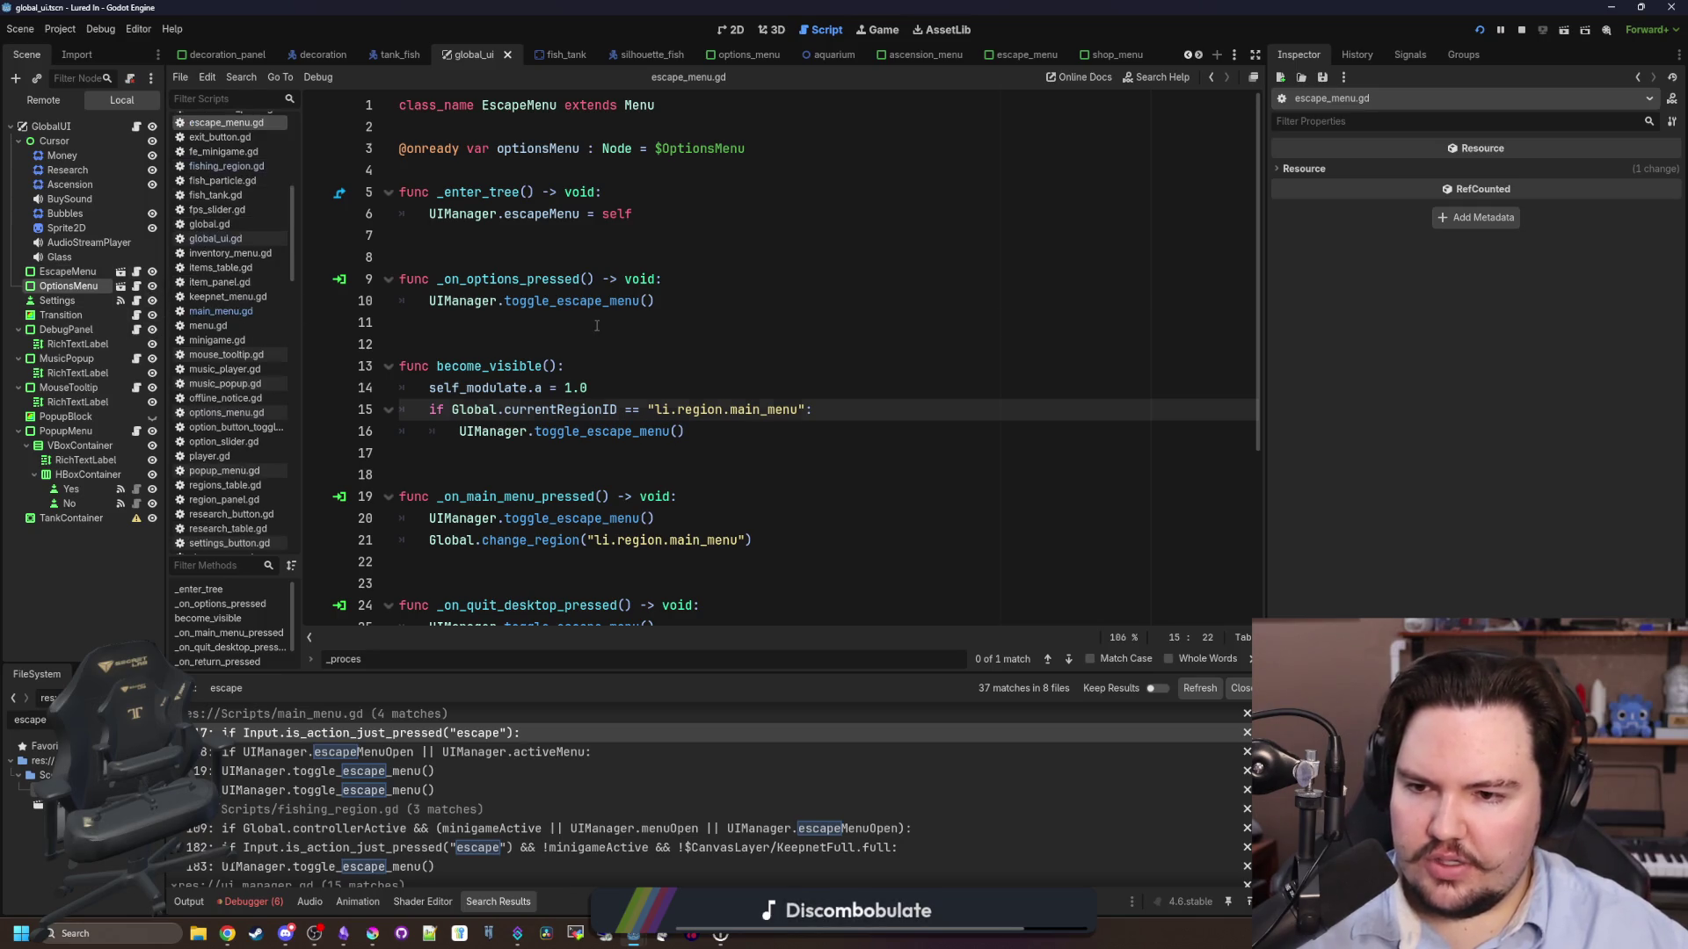
click(597, 325)
- Search the whole project for become_visible, then delete that function from escape_menu.gd
key(ctrl+shift+f)
text(become_visible)
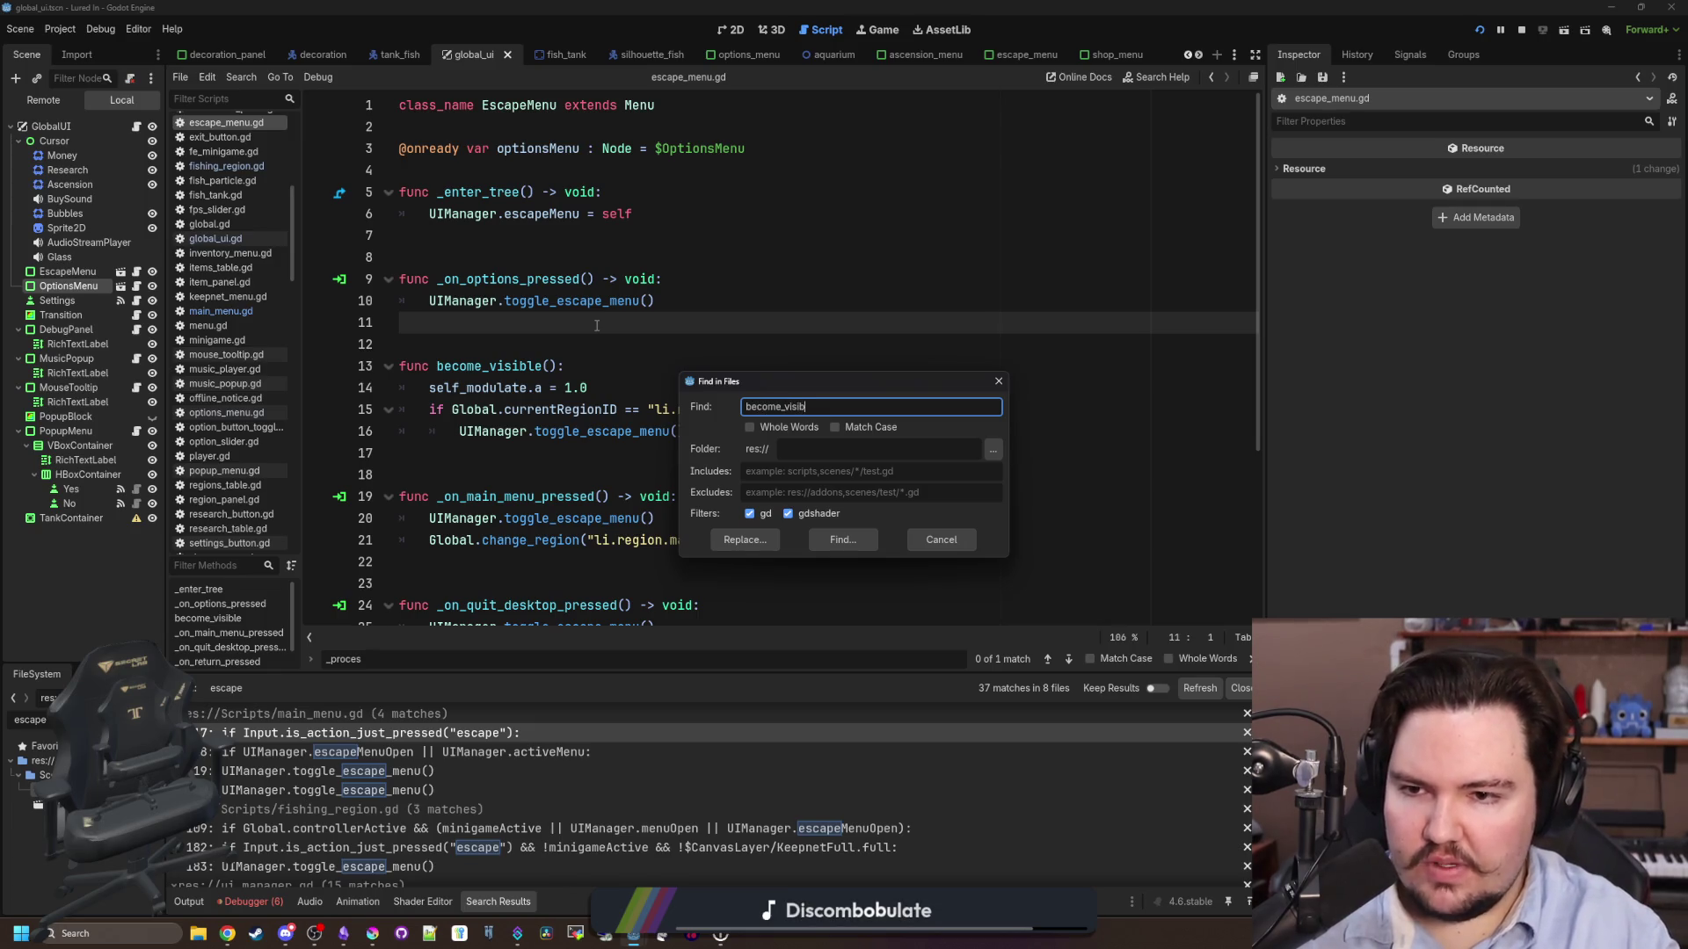
key(Return)
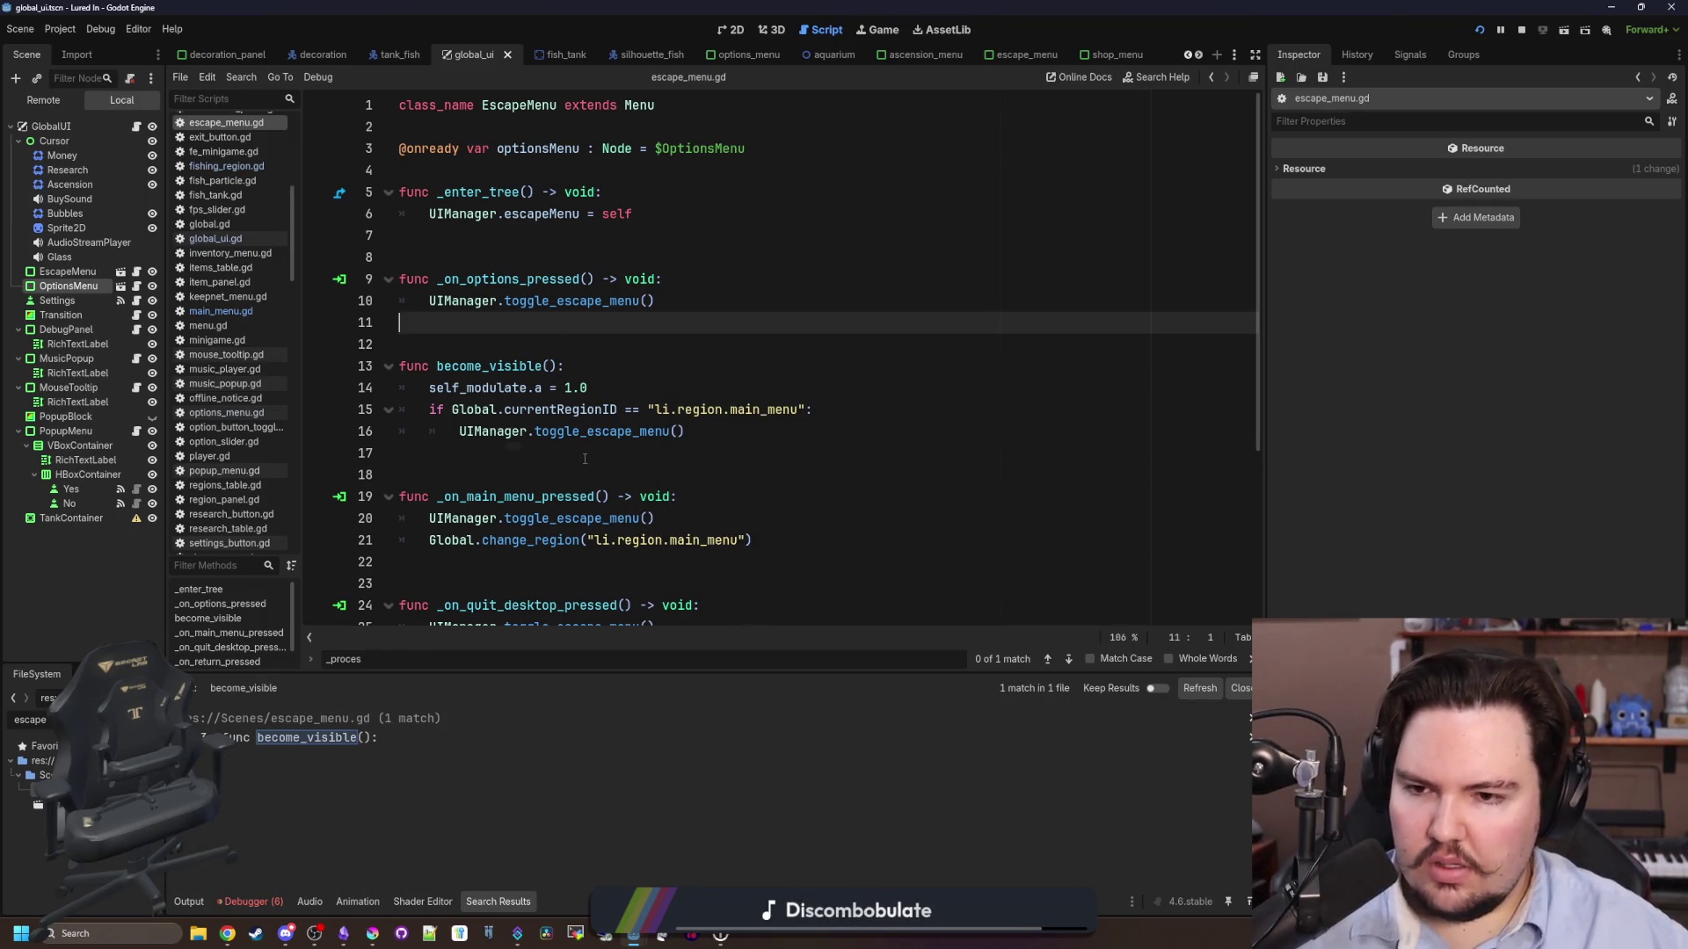
drag(690, 431, 658, 303)
key(BackSpace)
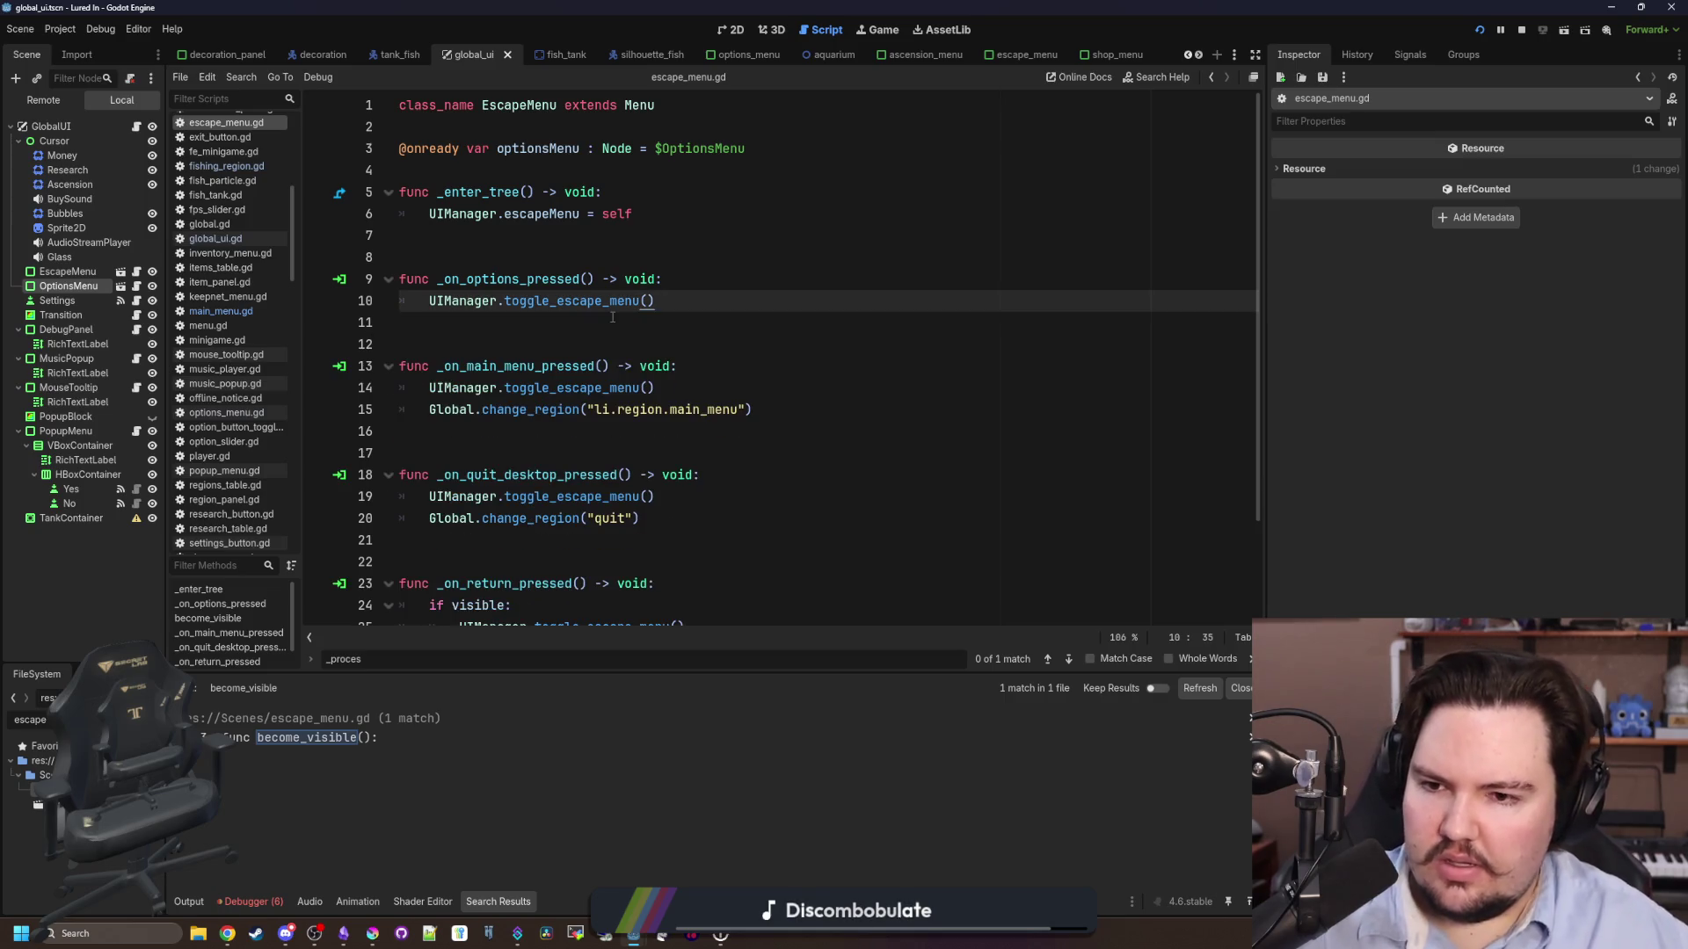
- Check the other uses of toggle_escape_menu, then return to the top of the script
click(507, 255)
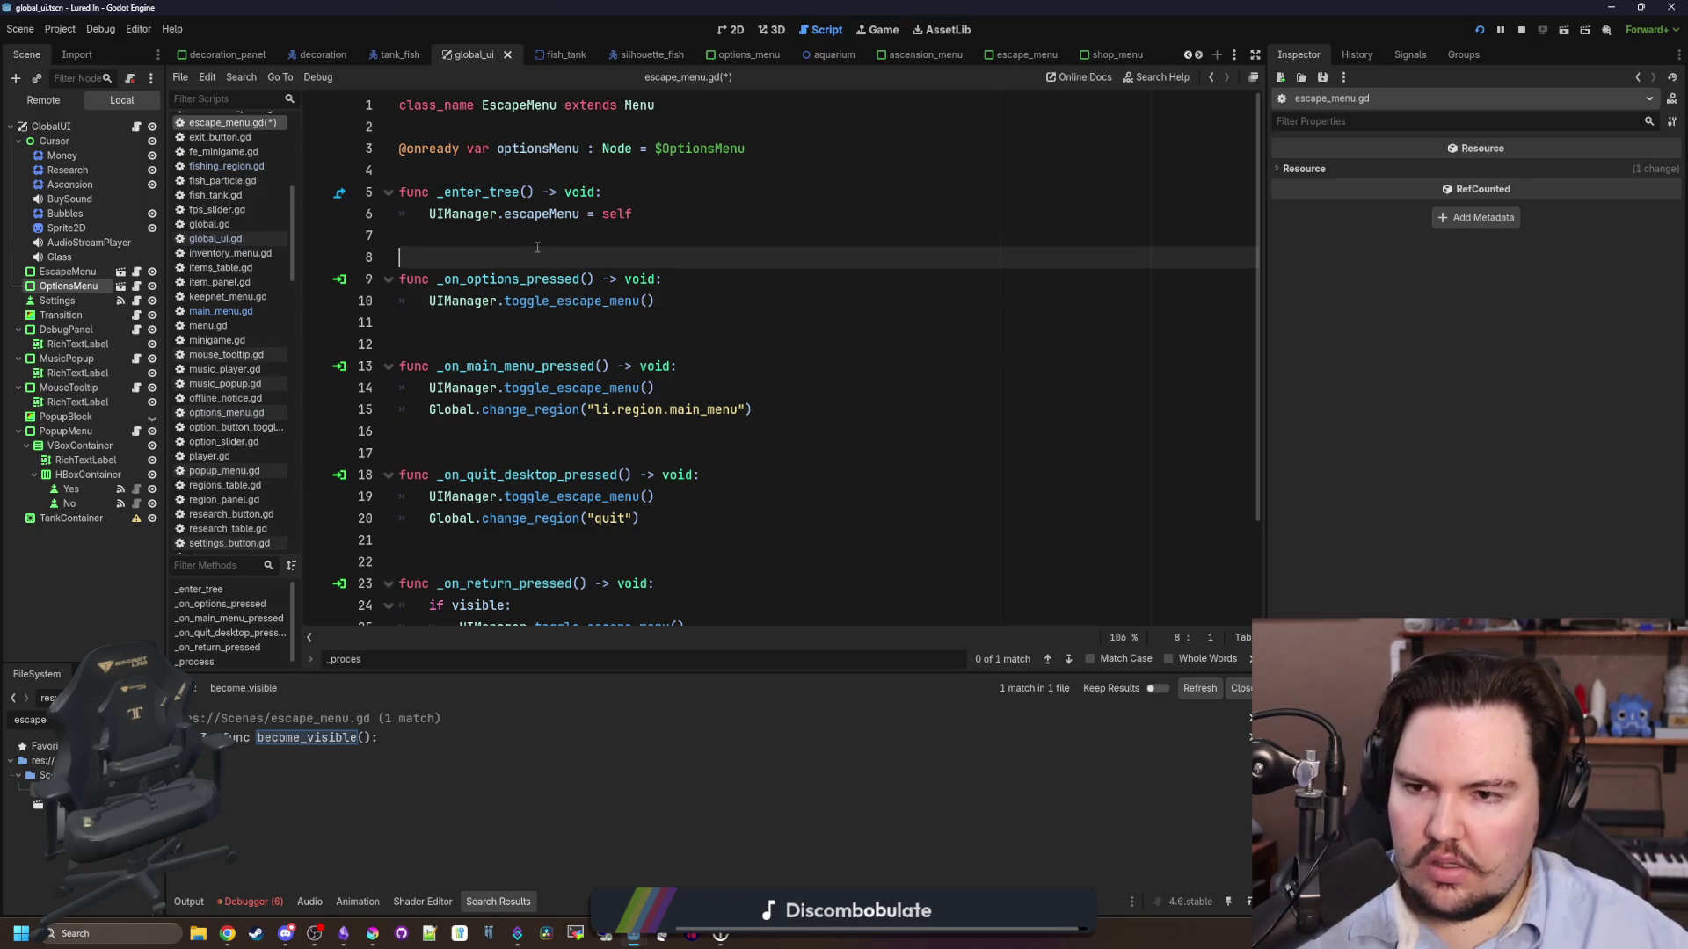
double_click(572, 301)
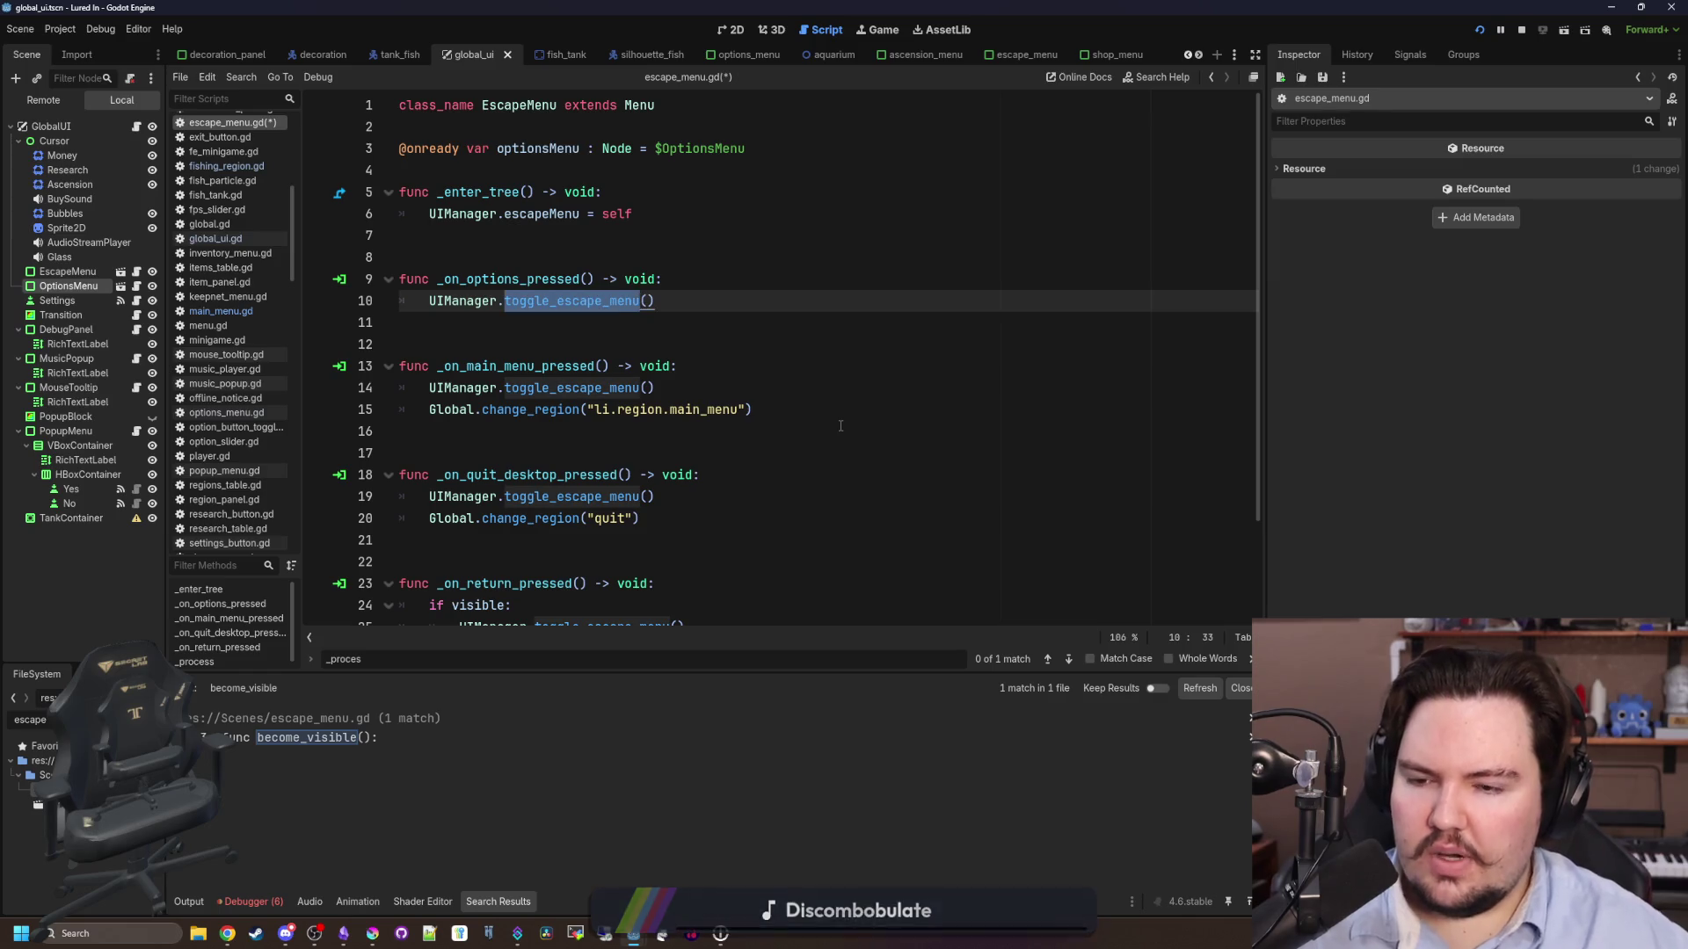
click(477, 236)
click(539, 170)
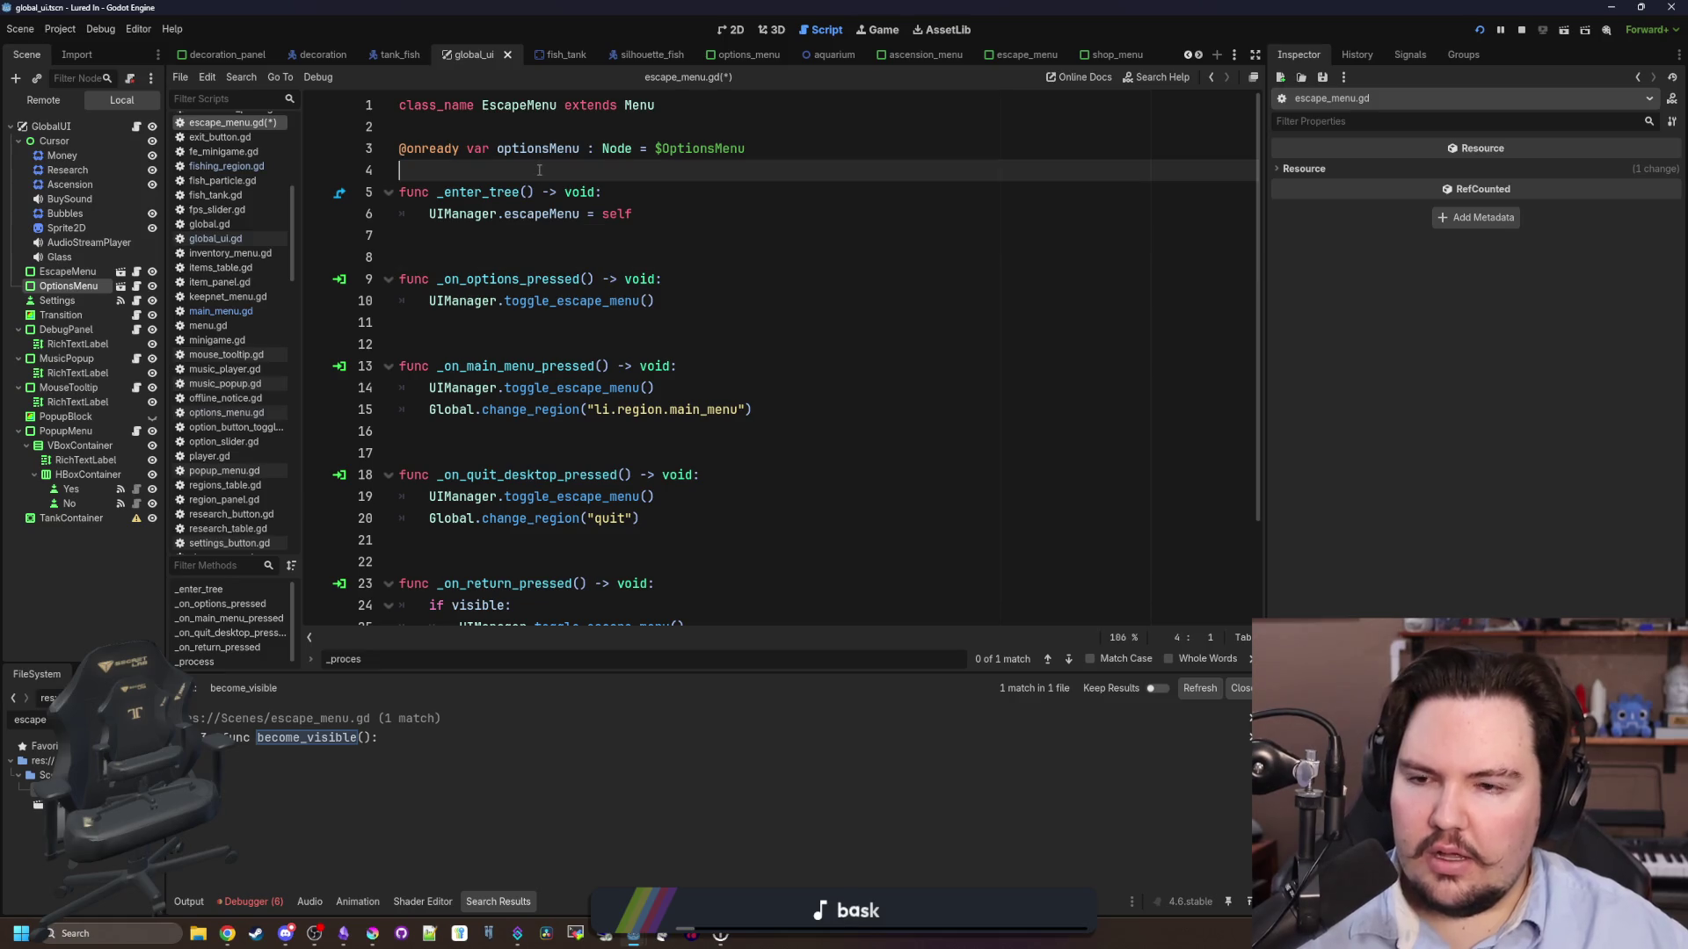
click(539, 236)
- Open menu.gd and scroll to its changed function
ctrl+click(640, 106)
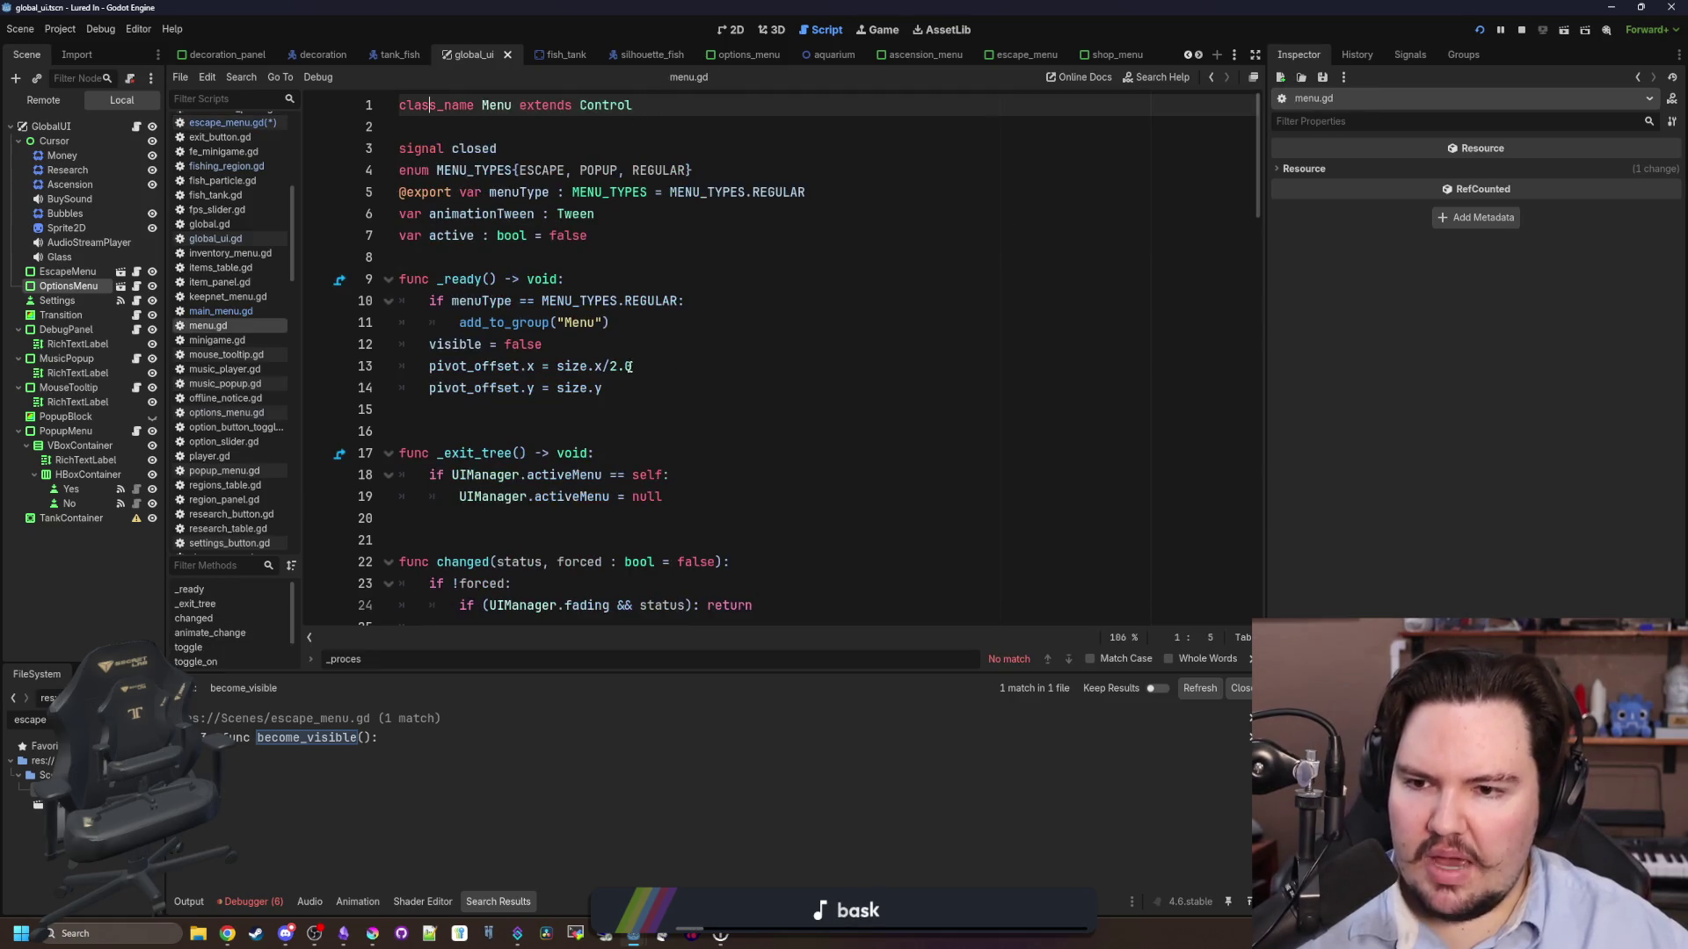
scroll(750, 396, down, 5)
click(563, 344)
key(ctrl+f)
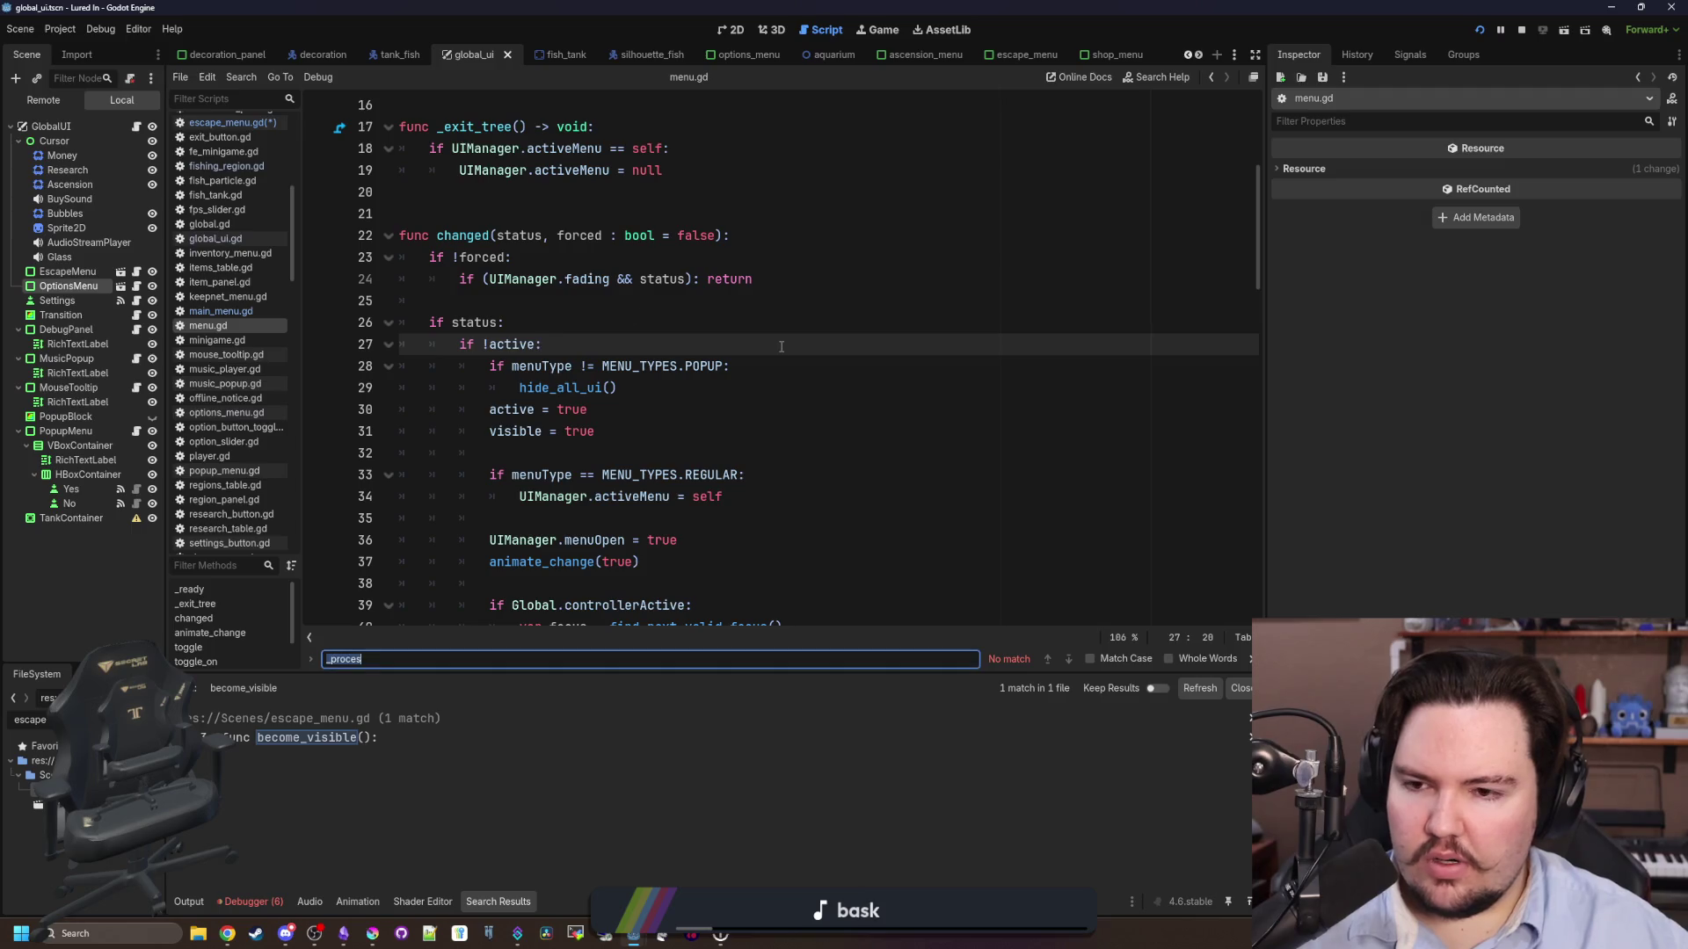
- Check the EscapeMenu node's Menu Type options, leaving it set to Escape
click(67, 272)
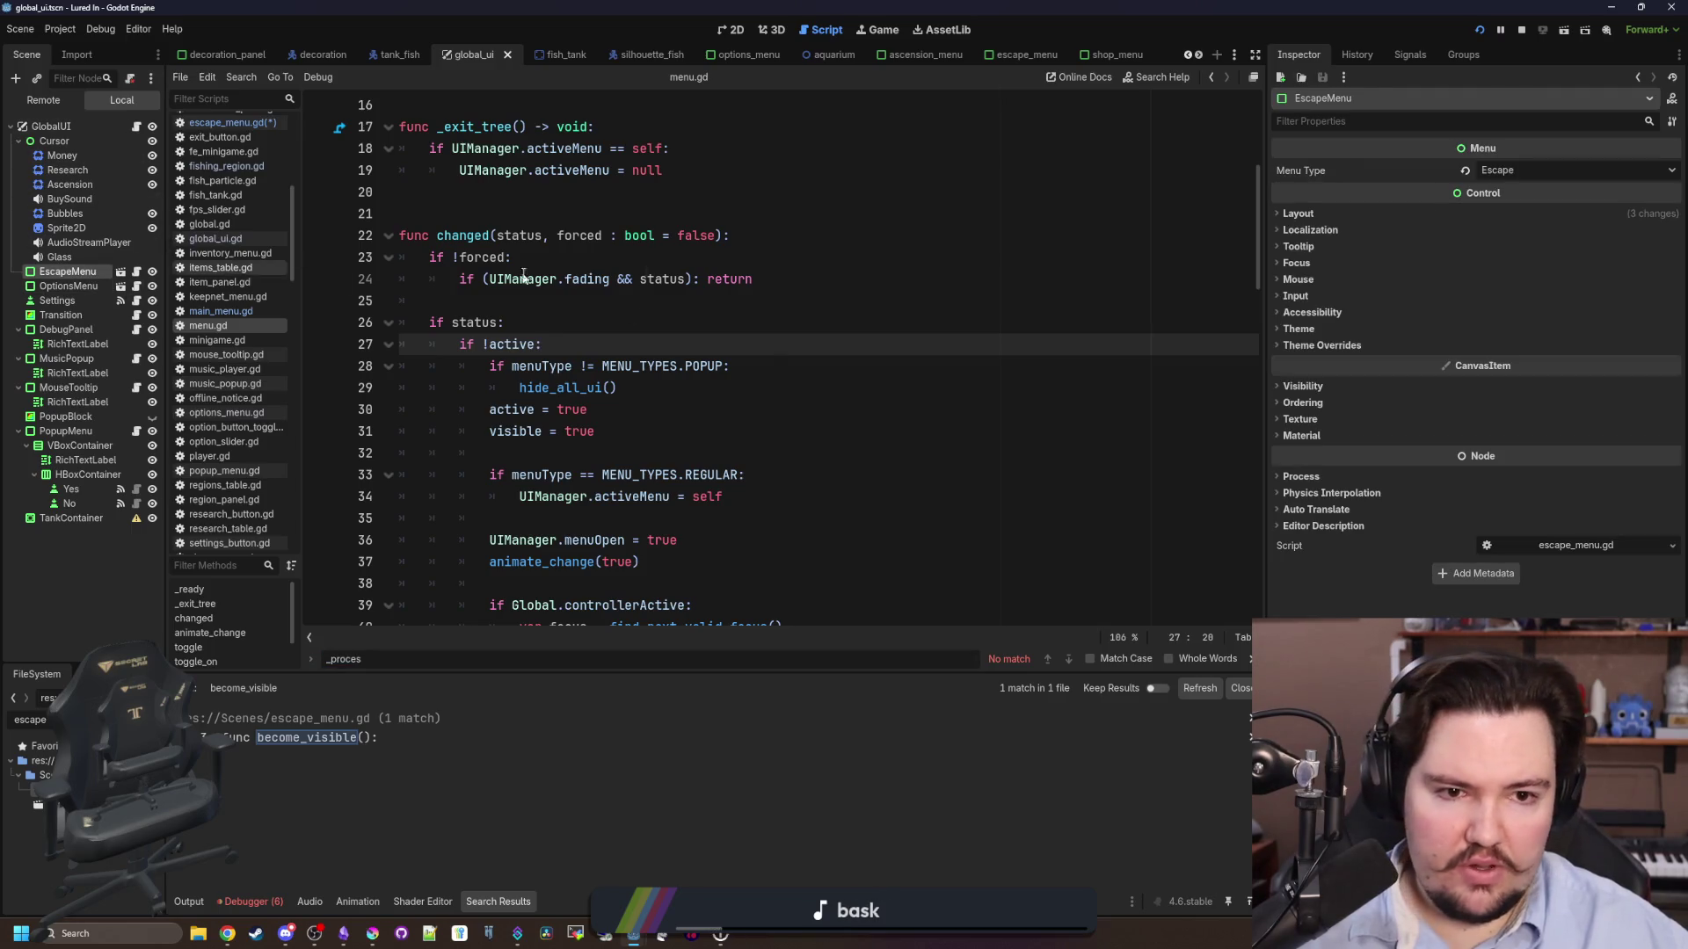
click(1538, 164)
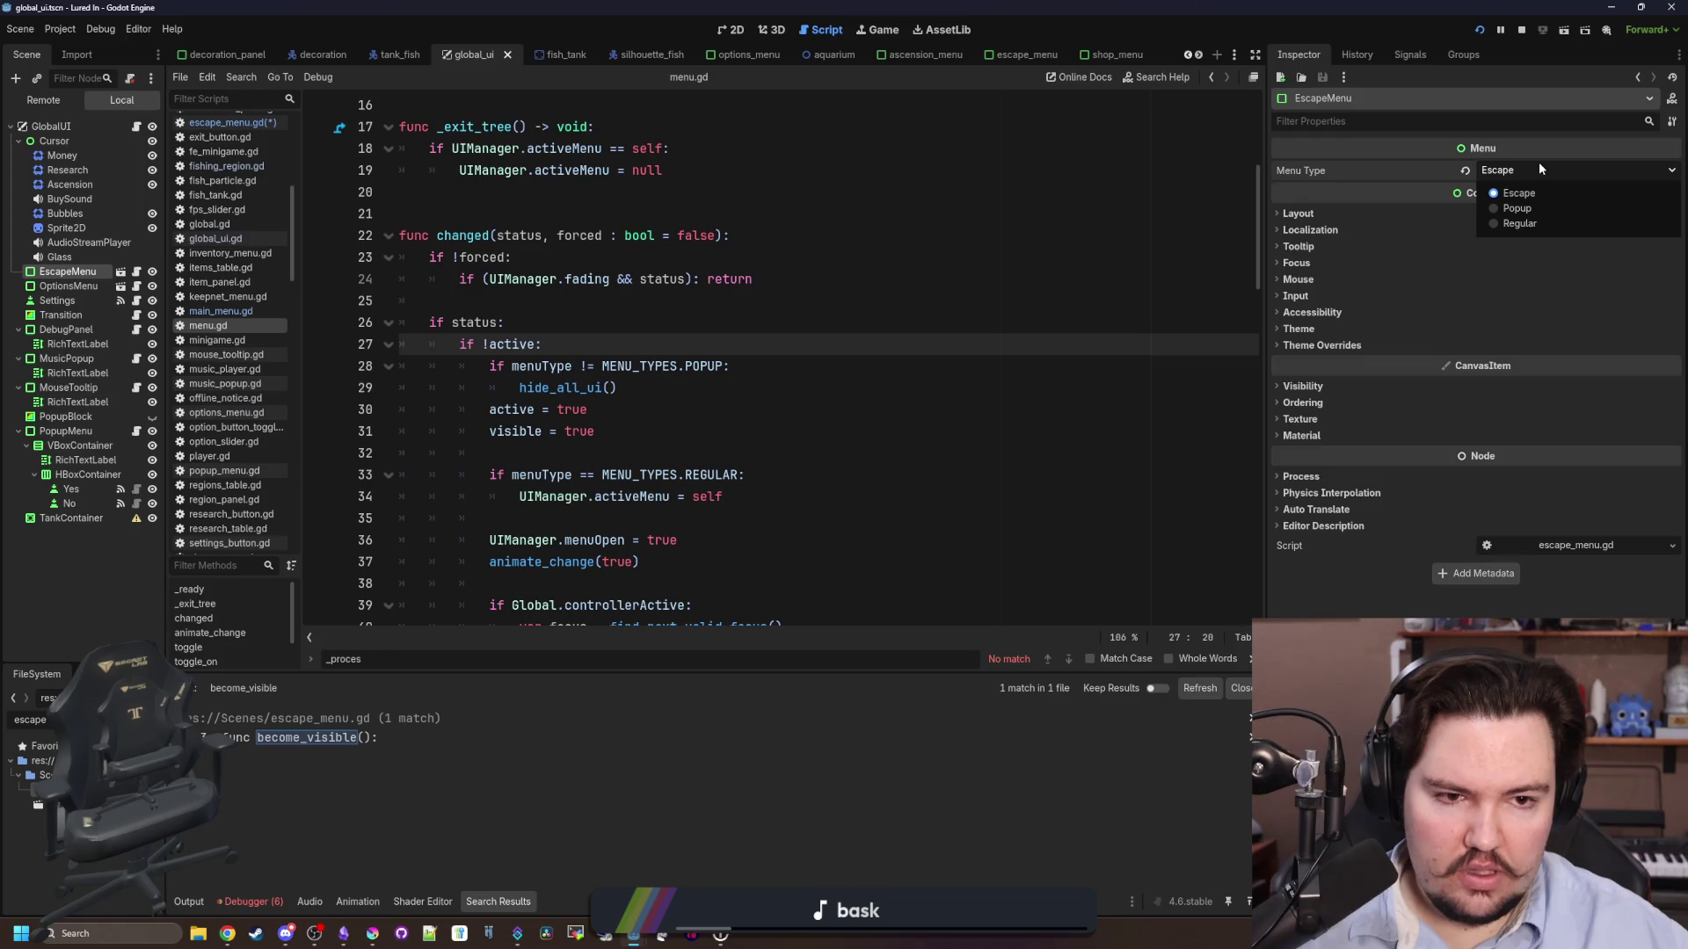
click(1539, 163)
- Search menu.gd for menu_type and review the REGULAR check guarding the activeMenu assignment
click(815, 301)
key(ctrl+f)
text(menu)
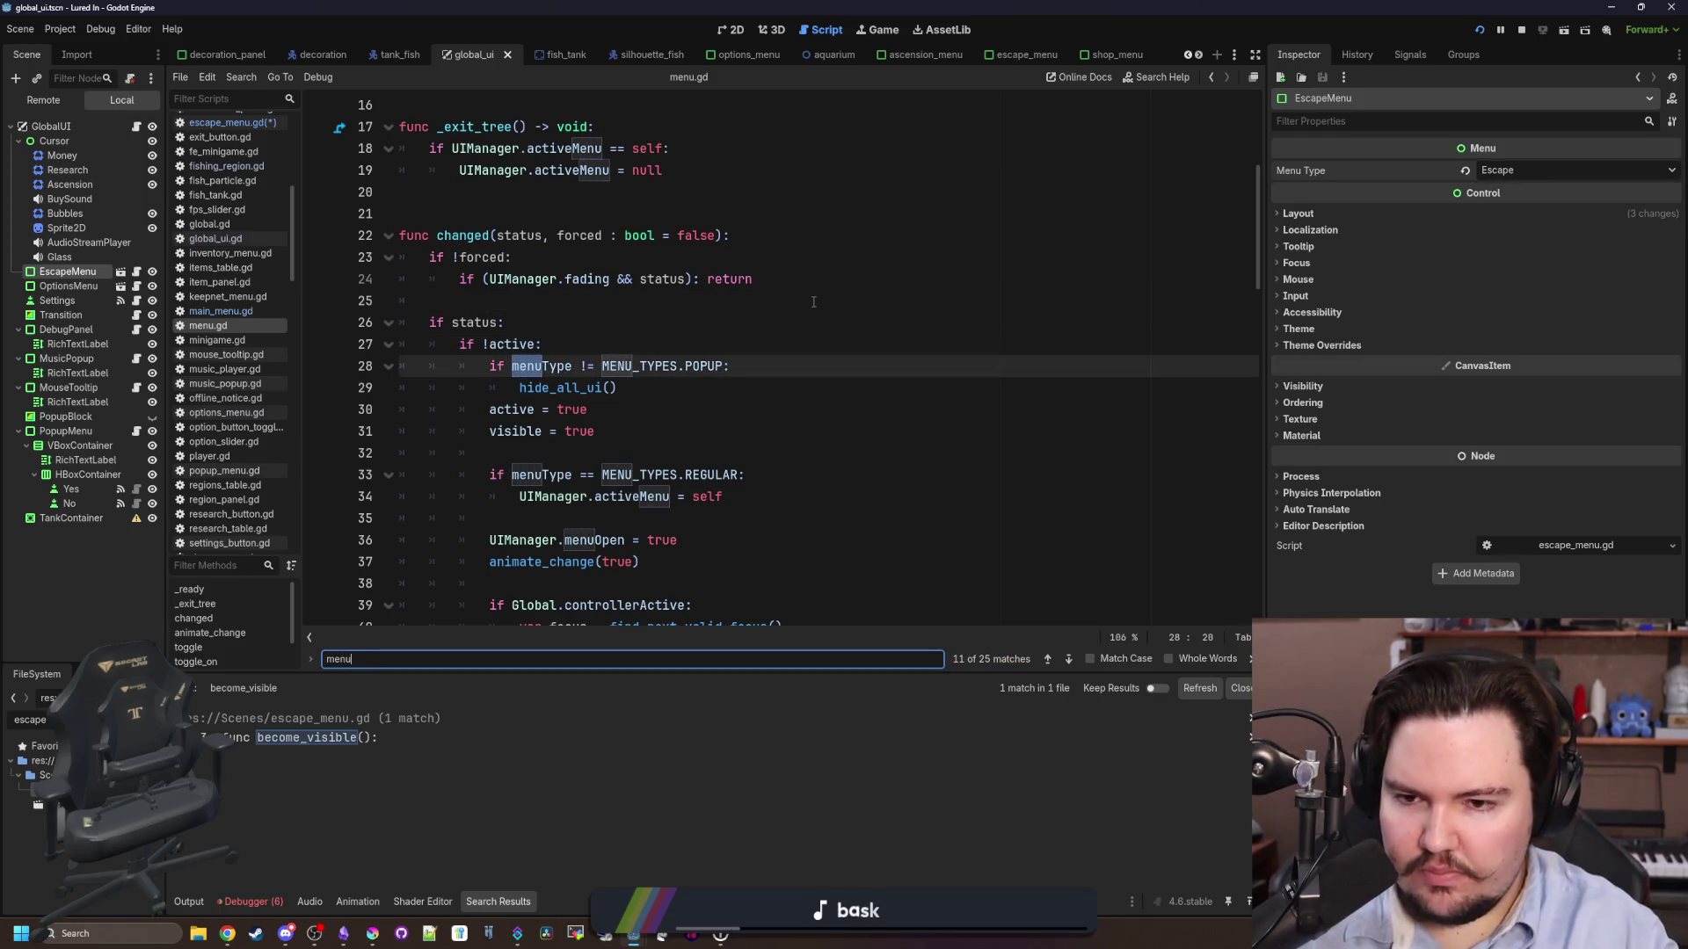
text(_type)
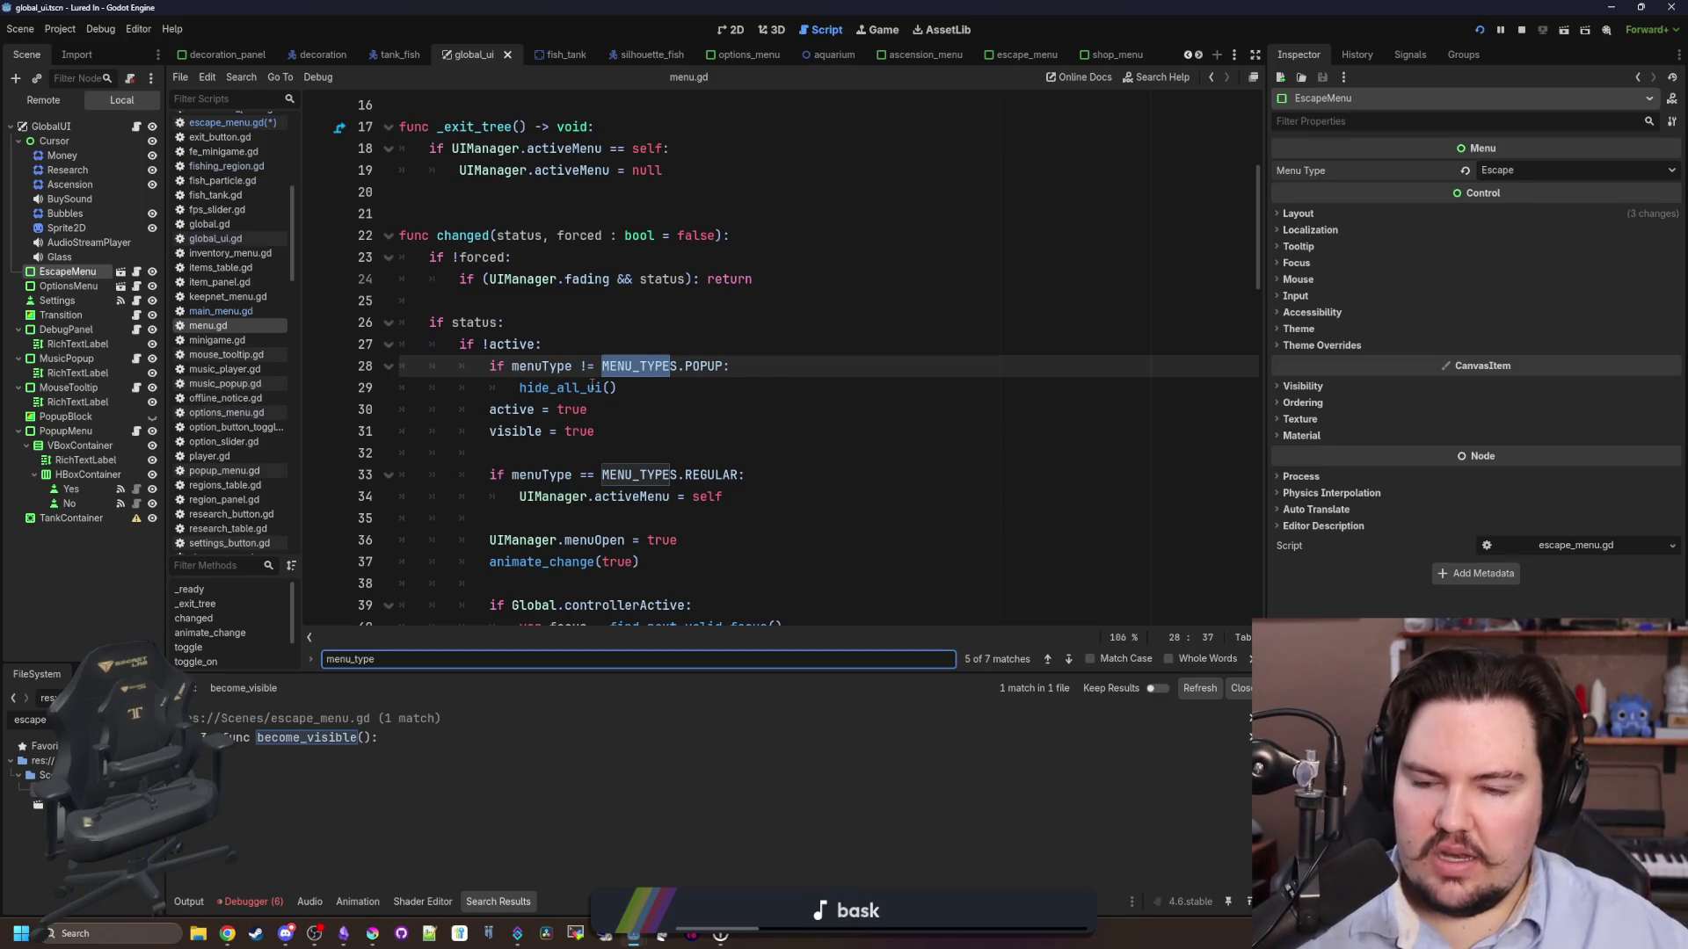
scroll(605, 388, down, 1)
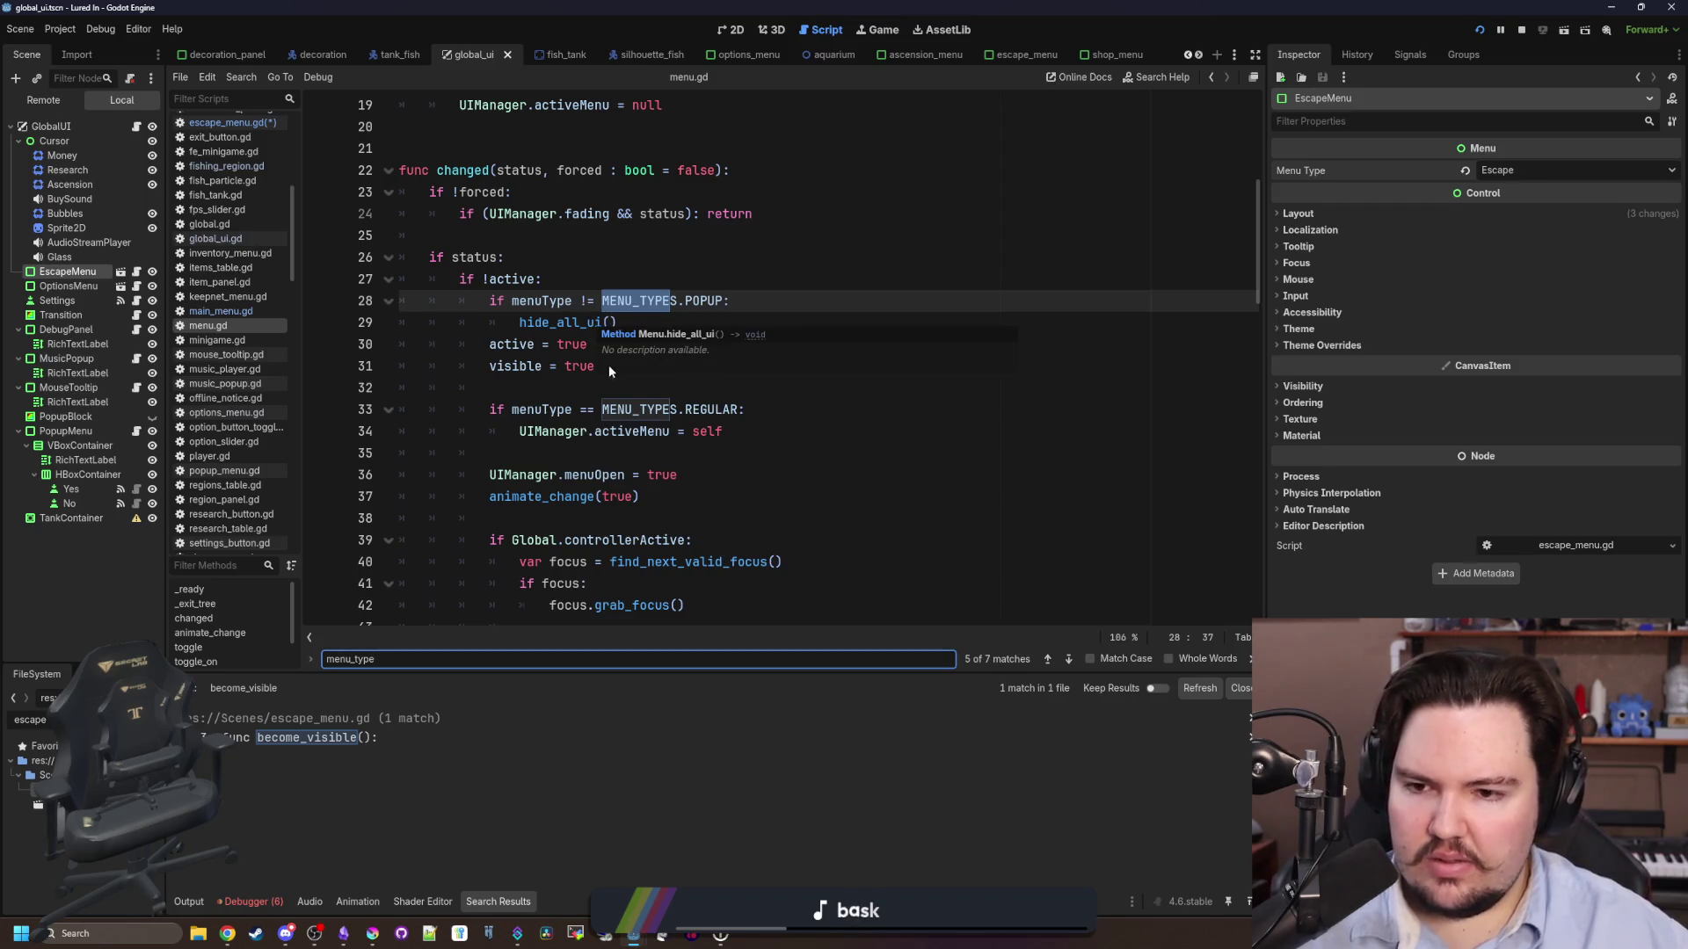
scroll(533, 354, down, 2)
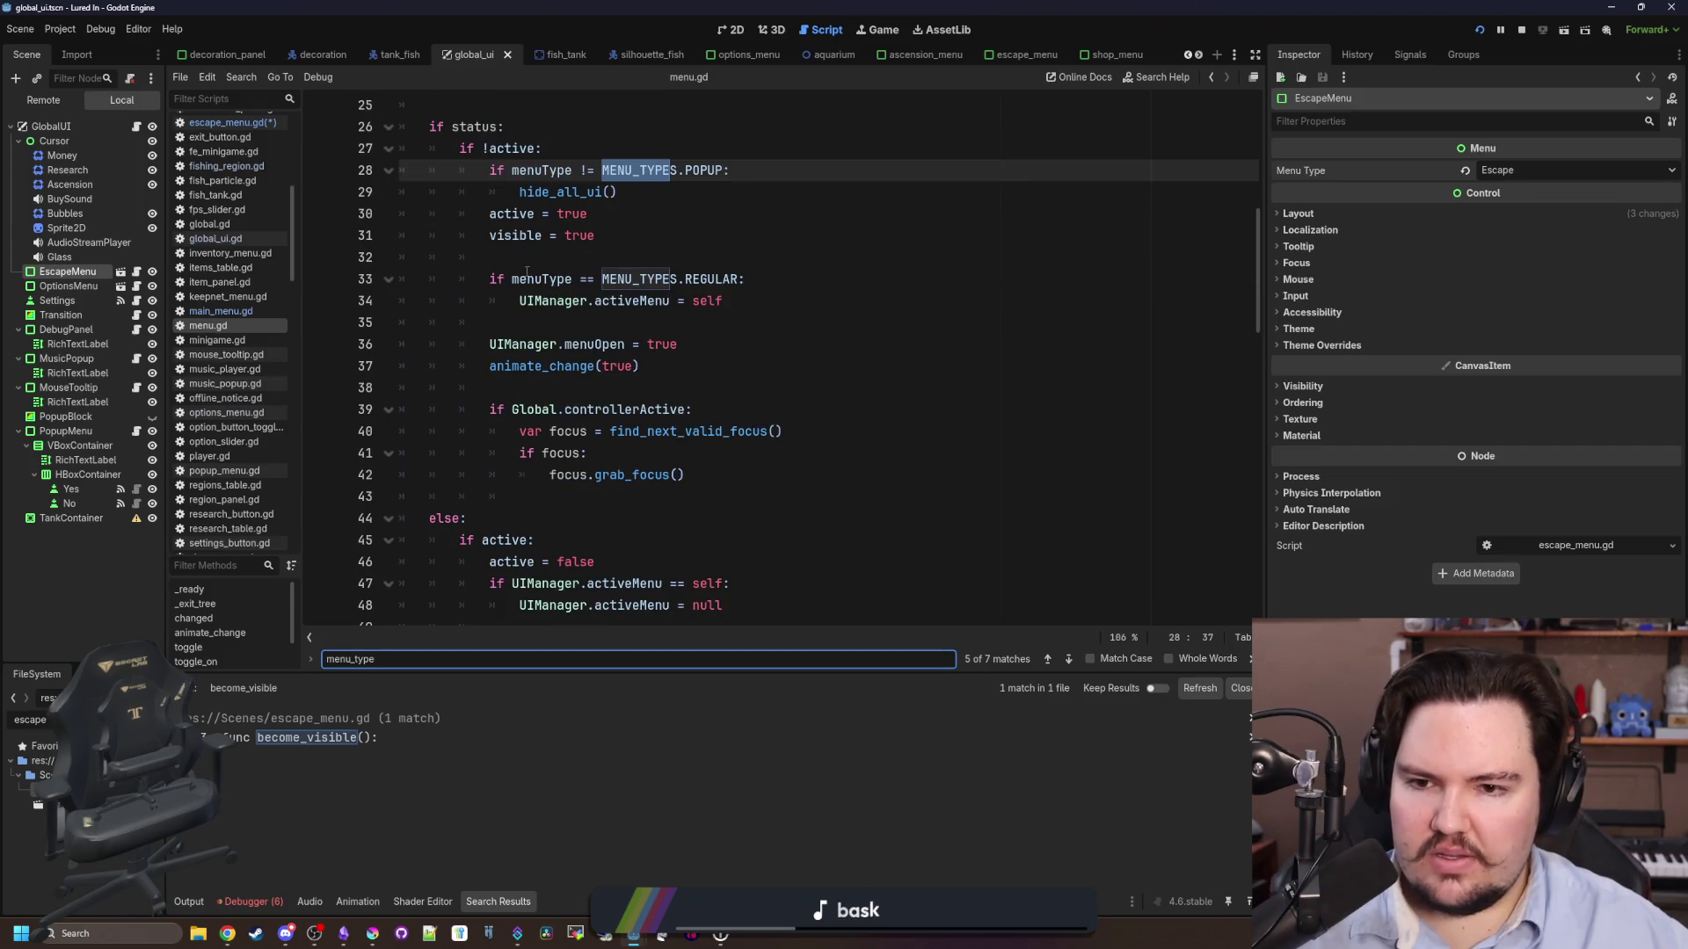
mouse_move(494, 300)
mouse_down()
mouse_move(723, 301)
mouse_move(520, 301)
mouse_up()
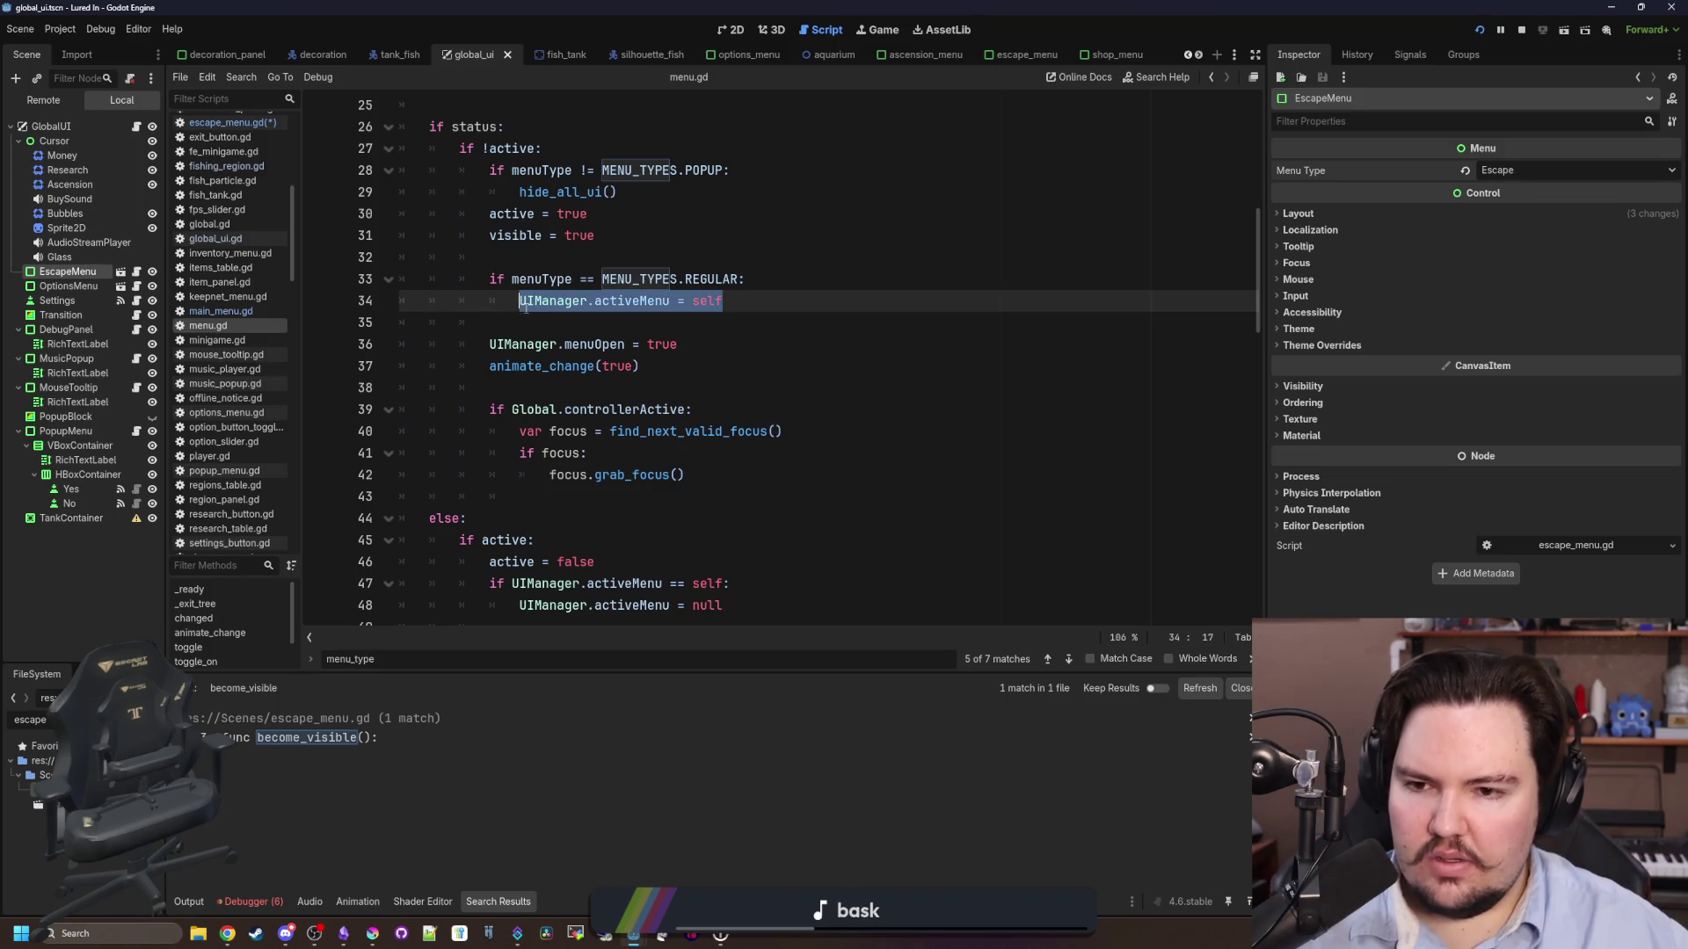
click(533, 325)
mouse_move(582, 343)
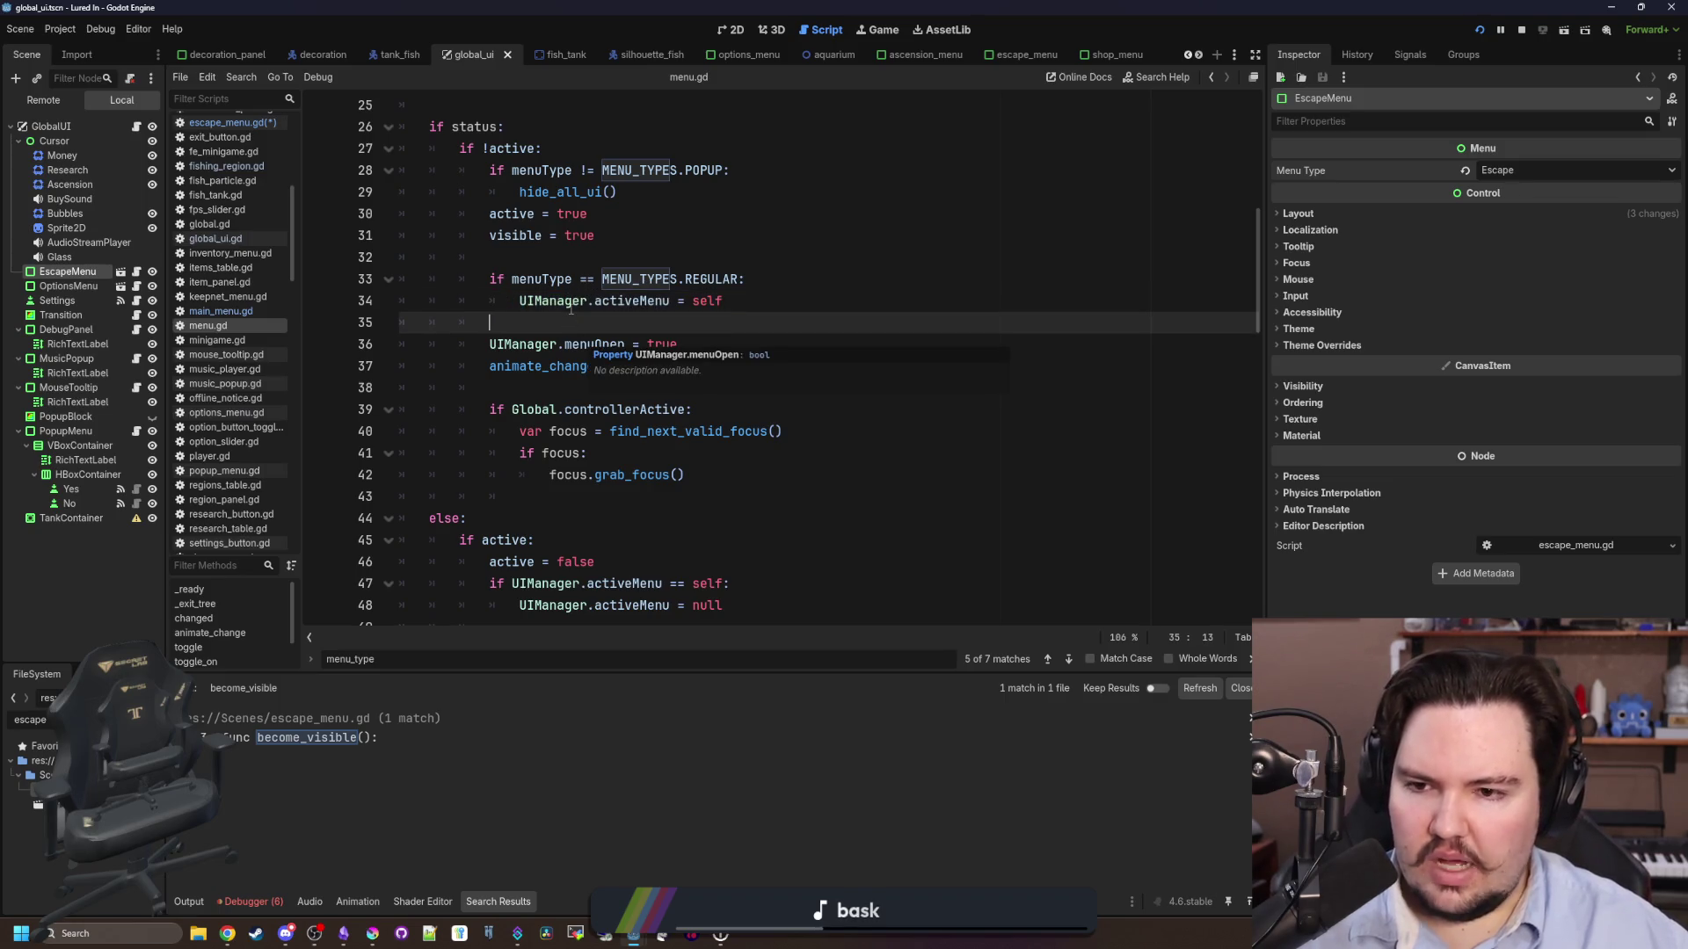
mouse_move(520, 300)
mouse_down()
mouse_move(615, 280)
mouse_move(722, 301)
mouse_up()
click(784, 297)
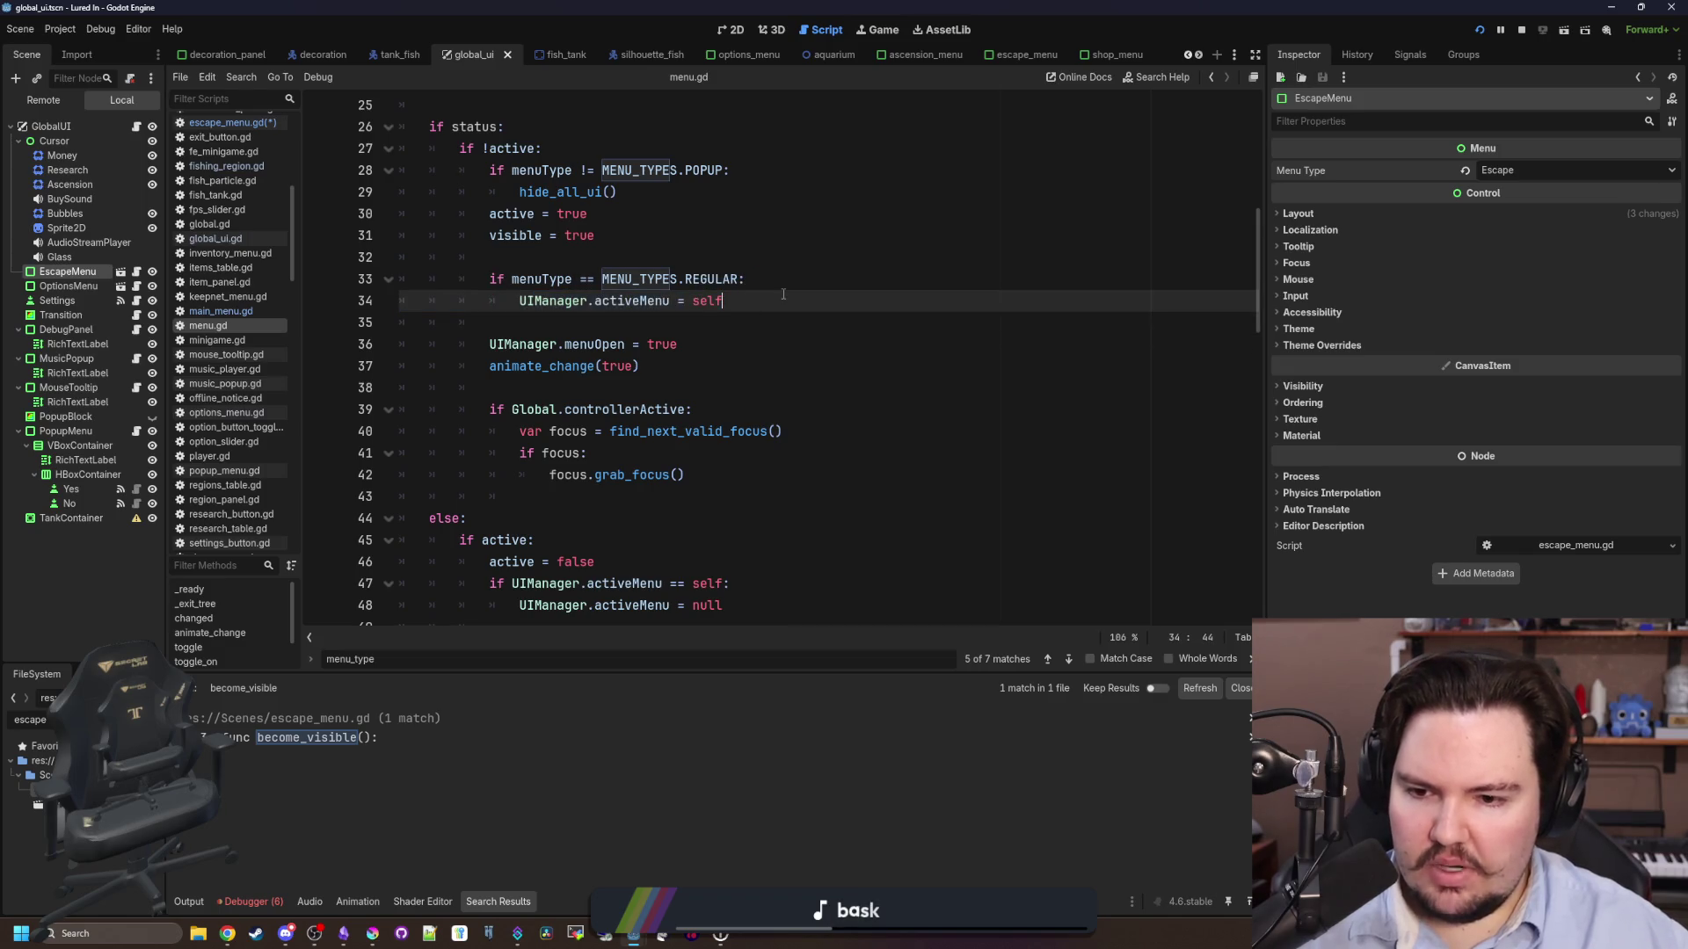
- Review the closing code and toggle_on's changed call, then return to the REGULAR condition line
scroll(783, 296, down, 2)
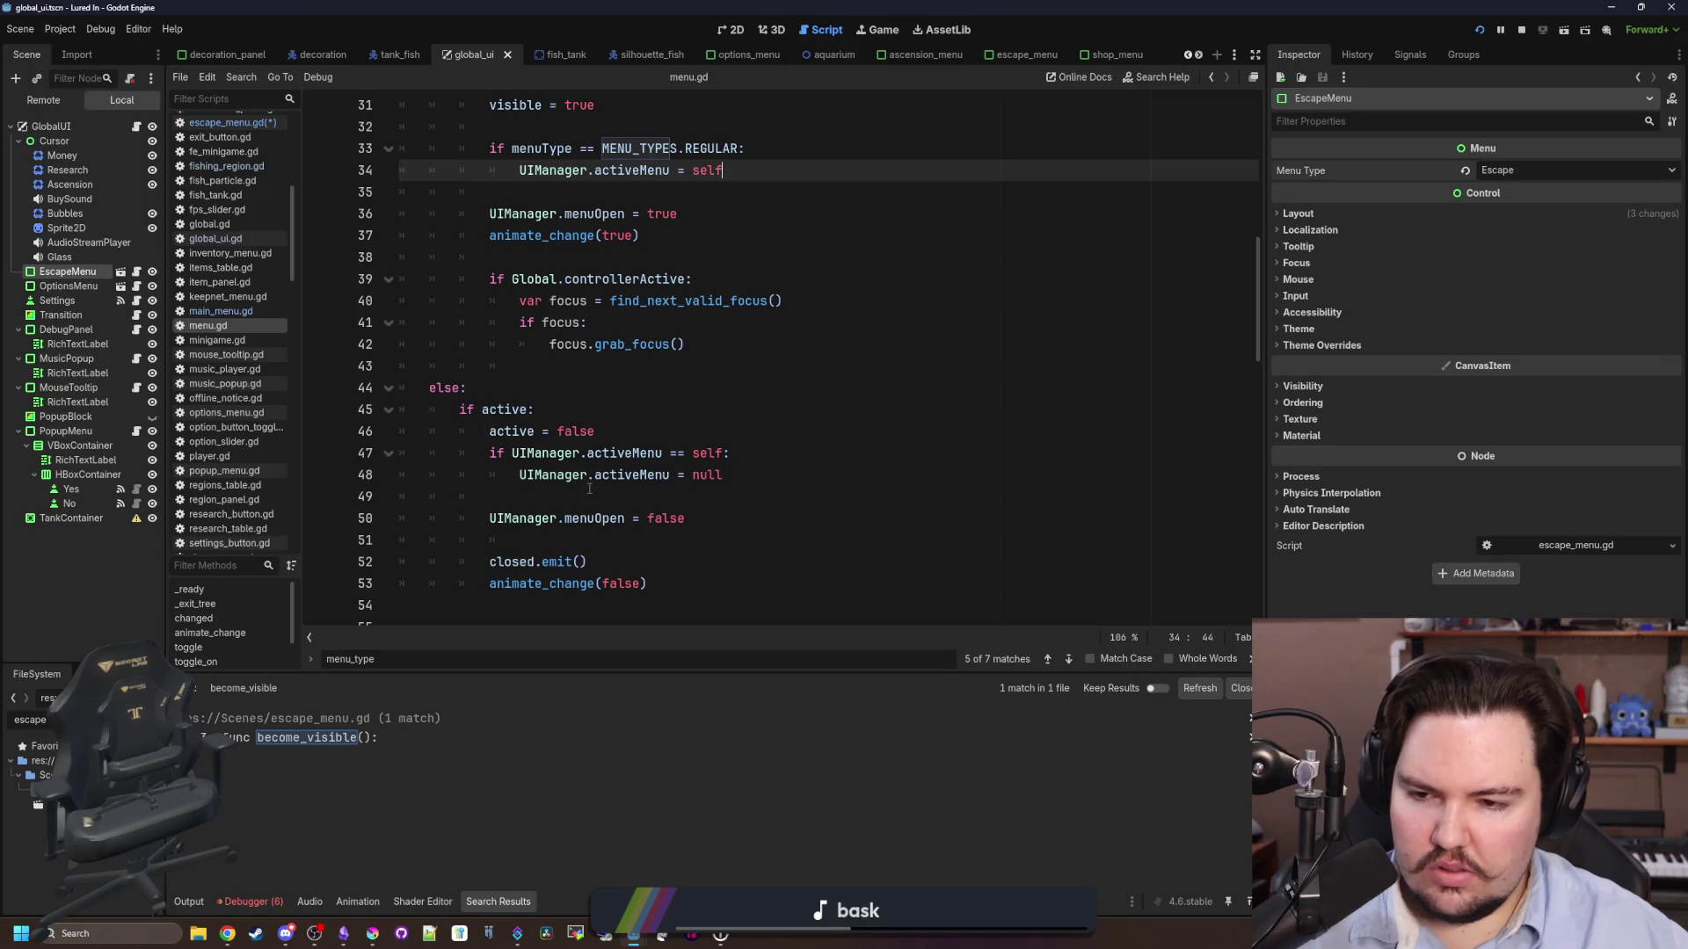
scroll(546, 457, down, 2)
click(584, 430)
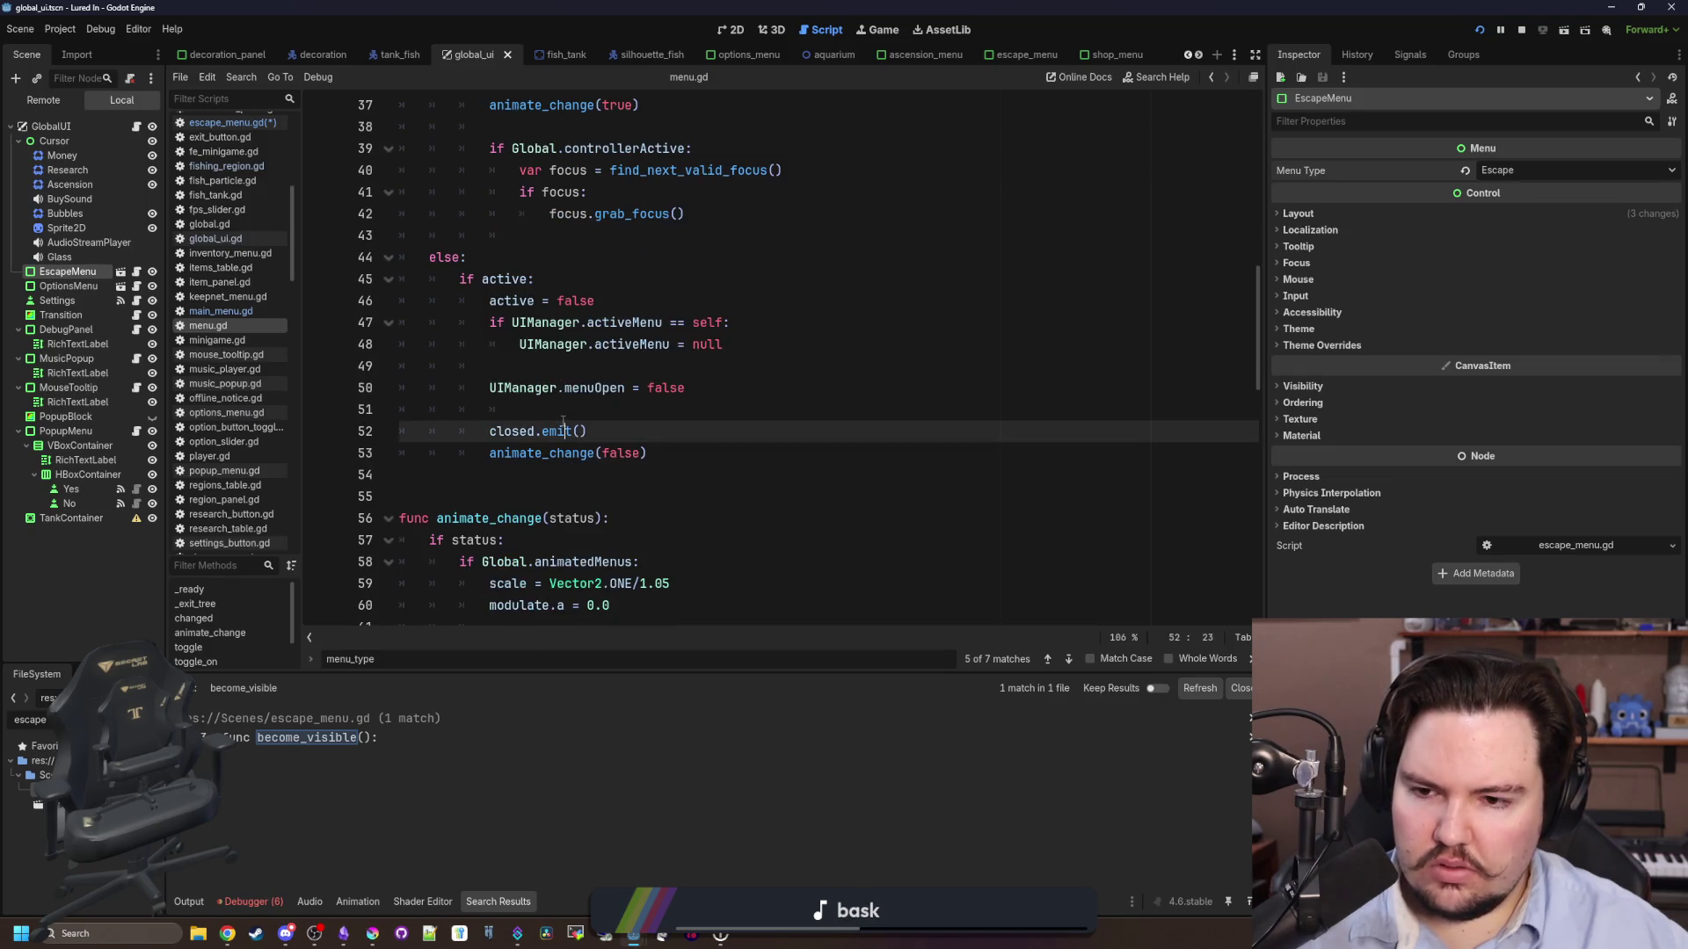
click(585, 407)
scroll(584, 407, down, 16)
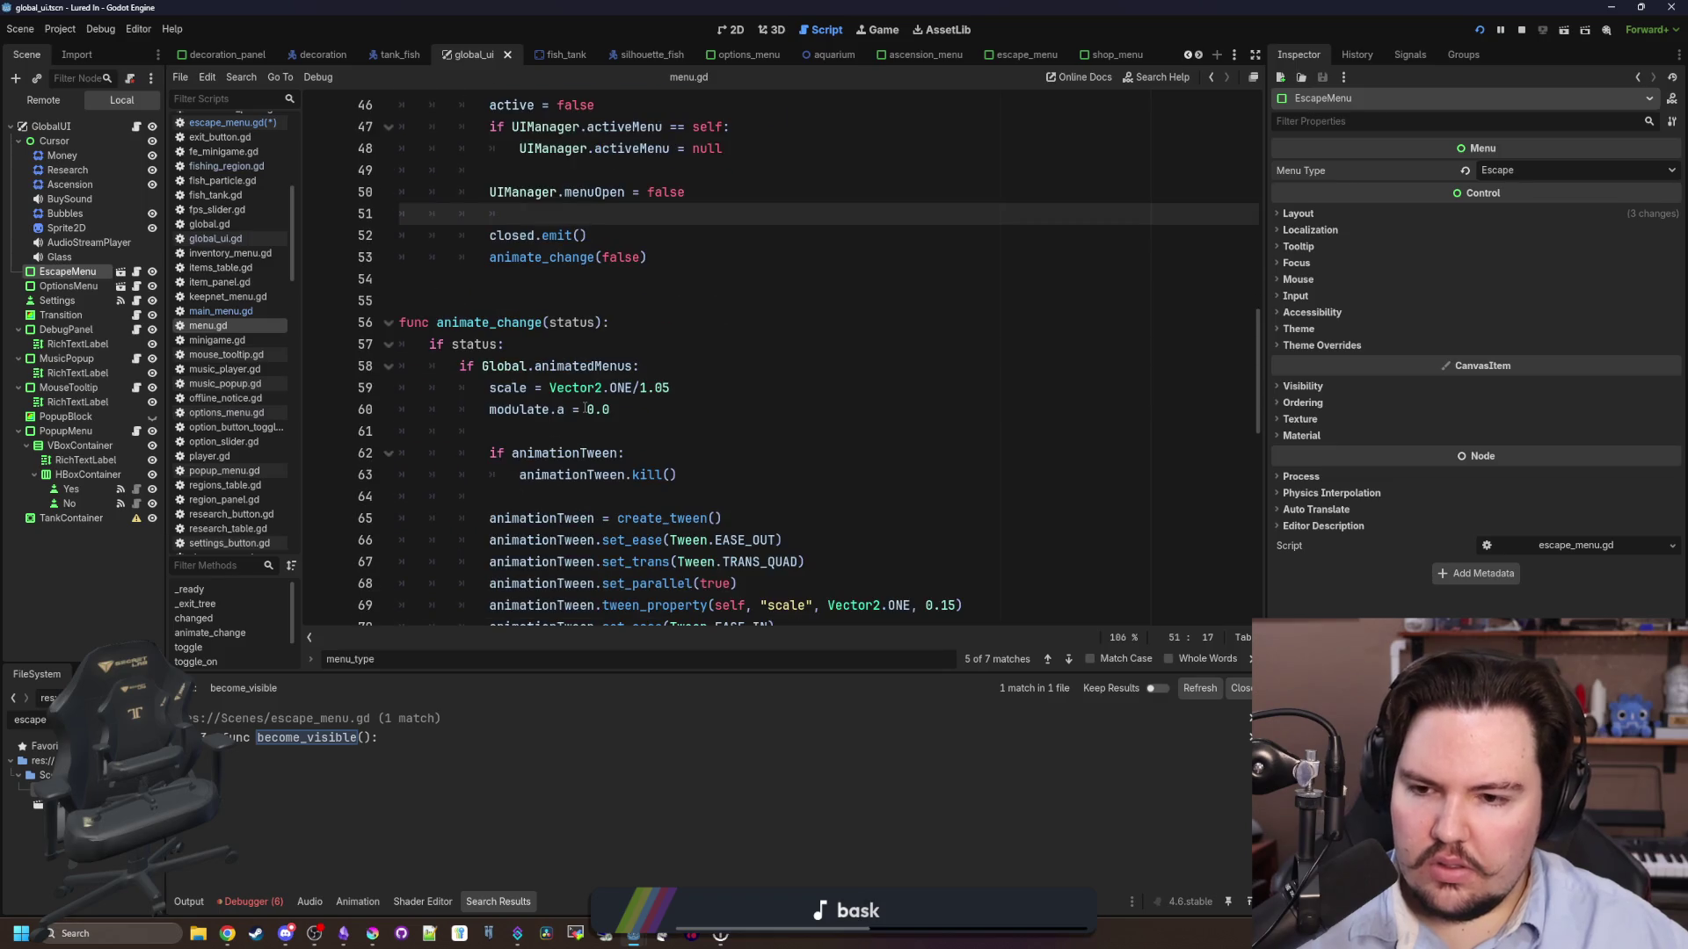
click(707, 400)
key(ctrl+f)
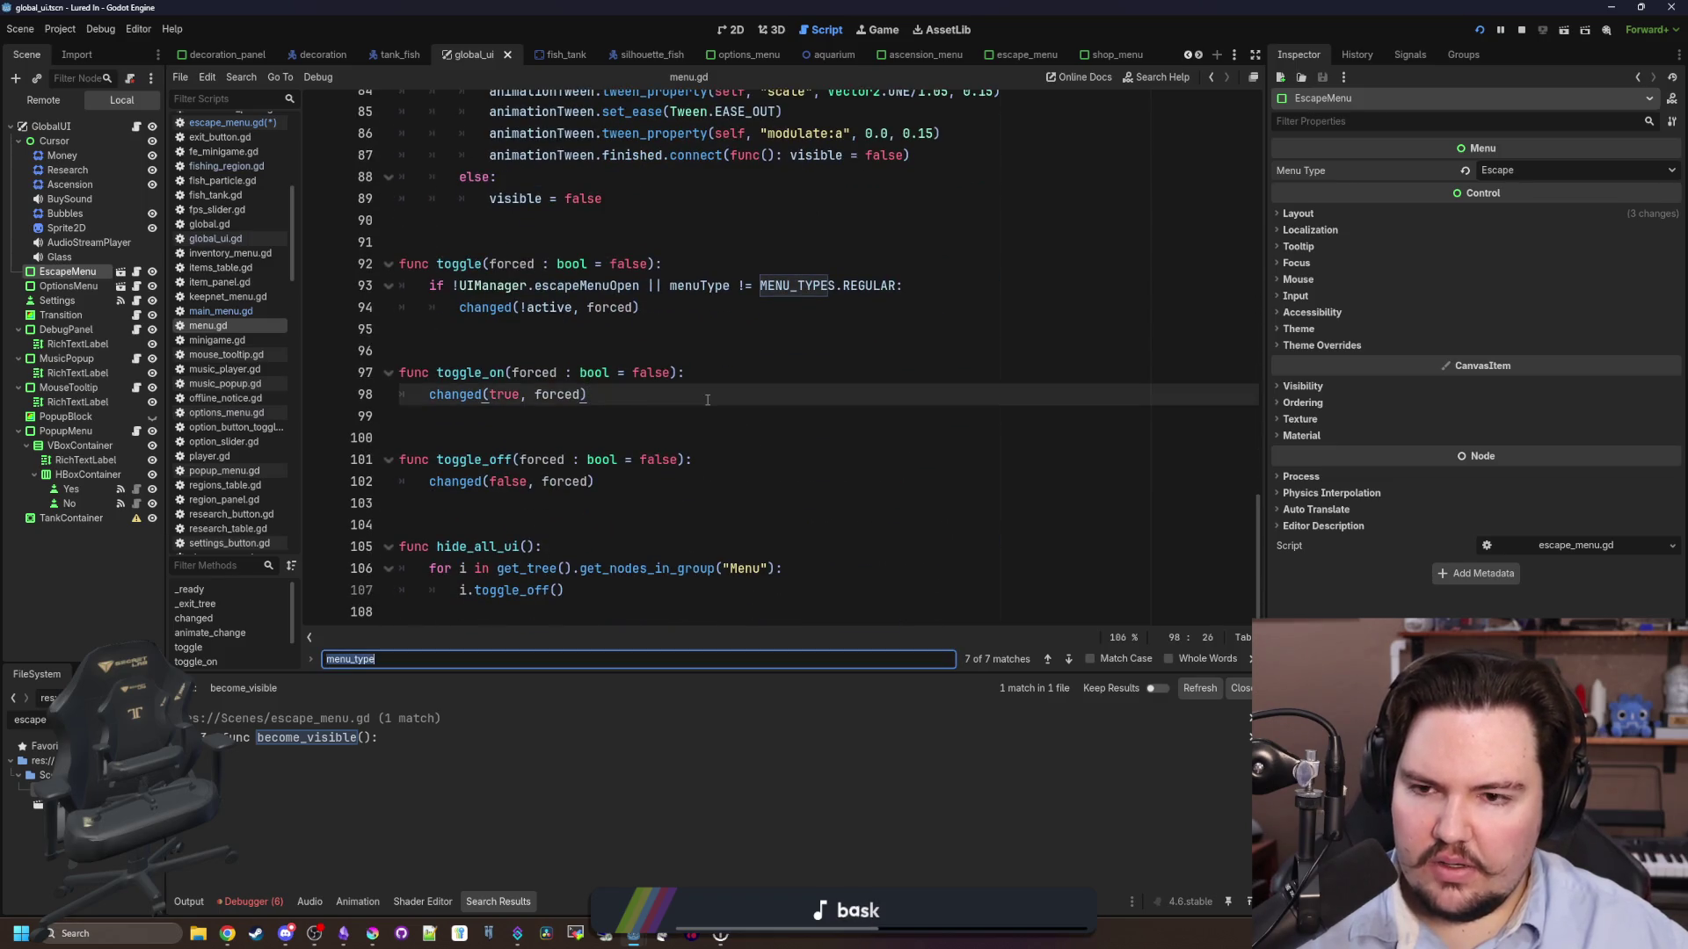
text(escaape)
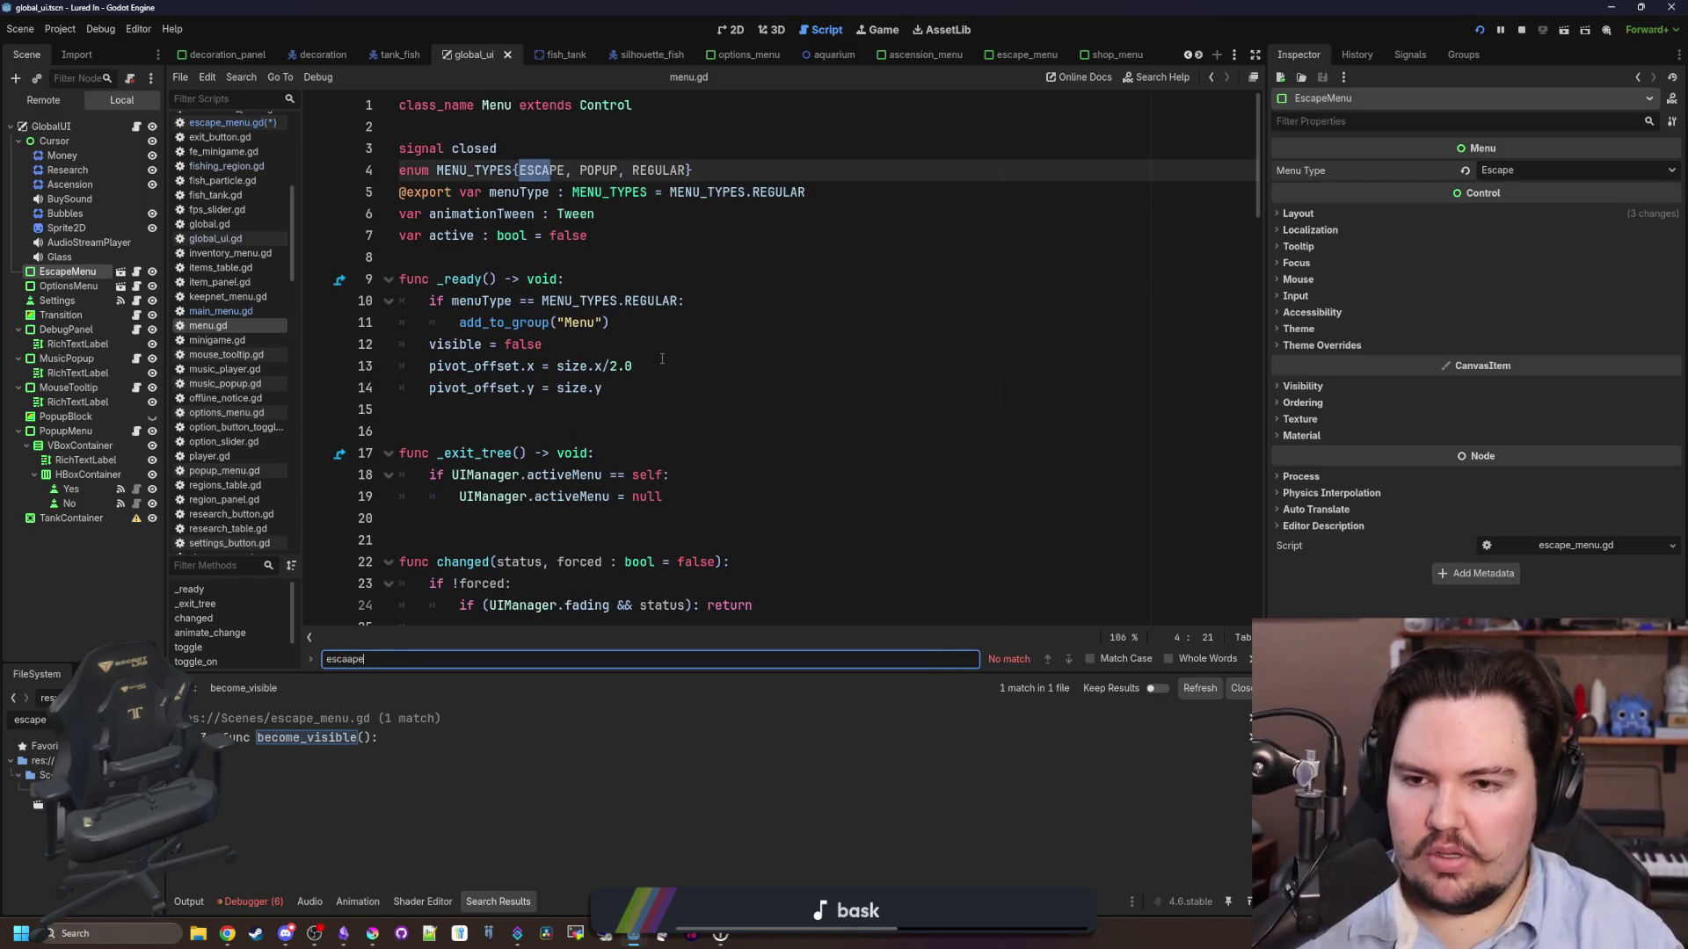
scroll(621, 437, down, 5)
scroll(621, 437, down, 3)
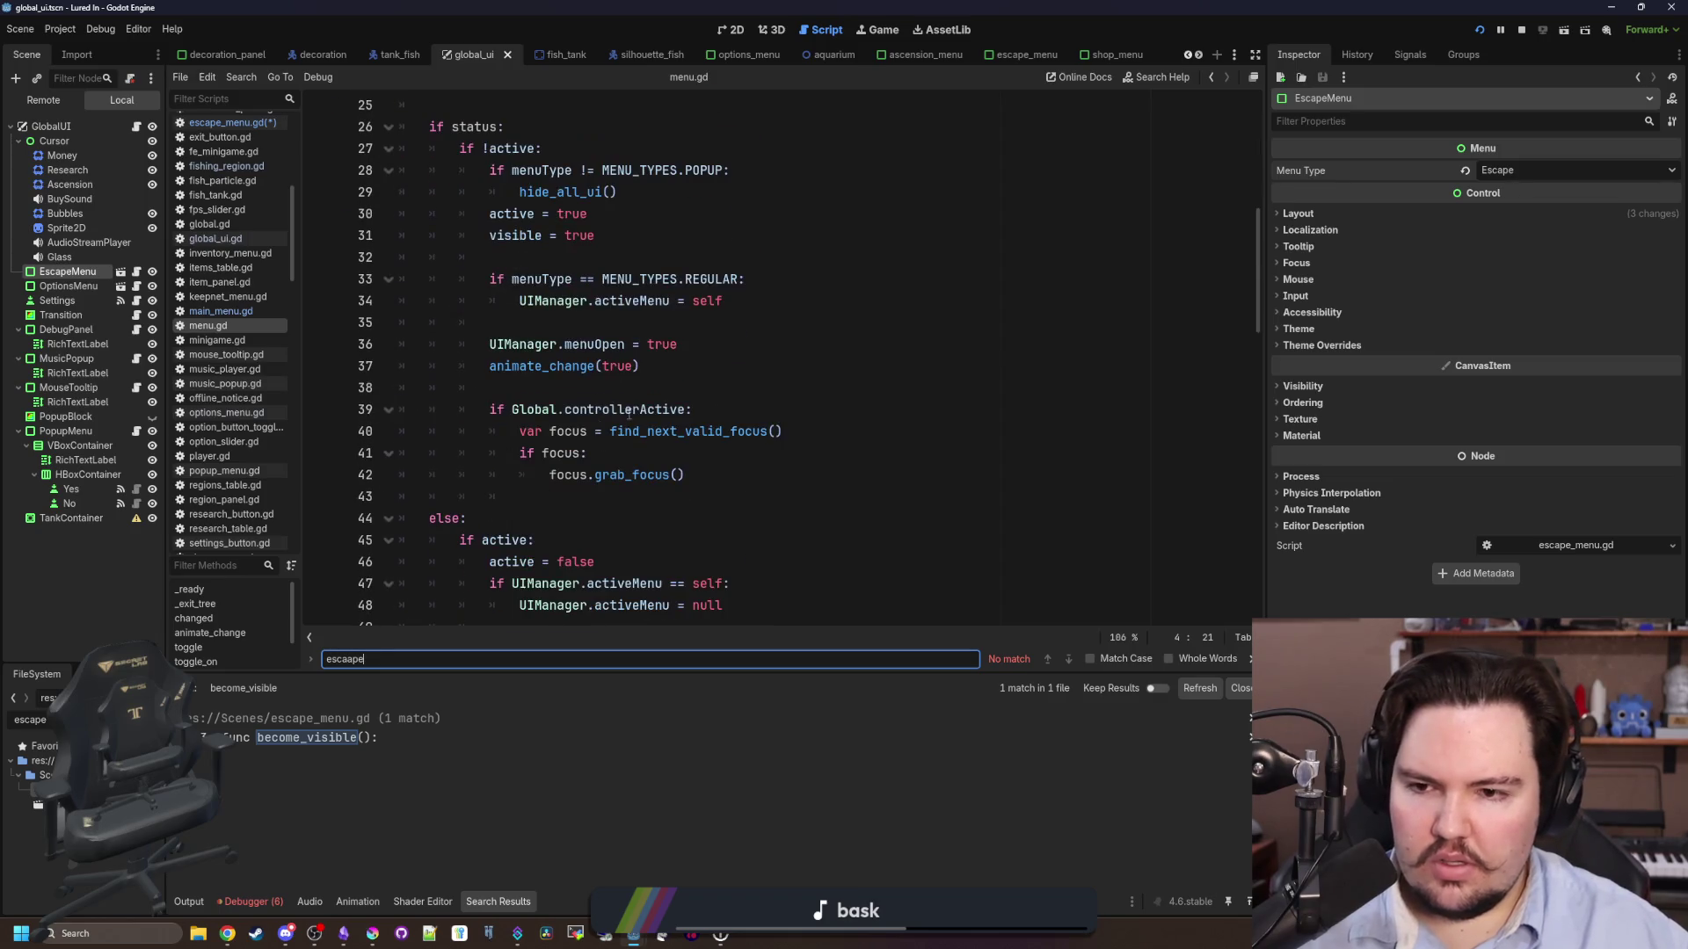
scroll(571, 400, up, 3)
click(484, 479)
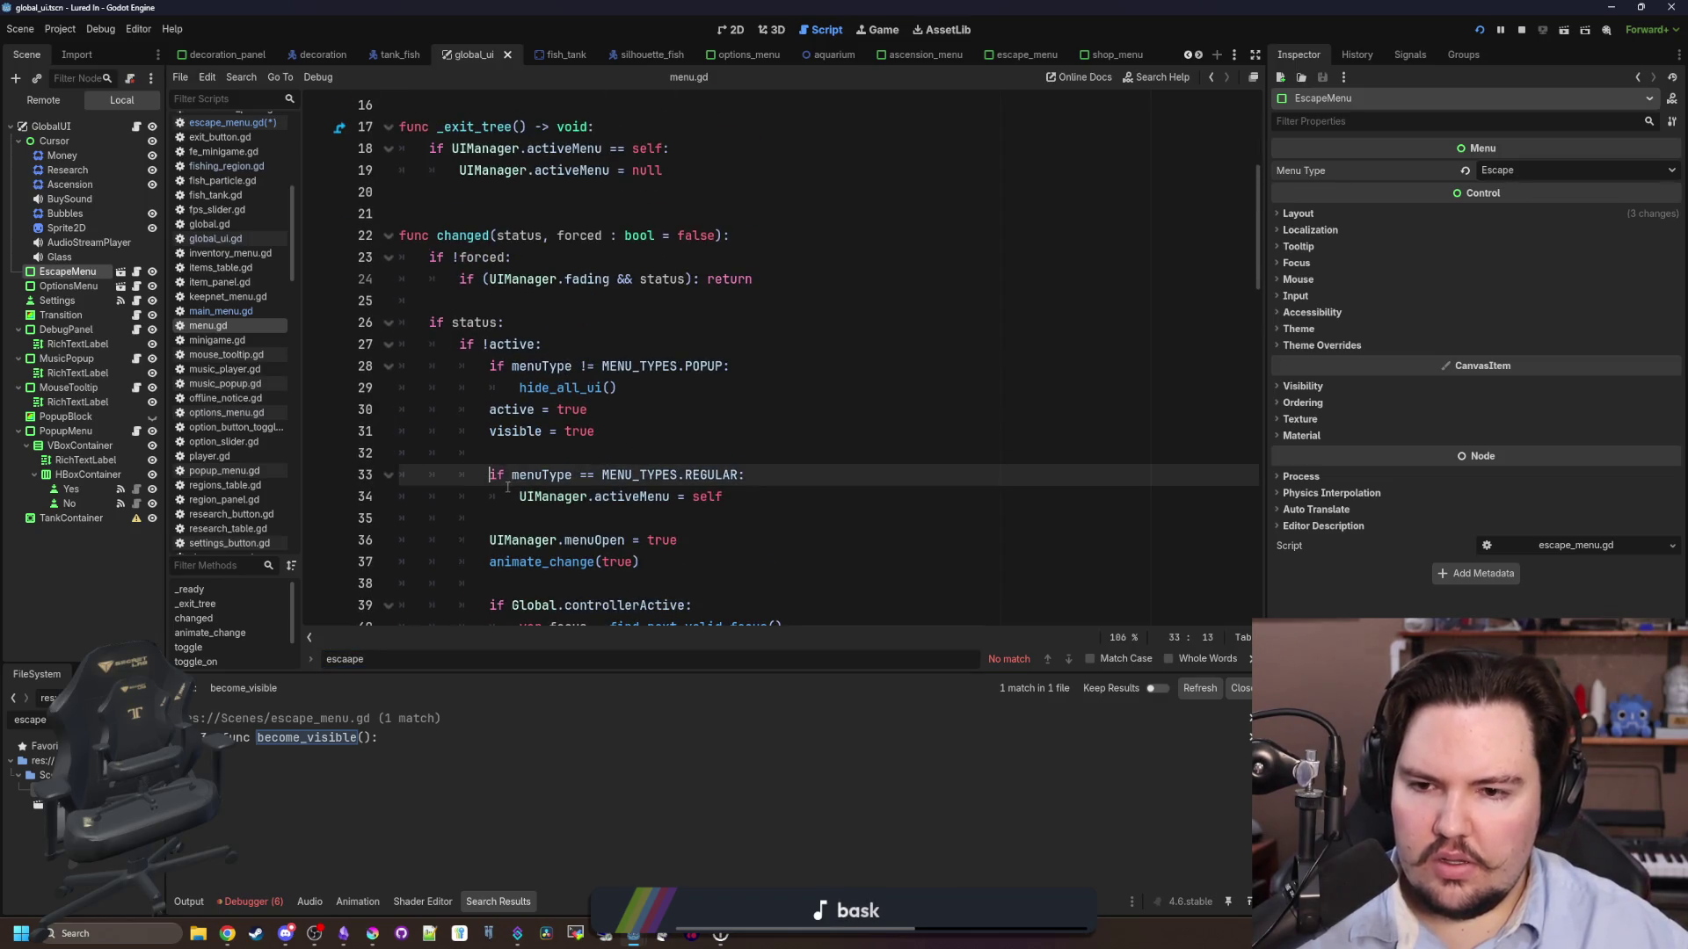
- Rework lines 33–34, keeping the activeMenu assignment indented under the menuType condition
key(ctrl+k)
key(Down)
key(shift+Tab)
click(573, 451)
key(ctrl+f)
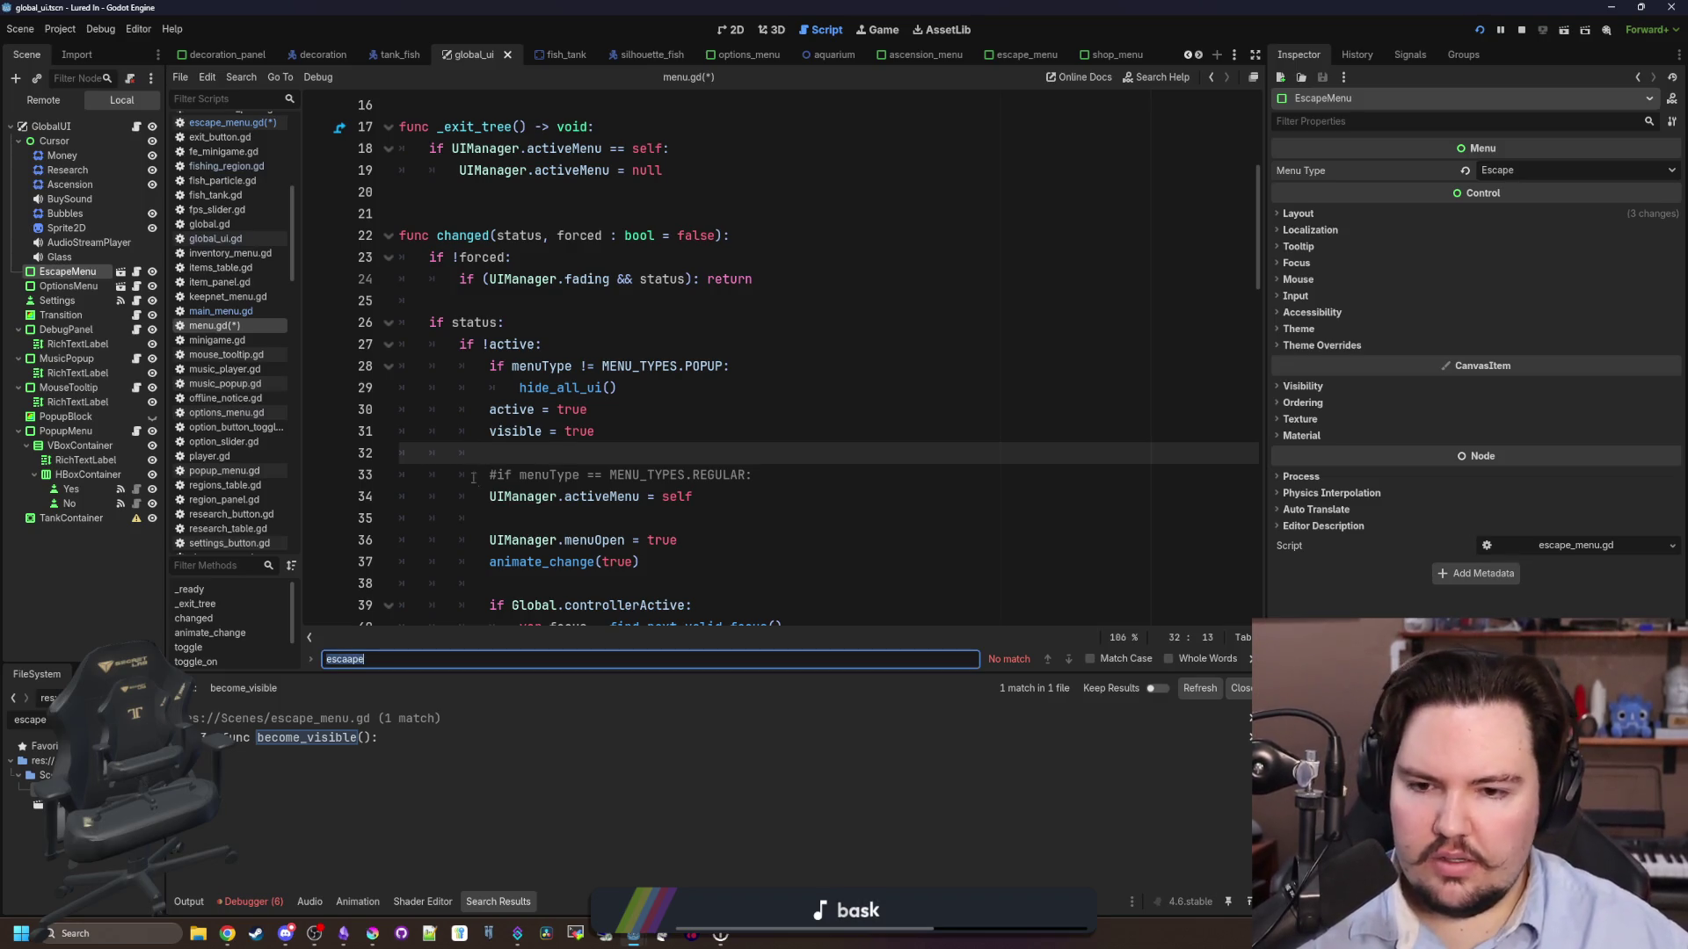
click(502, 477)
key(BackSpace)
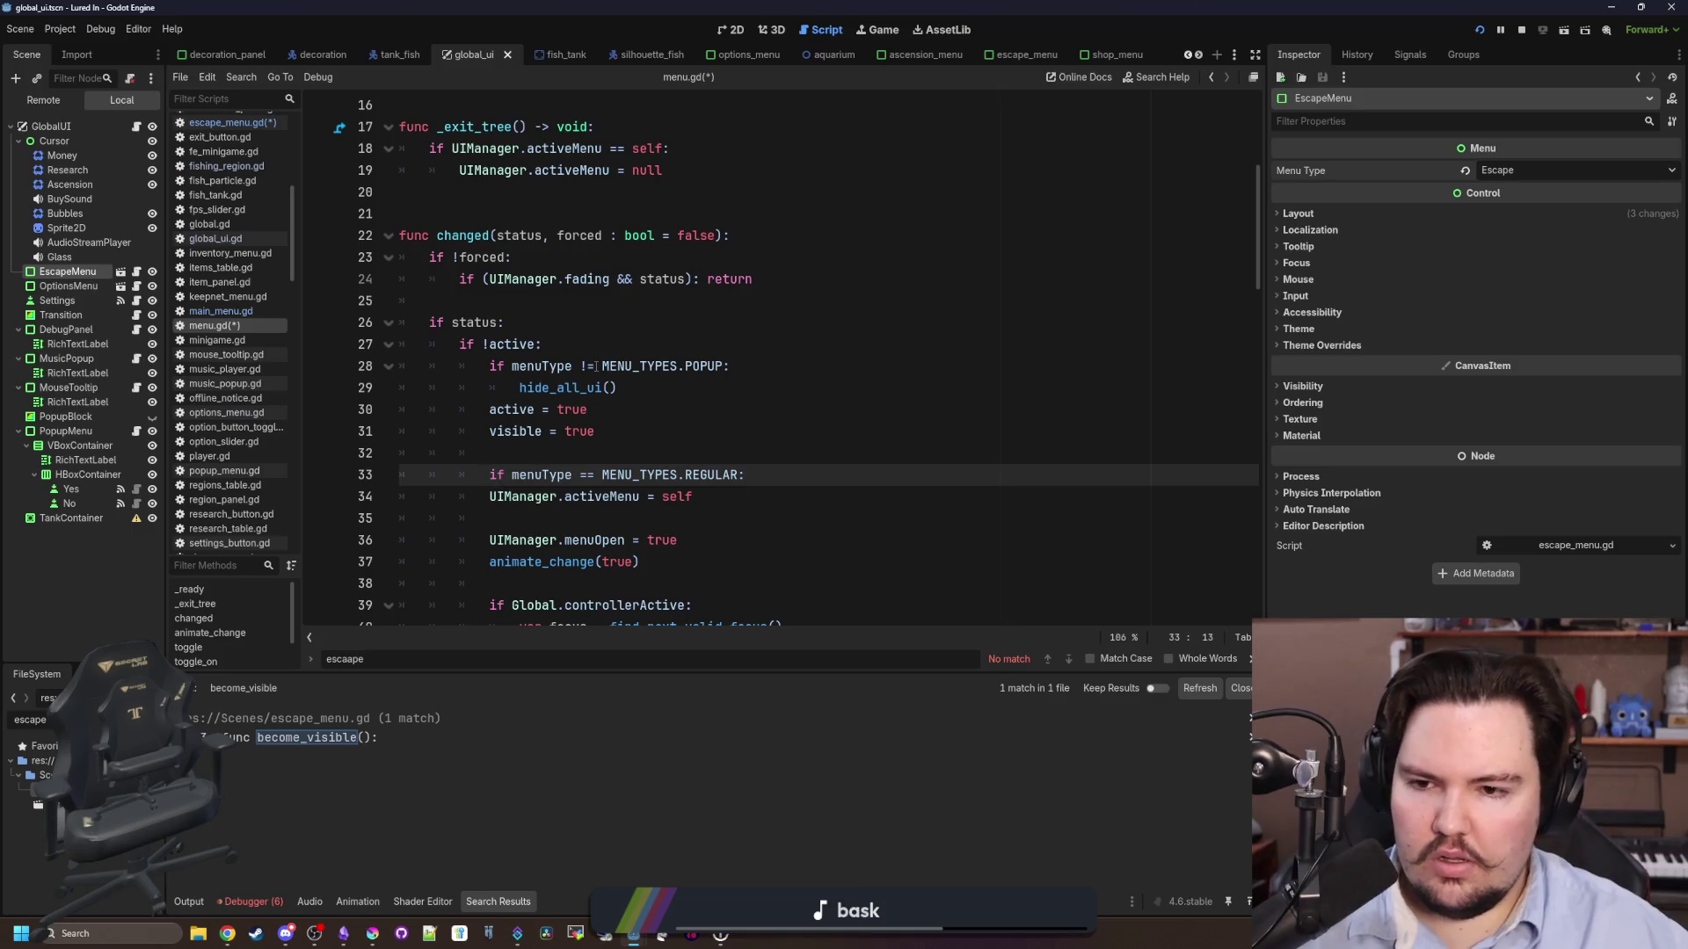
click(635, 533)
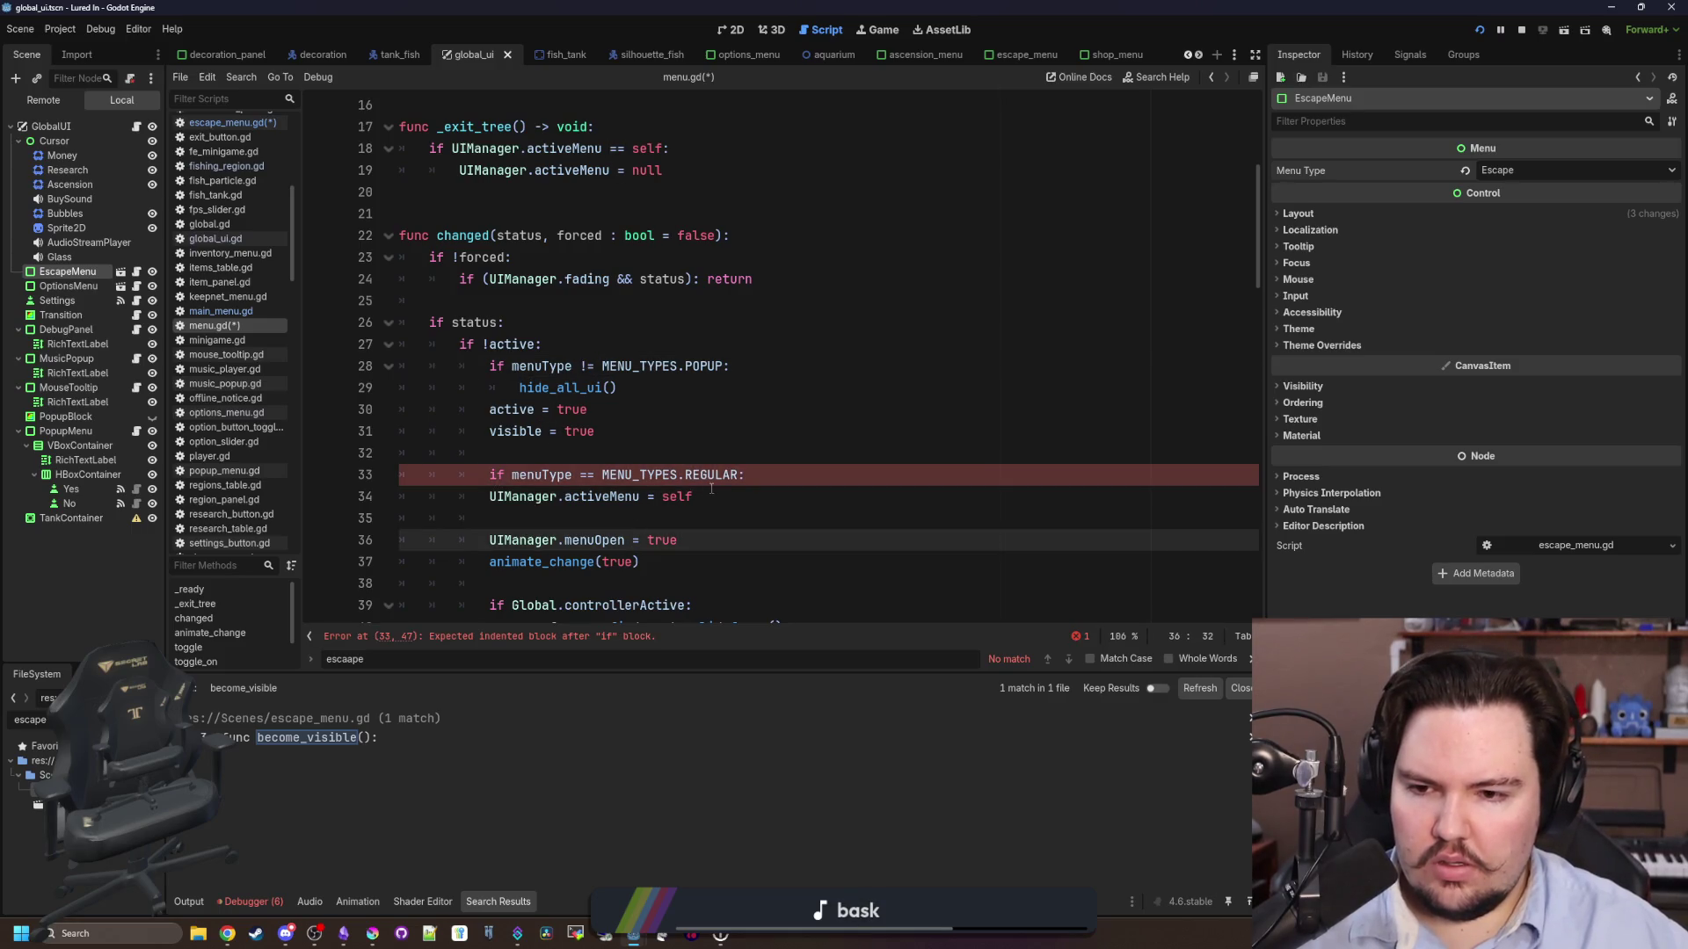
drag(715, 494, 489, 496)
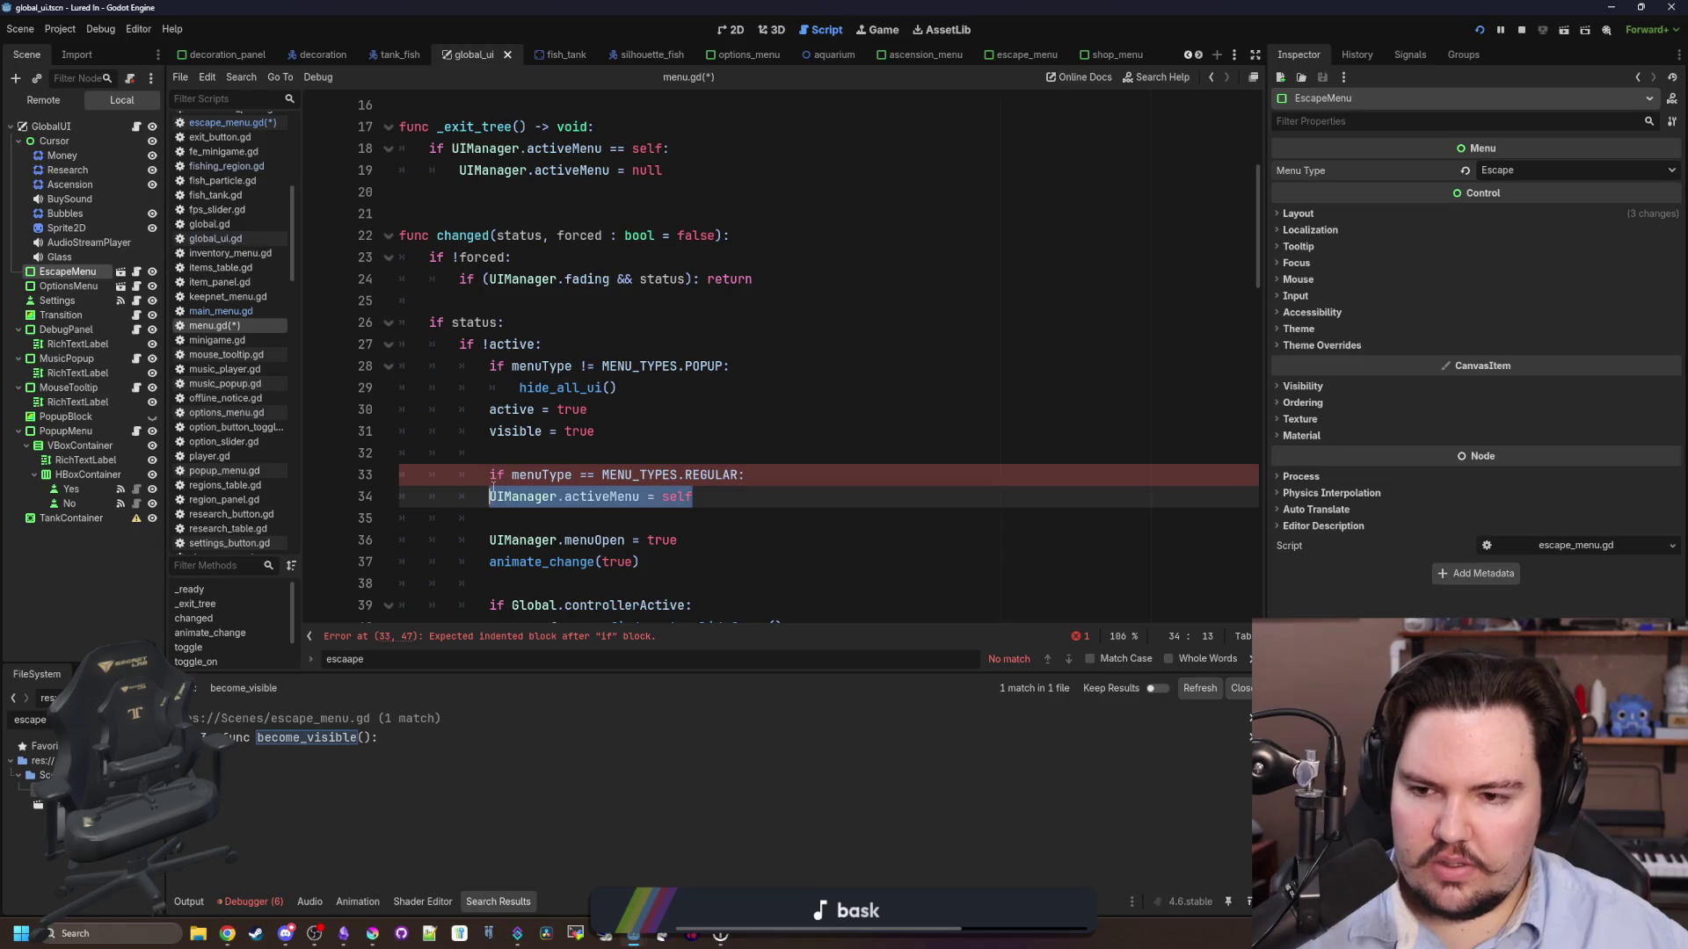
key(BackSpace)
text(!=)
key(ctrl+z)
key(ctrl+z)
key(ctrl+z)
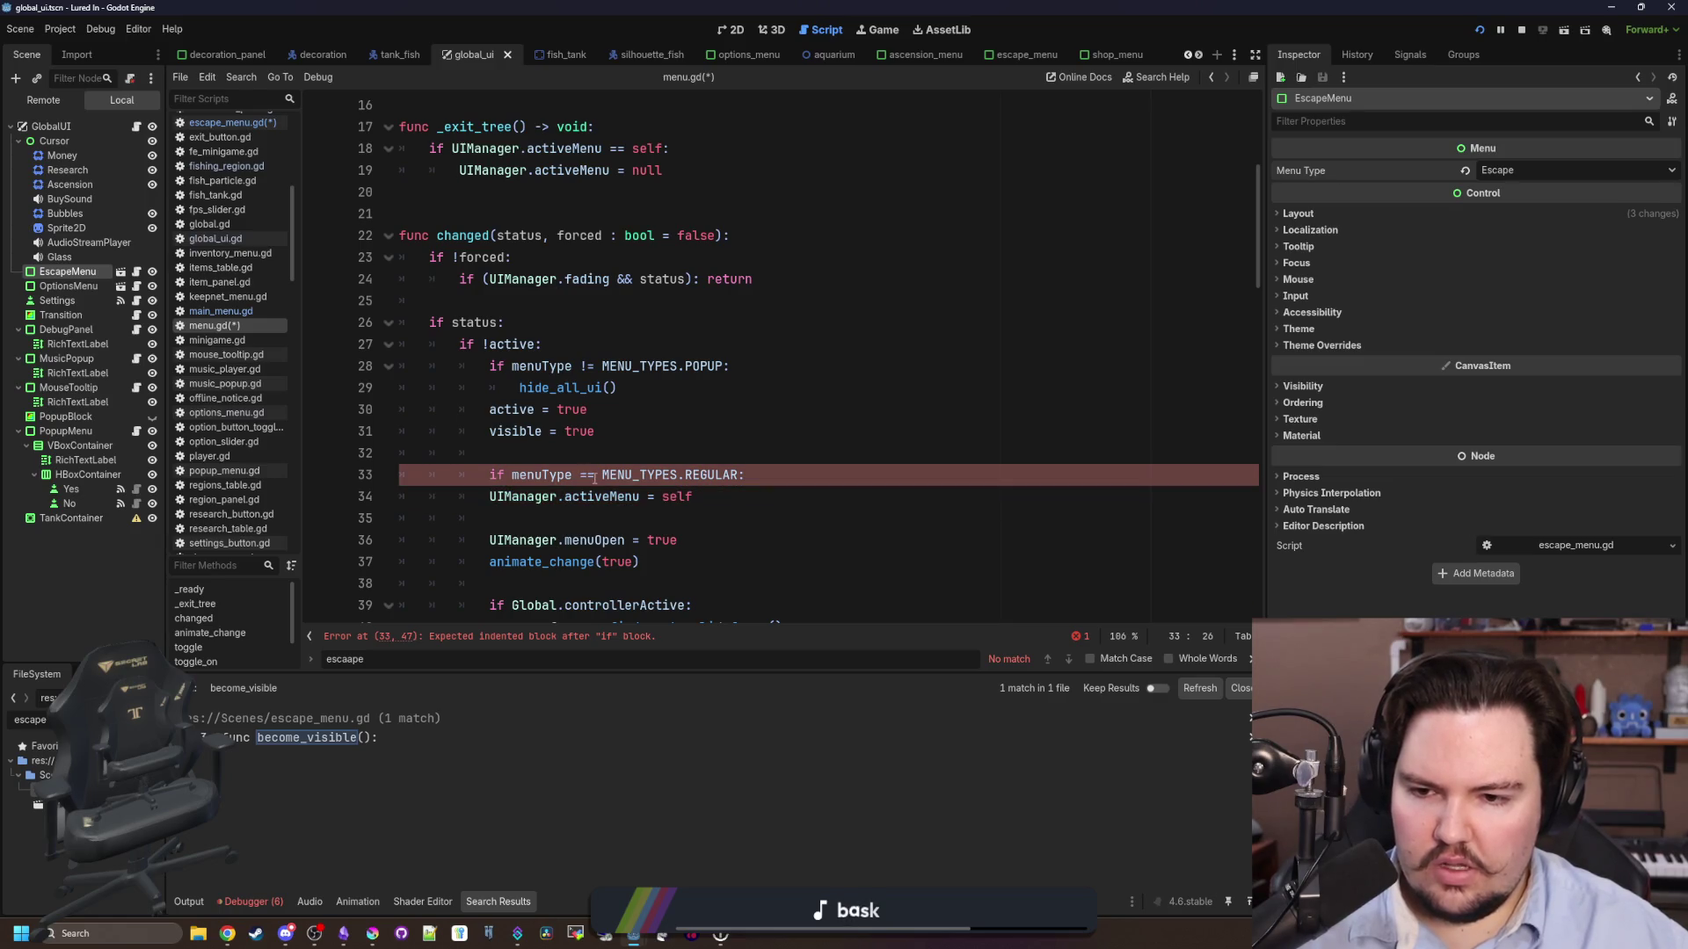
key(ctrl+z)
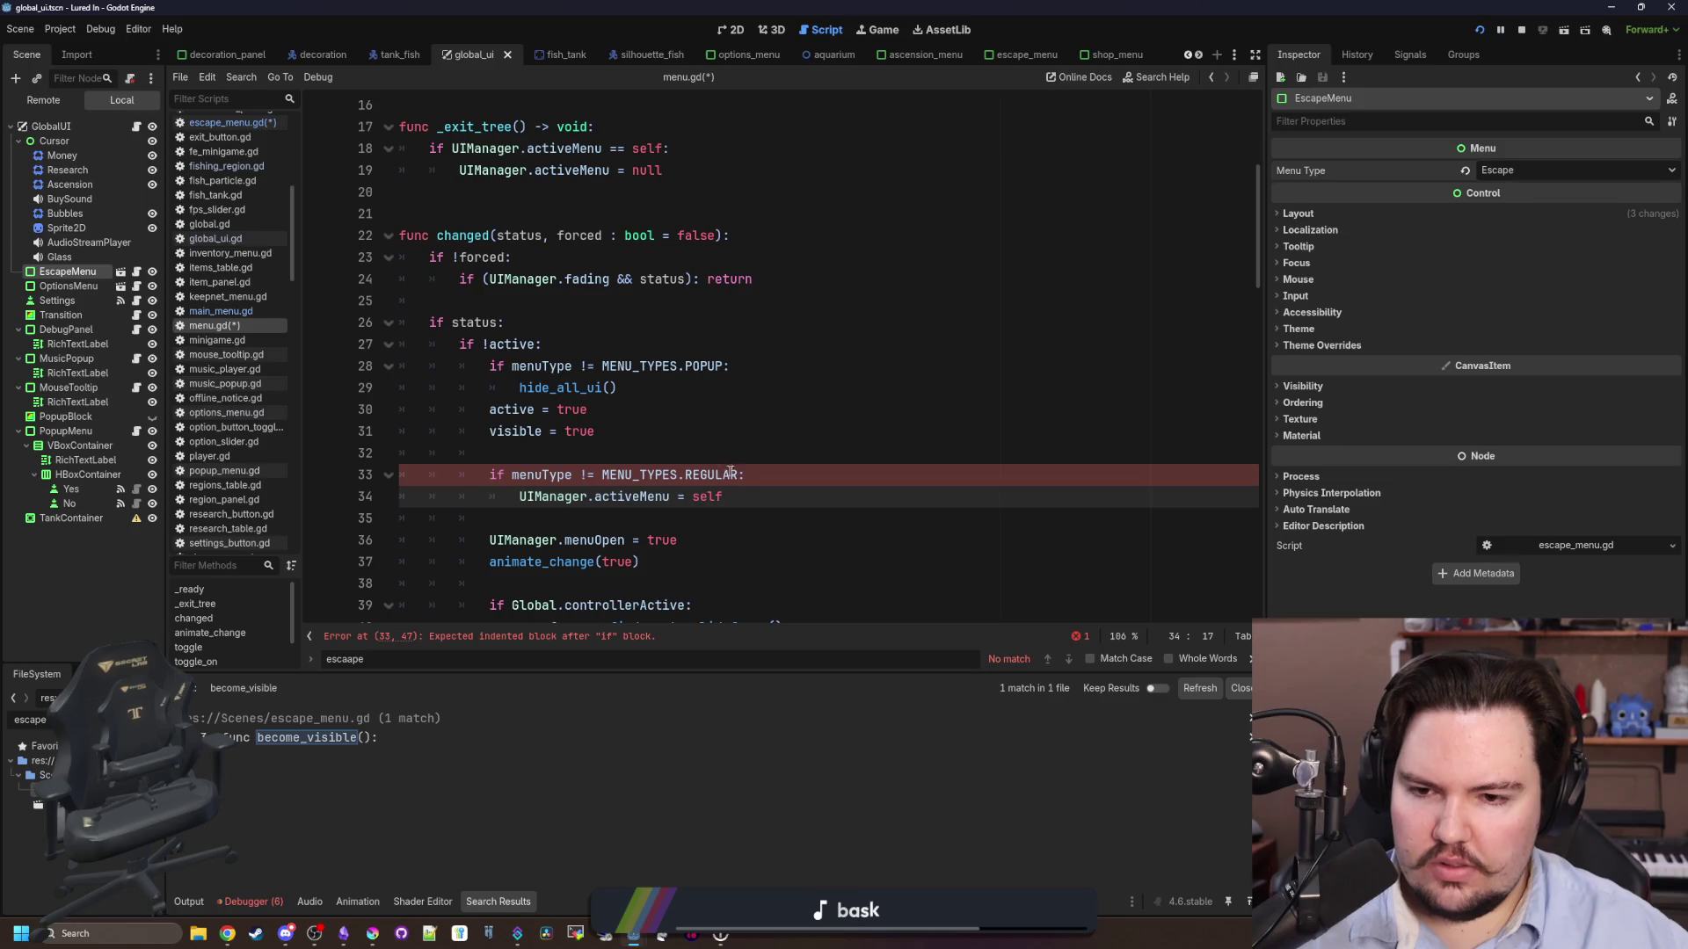
- Change the condition's compared type from REGULAR to POPUP and save menu.gd
double_click(710, 475)
text(P)
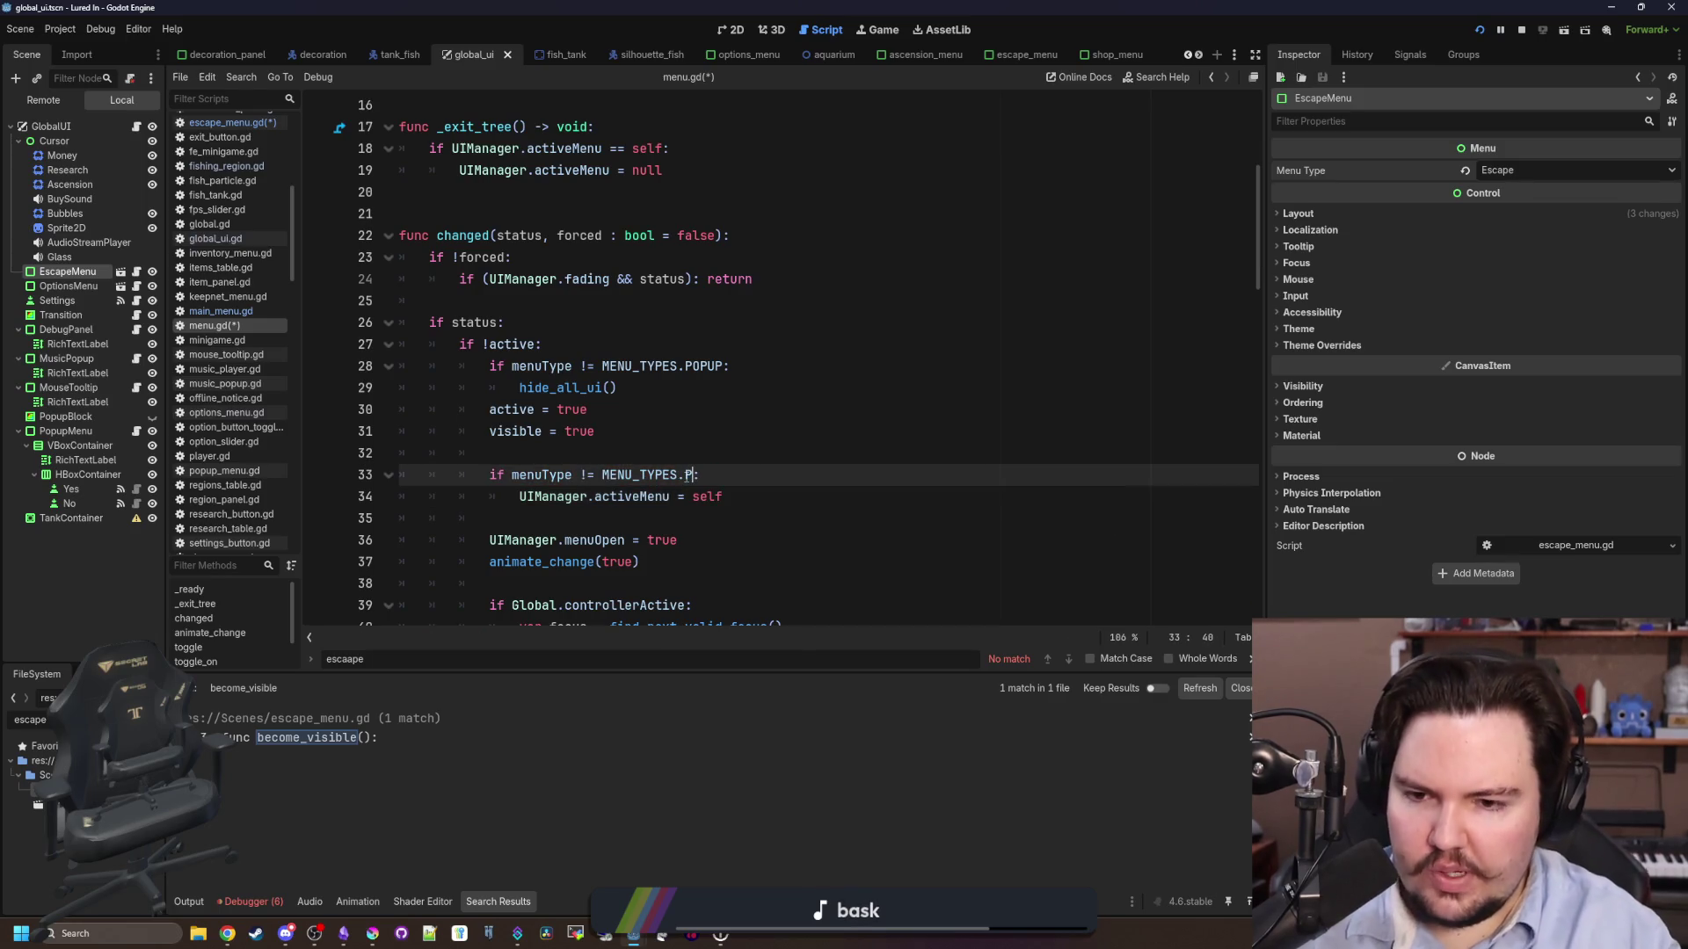
key(Return)
click(697, 453)
scroll(696, 456, down, 2)
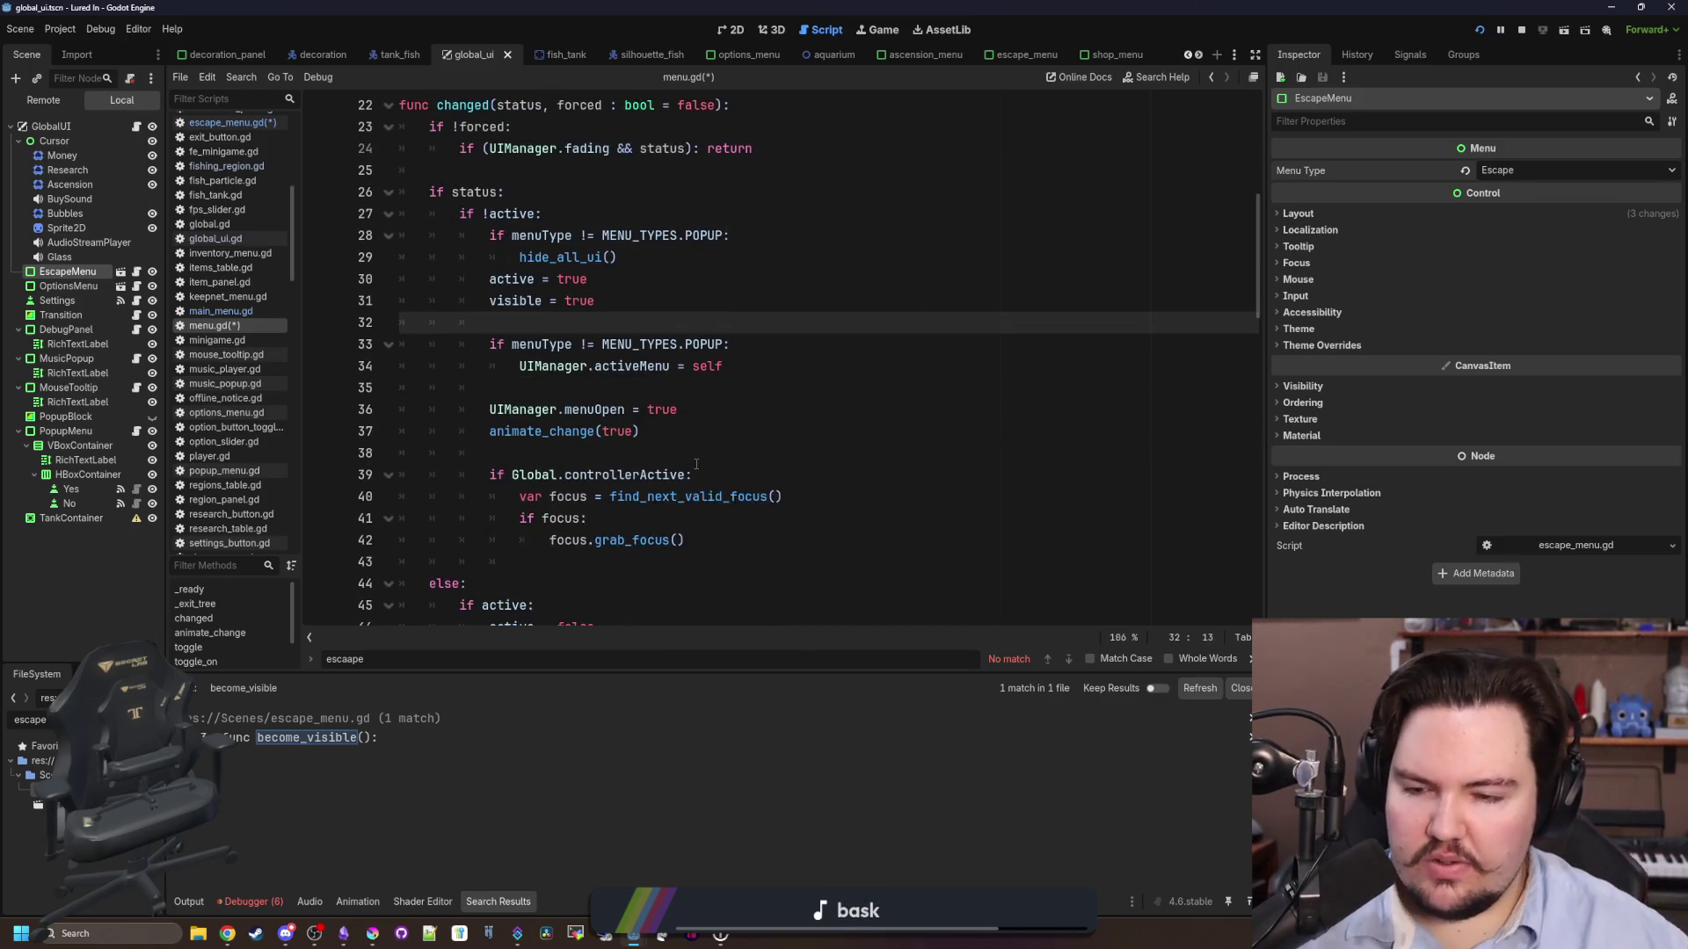
key(ctrl+s)
- Scroll down to the toggle function around line 92
scroll(710, 463, down, 10)
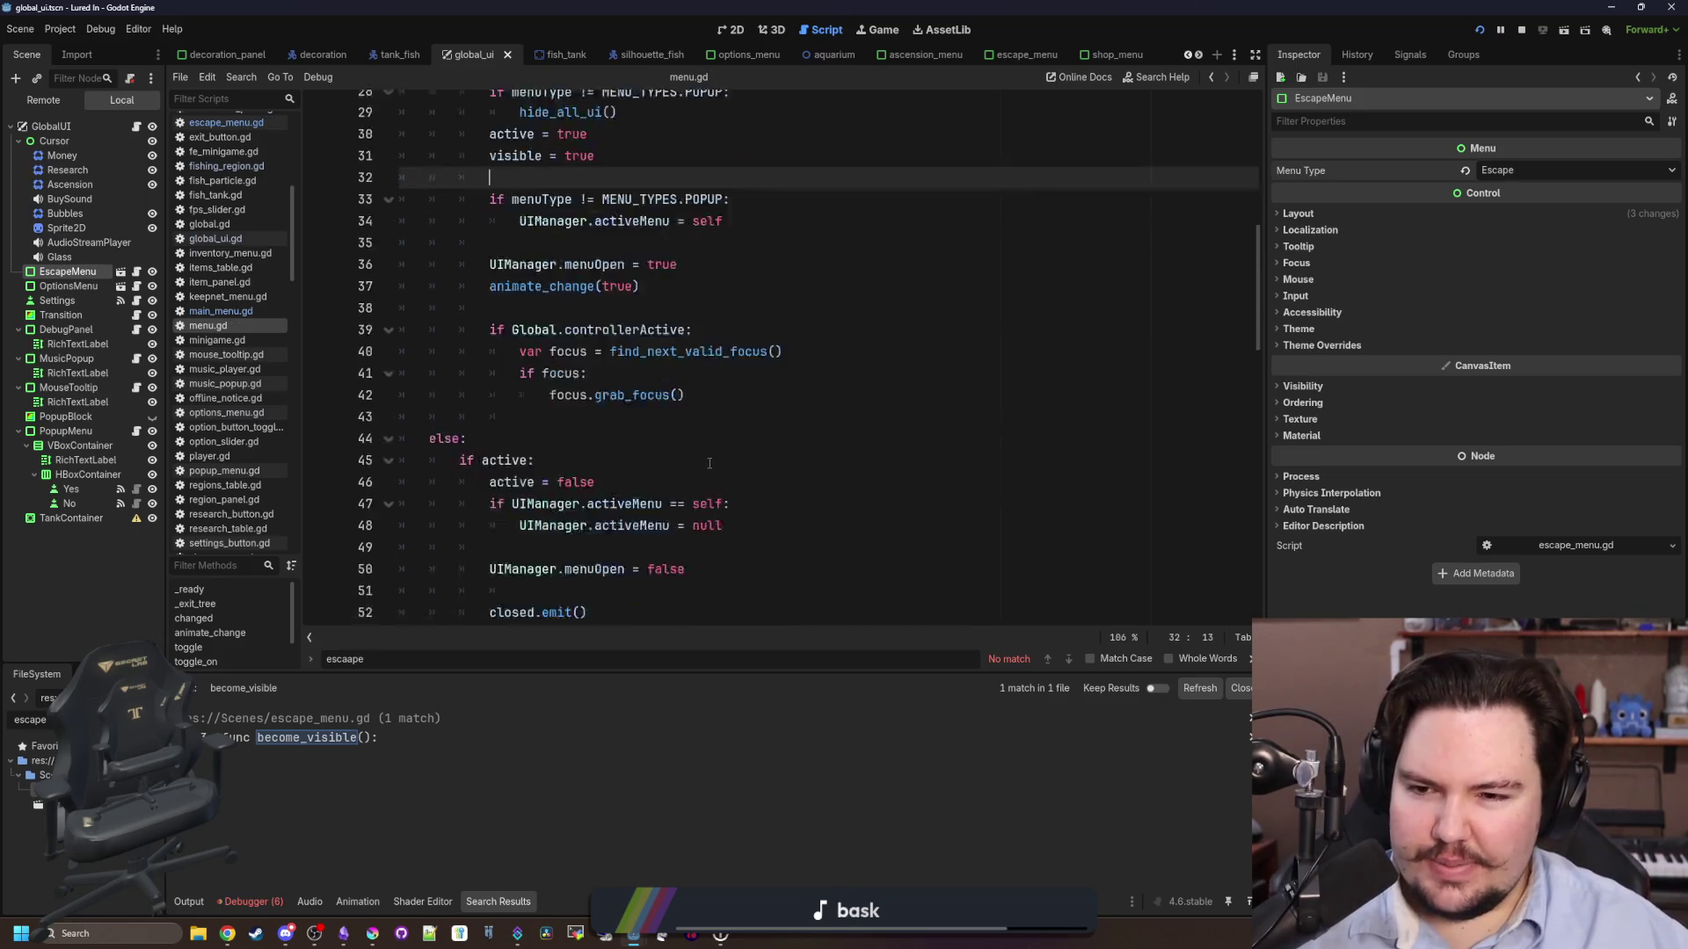
click(617, 539)
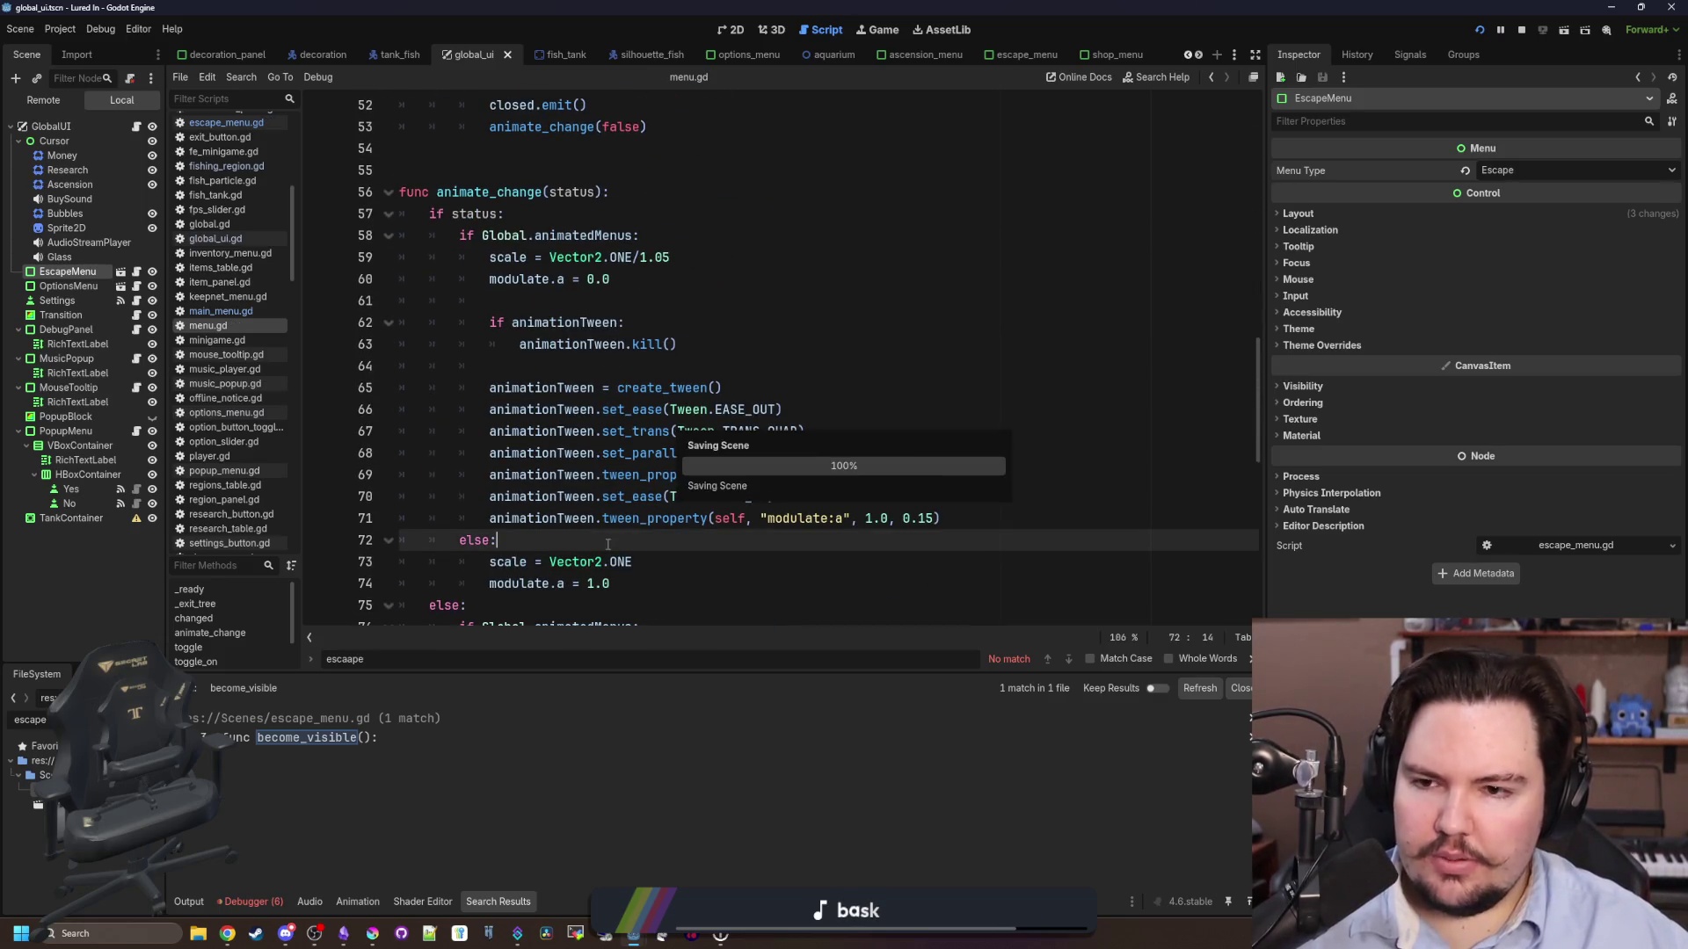
scroll(669, 515, down, 7)
click(669, 516)
- Search menu.gd for 'regular' and step through each REGULAR match
key(ctrl+f)
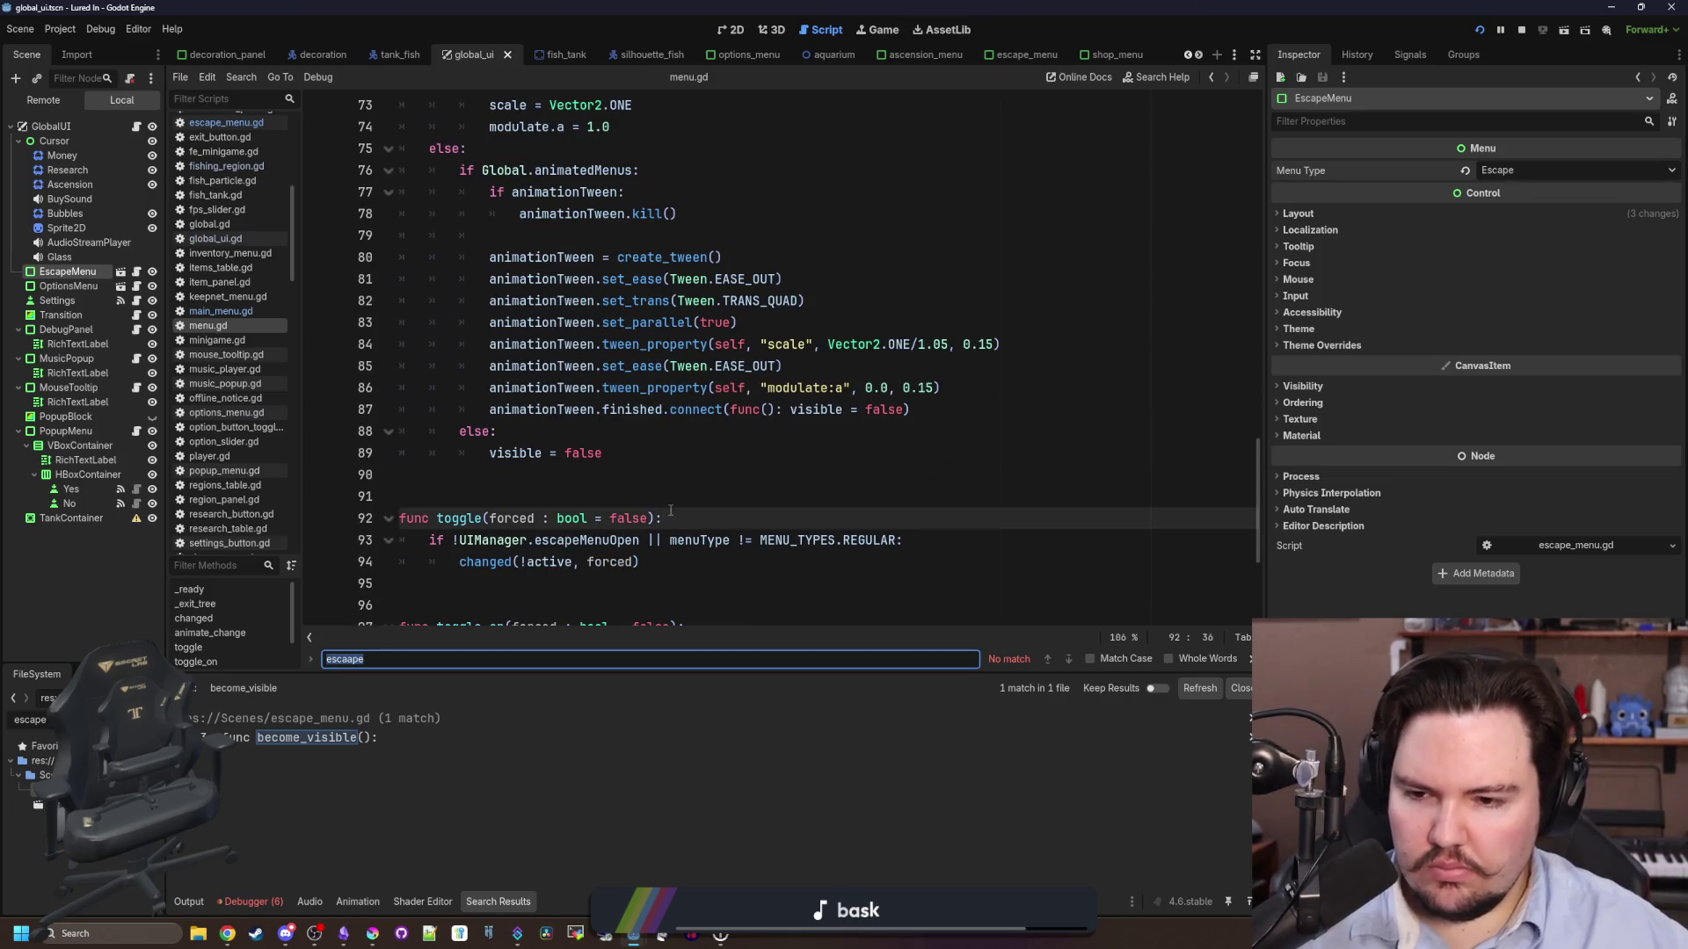
text(regular)
key(Return)
key(Return)
key(Return)
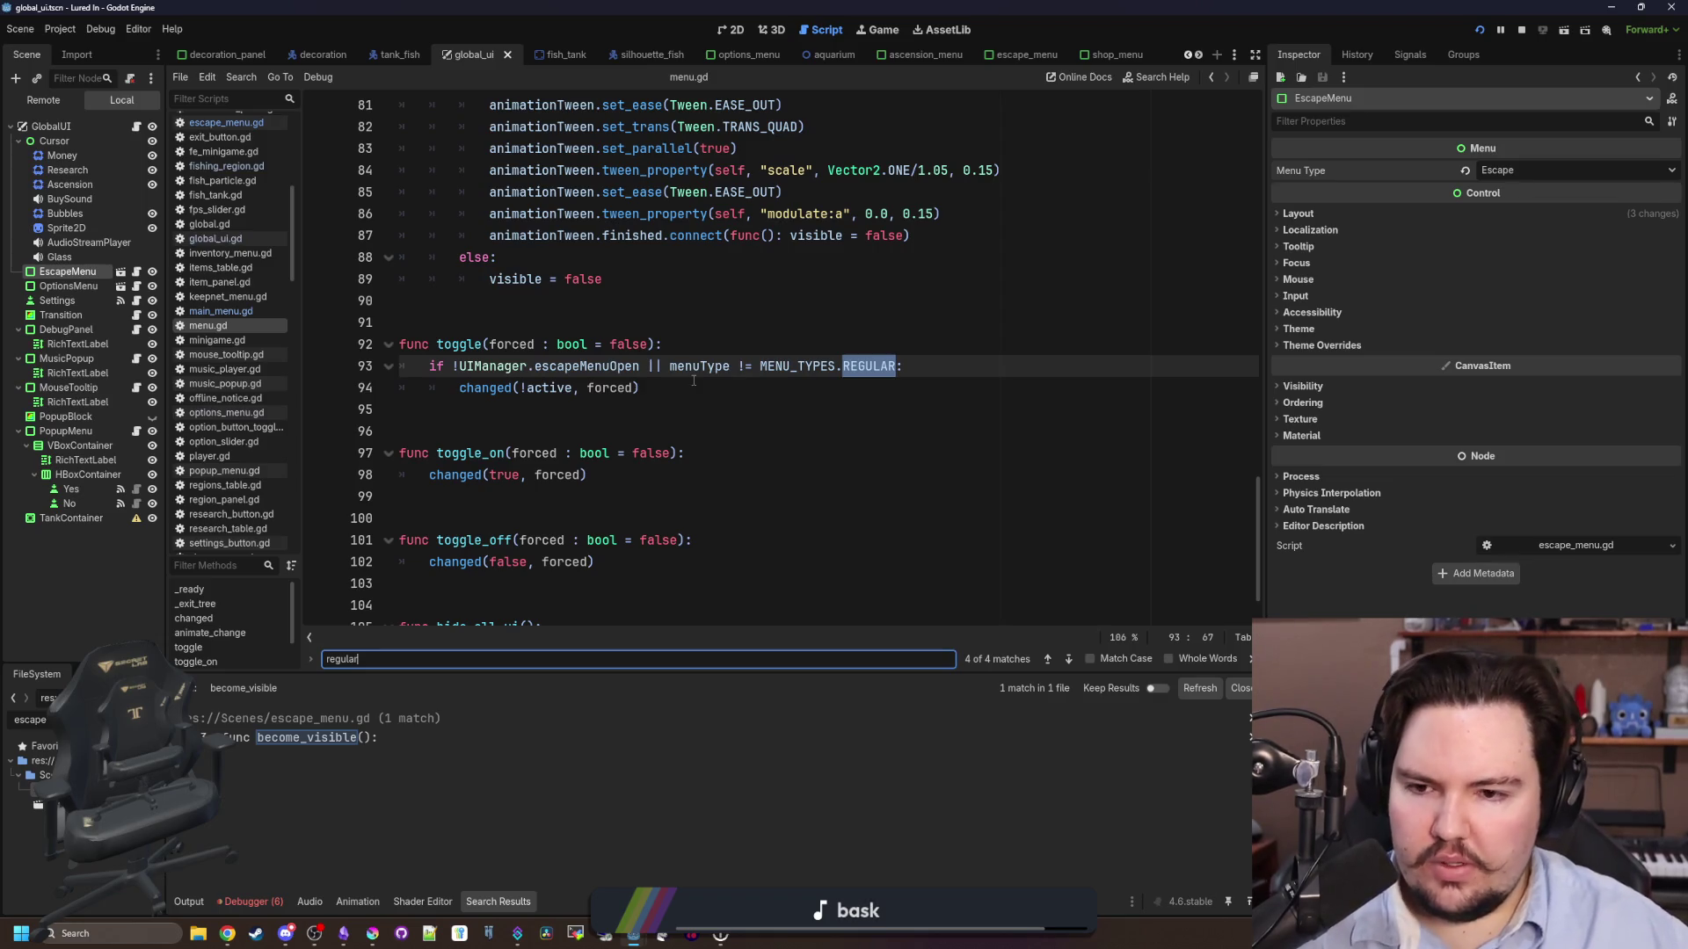
key(Return)
key(Return)
key(Return)
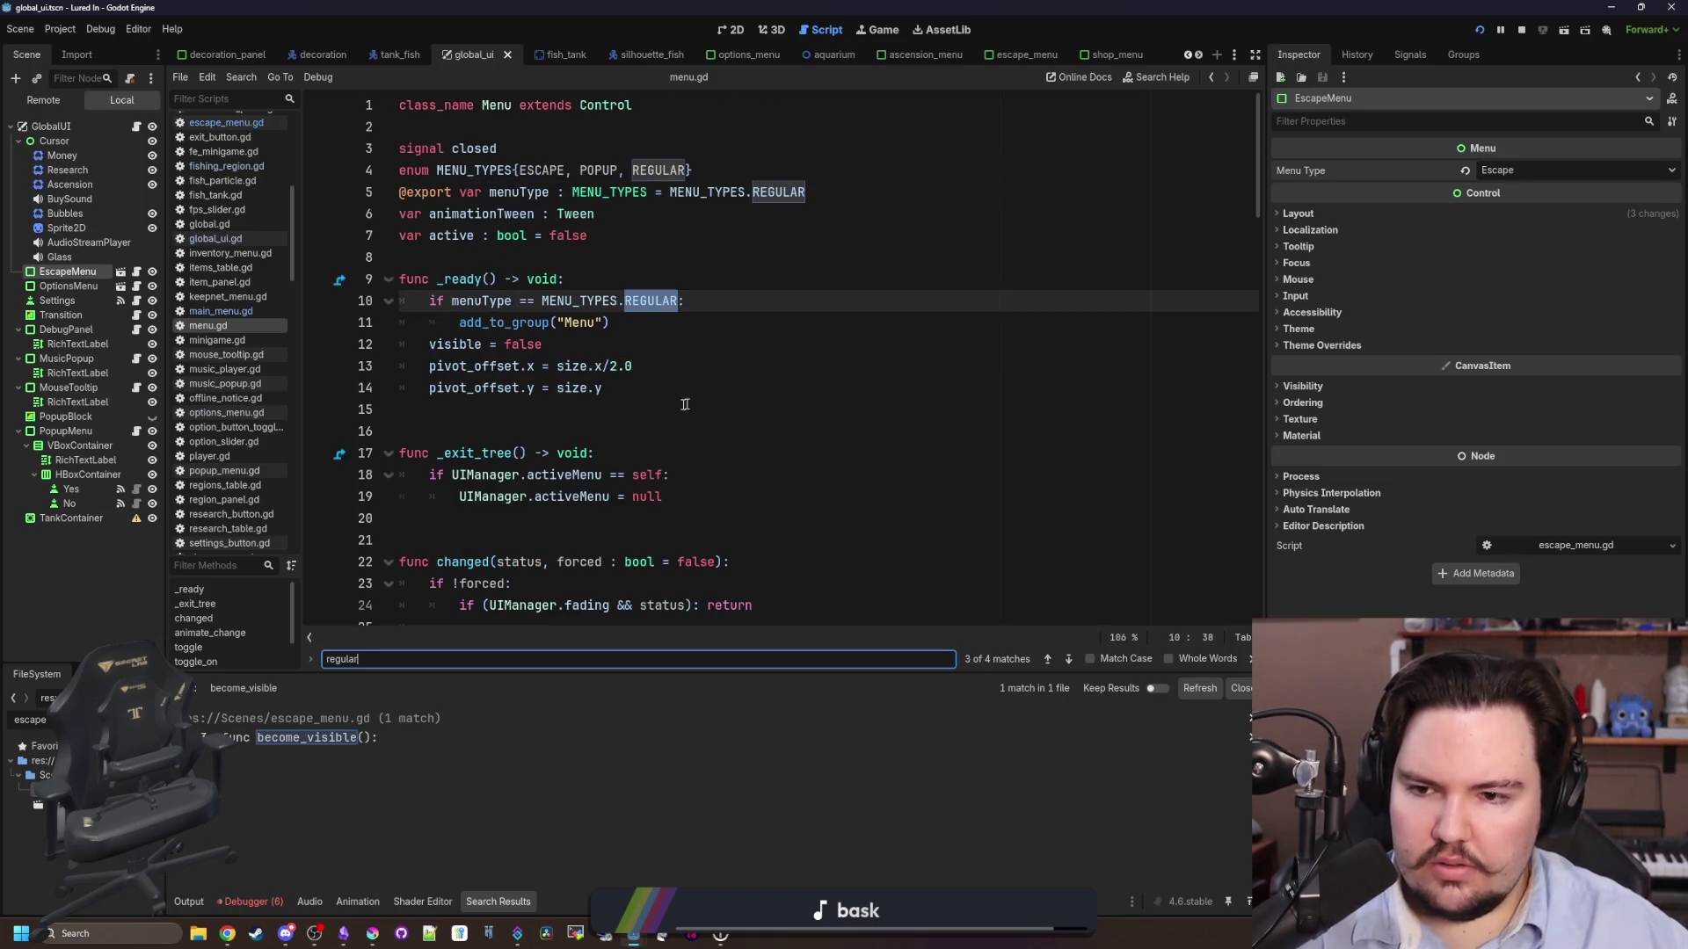
key(Return)
key(Return)
key(Return)
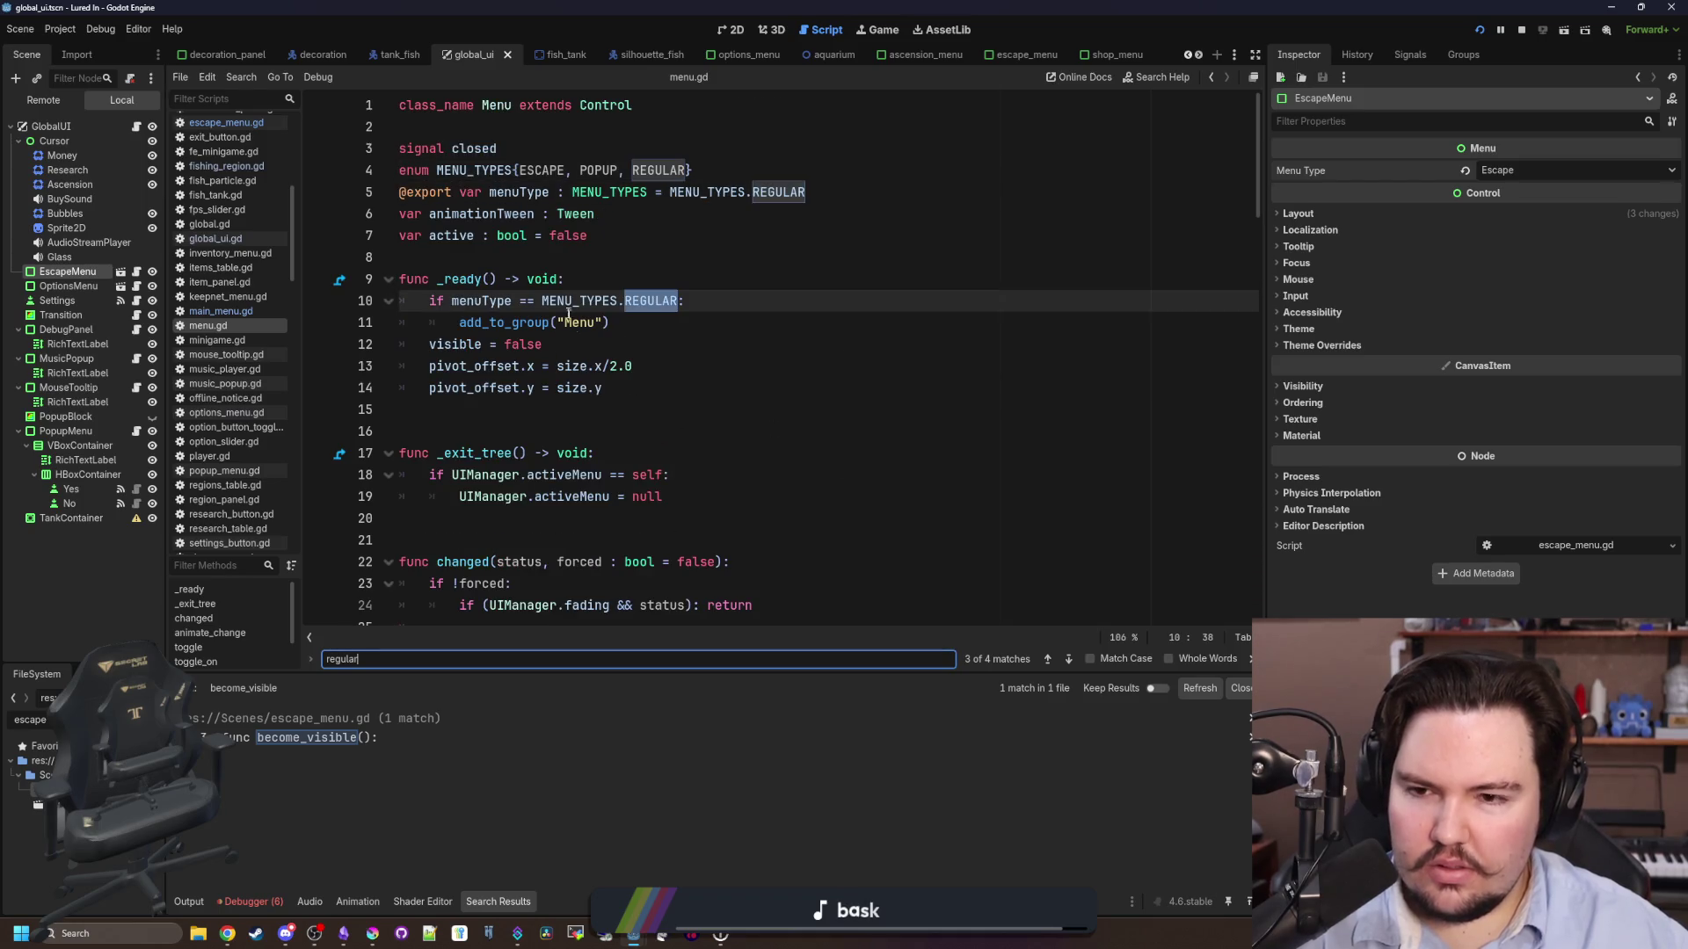
click(495, 320)
click(690, 284)
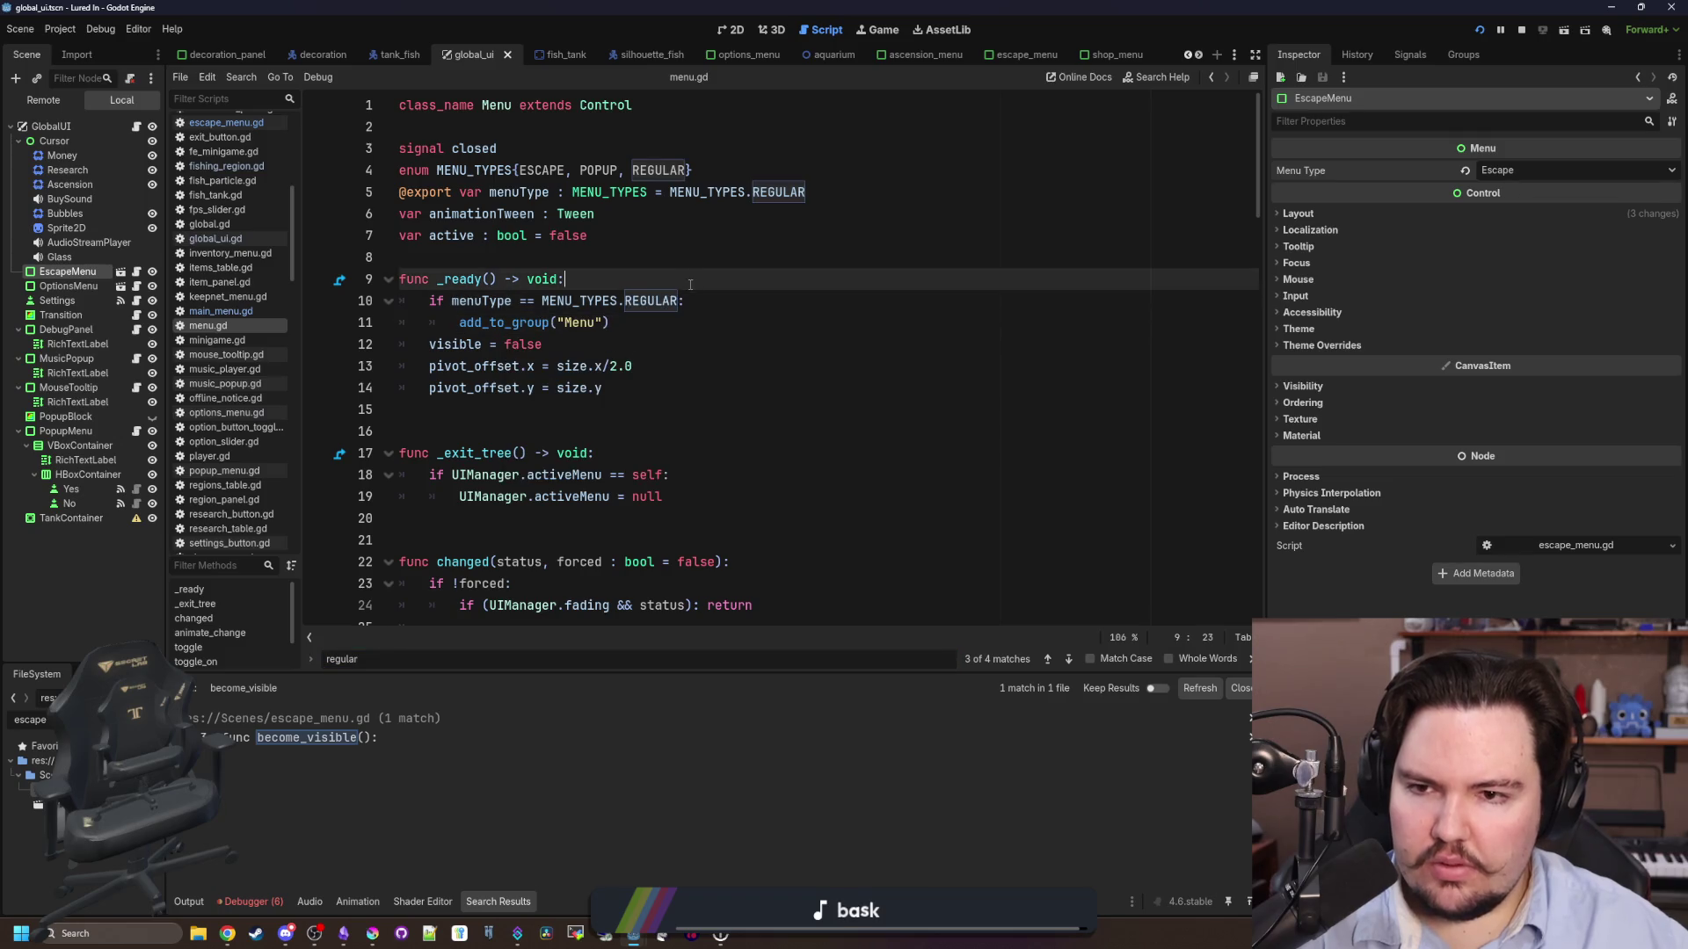
- Delete 'ESCAPE, ' from the MENU_TYPES enum on line 4
click(585, 170)
key(Left)
key(Left)
key(Left)
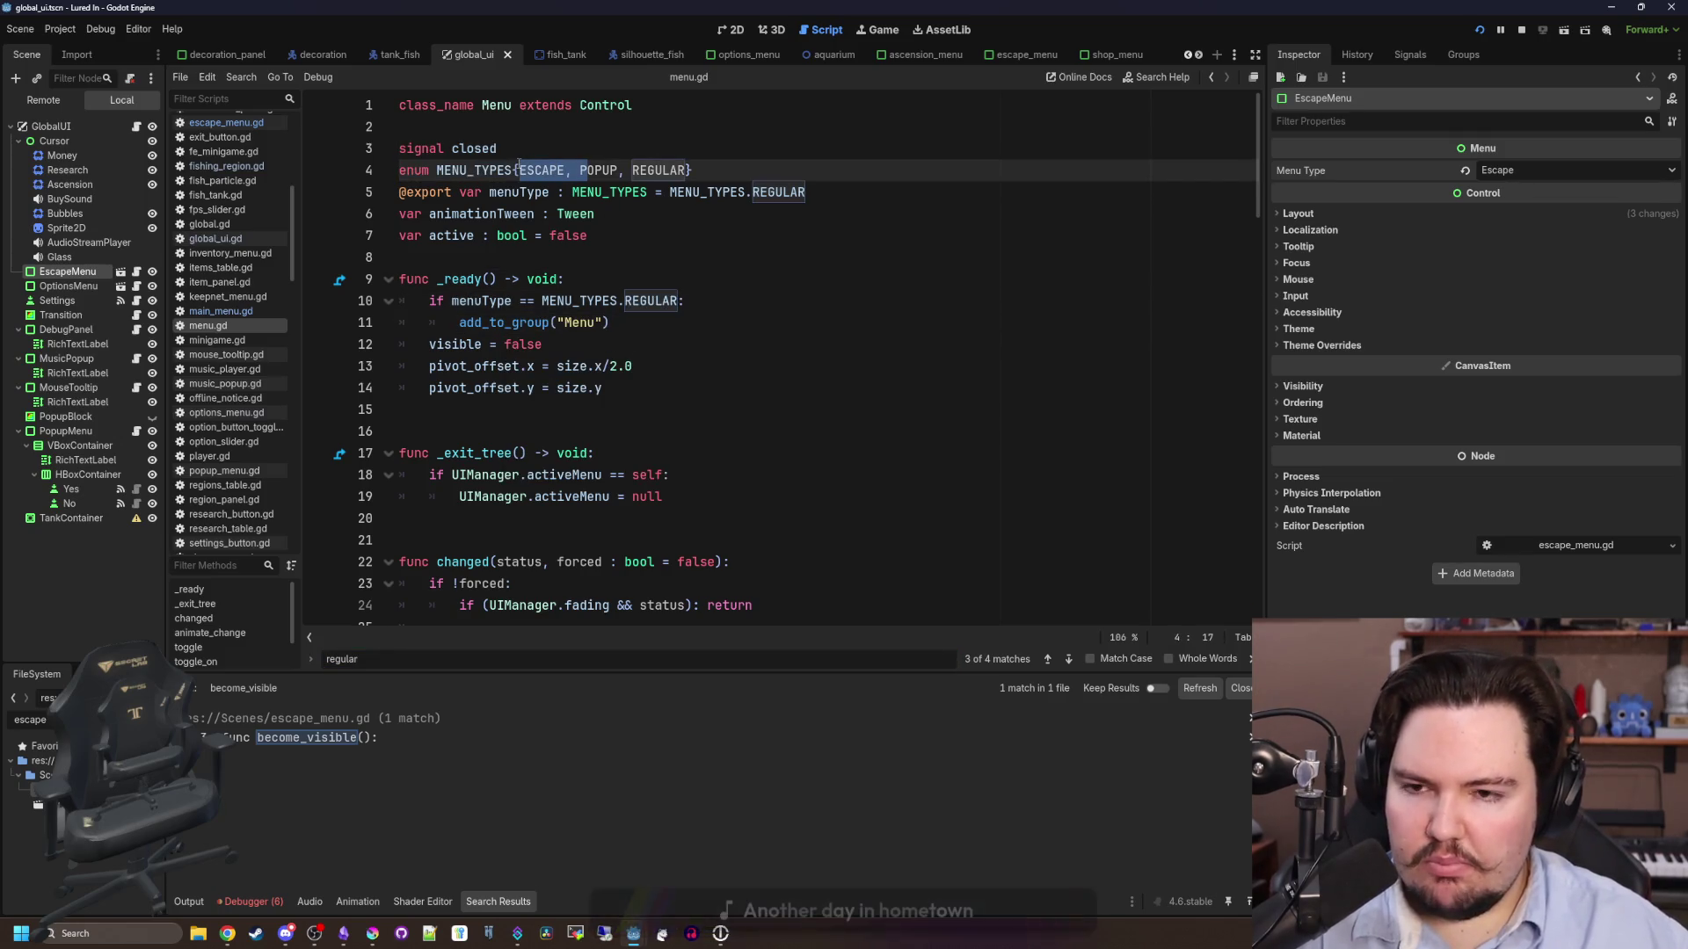
drag(579, 170, 518, 169)
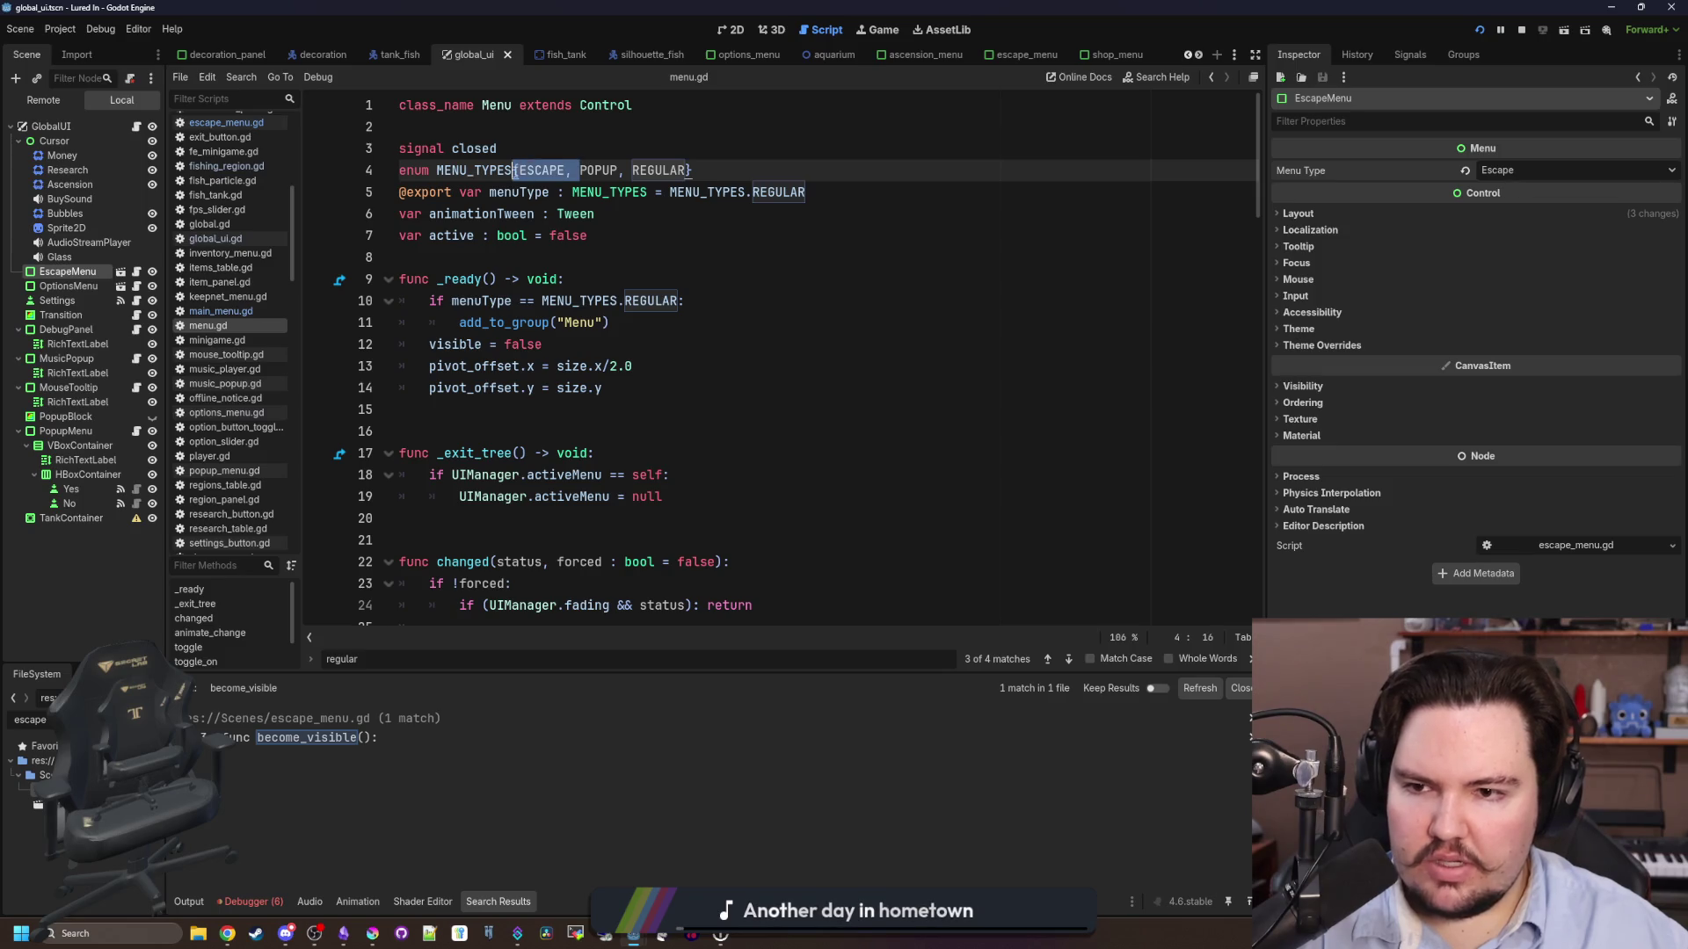
key(BackSpace)
click(686, 280)
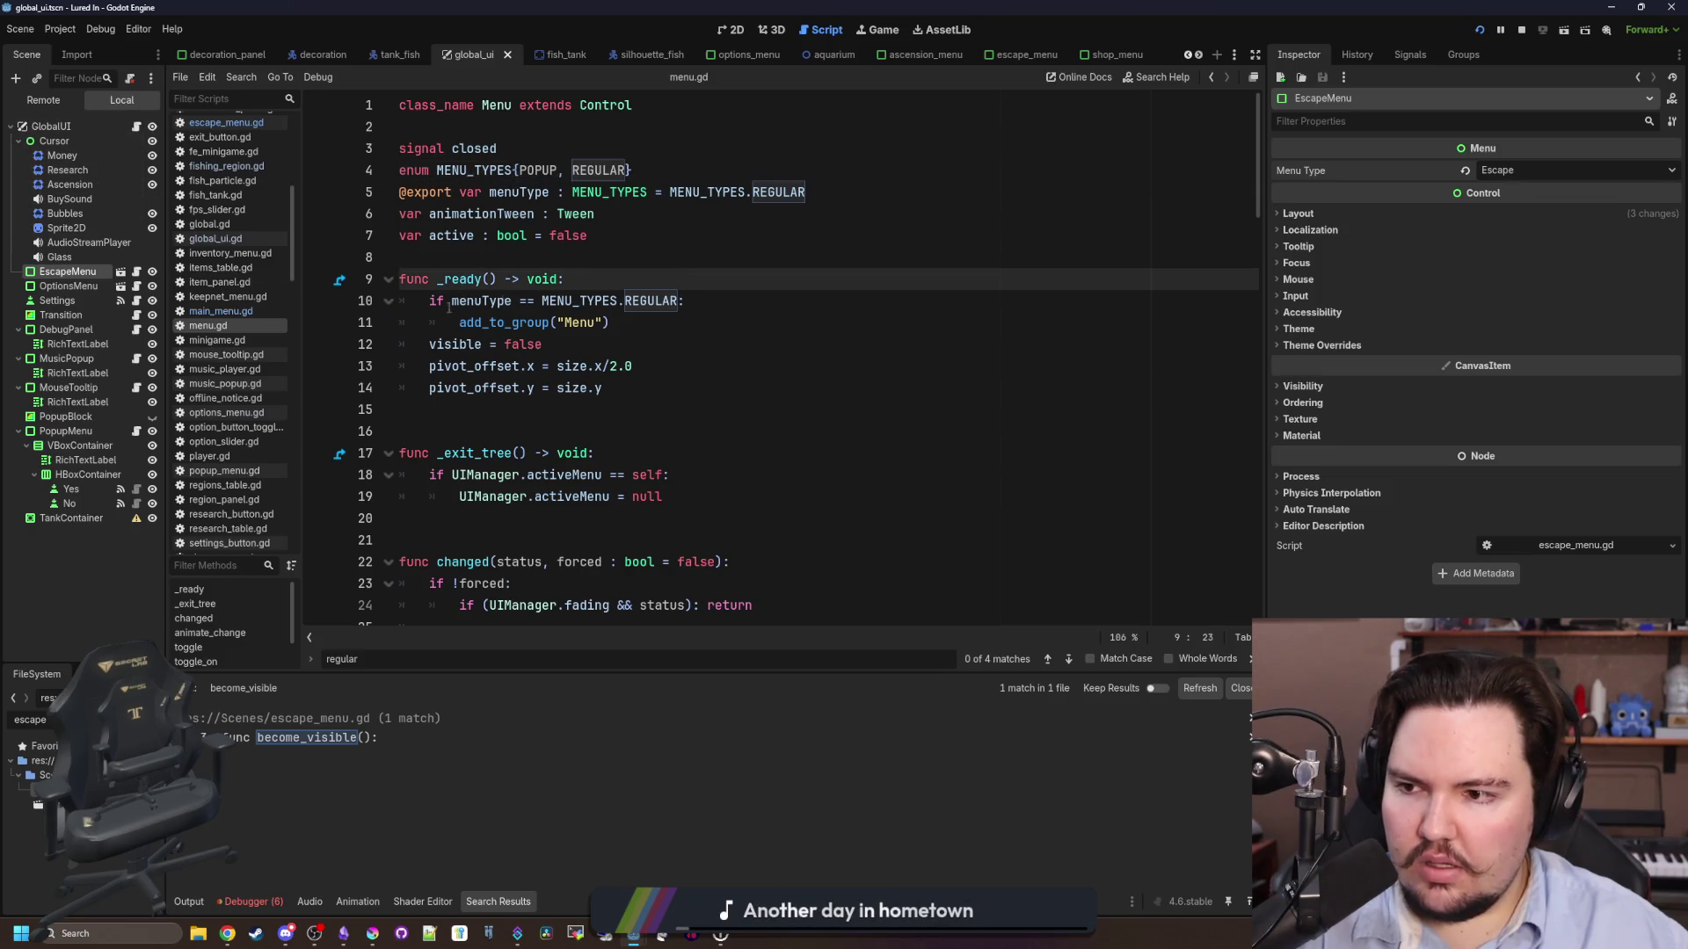
- Set the EscapeMenu node's Menu Type to Regular in the Inspector
click(66, 286)
click(67, 271)
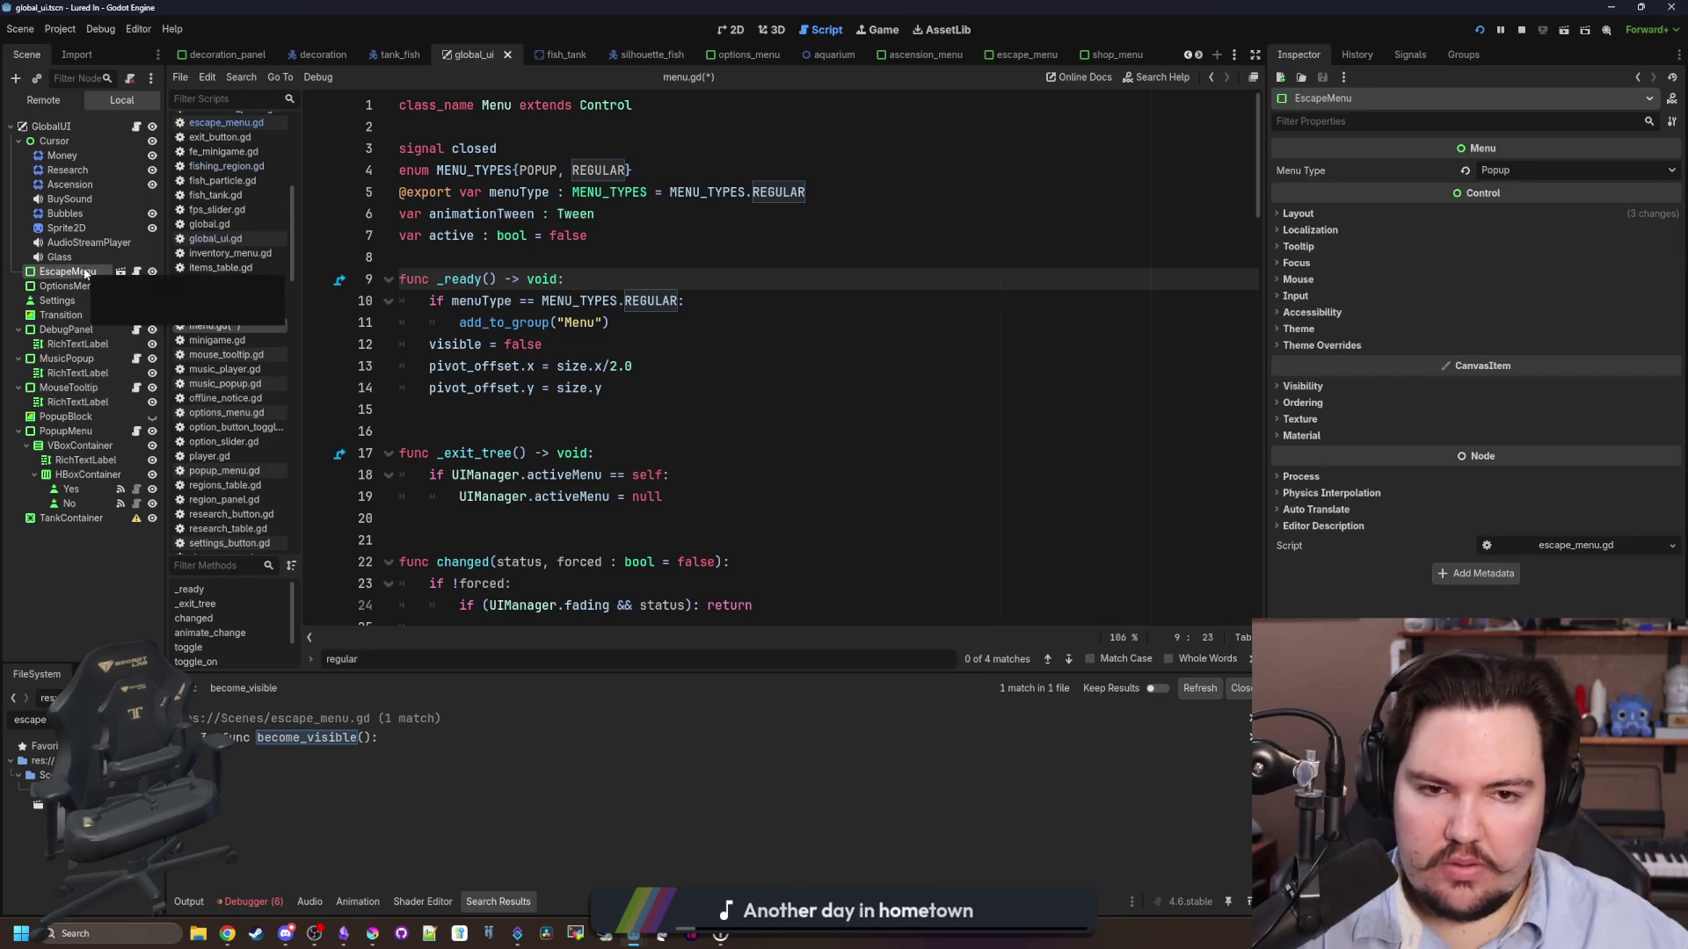
click(1565, 169)
click(1518, 206)
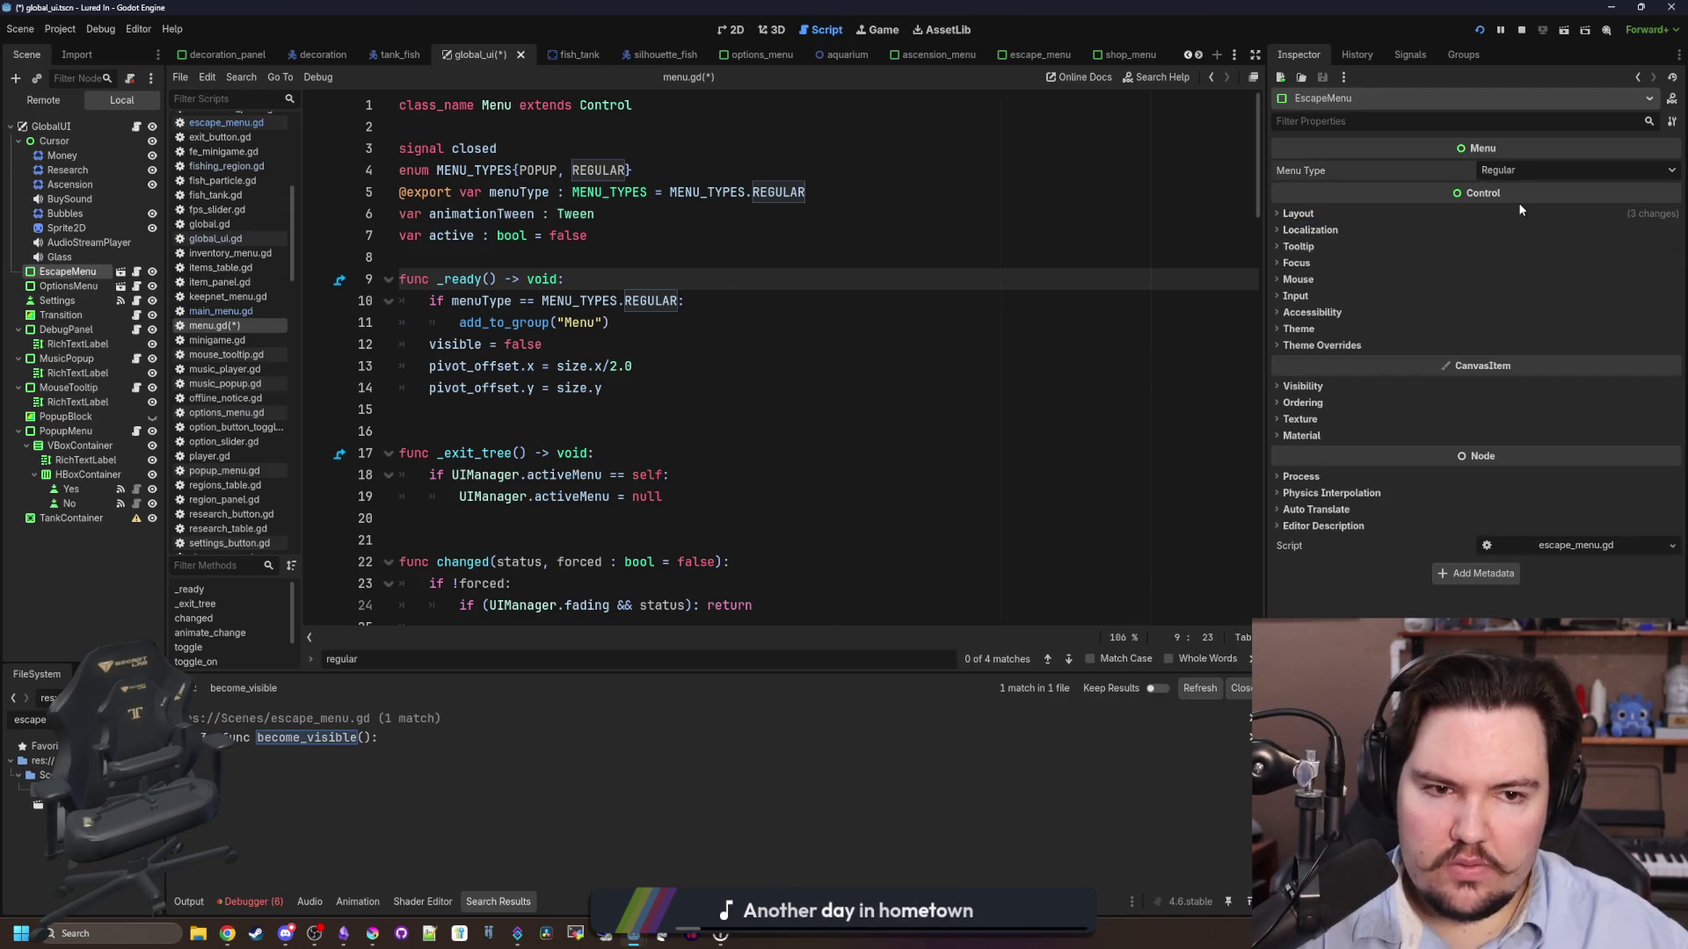
click(88, 287)
click(668, 365)
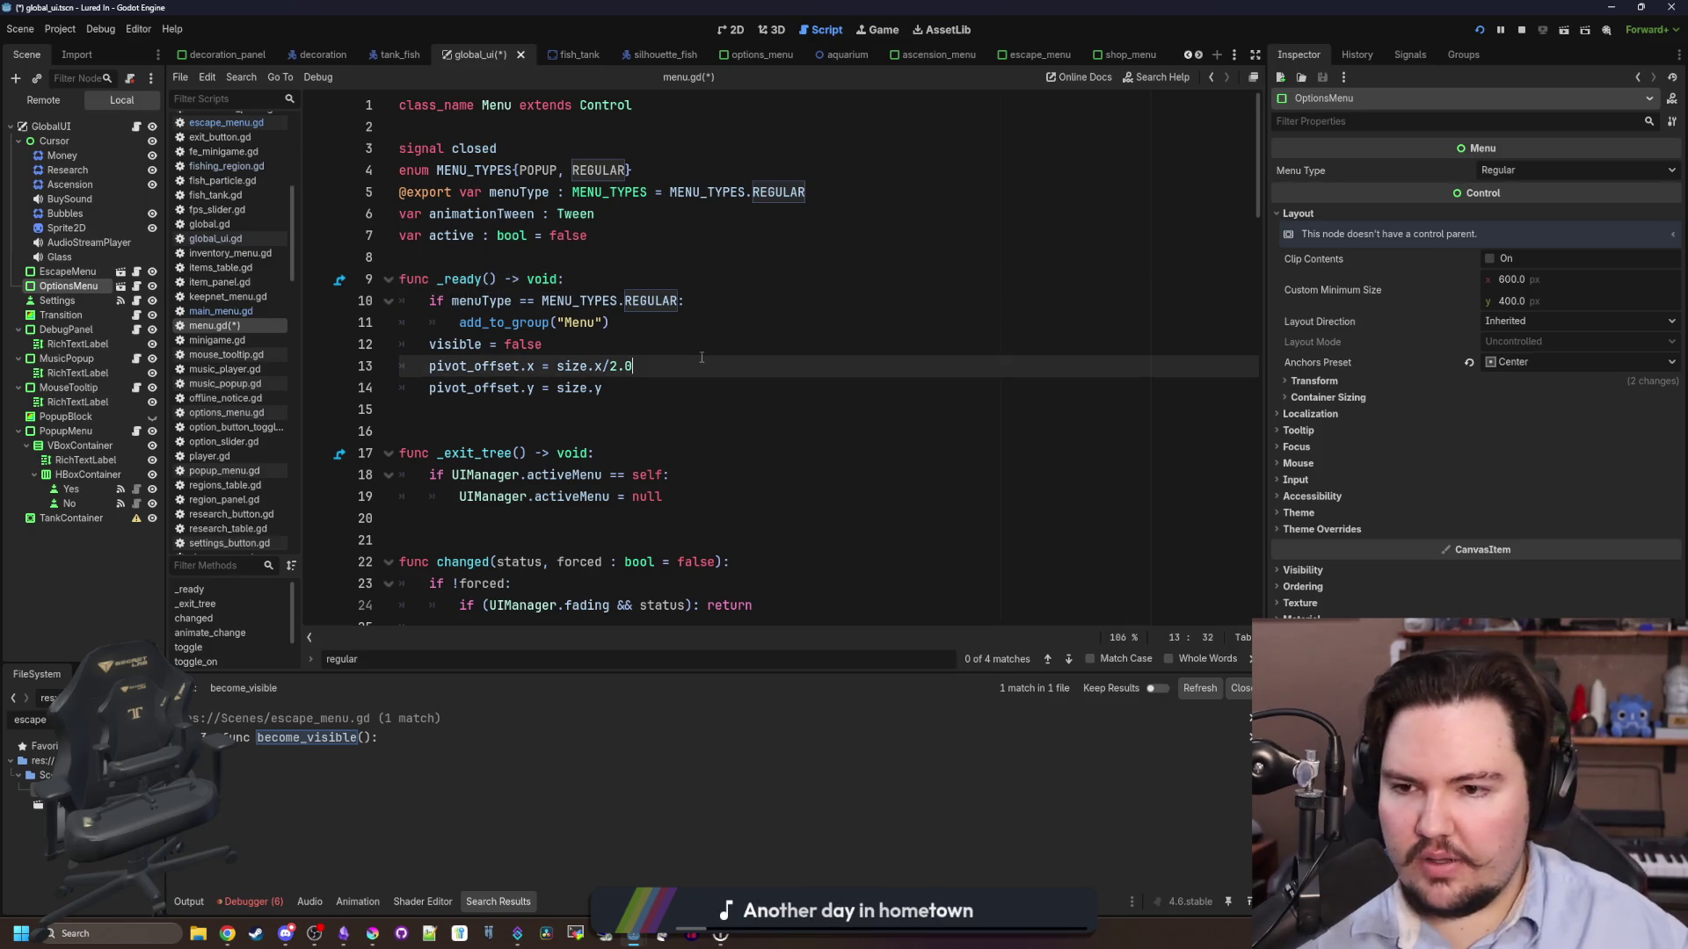
- Save menu.gd and scroll down to the toggle function
click(697, 335)
click(708, 322)
scroll(710, 319, down, 5)
key(ctrl+s)
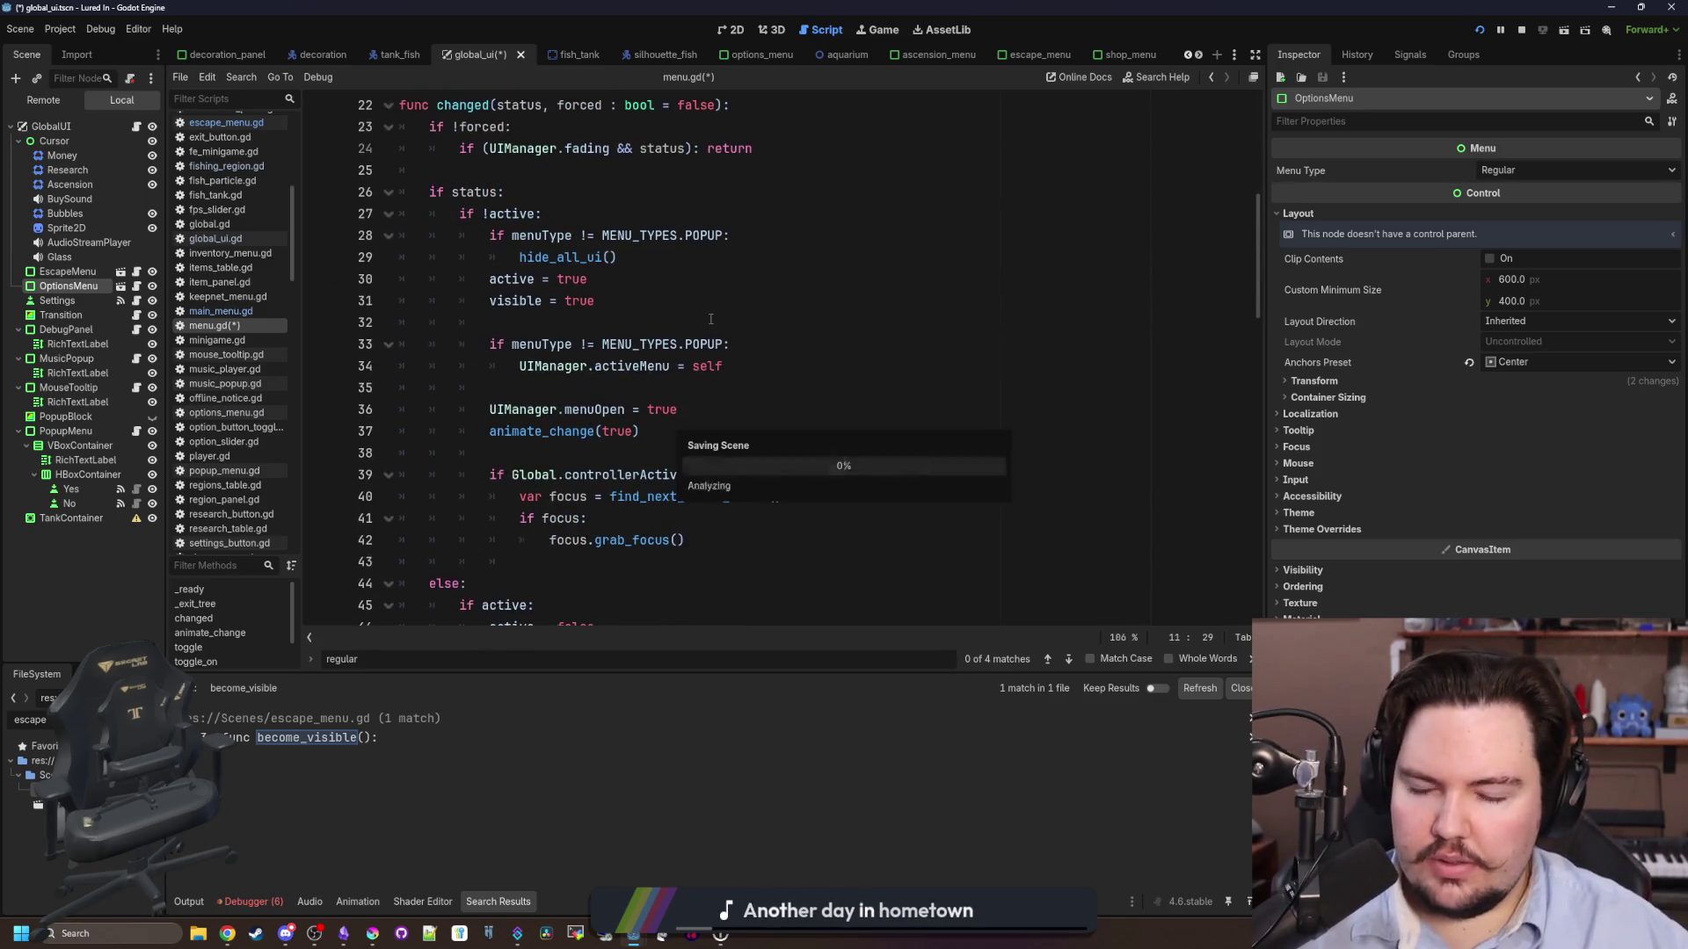
scroll(748, 334, down, 20)
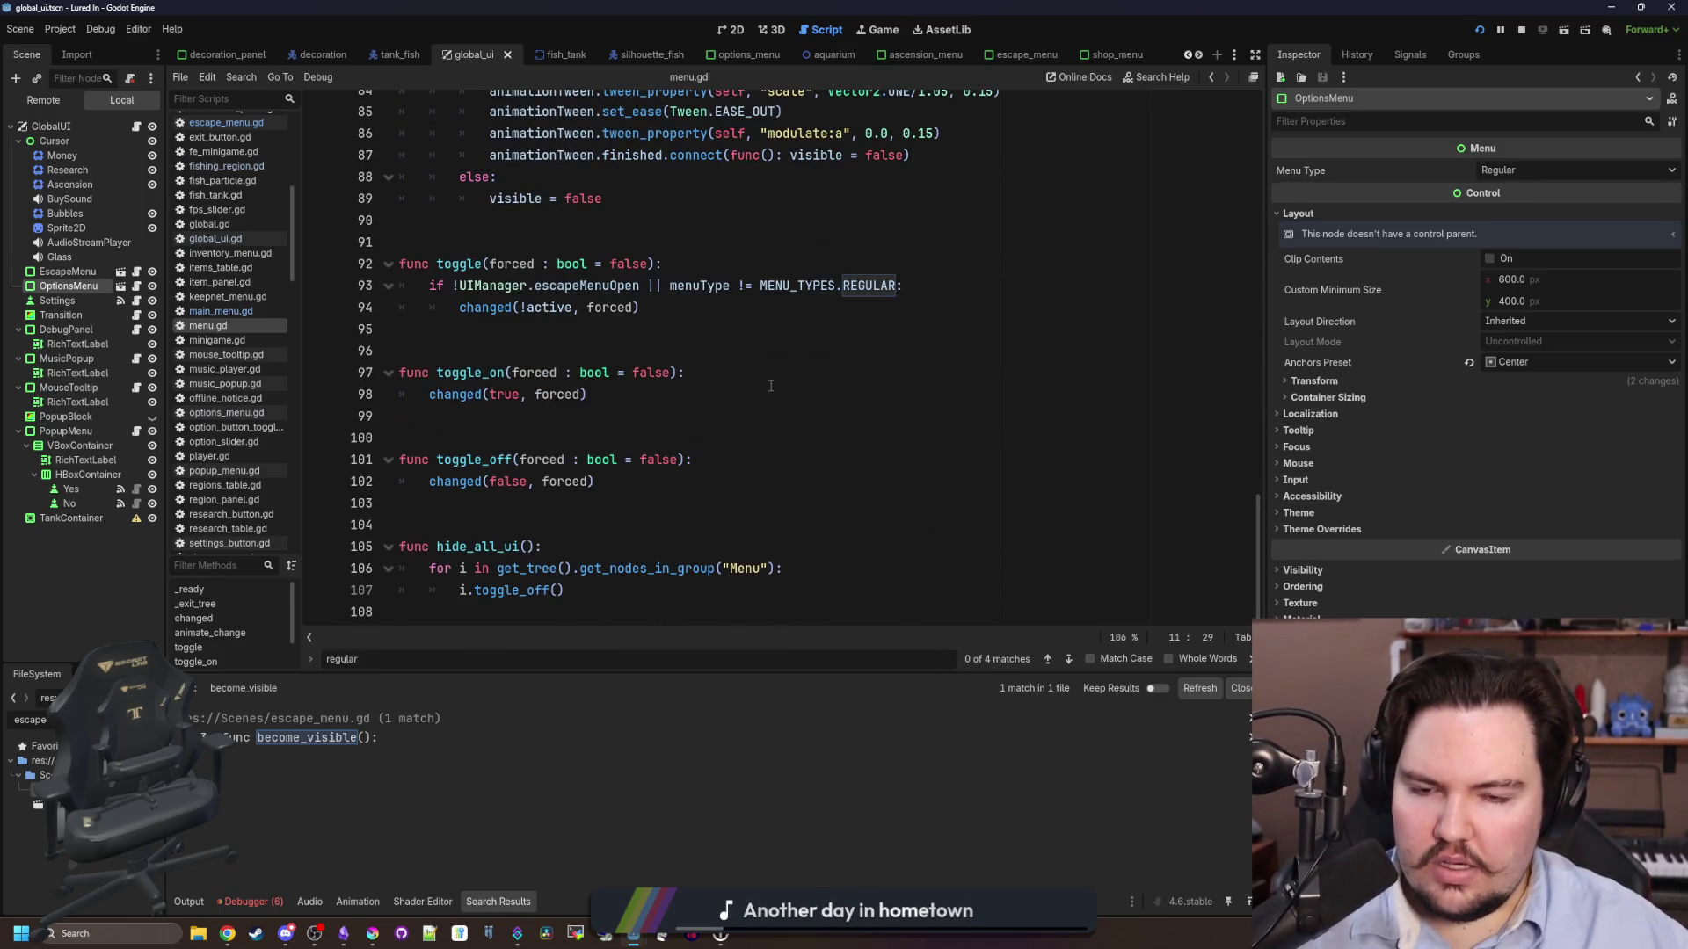
click(734, 340)
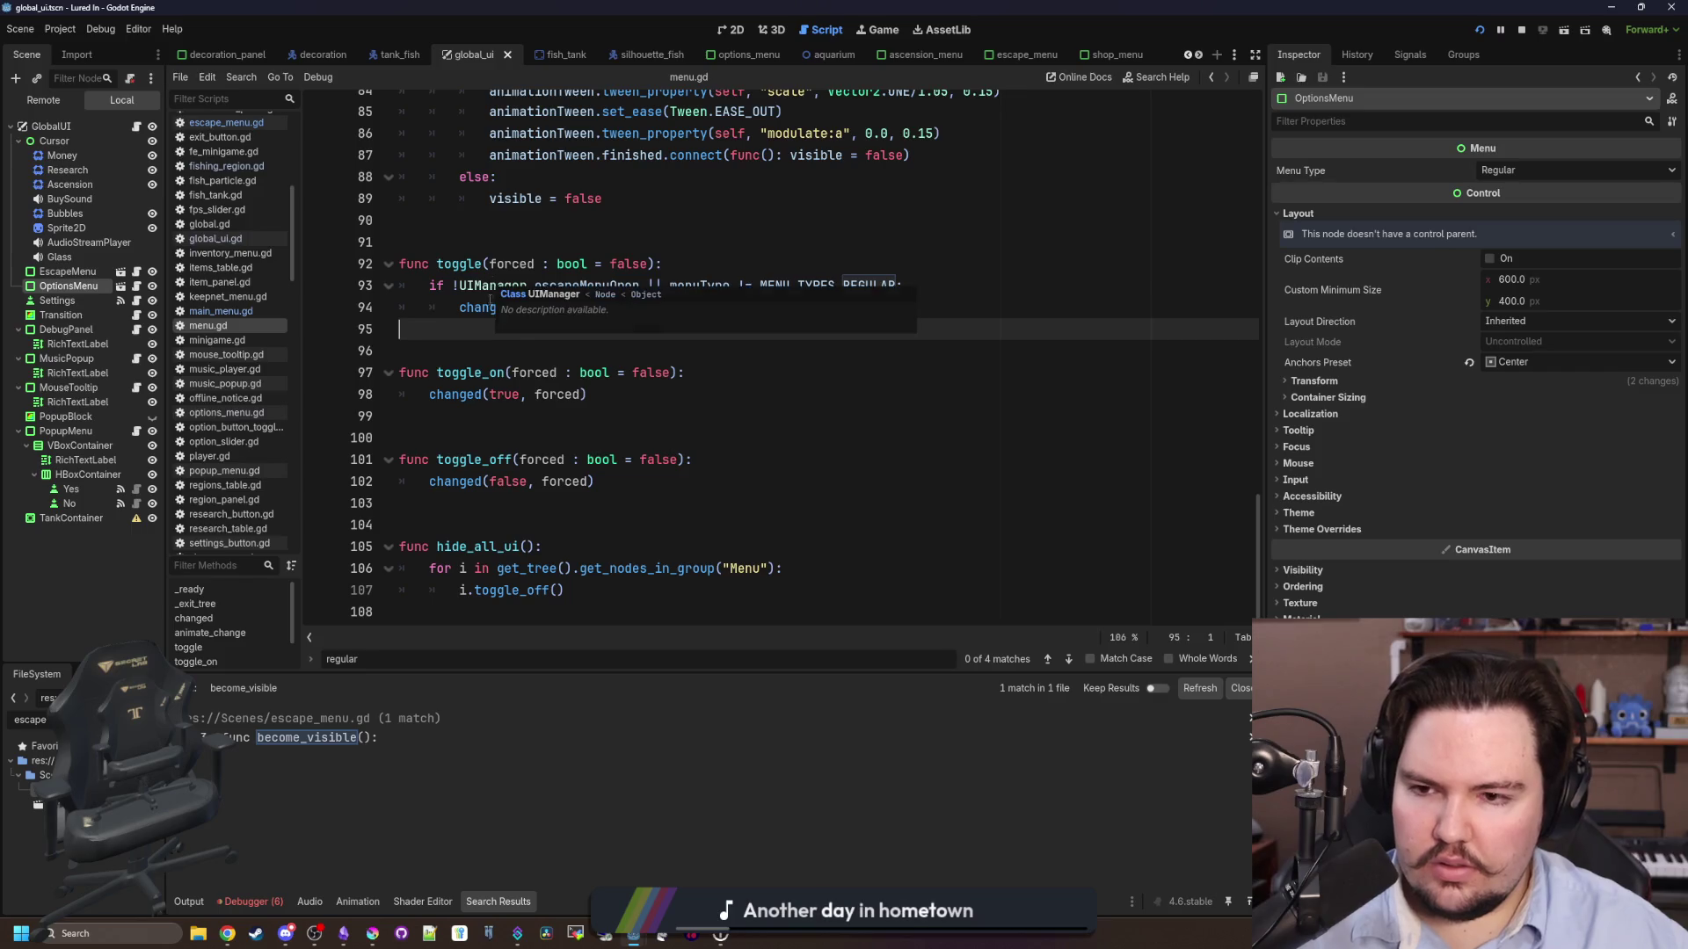
scroll(497, 400, up, 1)
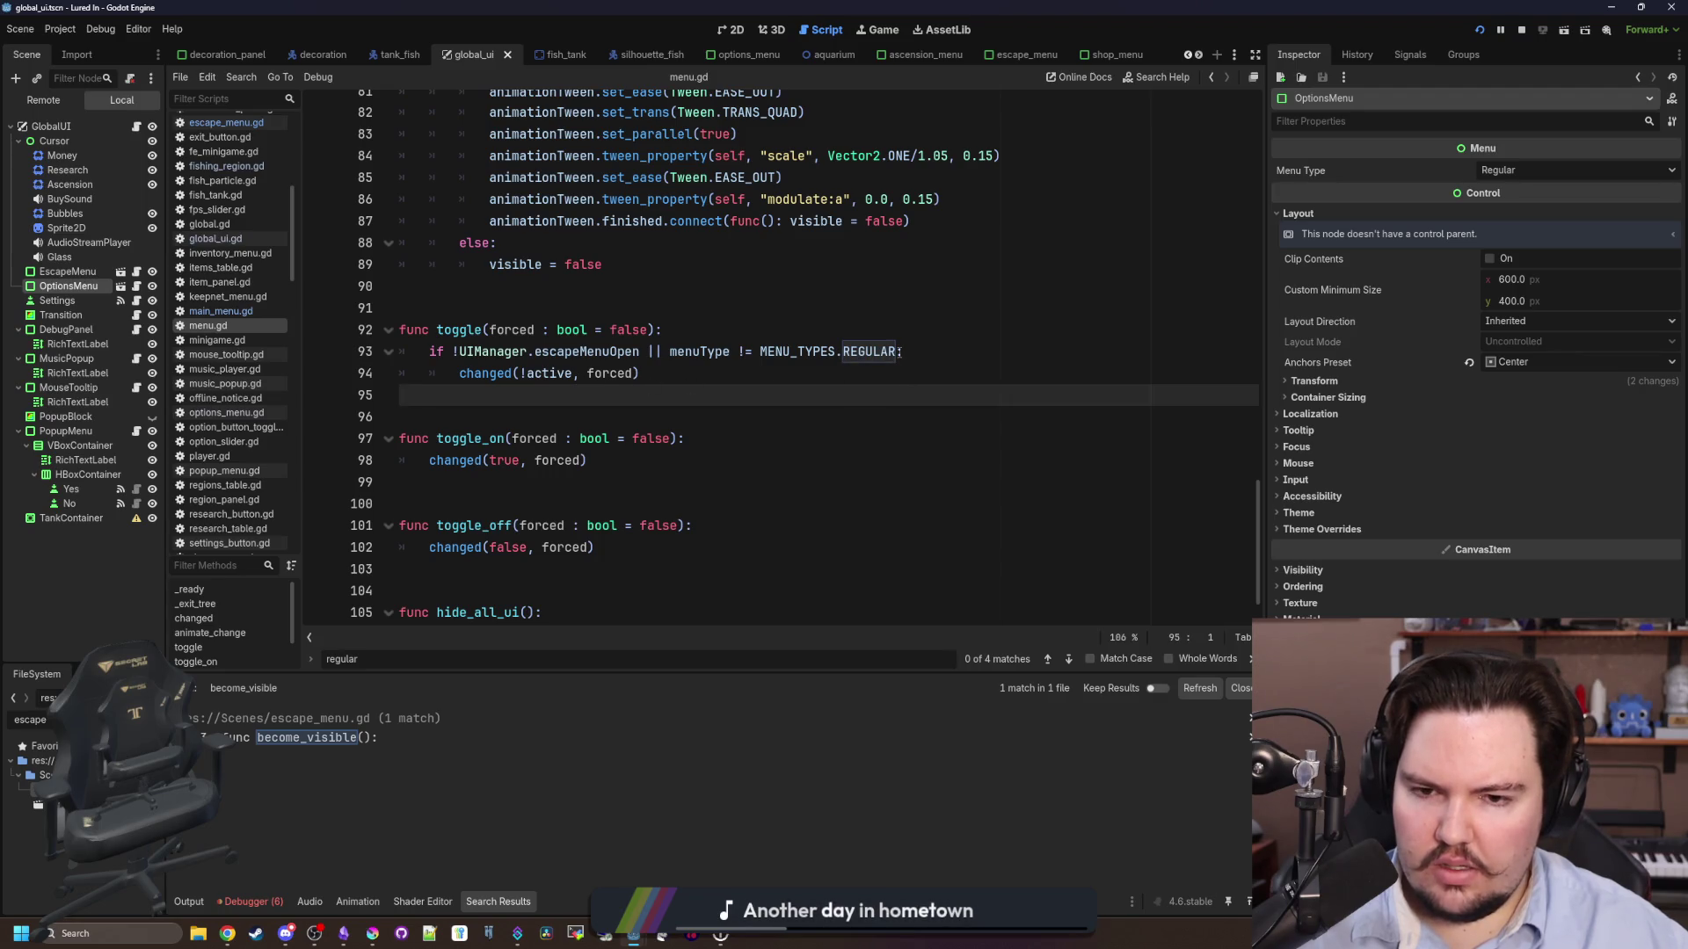
- Delete the menuType REGULAR check from the toggle condition on line 93
drag(897, 352, 644, 356)
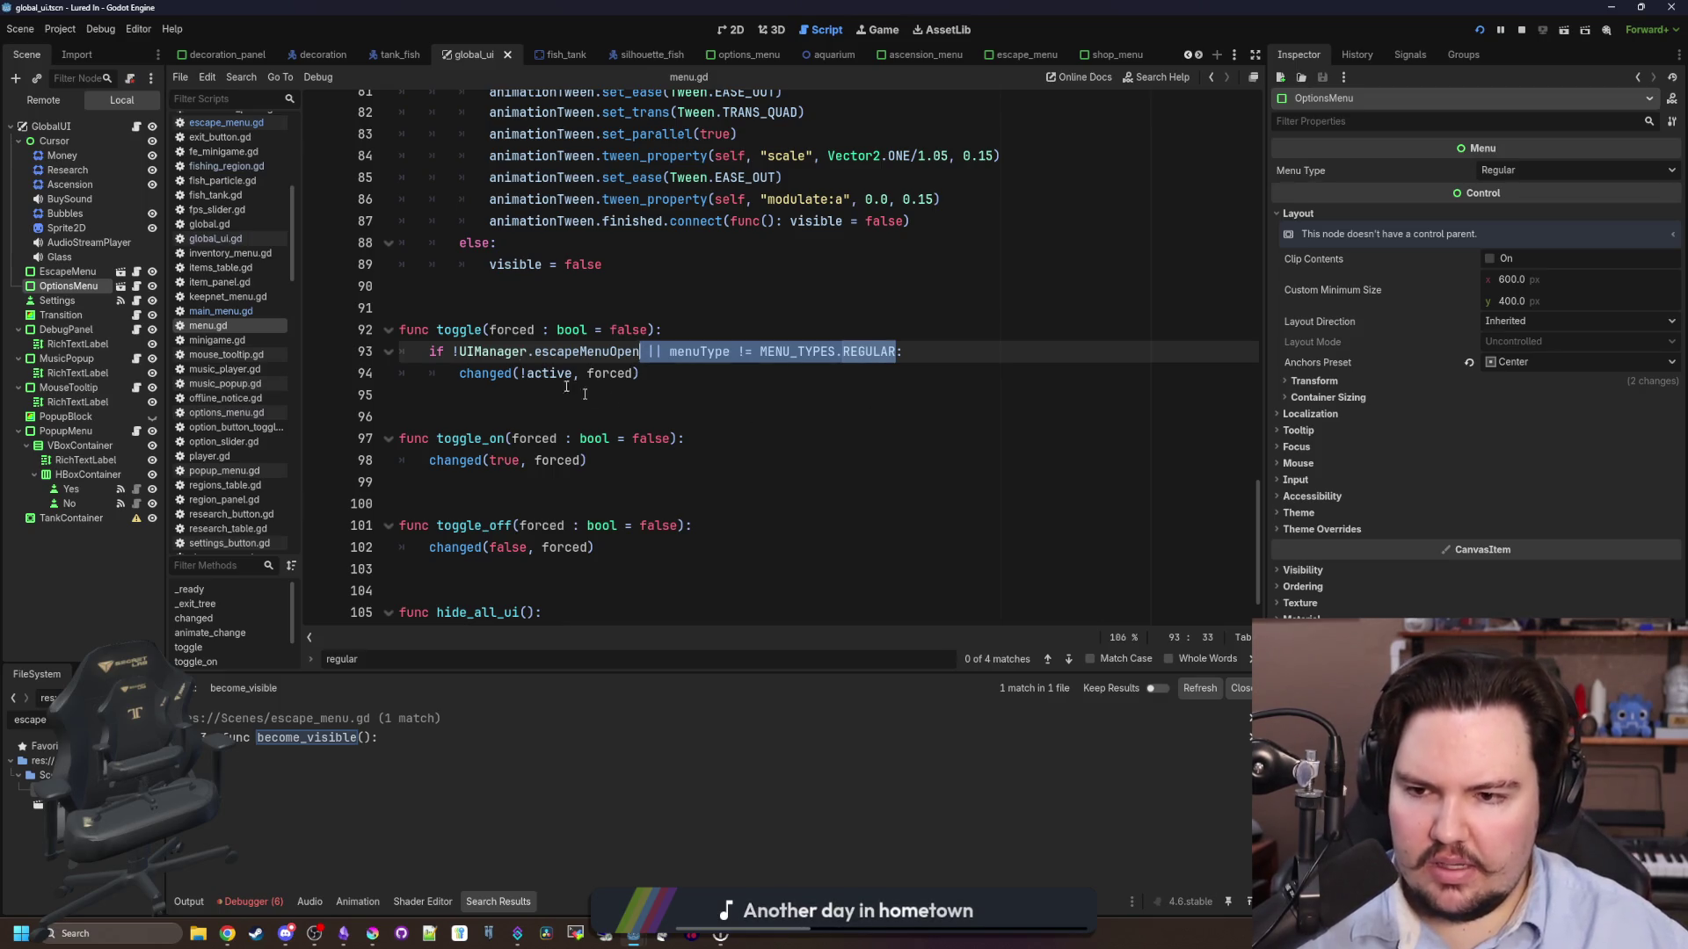
mouse_move(517, 354)
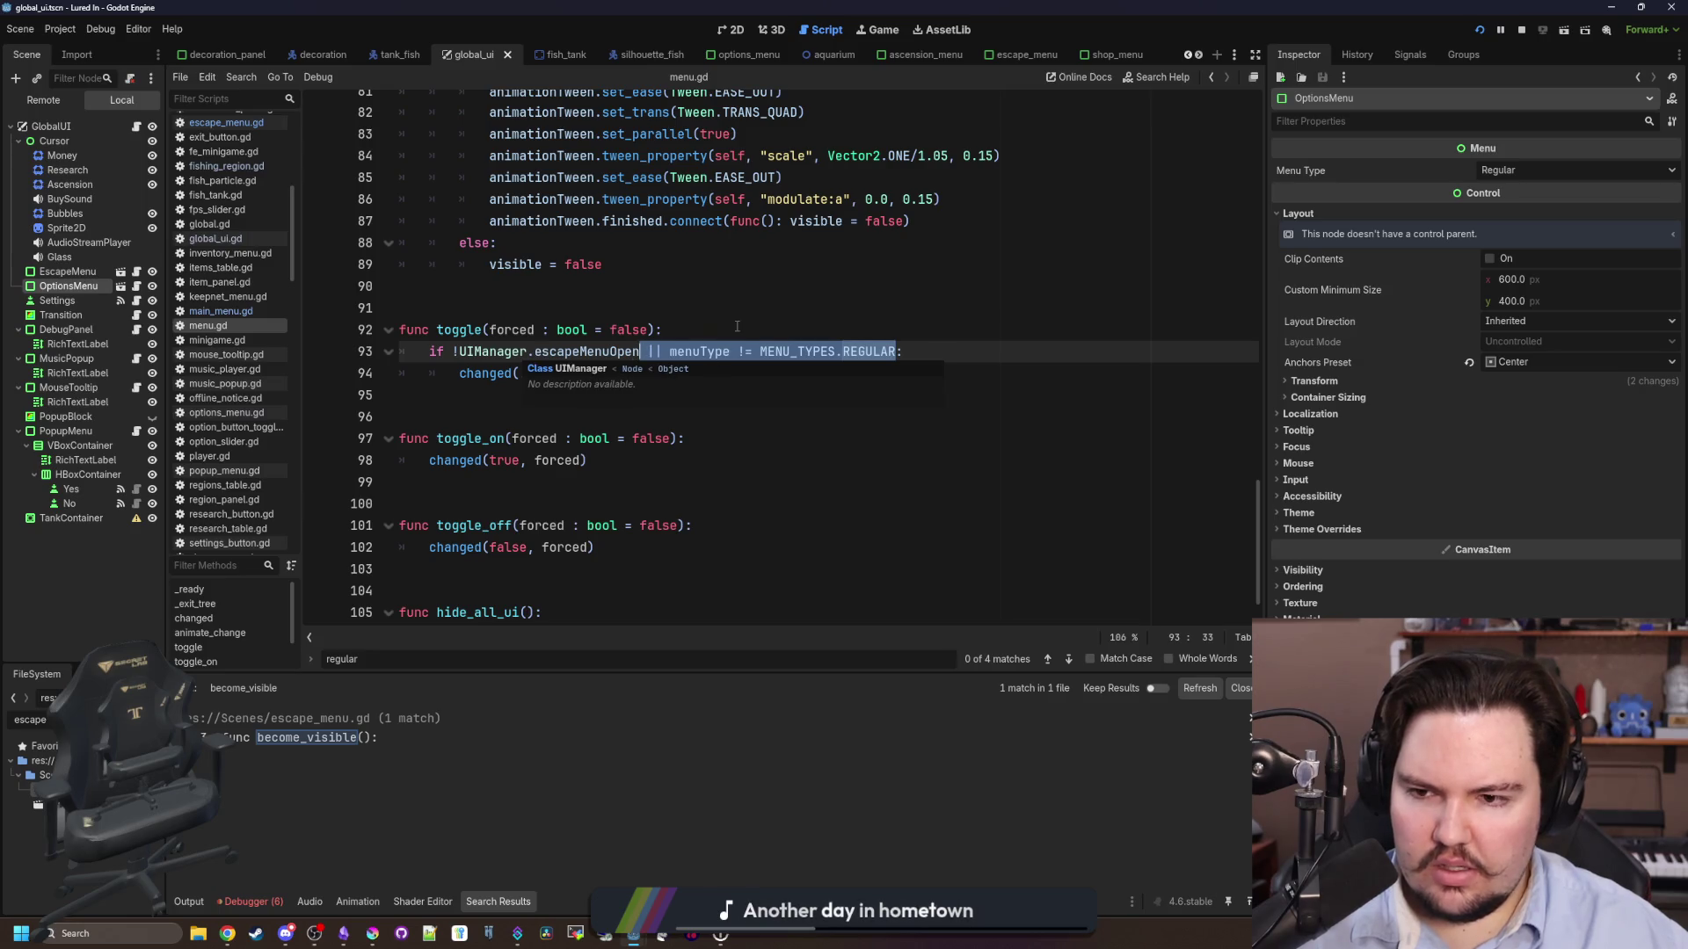
key(Down)
key(Down)
drag(896, 353, 643, 355)
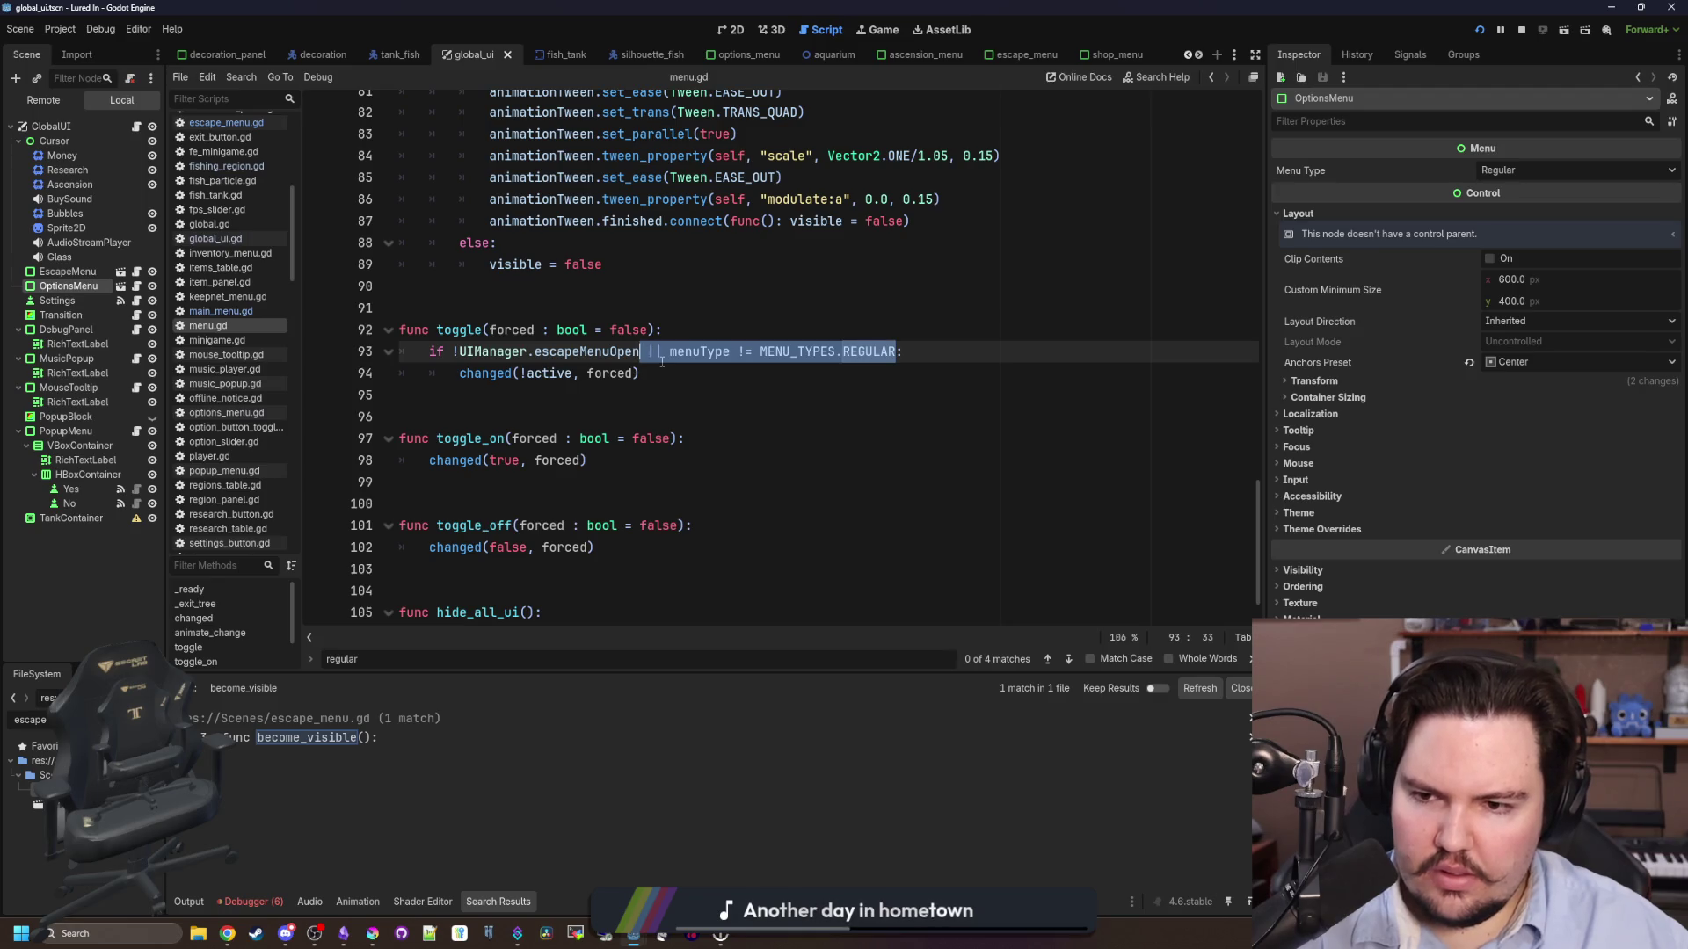
key(BackSpace)
- Comment out the escapeMenuOpen check so changed(!active, forced) runs unconditionally, and save
key(ctrl+k)
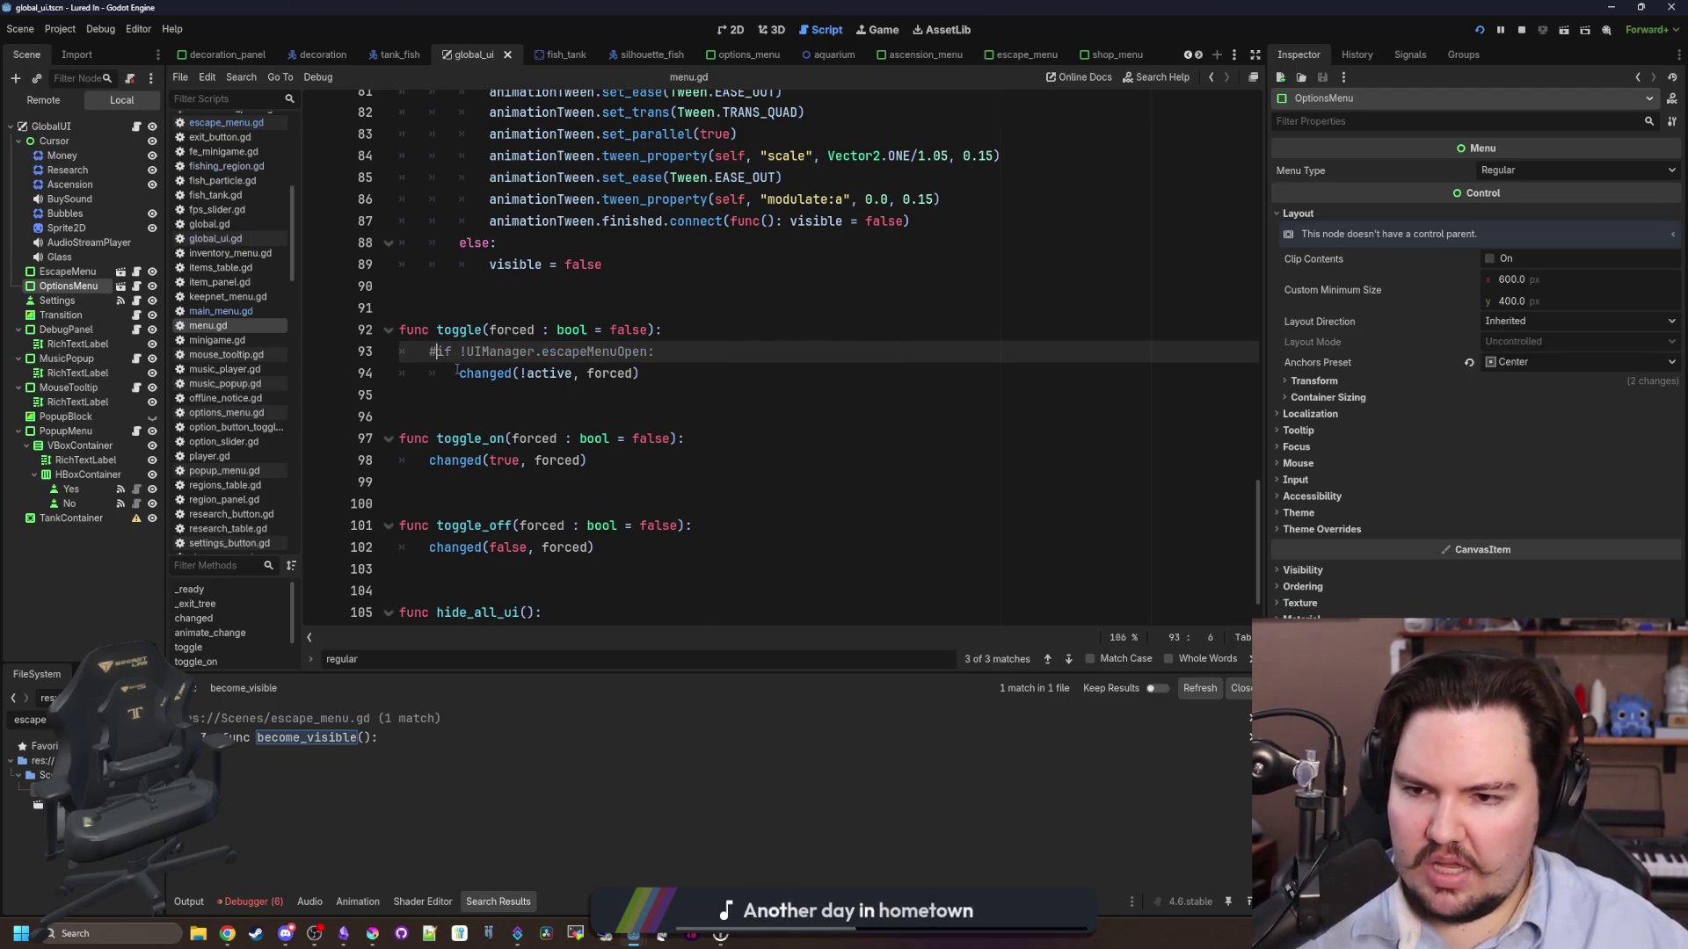
key(Down)
key(shift+Tab)
click(557, 305)
key(ctrl+s)
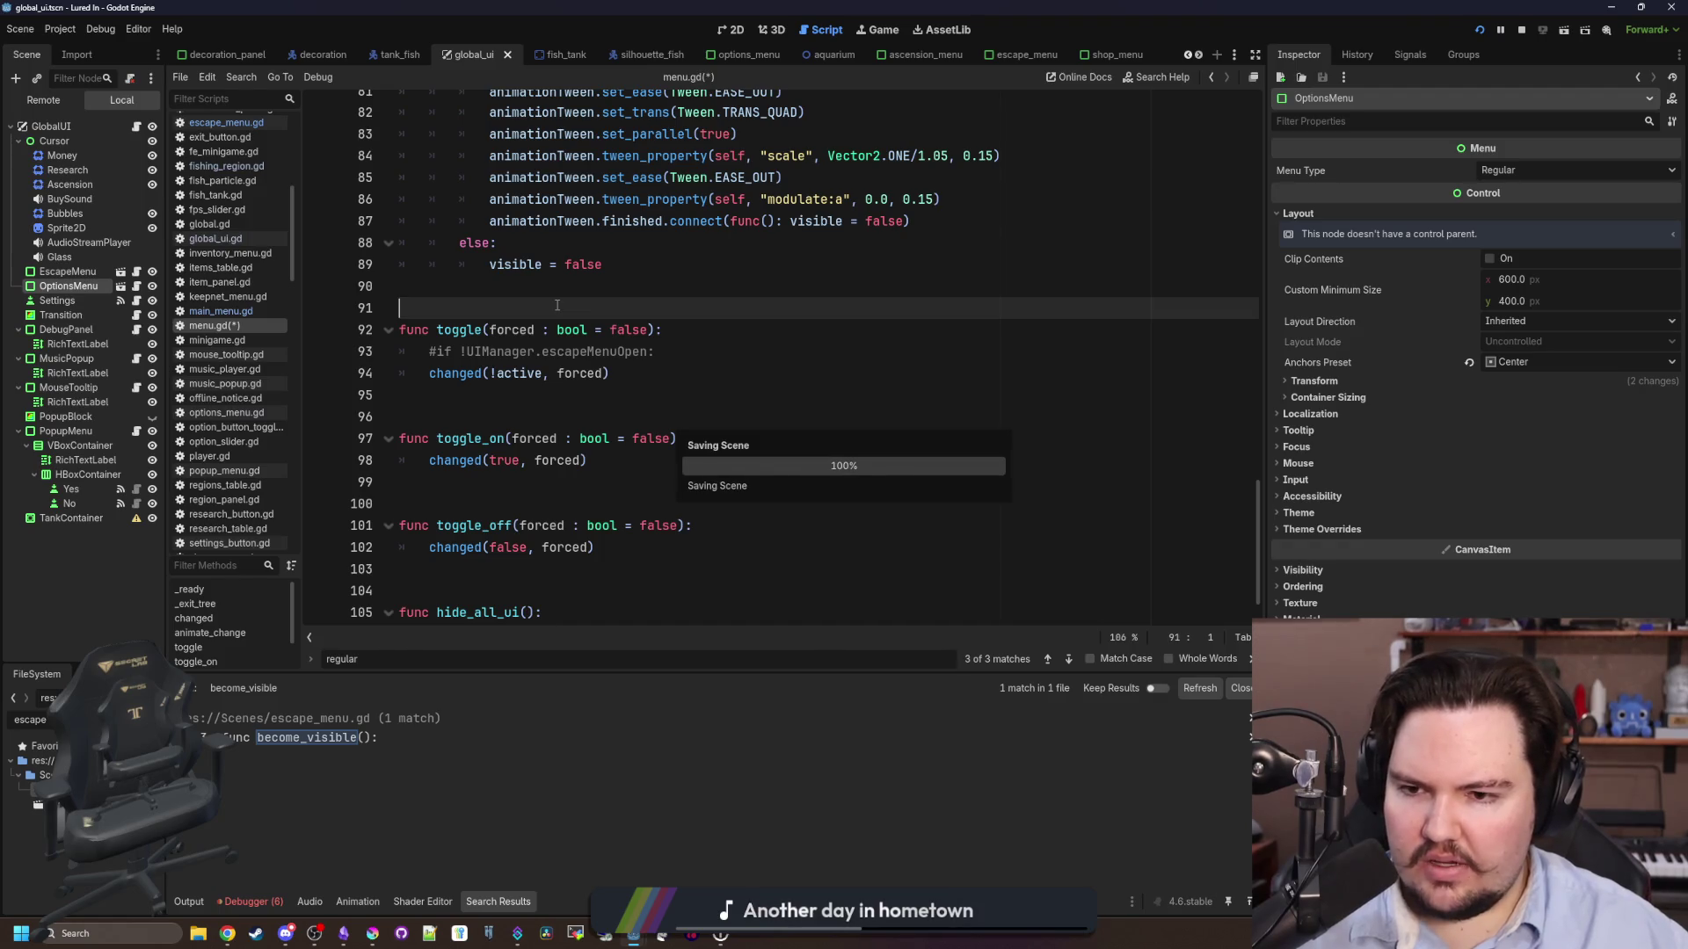
click(1521, 30)
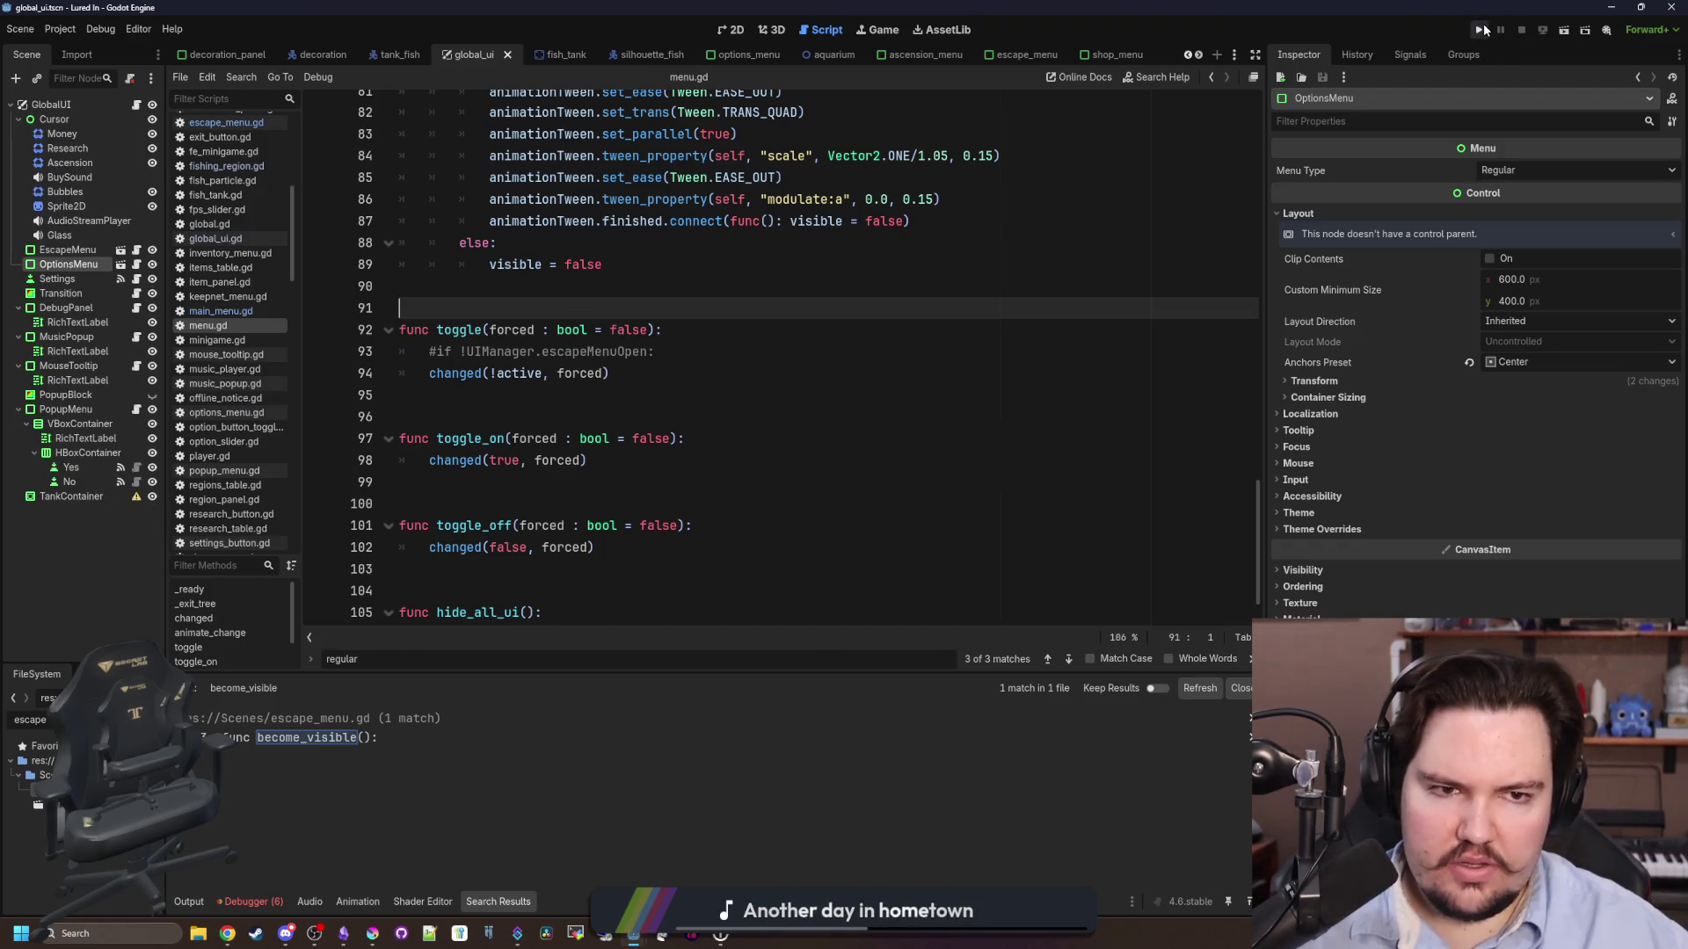
- Run the game and open and close the Escape Menu over the room and the shop
click(1483, 30)
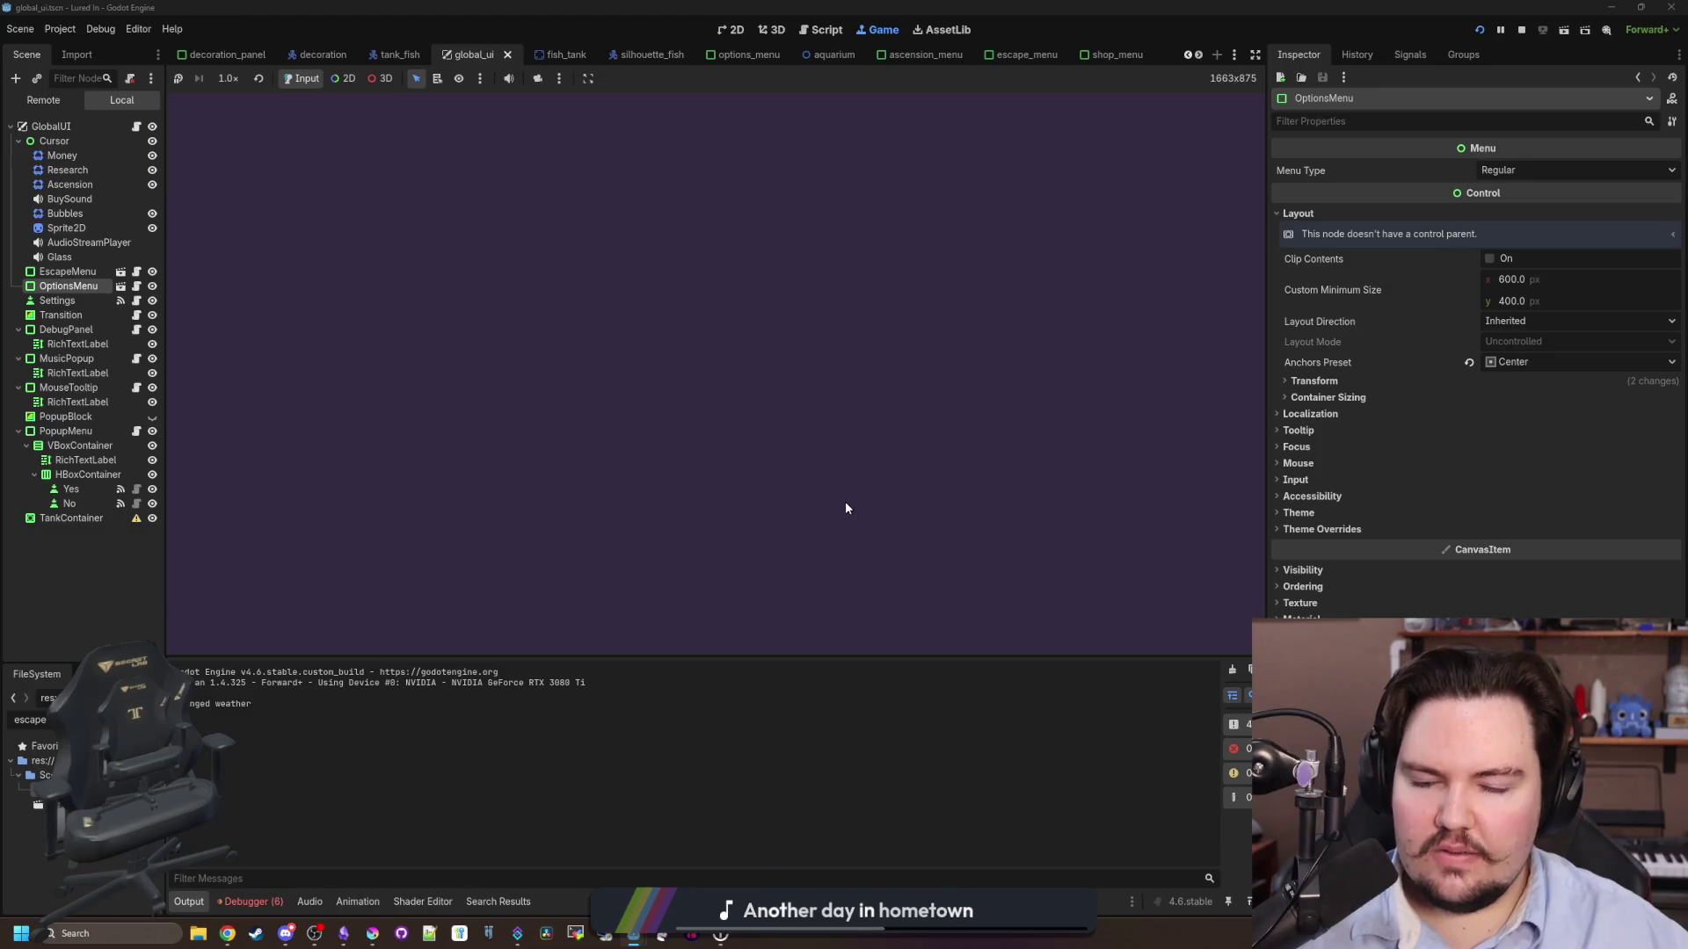
click(773, 444)
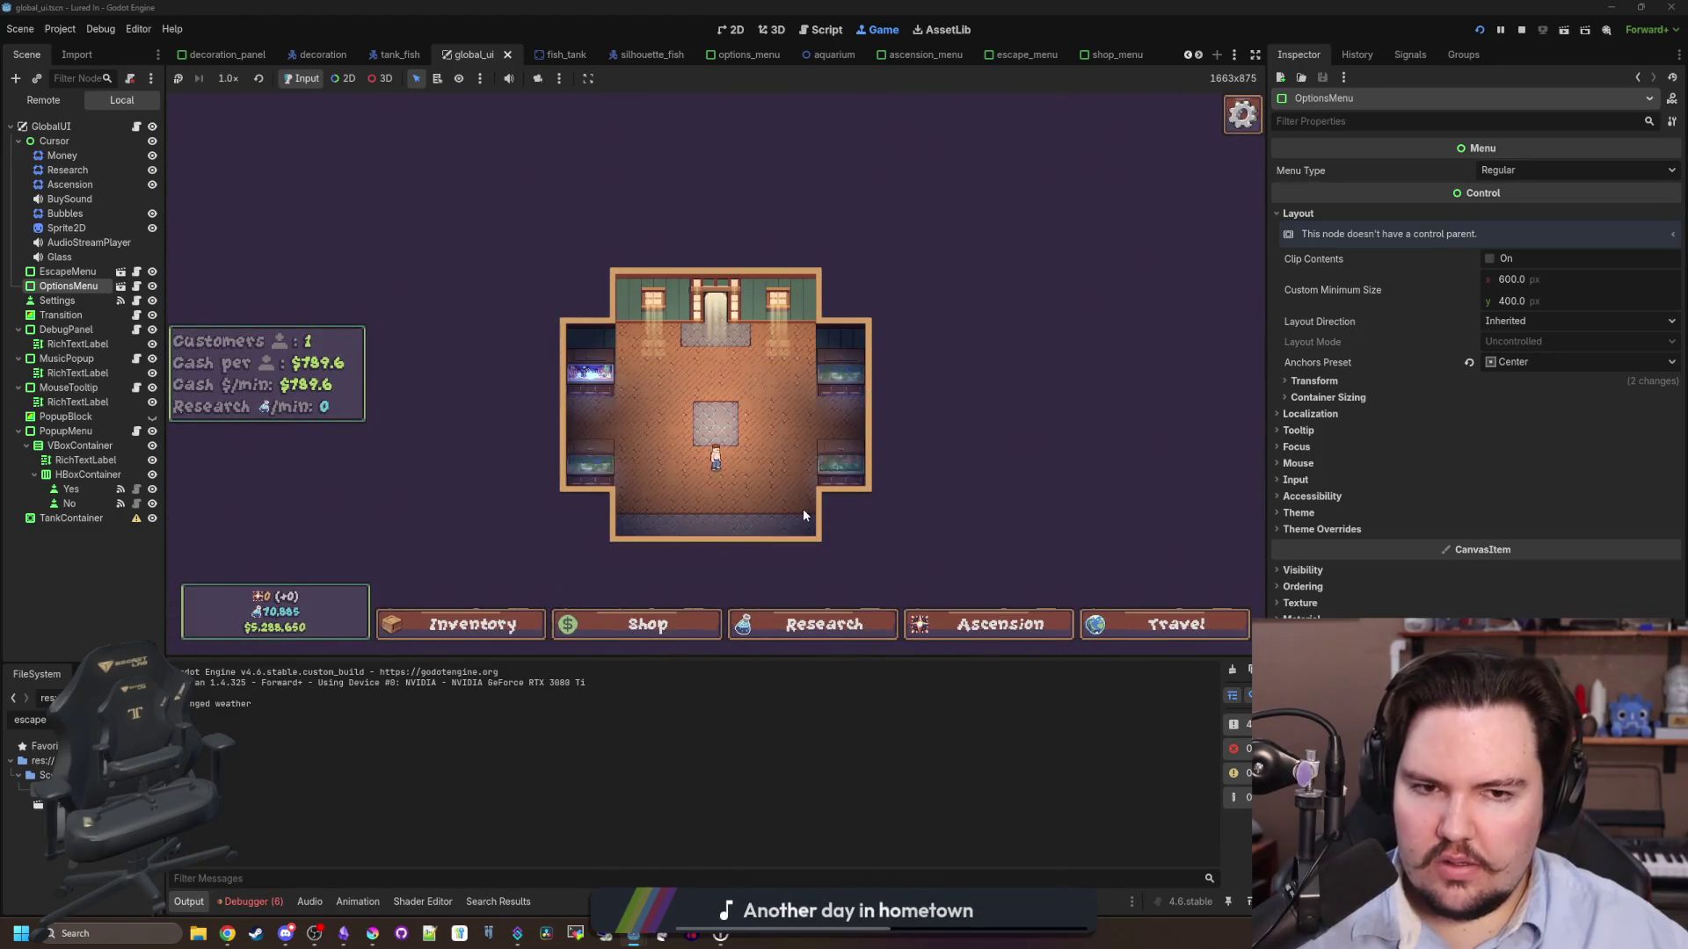
key(Escape)
key(Escape)
click(686, 624)
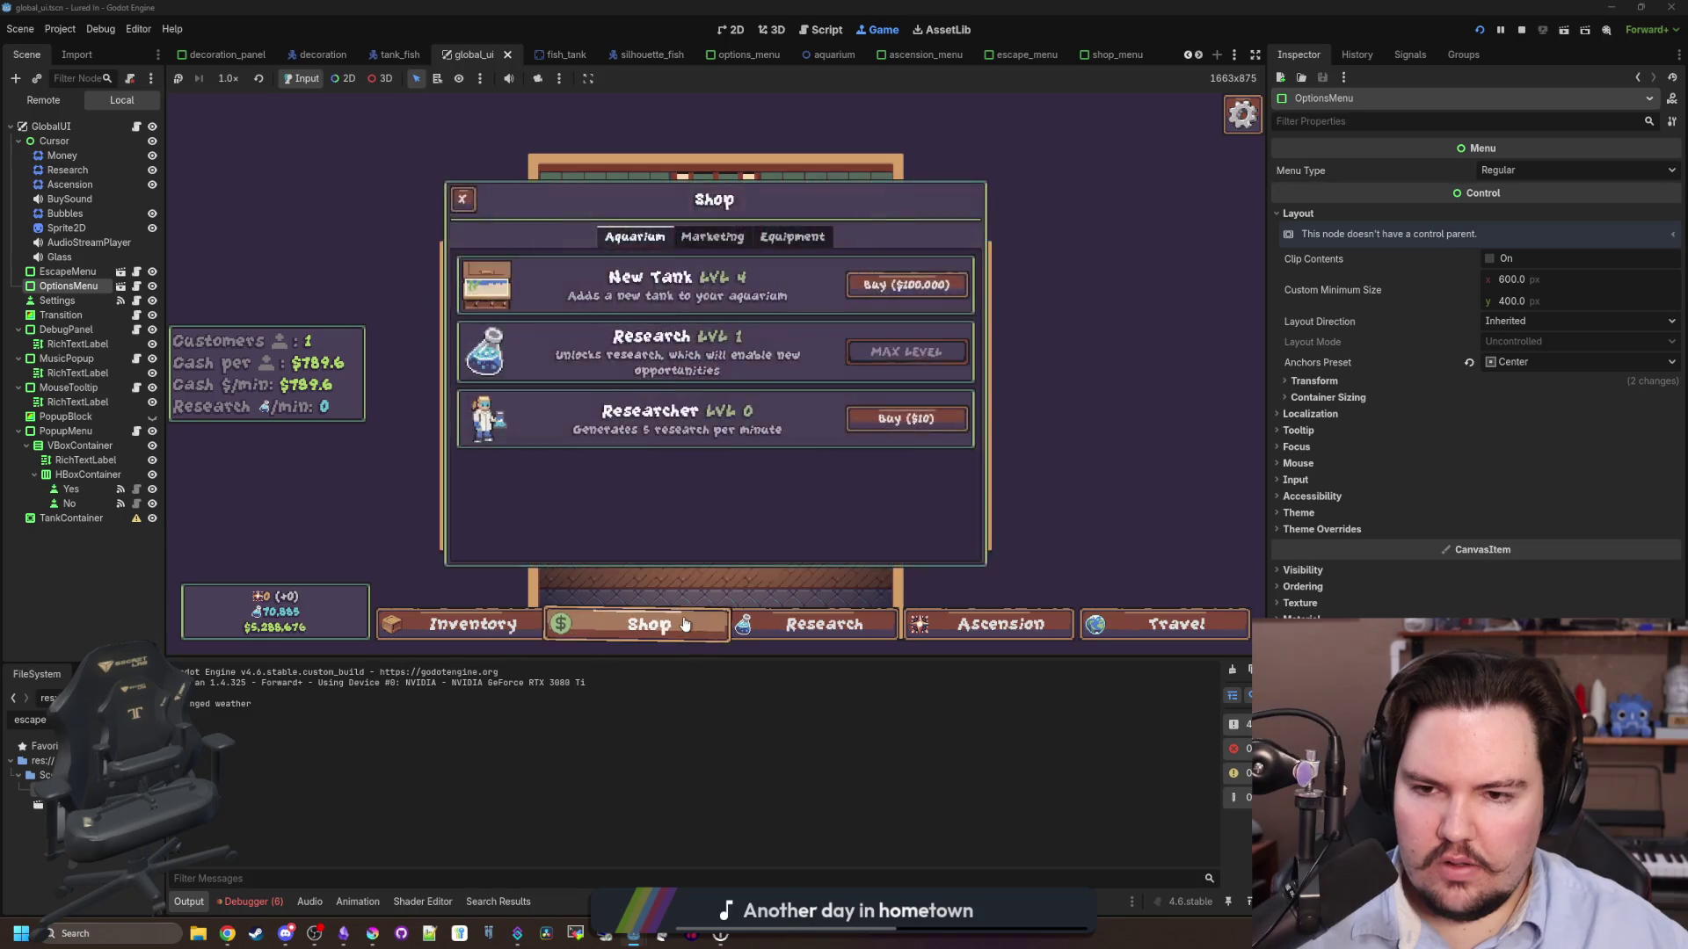
key(Escape)
key(Escape)
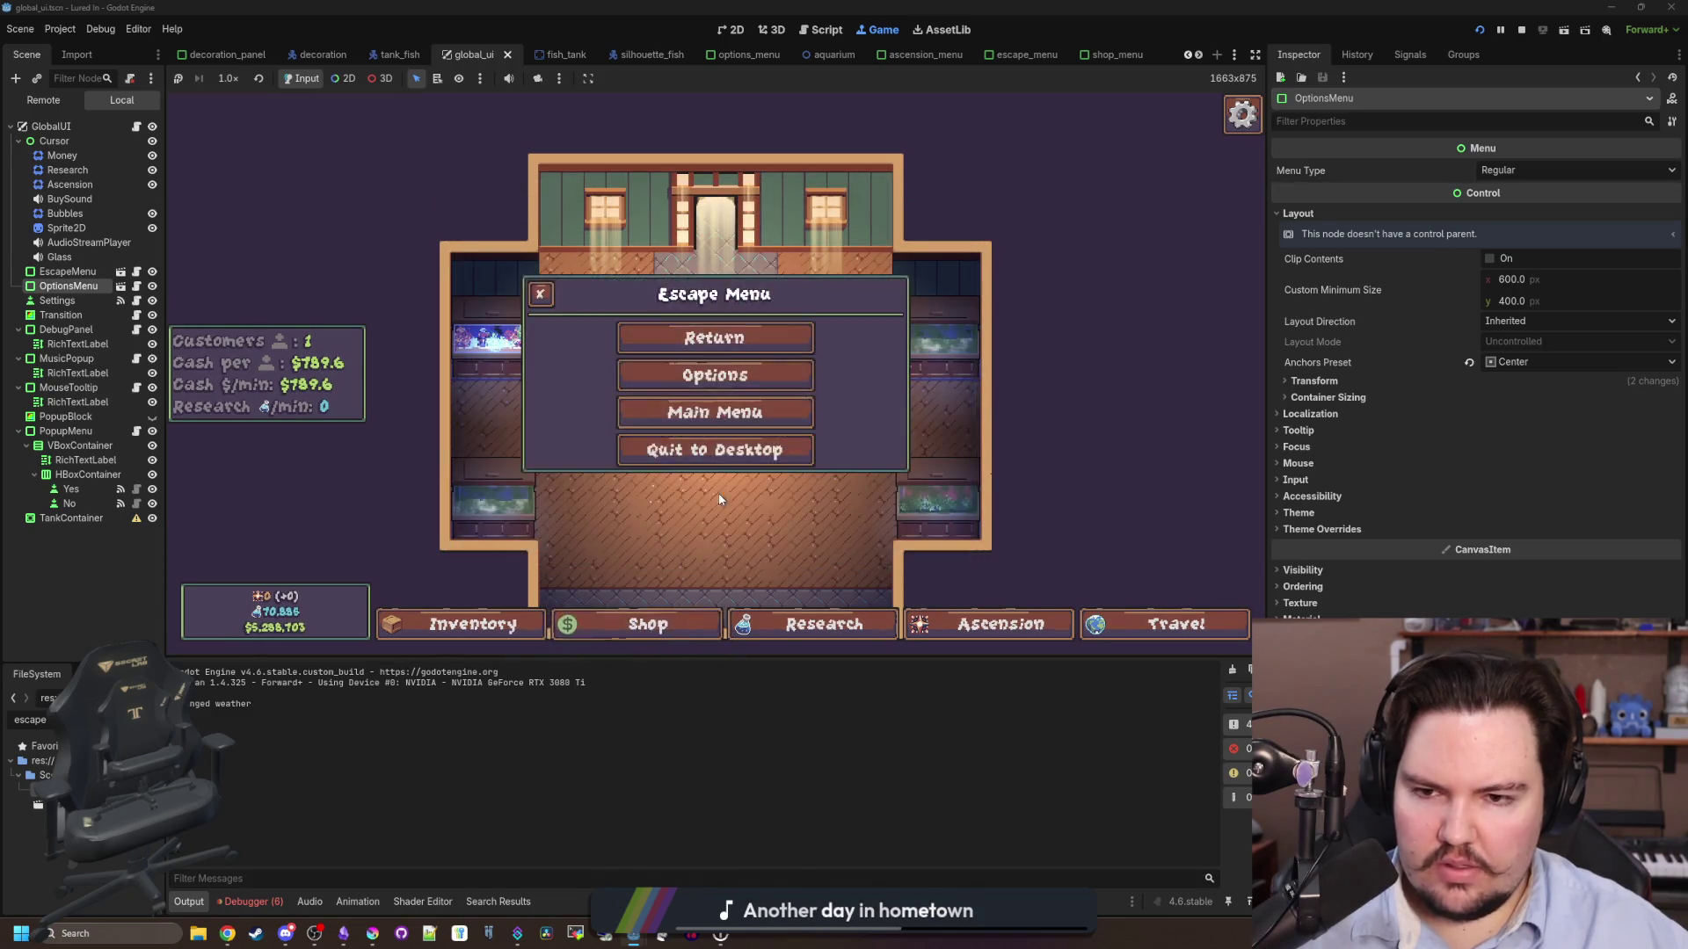
click(798, 332)
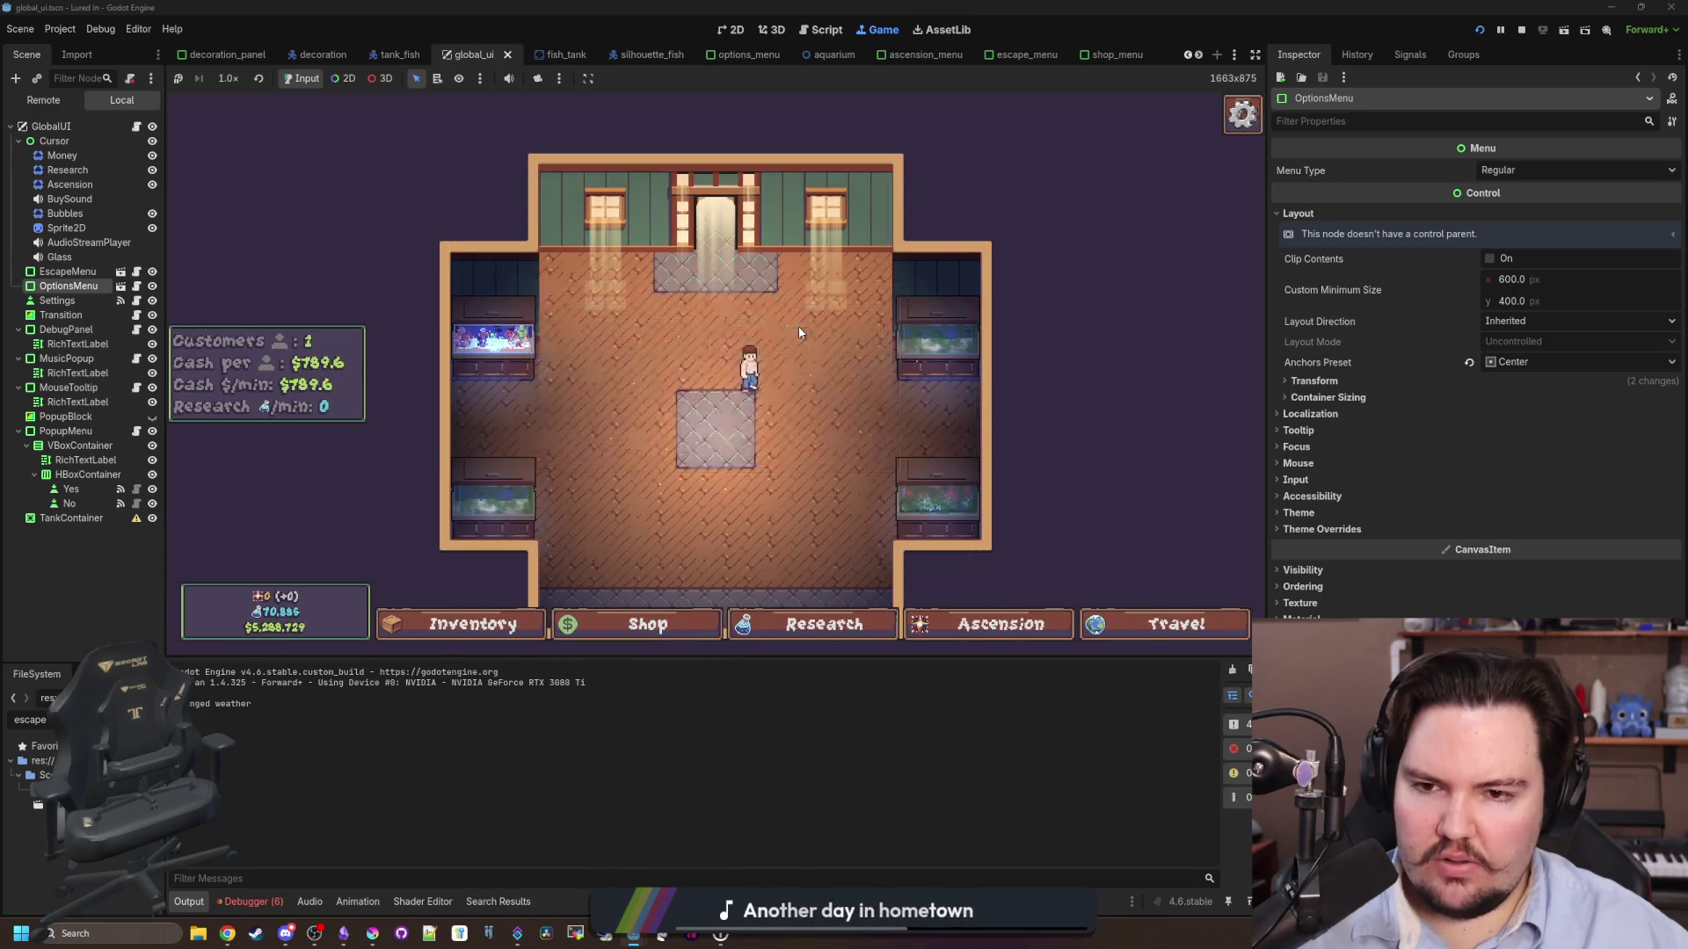
key(Escape)
key(Escape)
key(Escape)
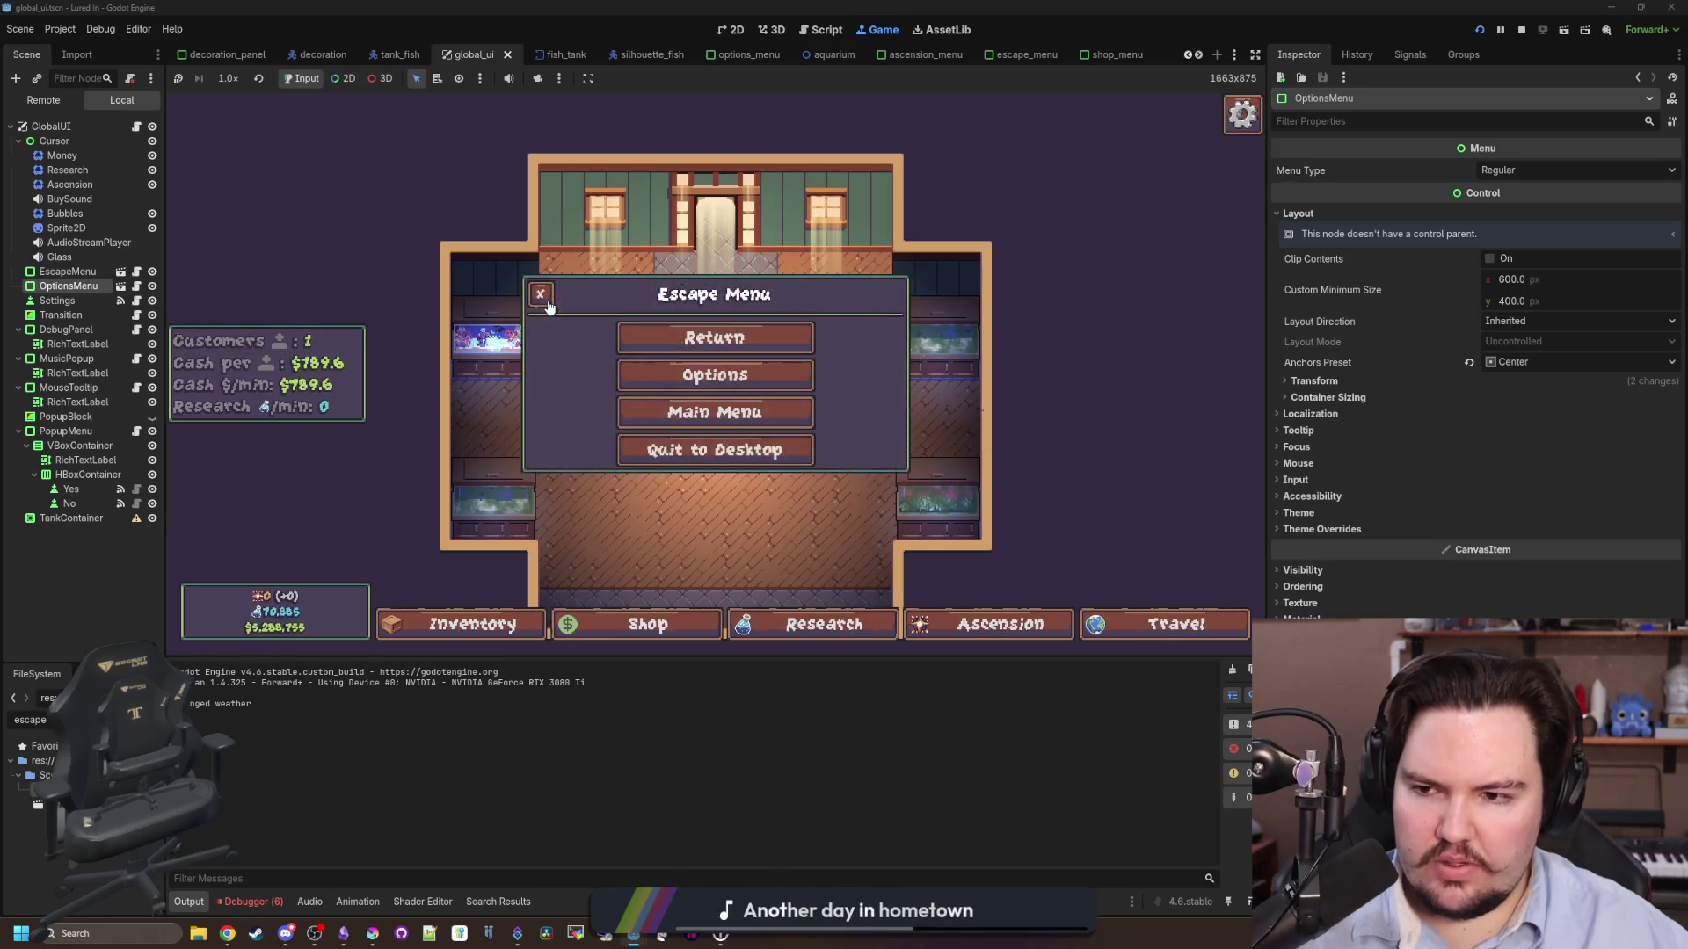
key(Escape)
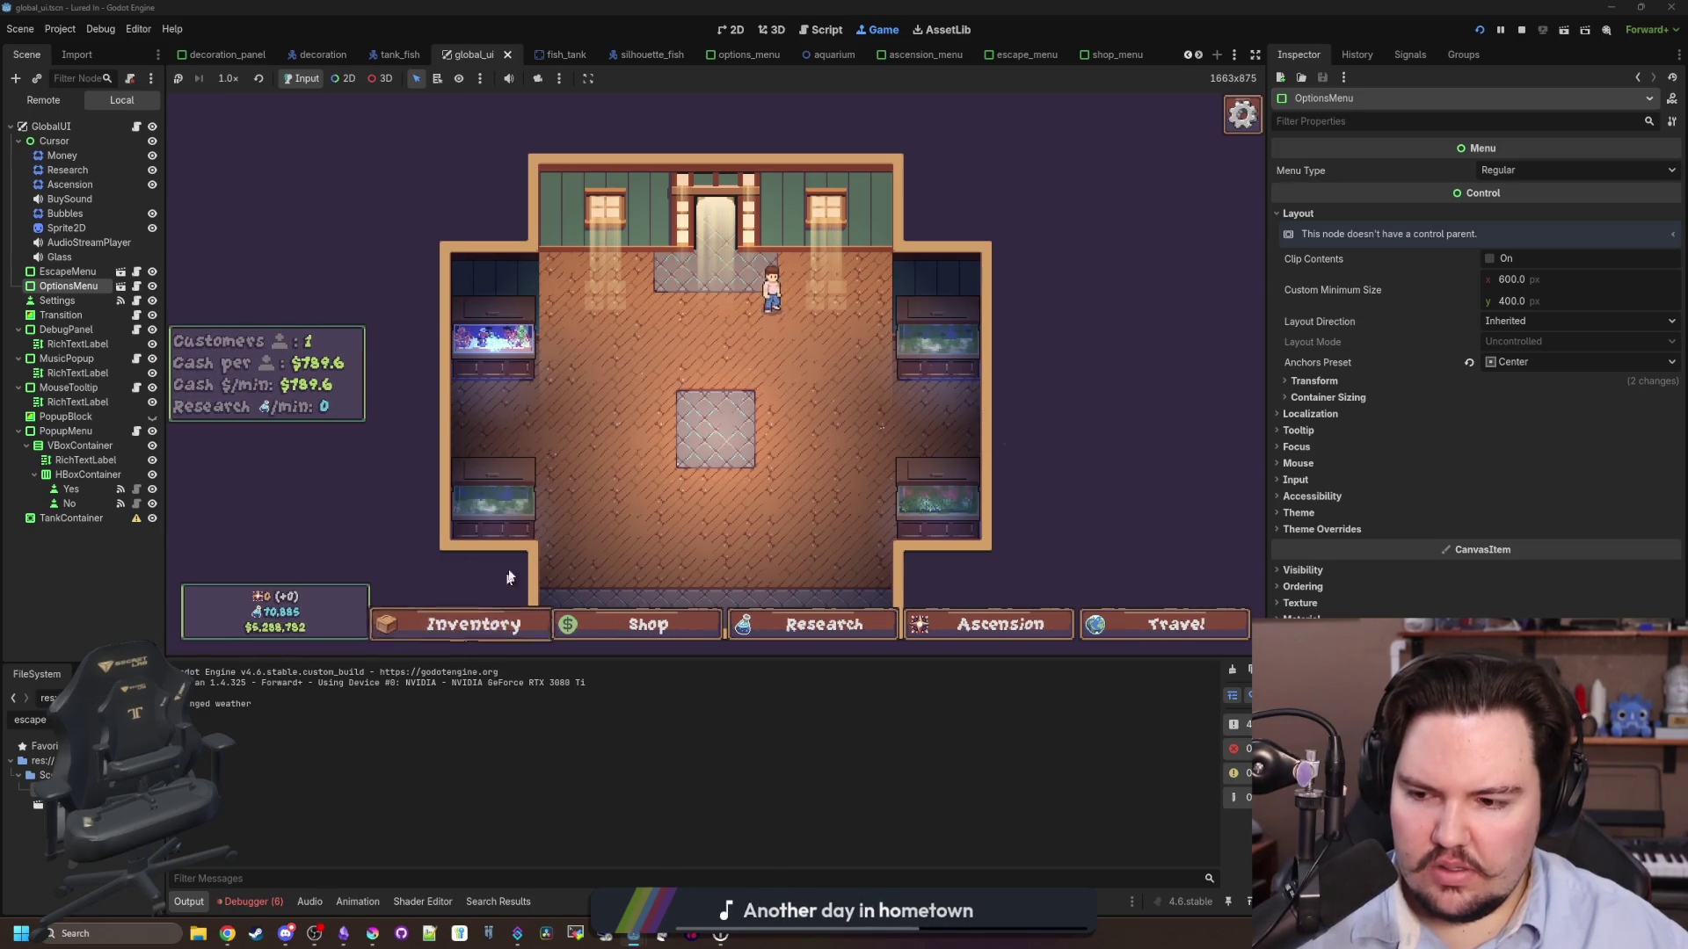
- Filter the FileSystem for 'ui_mana' and open ui_manager.gd
double_click(30, 719)
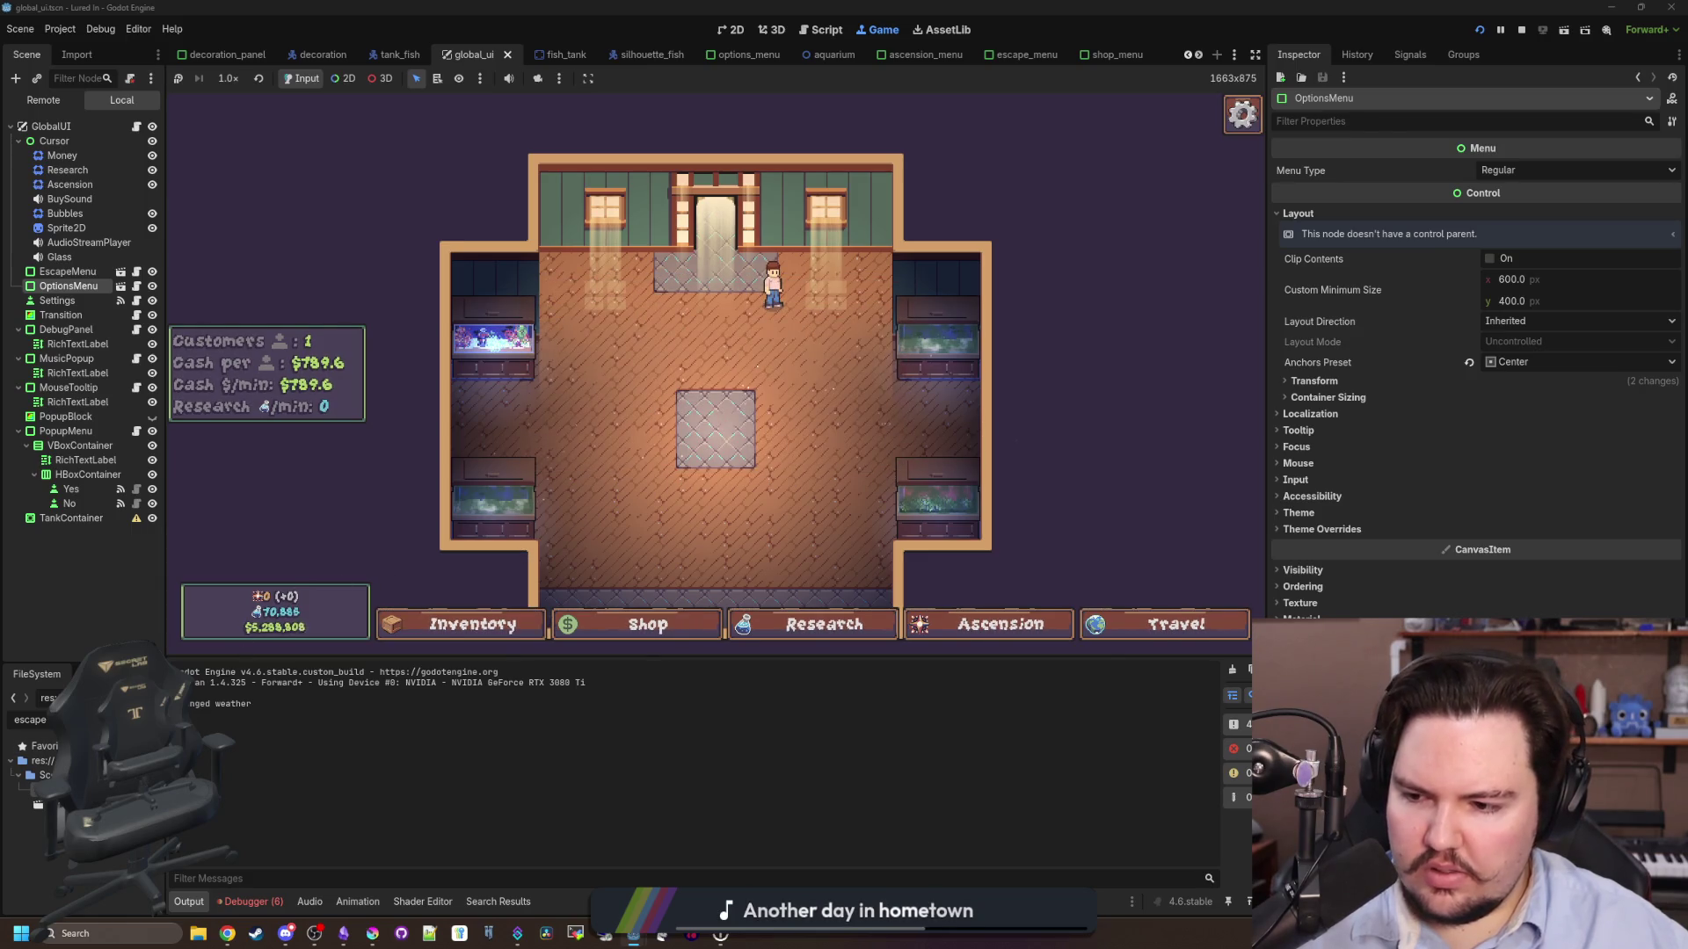
text(ui_mana)
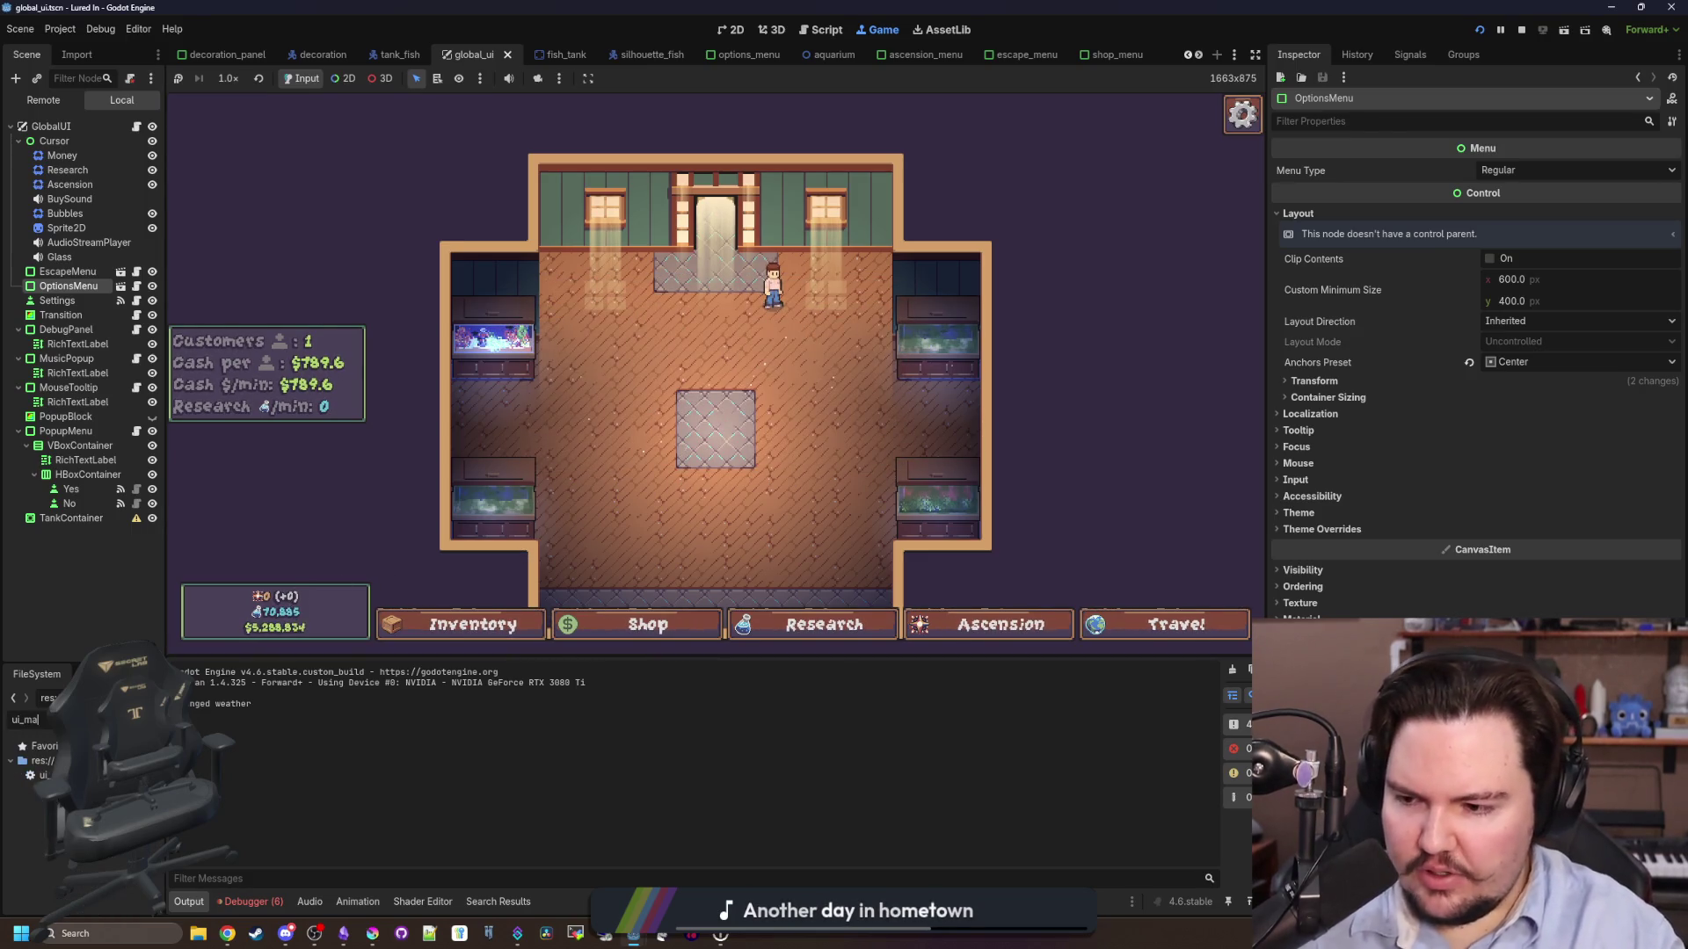
double_click(42, 774)
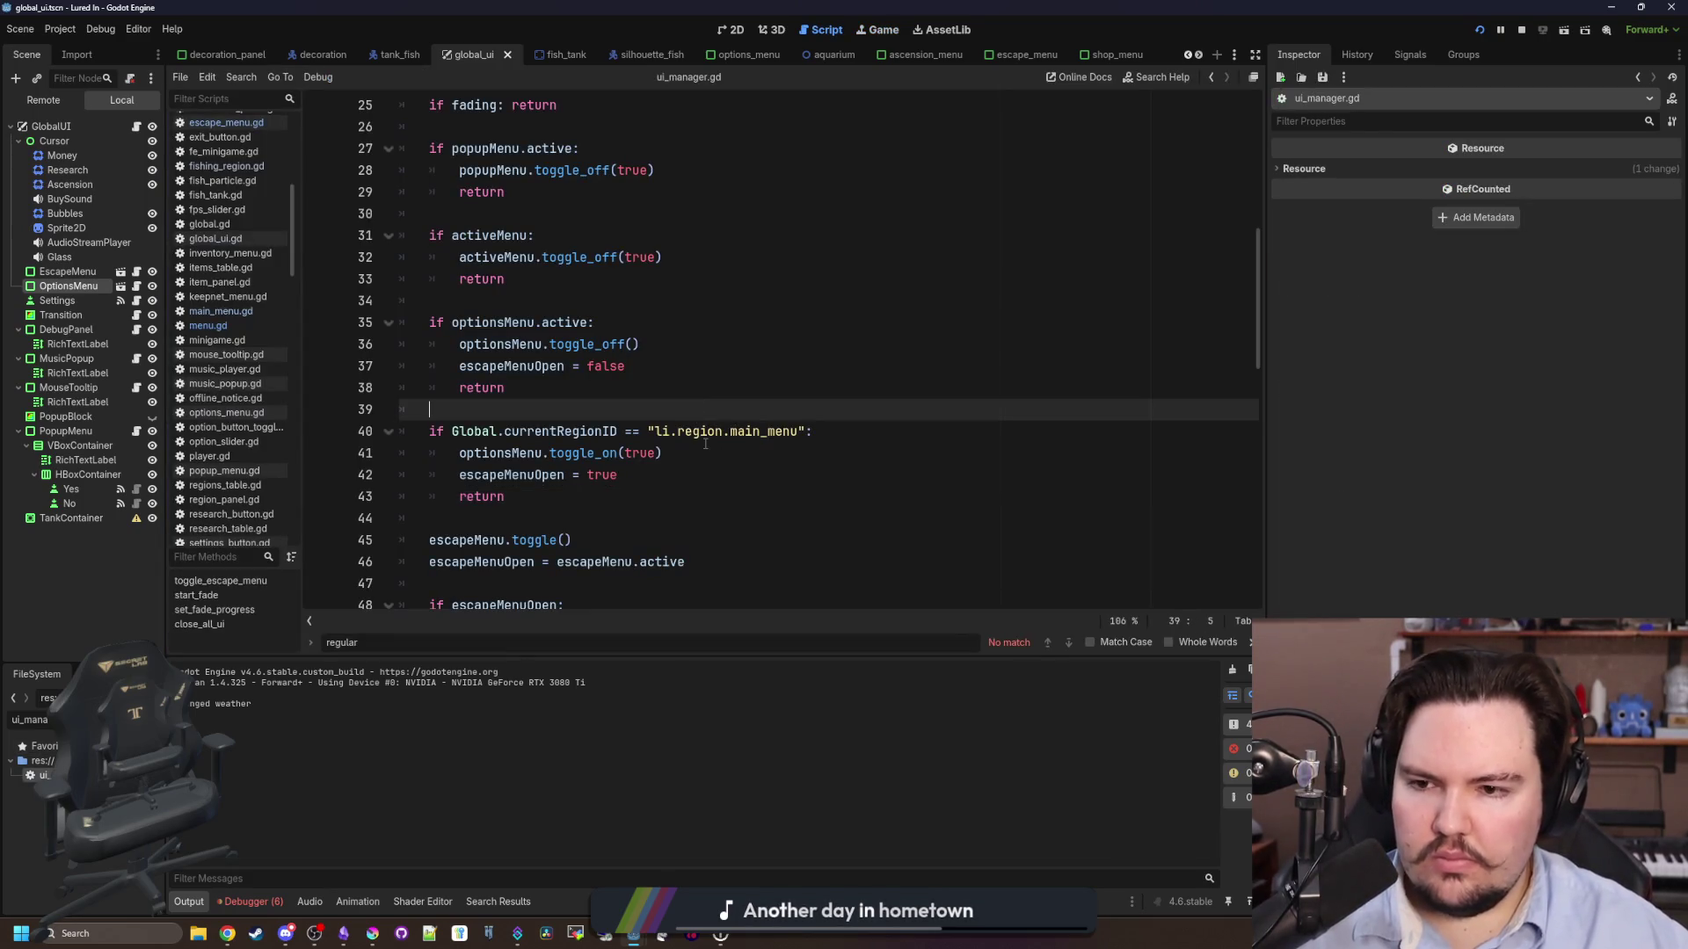
- Comment out the optionsMenu.active block on lines 35–38 of ui_manager.gd
drag(716, 658, 717, 737)
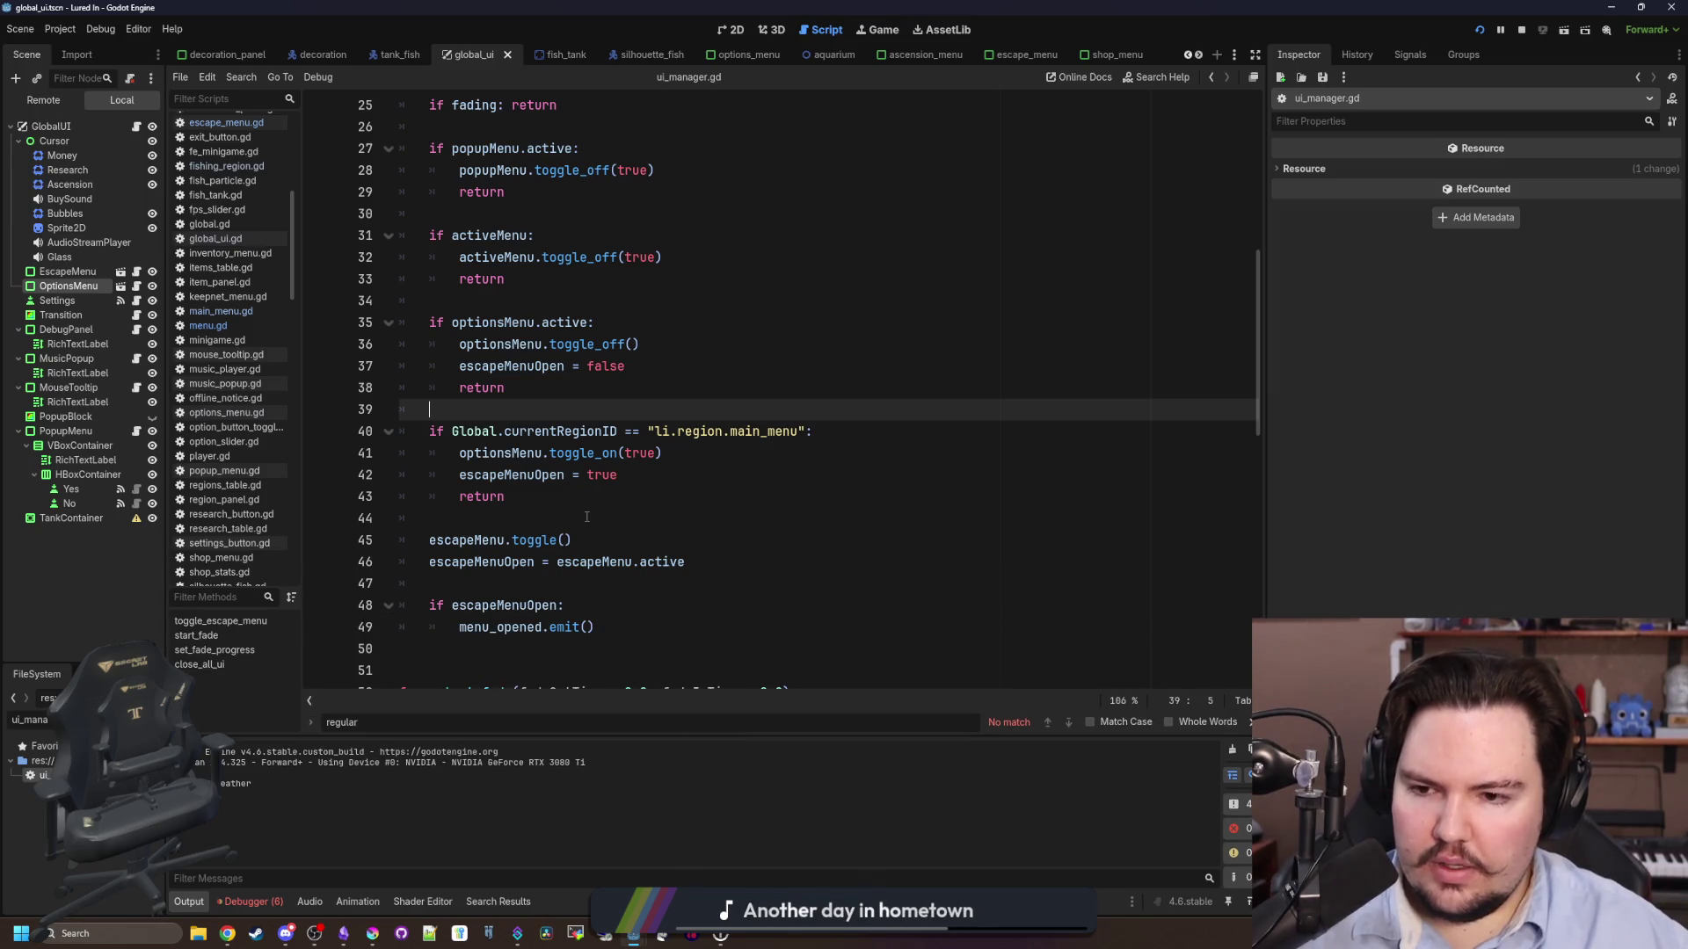
click(586, 517)
scroll(586, 517, up, 2)
scroll(564, 400, up, 1)
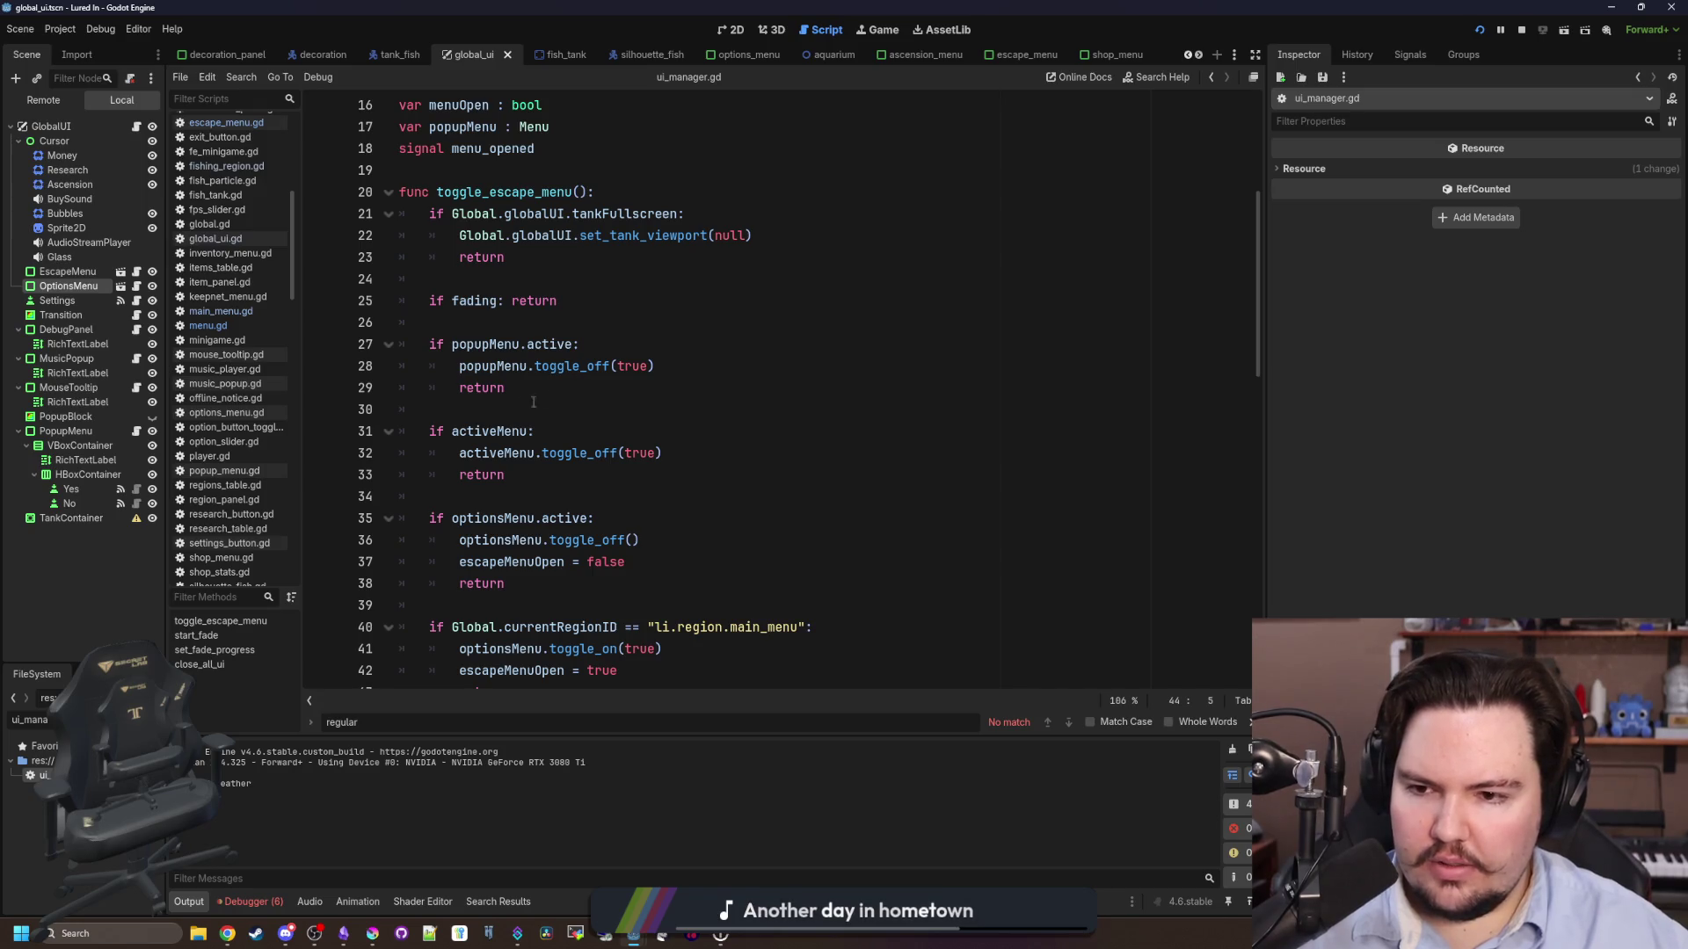
click(533, 402)
scroll(533, 402, down, 1)
click(482, 388)
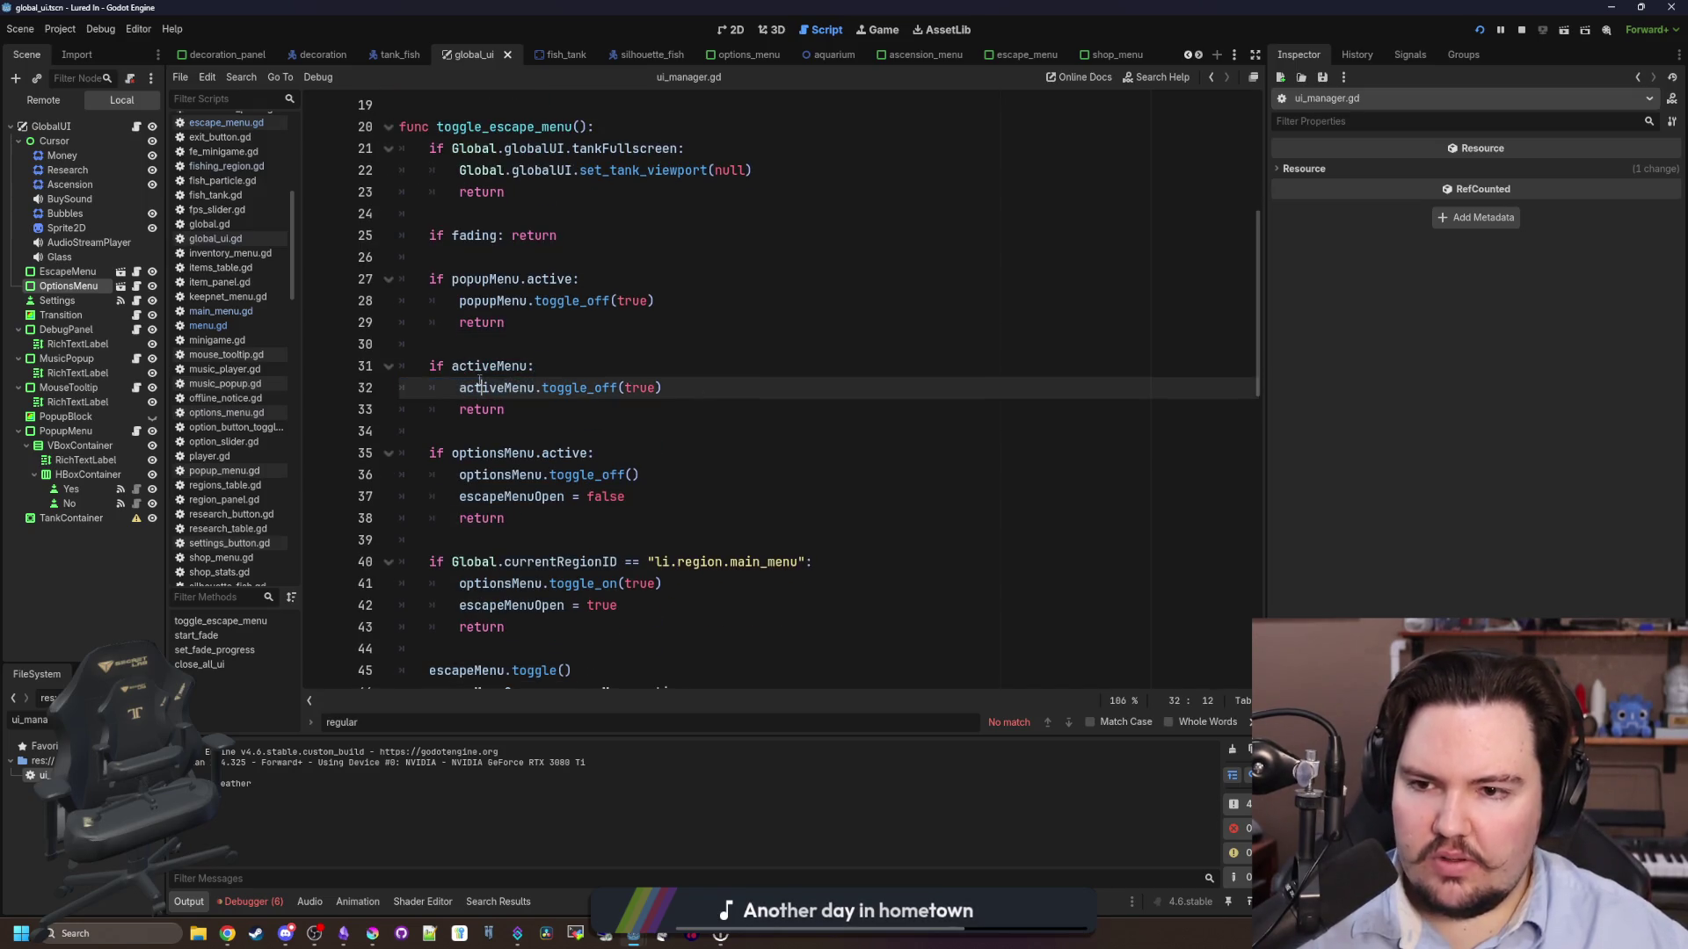
click(589, 342)
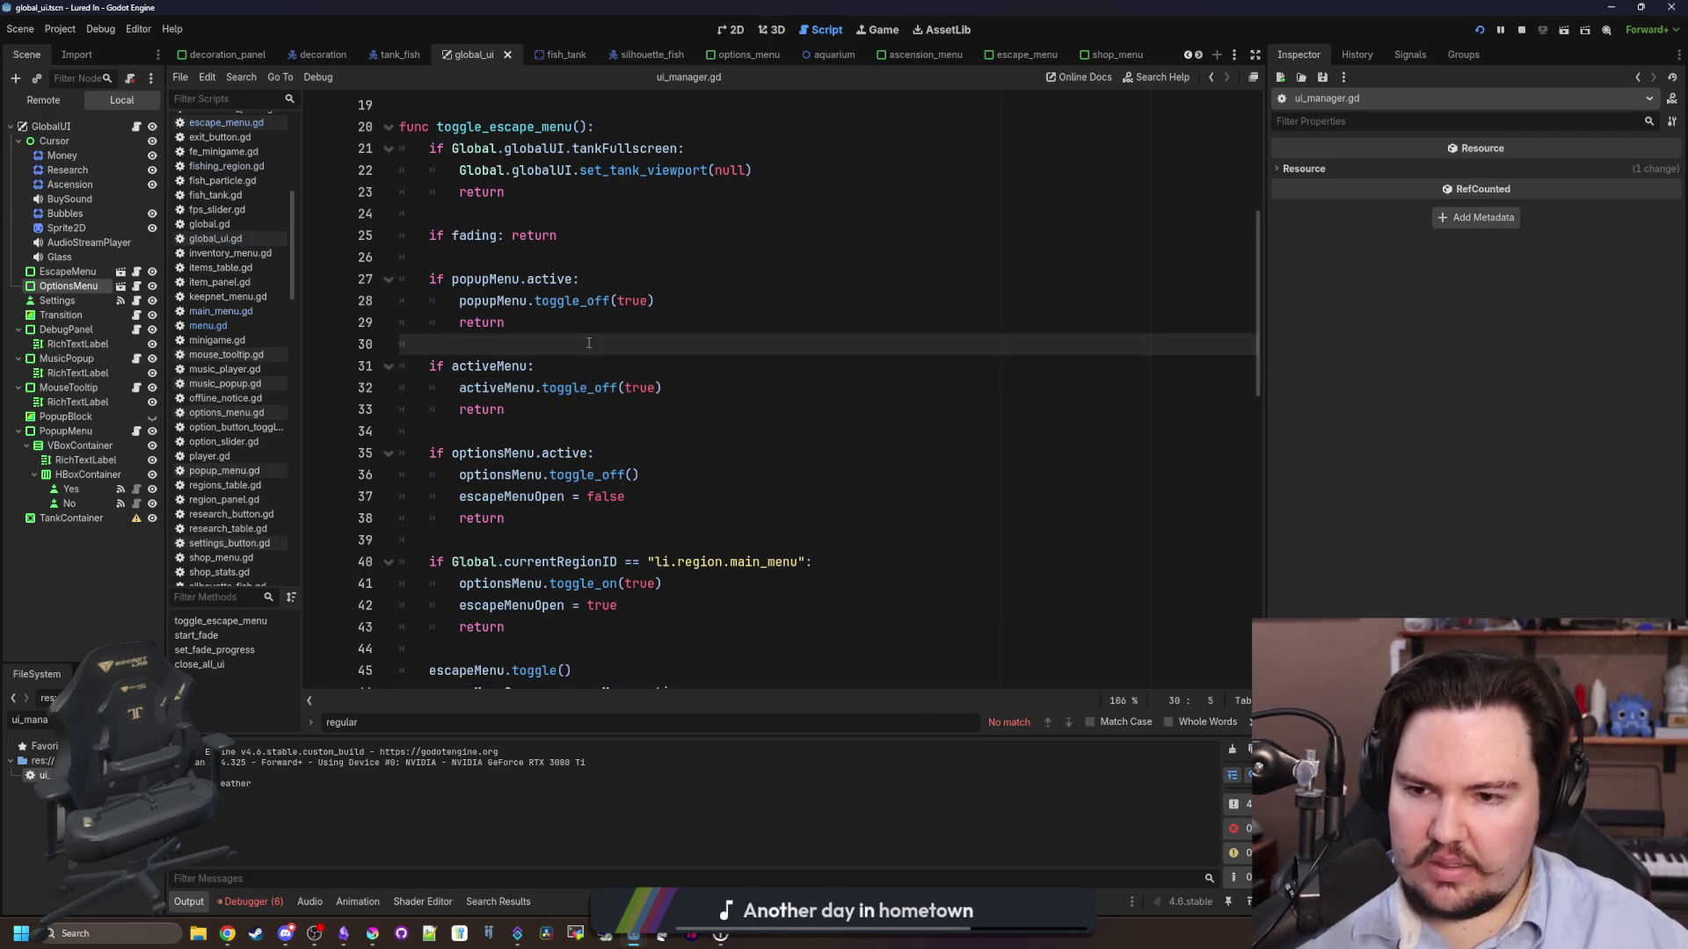
scroll(580, 361, down, 2)
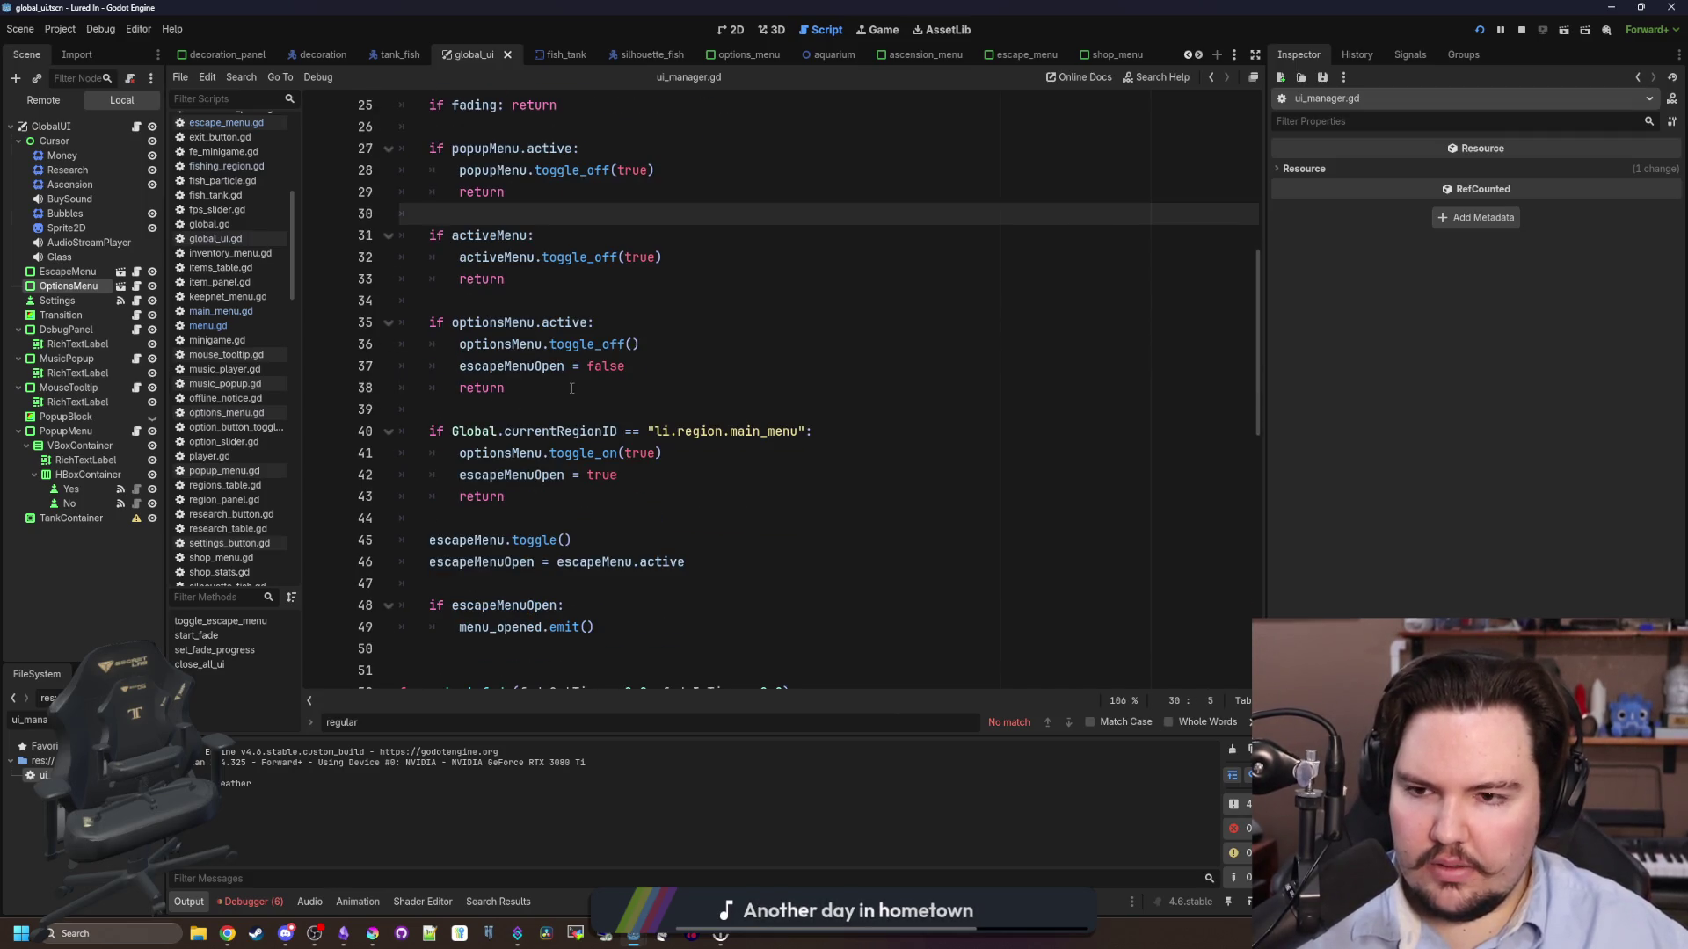
mouse_move(571, 387)
mouse_down()
mouse_move(439, 365)
mouse_move(400, 323)
mouse_move(321, 326)
mouse_up()
key(ctrl+k)
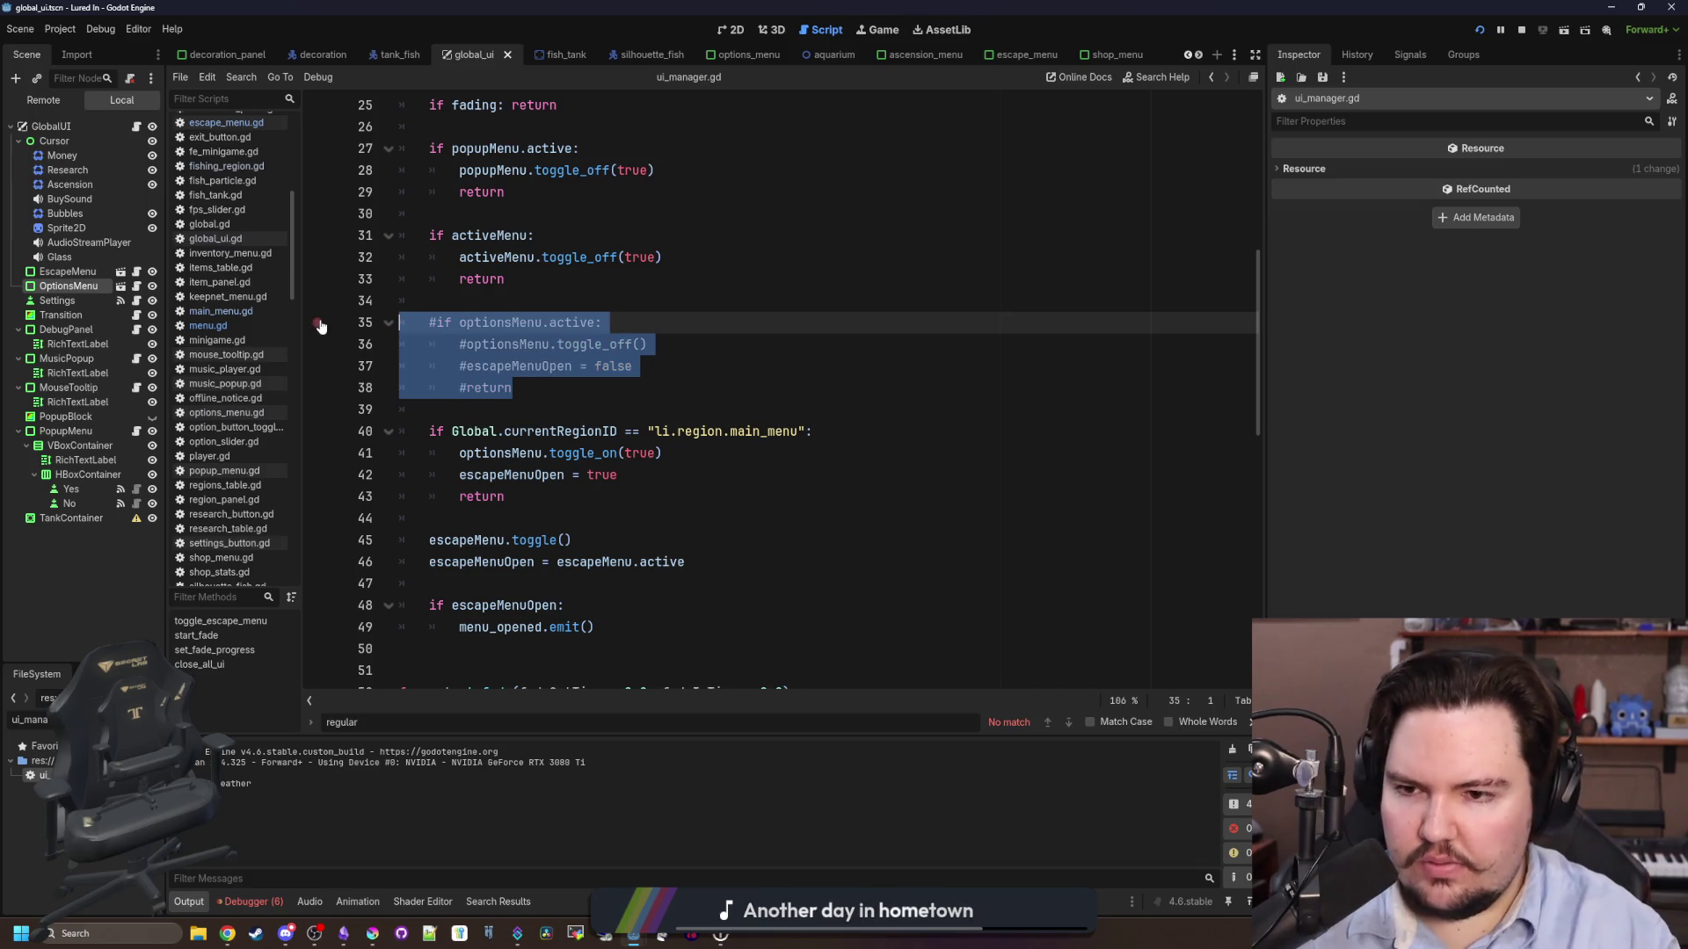
- Comment out the escapeMenu.toggle lines 45–46
scroll(321, 326, down, 1)
click(544, 388)
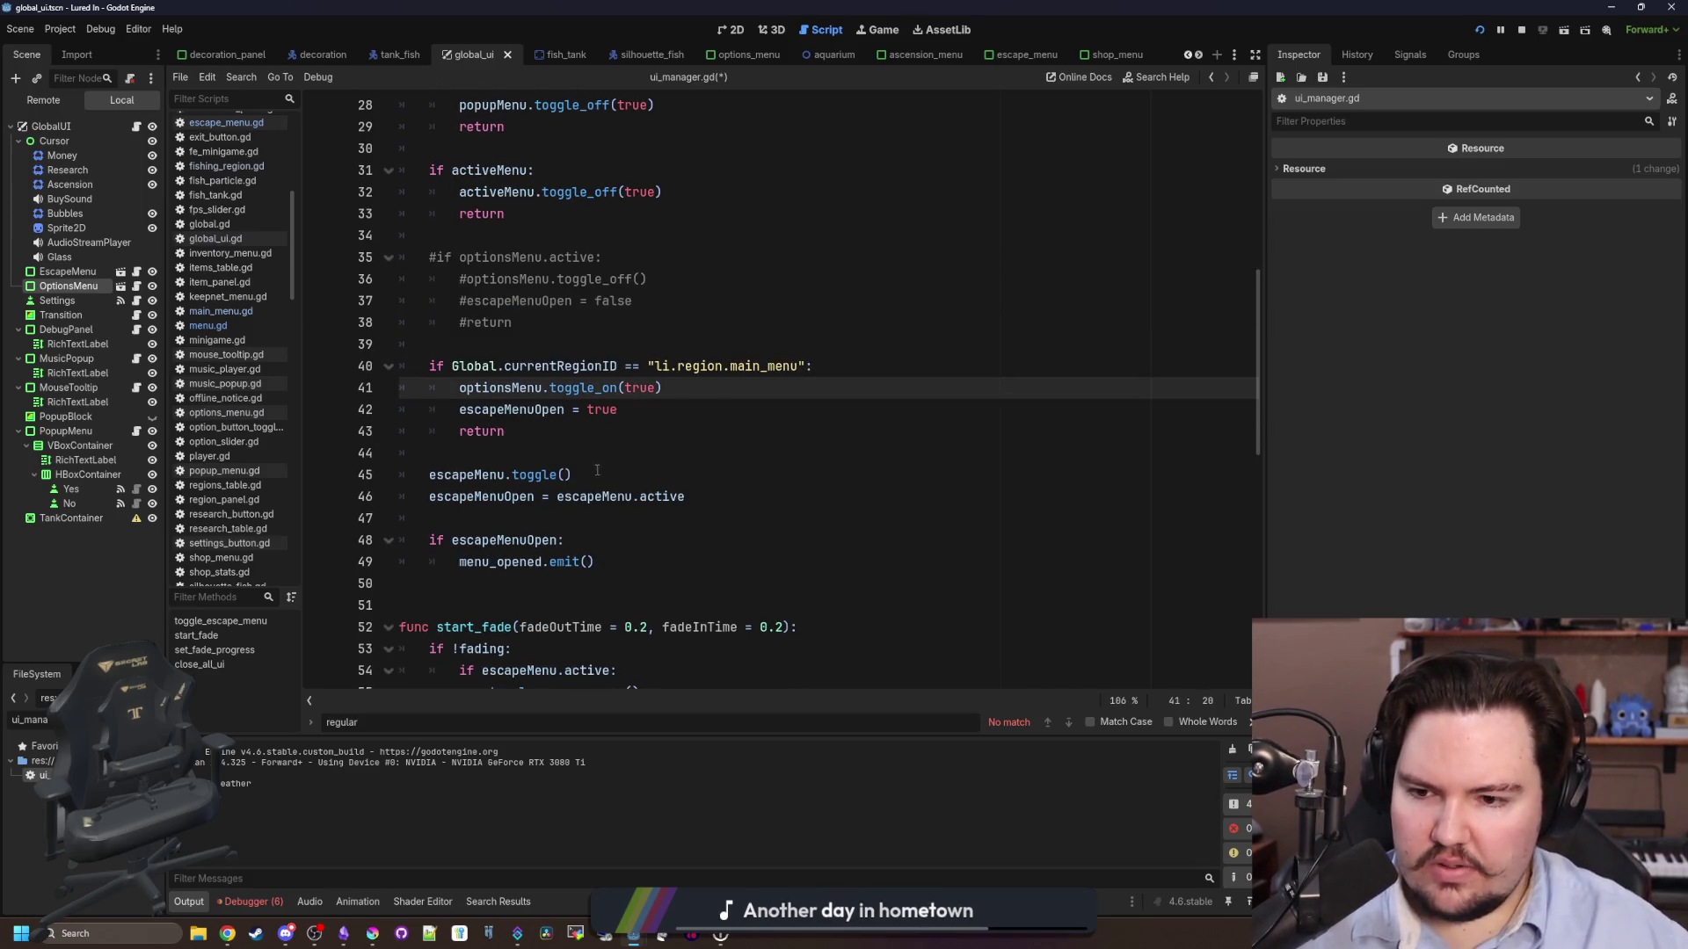
drag(677, 498, 340, 462)
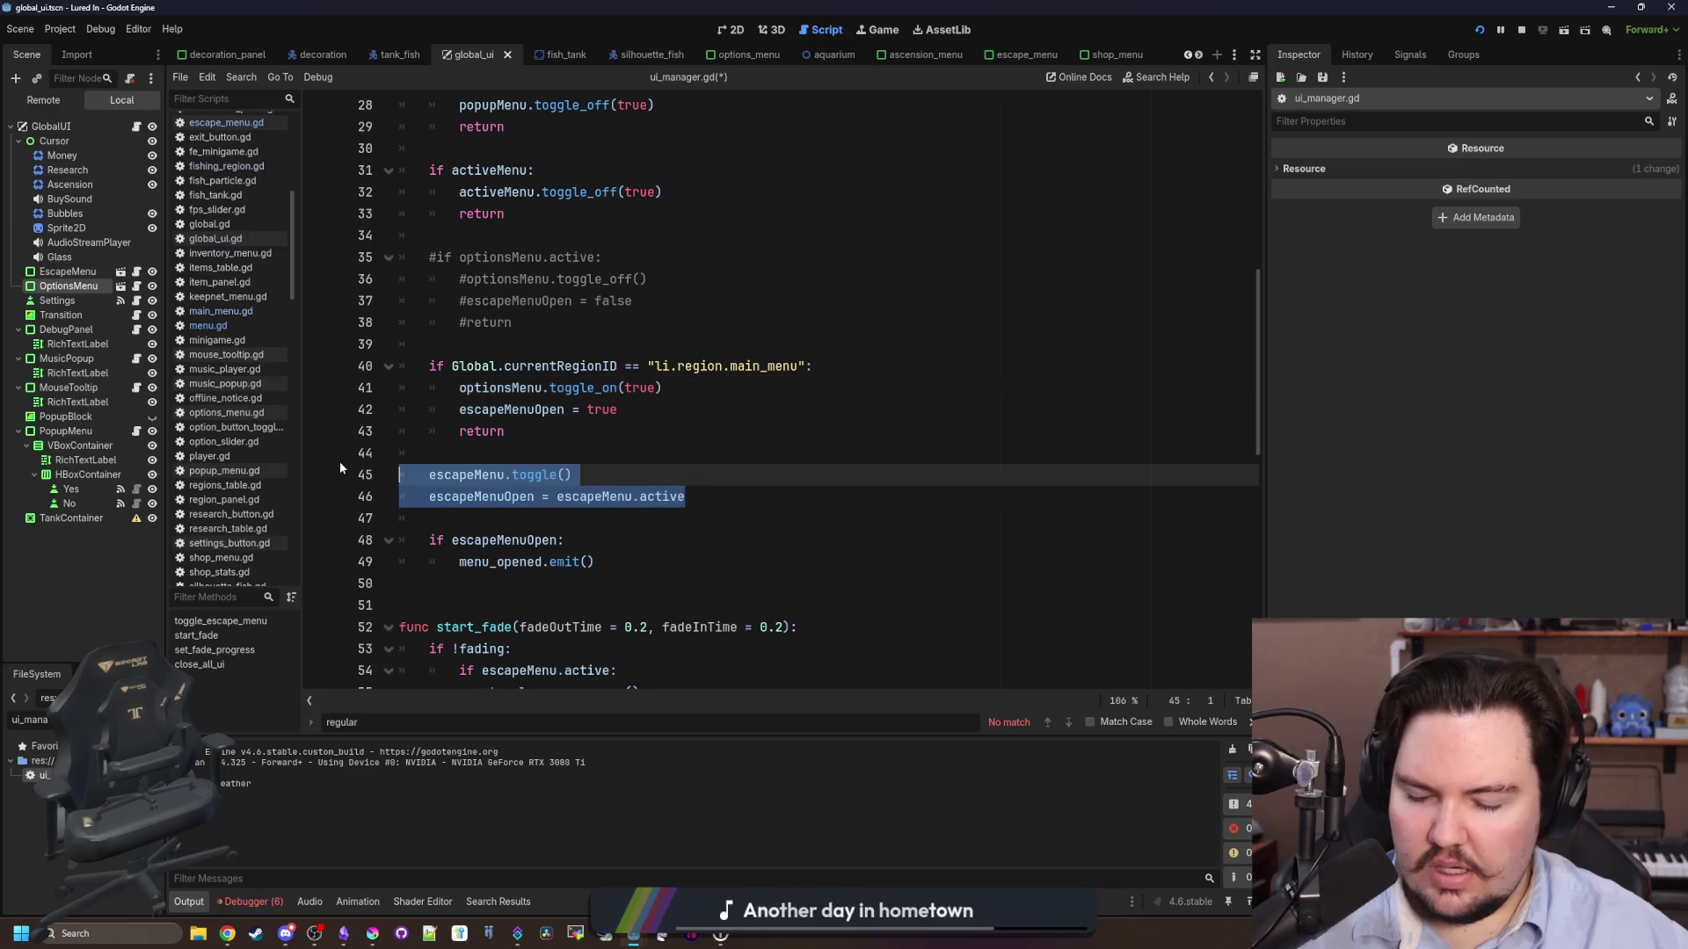
key(ctrl+k)
click(636, 576)
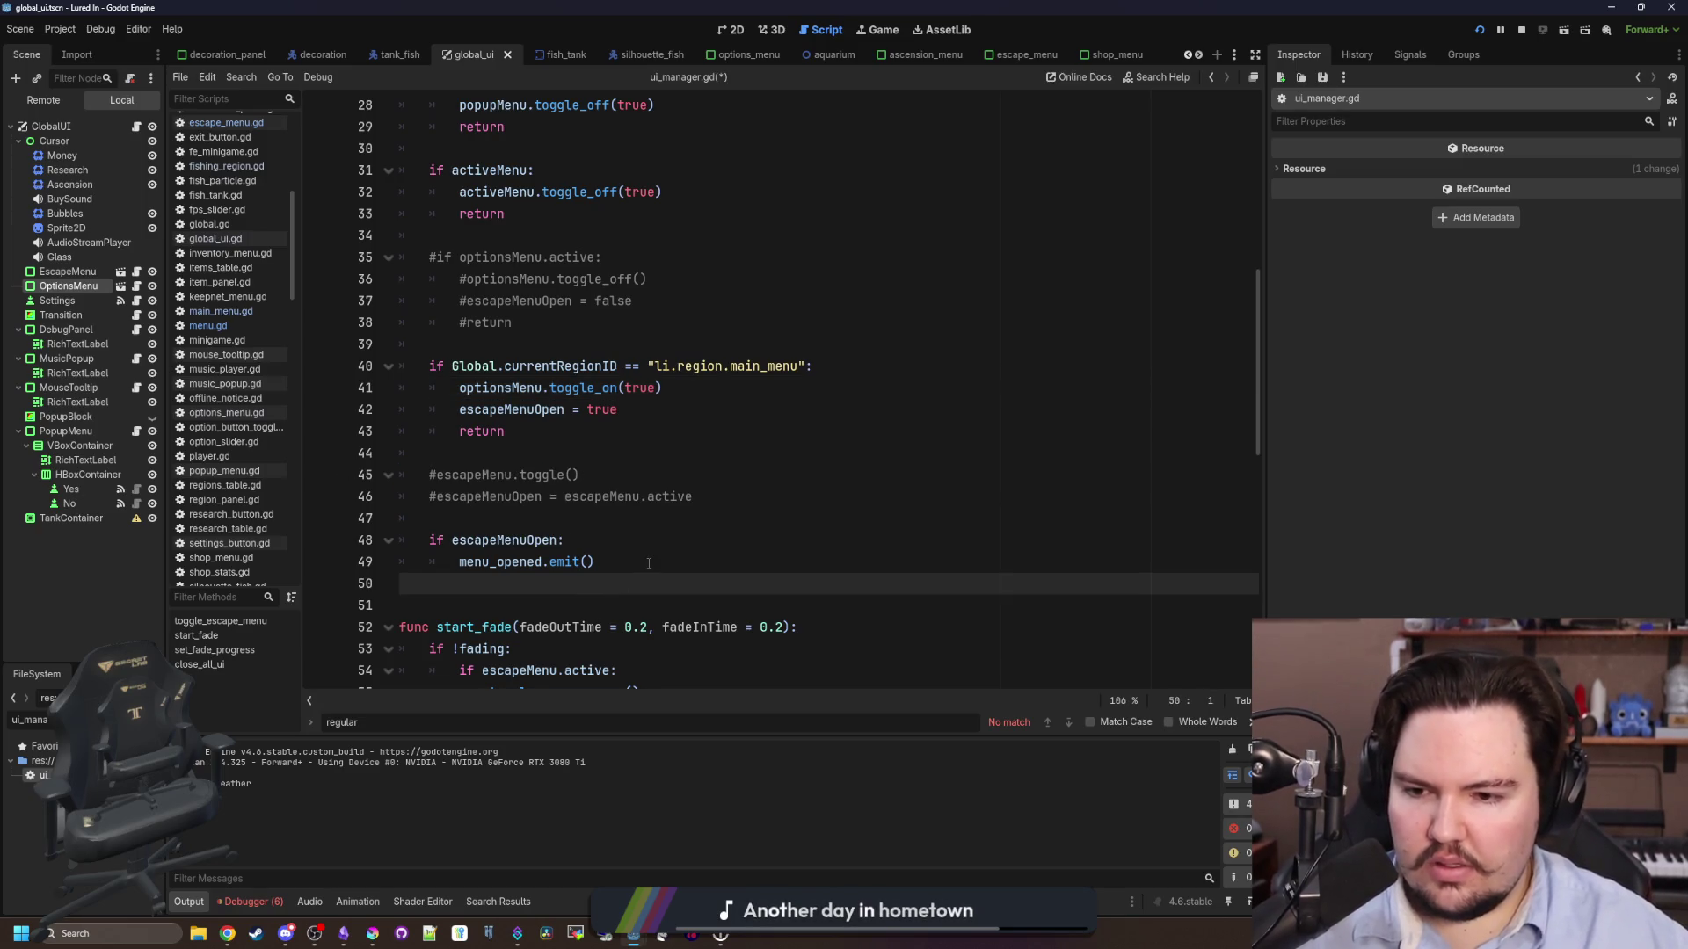
- Select the if escapeMenuOpen block on lines 48–49, then start a project-wide Find in Files search
mouse_move(649, 564)
mouse_down()
mouse_move(448, 564)
mouse_move(341, 541)
mouse_up()
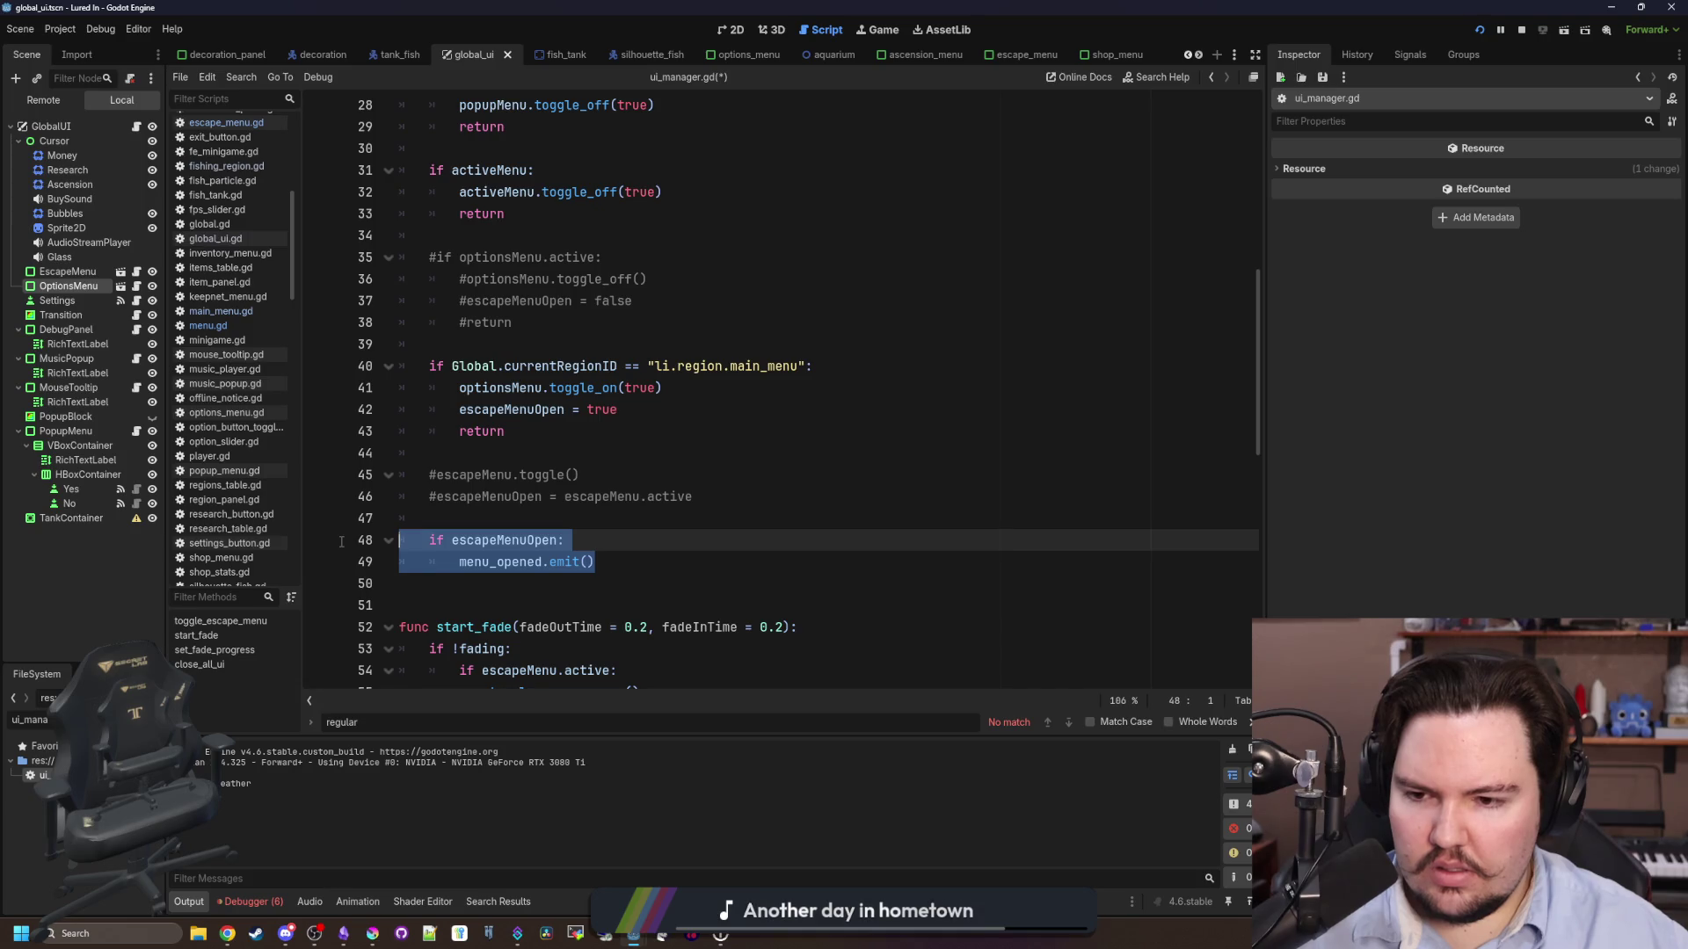
scroll(615, 378, up, 8)
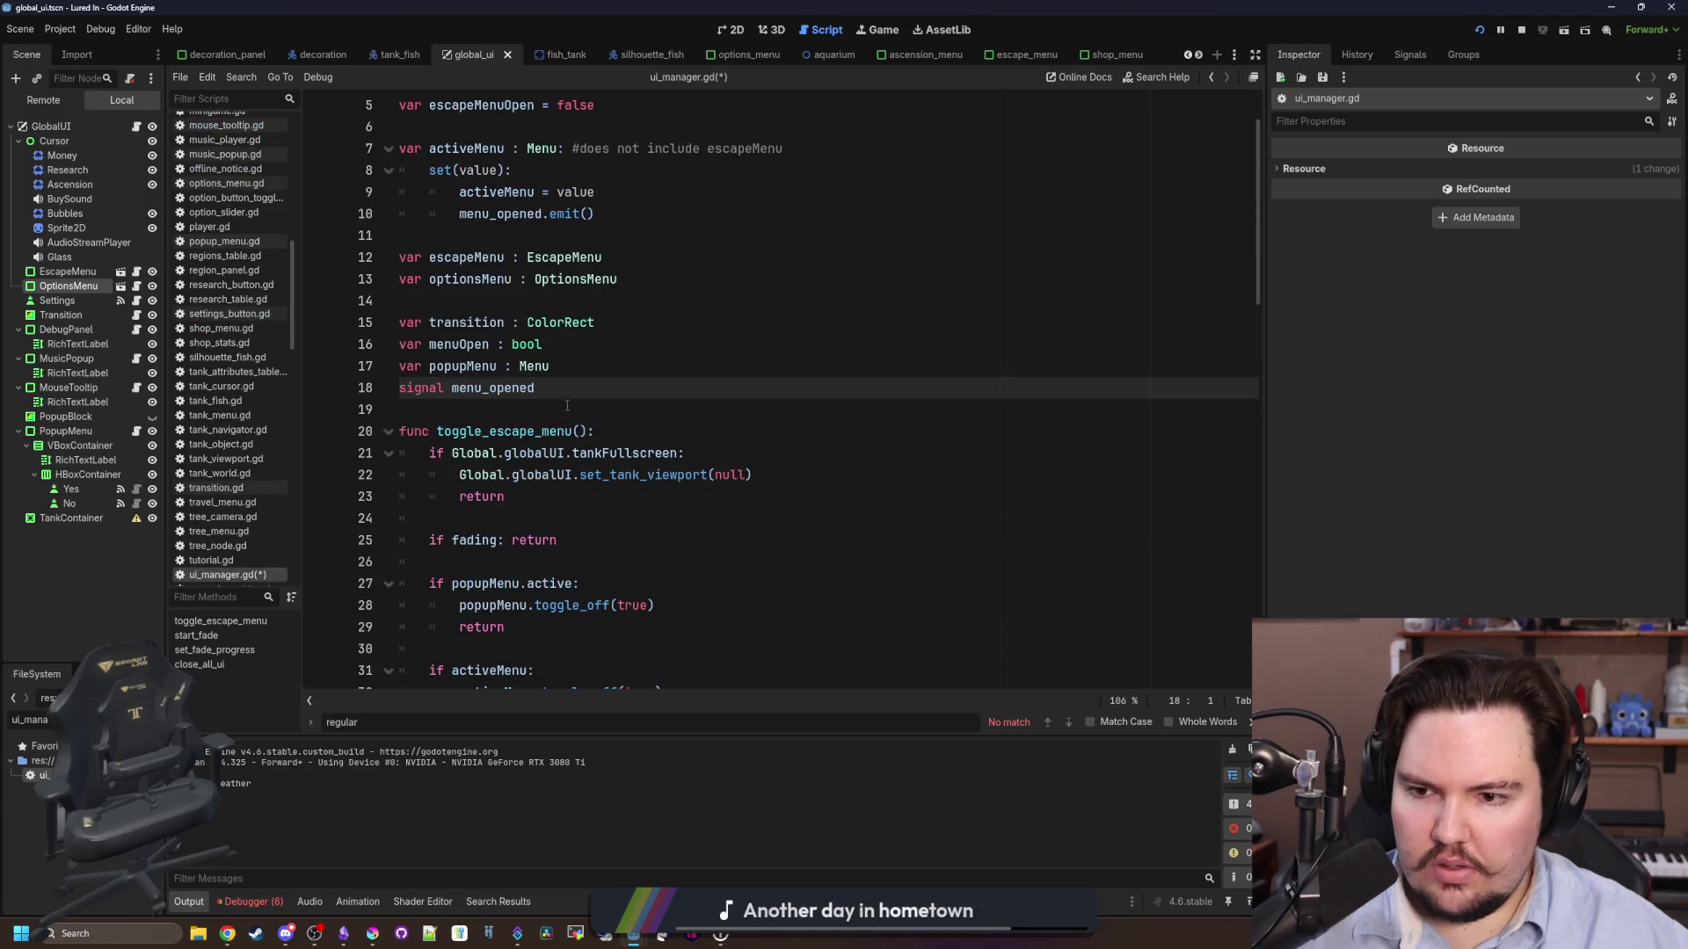
click(626, 375)
key(ctrl+shift+f)
- Search the project for menu_opened and inspect its connection in aquarium_camera.gd
text(menu_opened)
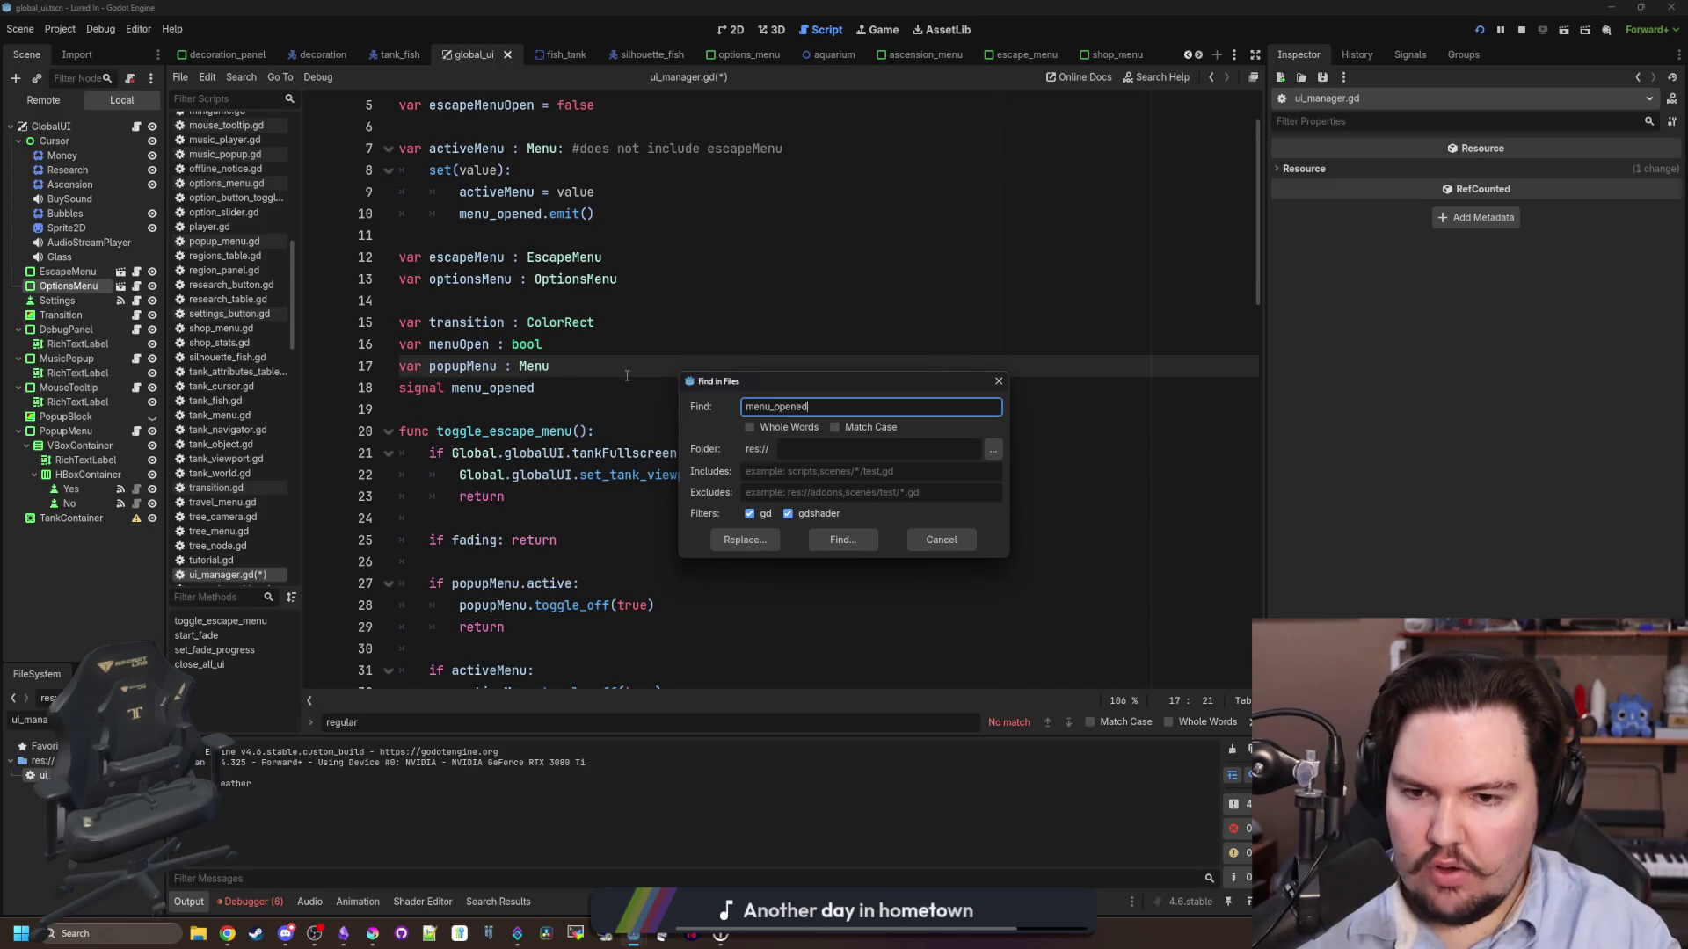
key(Return)
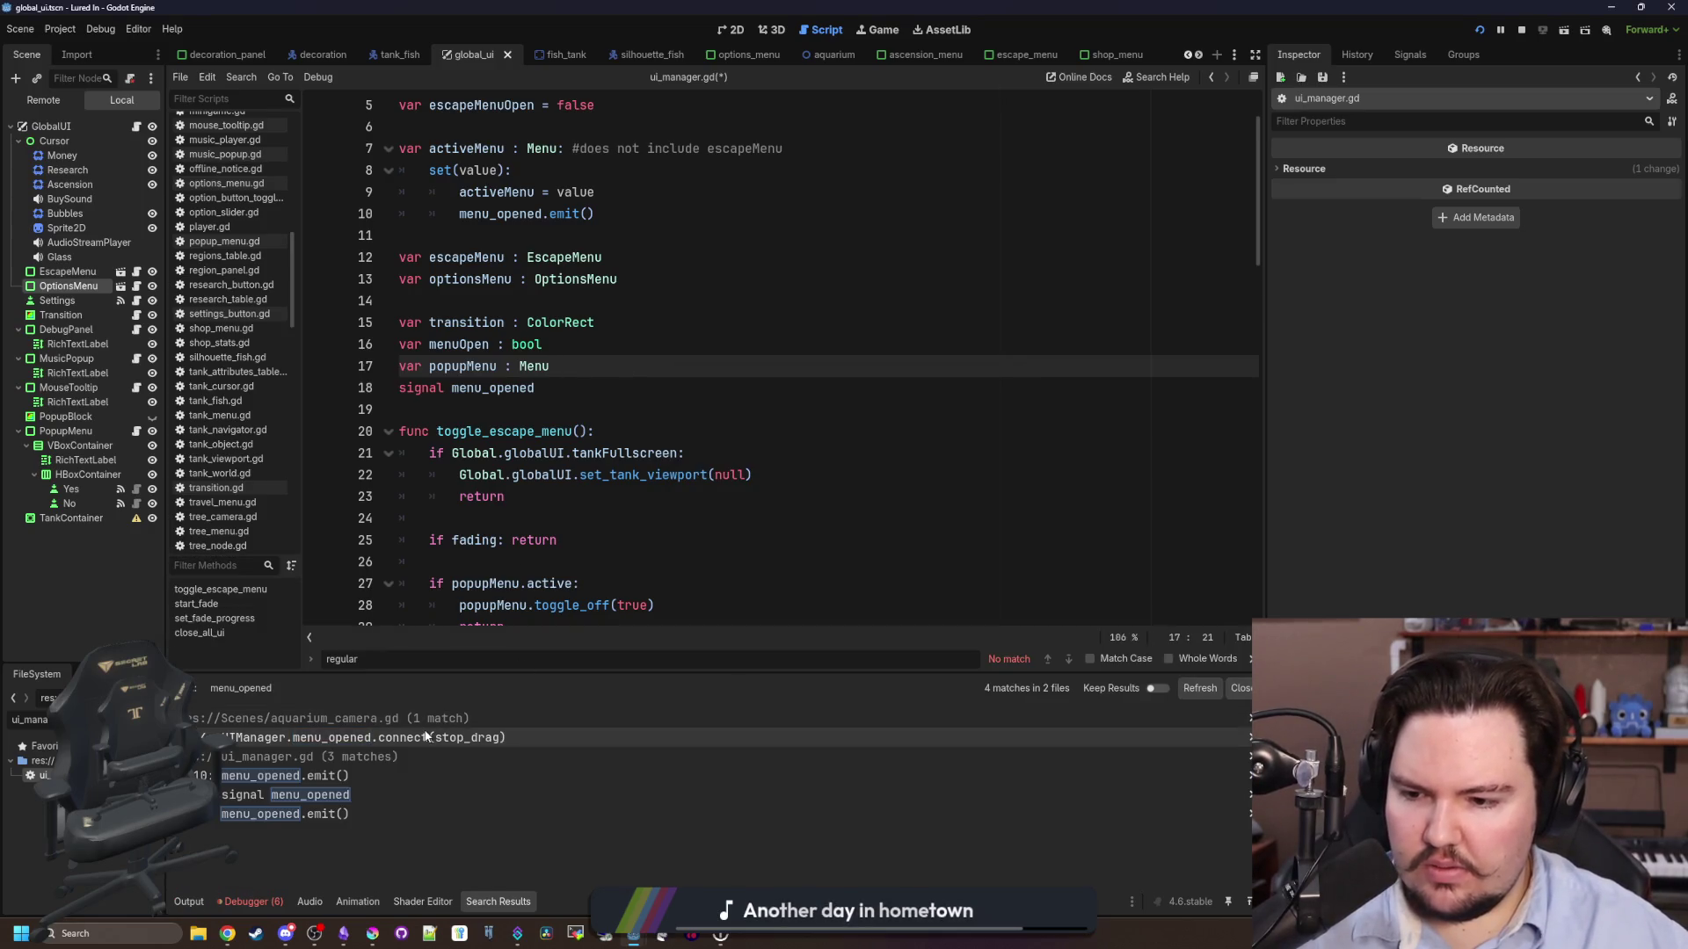
click(426, 737)
scroll(695, 387, up, 4)
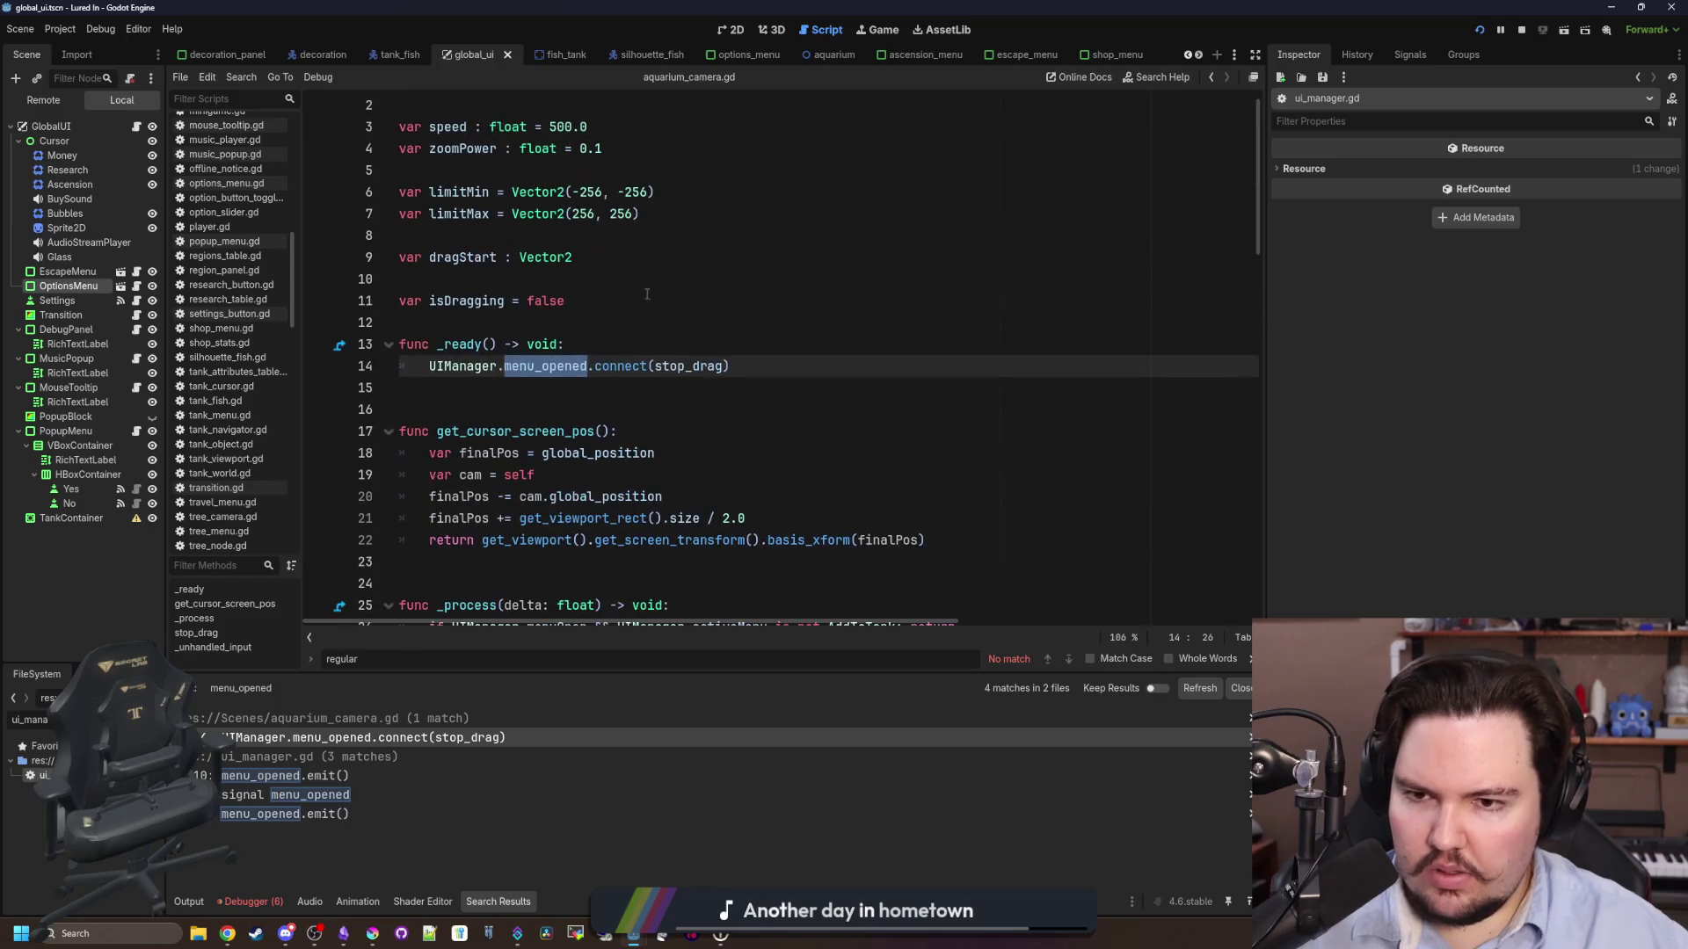
click(697, 408)
click(668, 385)
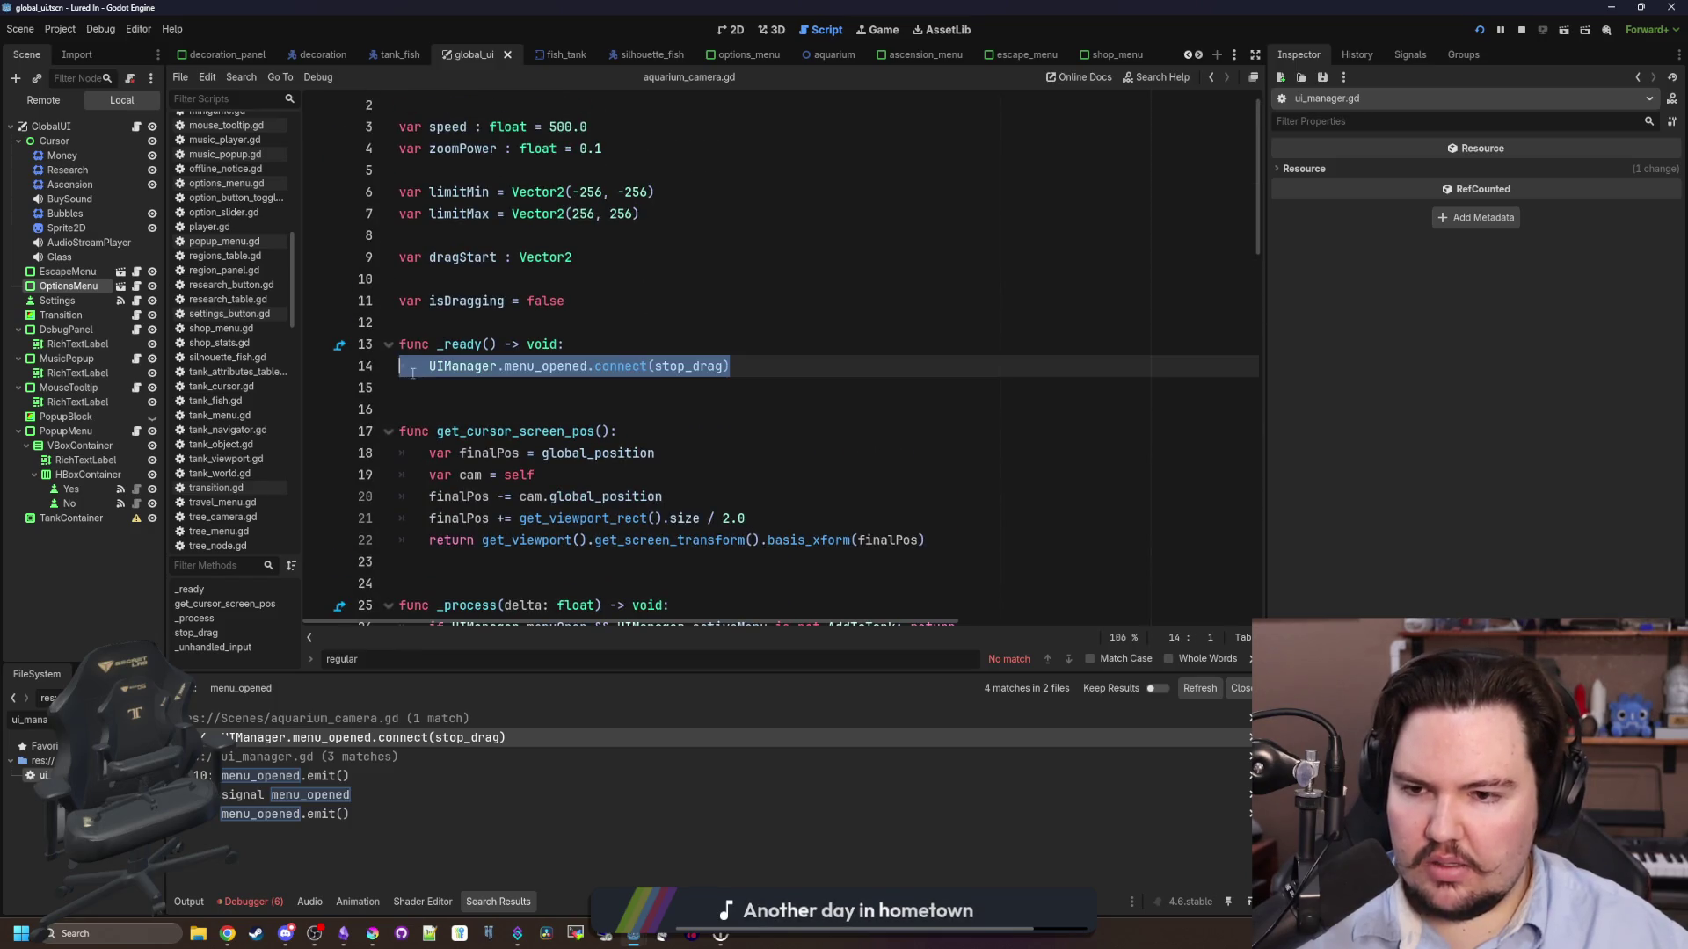
click(334, 738)
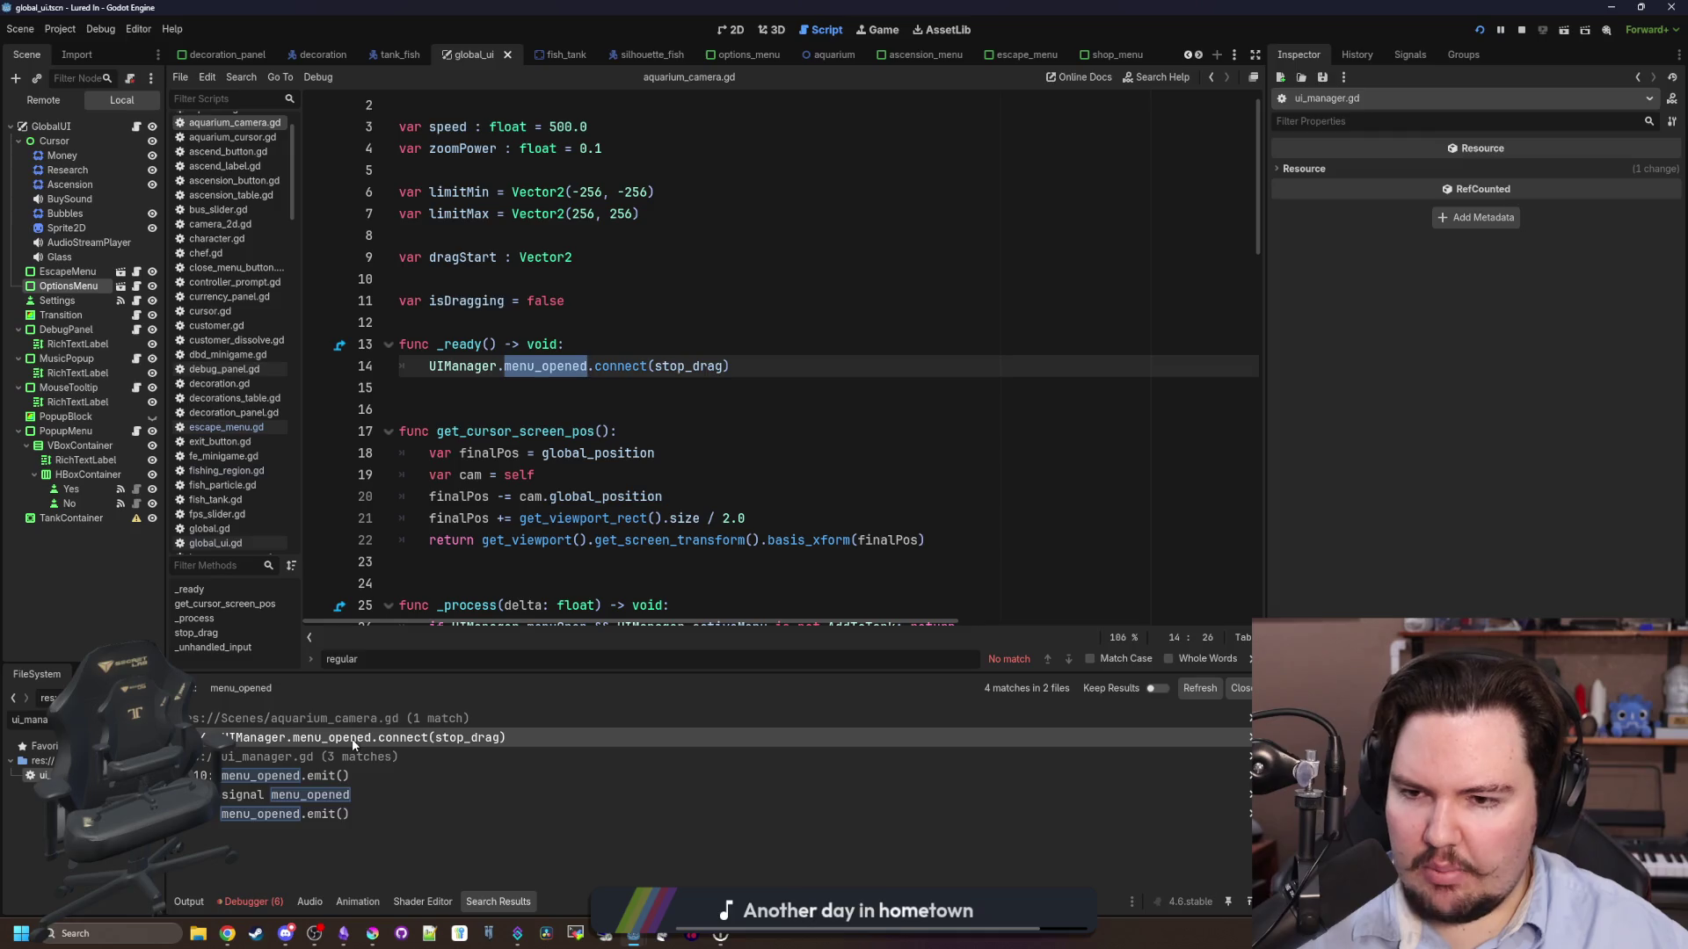
- Back in ui_manager.gd, retype menu_opened.emit() on line 49
key(alt+Left)
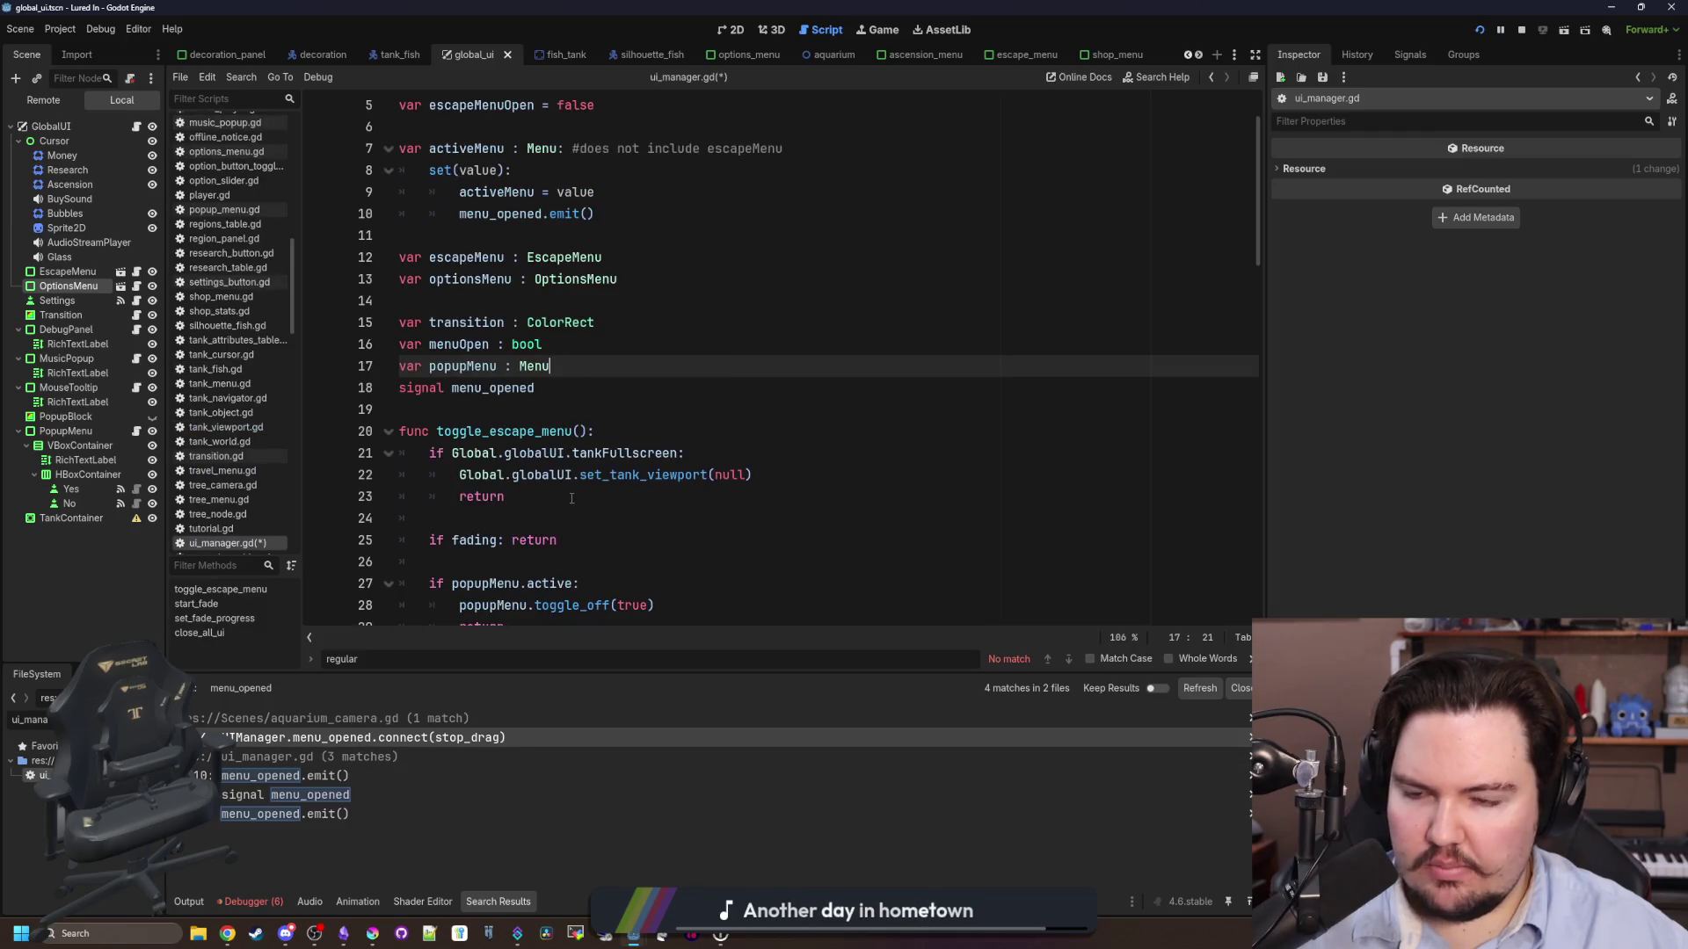
click(563, 411)
scroll(572, 431, down, 8)
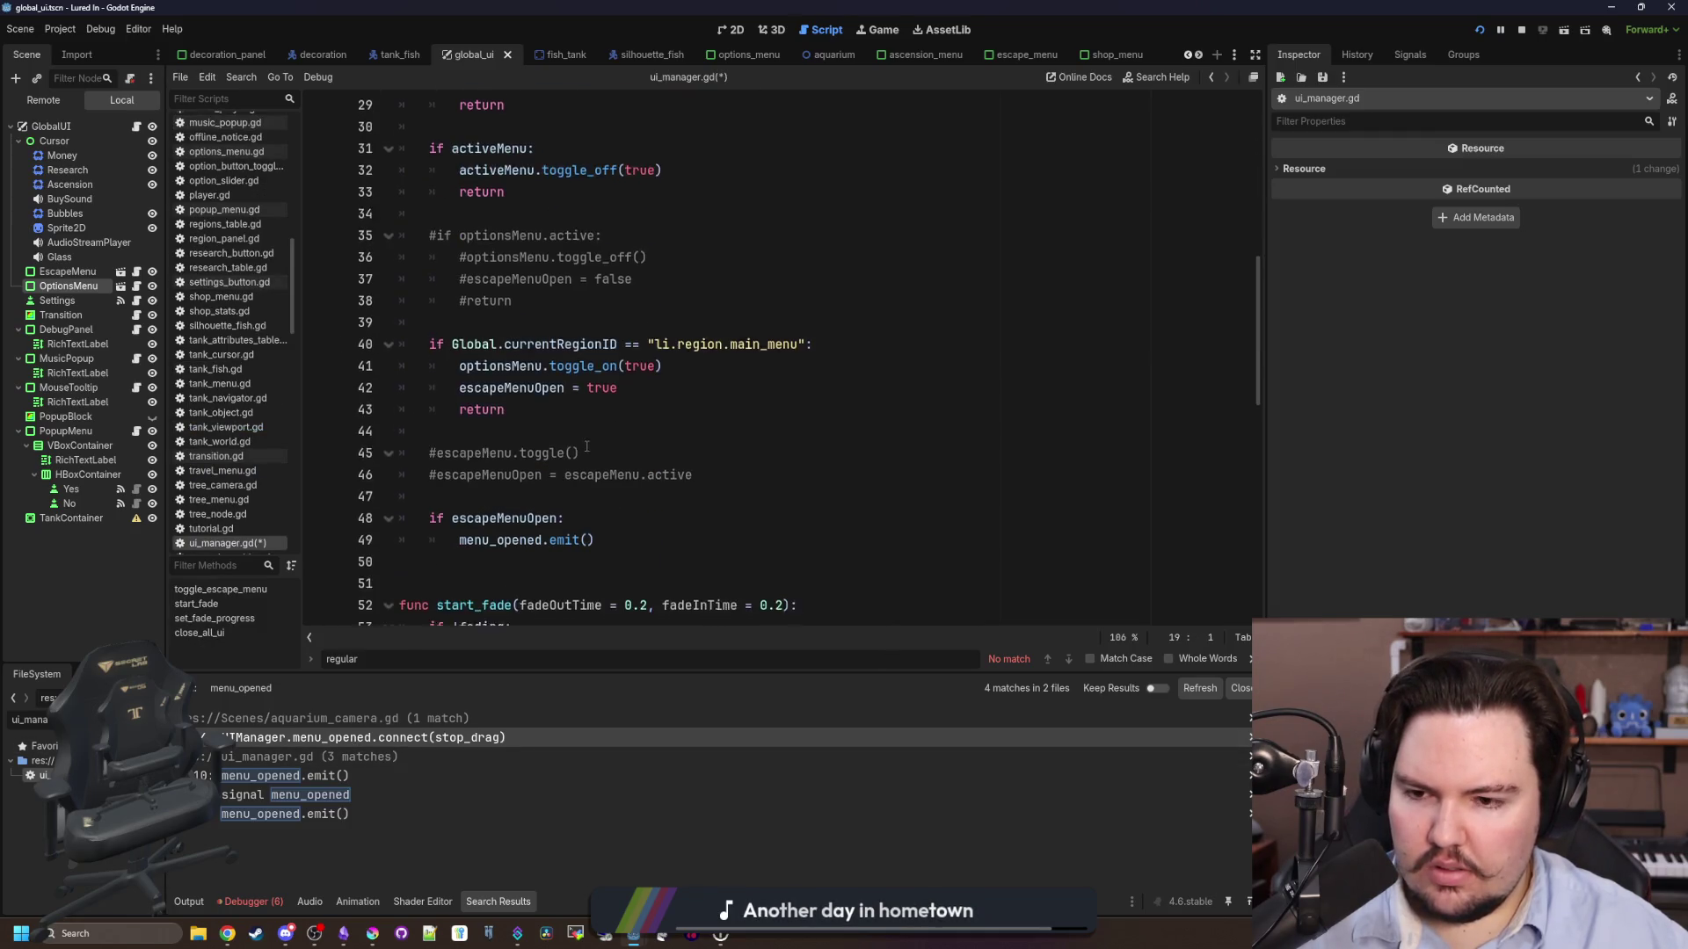
scroll(580, 440, down, 1)
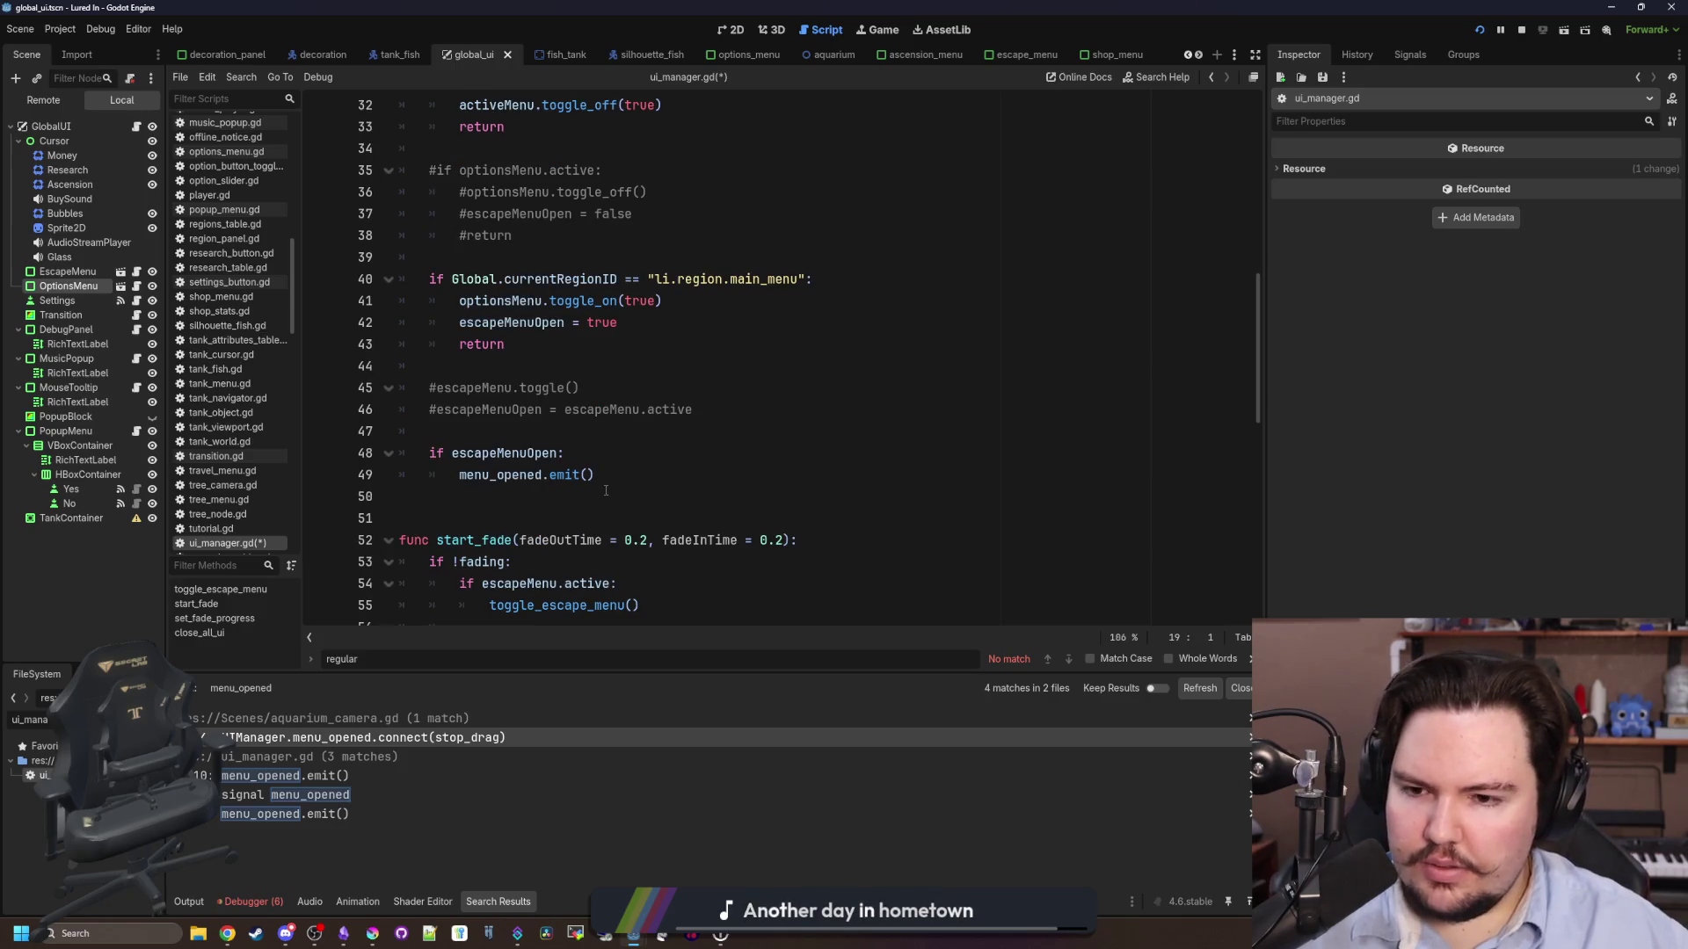
drag(618, 475, 459, 476)
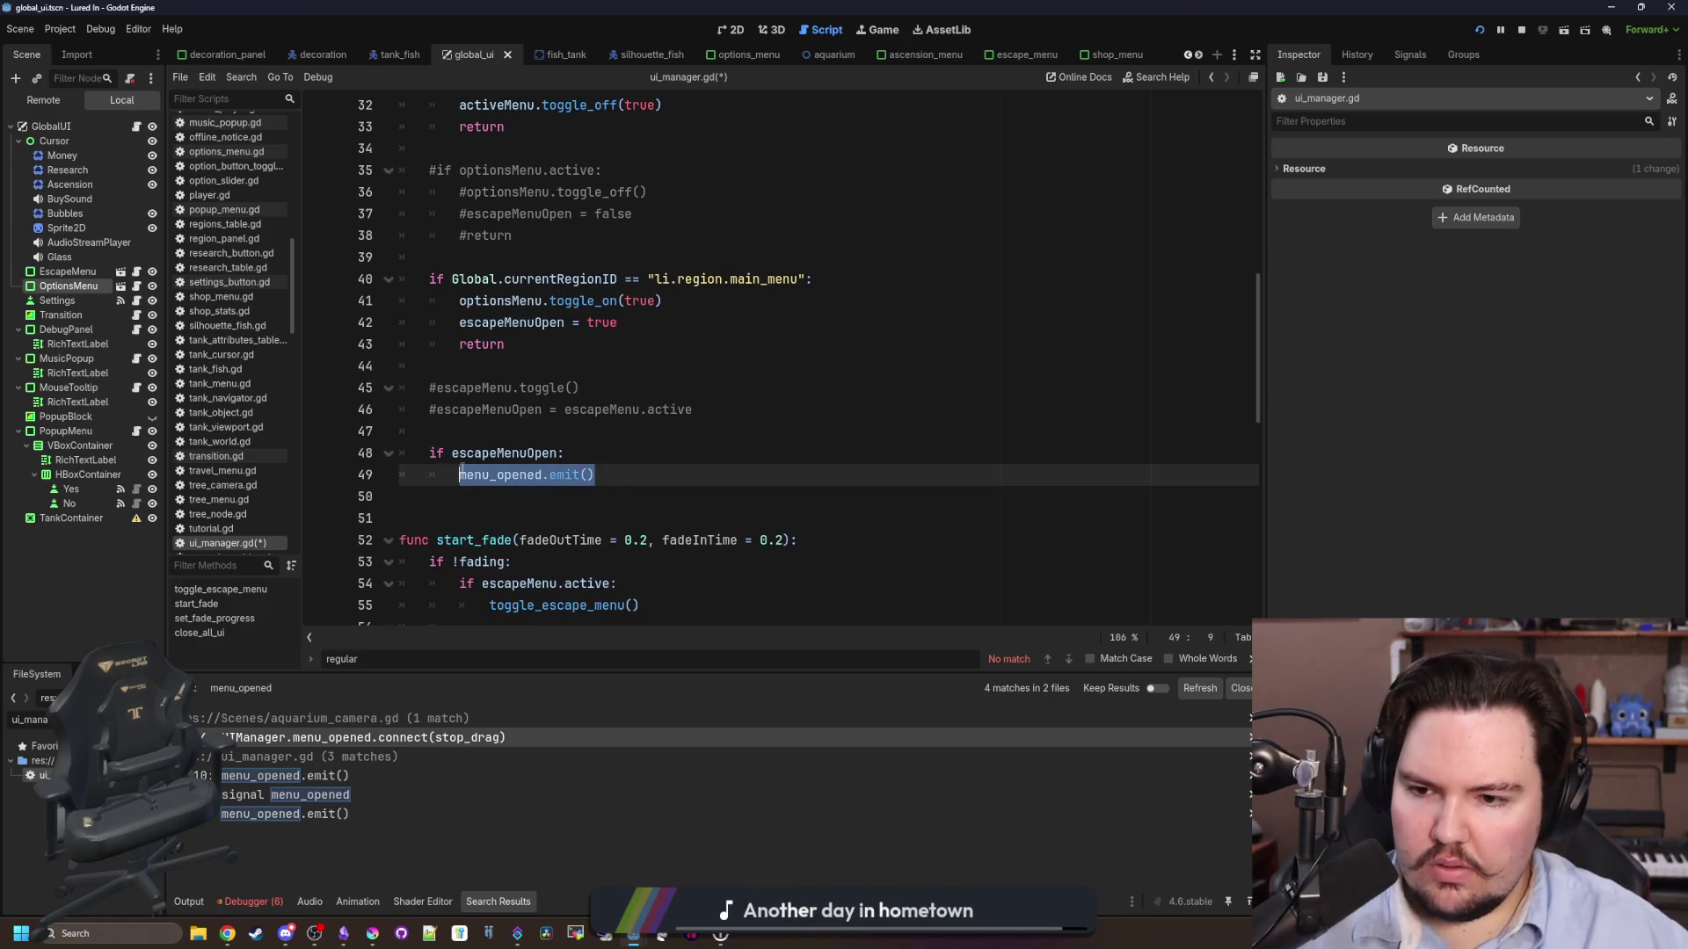
click(459, 475)
scroll(538, 430, up, 3)
scroll(538, 431, up, 3)
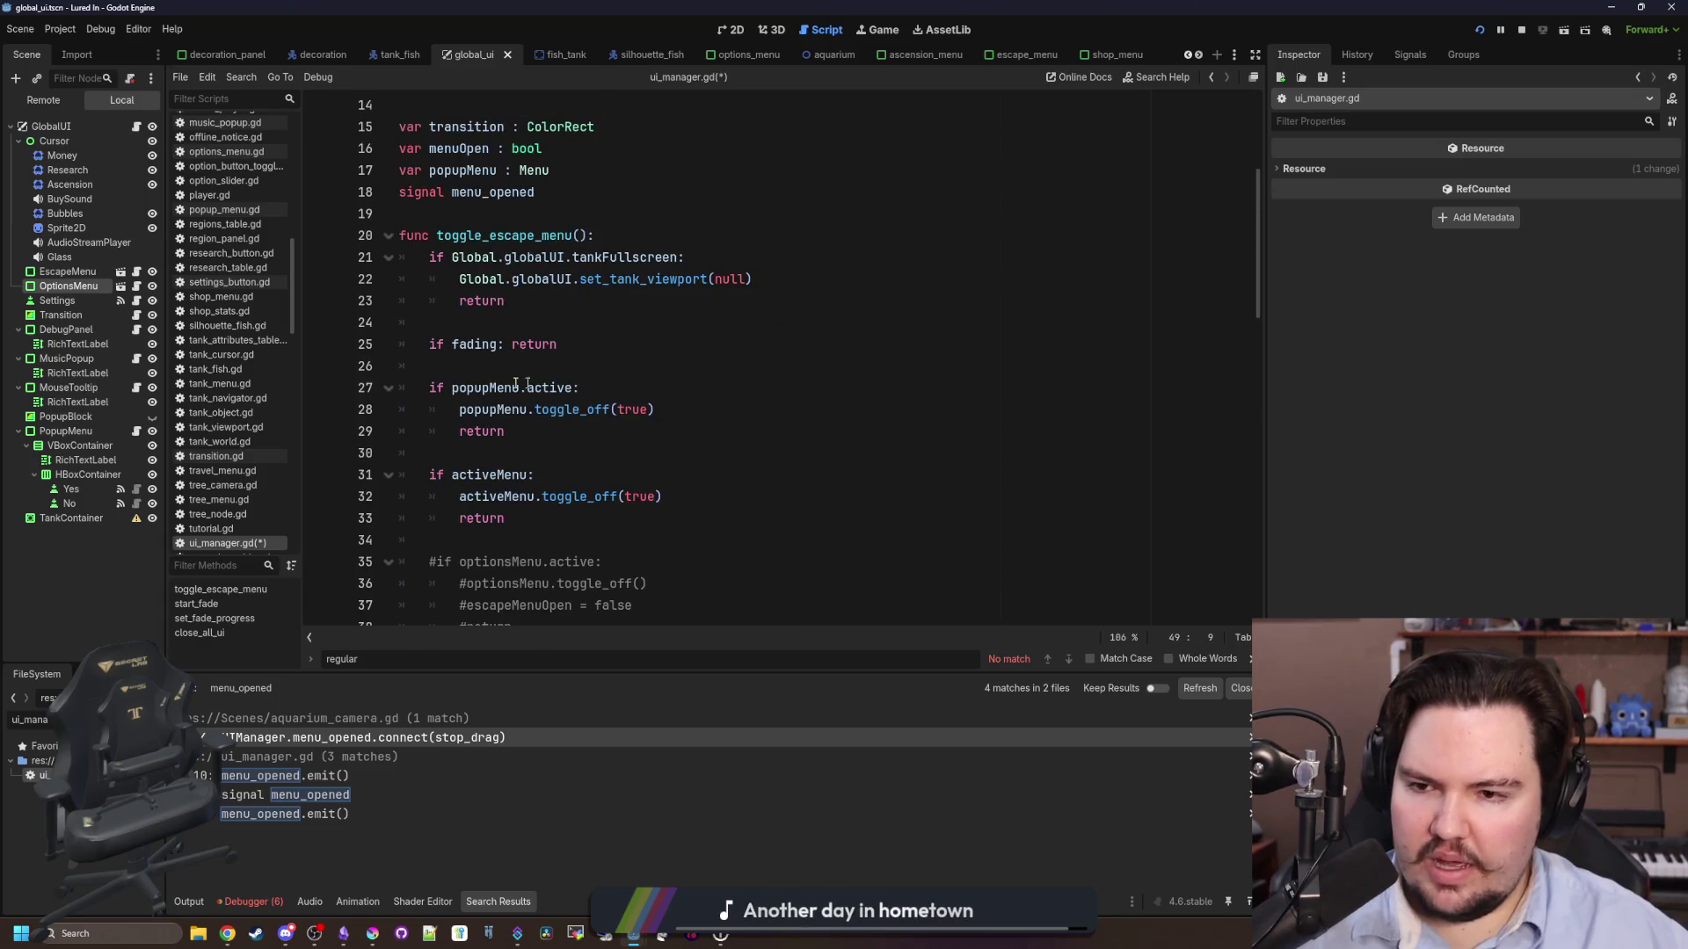
scroll(527, 384, down, 6)
text(menu_opened.emit())
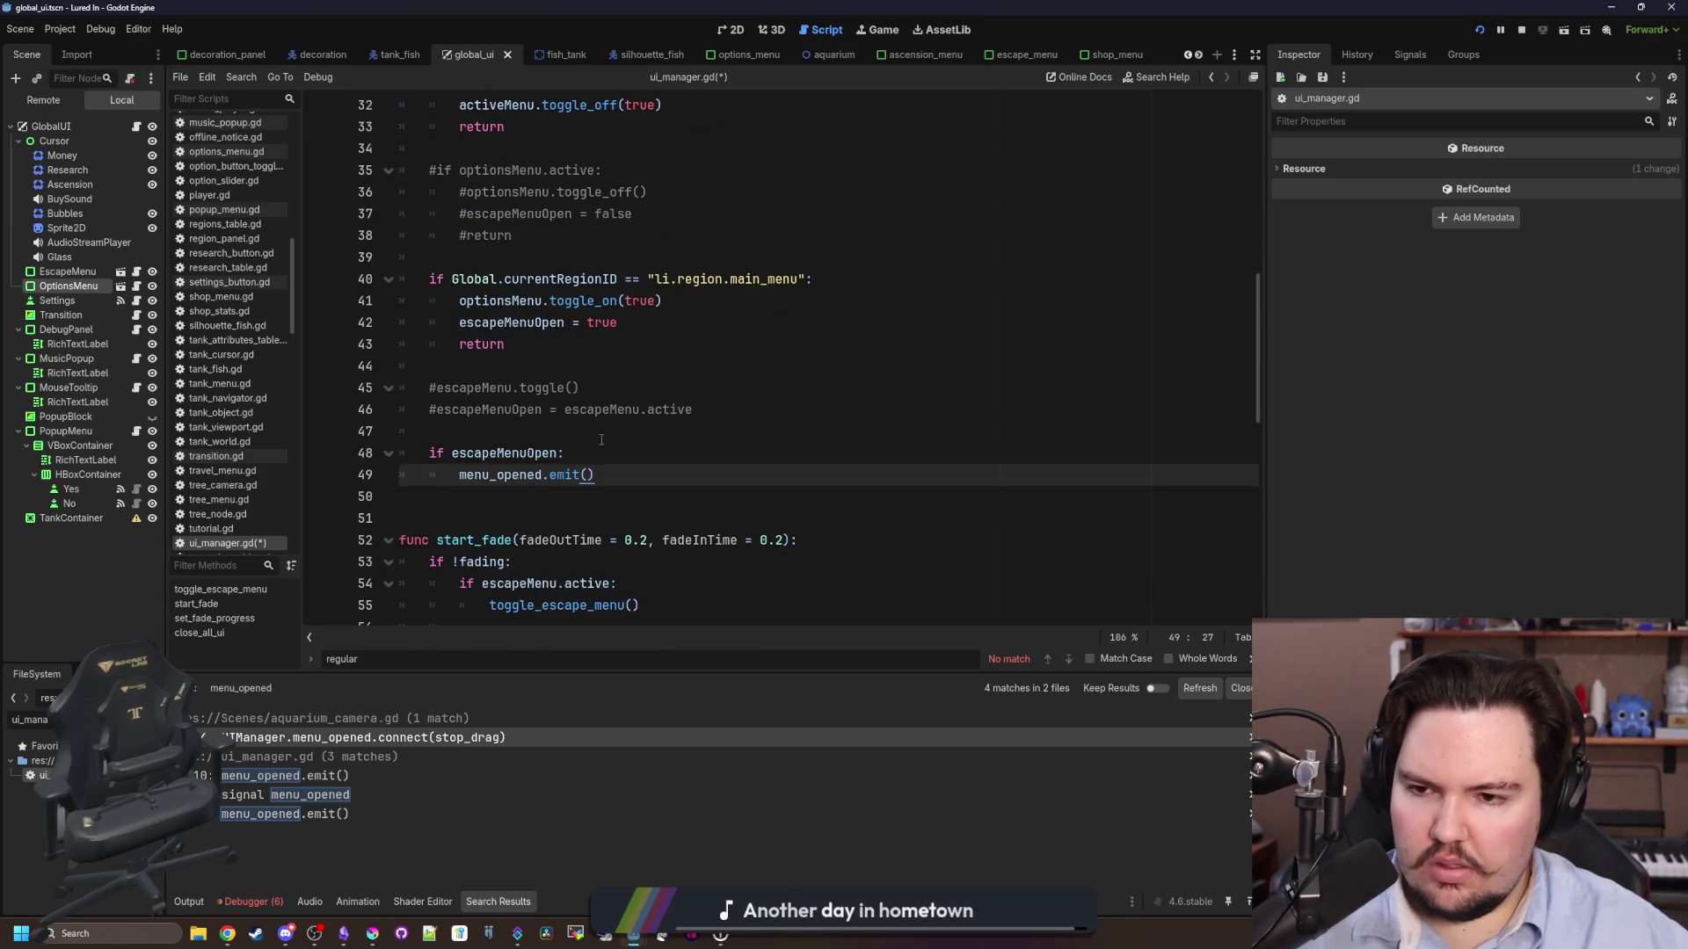
- Replace the escapeMenuOpen condition on line 48 with activeMenu and review the surrounding lines
double_click(537, 454)
text(activ:)
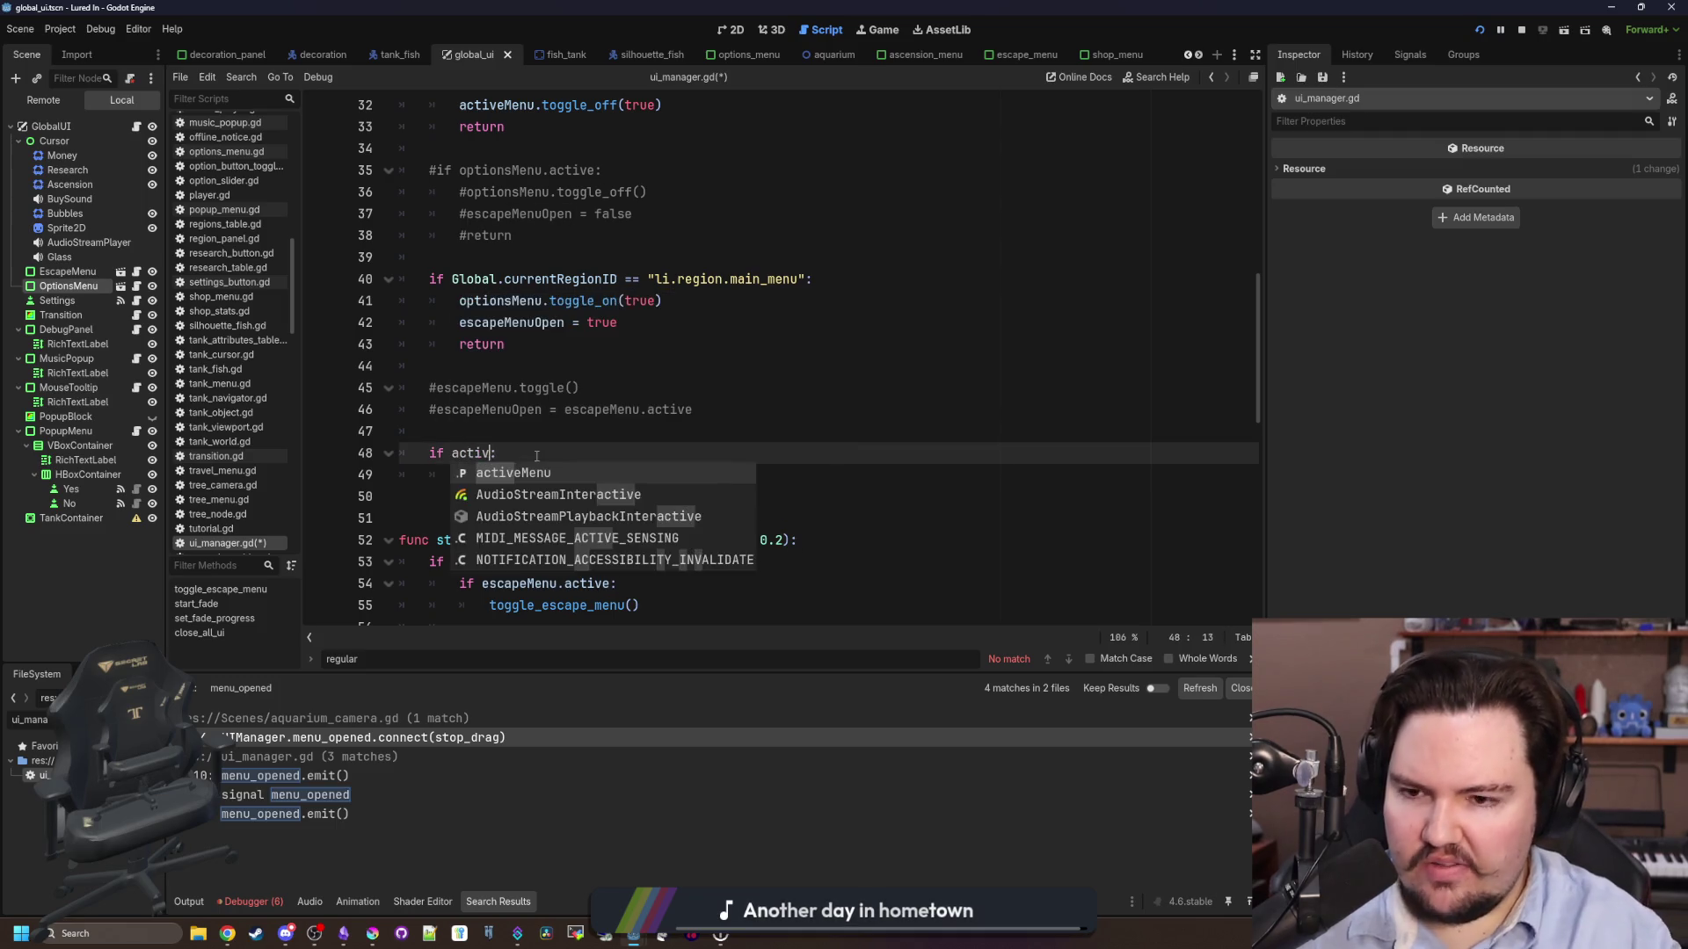
key(Return)
mouse_move(429, 431)
mouse_down()
mouse_move(387, 402)
mouse_move(391, 383)
mouse_up()
click(497, 388)
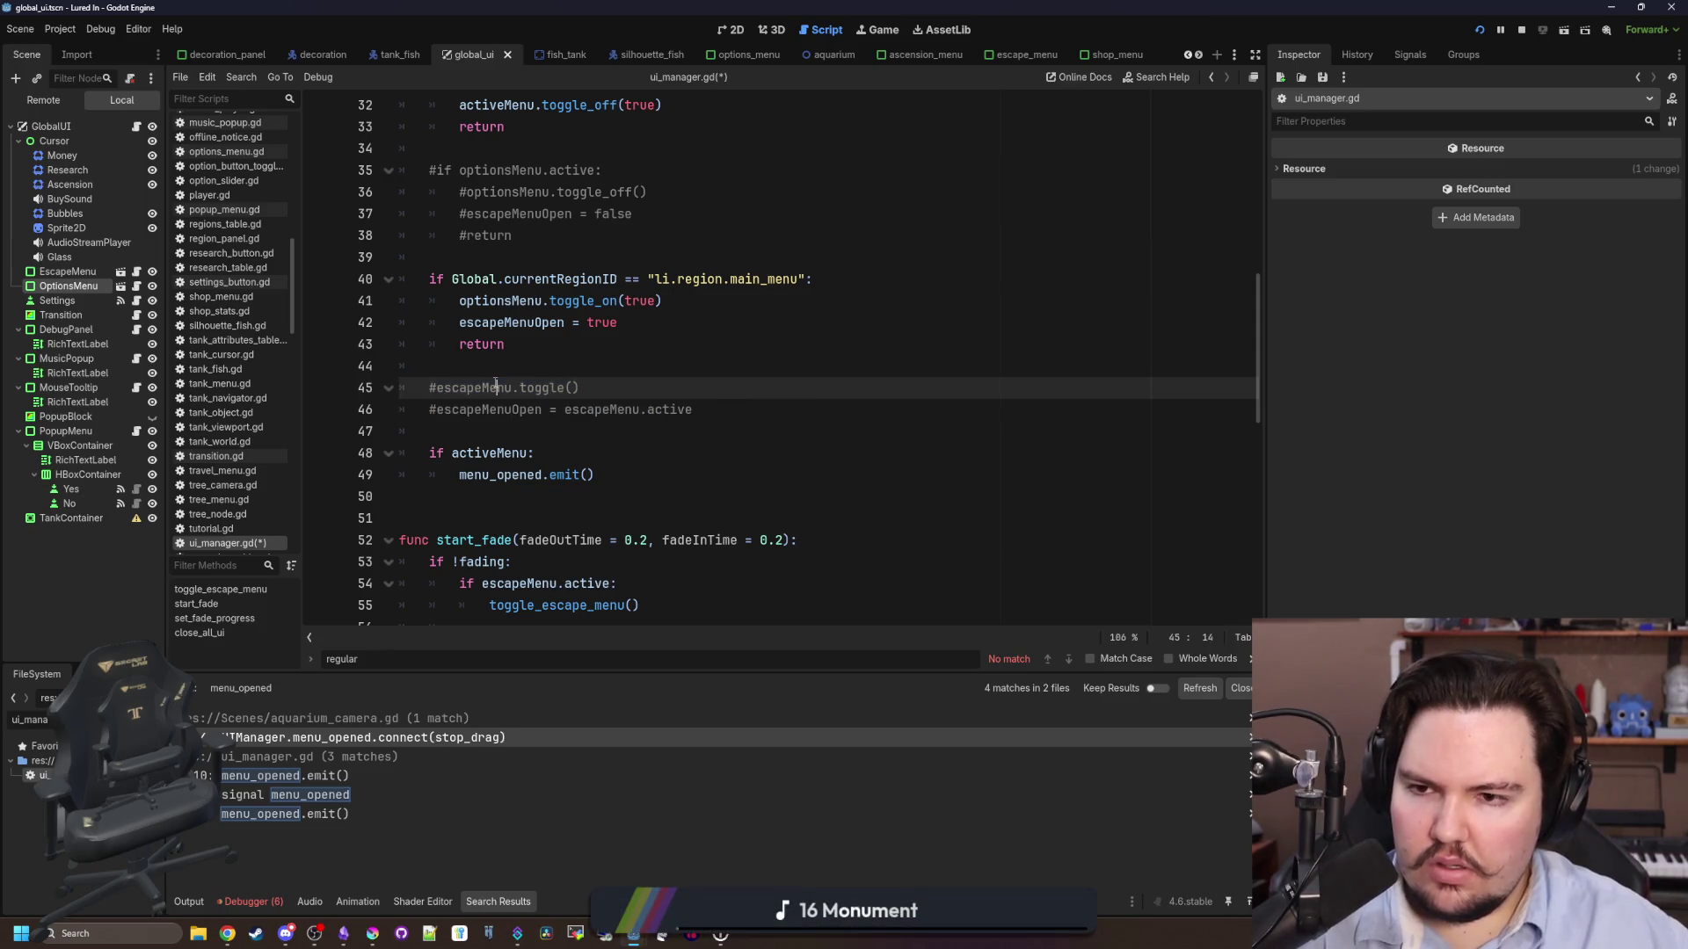
scroll(528, 404, up, 4)
click(535, 412)
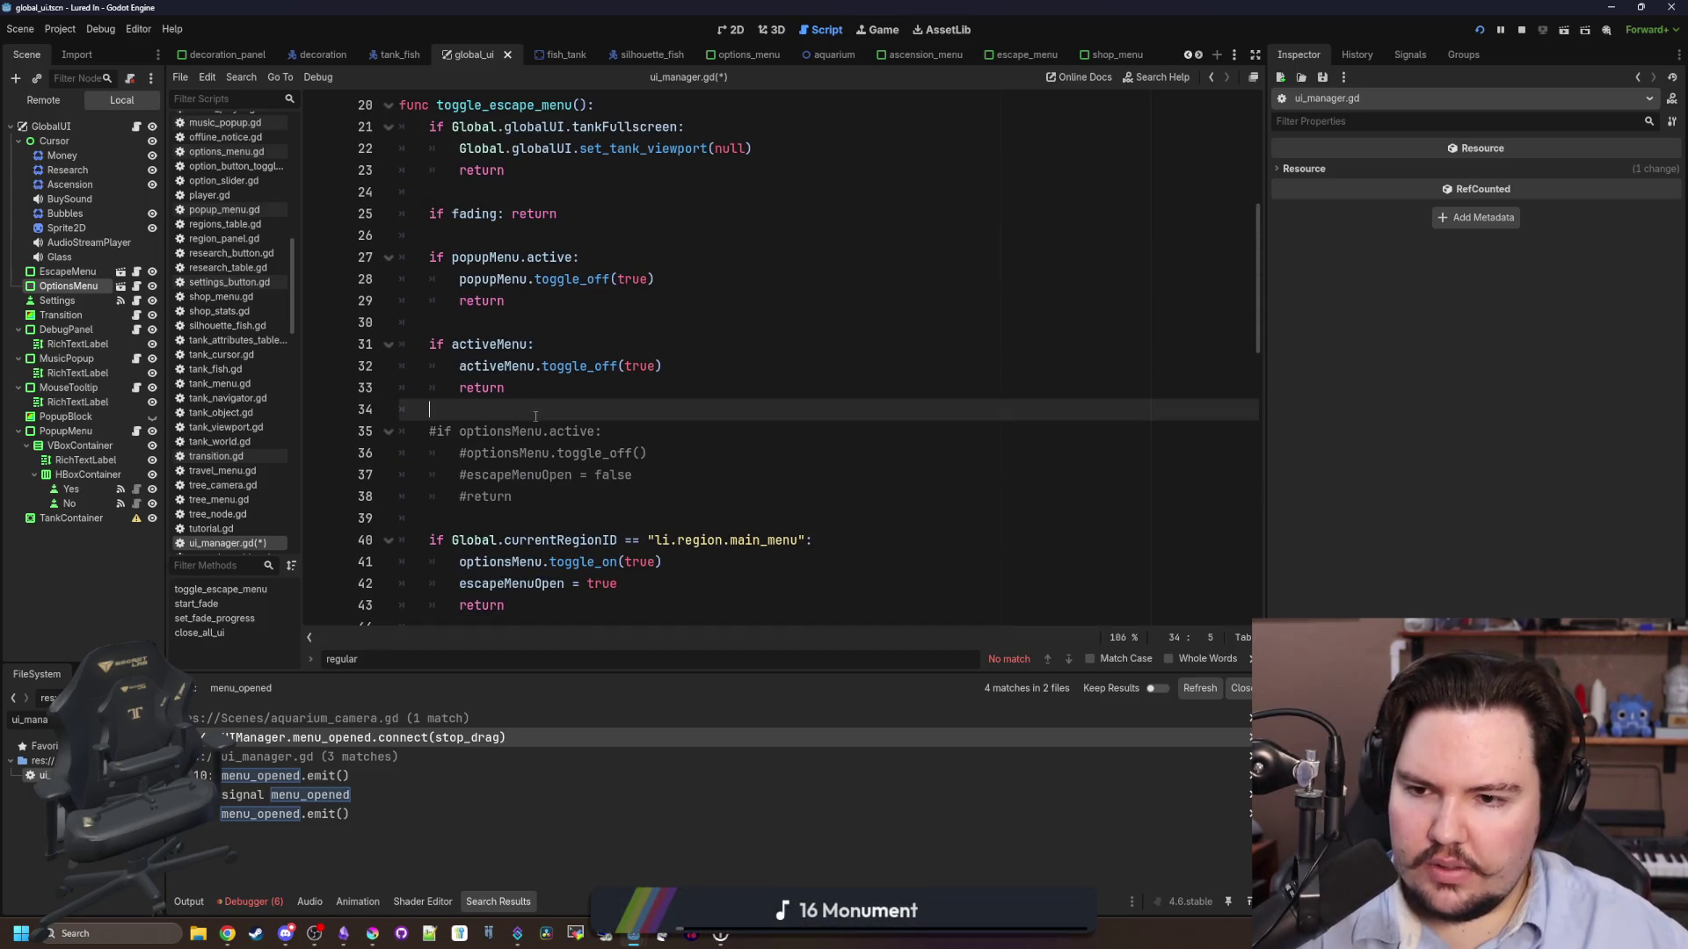
scroll(532, 412, up, 1)
scroll(554, 457, down, 4)
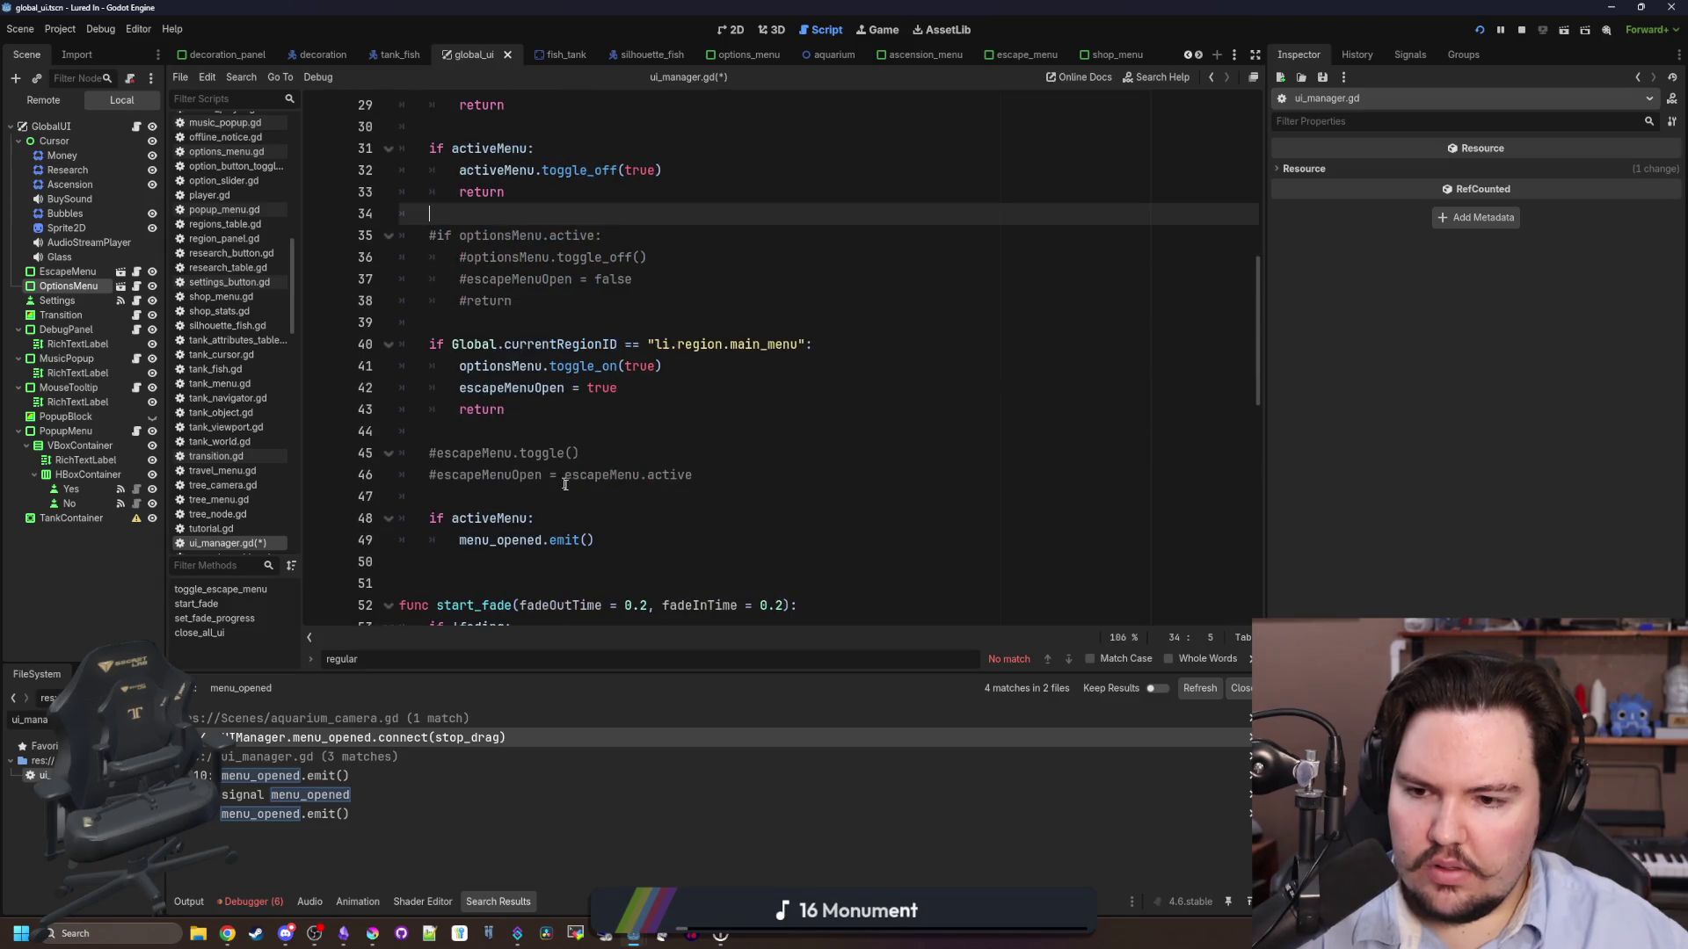
drag(626, 536, 455, 539)
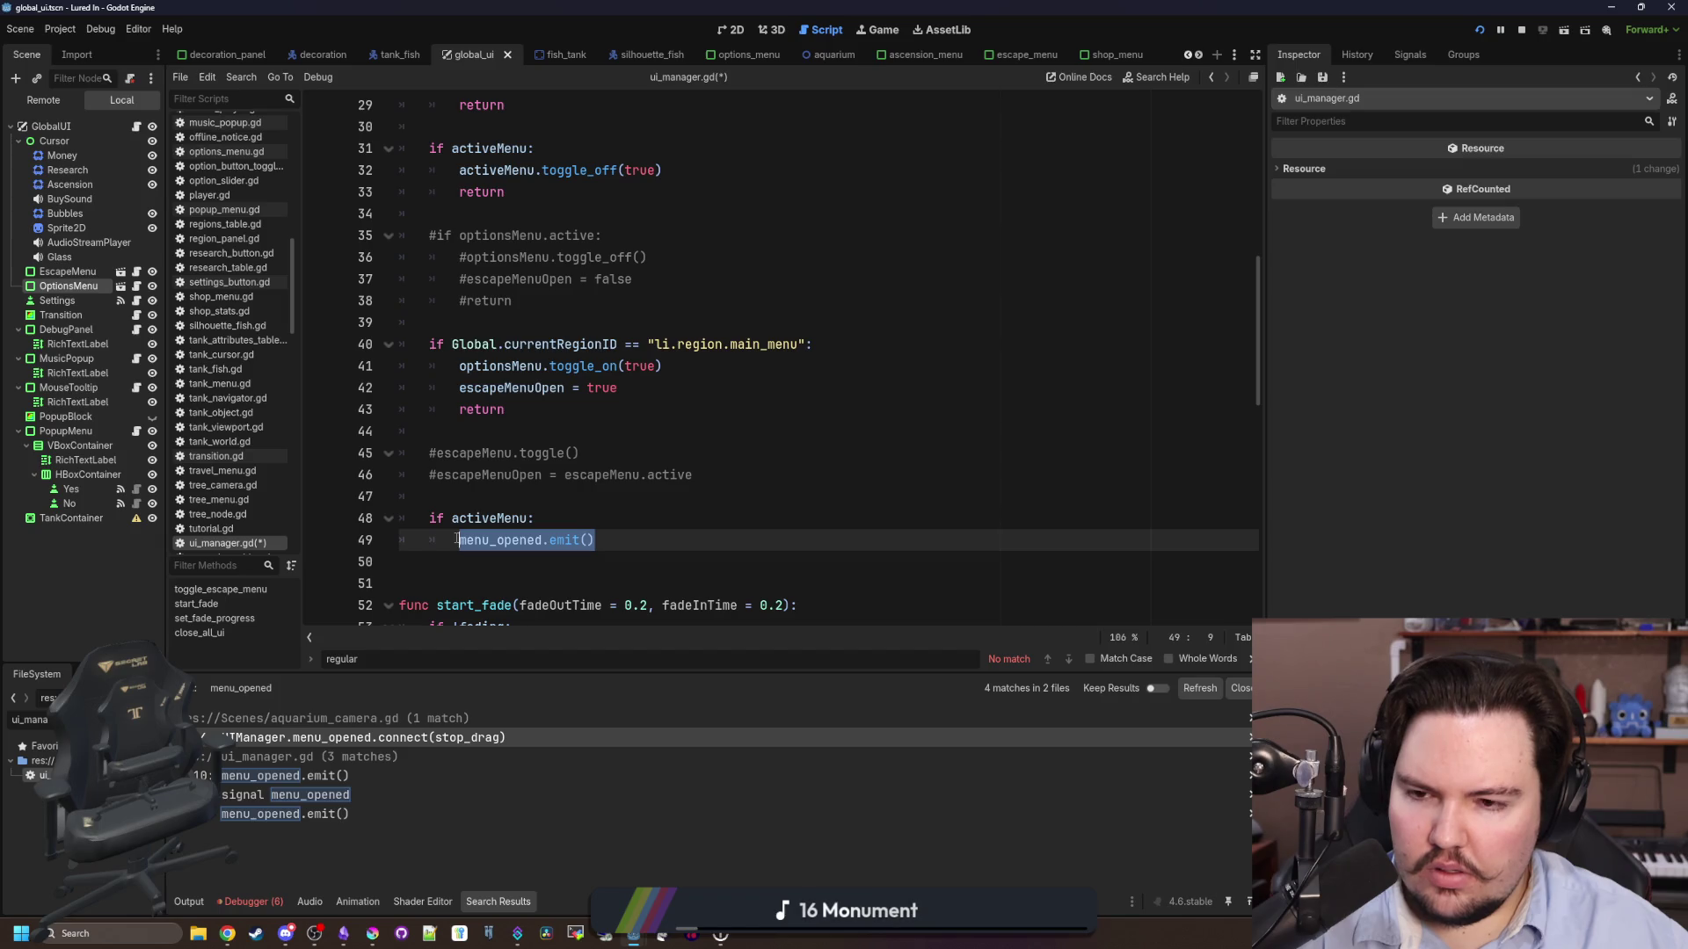
- Delete the return line from the main_menu branch of toggle_escape_menu
click(493, 431)
scroll(492, 431, up, 1)
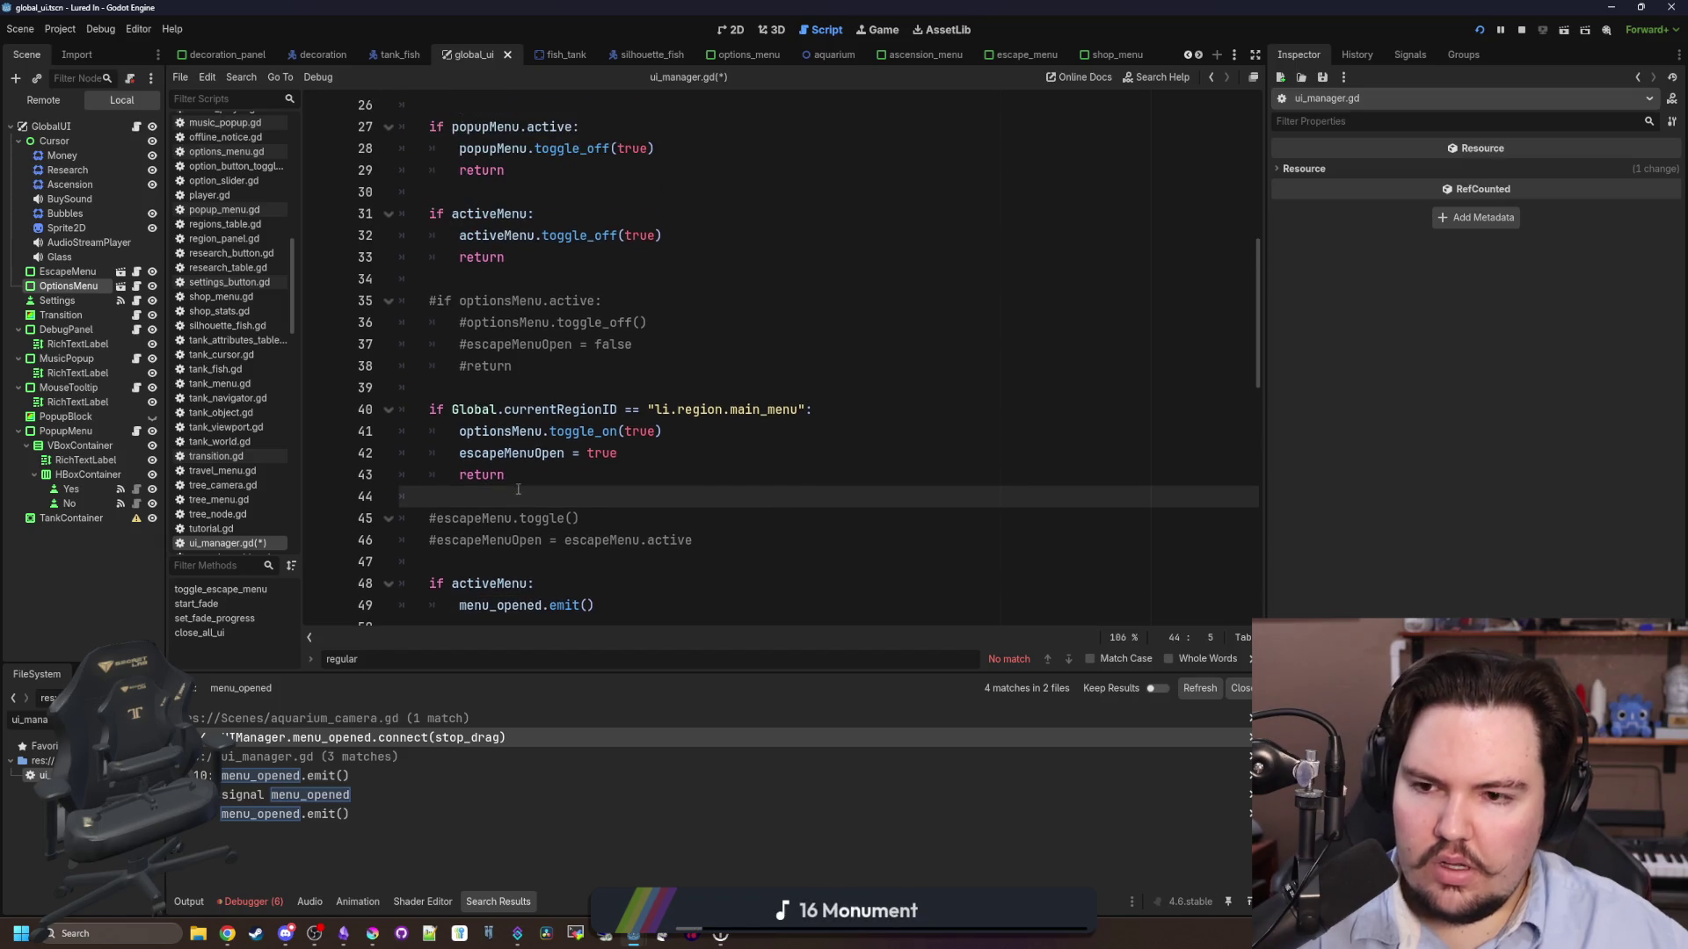
click(530, 475)
drag(529, 474, 400, 475)
key(BackSpace)
key(BackSpace)
scroll(457, 422, up, 2)
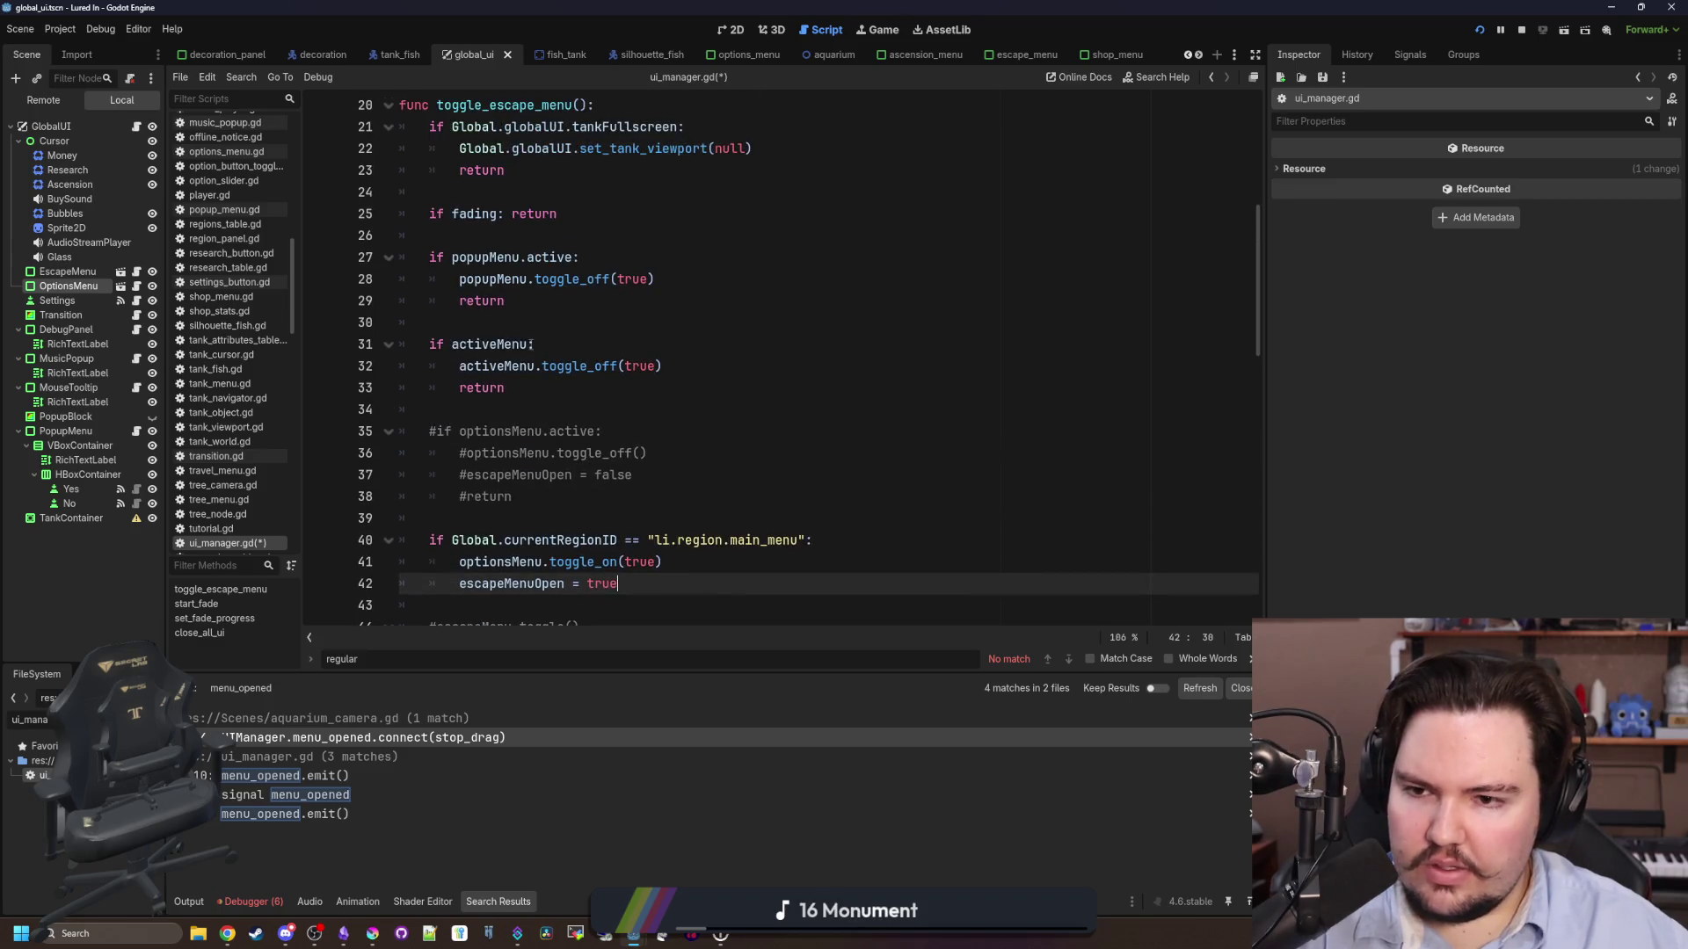
drag(505, 388, 387, 383)
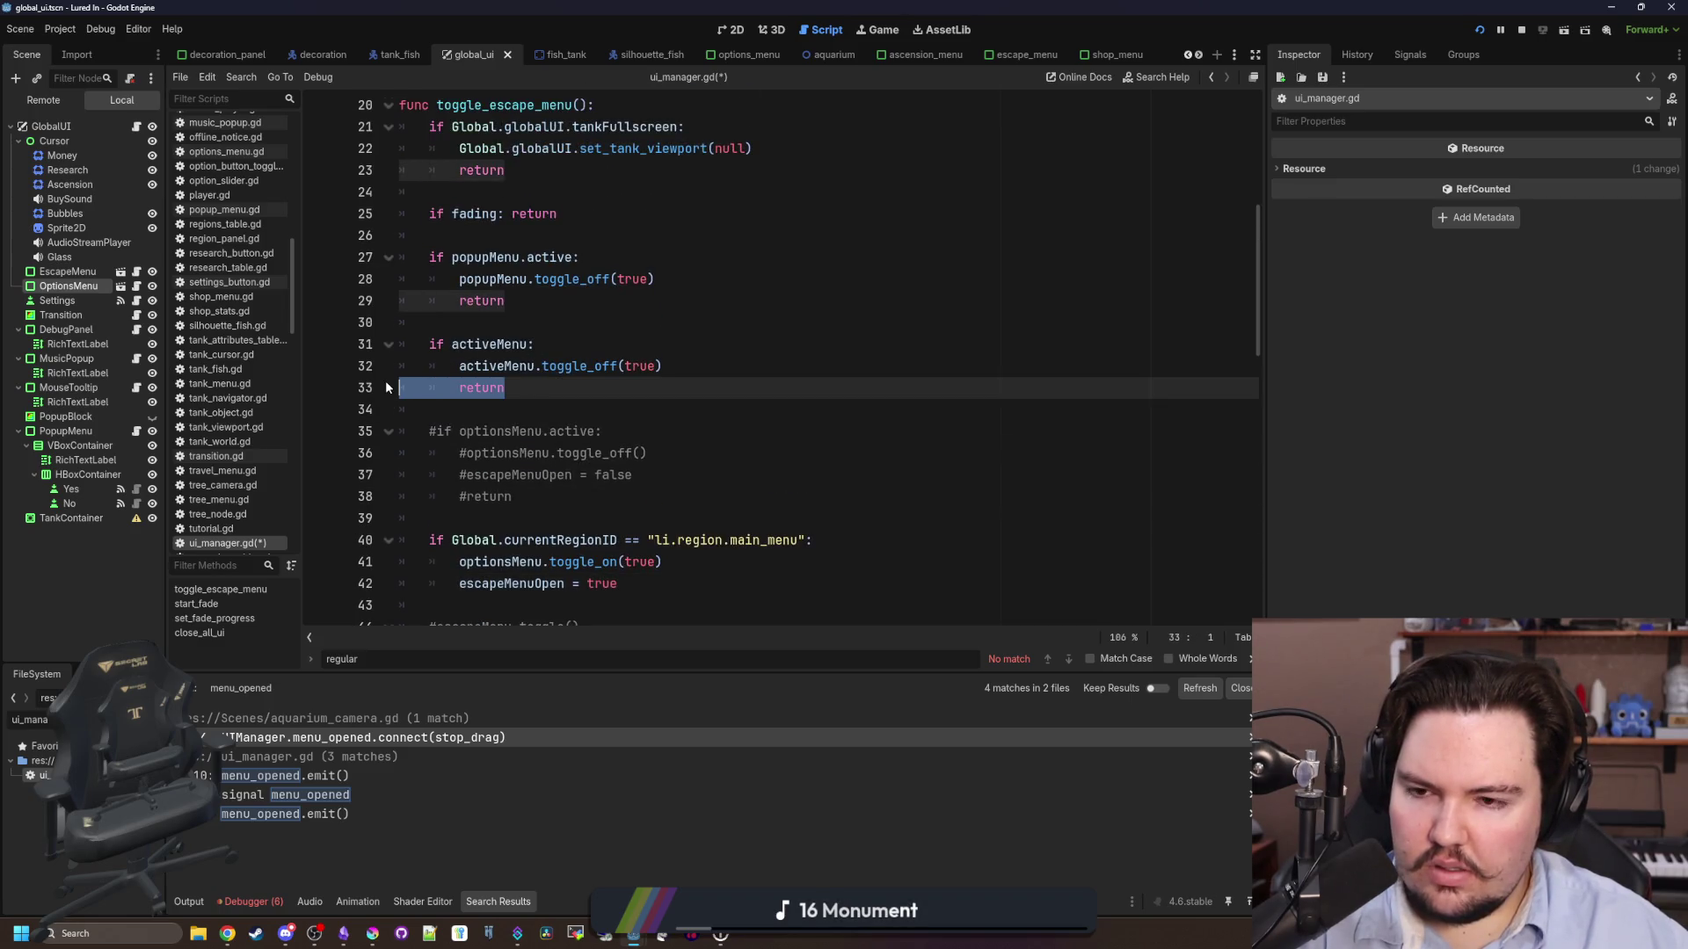
- Review the return lines in the tankFullscreen and popupMenu branches
click(490, 301)
scroll(475, 317, up, 1)
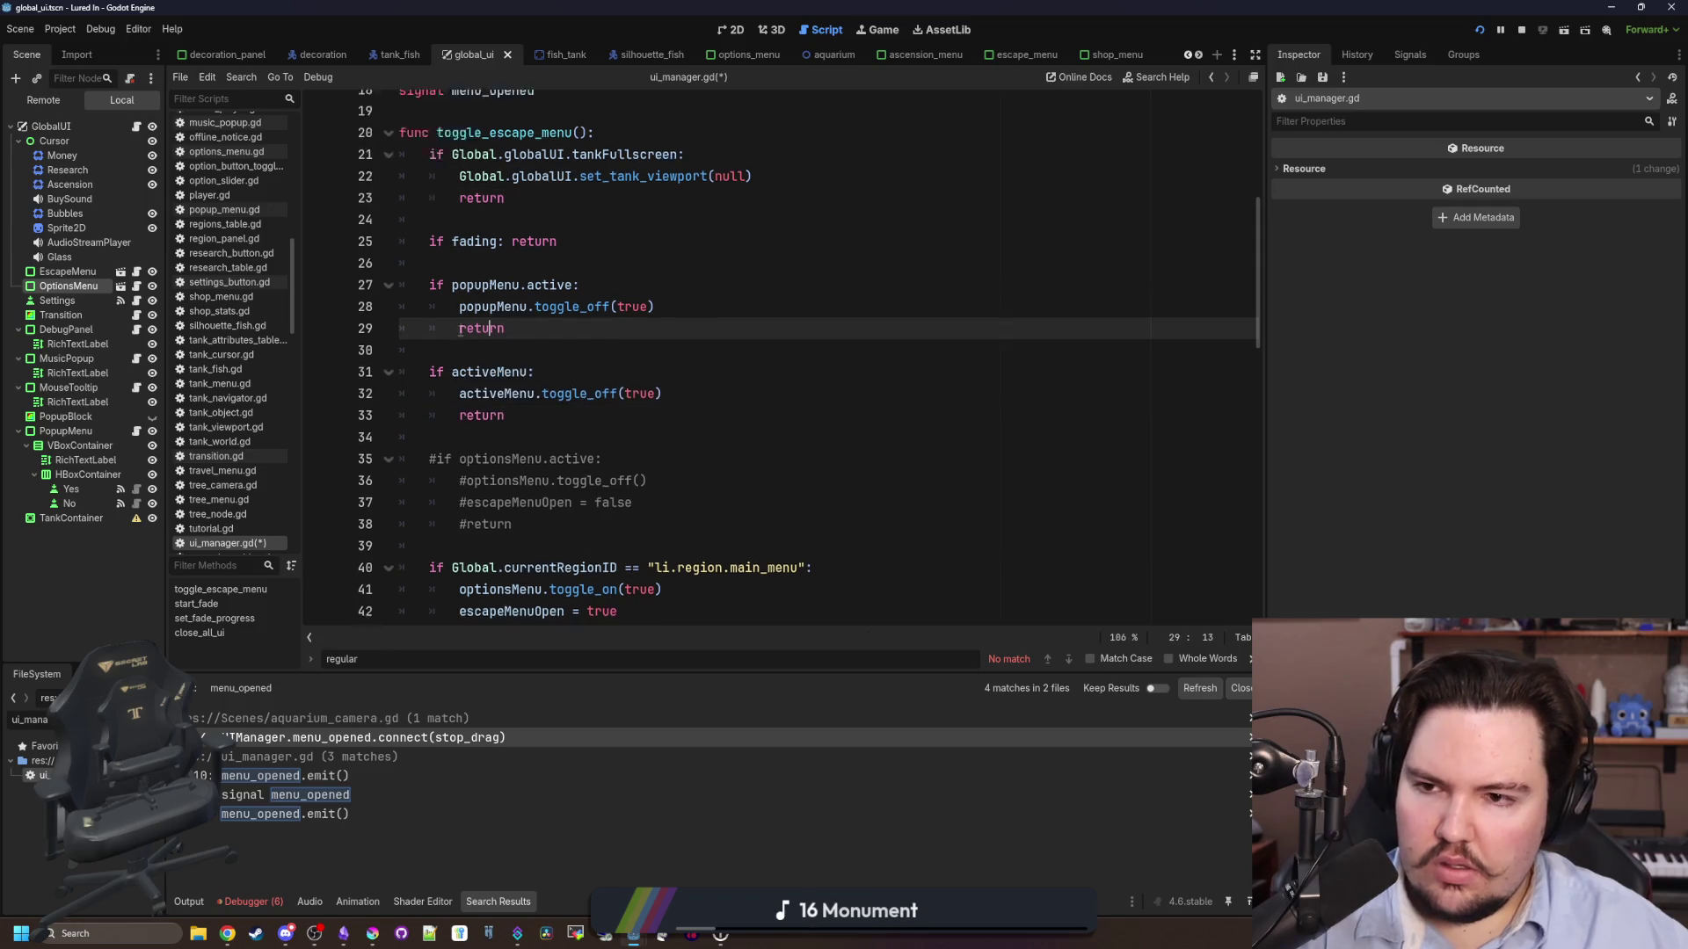
scroll(460, 331, up, 1)
click(475, 257)
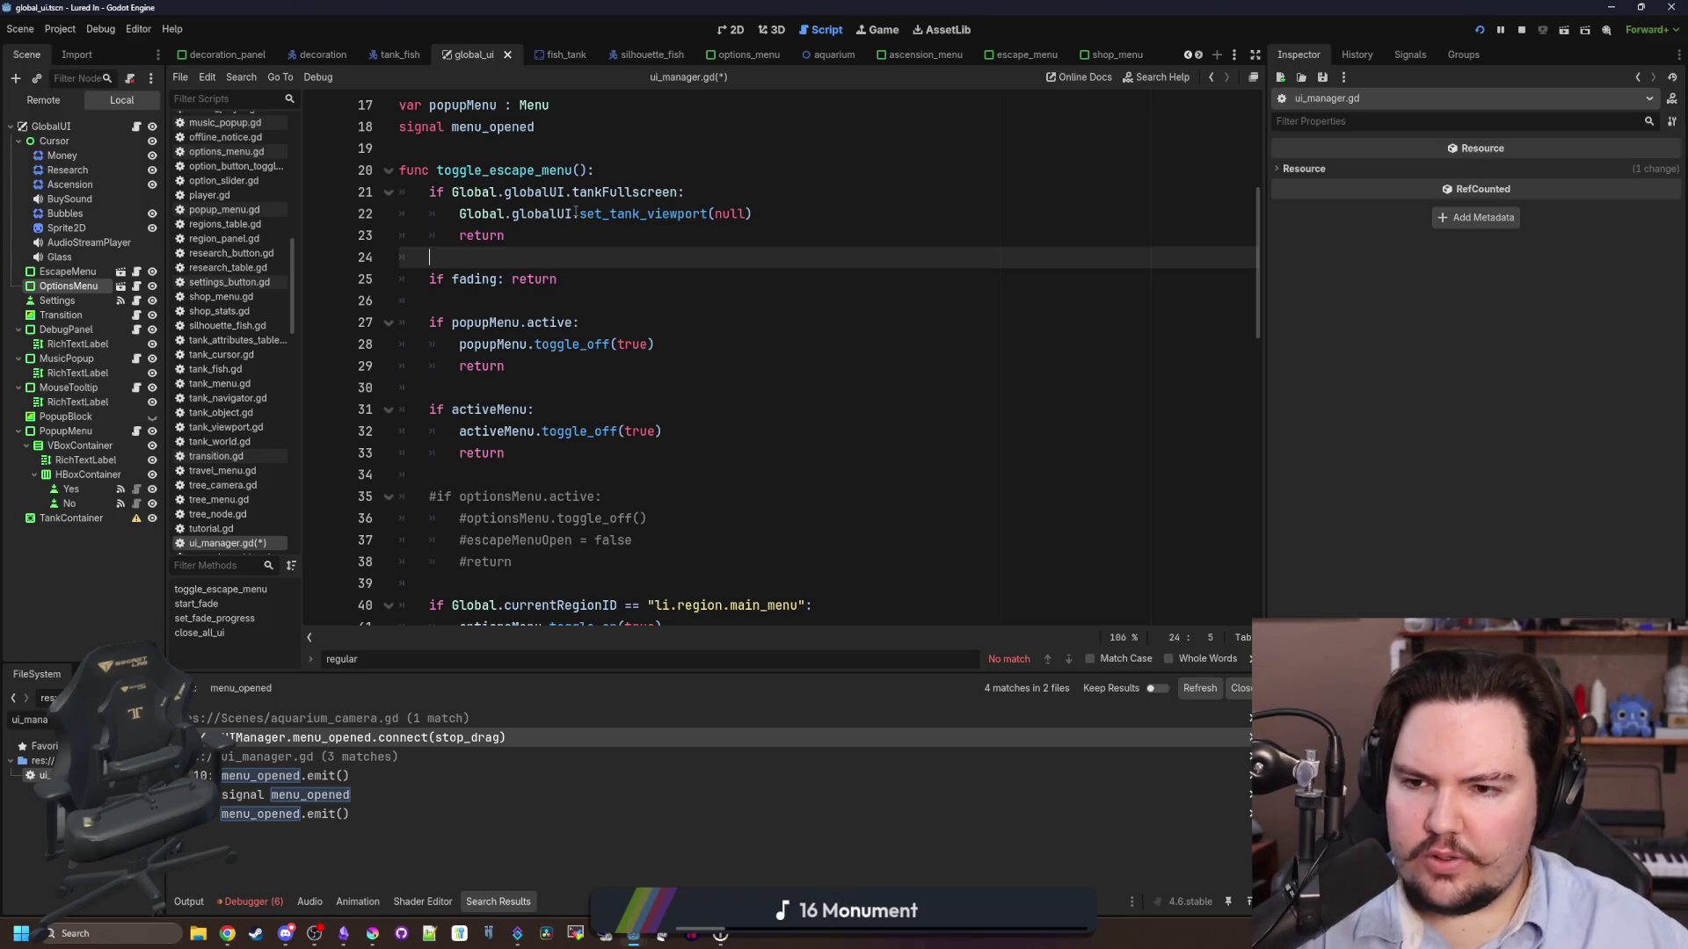
click(556, 244)
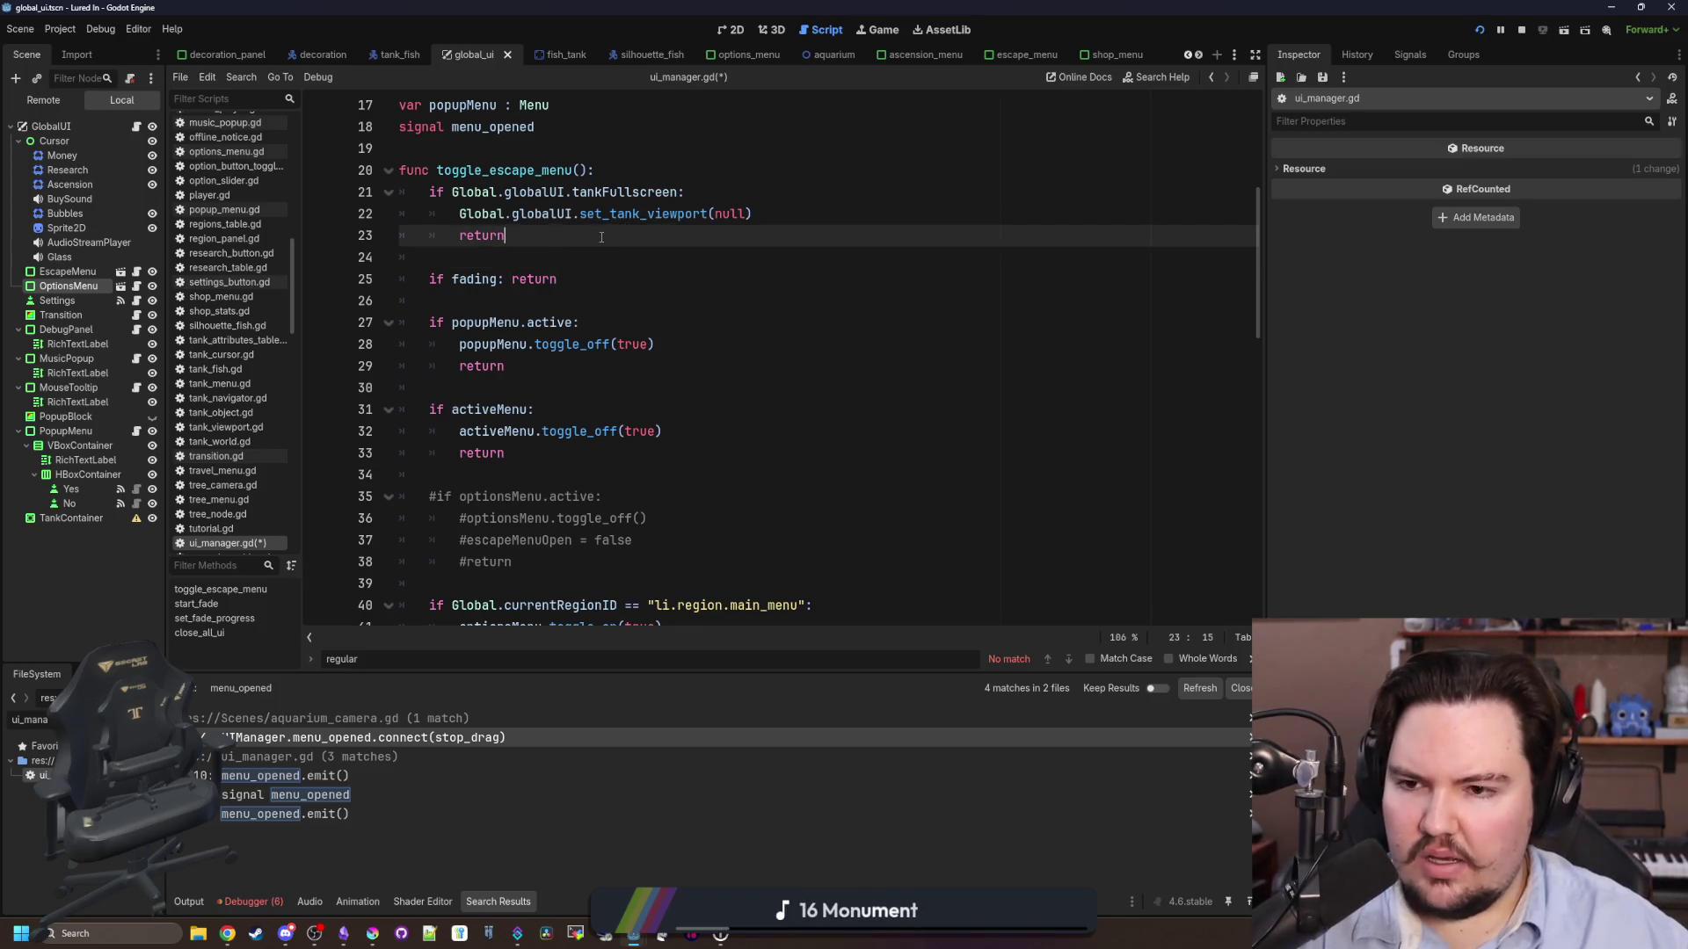
click(552, 257)
scroll(552, 255, down, 1)
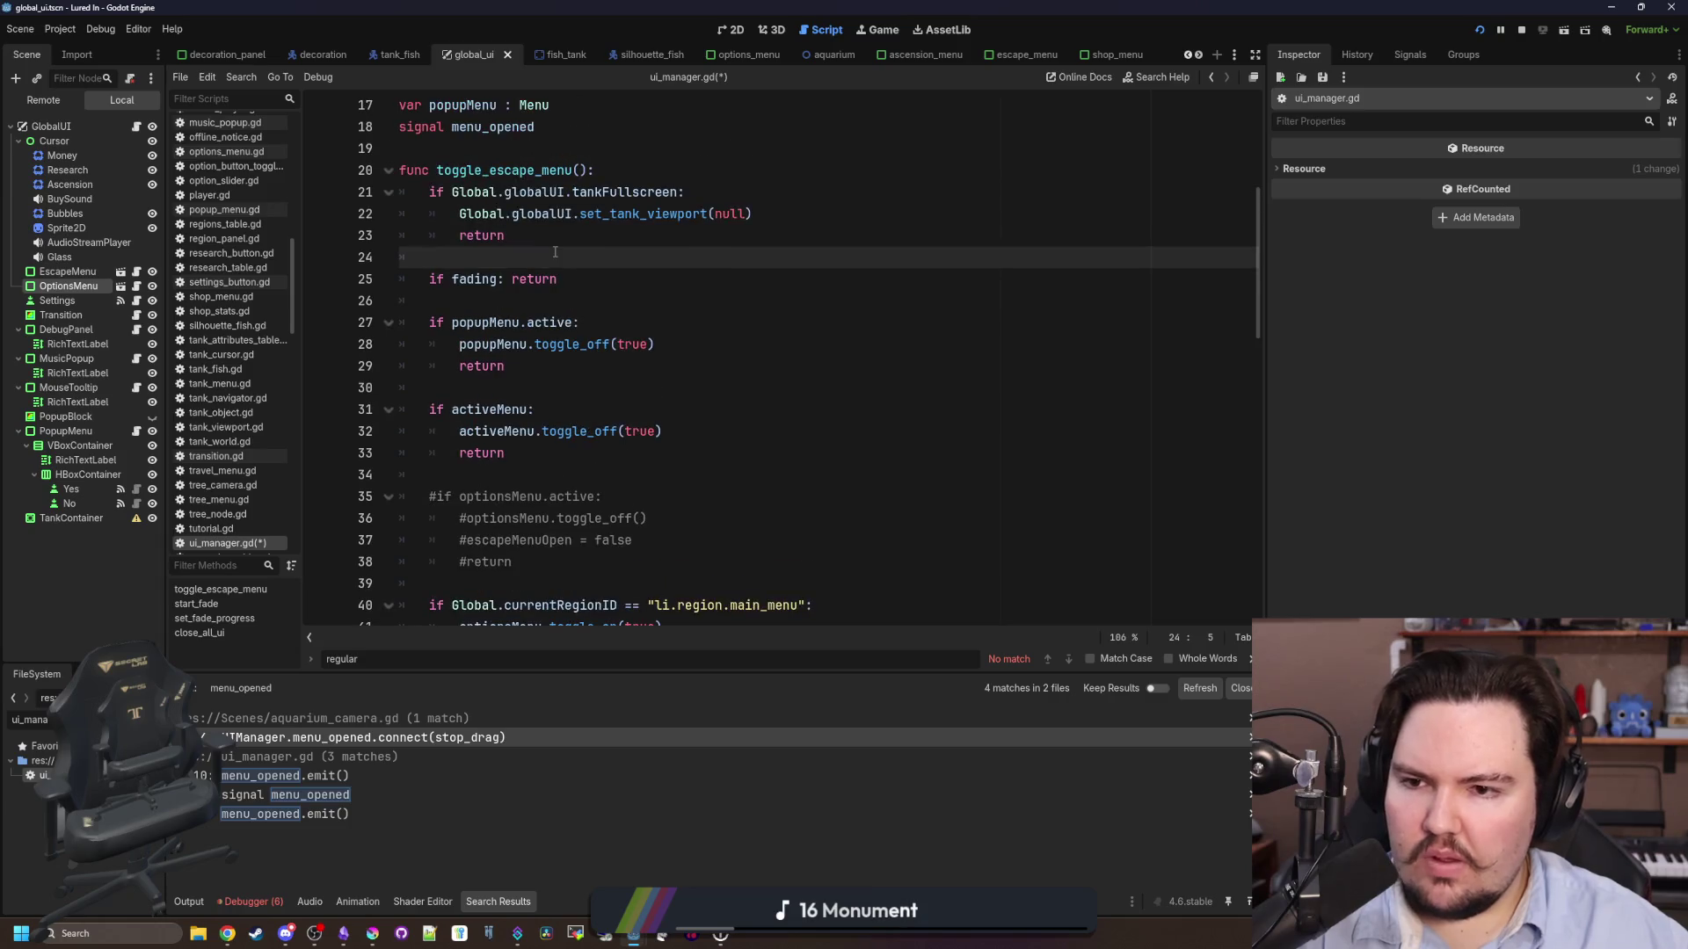
scroll(571, 251, down, 1)
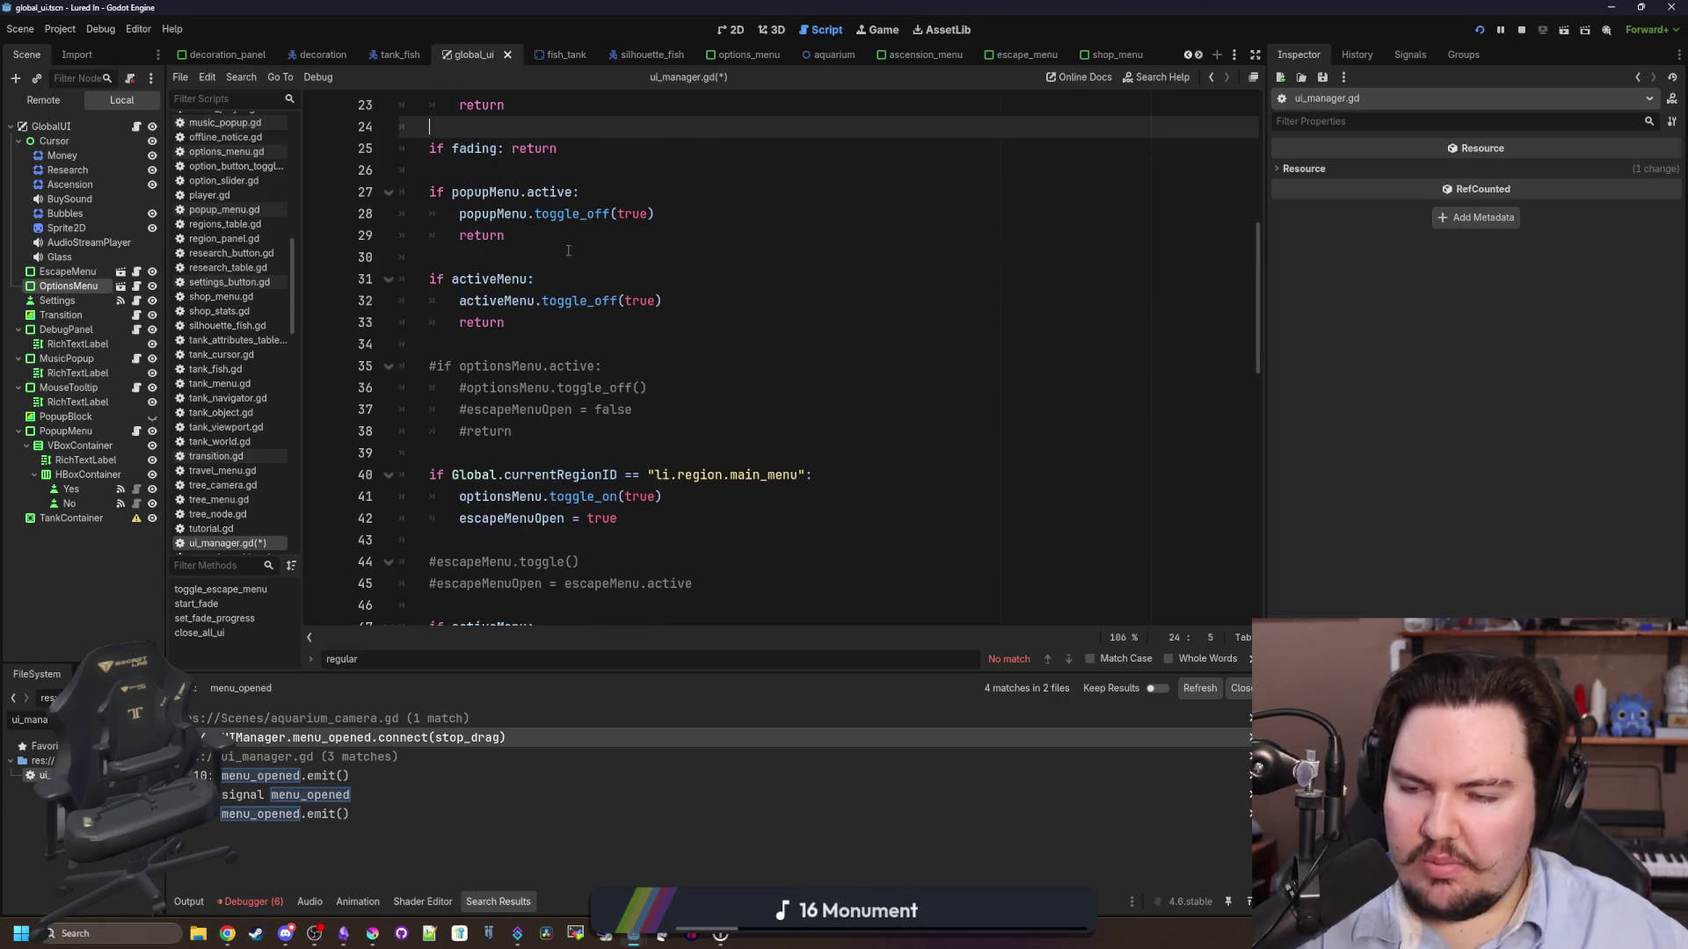
click(563, 237)
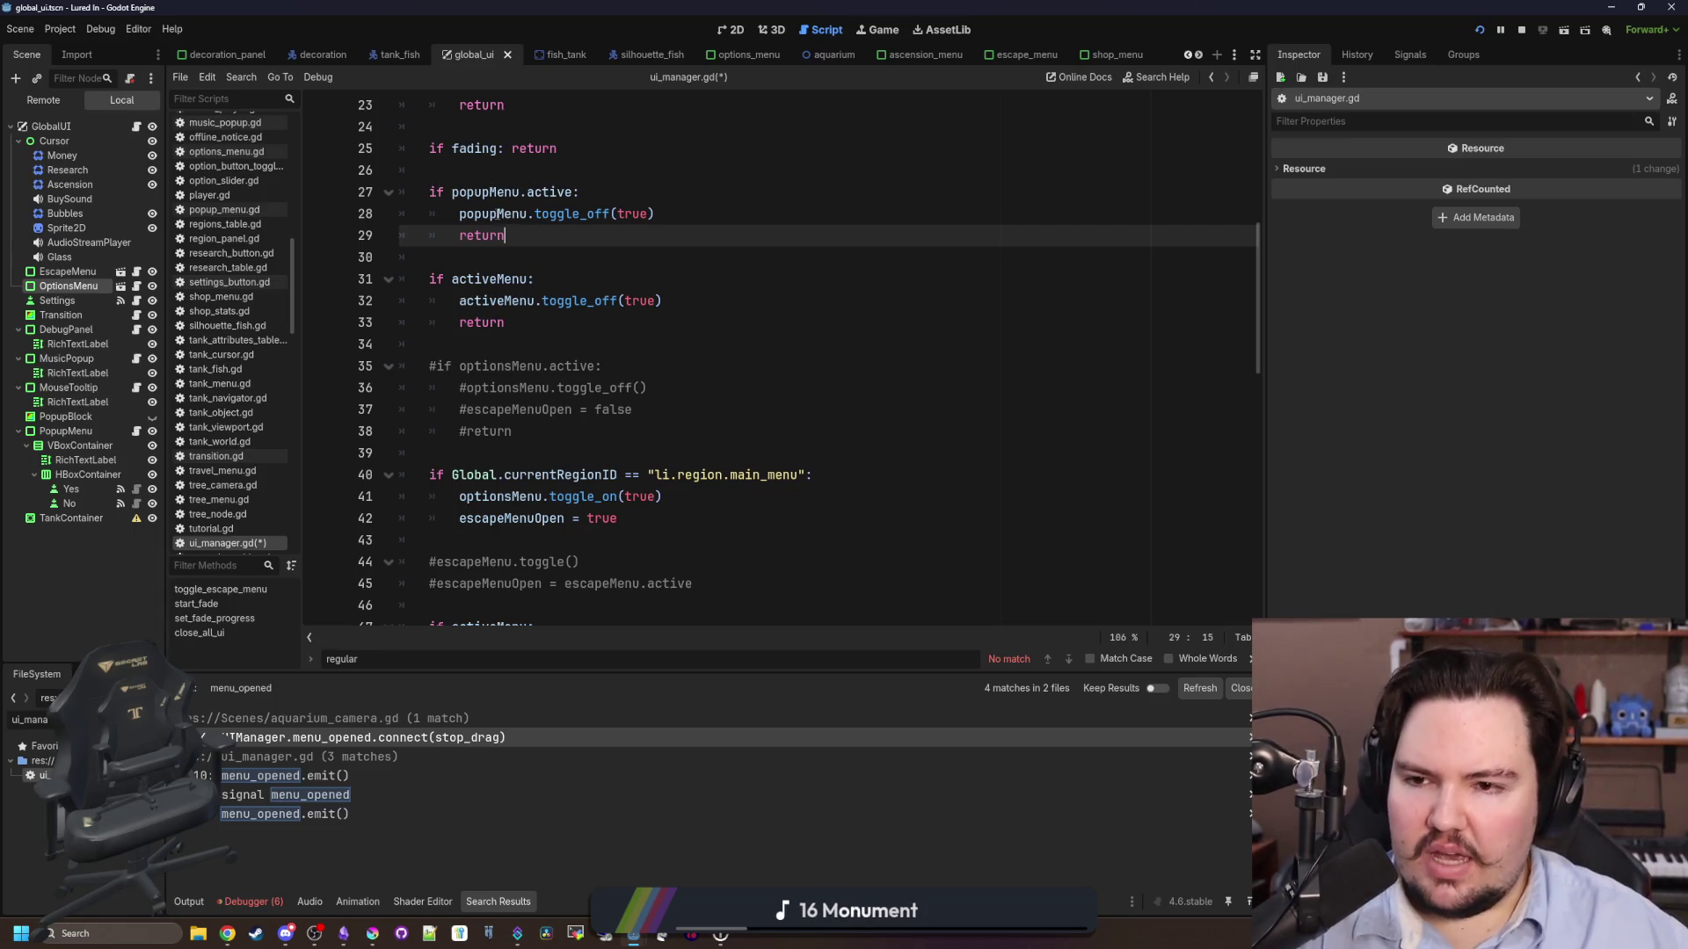
drag(455, 214, 669, 215)
click(691, 217)
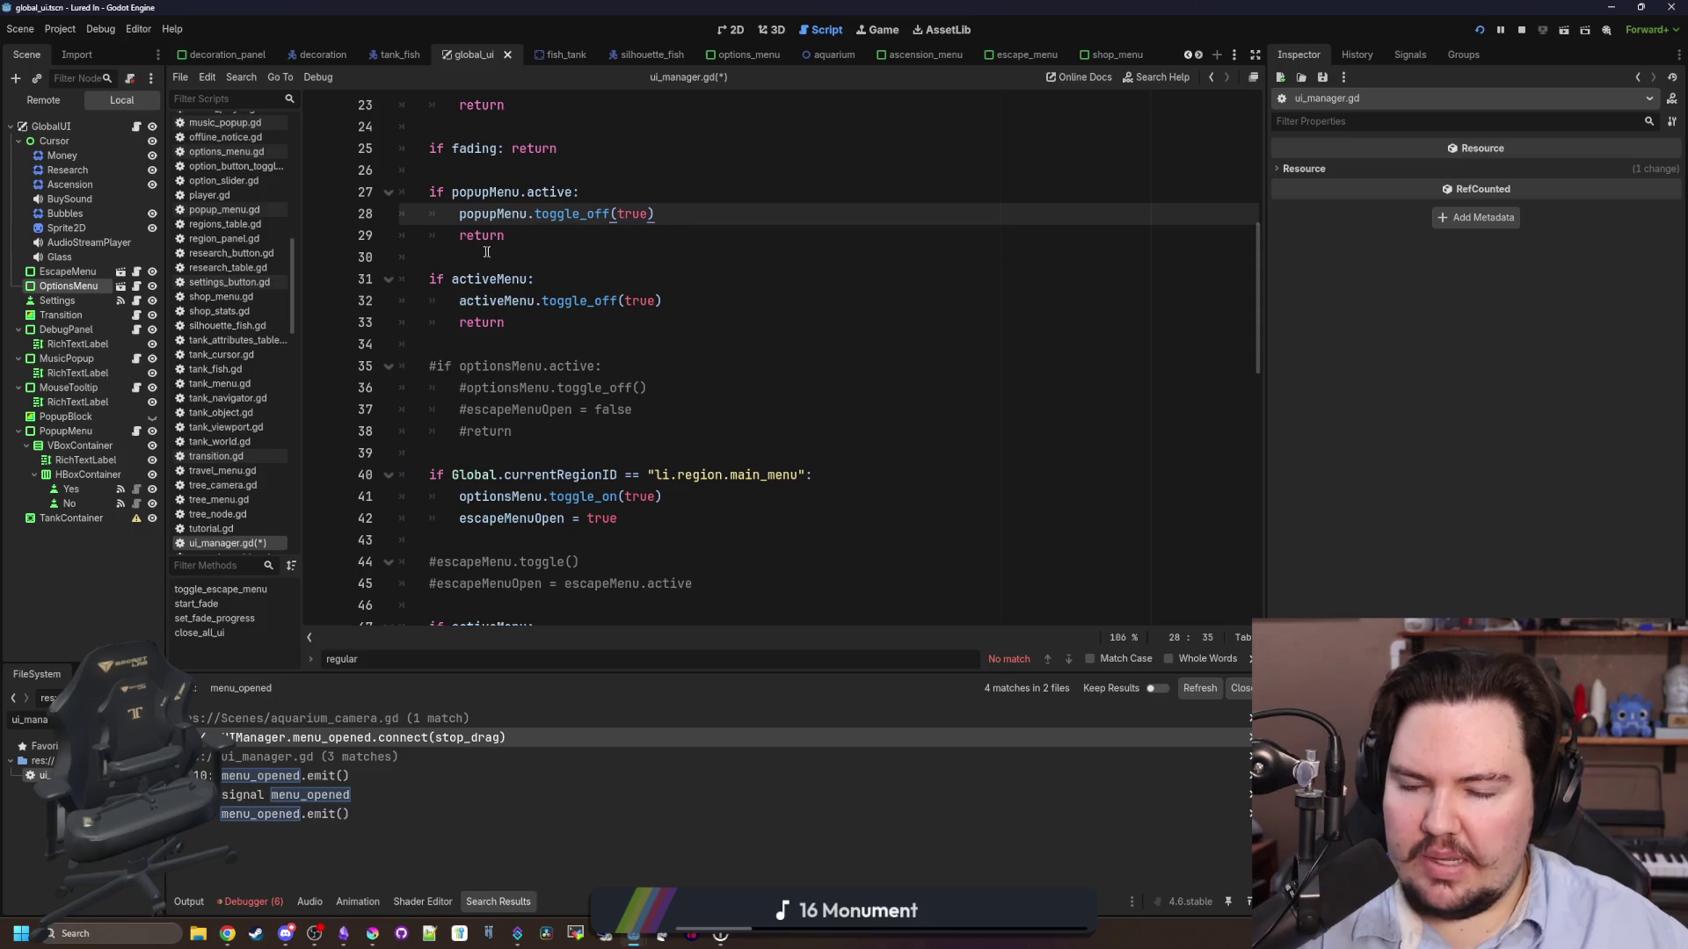
- Check the activeMenu branch, then open a new line after escapeMenuOpen = true
scroll(495, 274, down, 2)
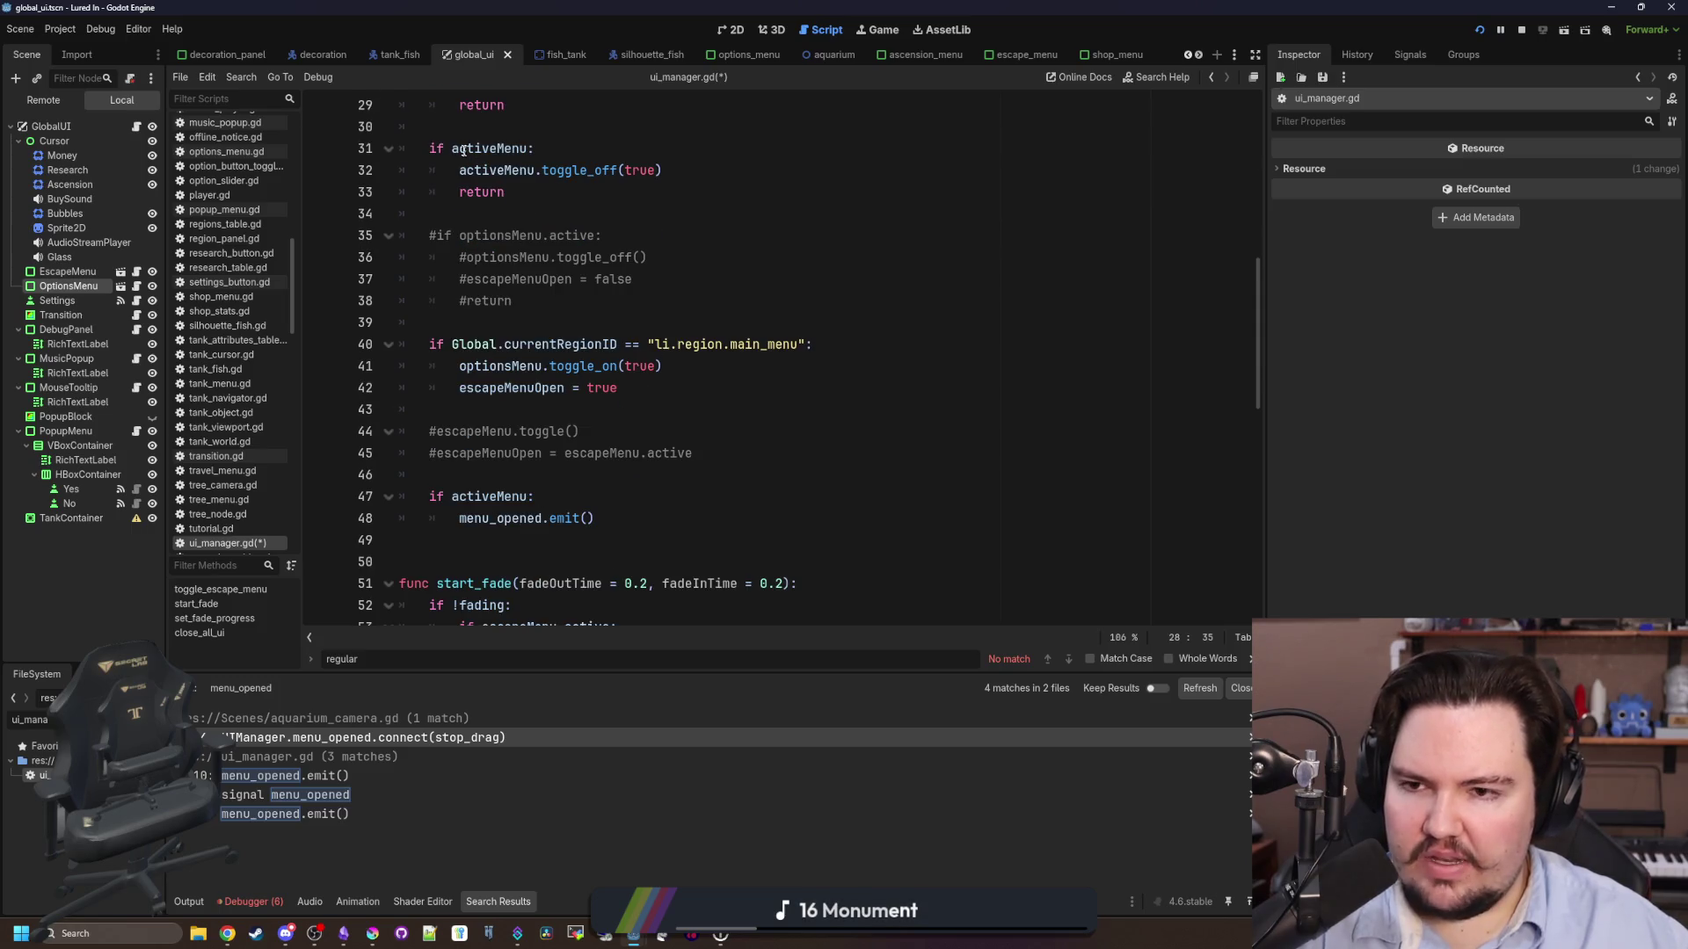
drag(459, 170, 665, 169)
click(629, 198)
scroll(507, 328, down, 1)
scroll(507, 328, up, 2)
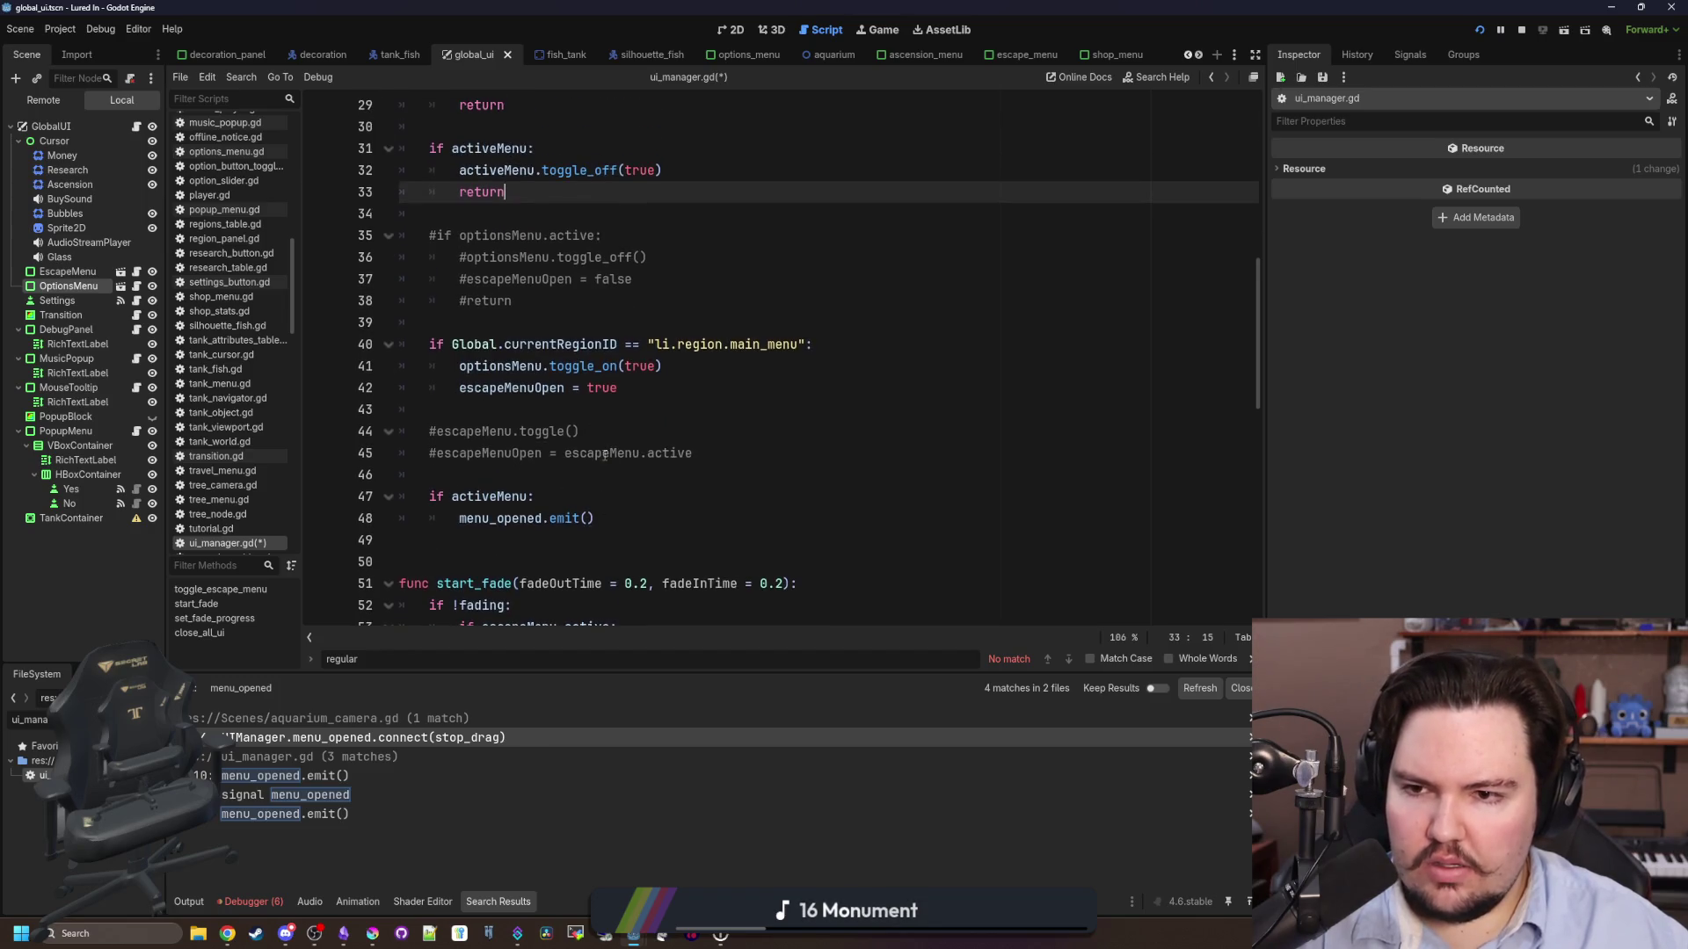
scroll(503, 338, down, 1)
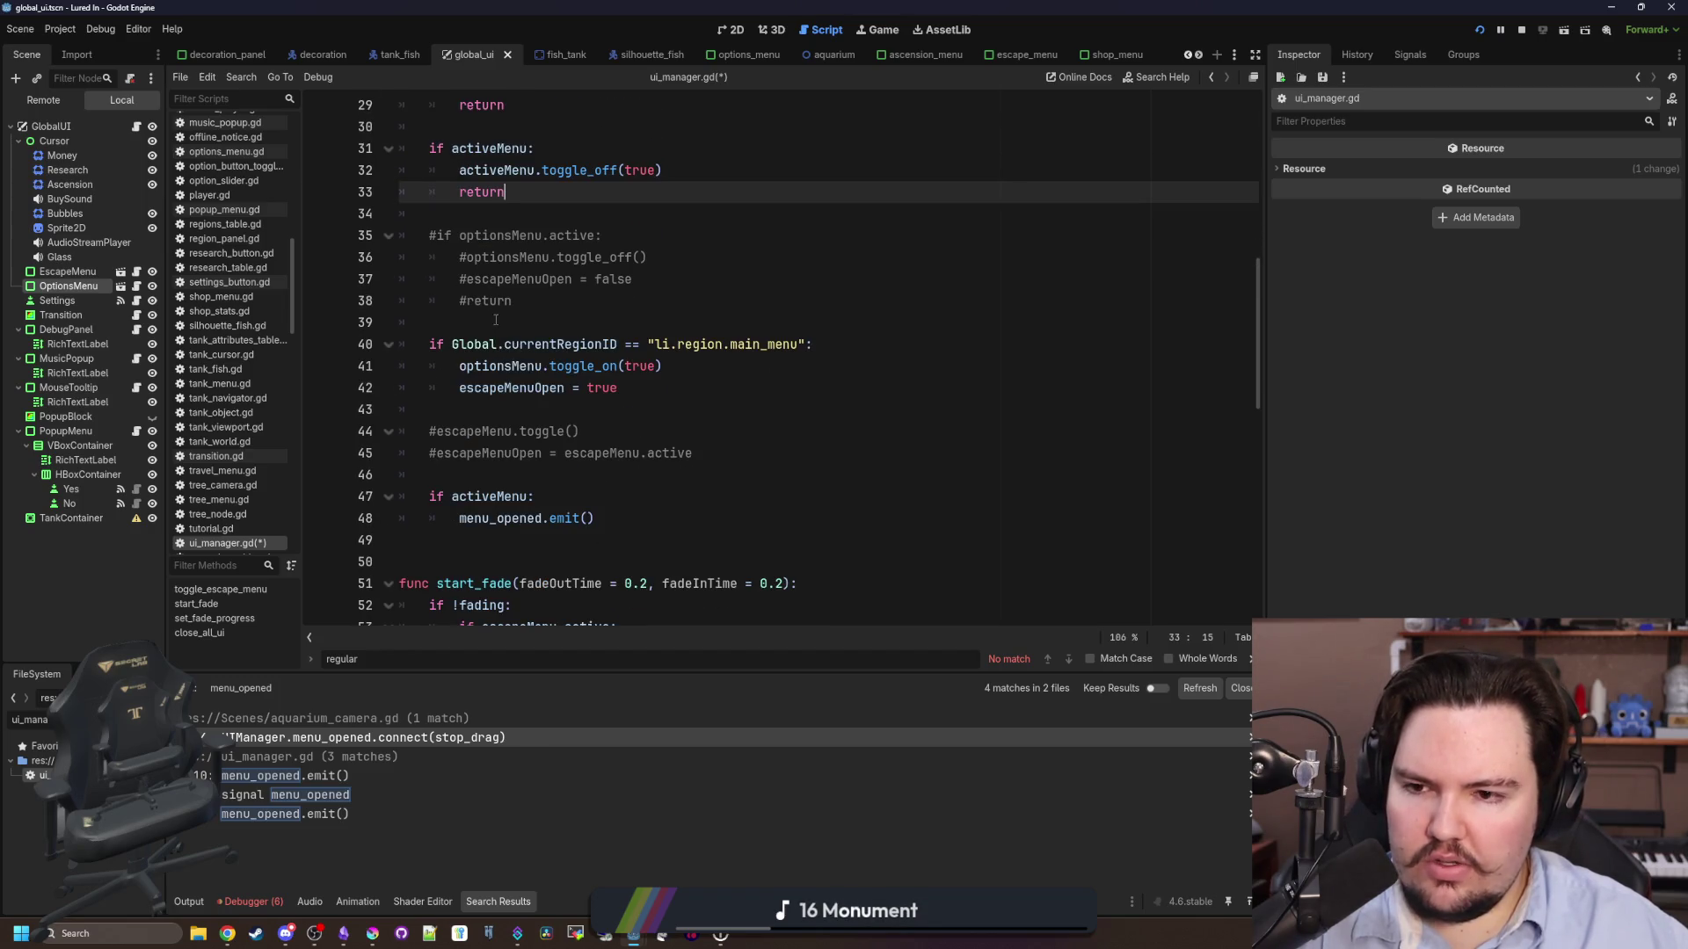
scroll(555, 325, down, 1)
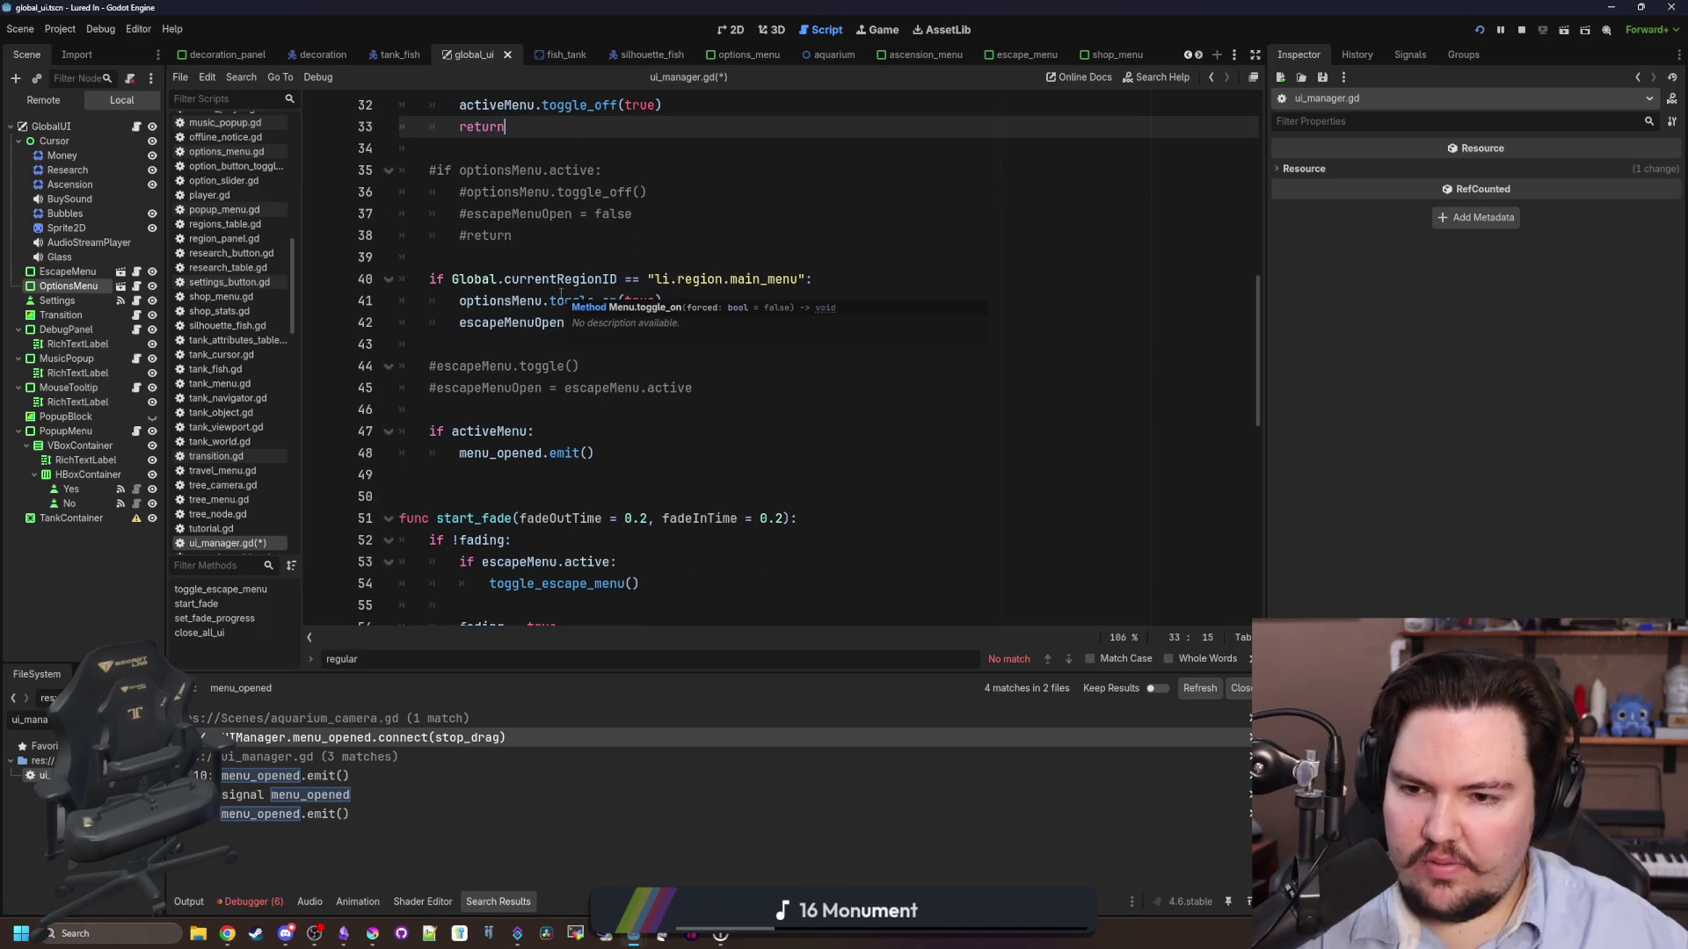
scroll(493, 264, up, 1)
scroll(475, 257, down, 1)
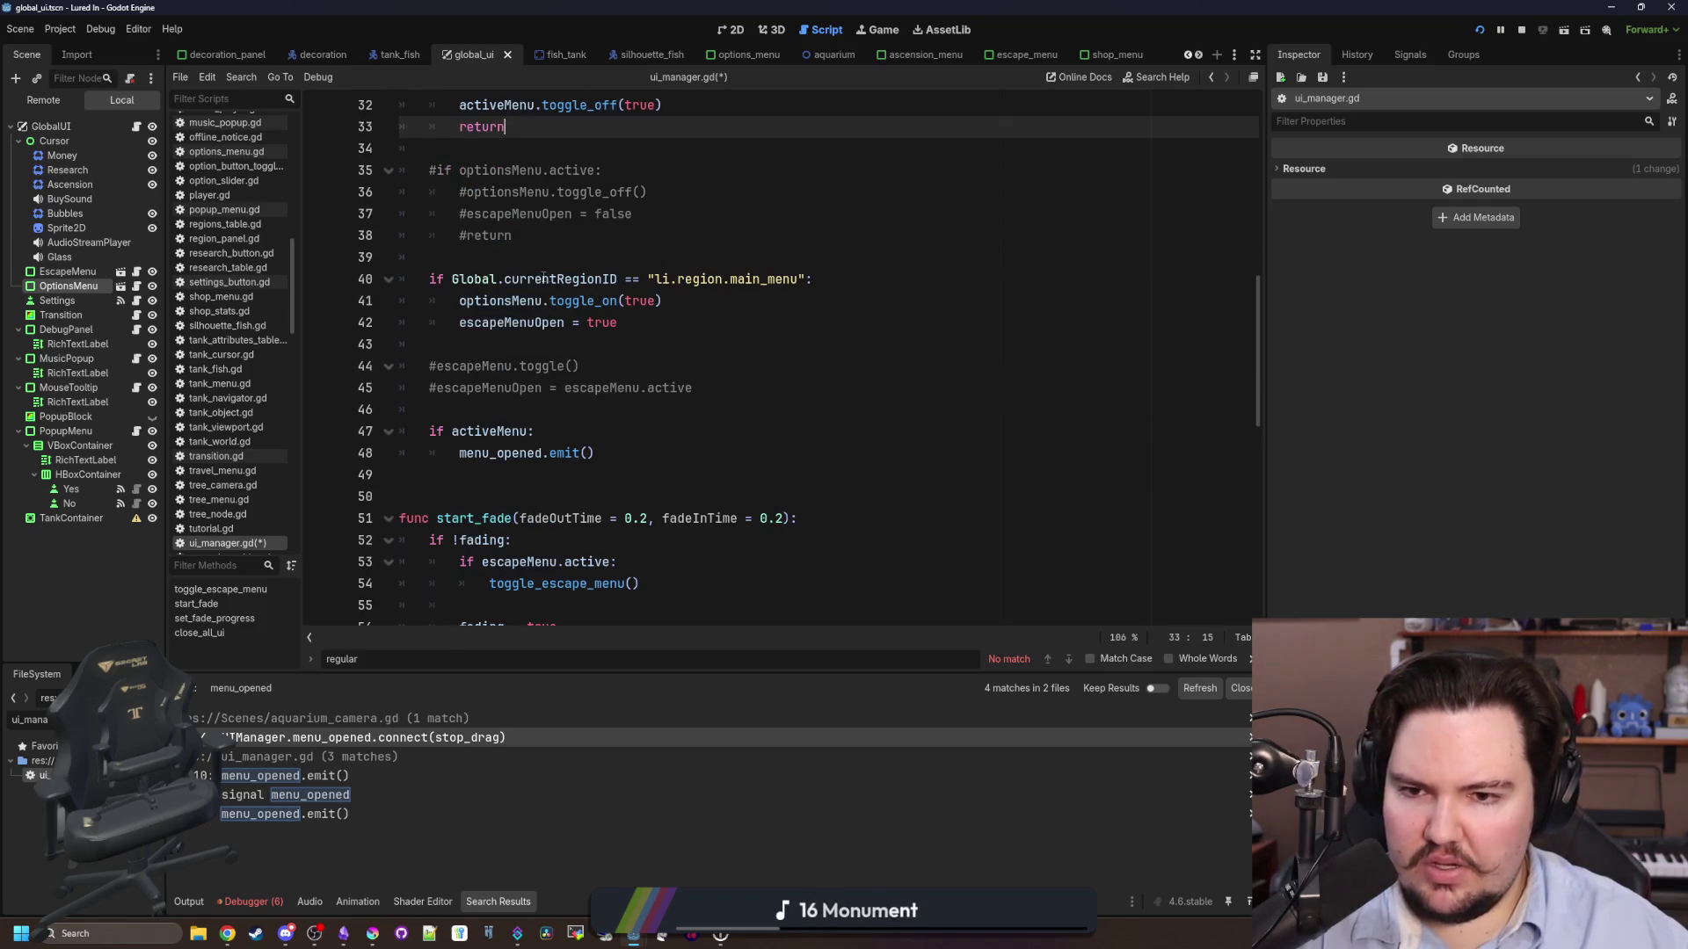
mouse_move(458, 301)
mouse_down()
mouse_move(710, 300)
mouse_move(673, 320)
mouse_up()
click(673, 320)
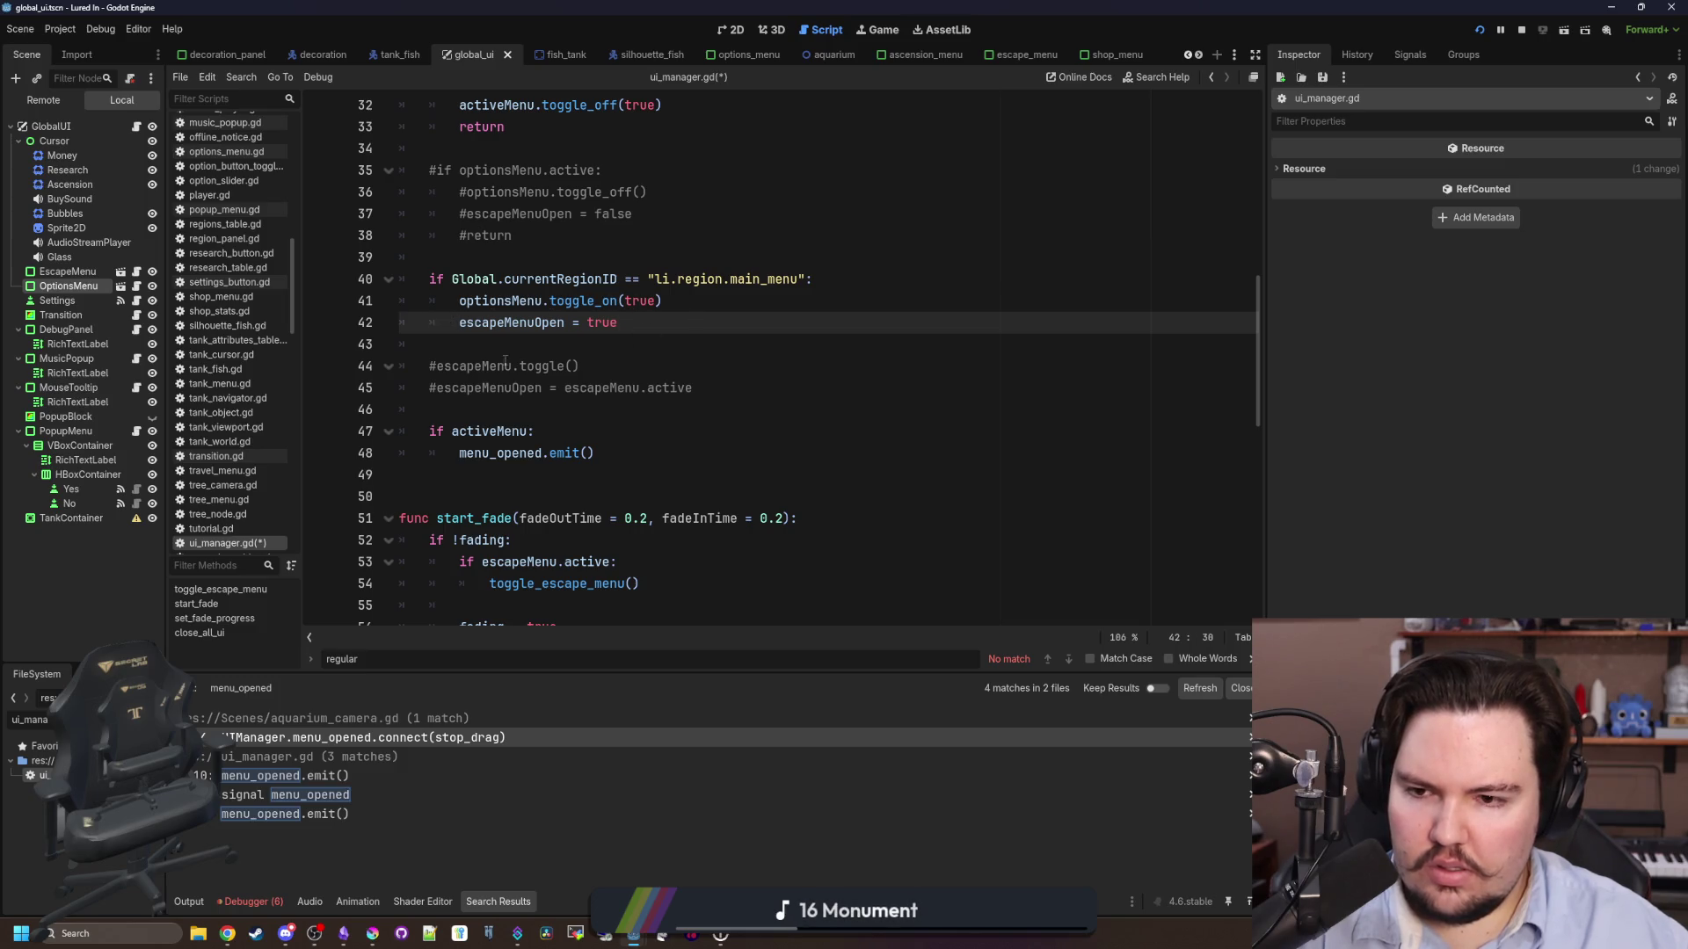
key(Return)
scroll(692, 442, up, 1)
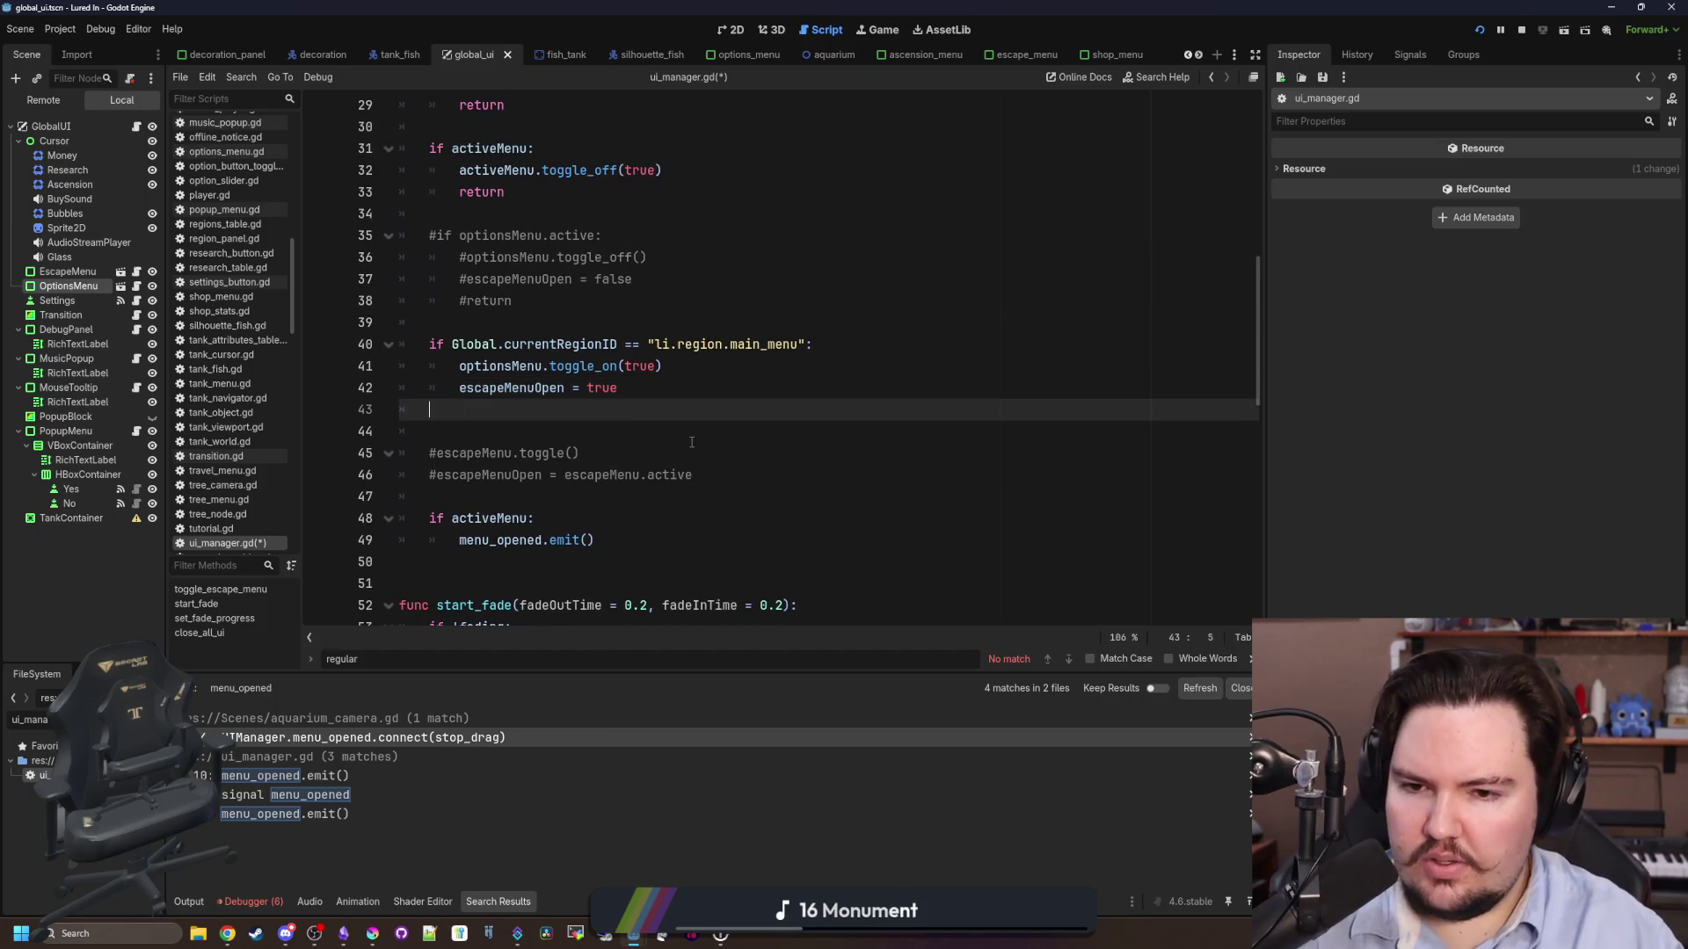
- Add an else: branch that calls escapeMenu.toggle_on()
text(else:)
key(Return)
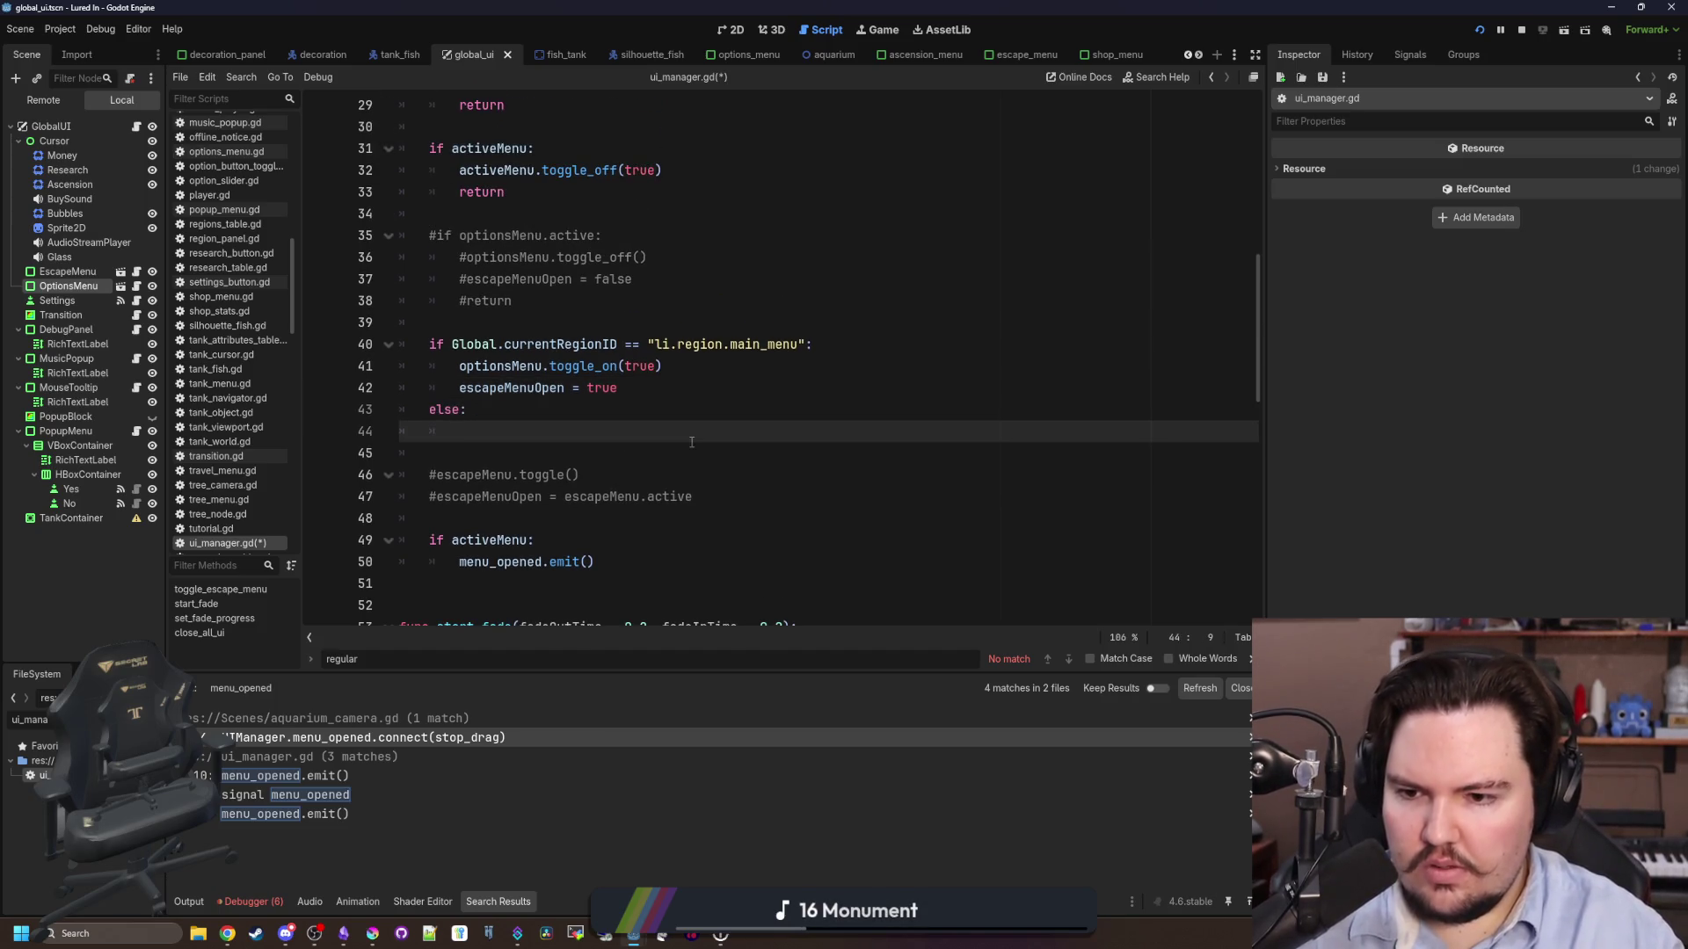
text(escapeMenu)
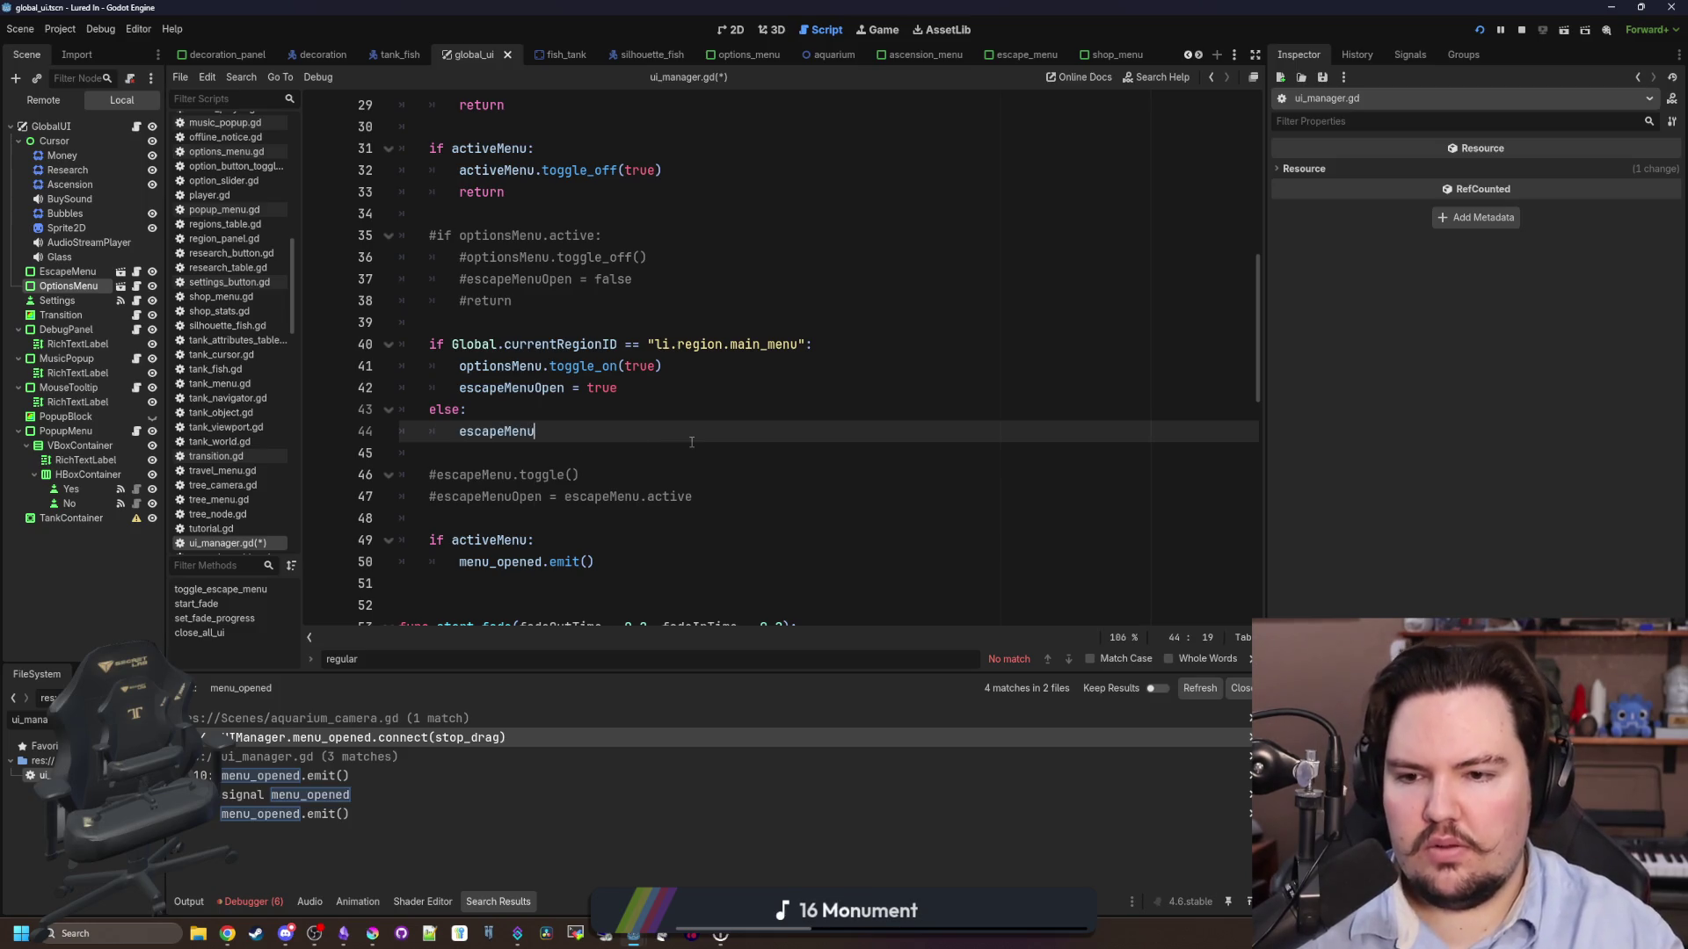
text(.)
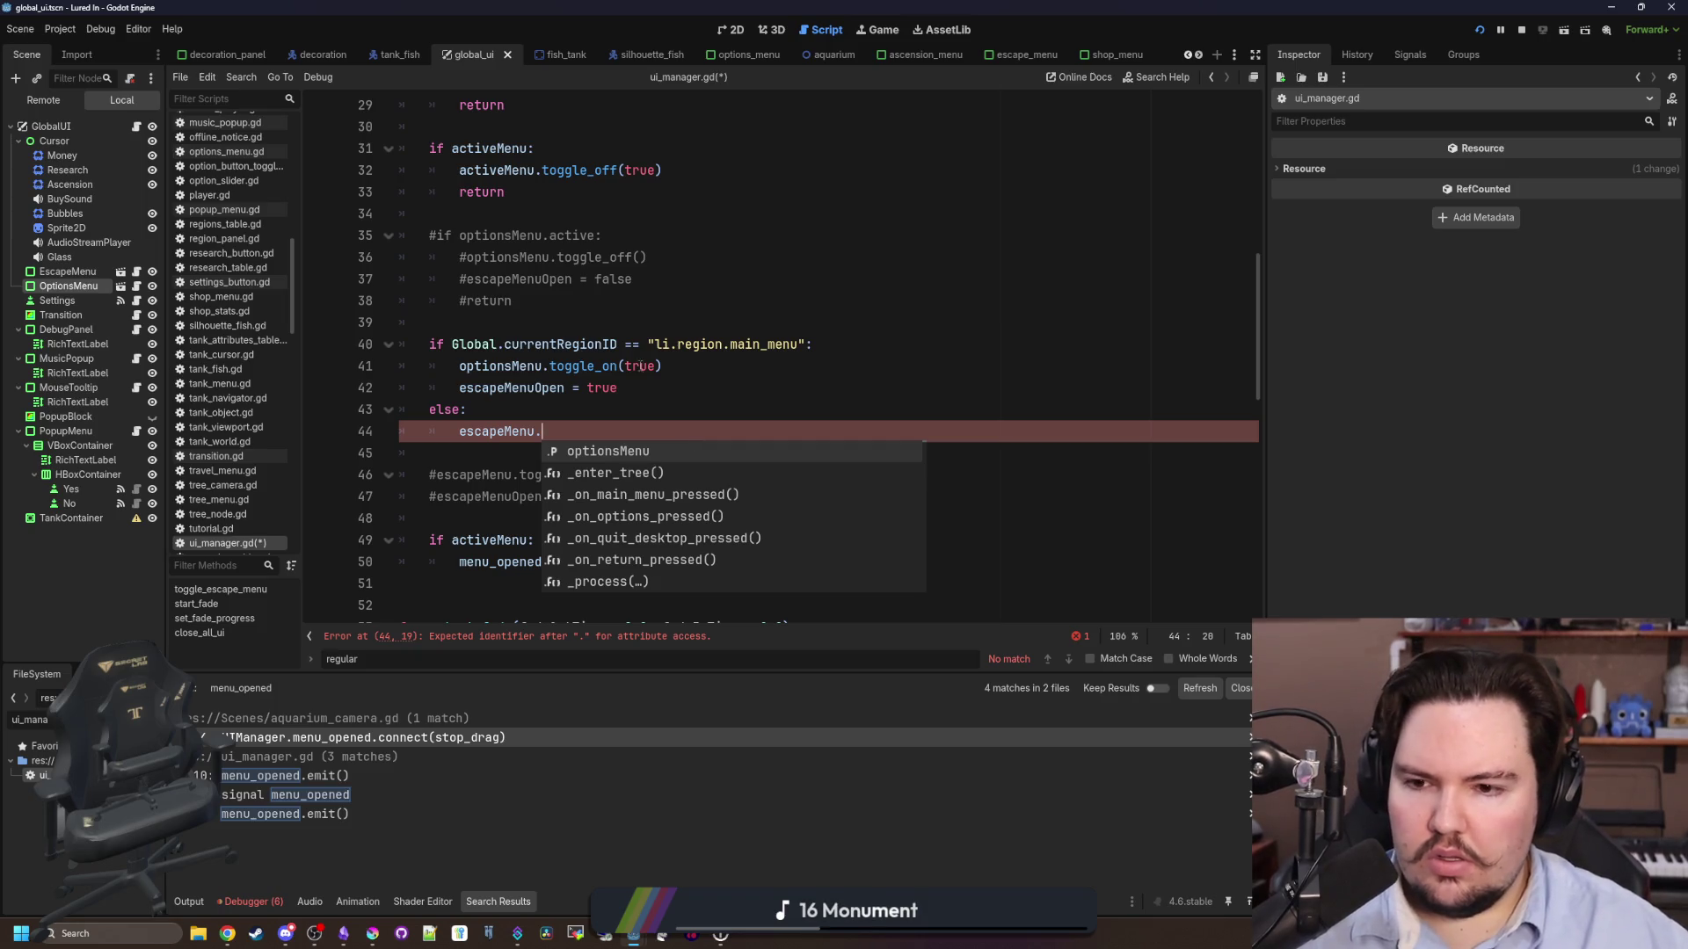
text(toggle_on())
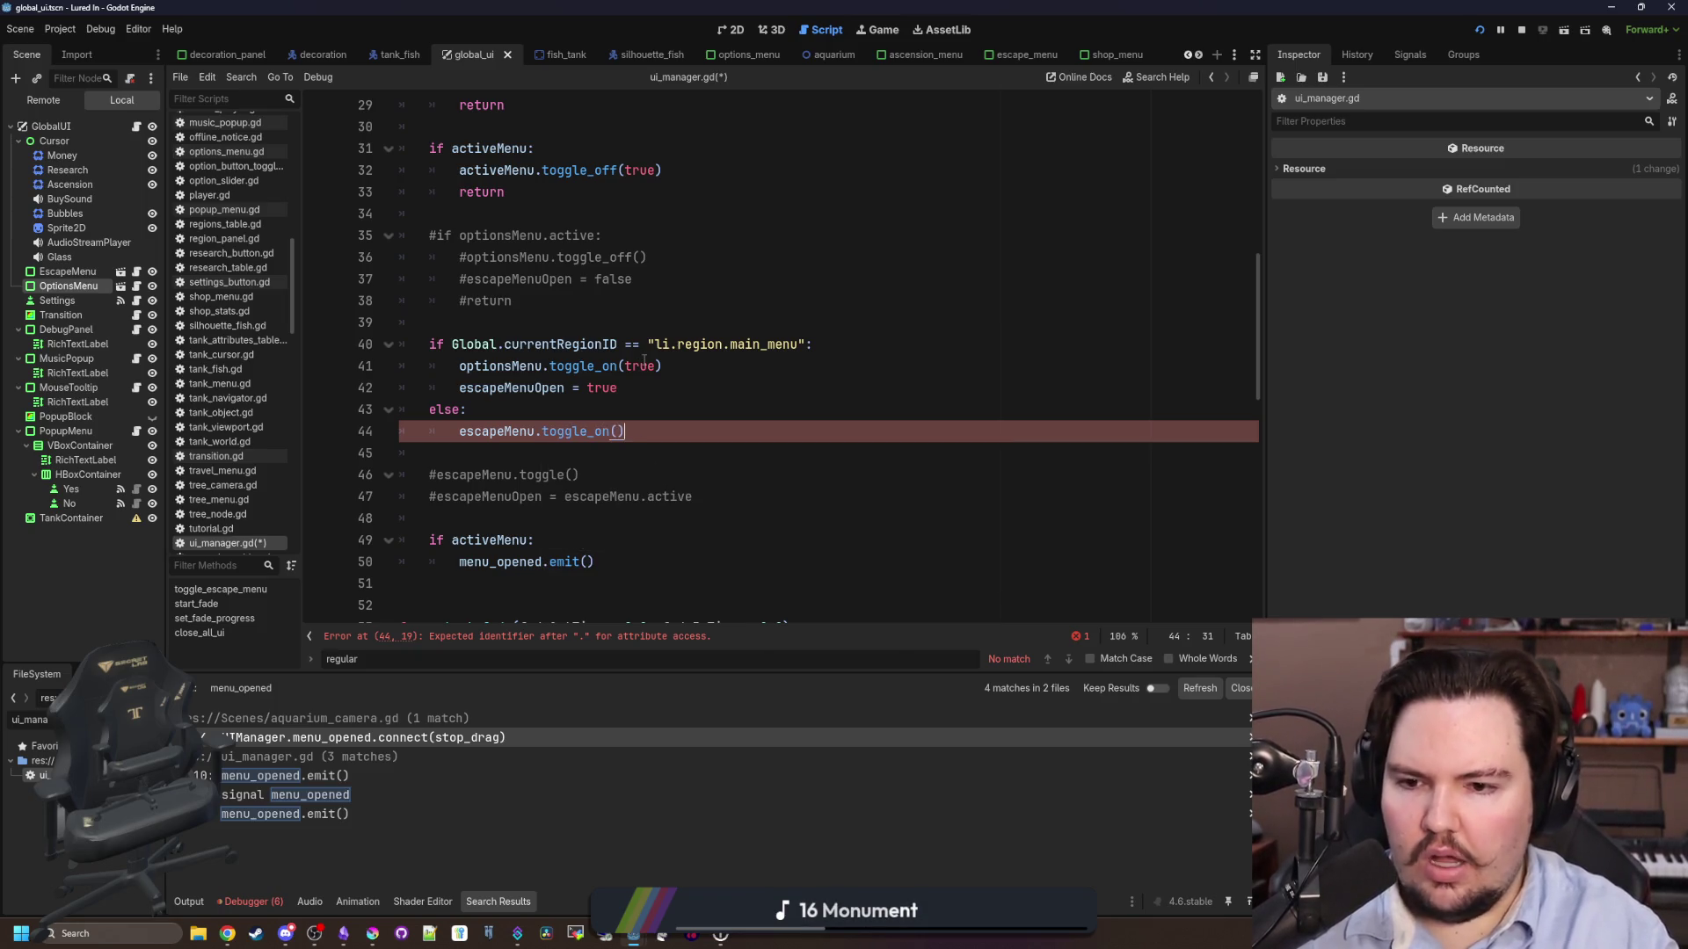
scroll(637, 361, down, 1)
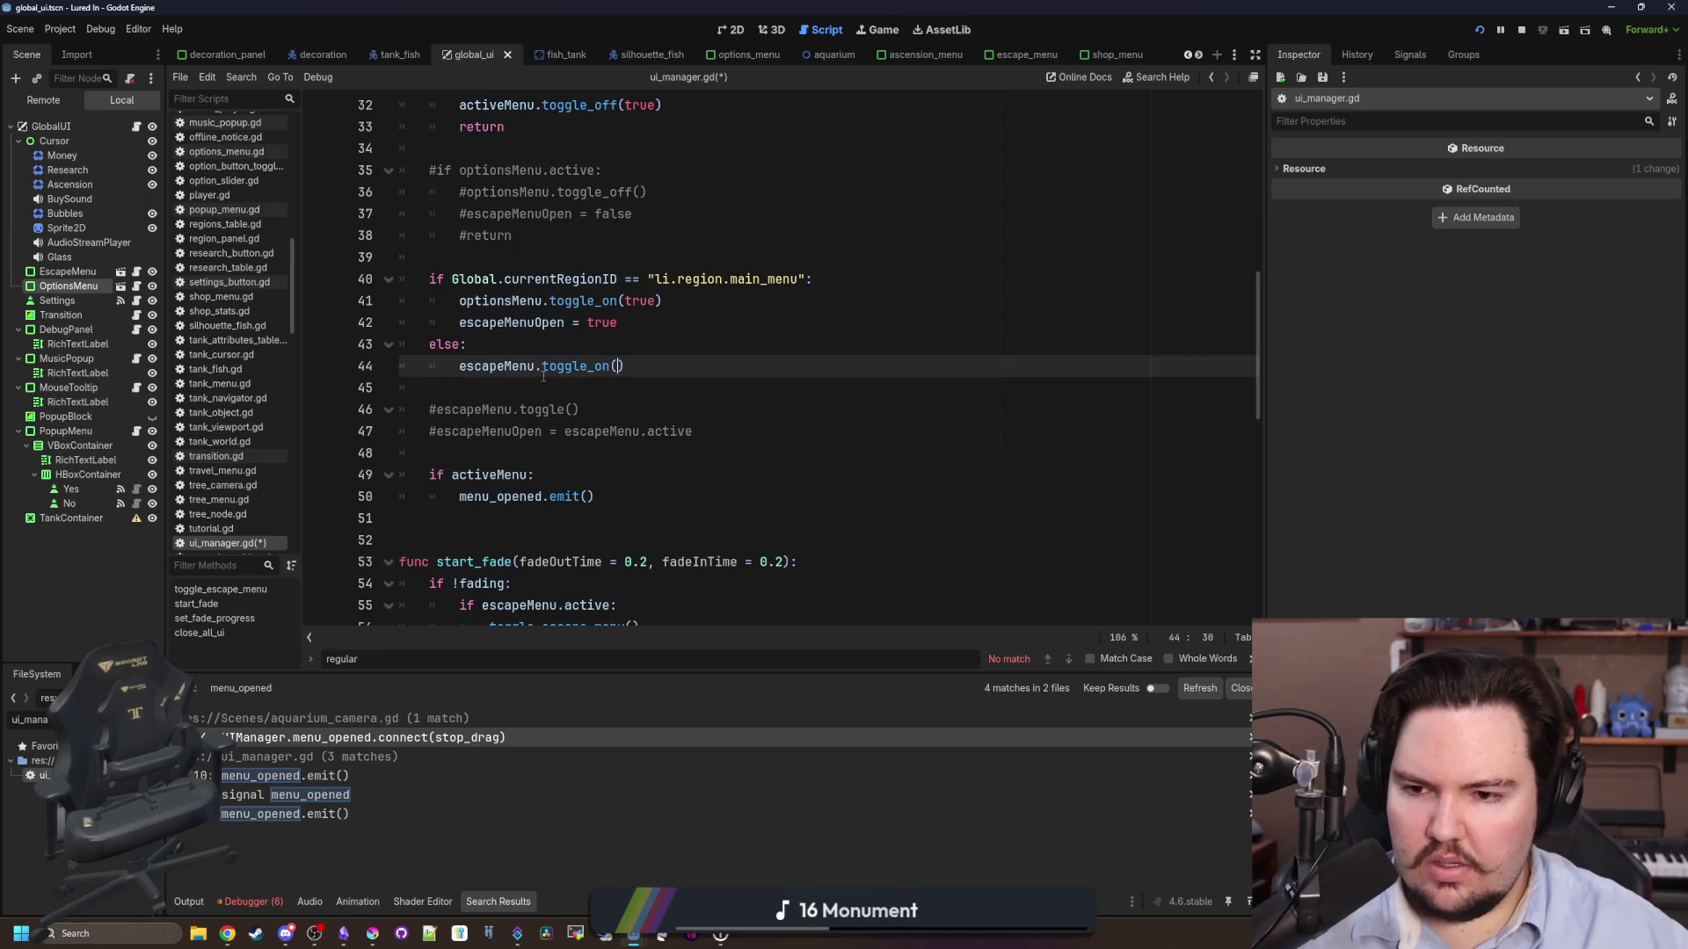
scroll(543, 374, up, 5)
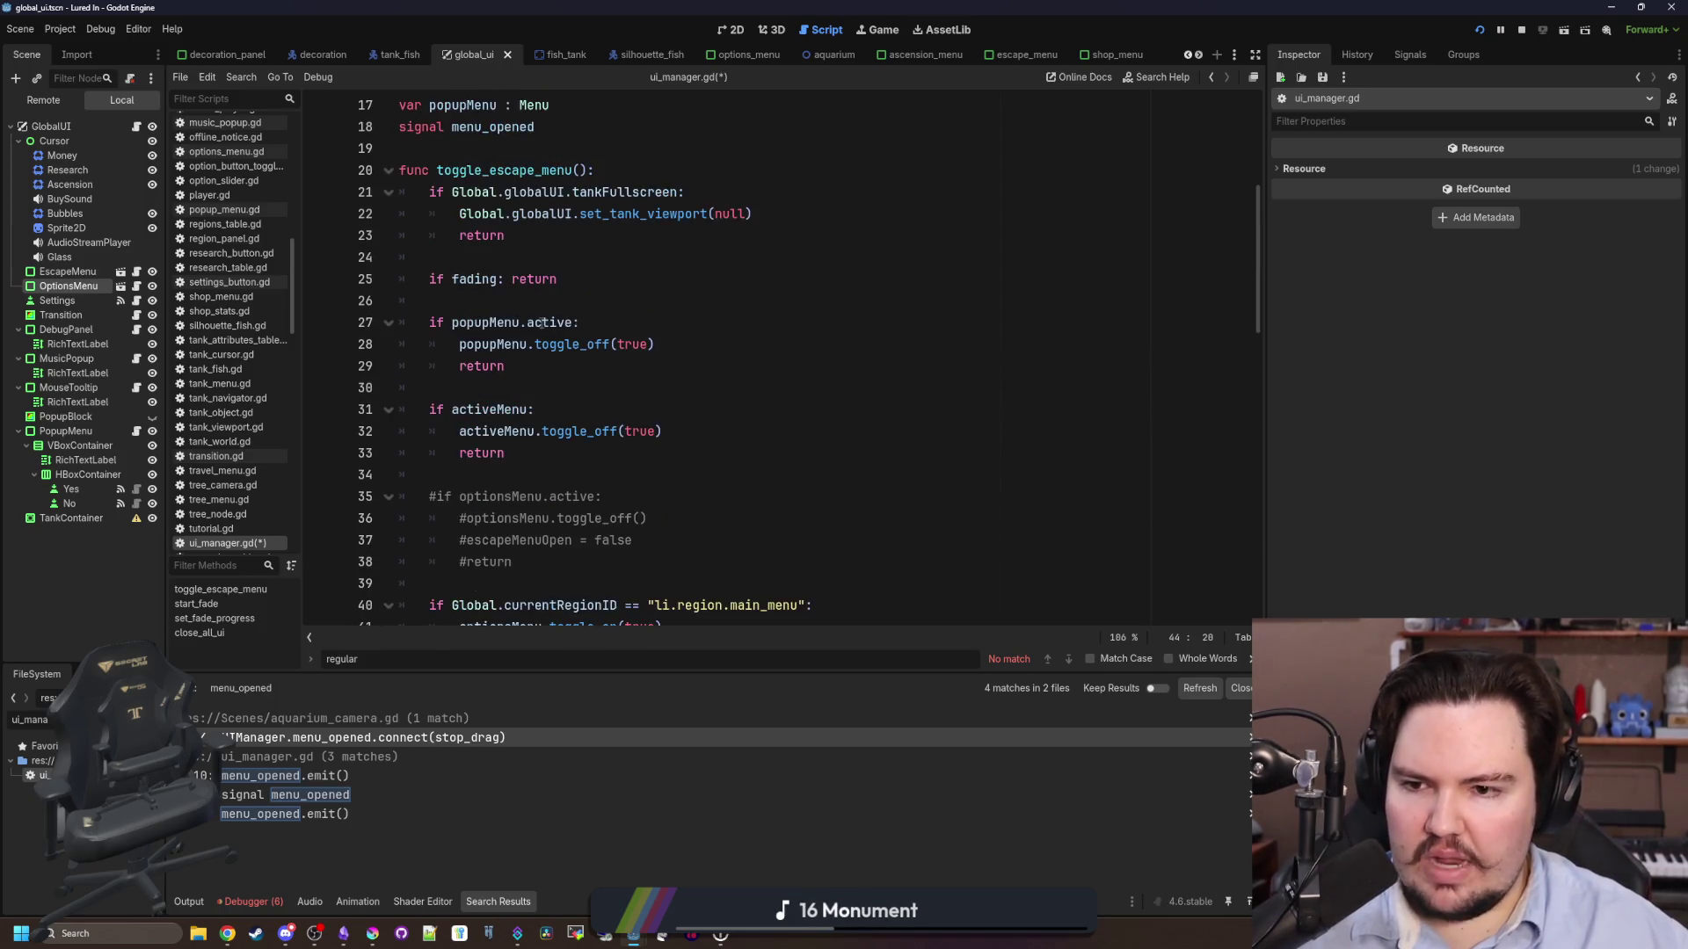
- Undo and redo the escapeMenu.toggle_on() line, then save ui_manager.gd
key(ctrl+z)
key(ctrl+y)
click(531, 387)
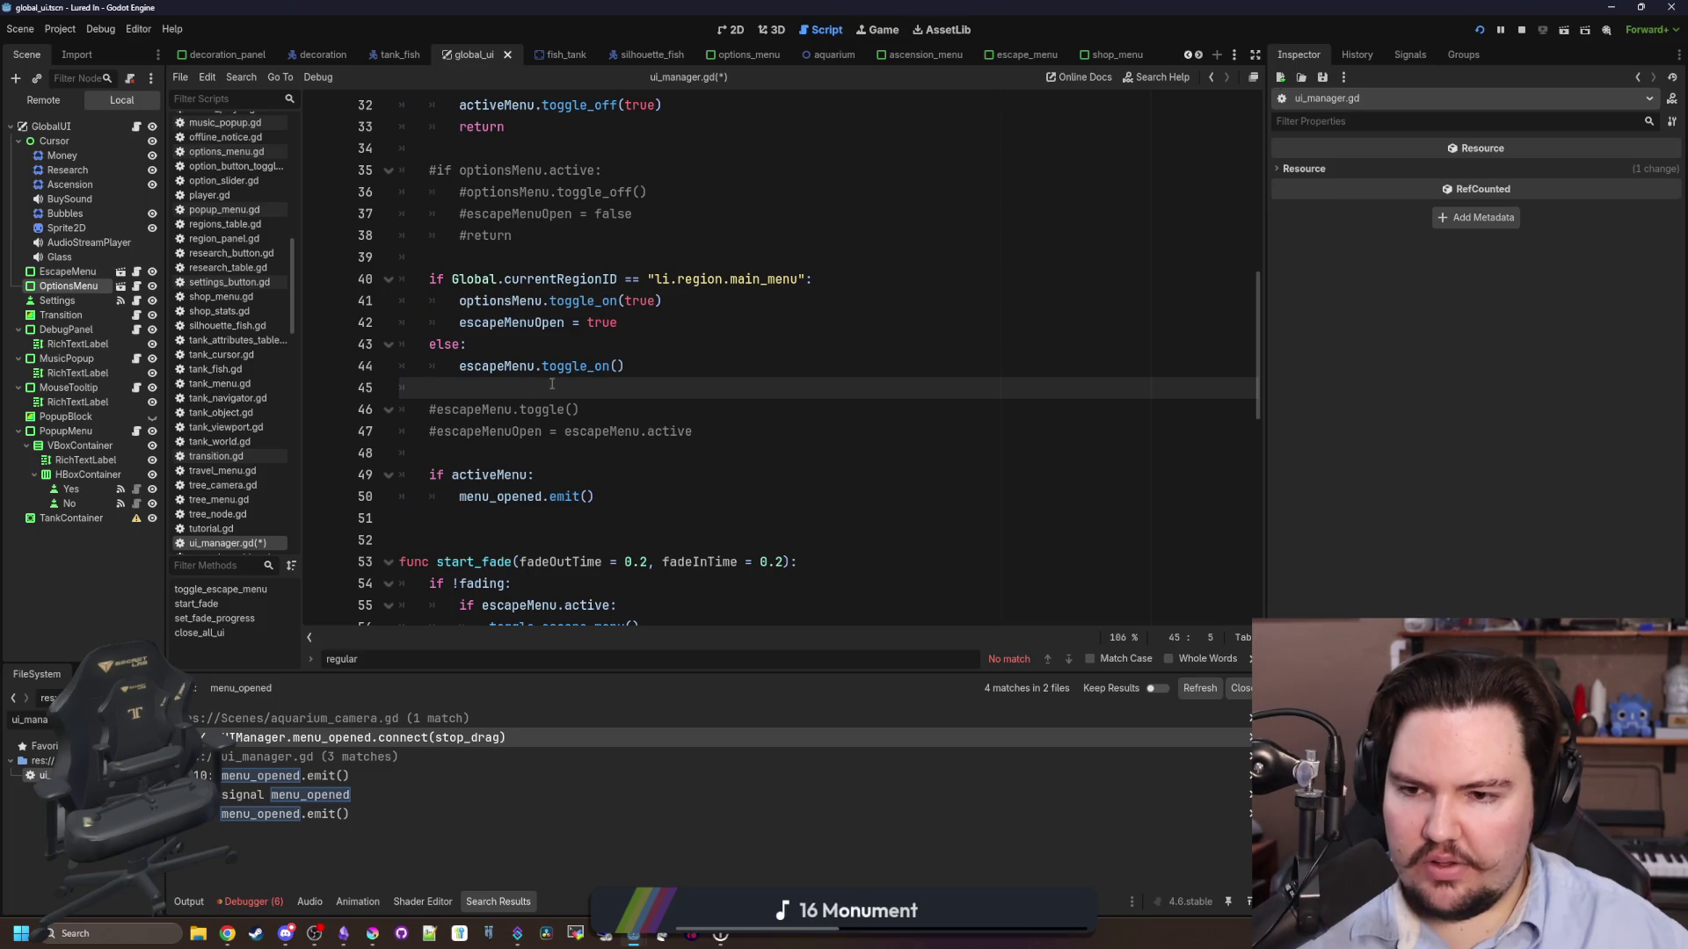
key(ctrl+s)
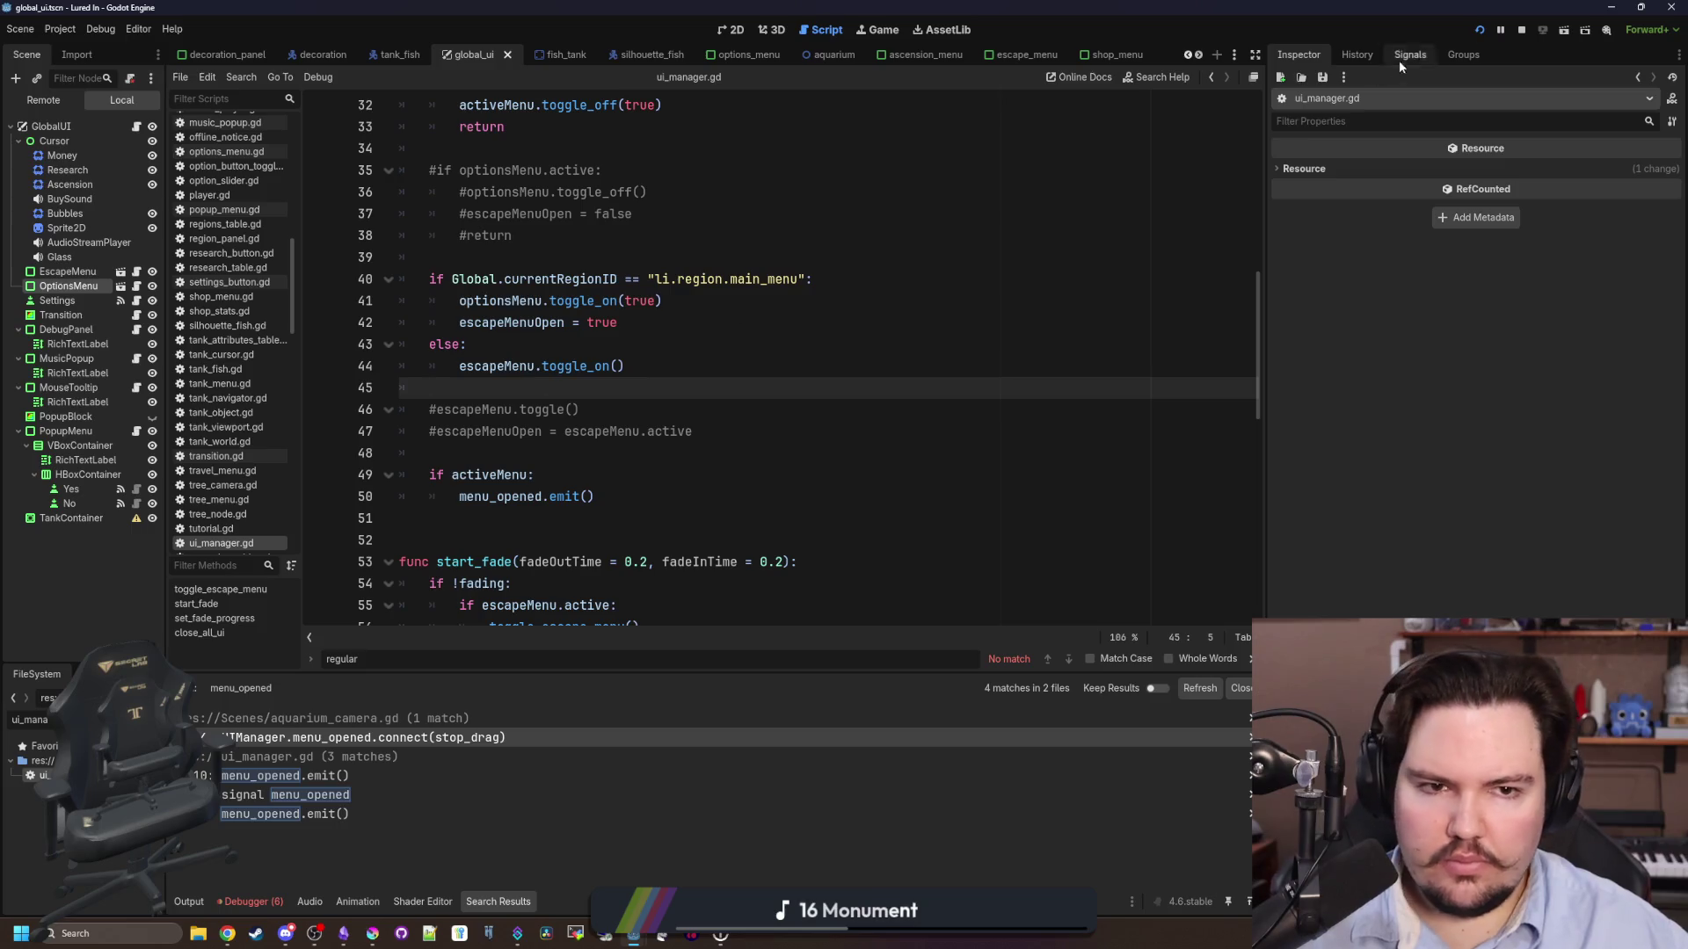
click(883, 30)
key(Escape)
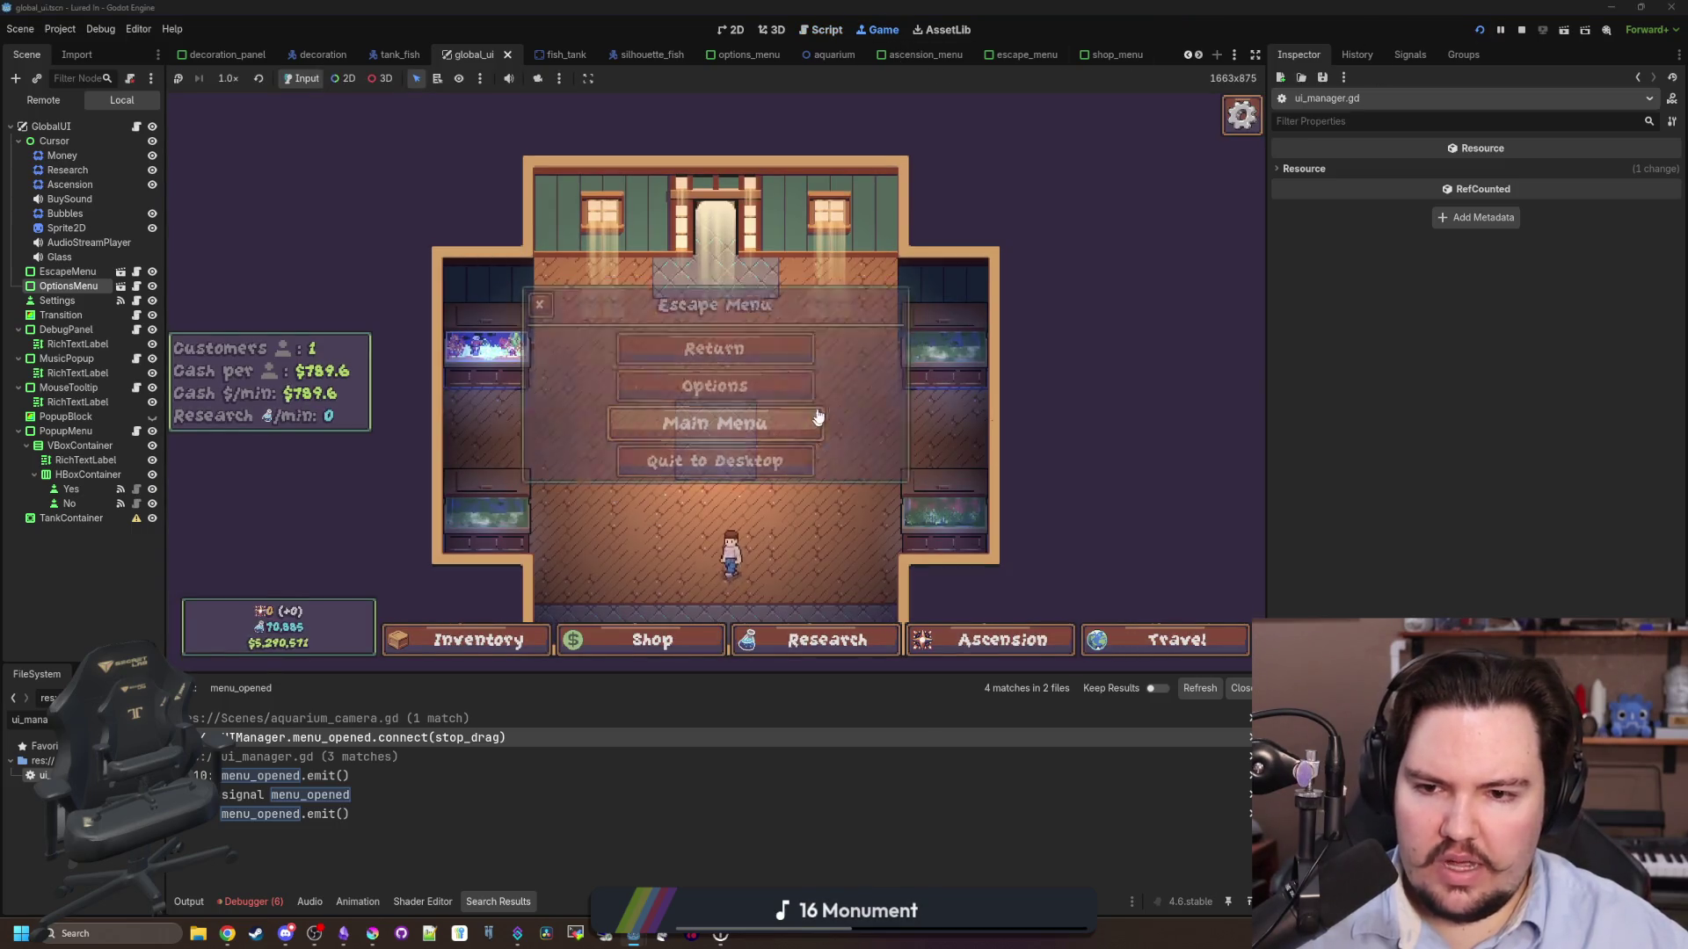
key(Escape)
key(Escape)
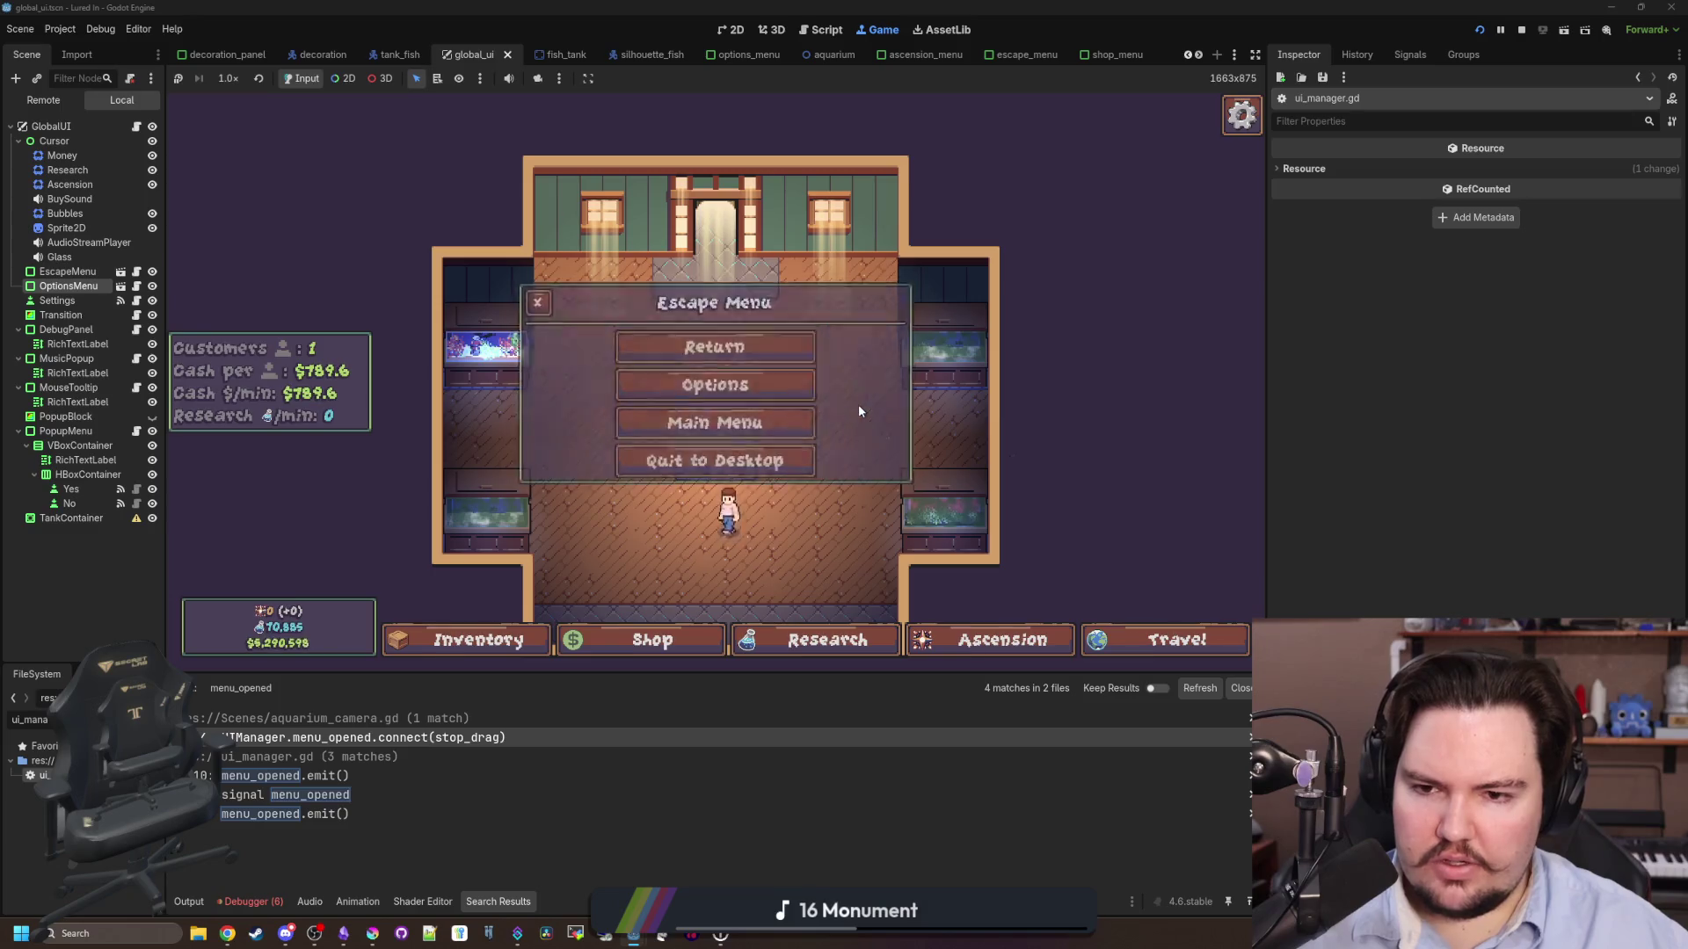
key(Escape)
key(Escape)
click(818, 640)
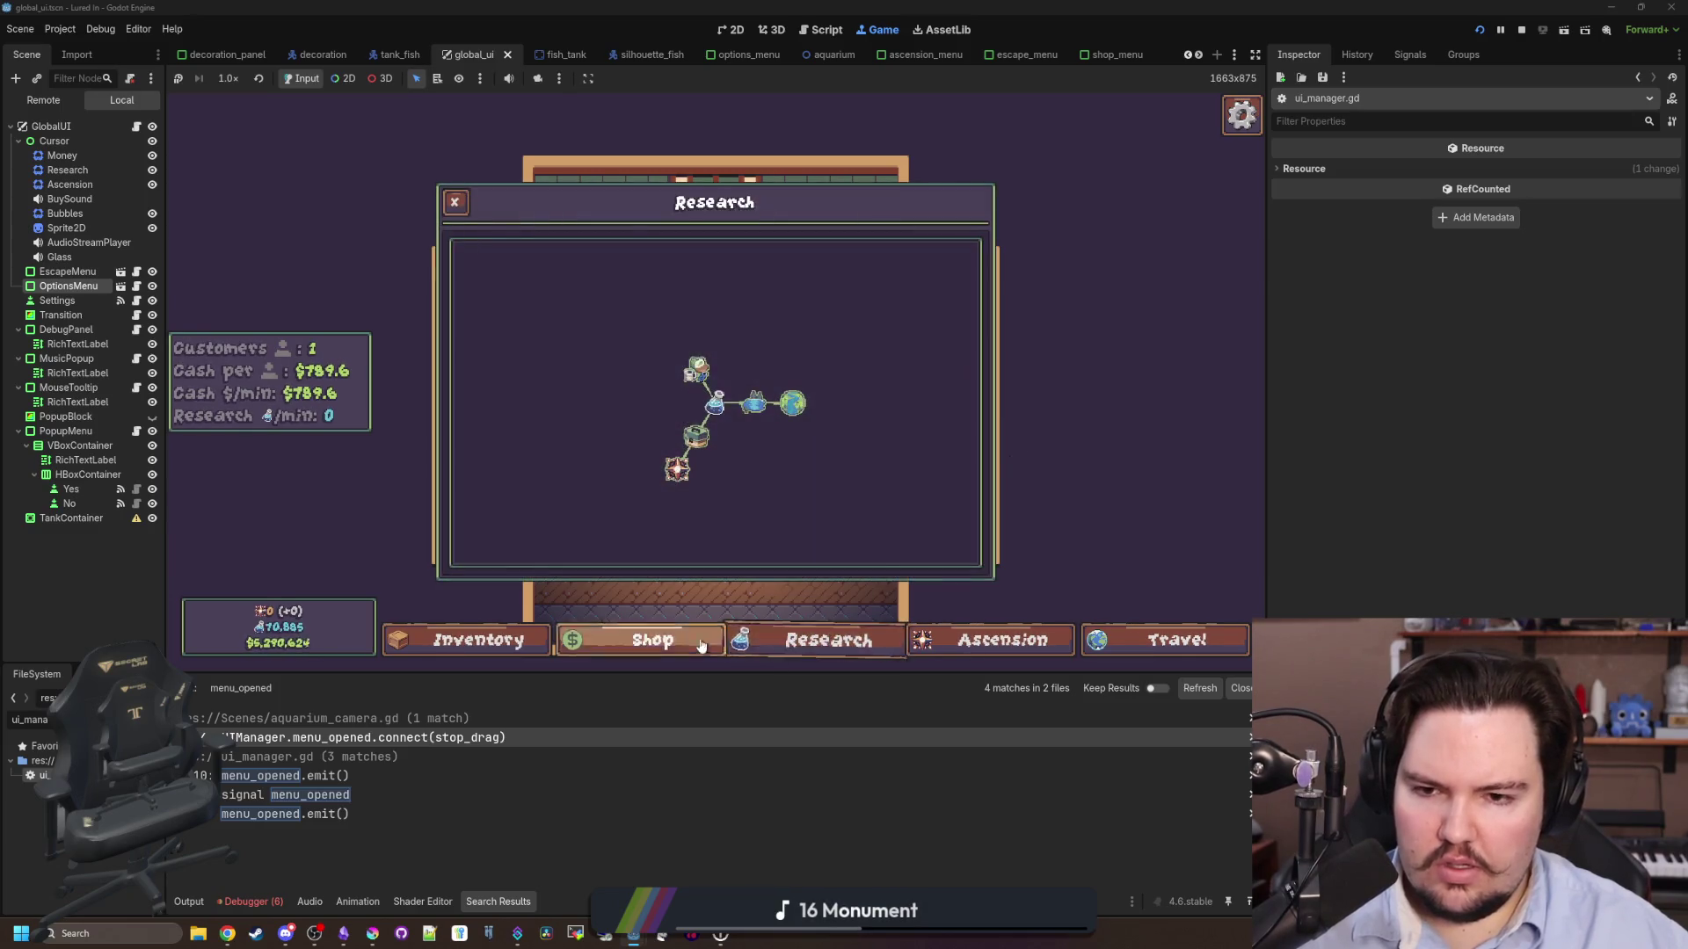
click(668, 640)
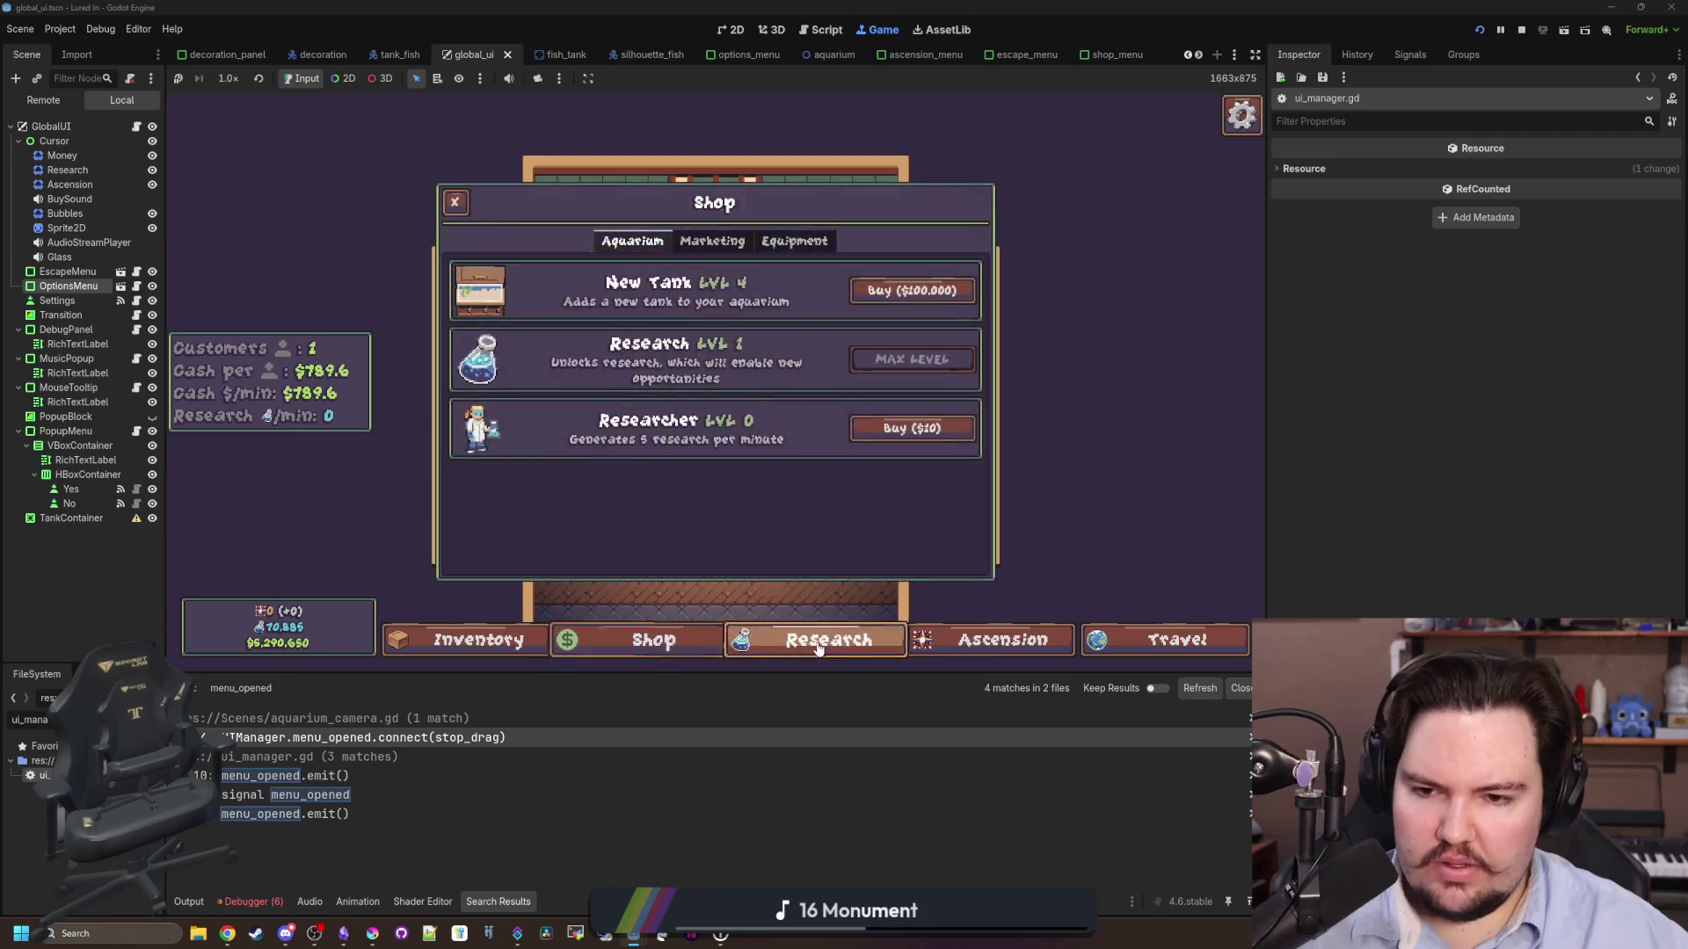
click(817, 640)
click(1002, 640)
key(Escape)
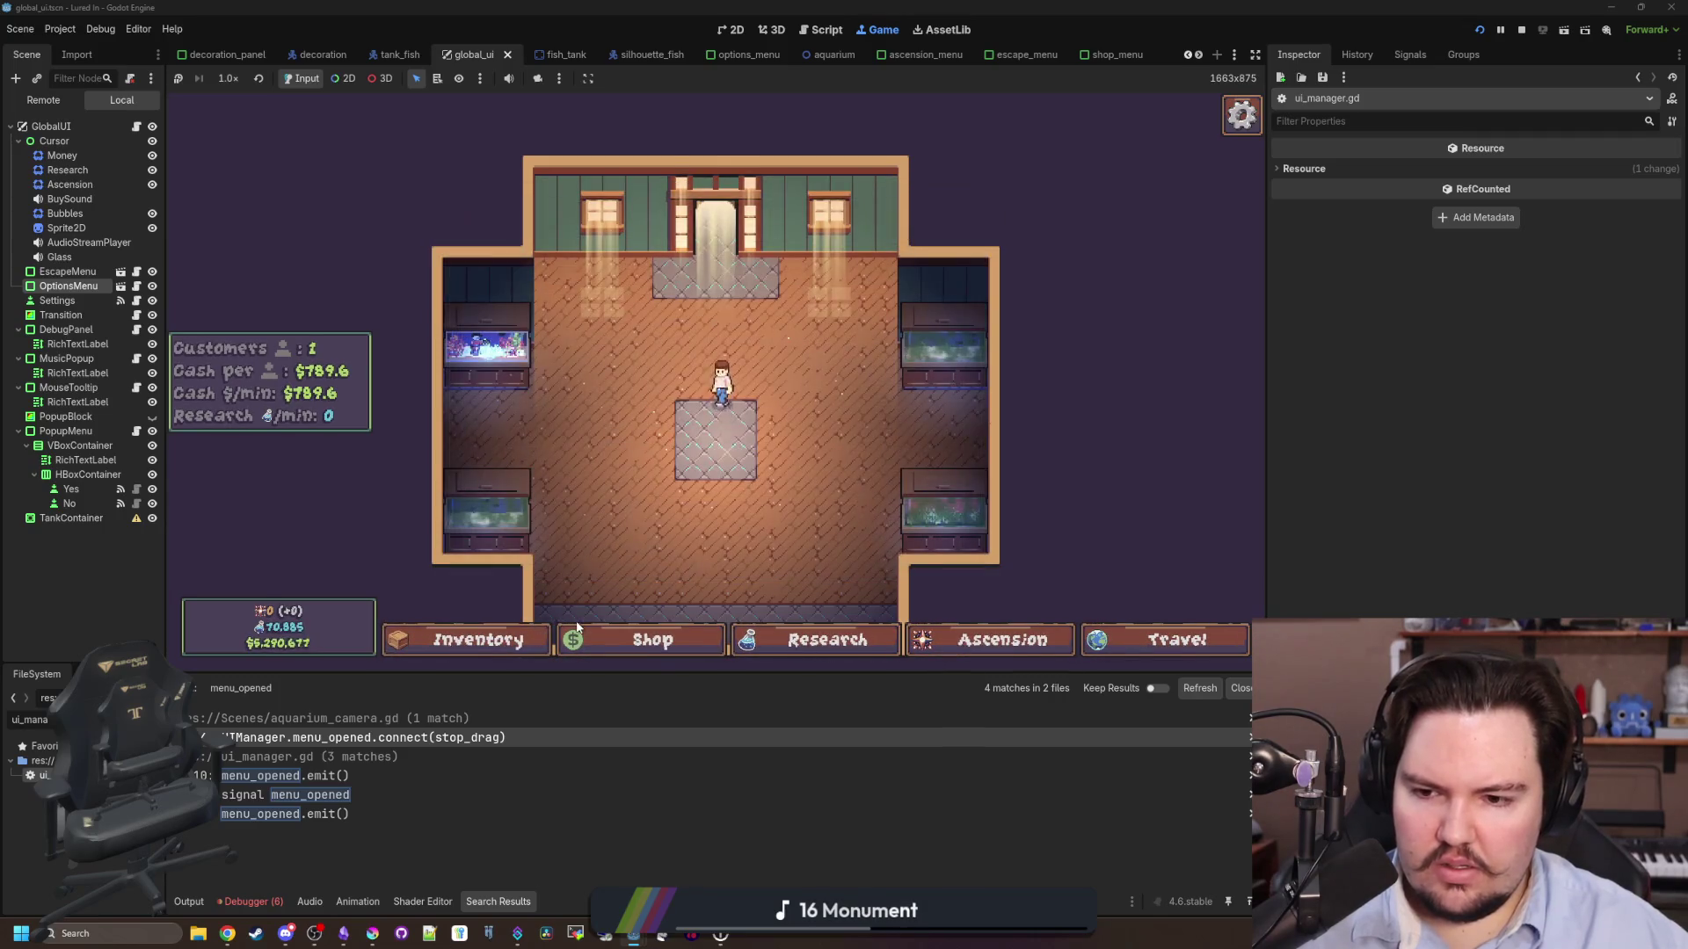
key(Escape)
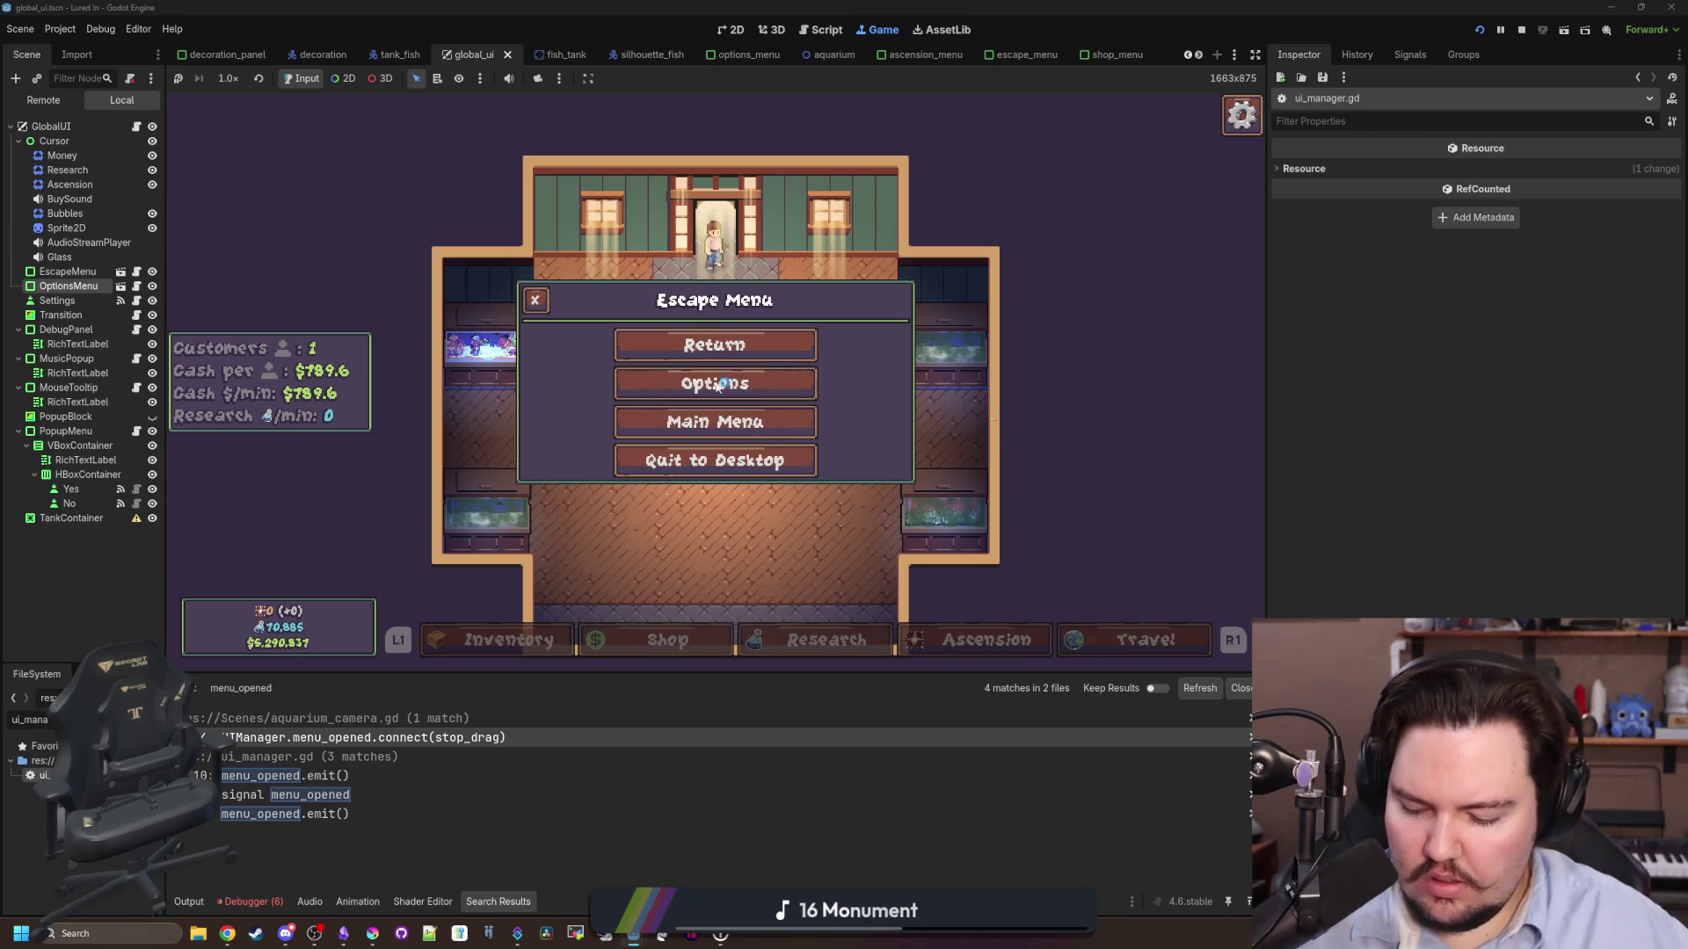
key(super)
key(super)
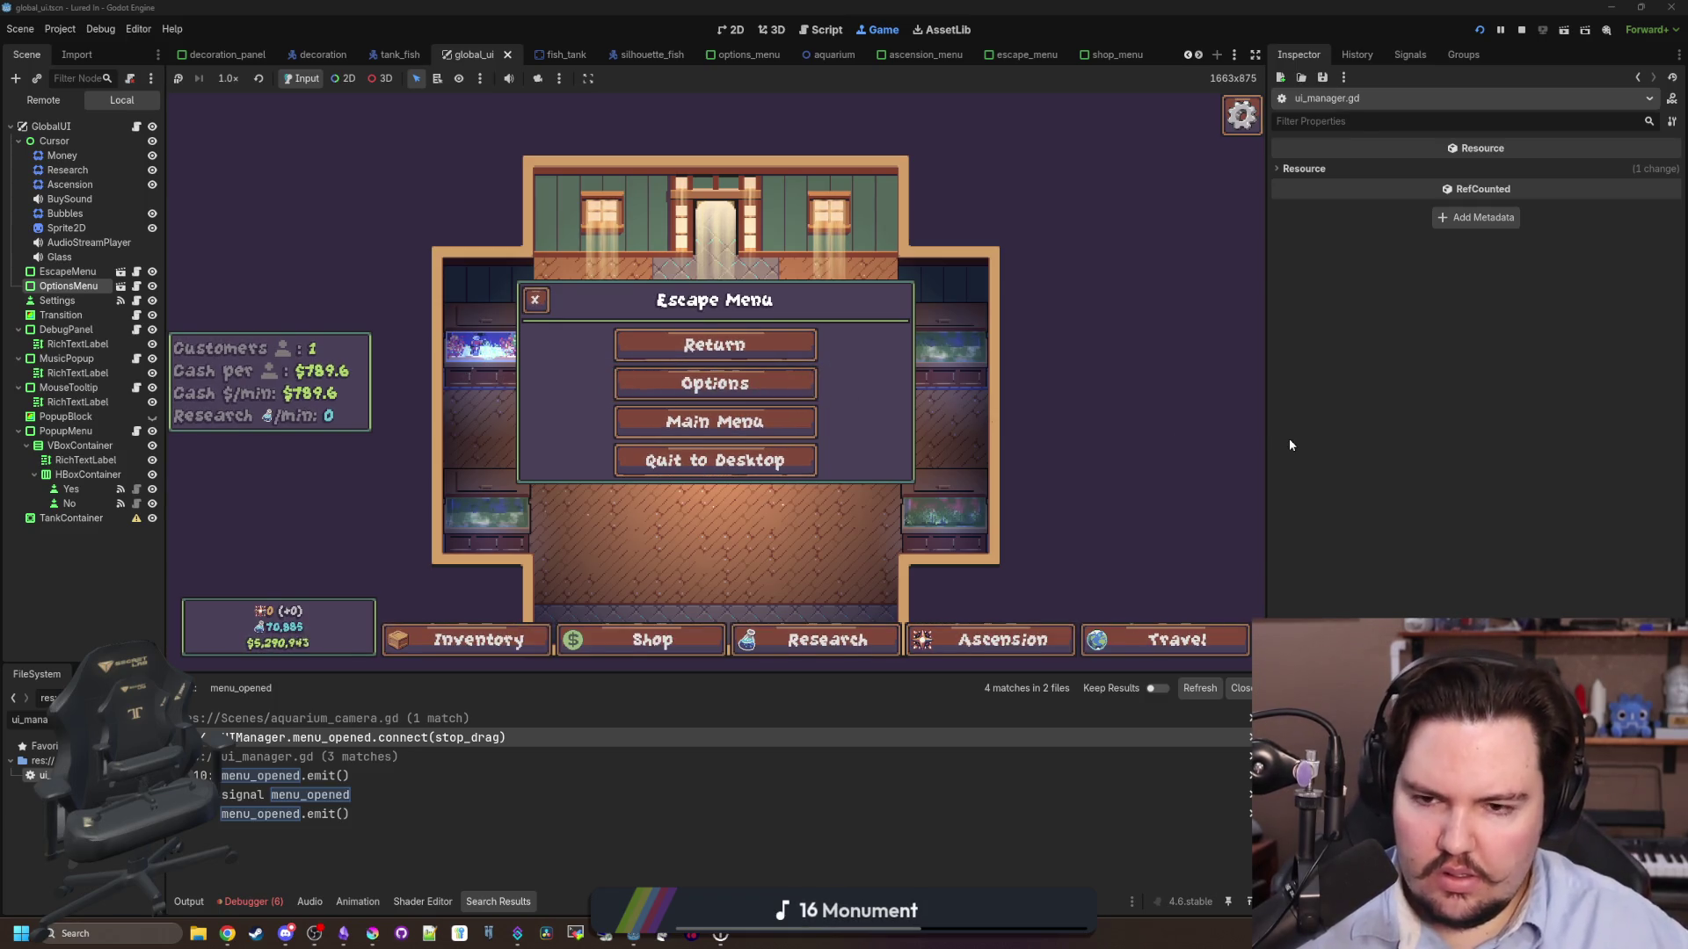
key(Escape)
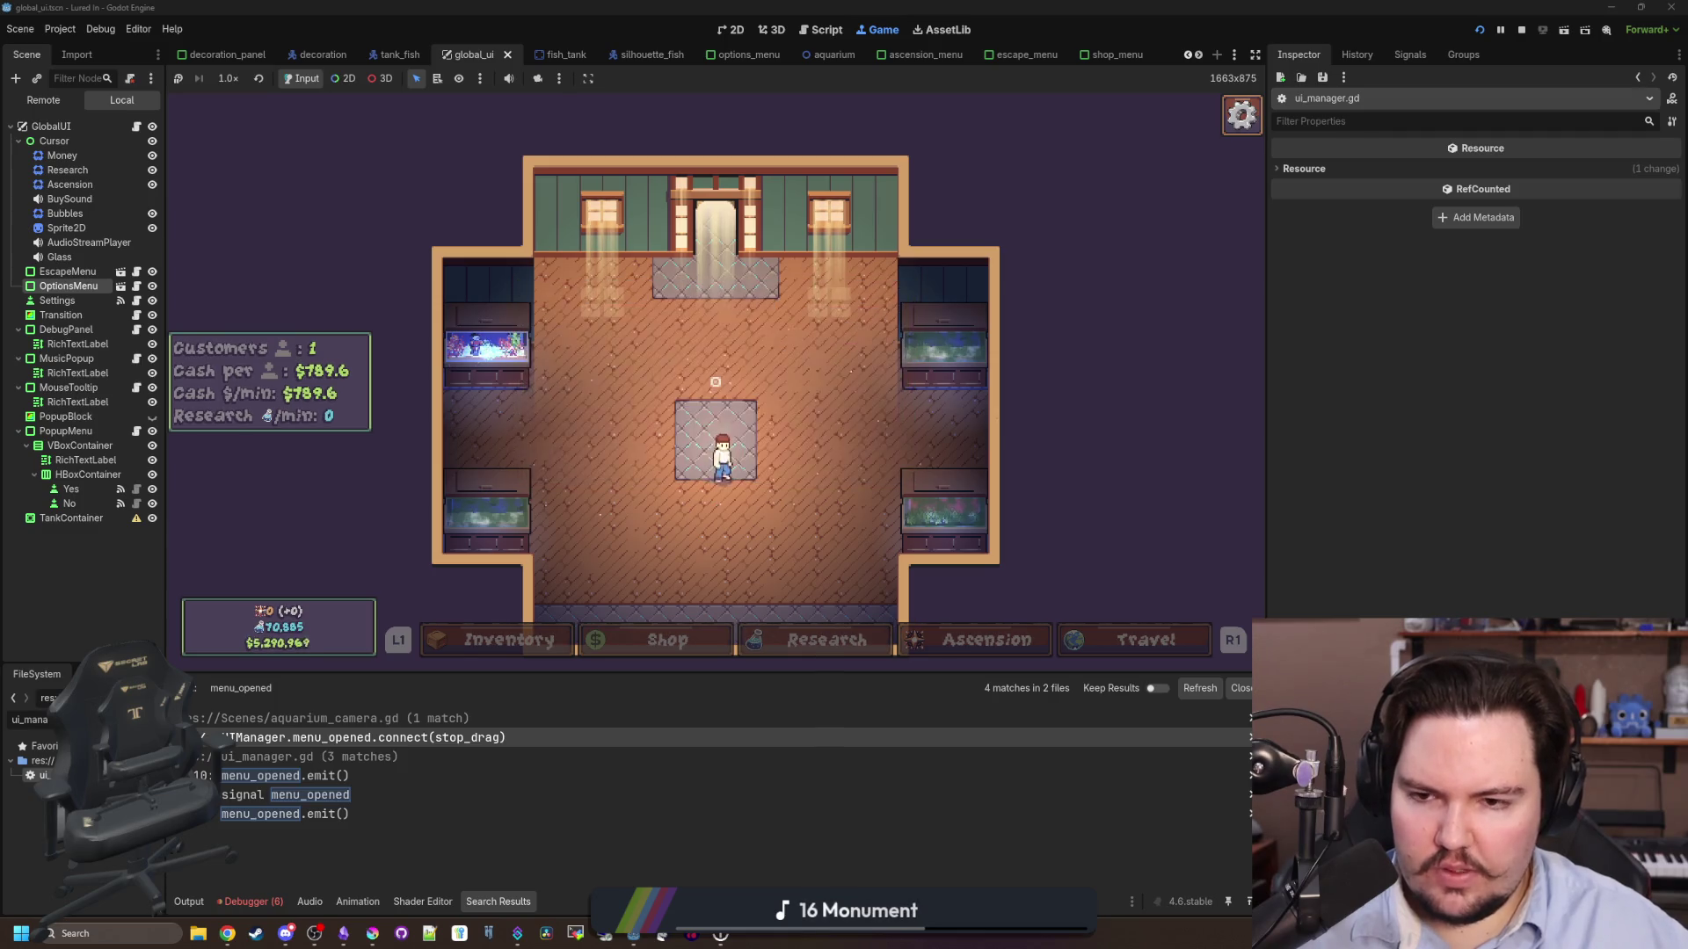
key(Escape)
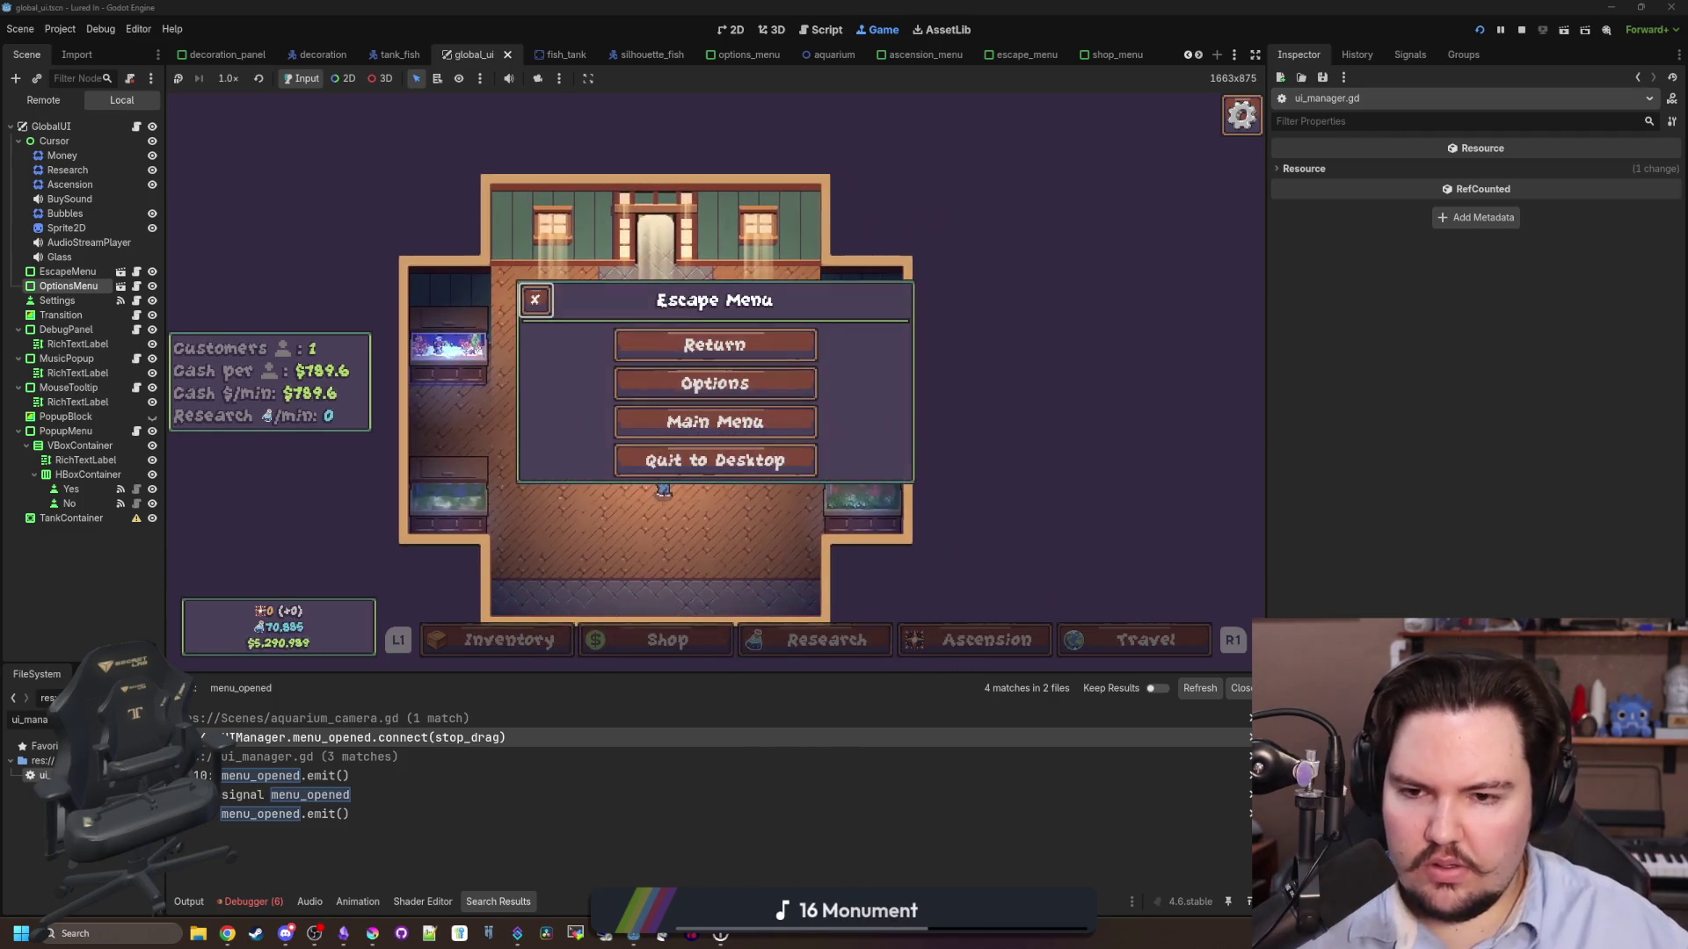
key(Down)
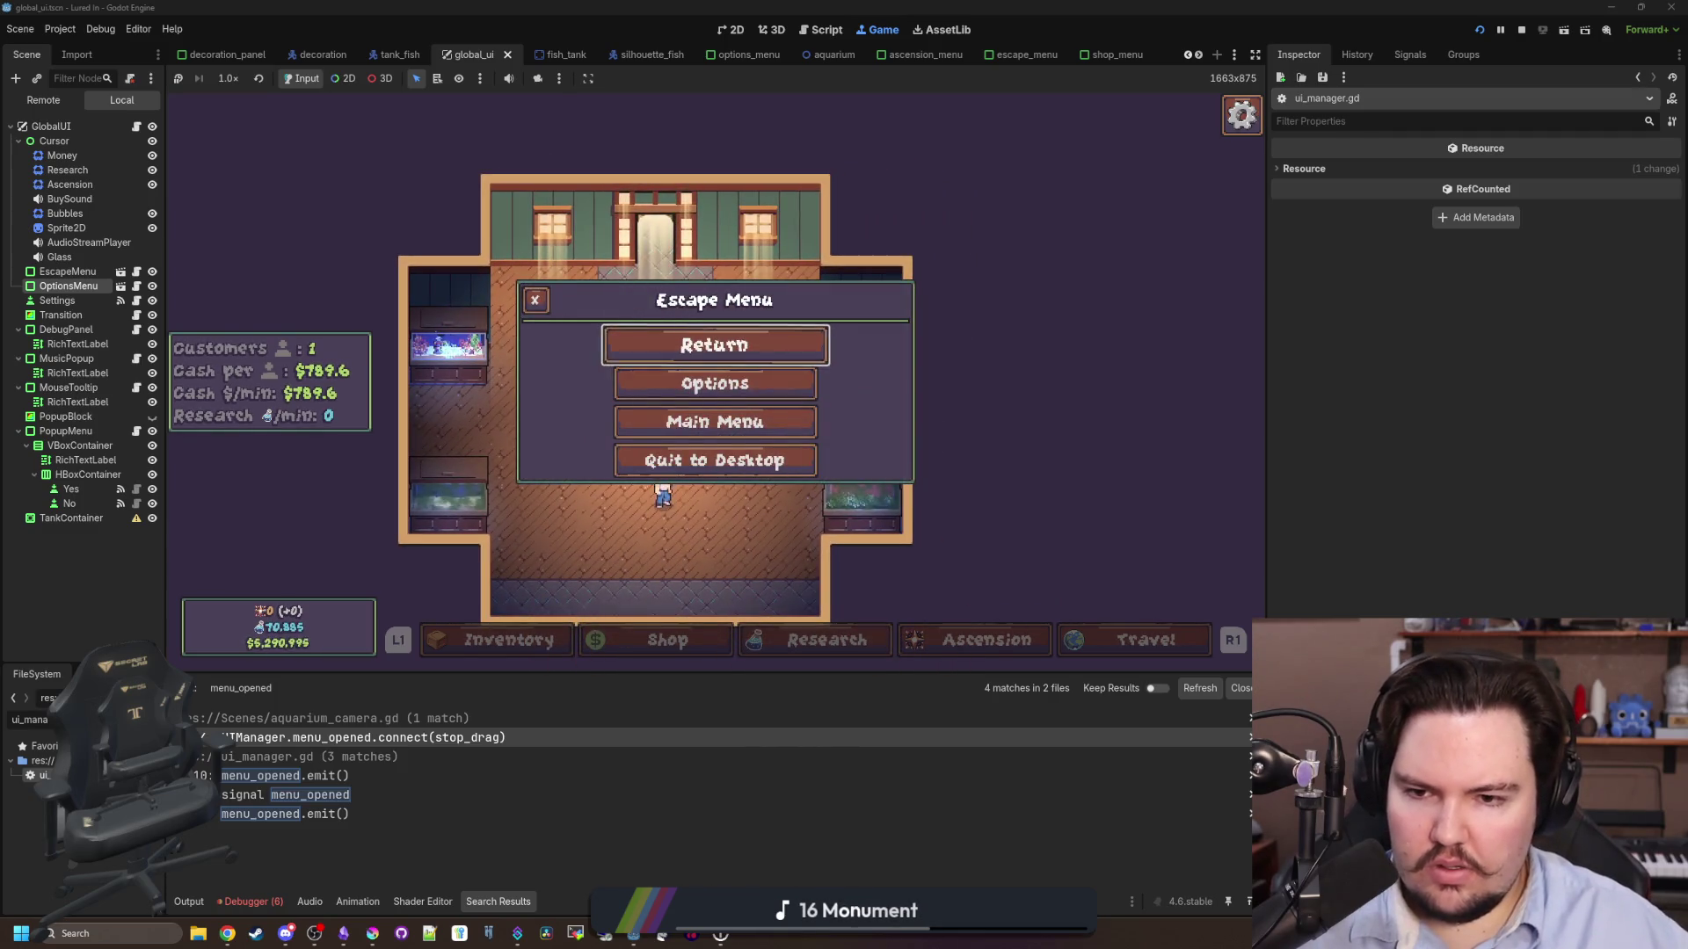
key(Up)
key(Down)
key(Return)
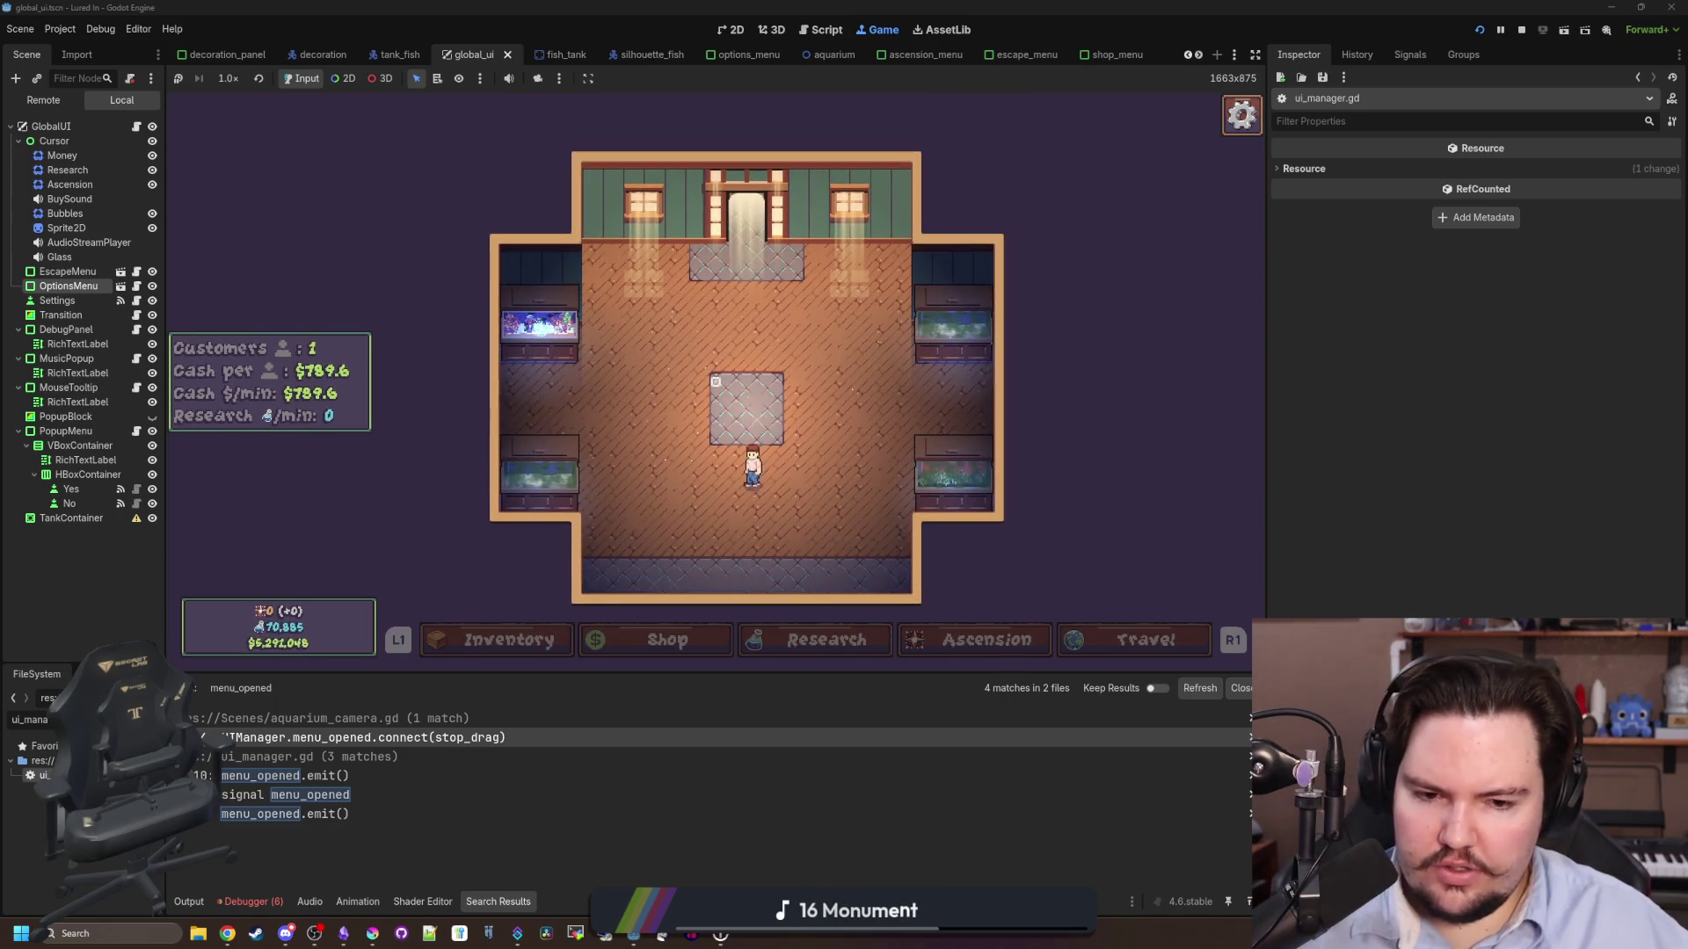
key(Escape)
key(Escape)
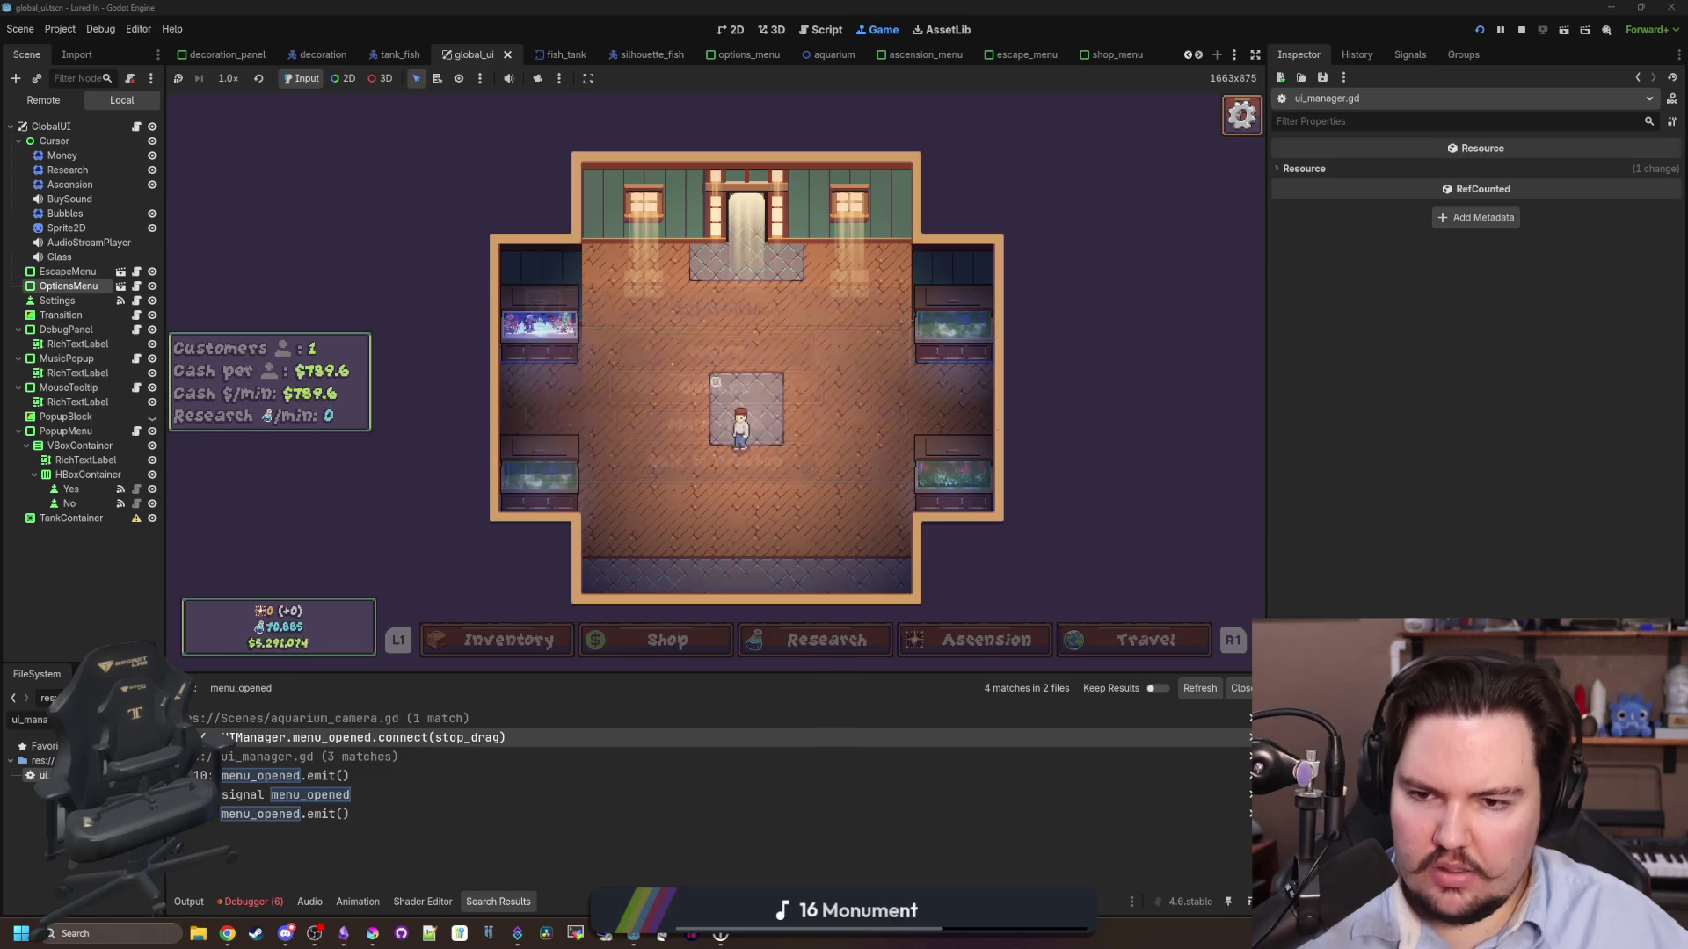
key(super)
key(Escape)
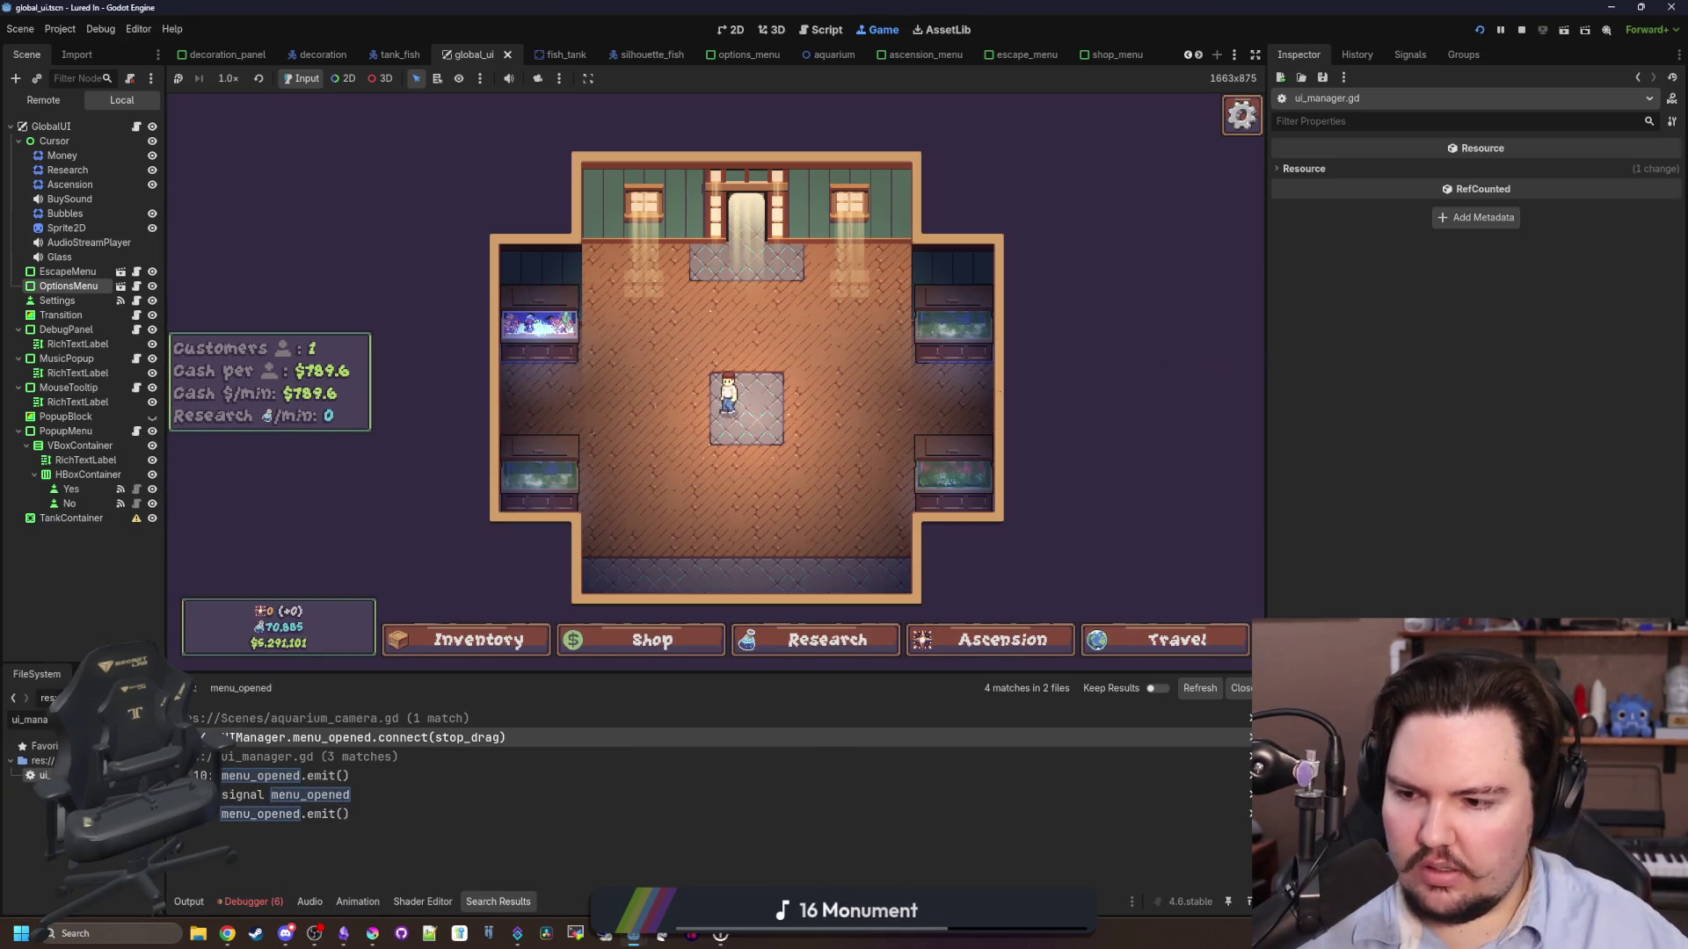
key(ctrl+F3)
click(585, 462)
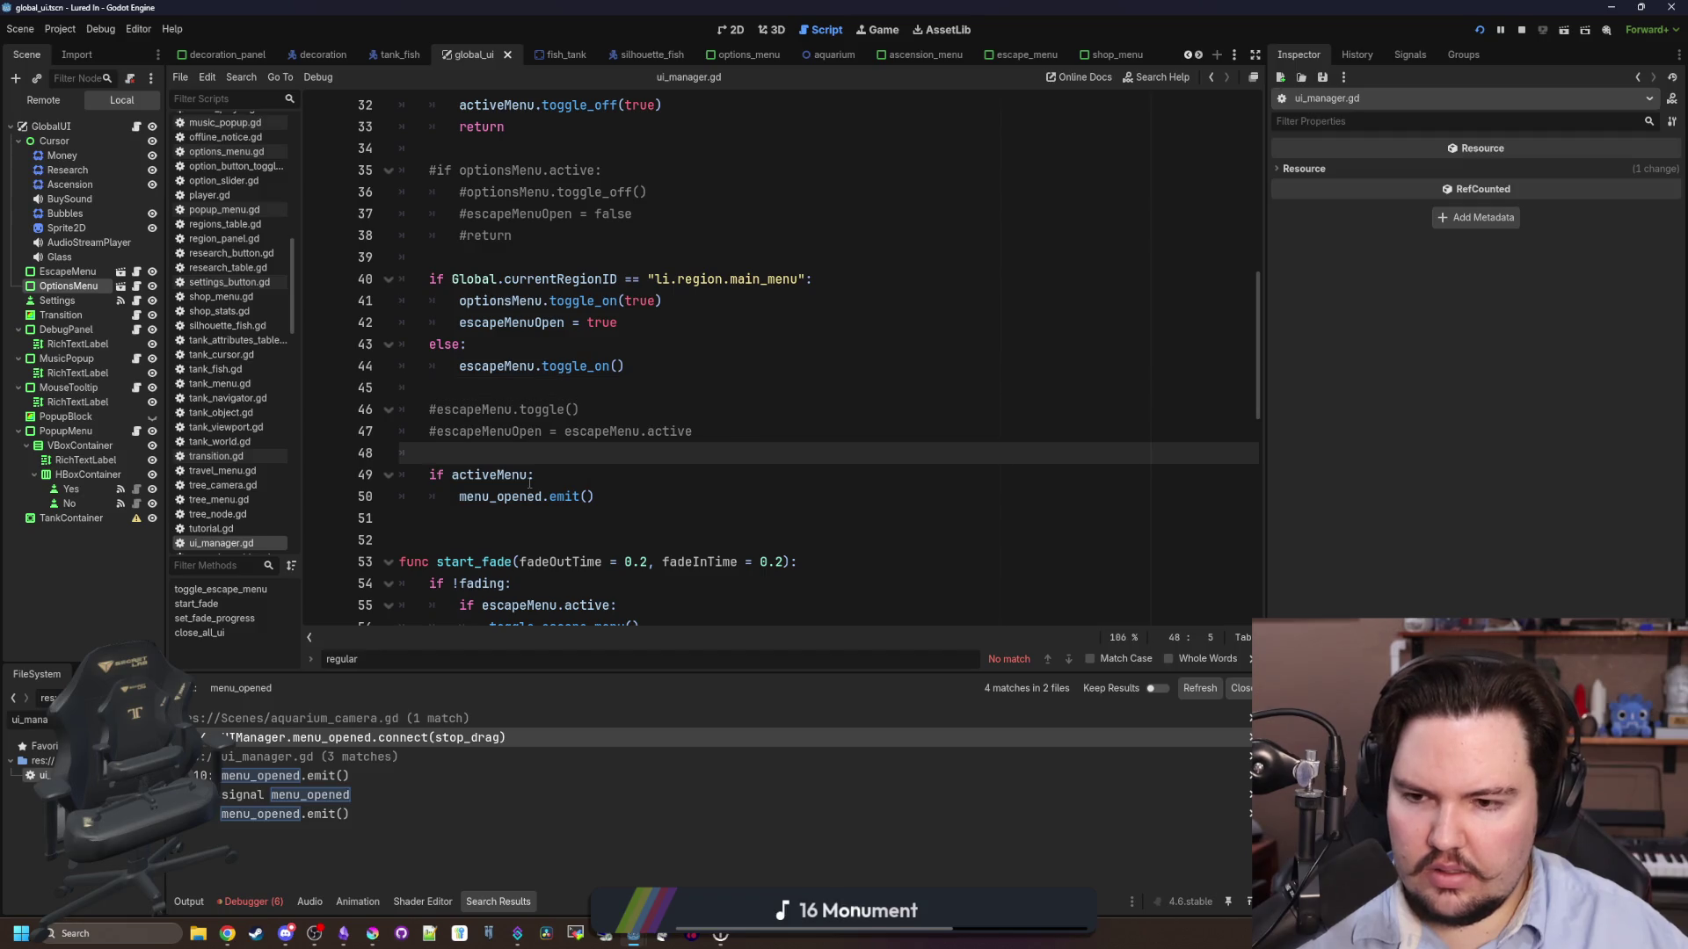
- Highlight escapeMenu's uses and insert a new line after activeMenu.toggle_off(true) on line 32
double_click(480, 362)
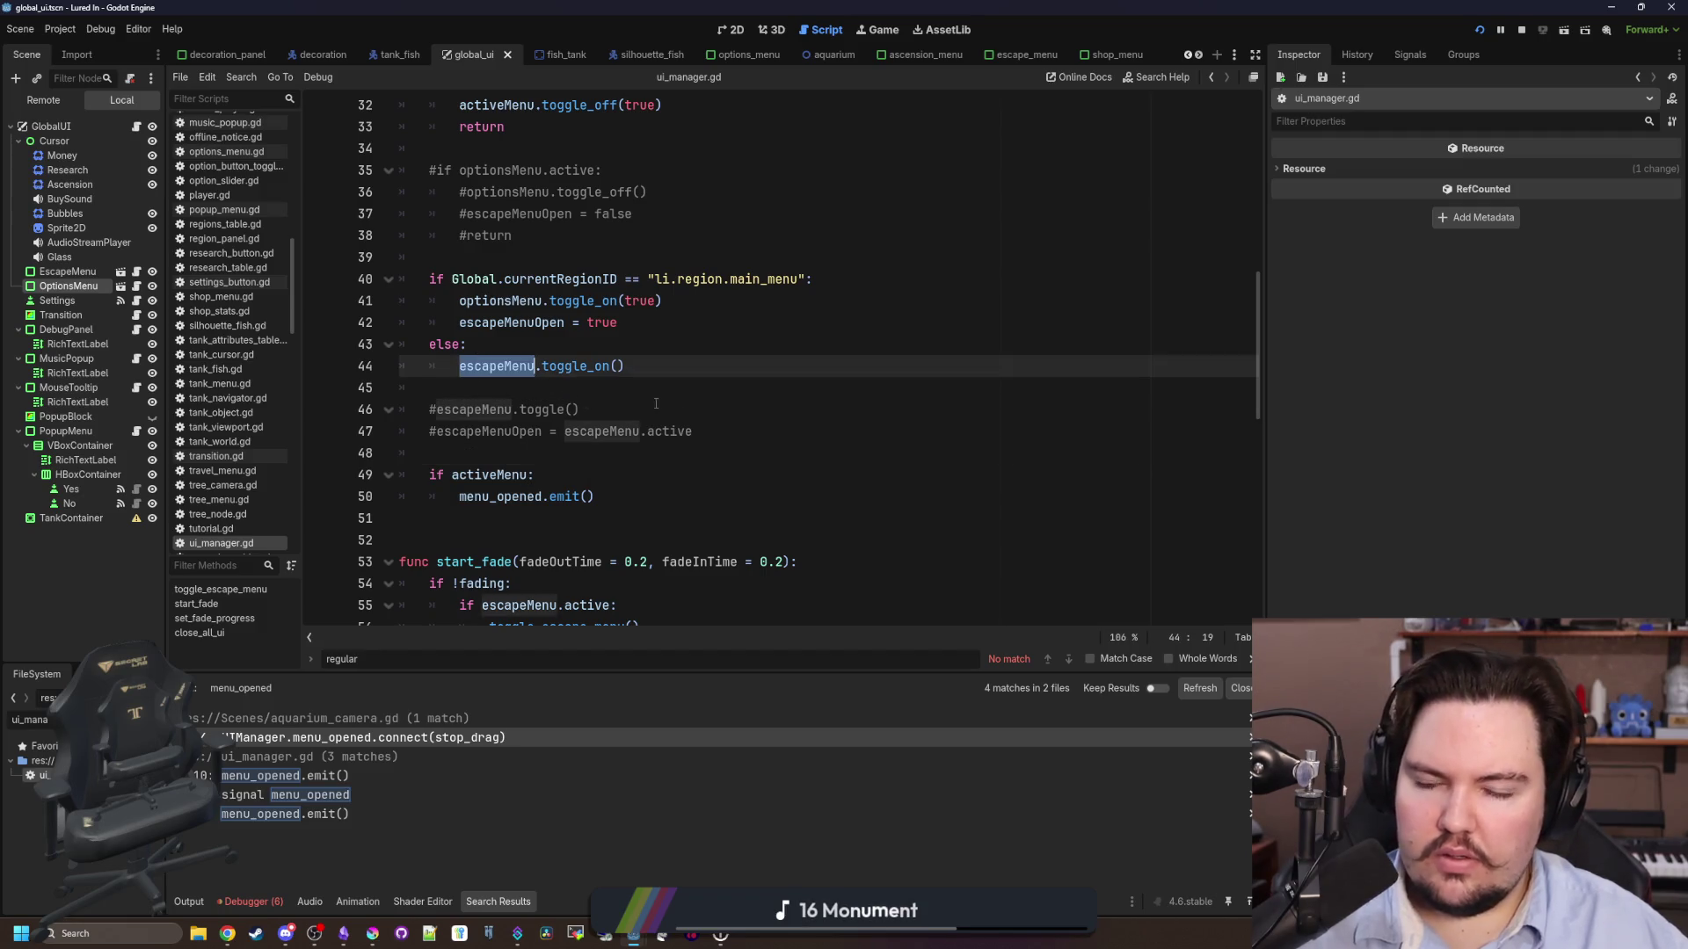
scroll(610, 410, up, 2)
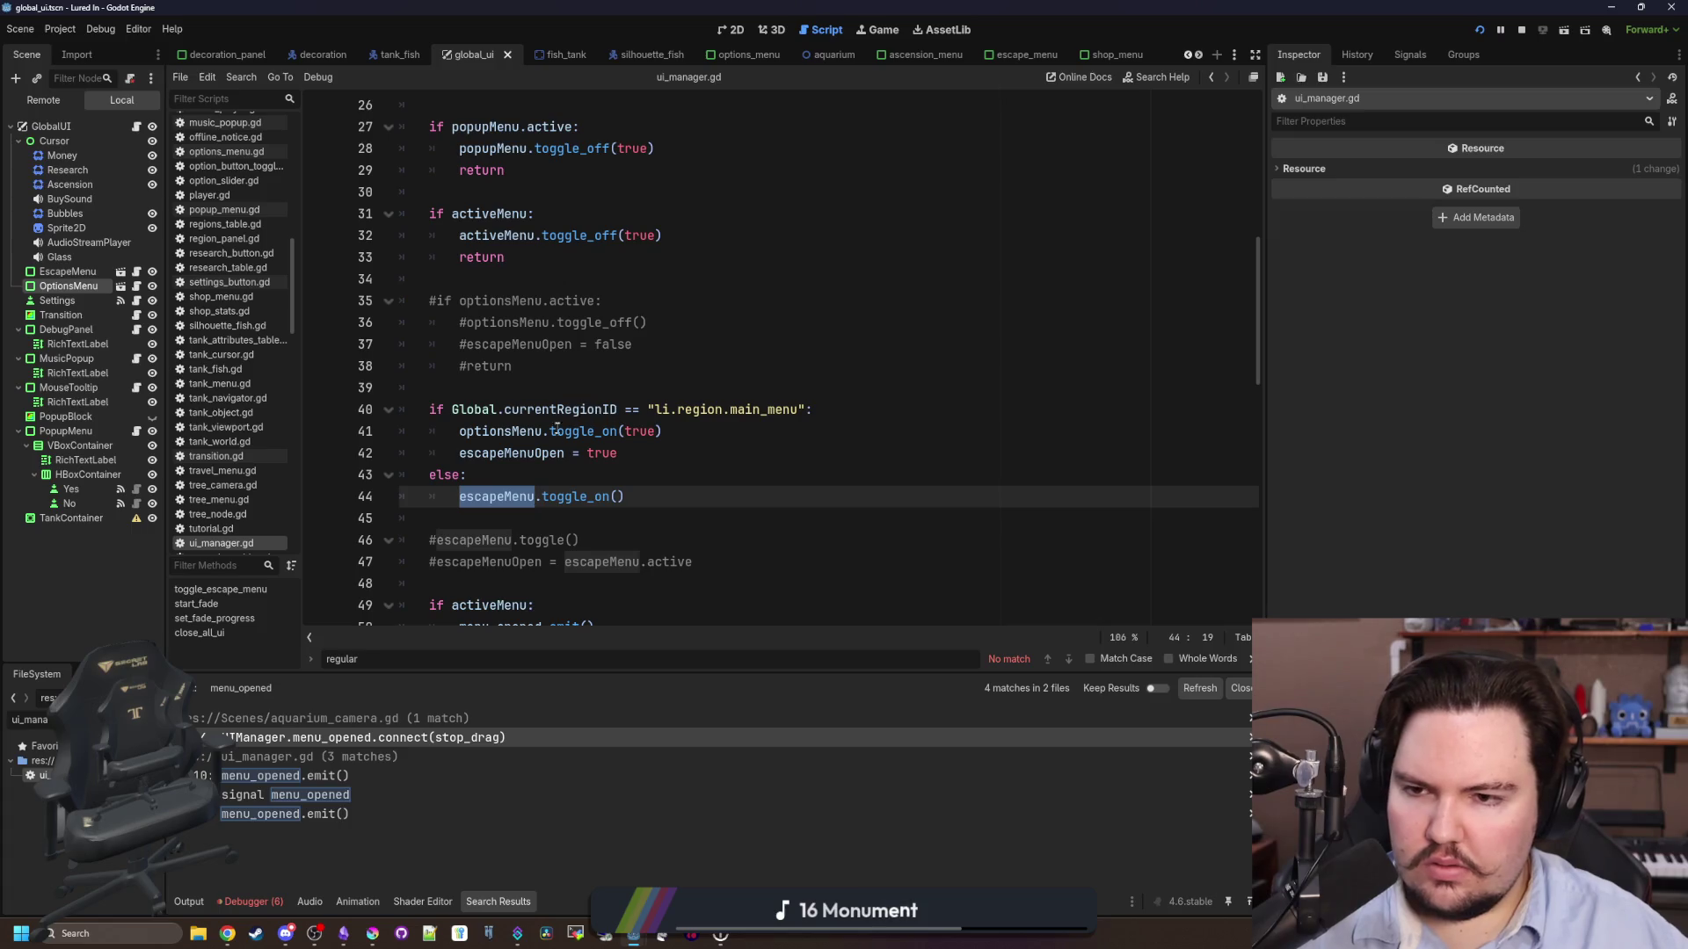
mouse_move(509, 433)
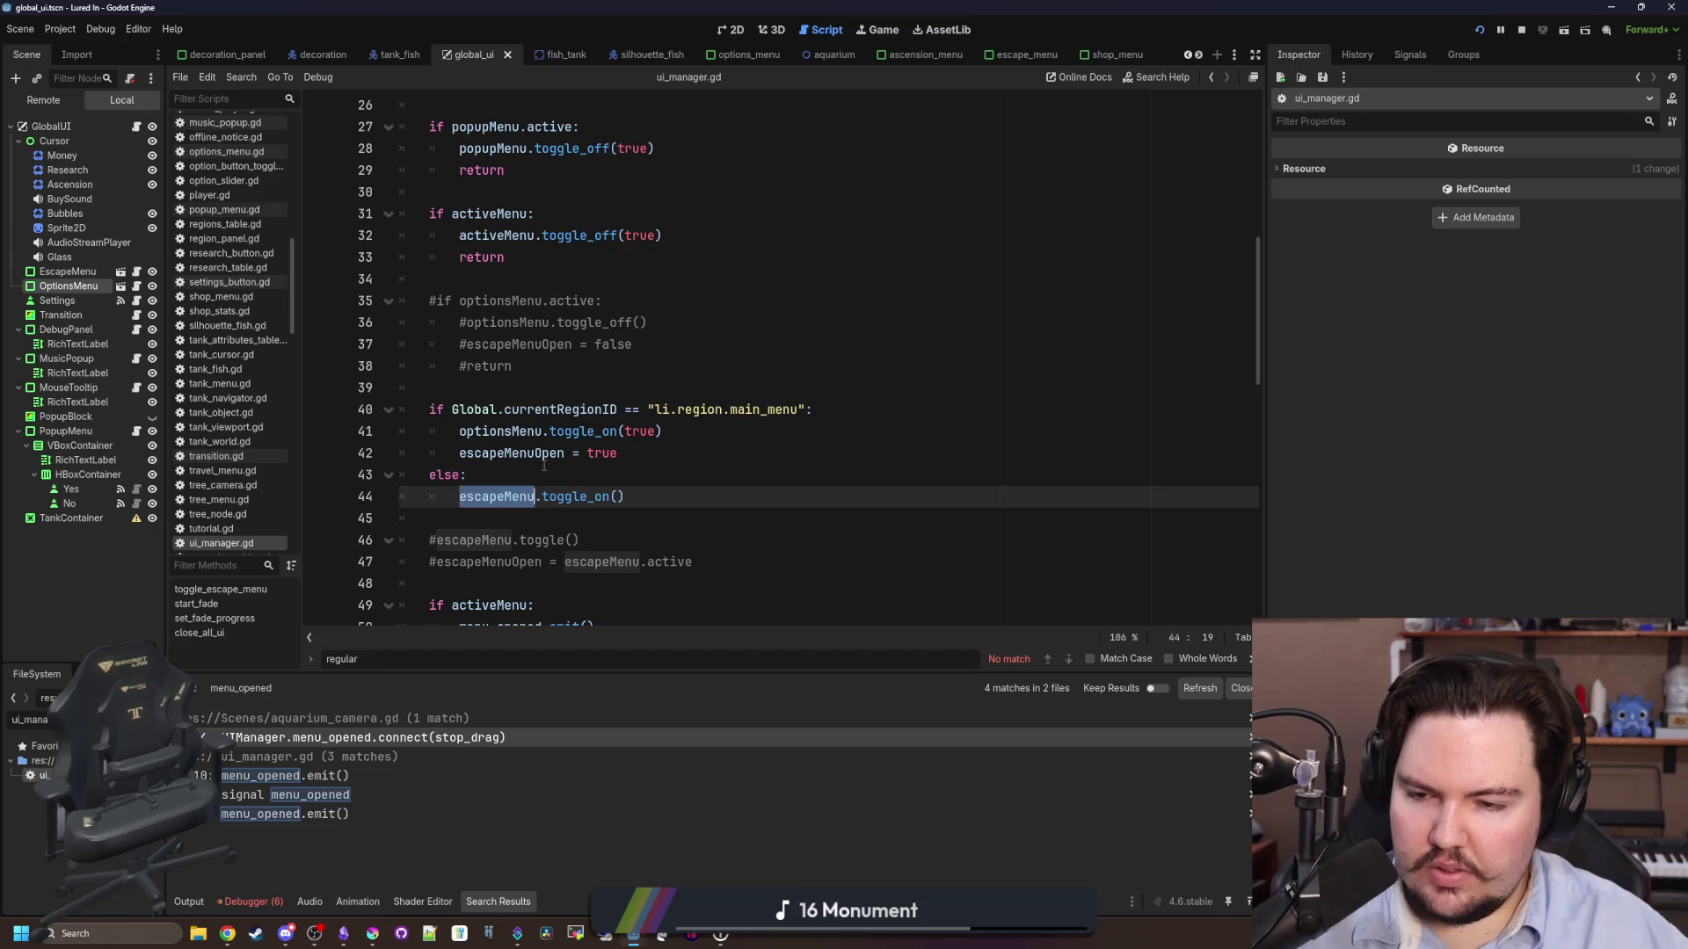
scroll(637, 428, down, 1)
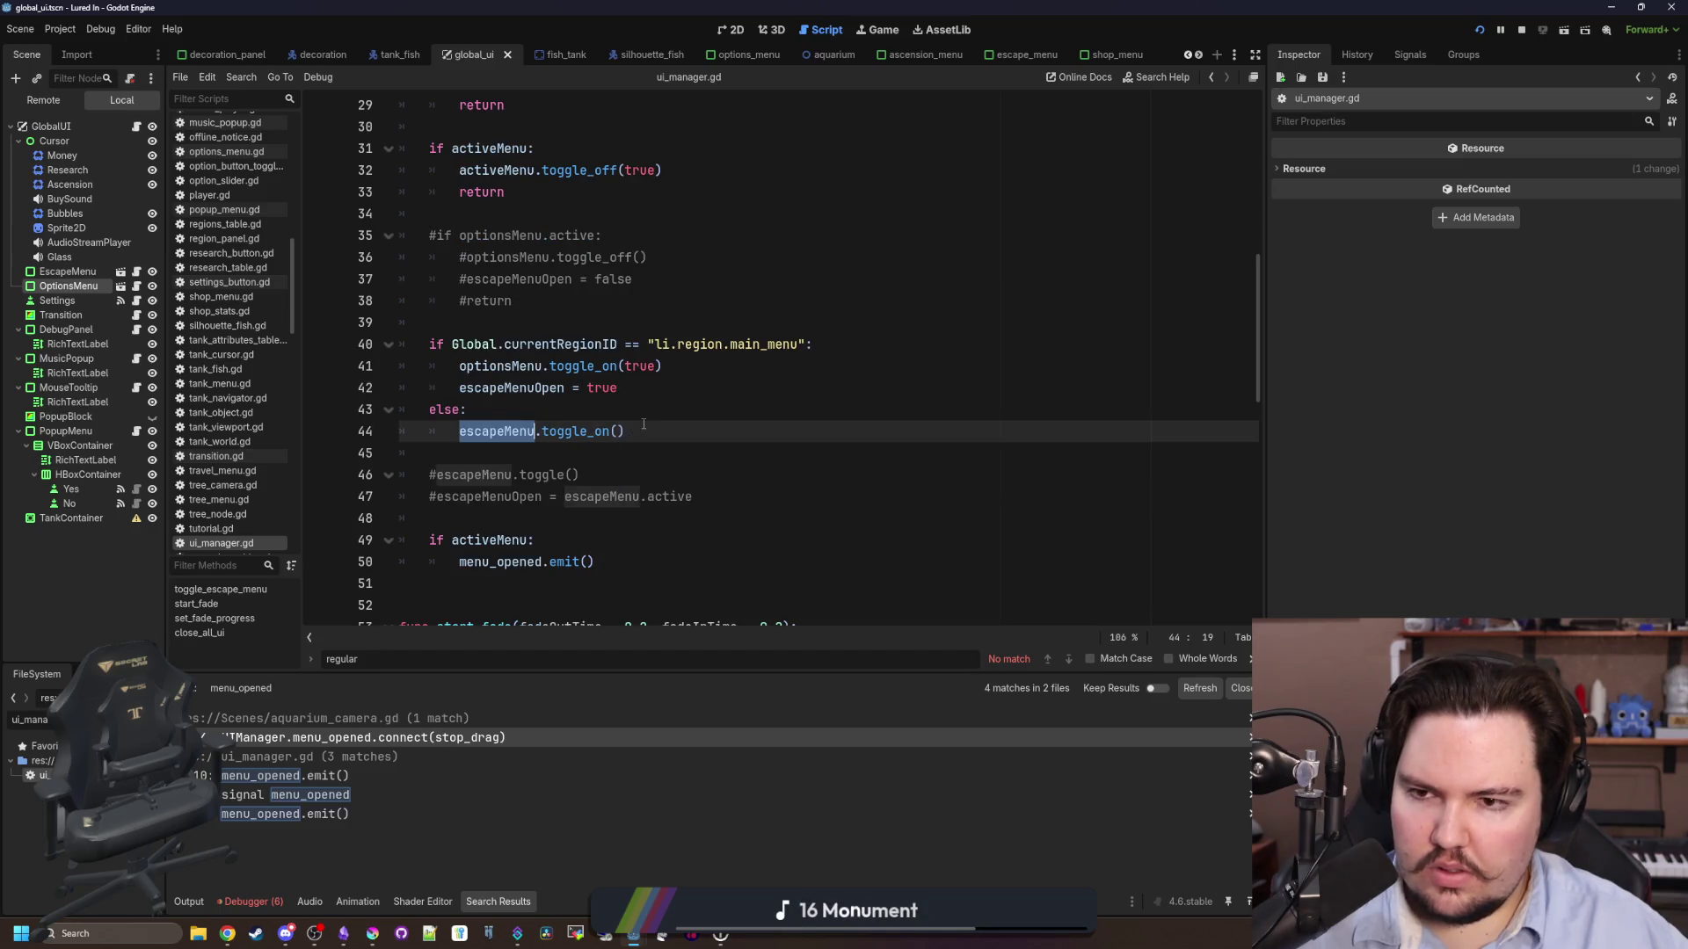
scroll(643, 425, up, 3)
click(670, 382)
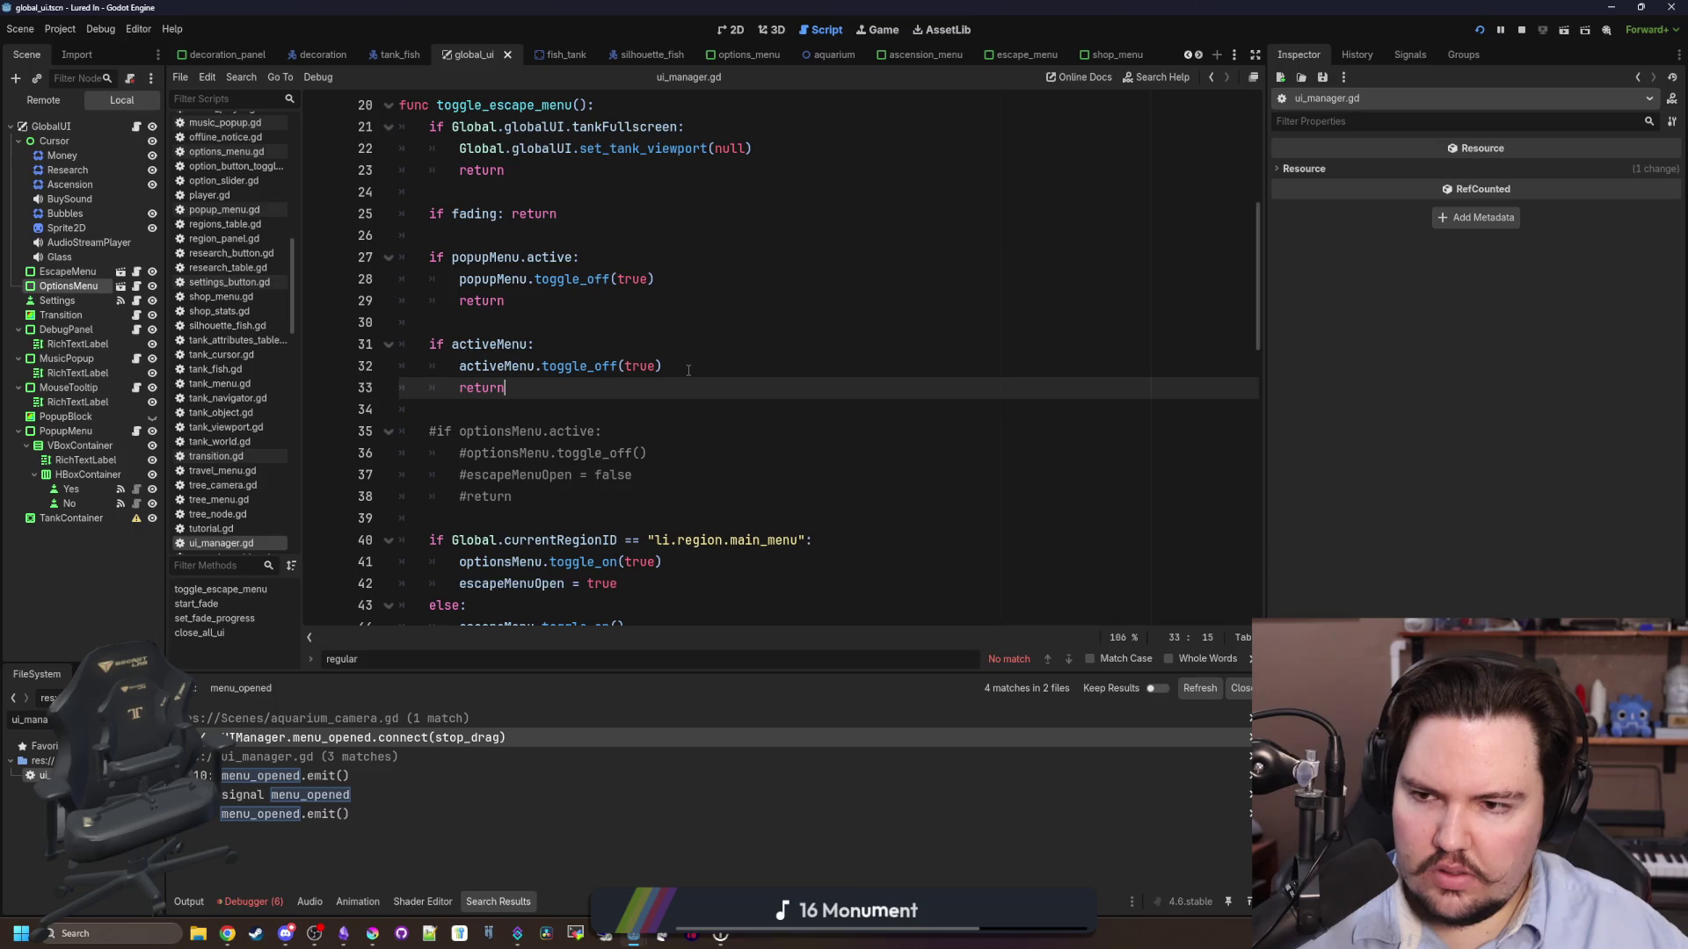
click(688, 370)
scroll(688, 370, down, 1)
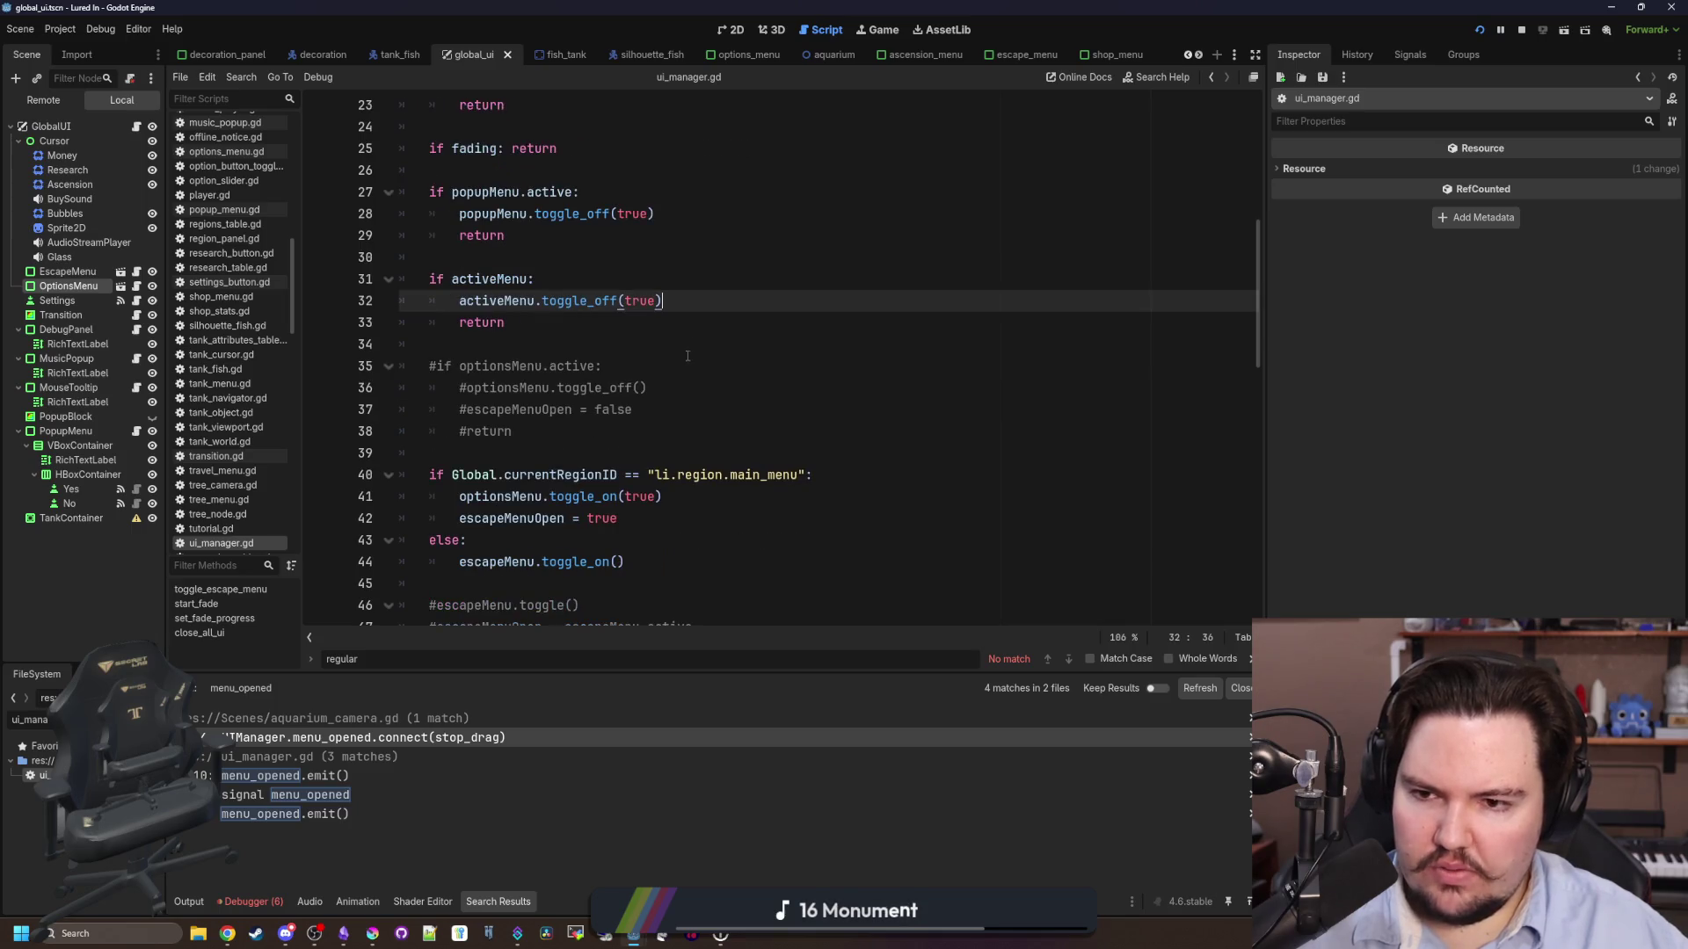
key(Return)
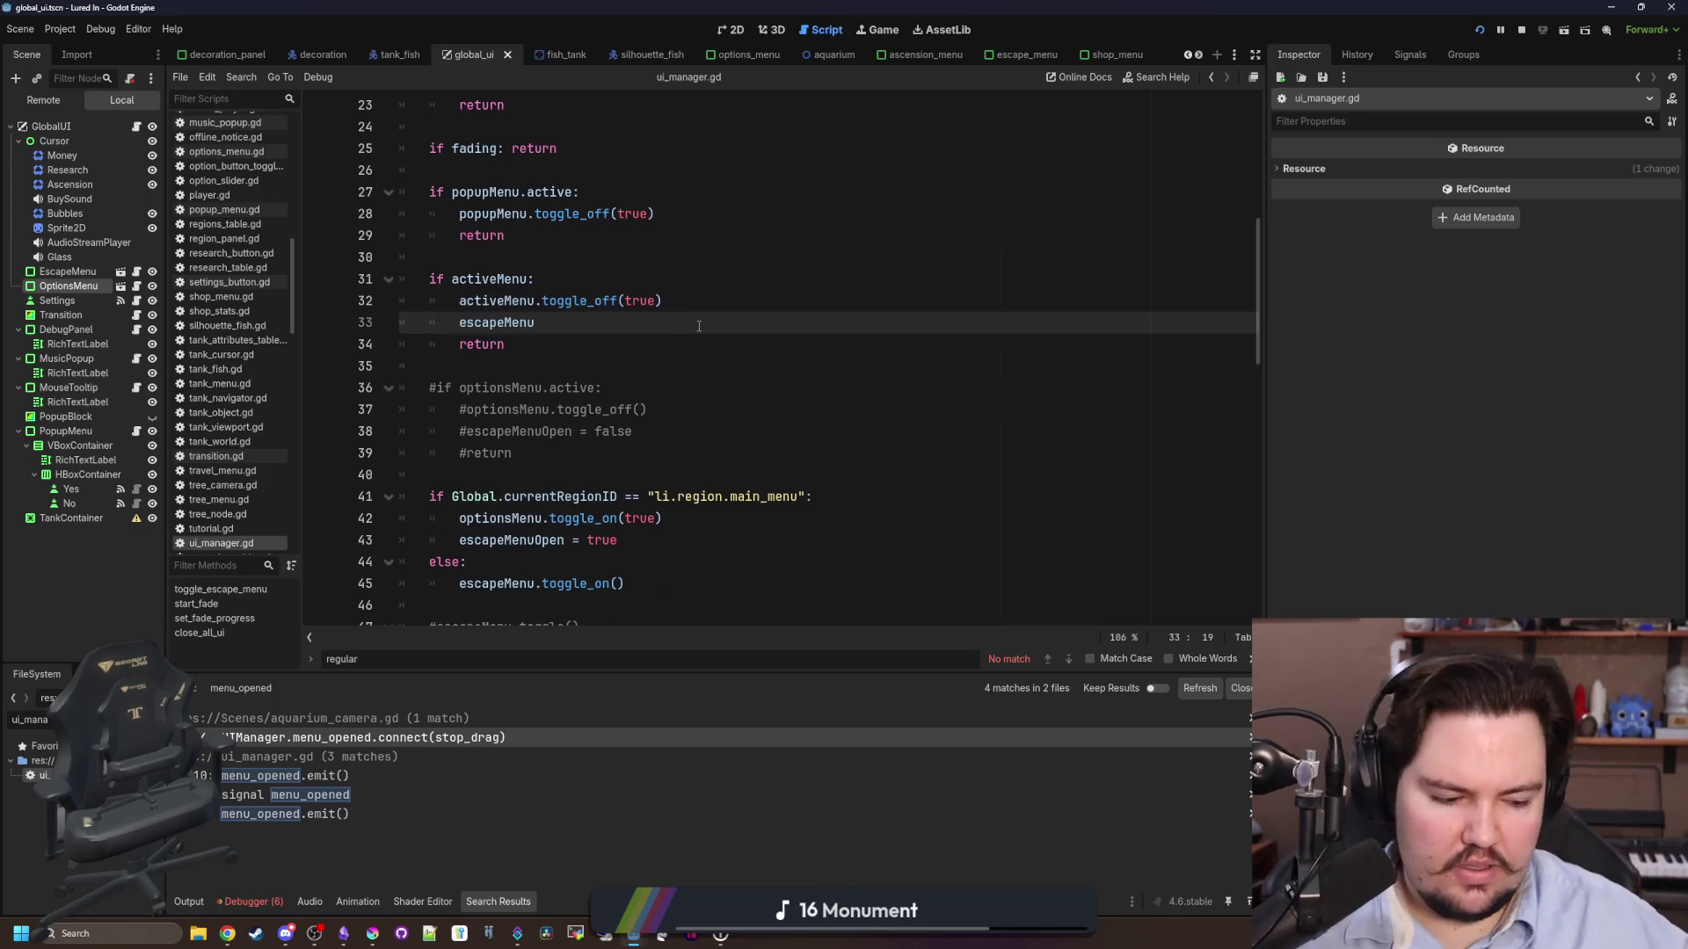
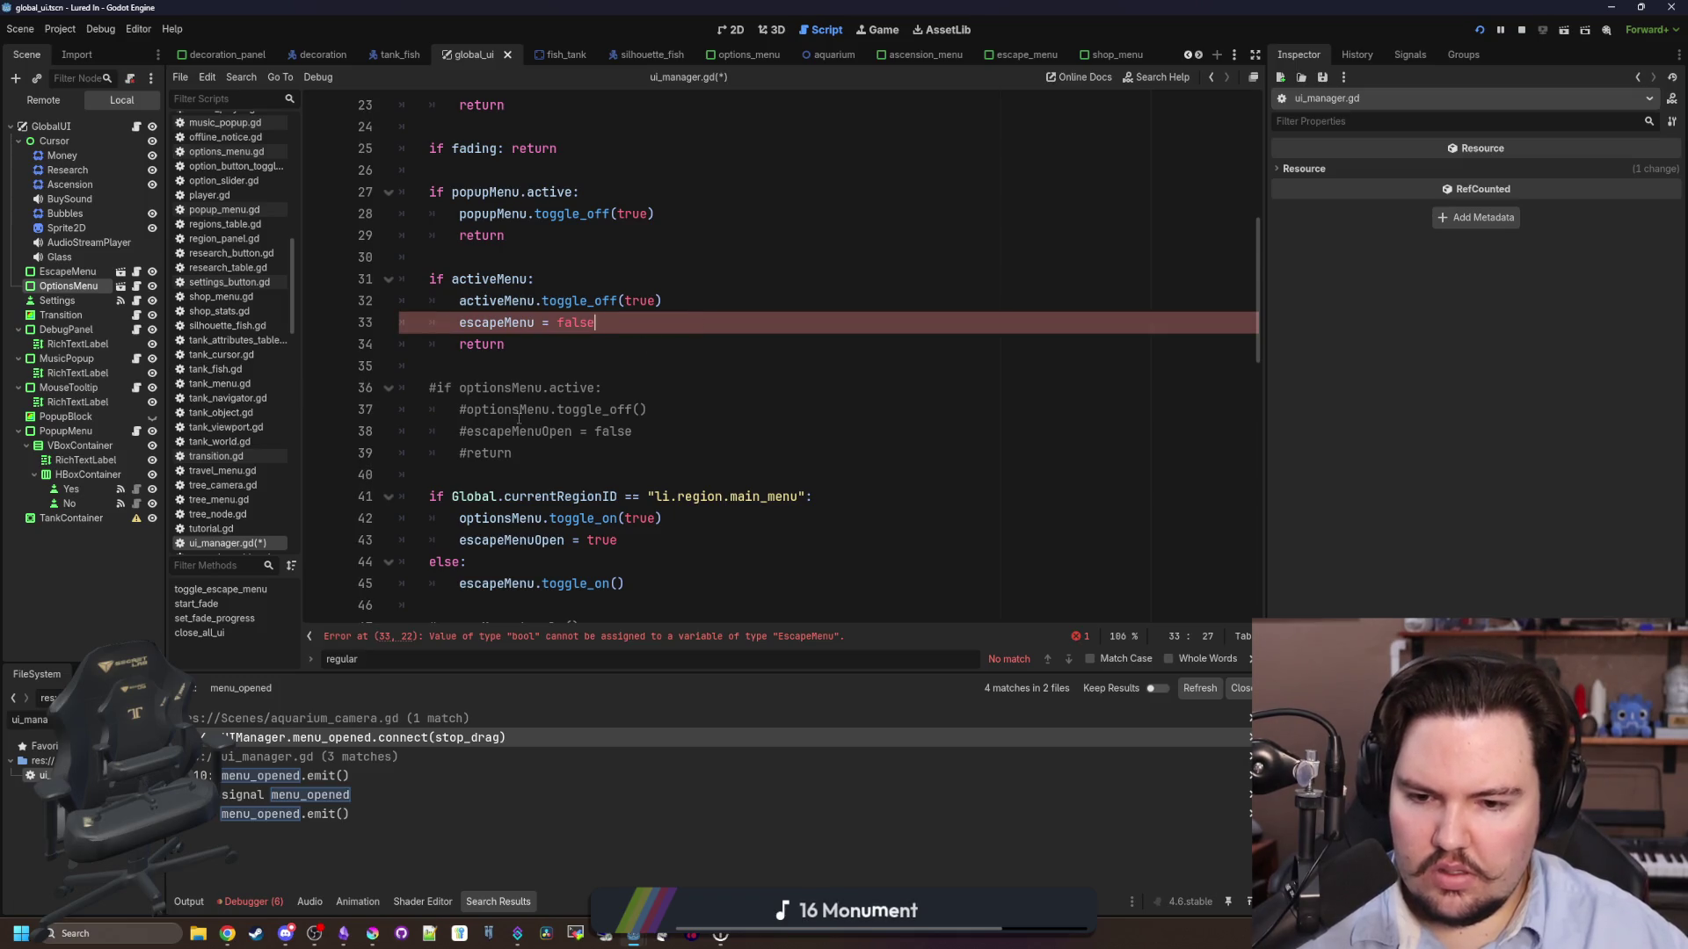
- Replace escapeMenu on line 33 with escapeMenuOpen to clear the type error
scroll(518, 420, down, 1)
double_click(523, 475)
key(ctrl+c)
double_click(523, 258)
key(ctrl+v)
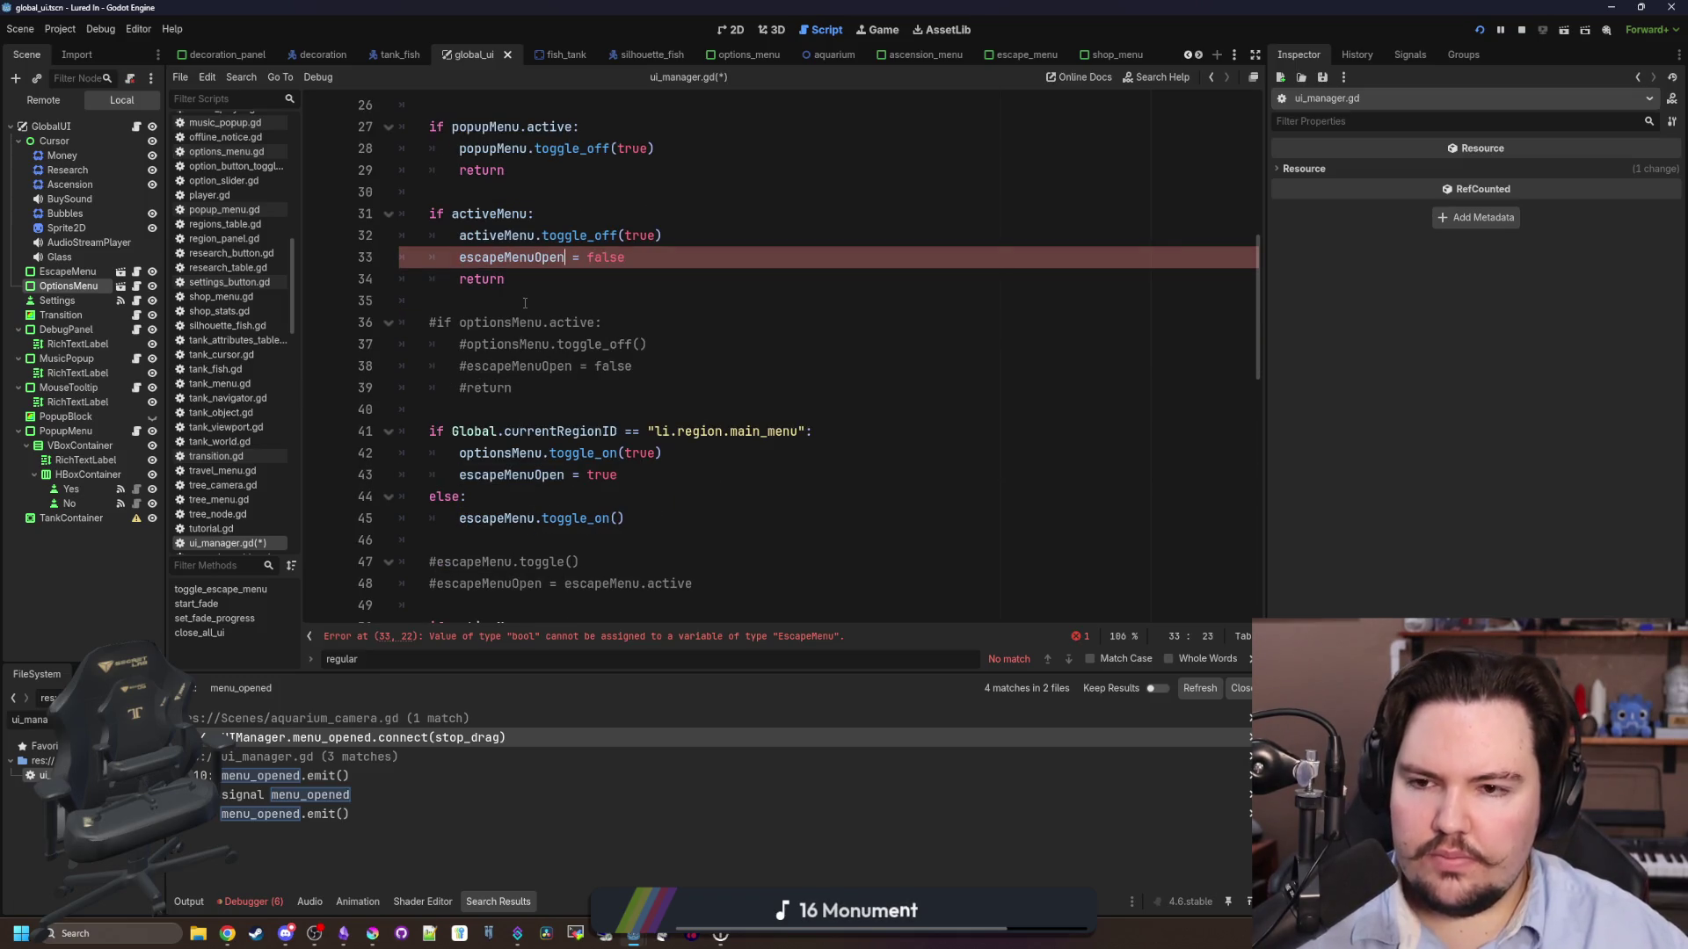
- In the running game, open the Escape Menu and test the Inventory and Shop menus
click(877, 29)
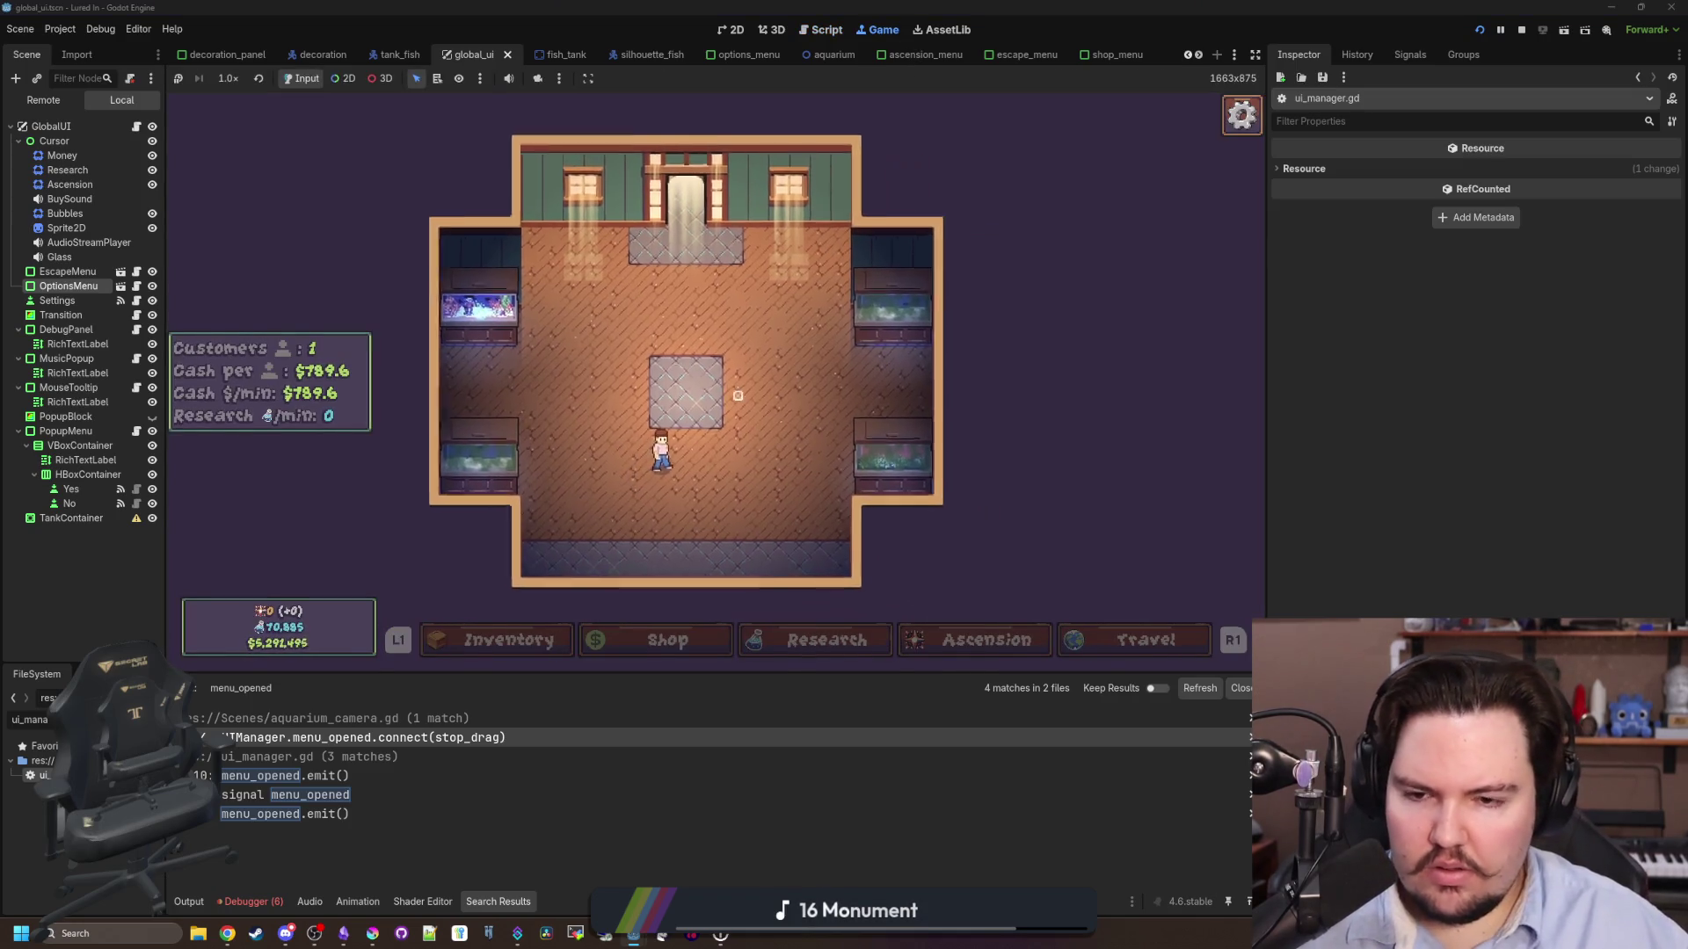
key(Escape)
key(Escape)
key(Escape)
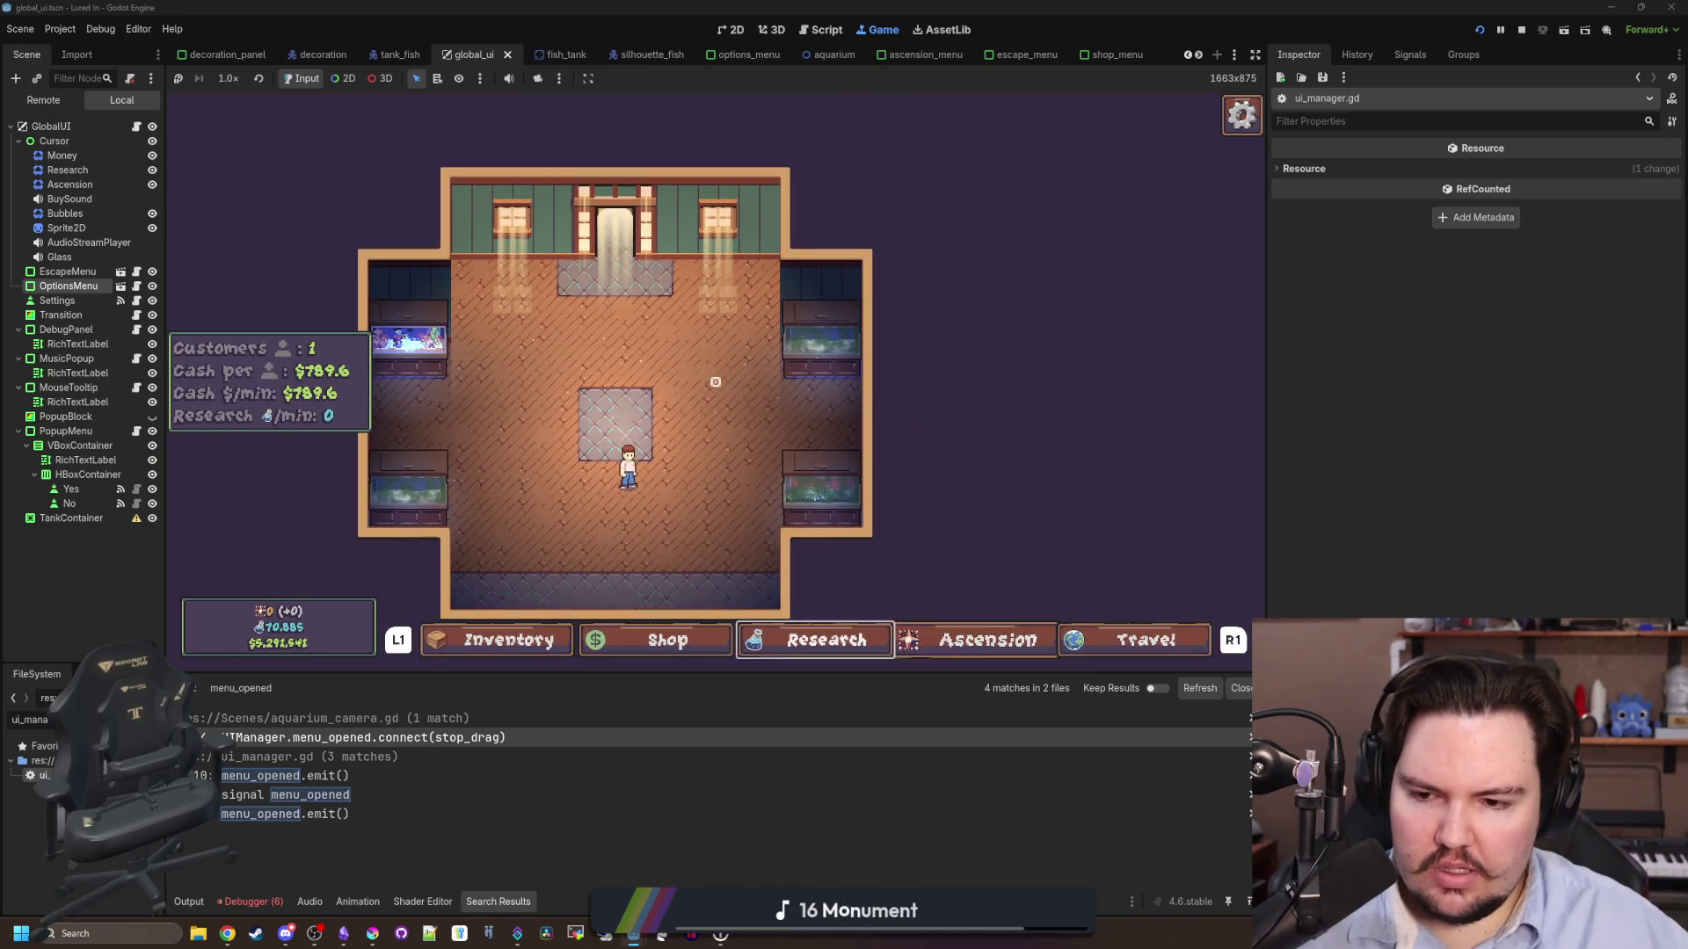
key(Left)
key(Left)
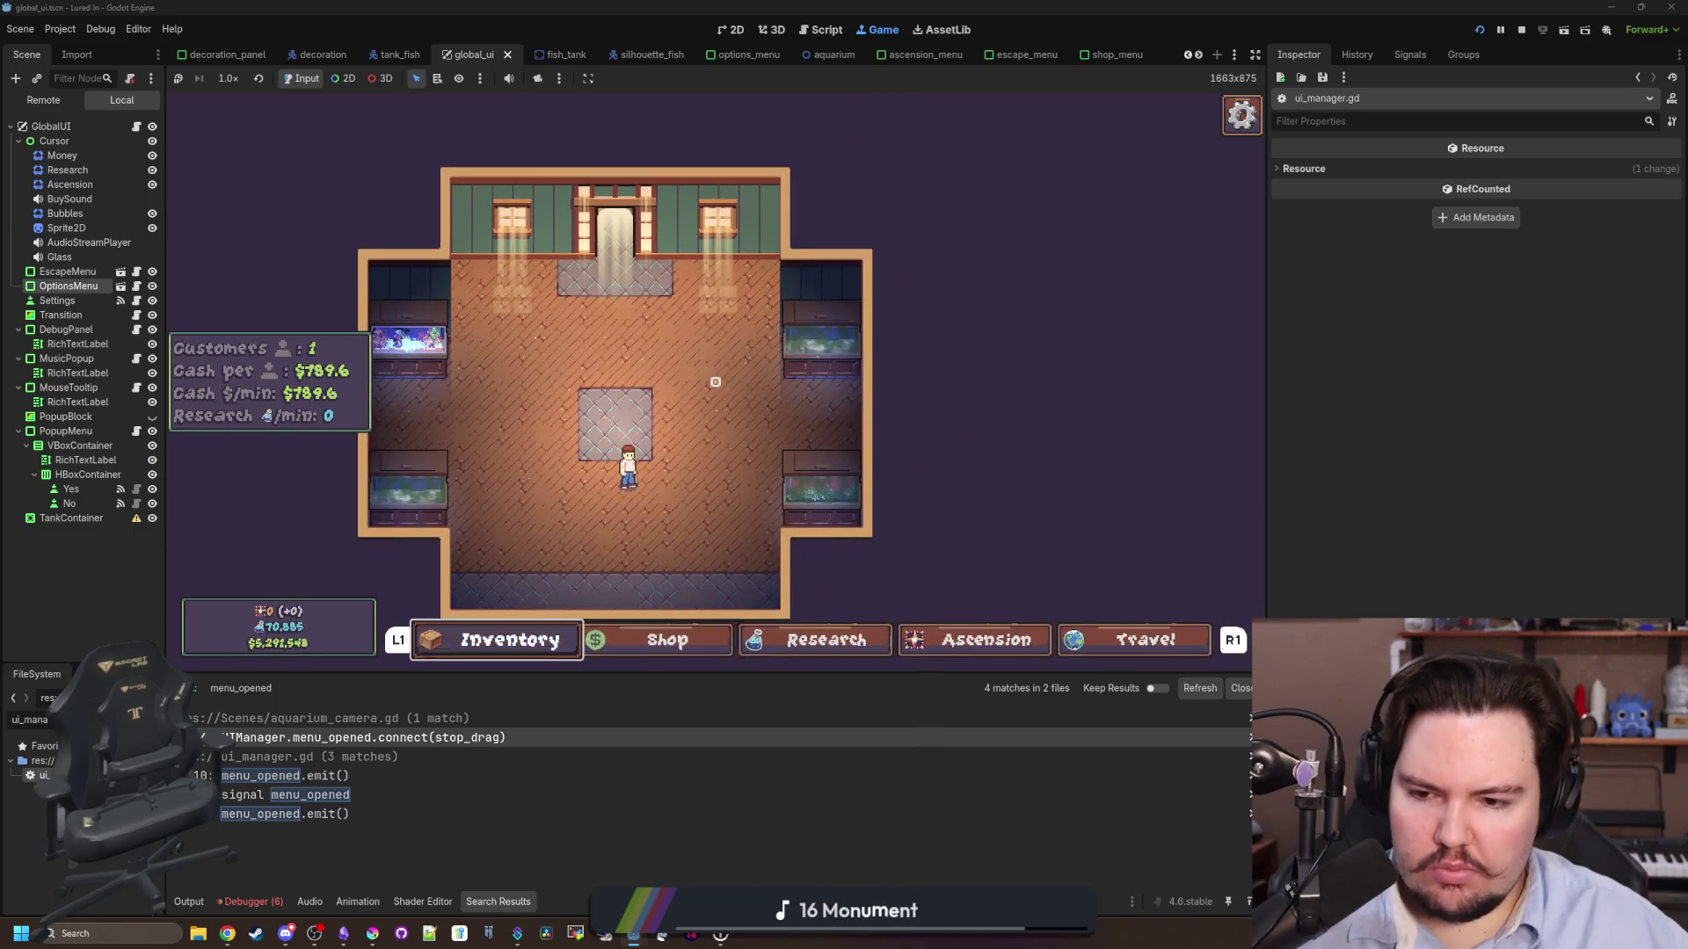
key(Return)
key(Down)
key(Escape)
key(Right)
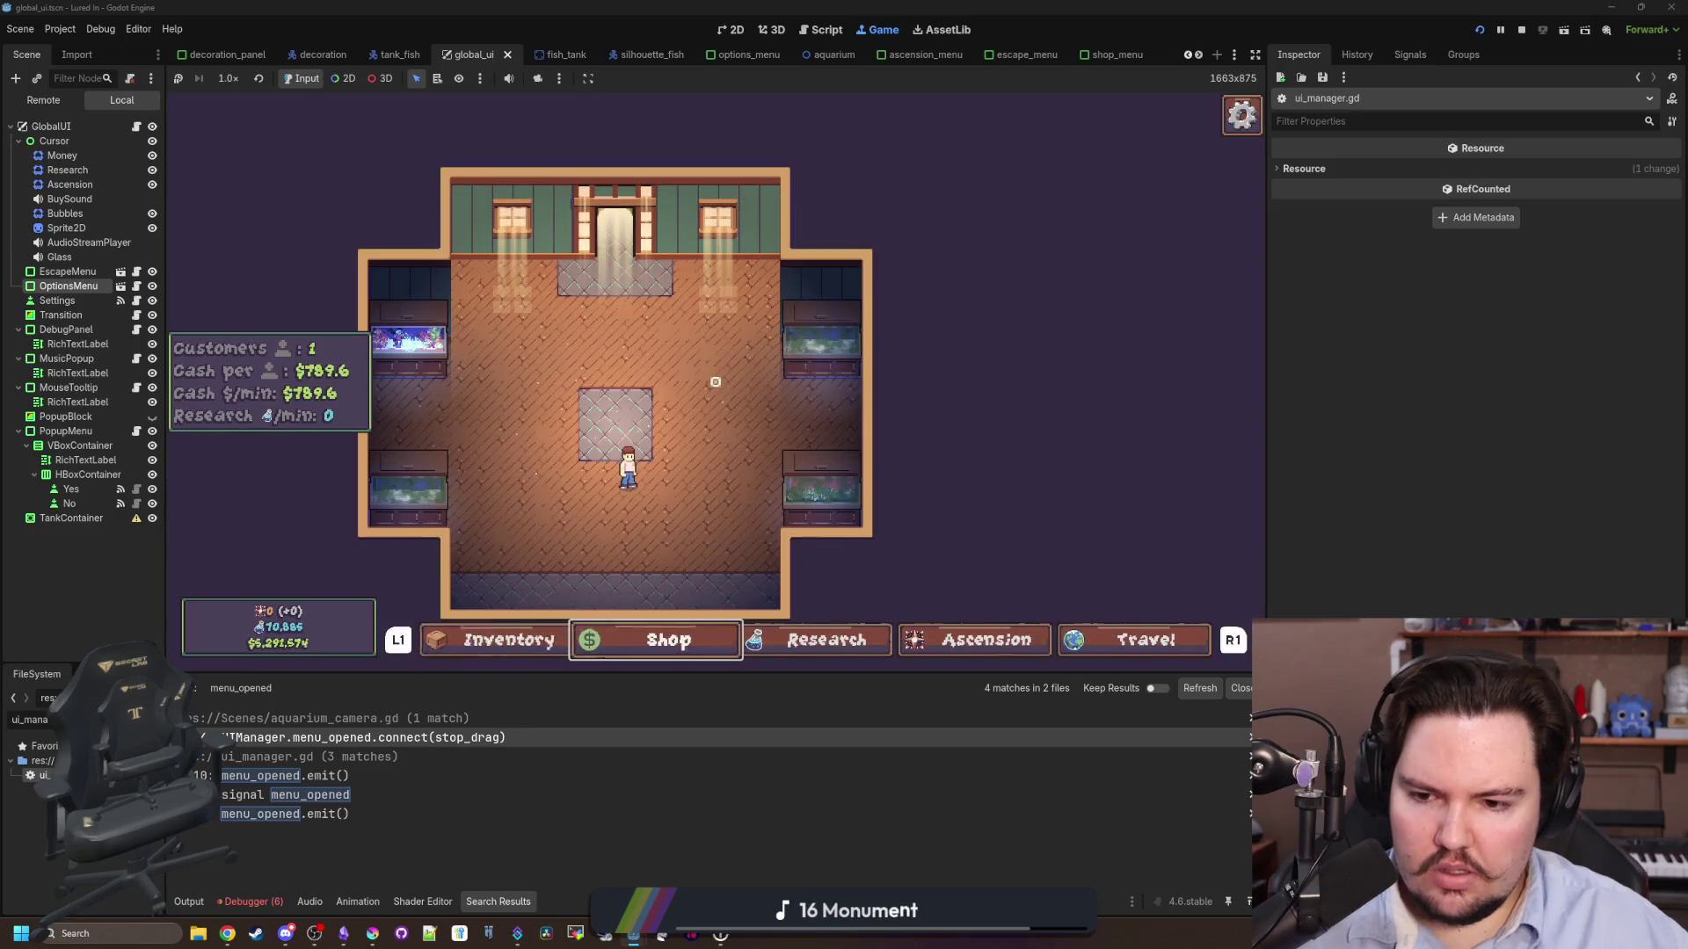
key(Return)
key(Escape)
- Resume play, reopen the Escape Menu, and quit to the game's main menu
key(Escape)
key(Down)
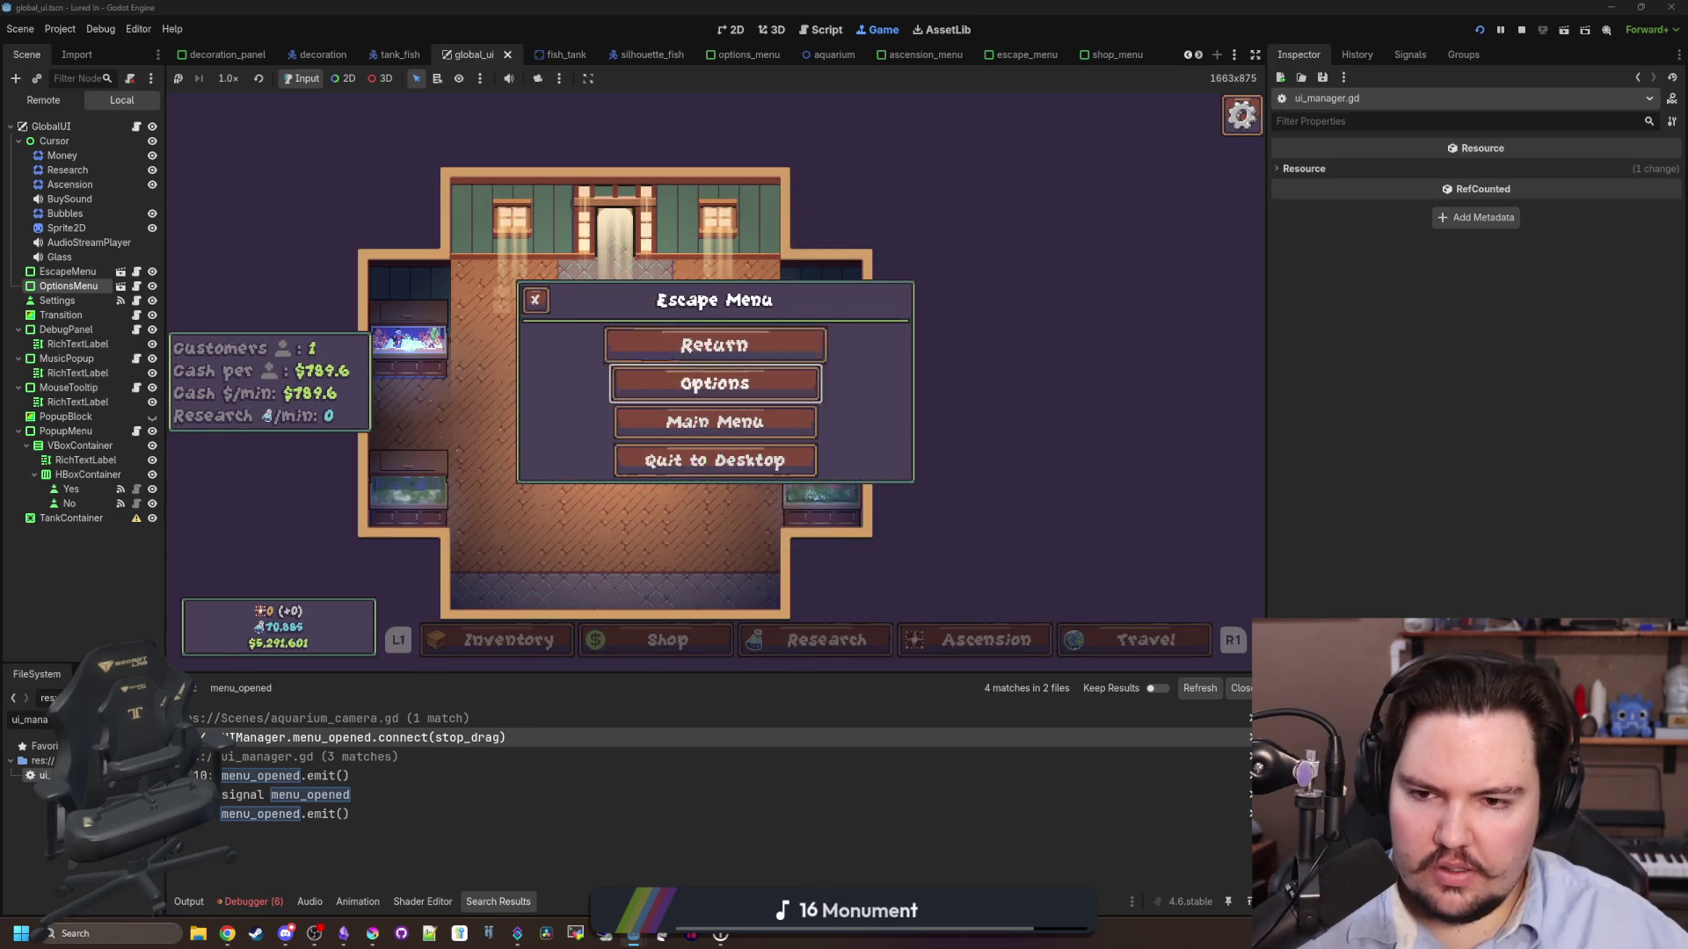
key(Return)
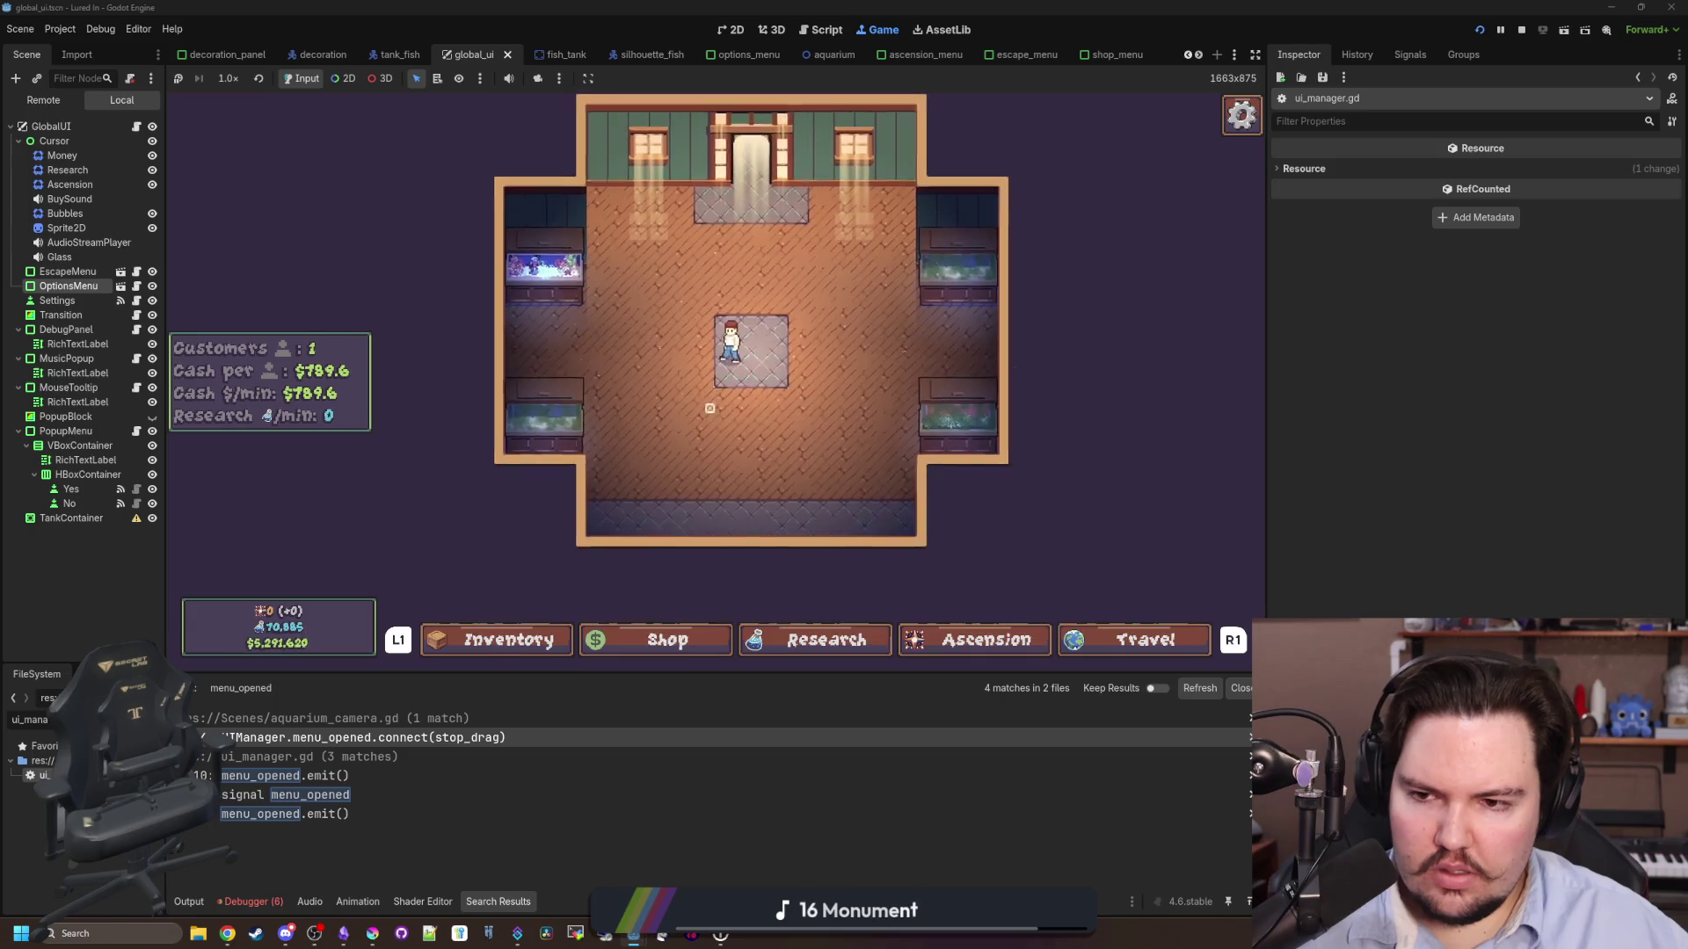
key(Escape)
key(Down)
key(Down)
key(Down)
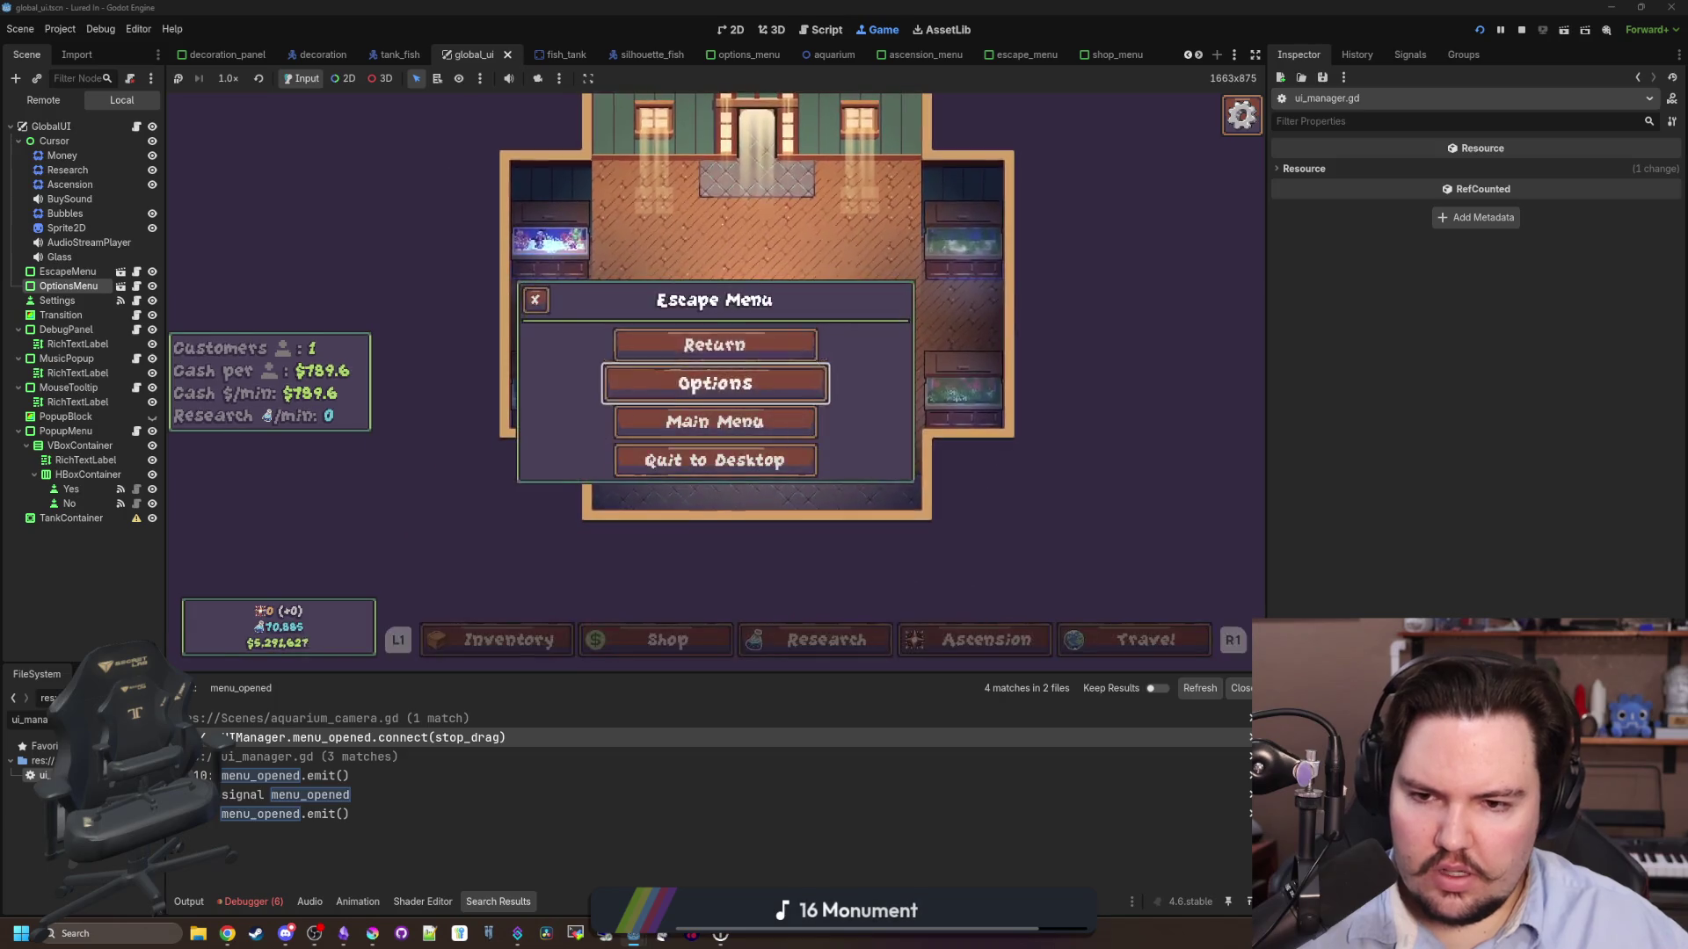
key(Return)
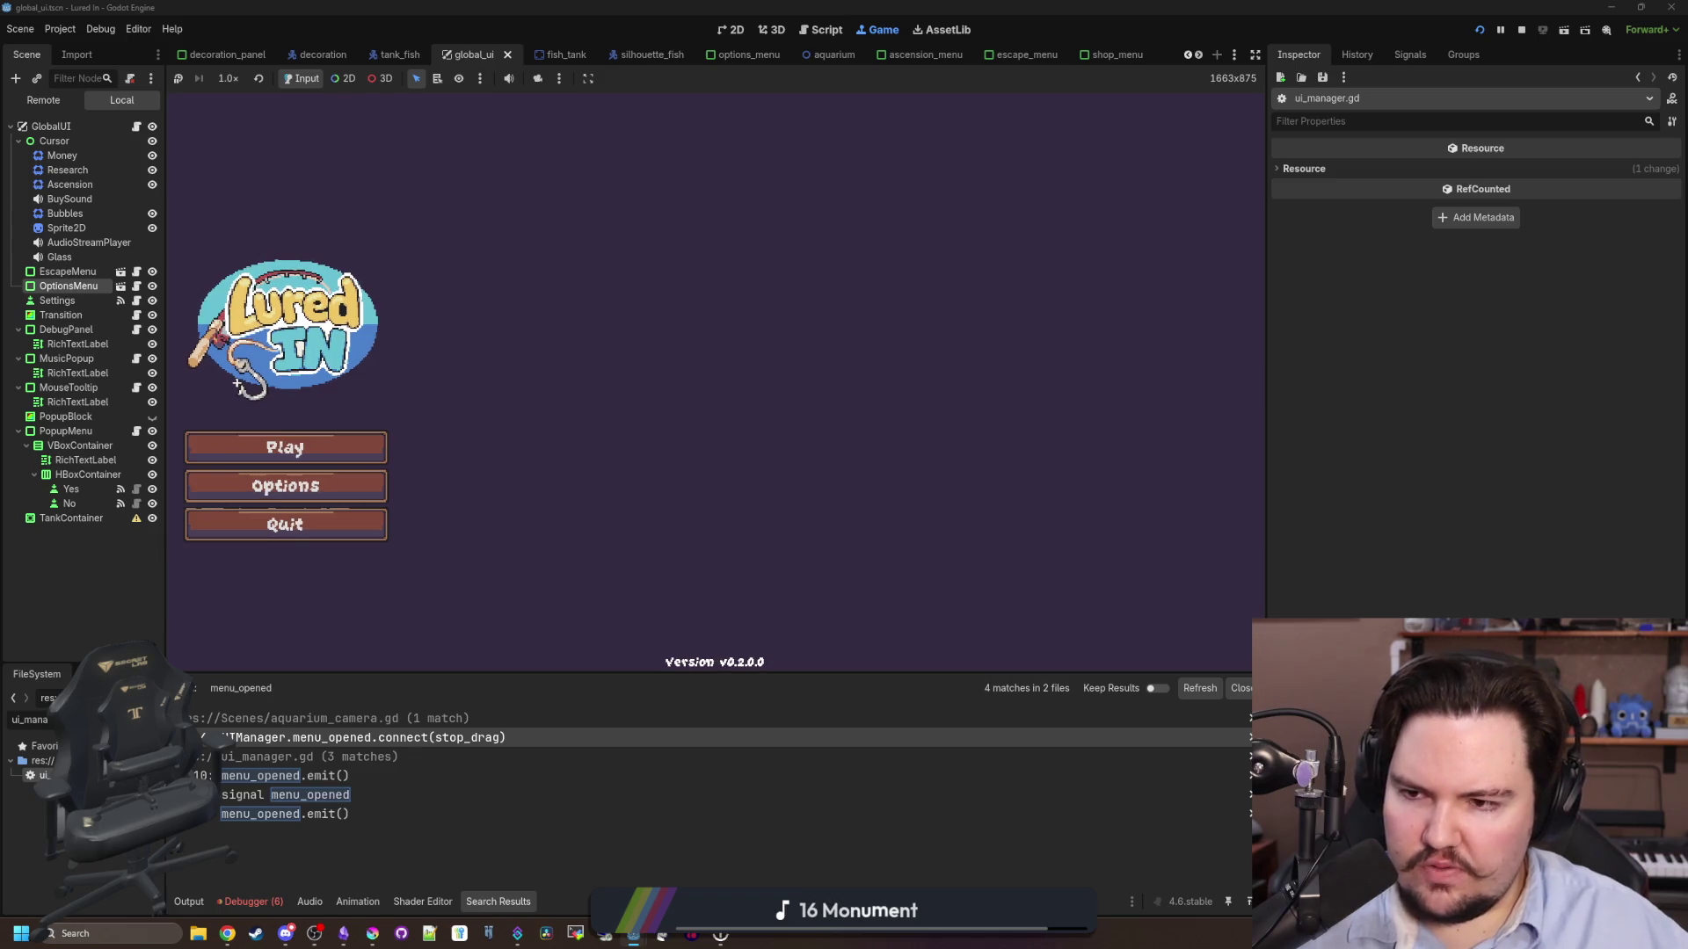
- Filter the FileSystem for 'main' and open the main_menu scene
key(super)
key(super)
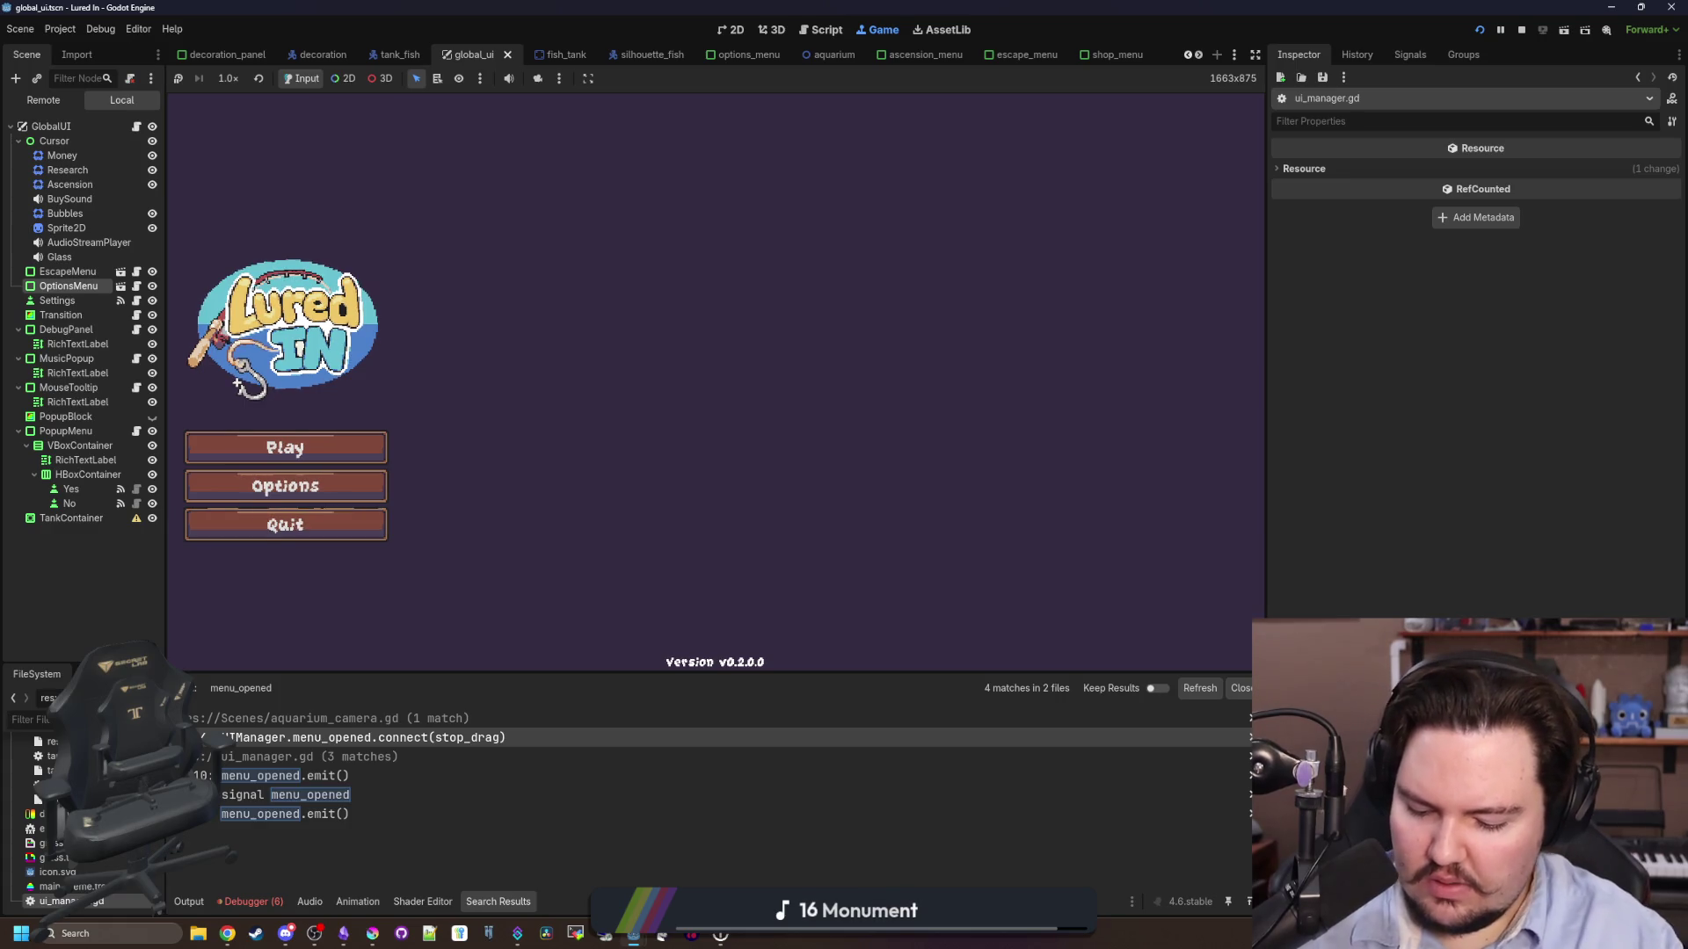
text(main)
key(Return)
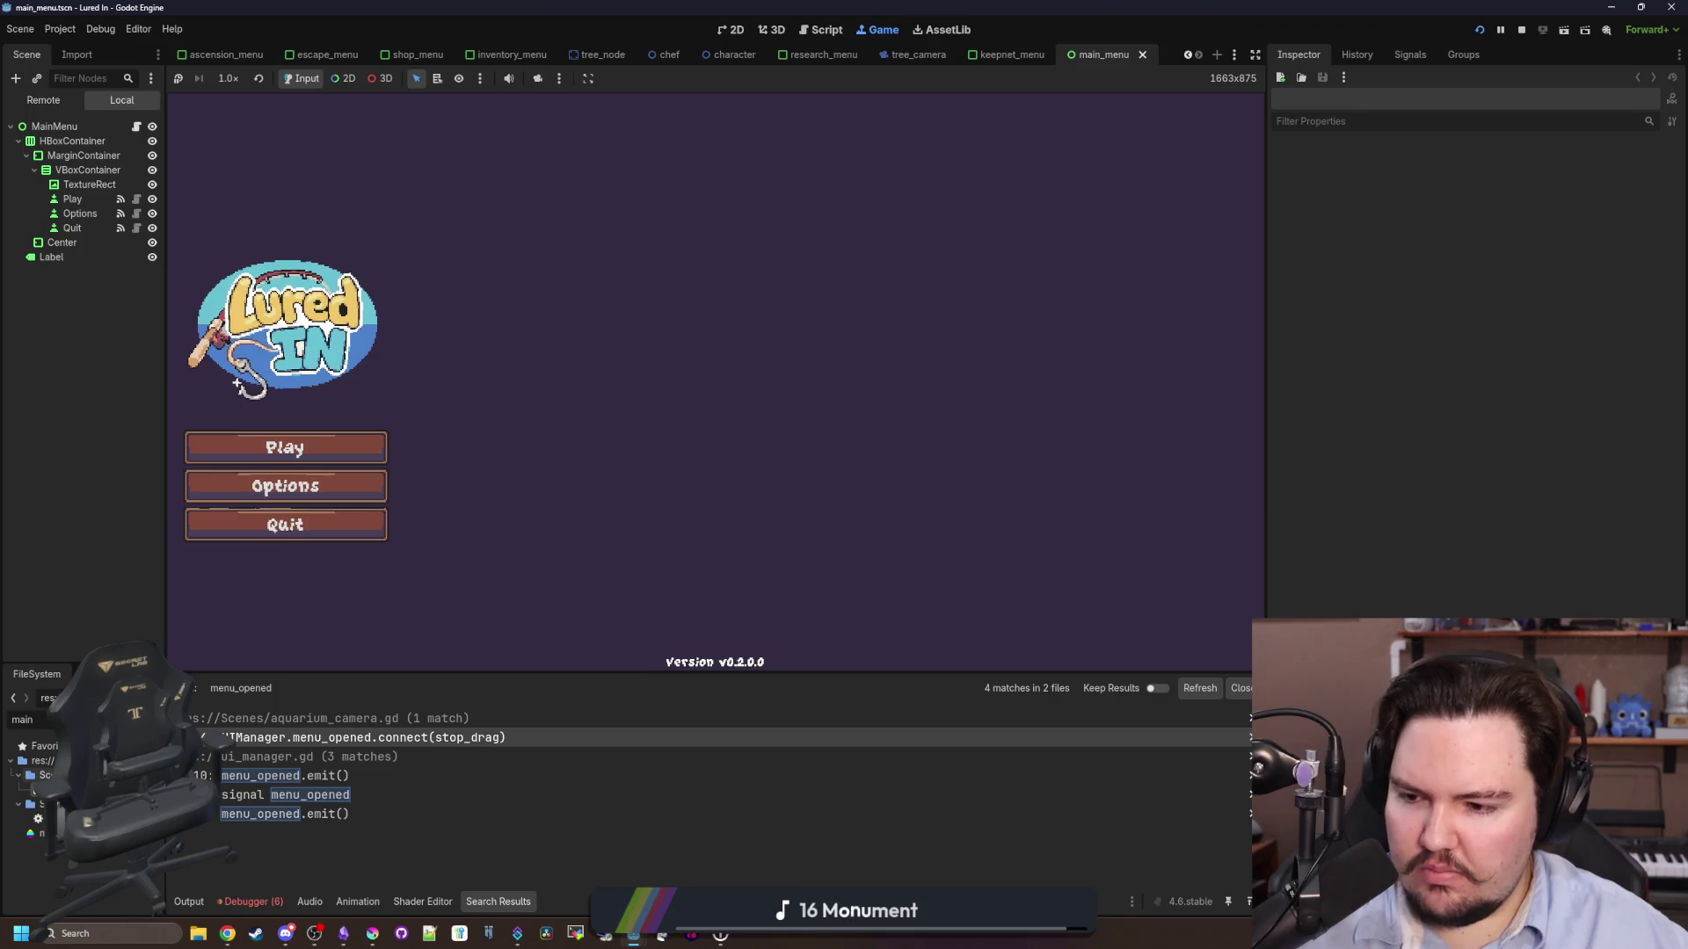
- Add the MainMenu root node to the CanvasFocus group
click(70, 126)
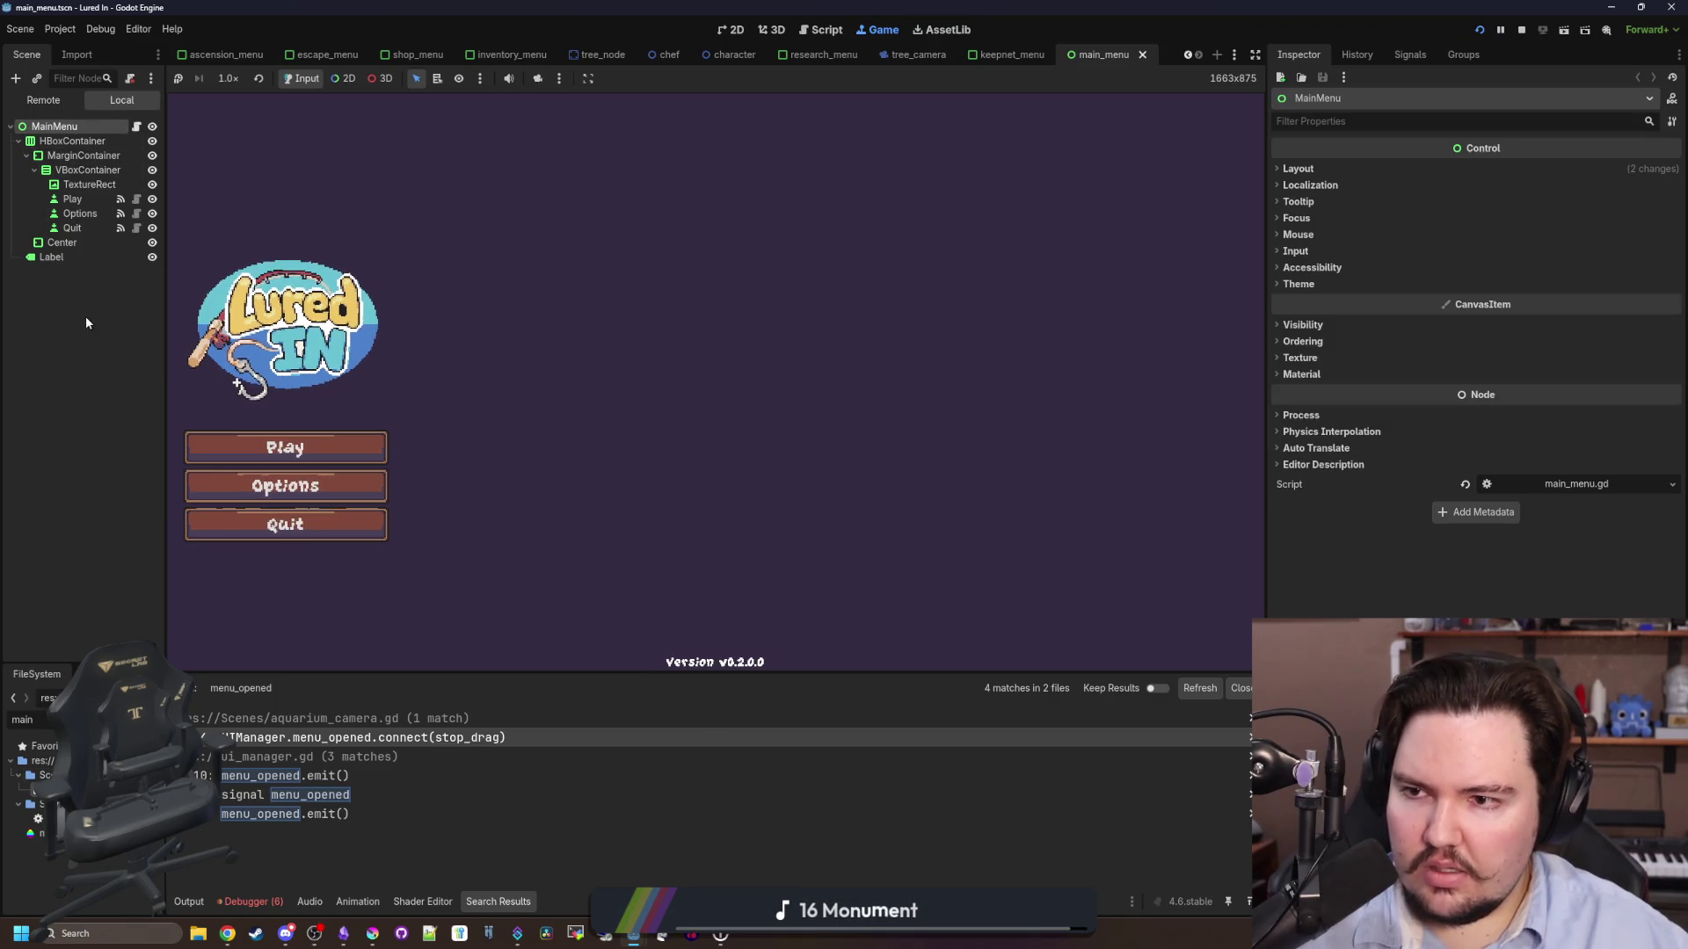
click(63, 360)
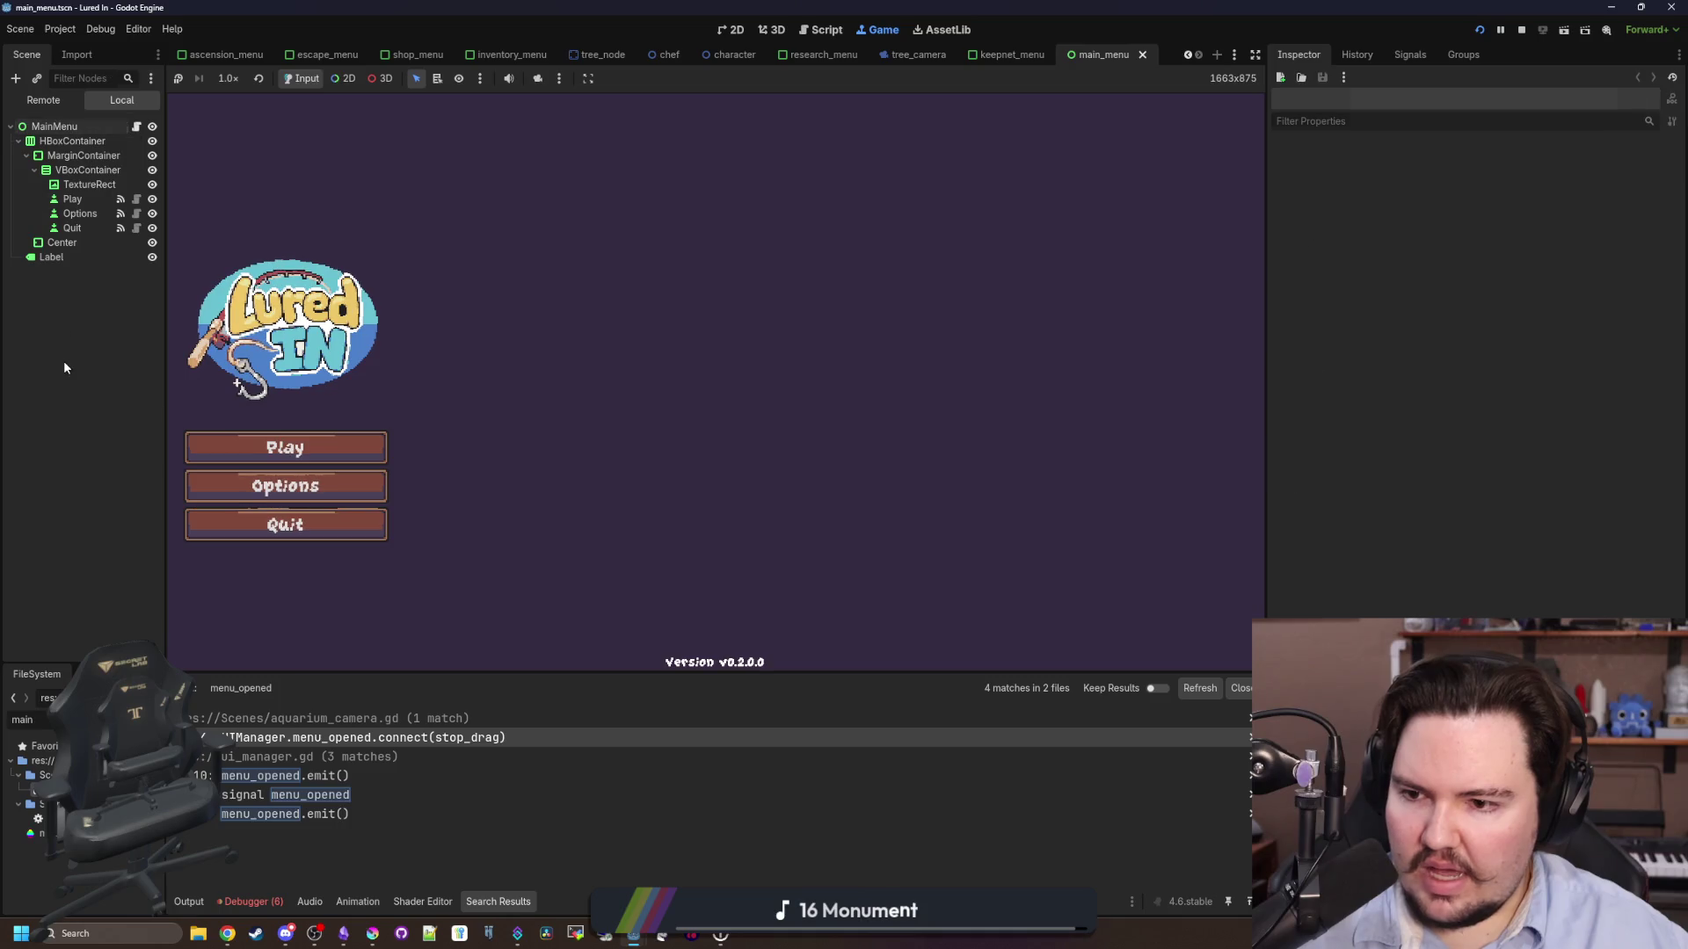
click(114, 122)
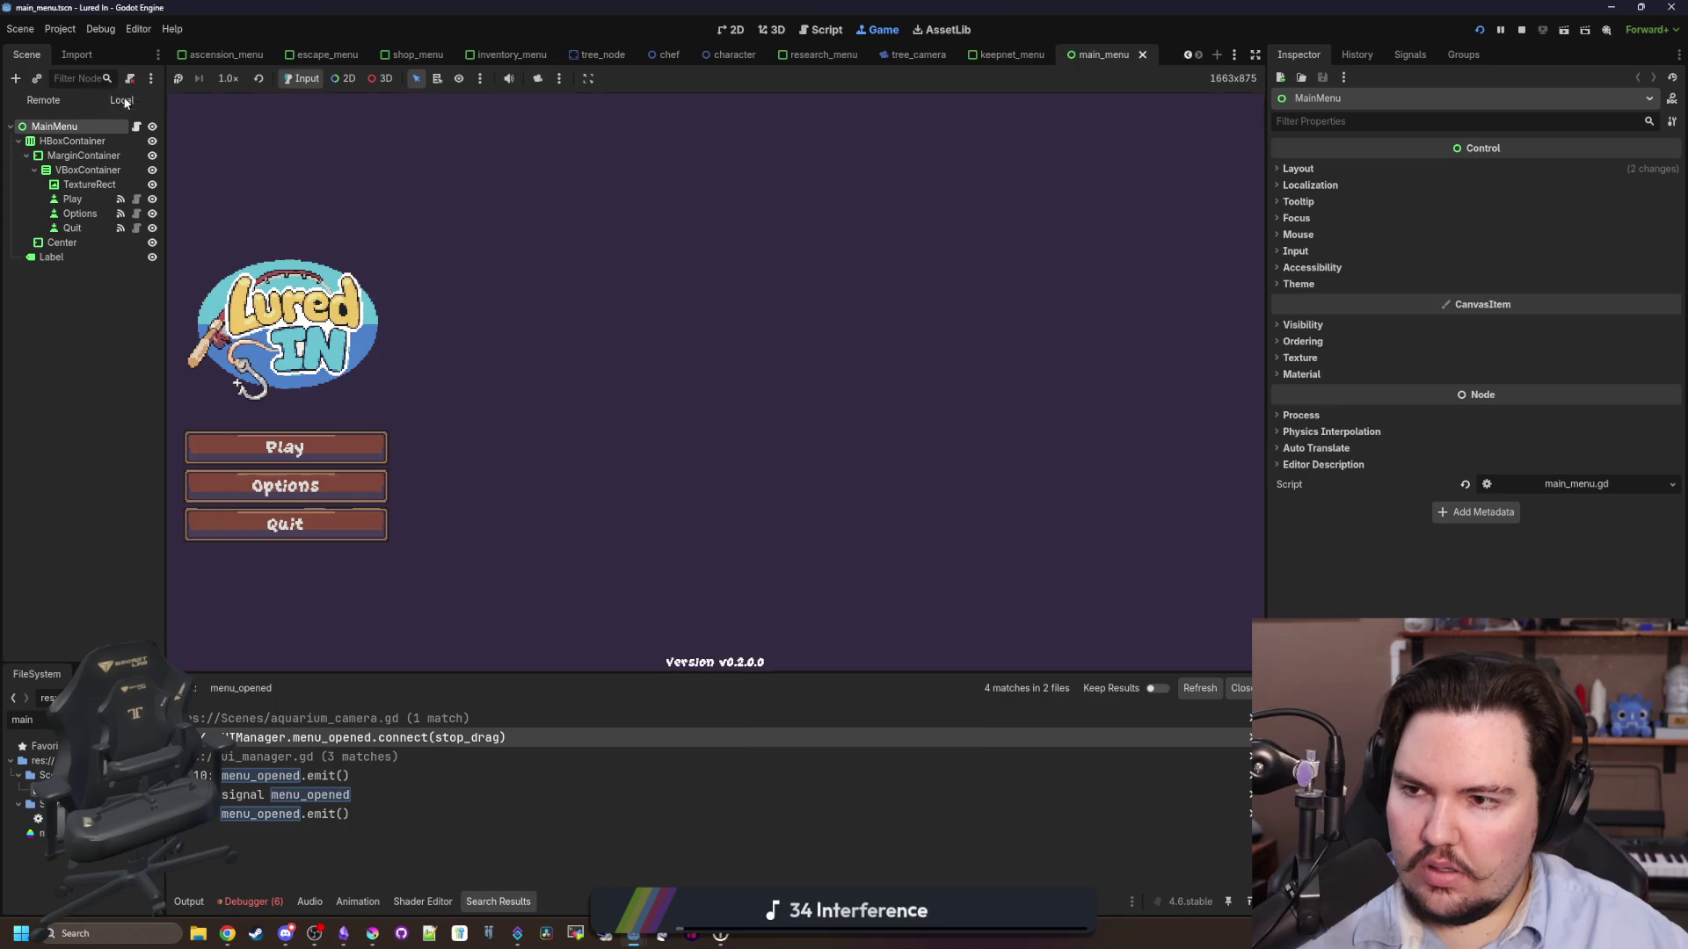
click(124, 351)
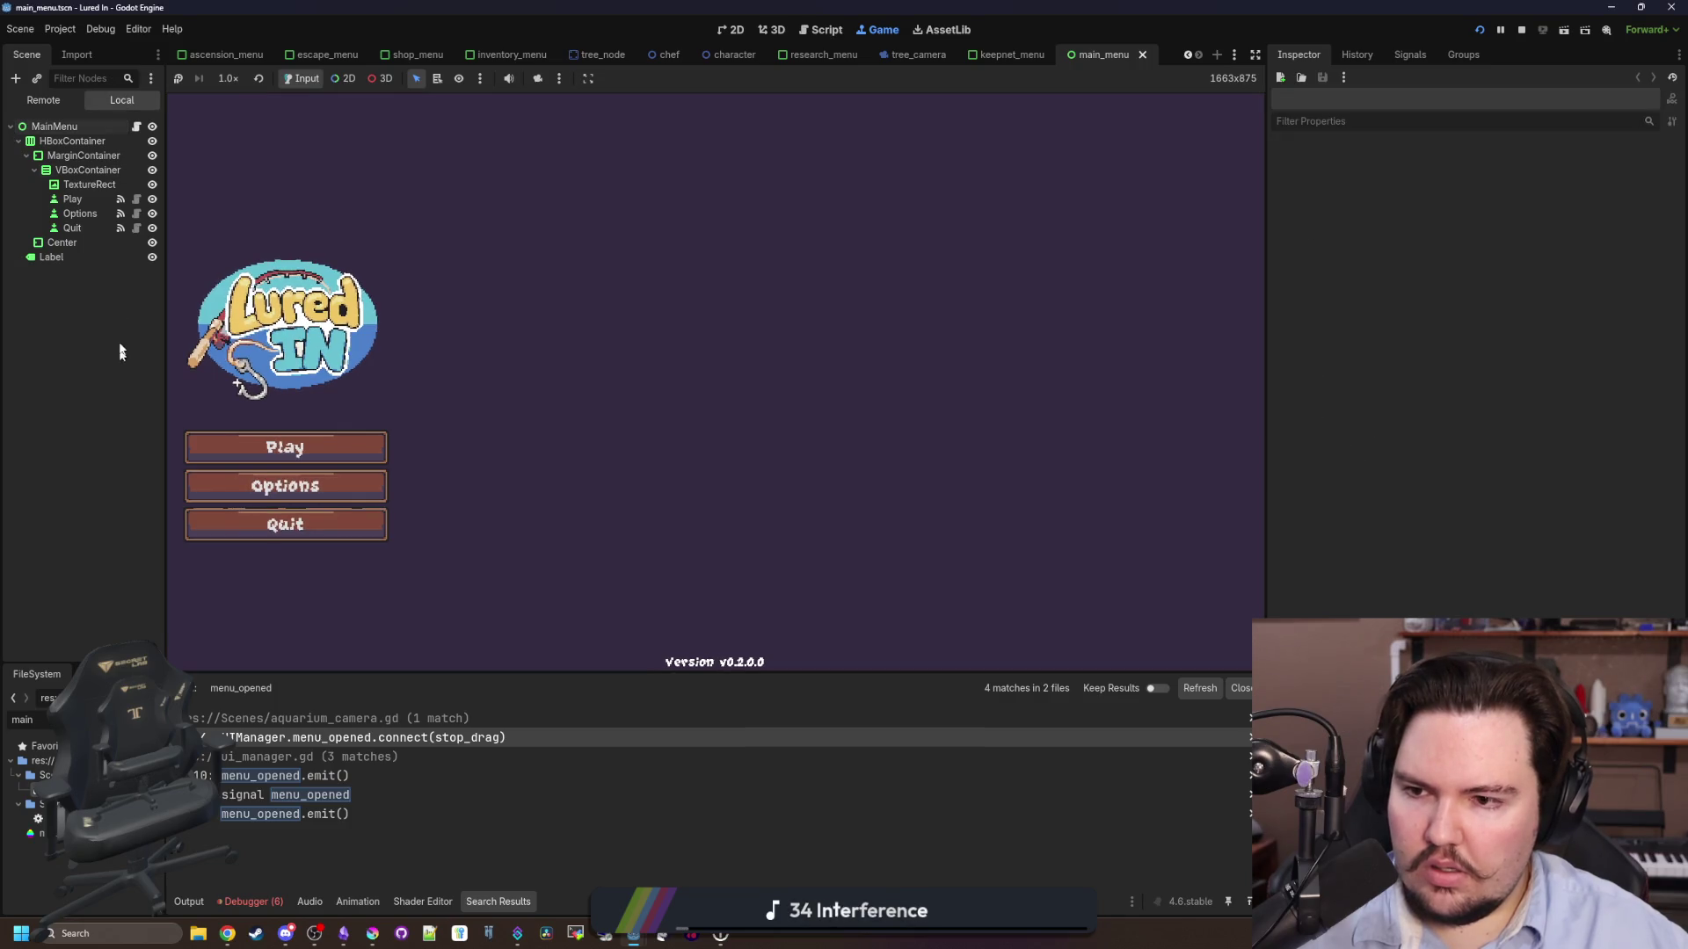
click(92, 127)
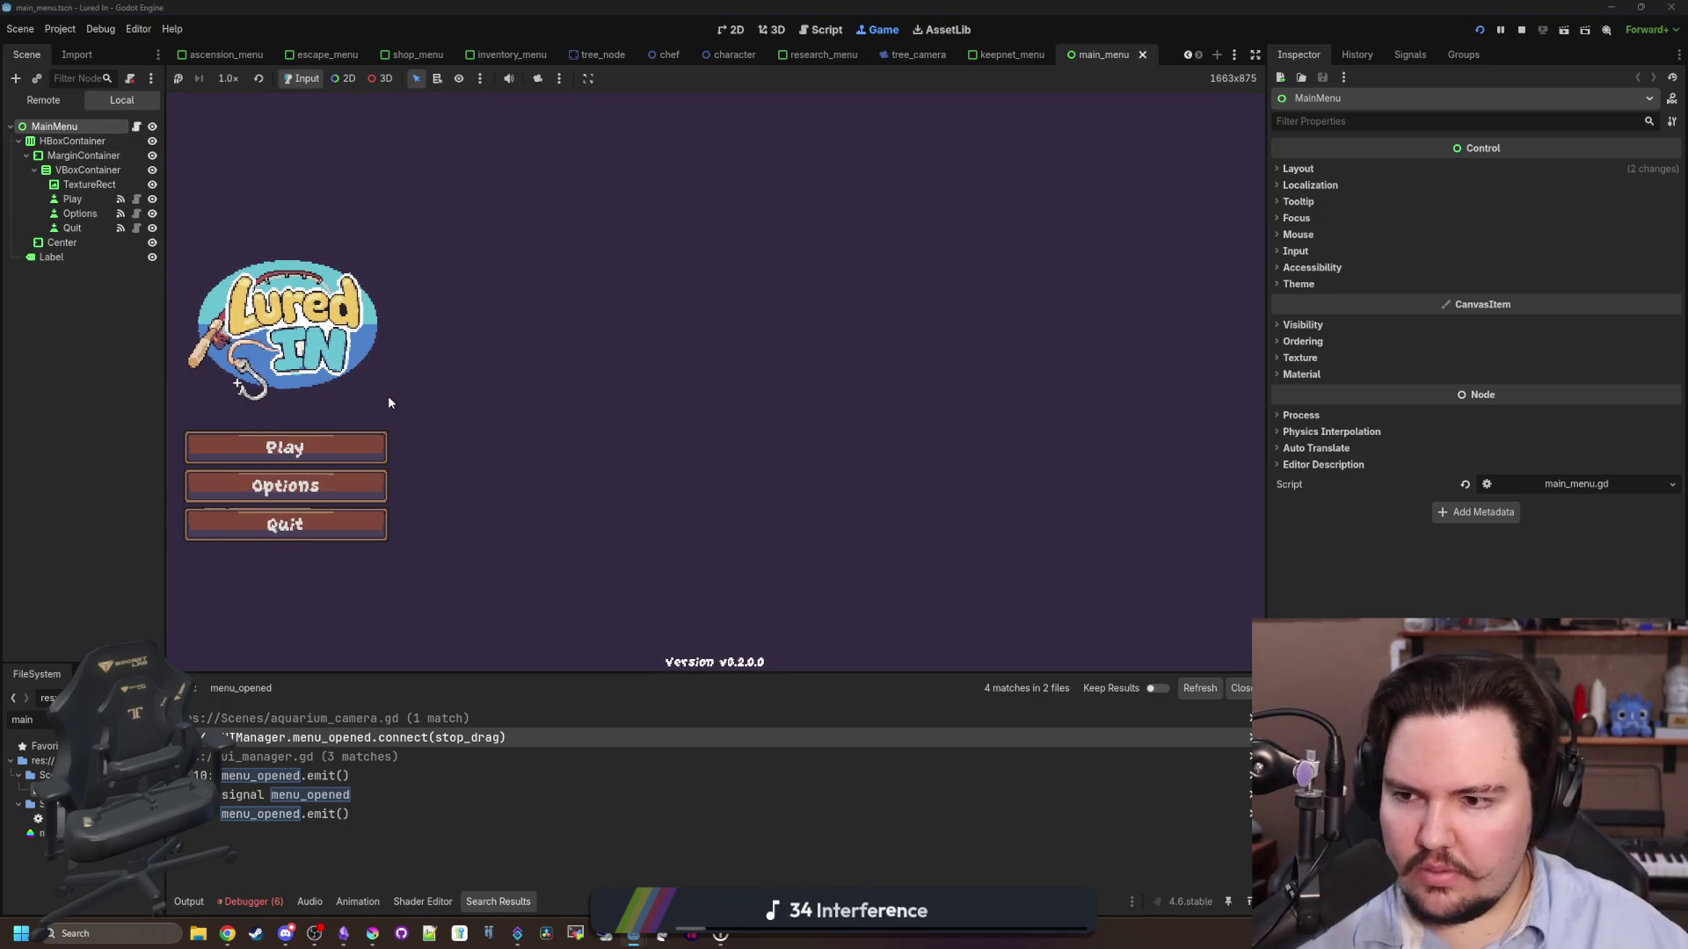
click(1410, 55)
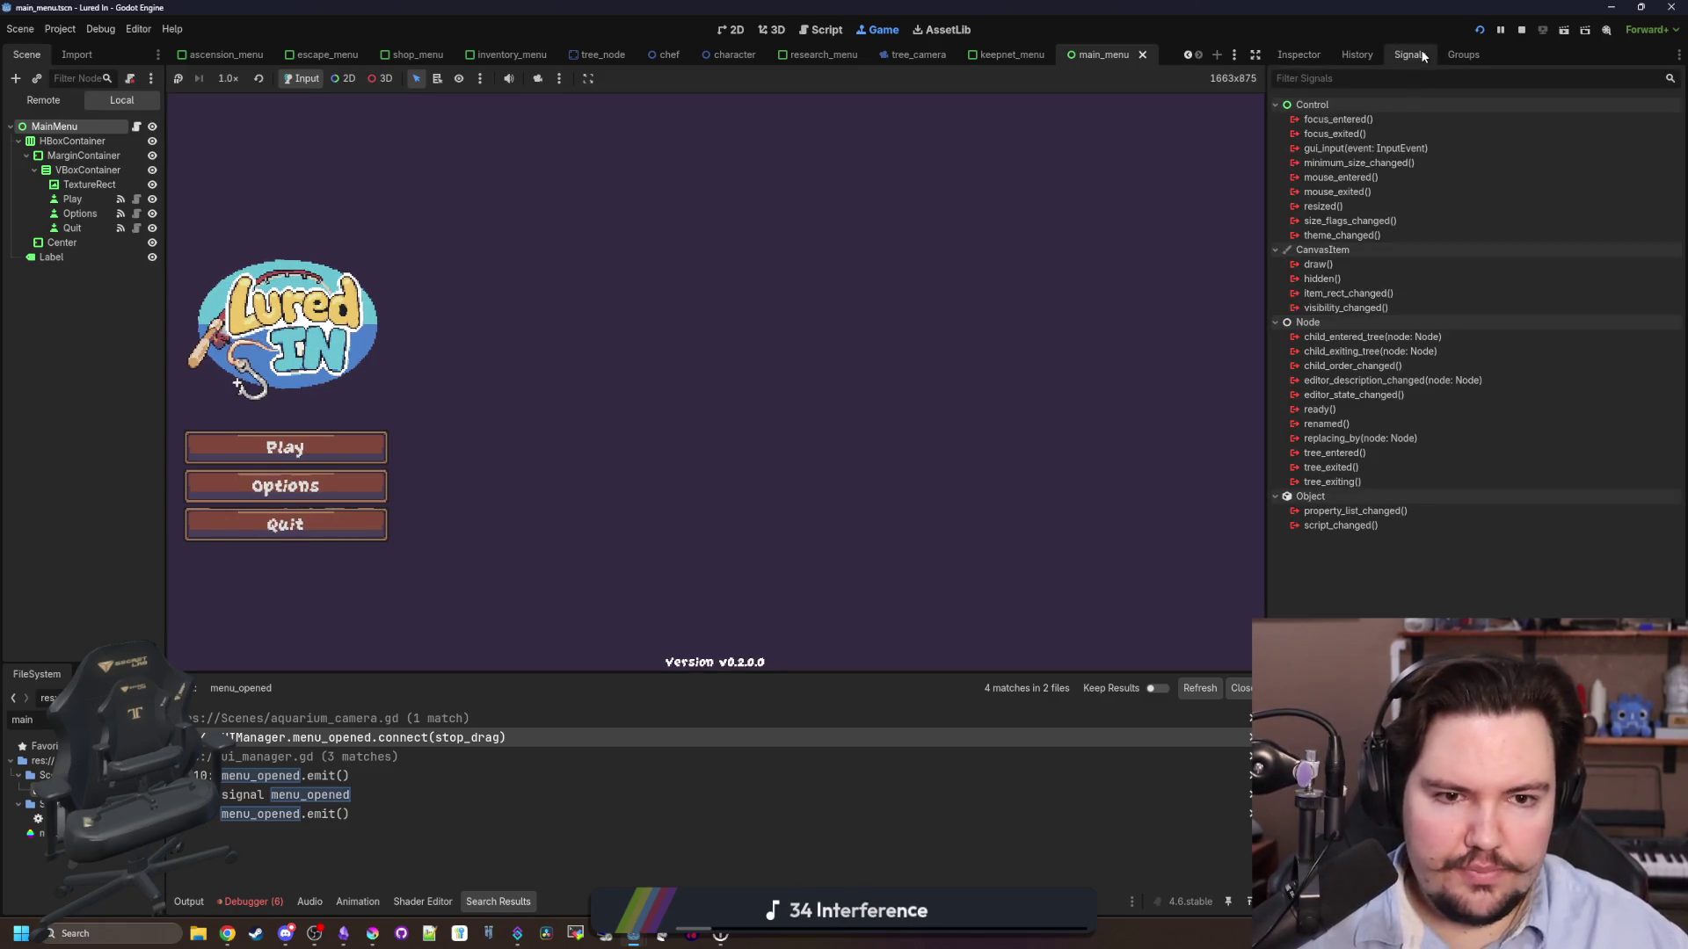
click(1477, 56)
click(1294, 135)
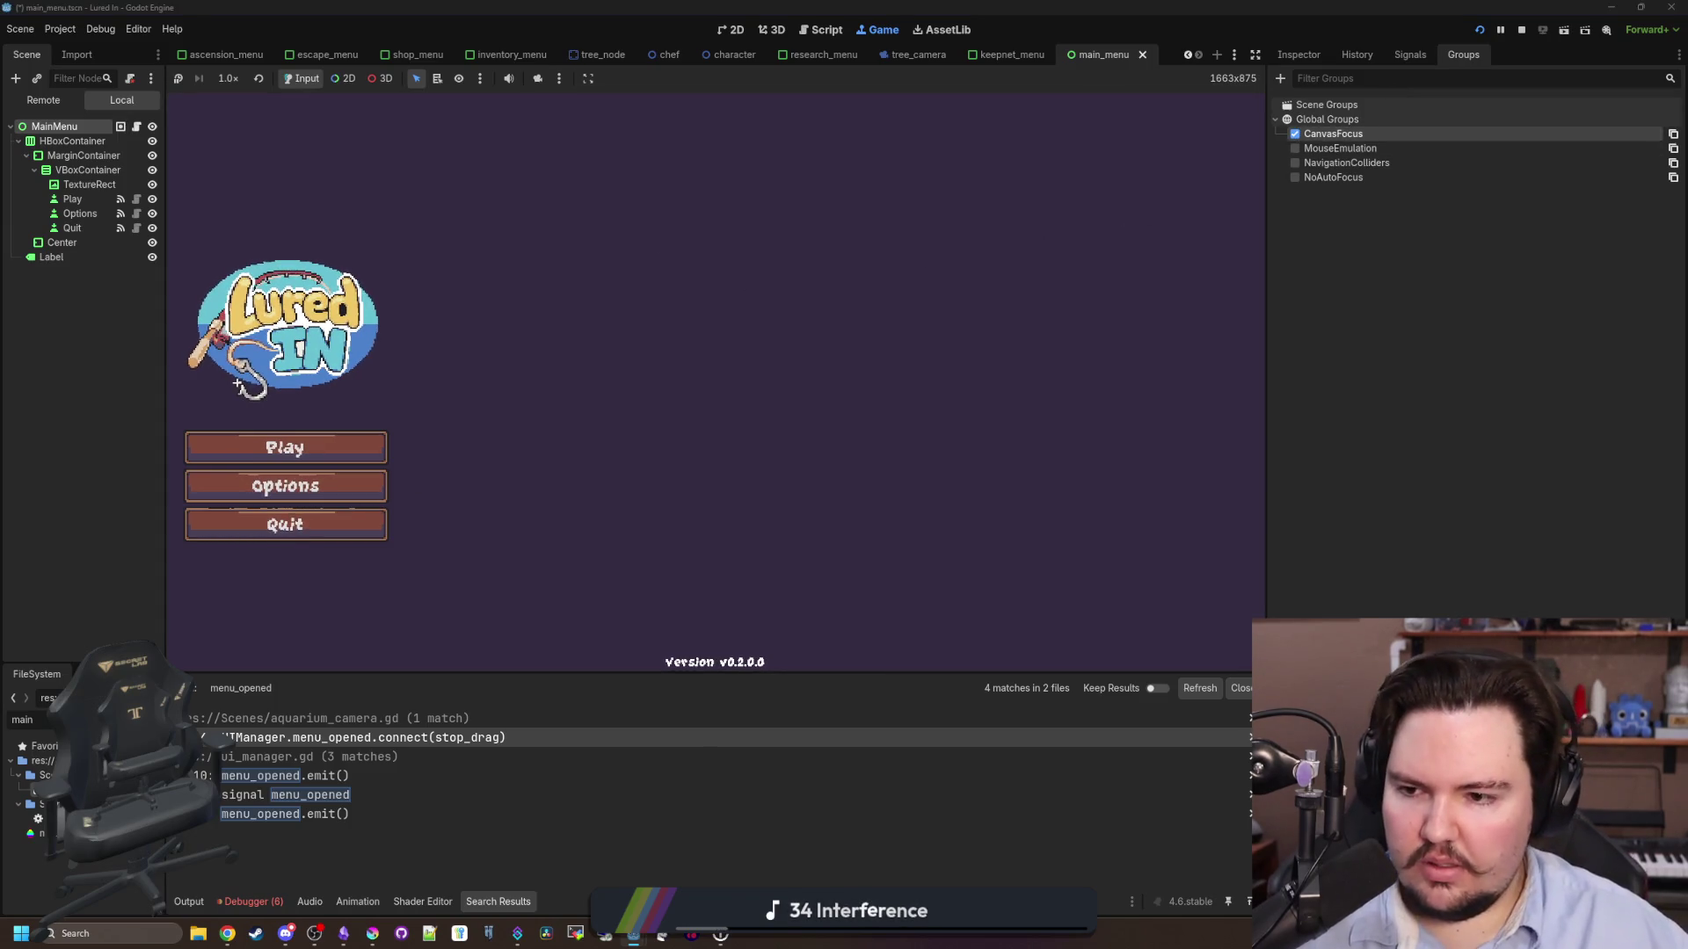
- Stop the running game and relaunch the project
key(super)
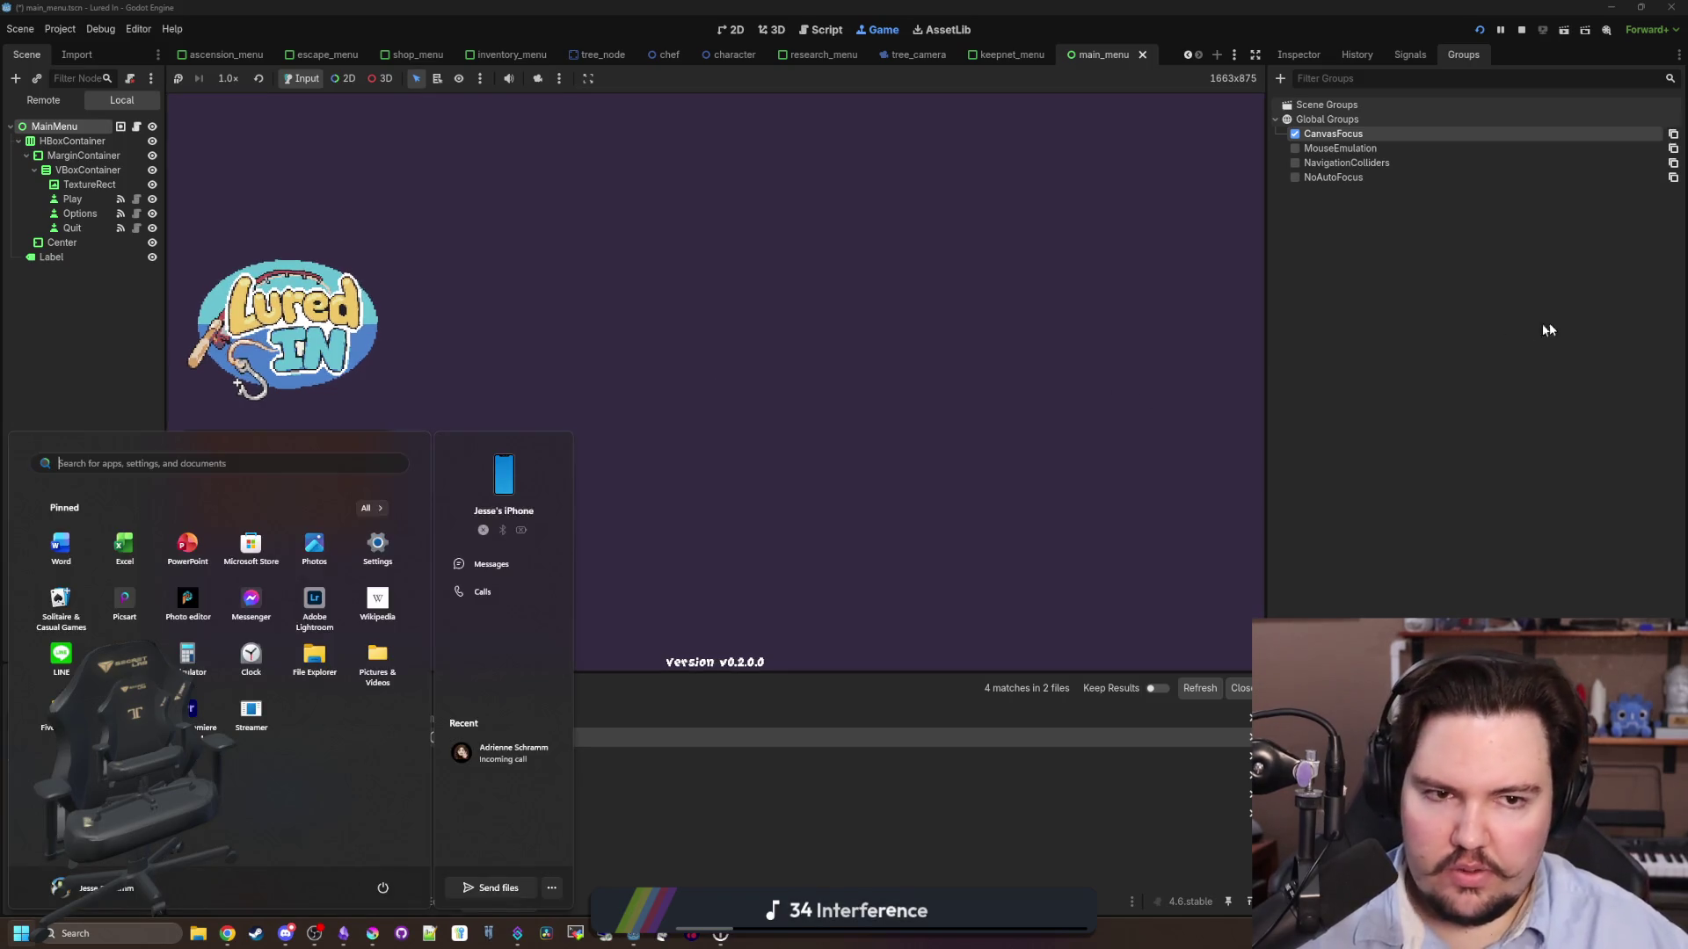
key(super)
click(1521, 29)
click(1481, 29)
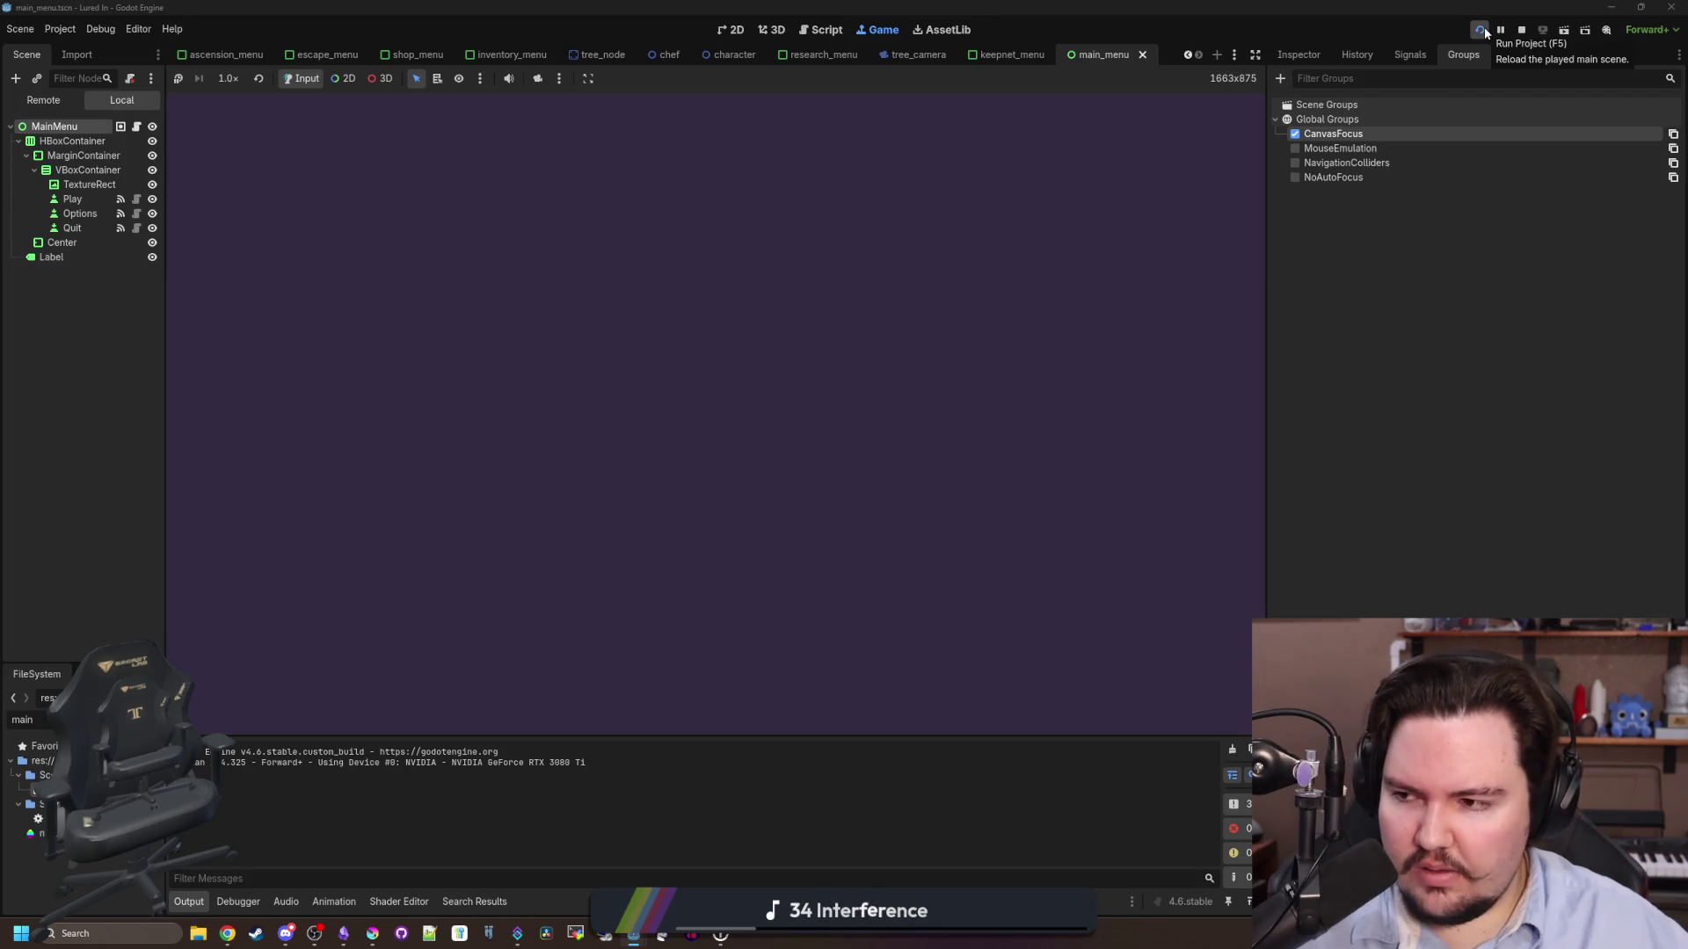
- Dismiss the Welcome Back message and open and close the Inventory menu
key(Return)
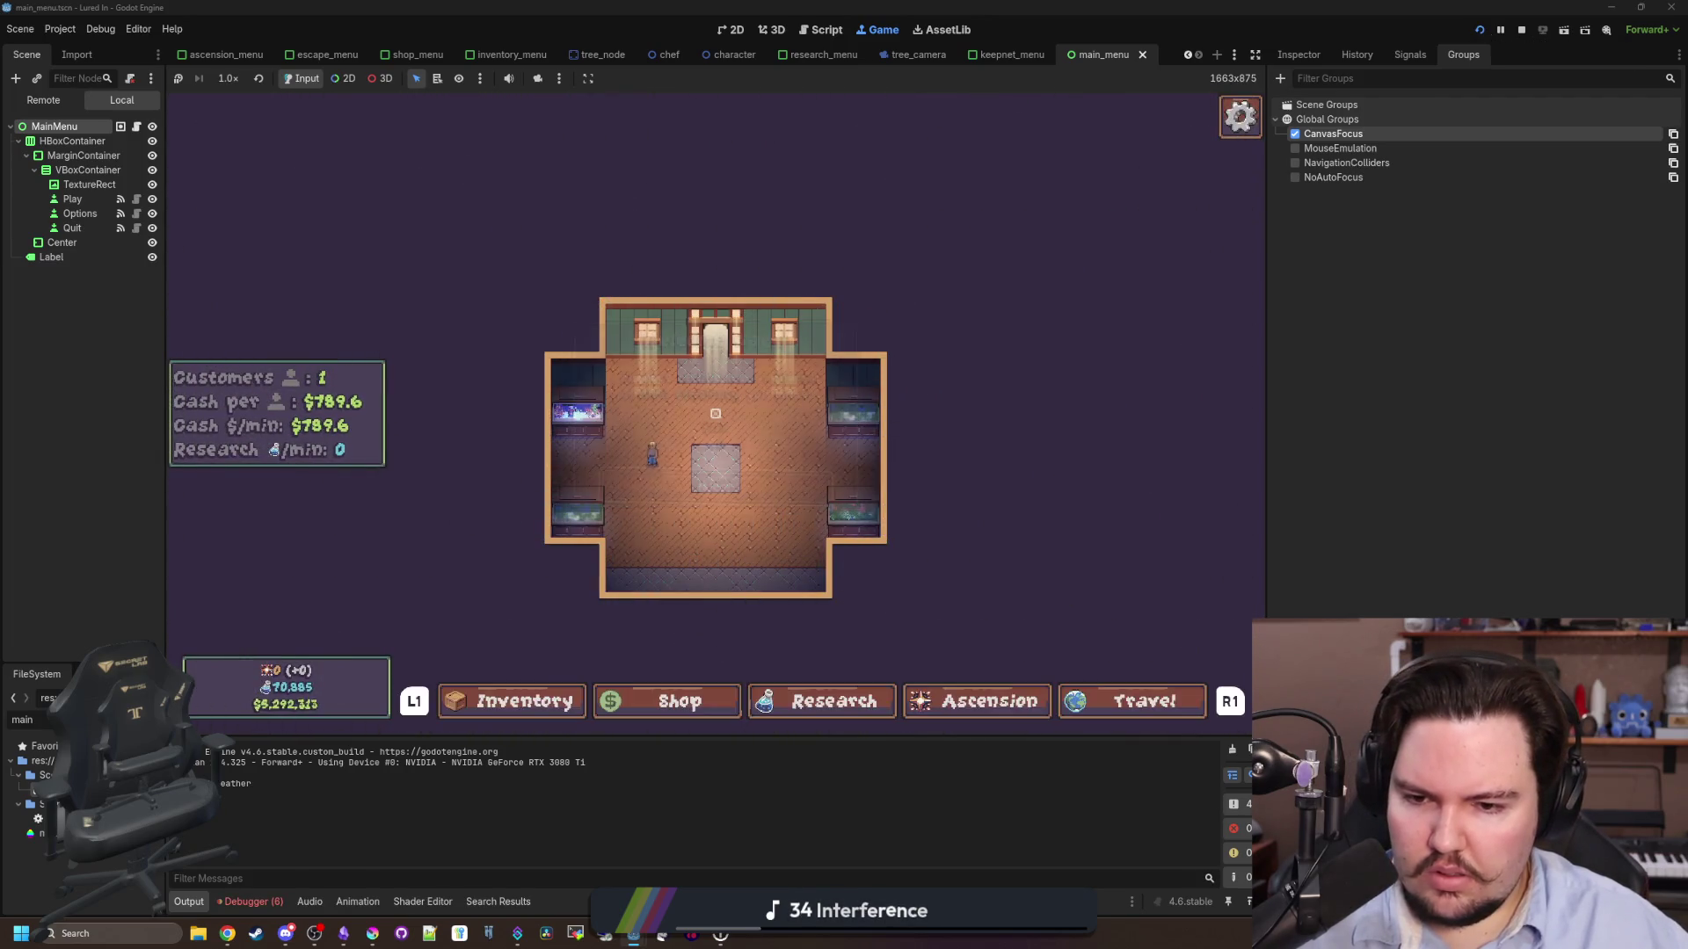
key(Right)
key(Right)
key(Right)
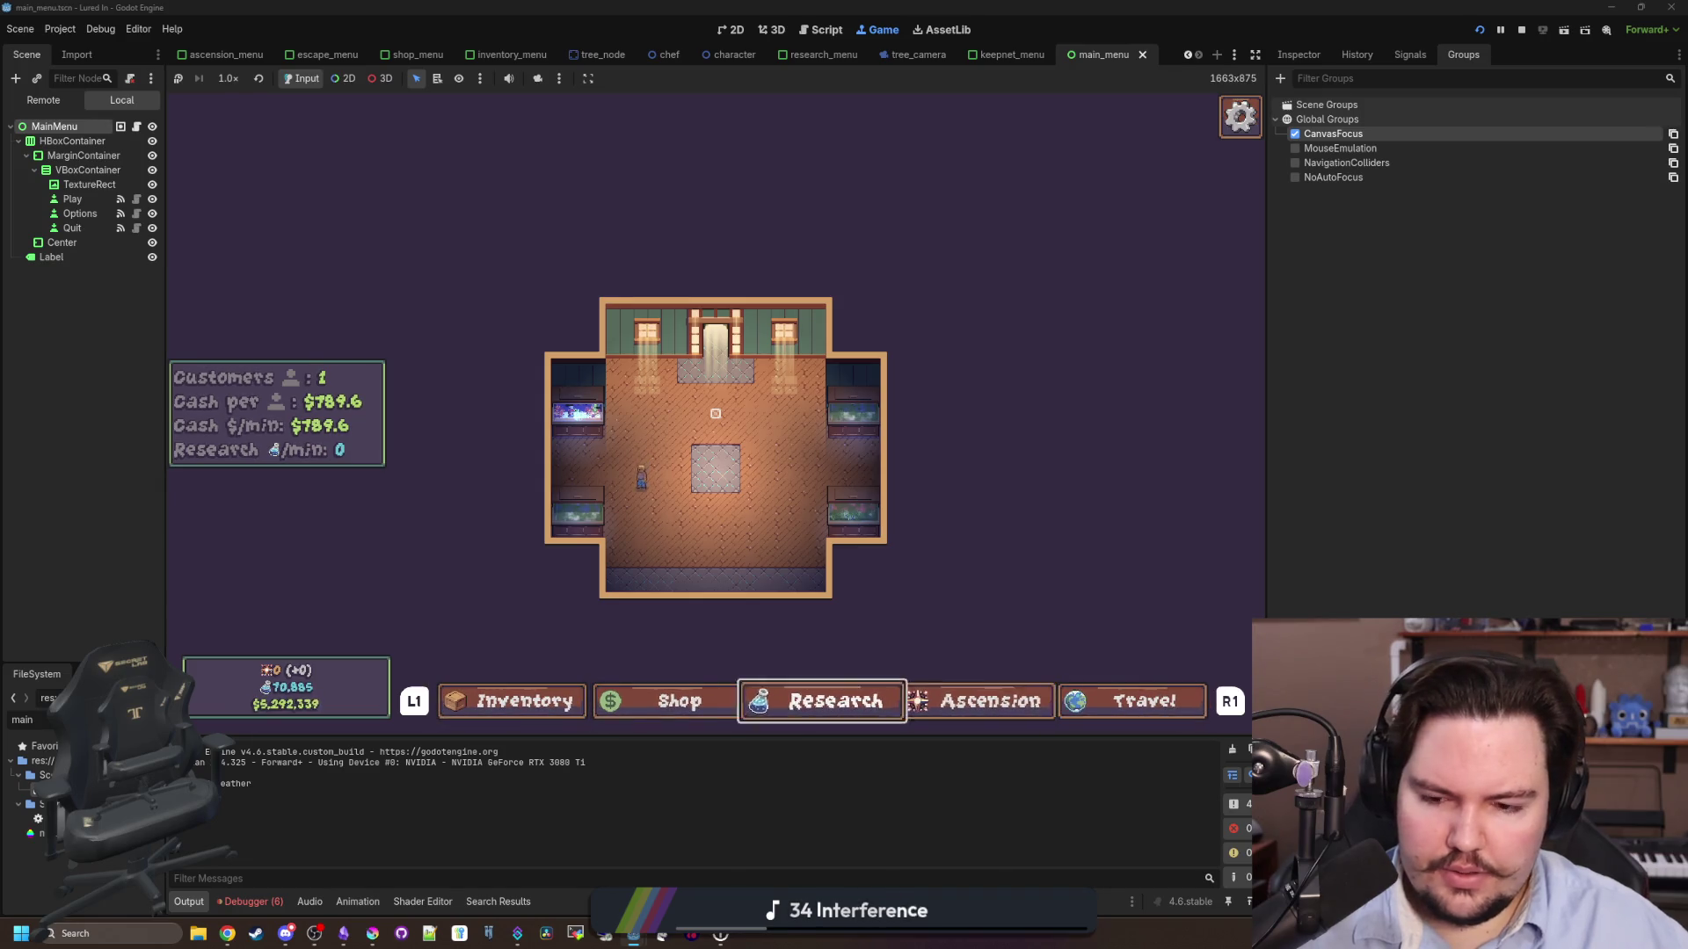
key(i)
key(Down)
key(Escape)
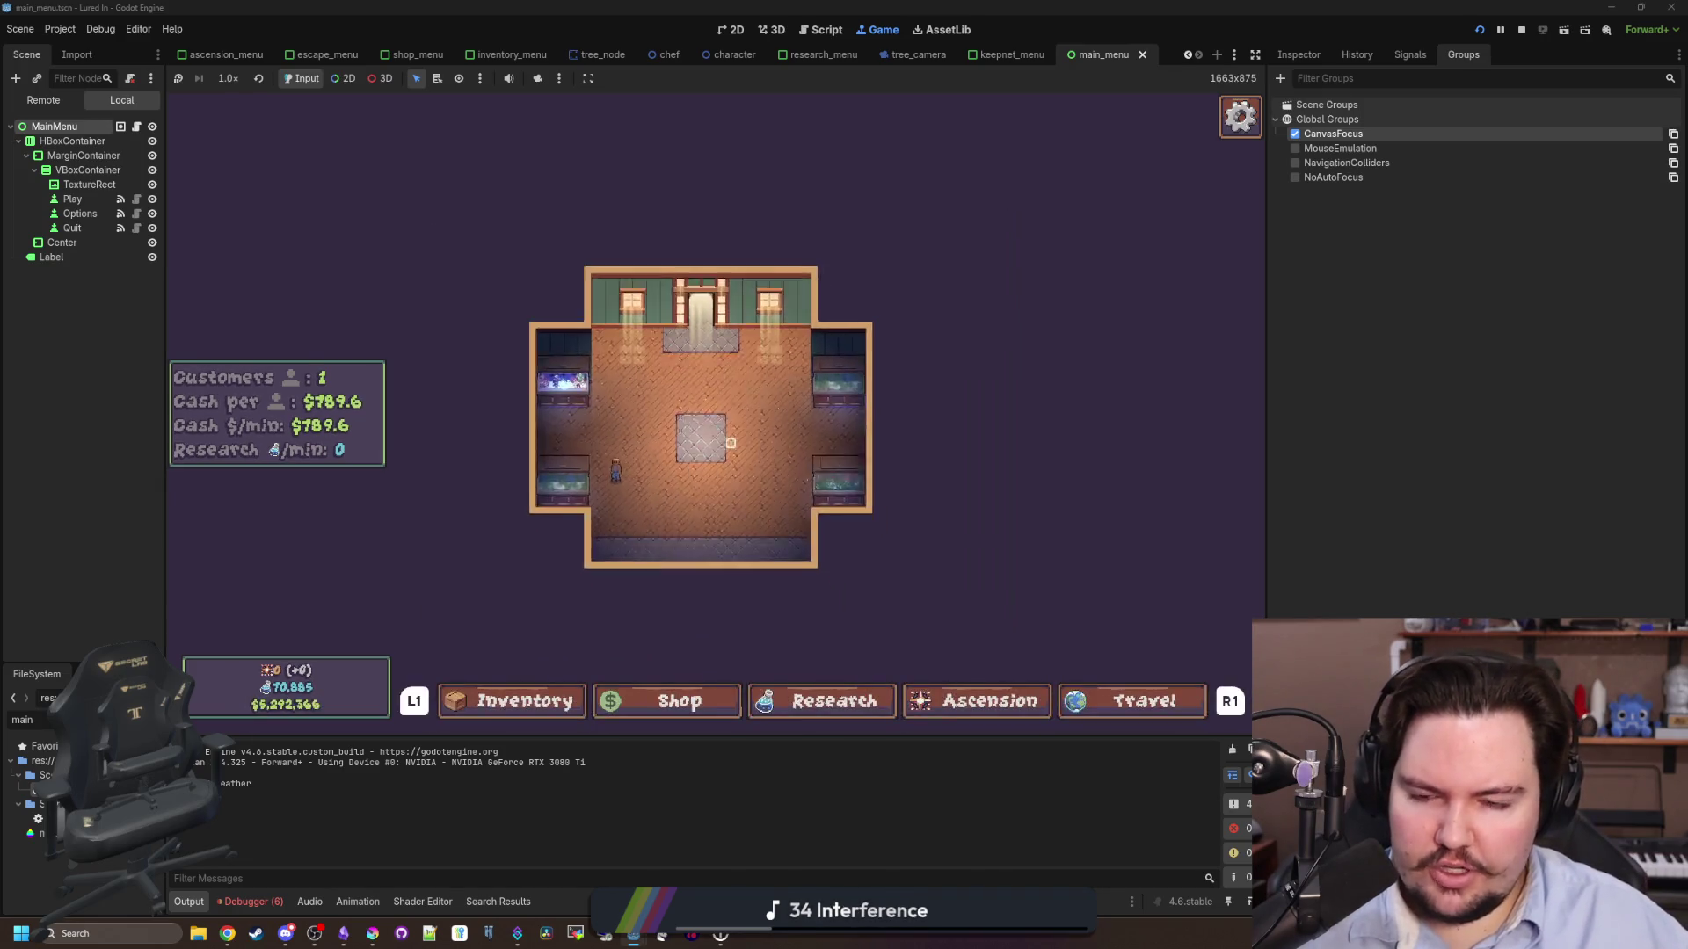
- Open and close the Escape Menu, then use it to quit to the main menu
key(Escape)
key(Down)
key(Down)
key(Up)
key(Escape)
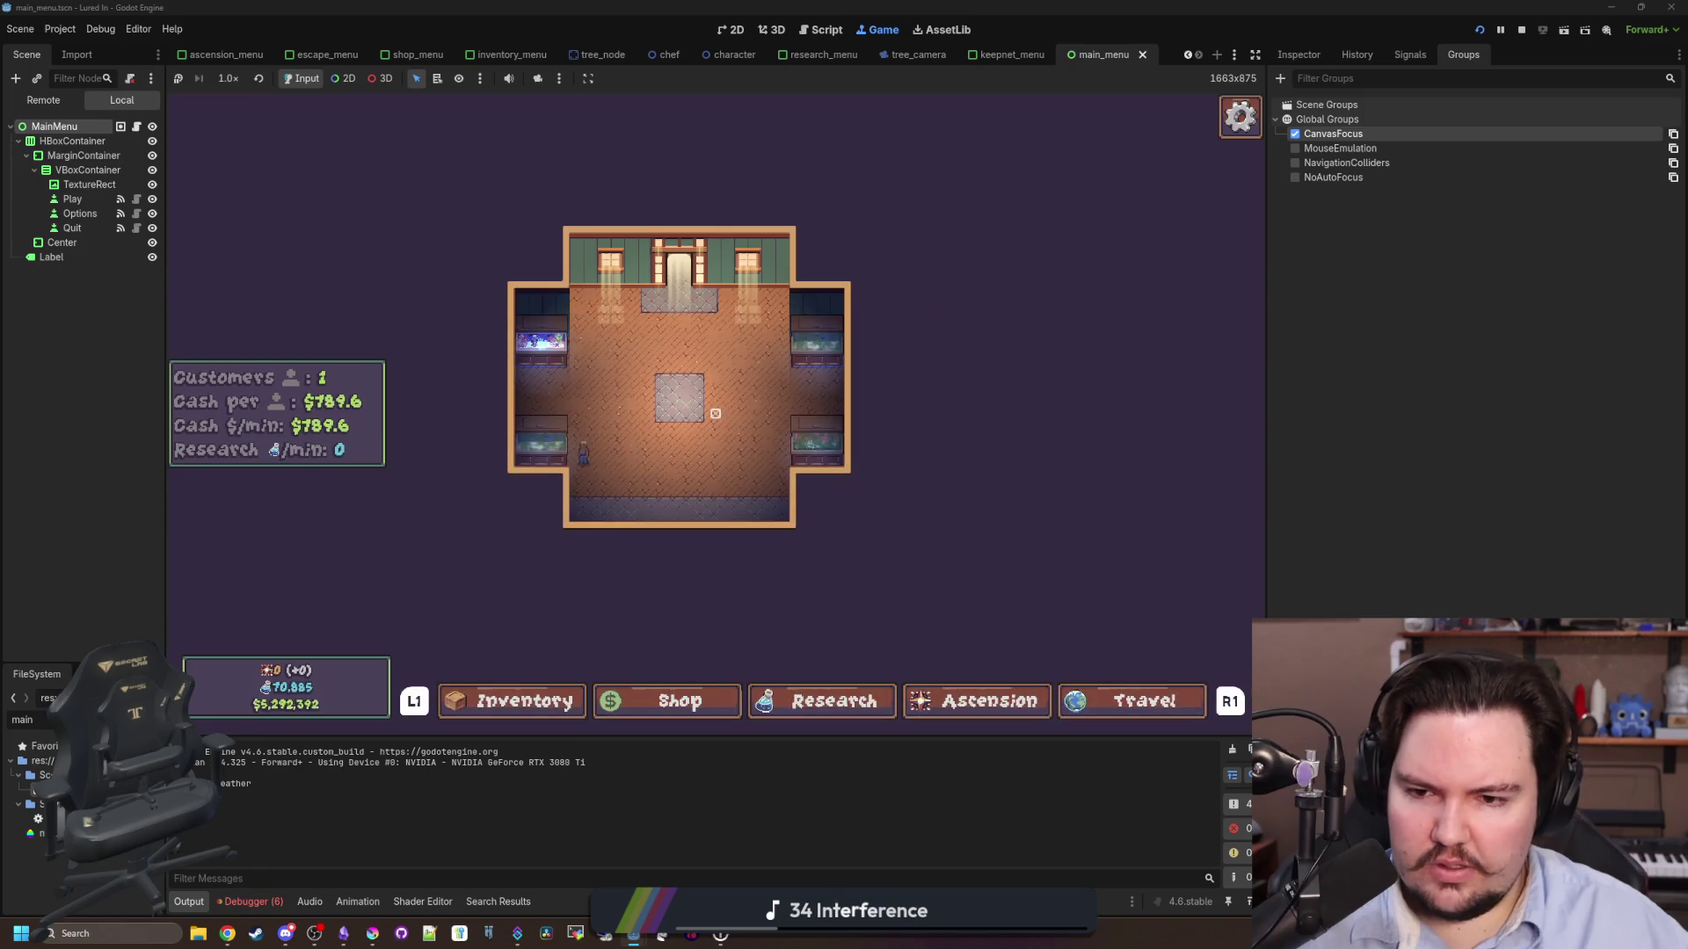
key(Escape)
key(Down)
key(Return)
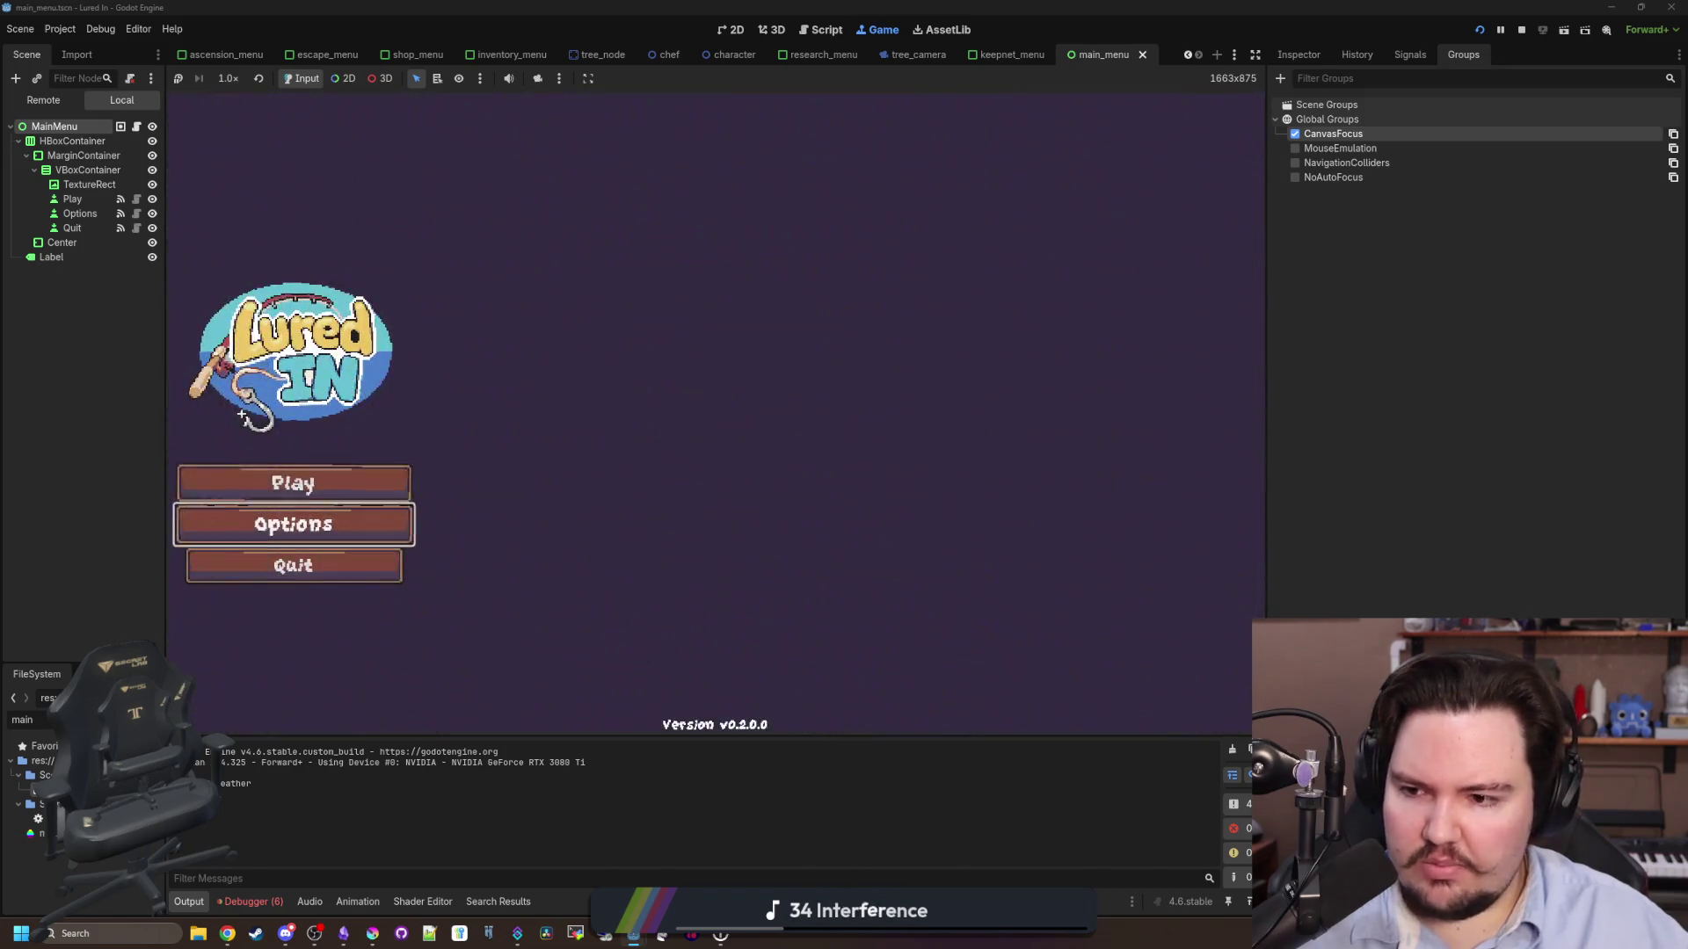
- In Options, lower UI Wiggle to 49%, view the Audio page, then close Options
key(Return)
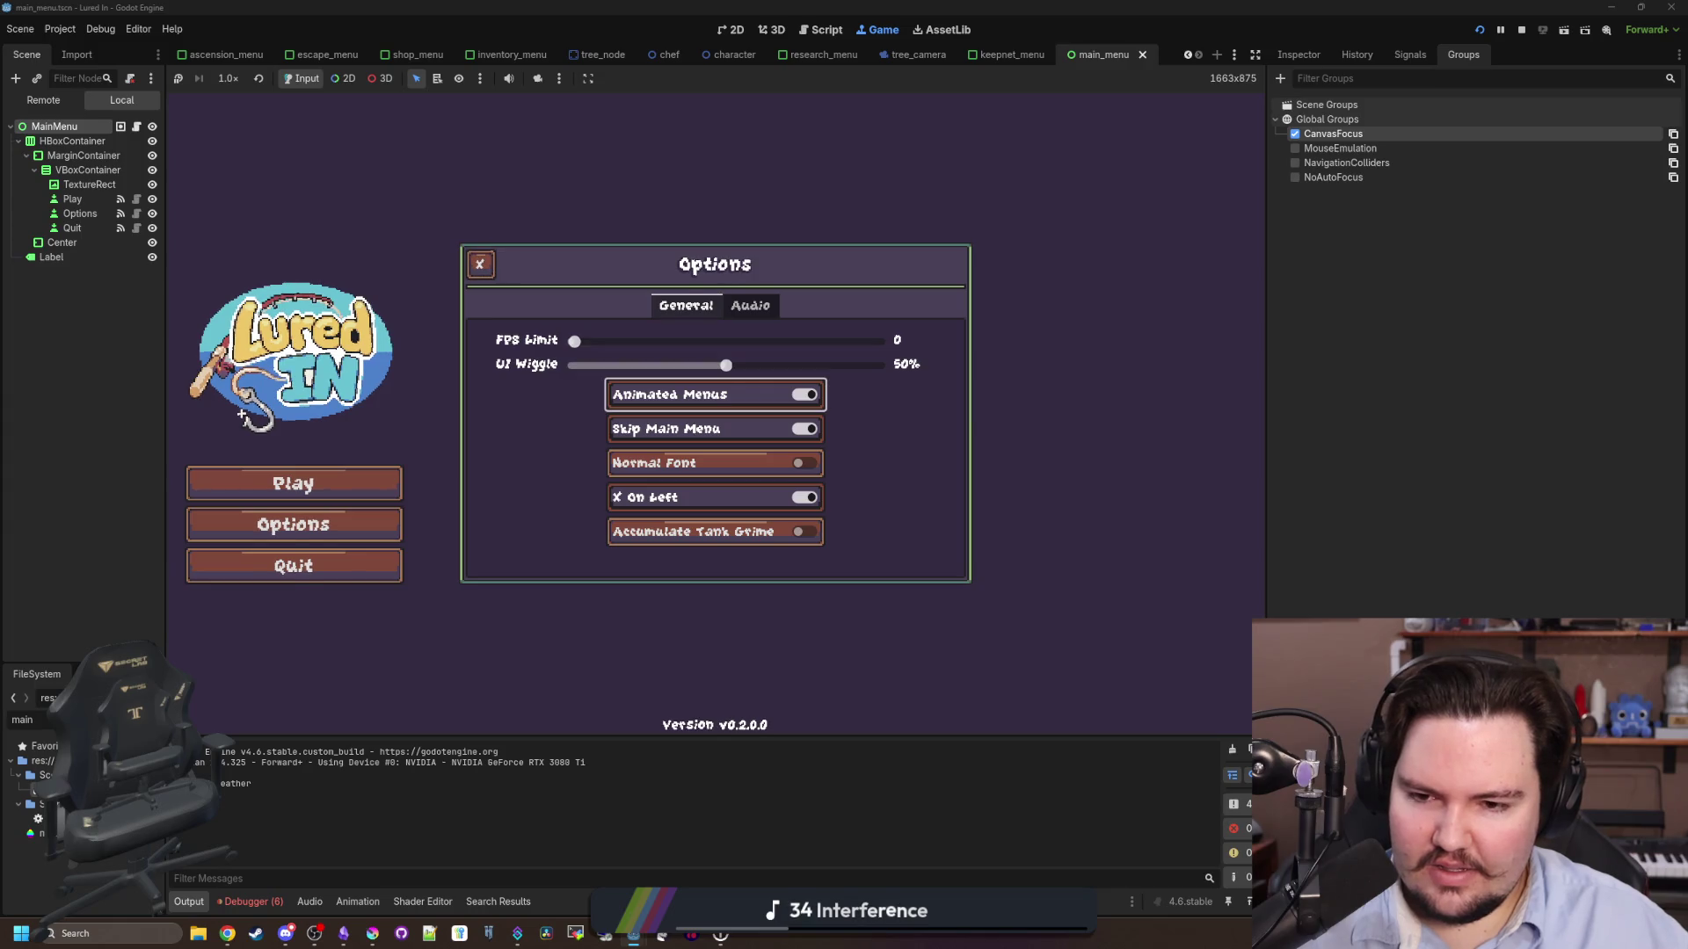
key(Up)
key(Left)
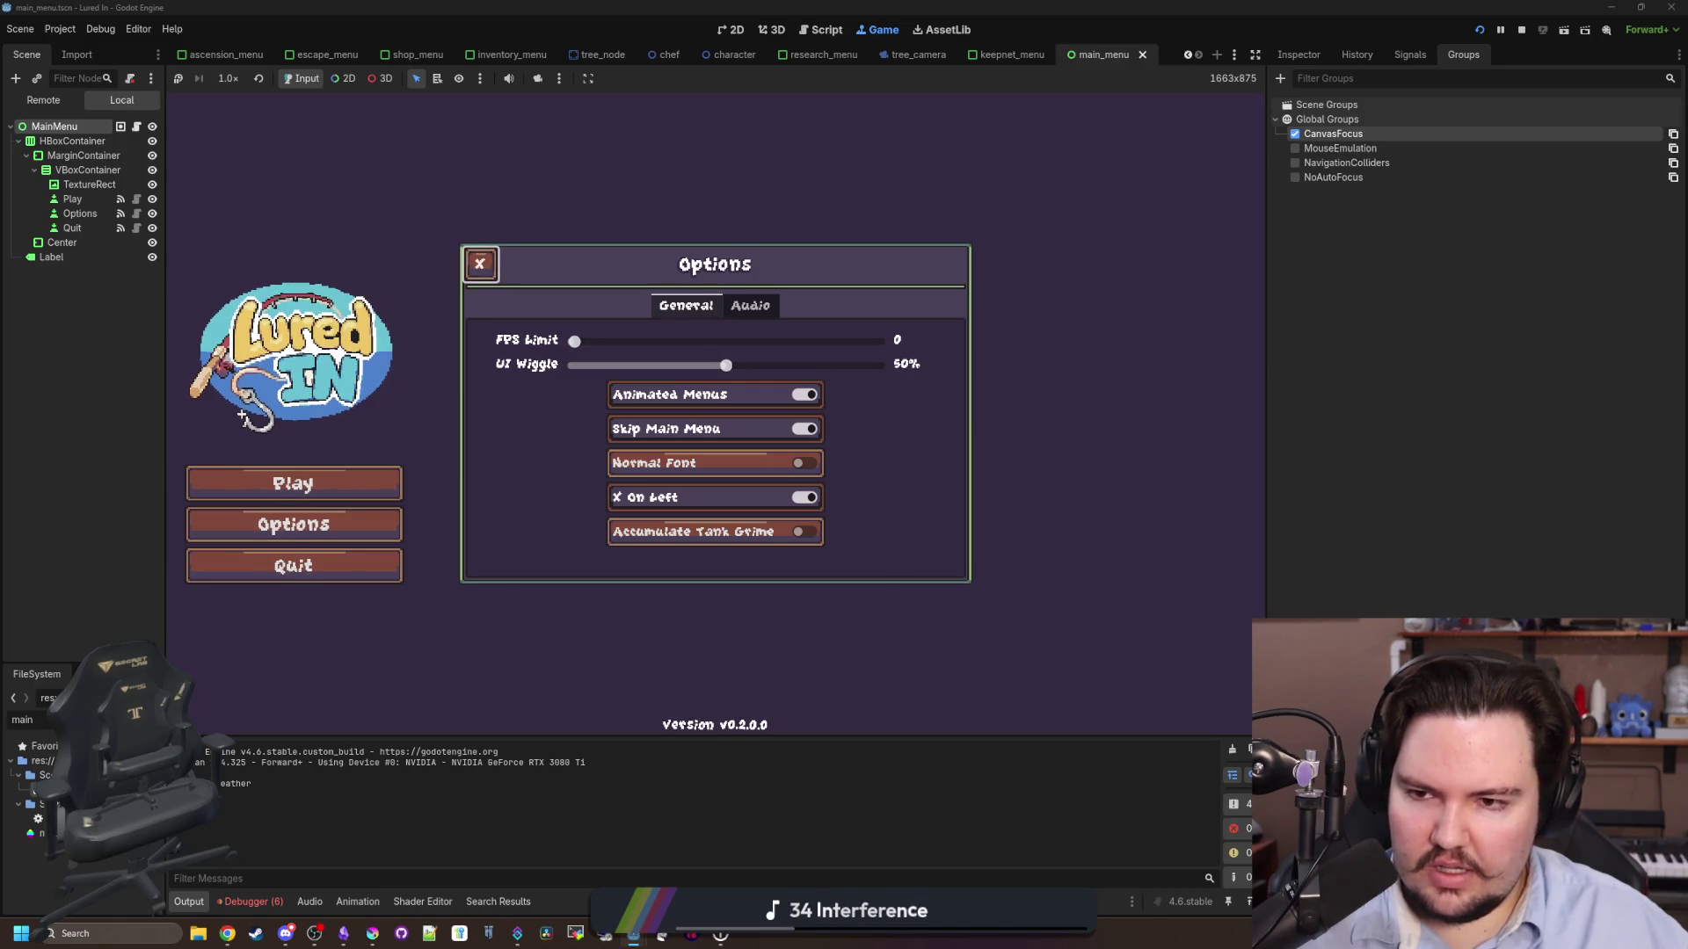
key(Down)
key(Down)
key(Down)
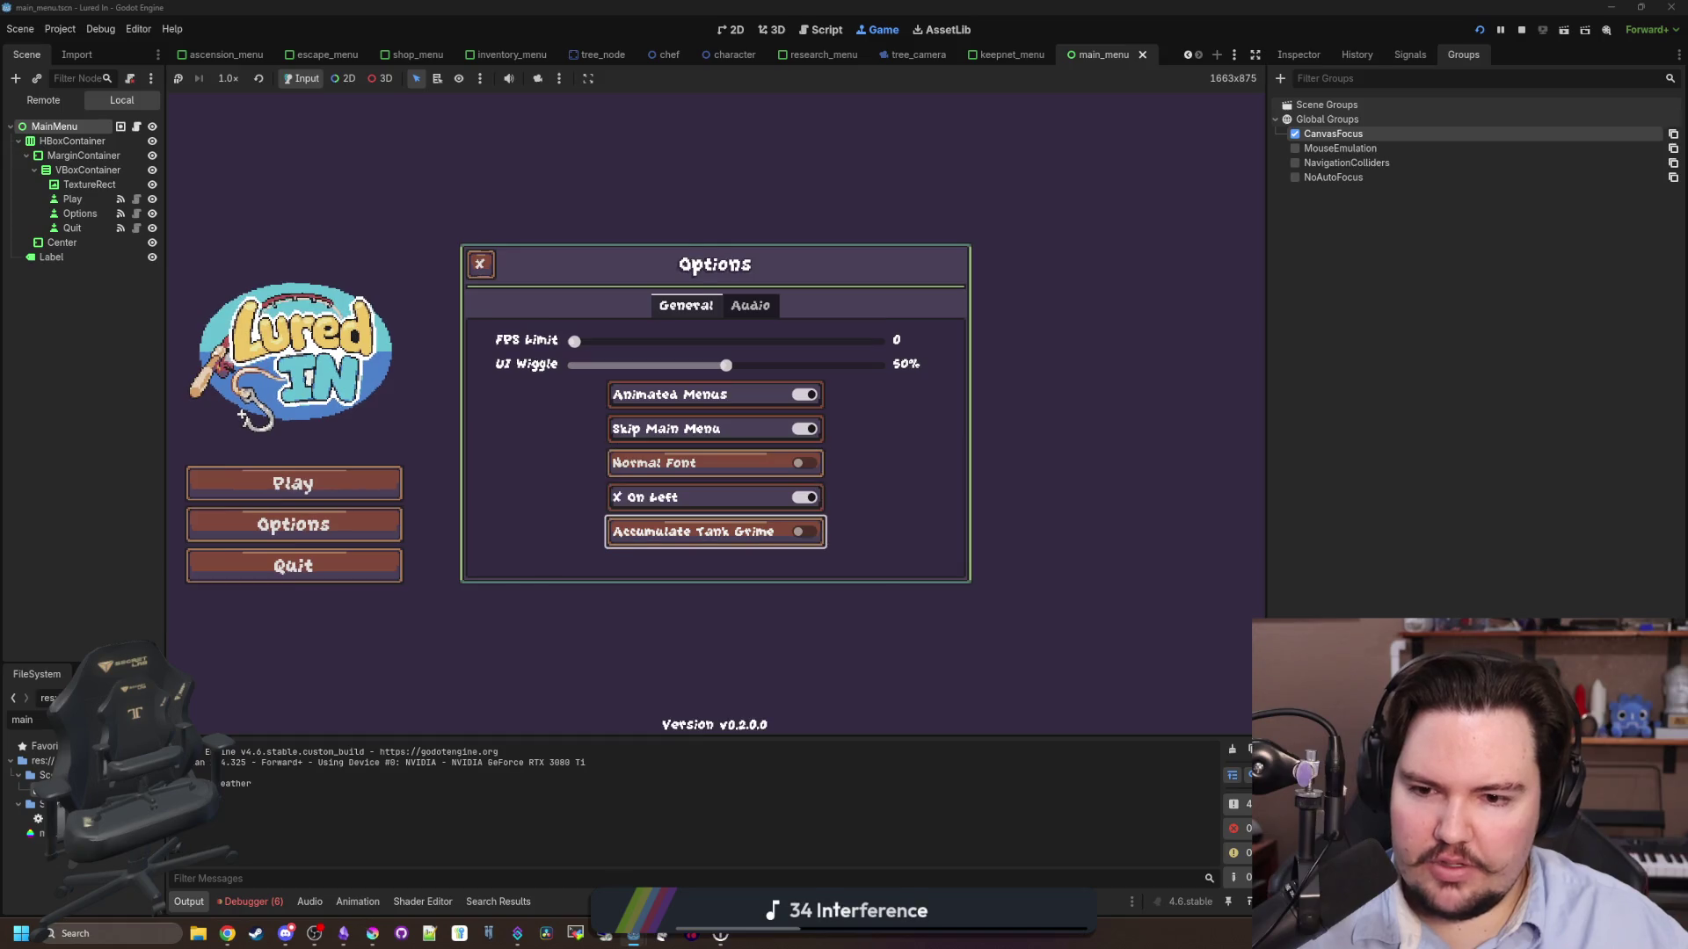
key(Up)
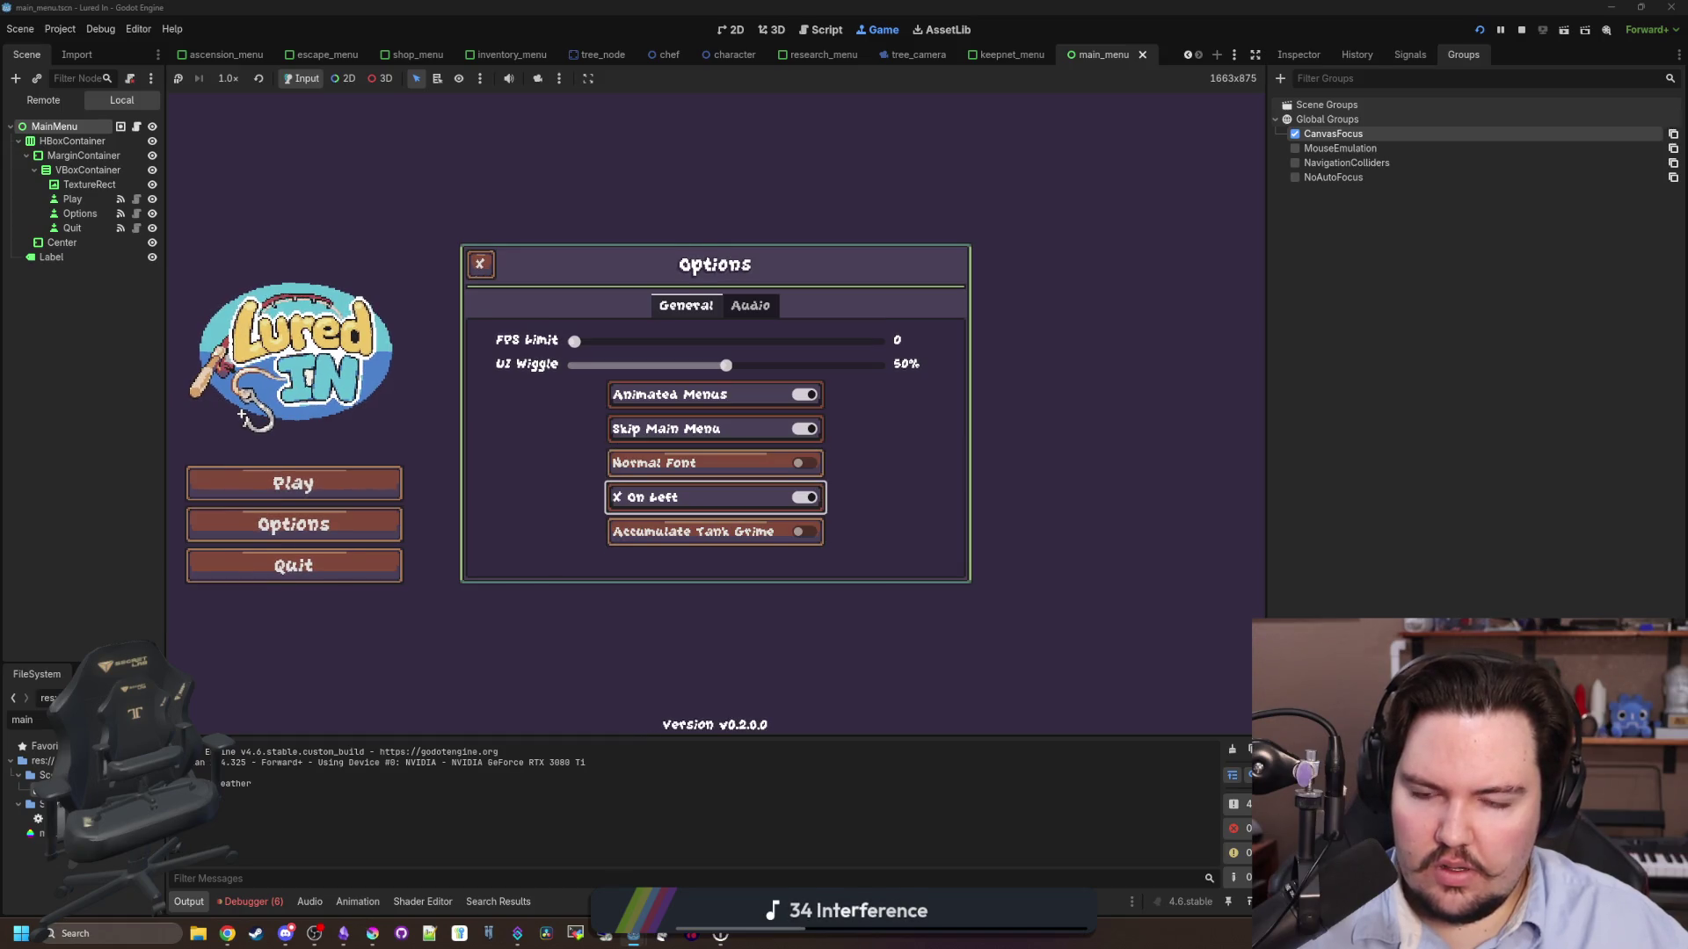
key(Up)
key(Up)
key(Up)
key(Right)
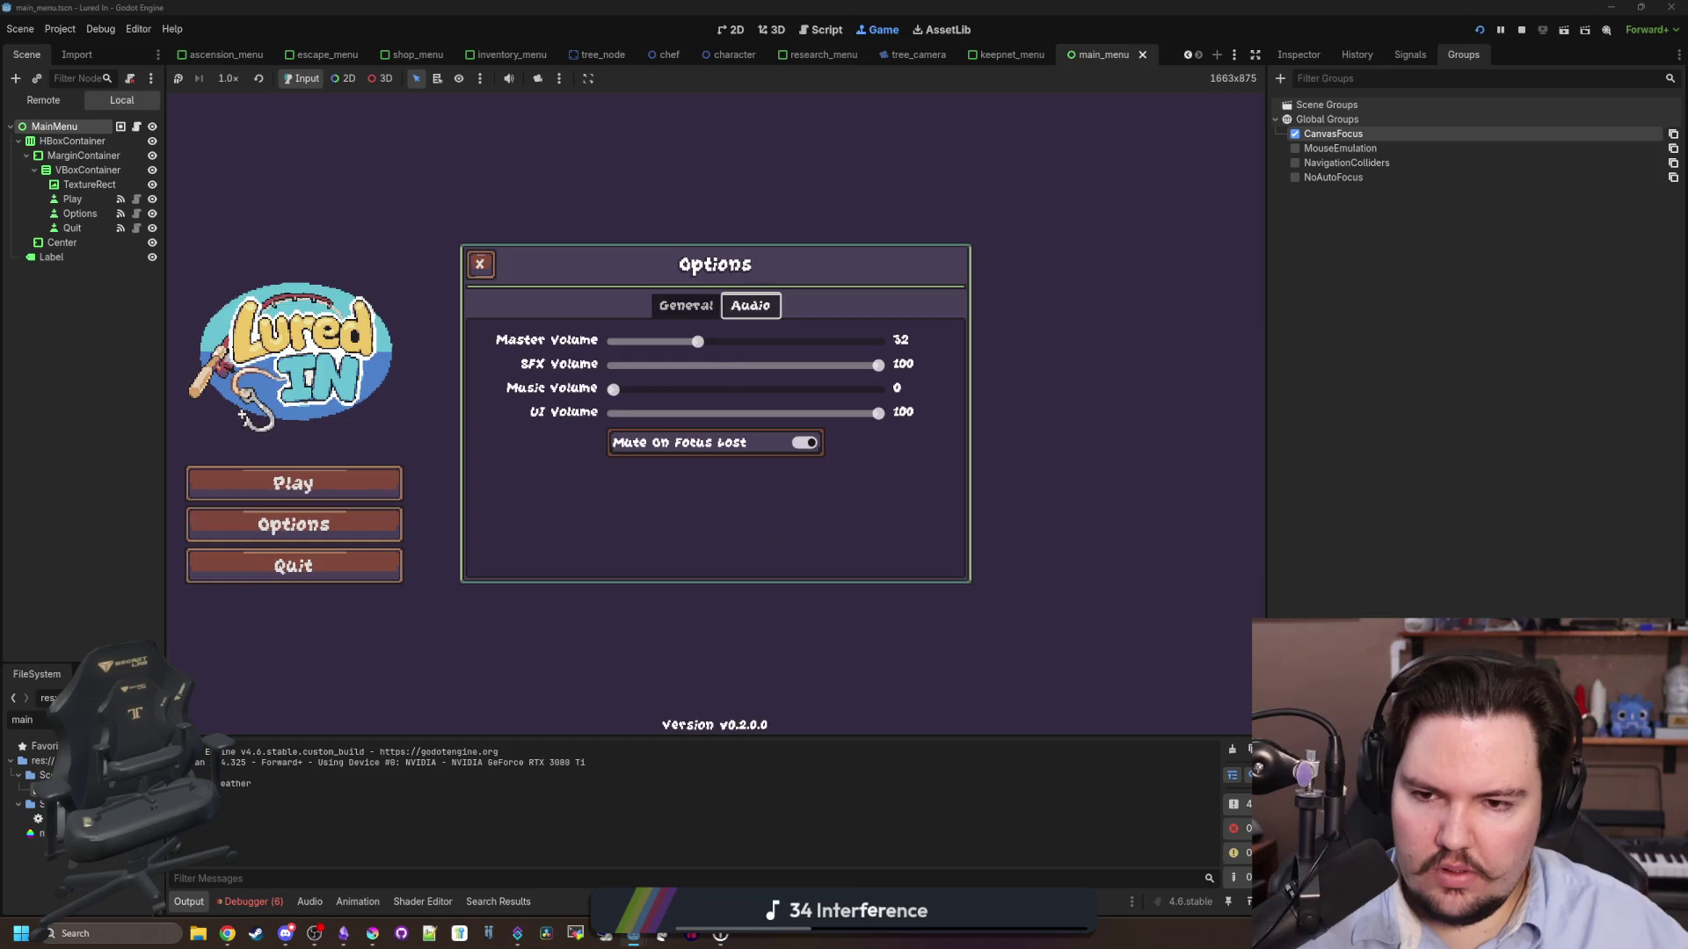
key(Left)
key(Down)
key(Down)
key(Down)
- Start the game with Play, toggle the Escape Menu repeatedly, then stop the game
key(Down)
key(Down)
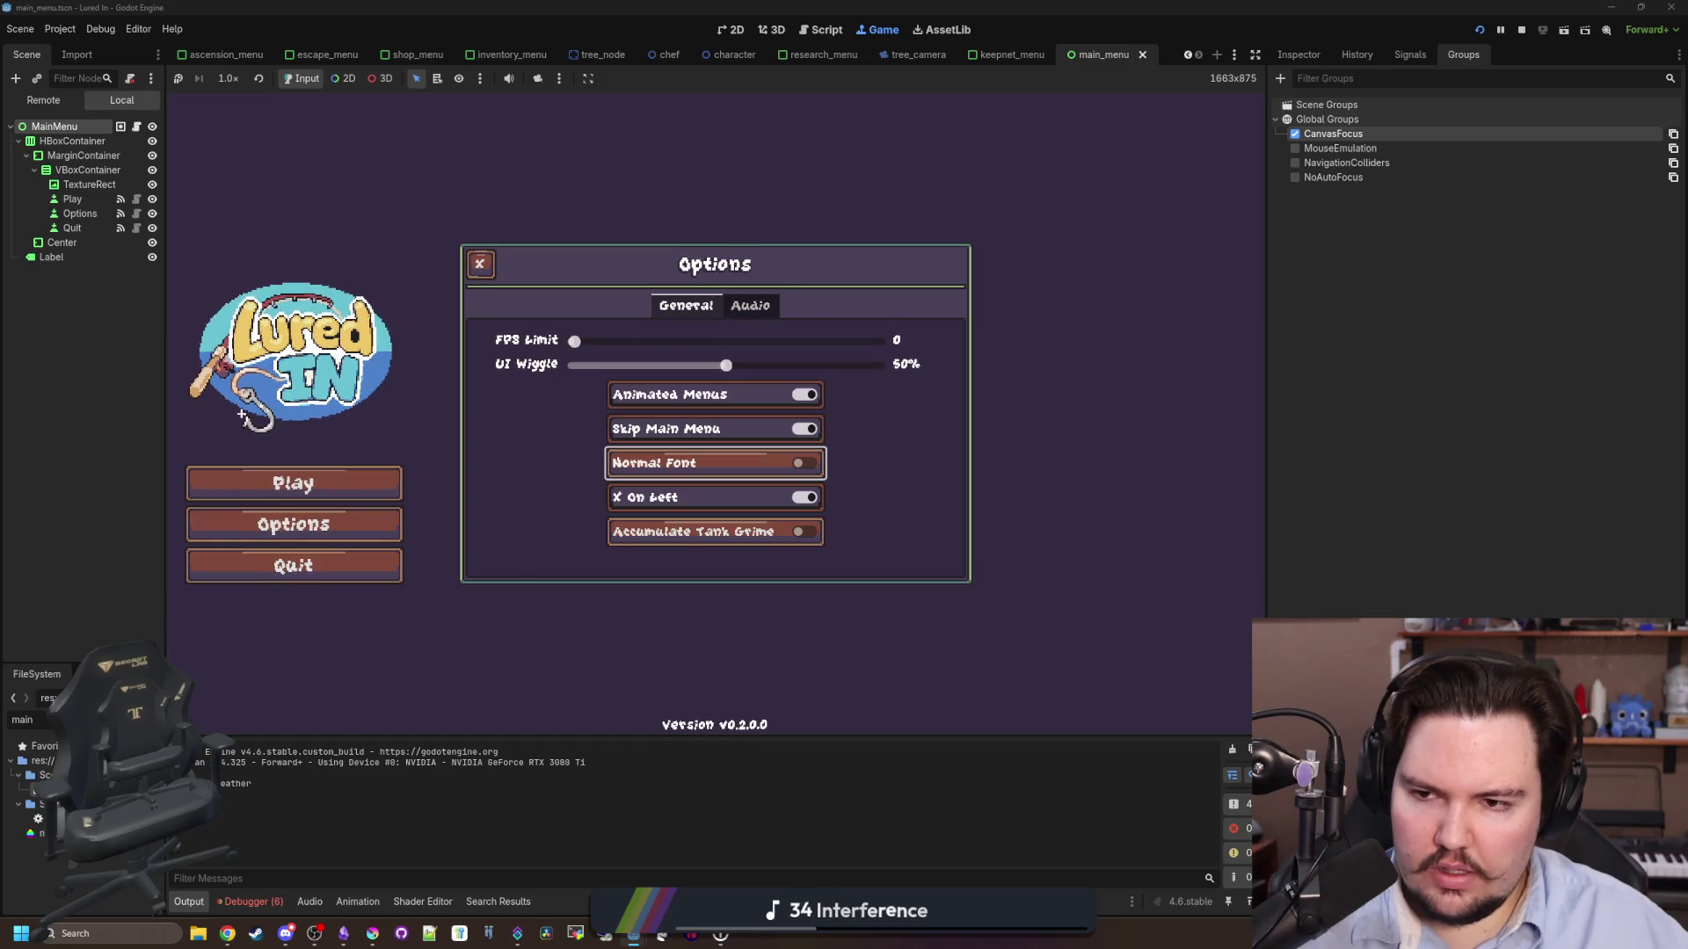
key(Escape)
key(Down)
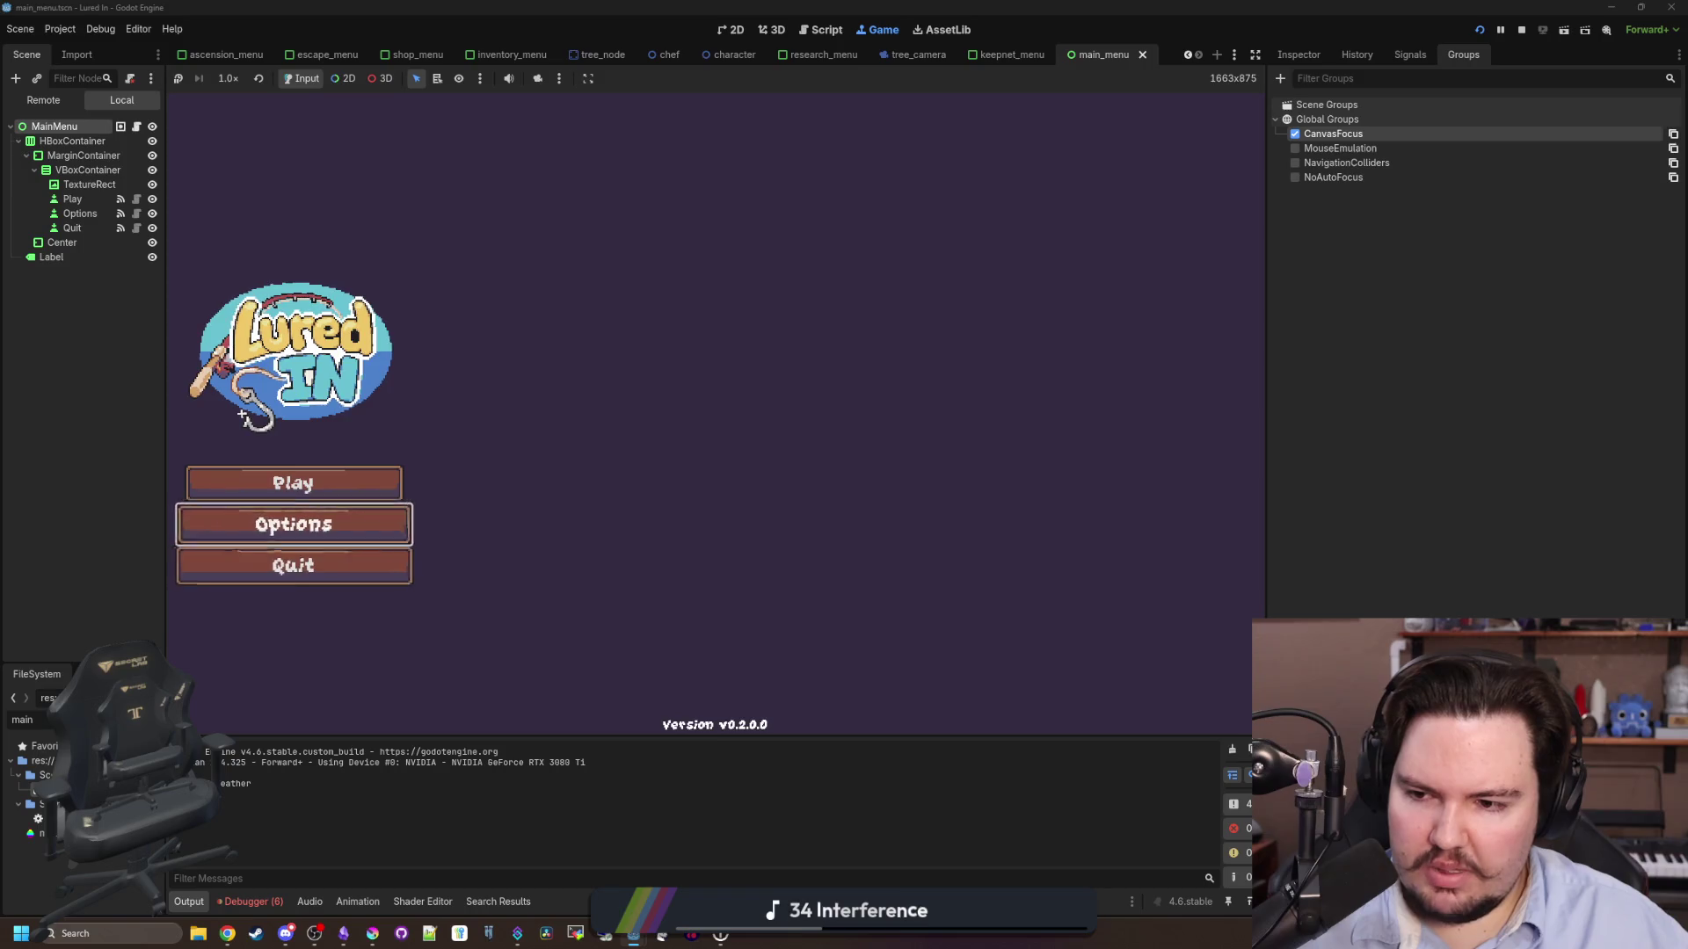
key(Up)
key(Return)
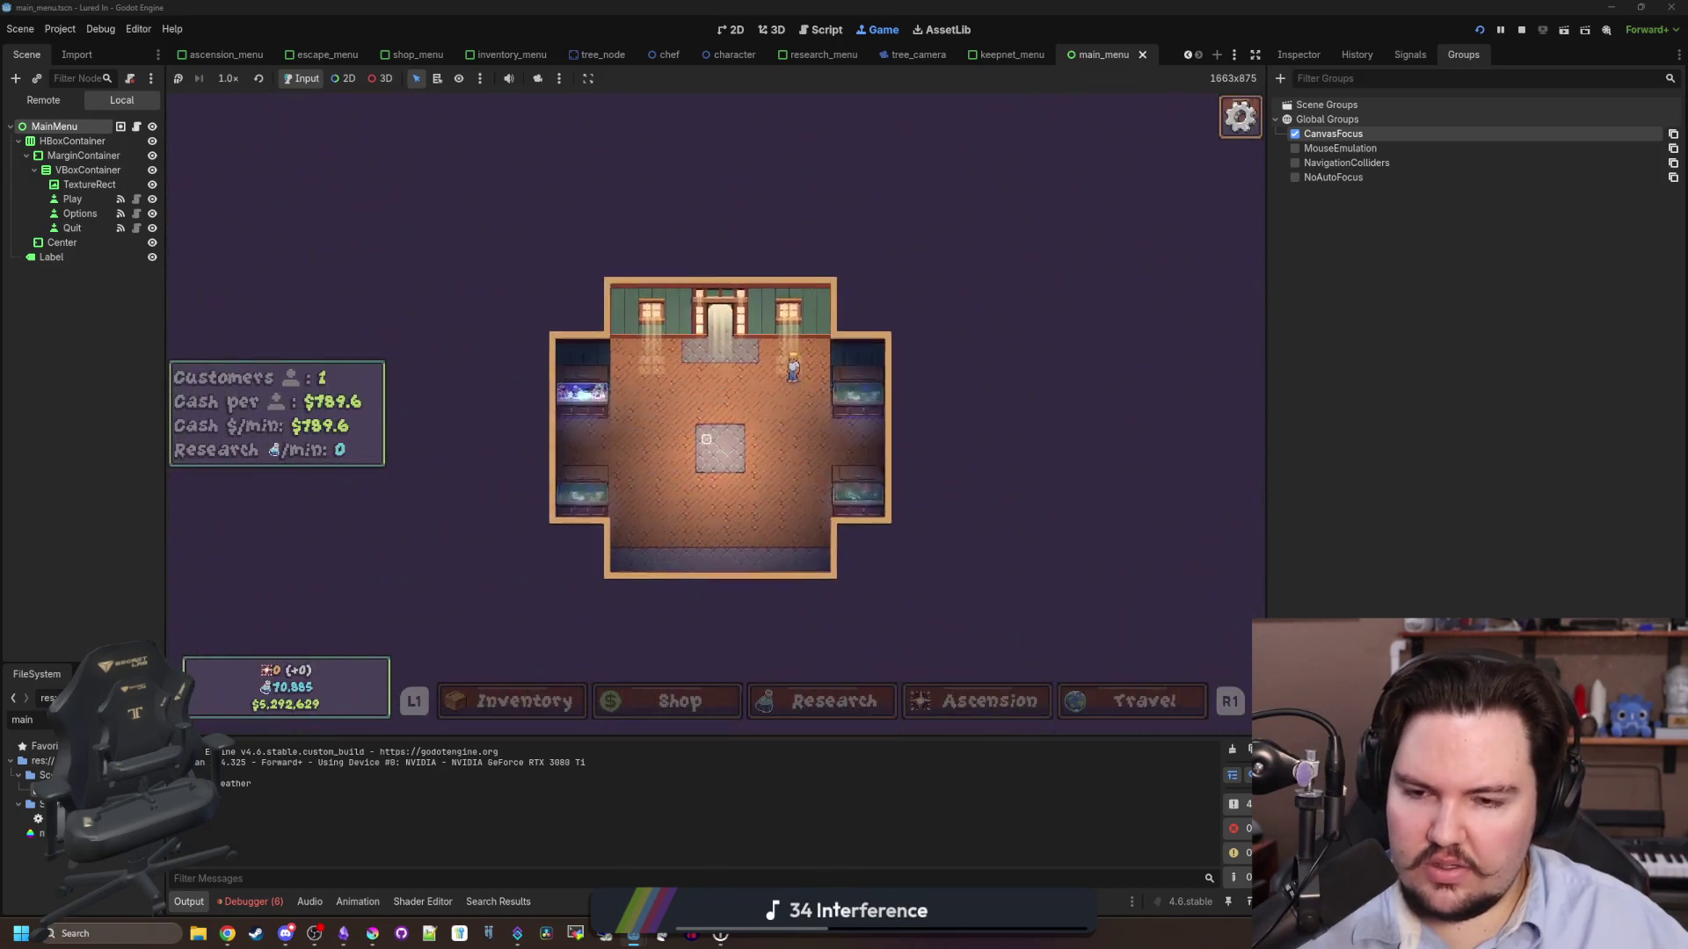
key(Escape)
key(Down)
key(Escape)
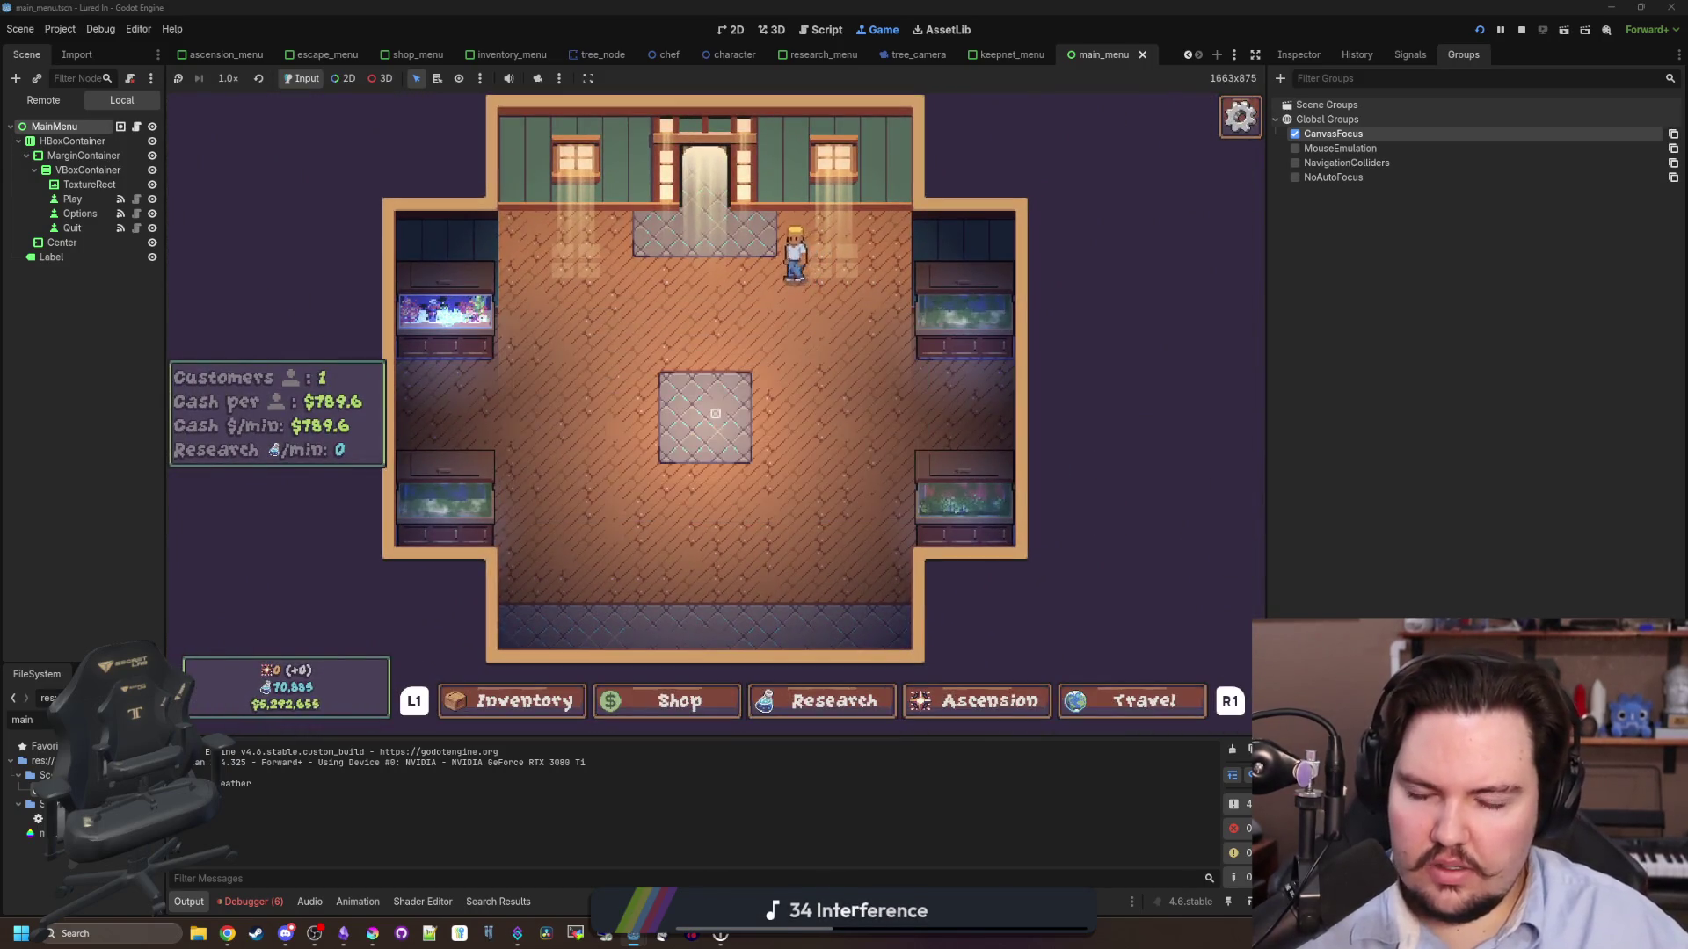
key(Escape)
key(Escape)
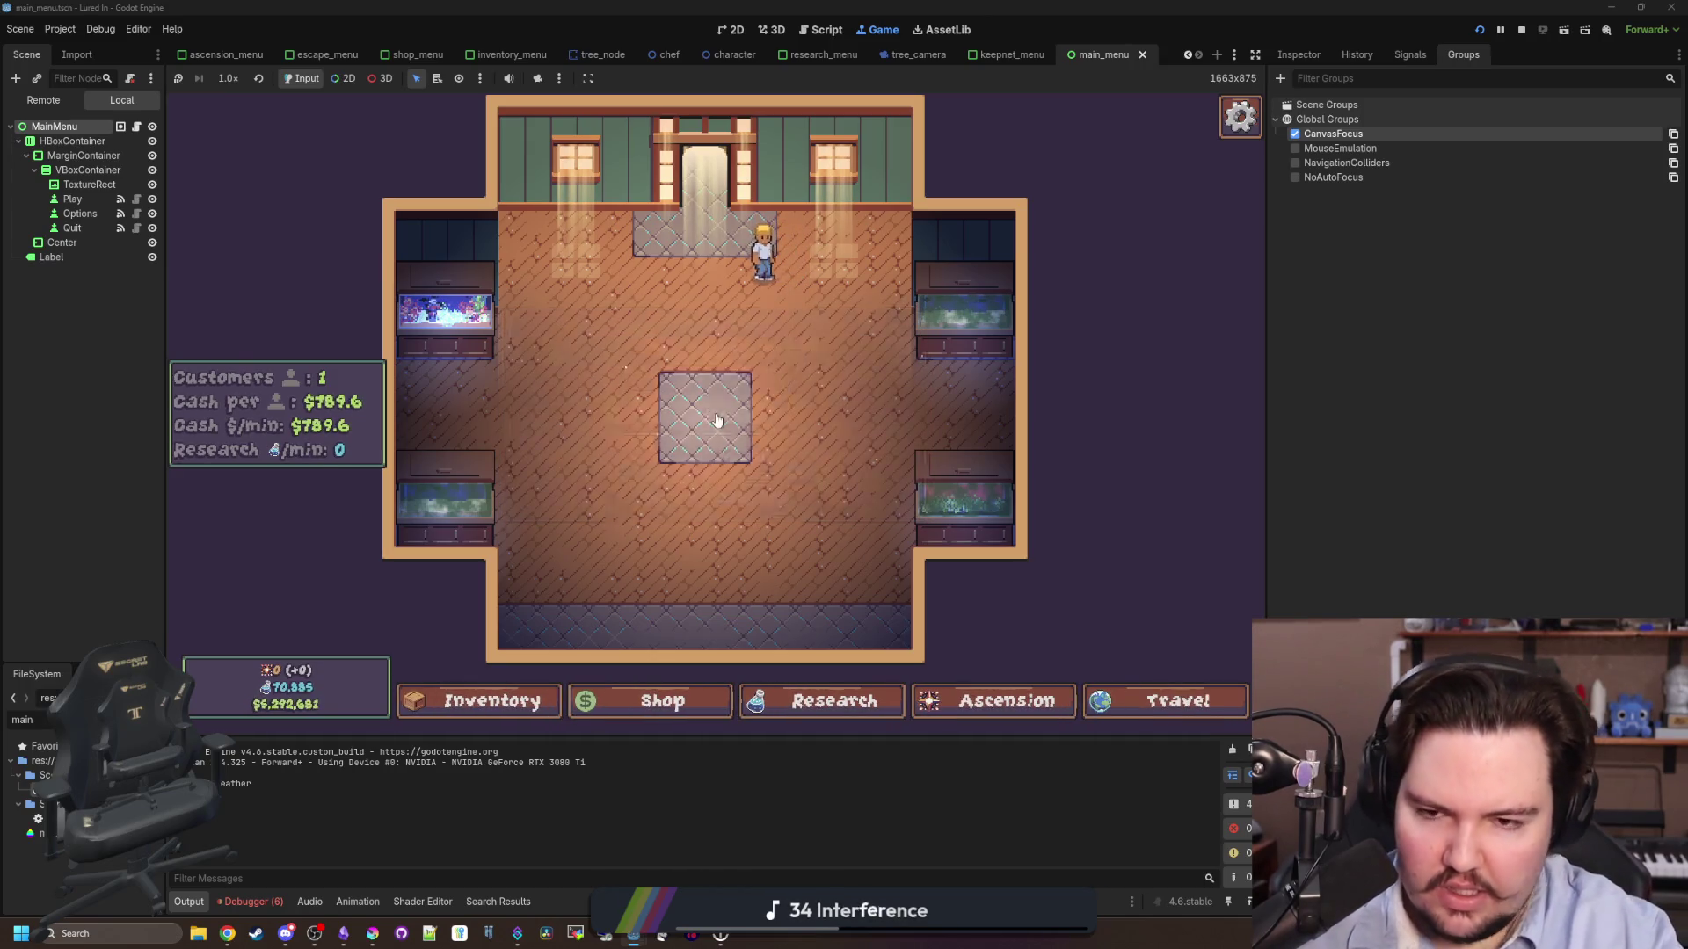
key(Escape)
key(Escape)
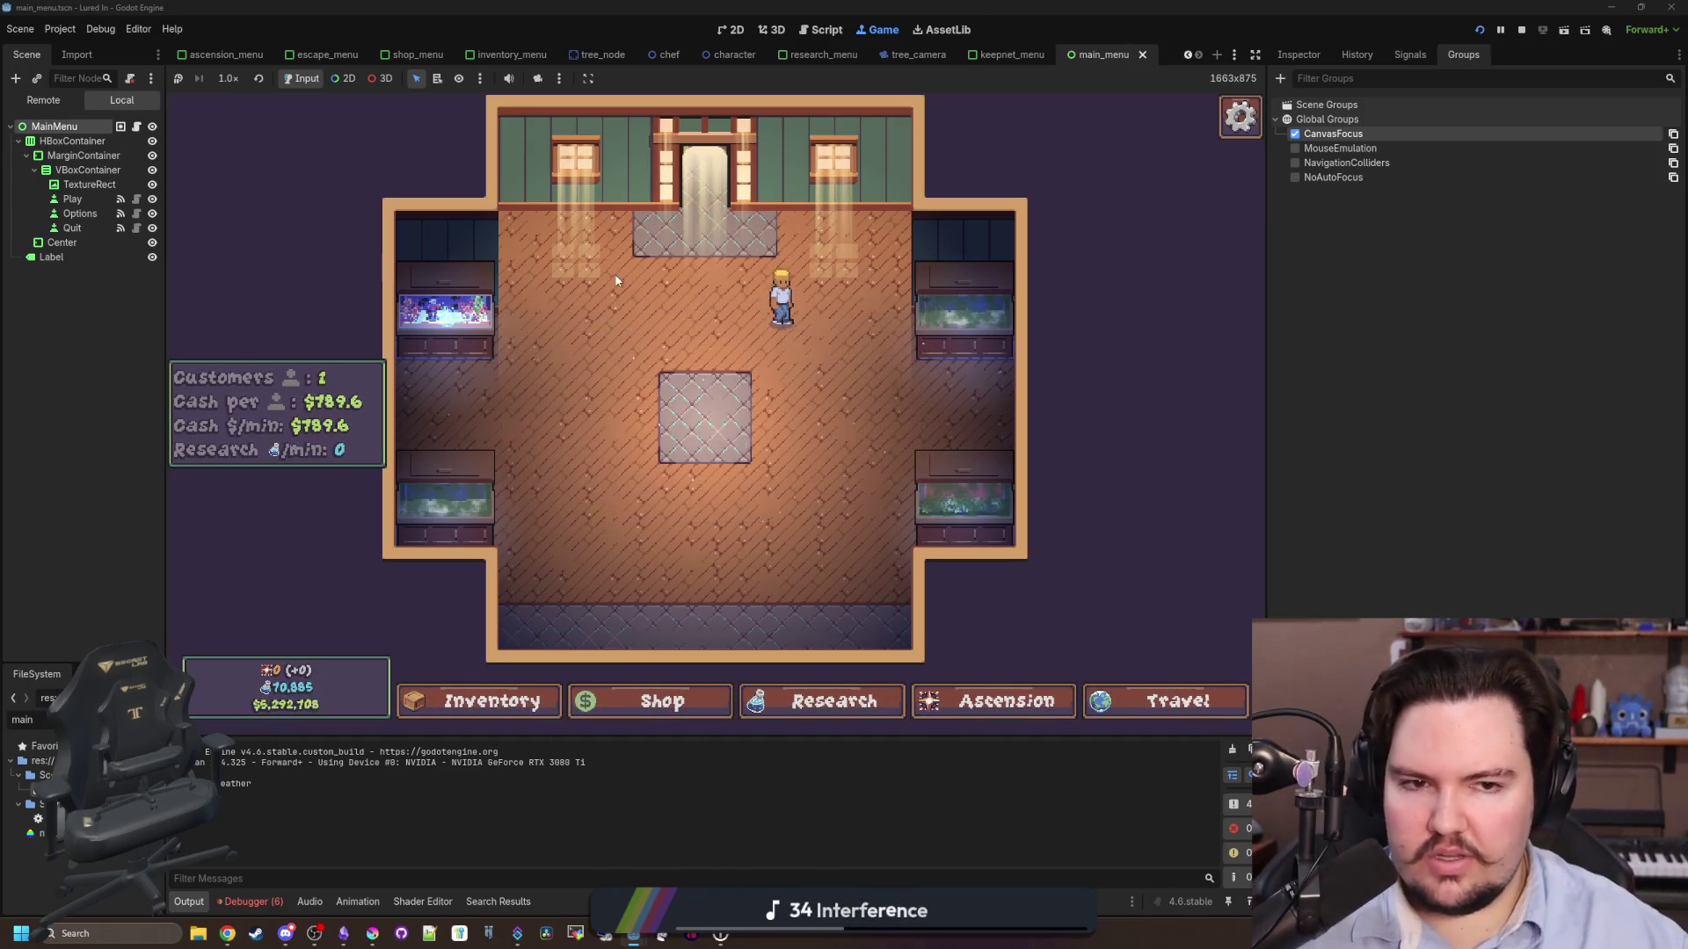
click(1522, 30)
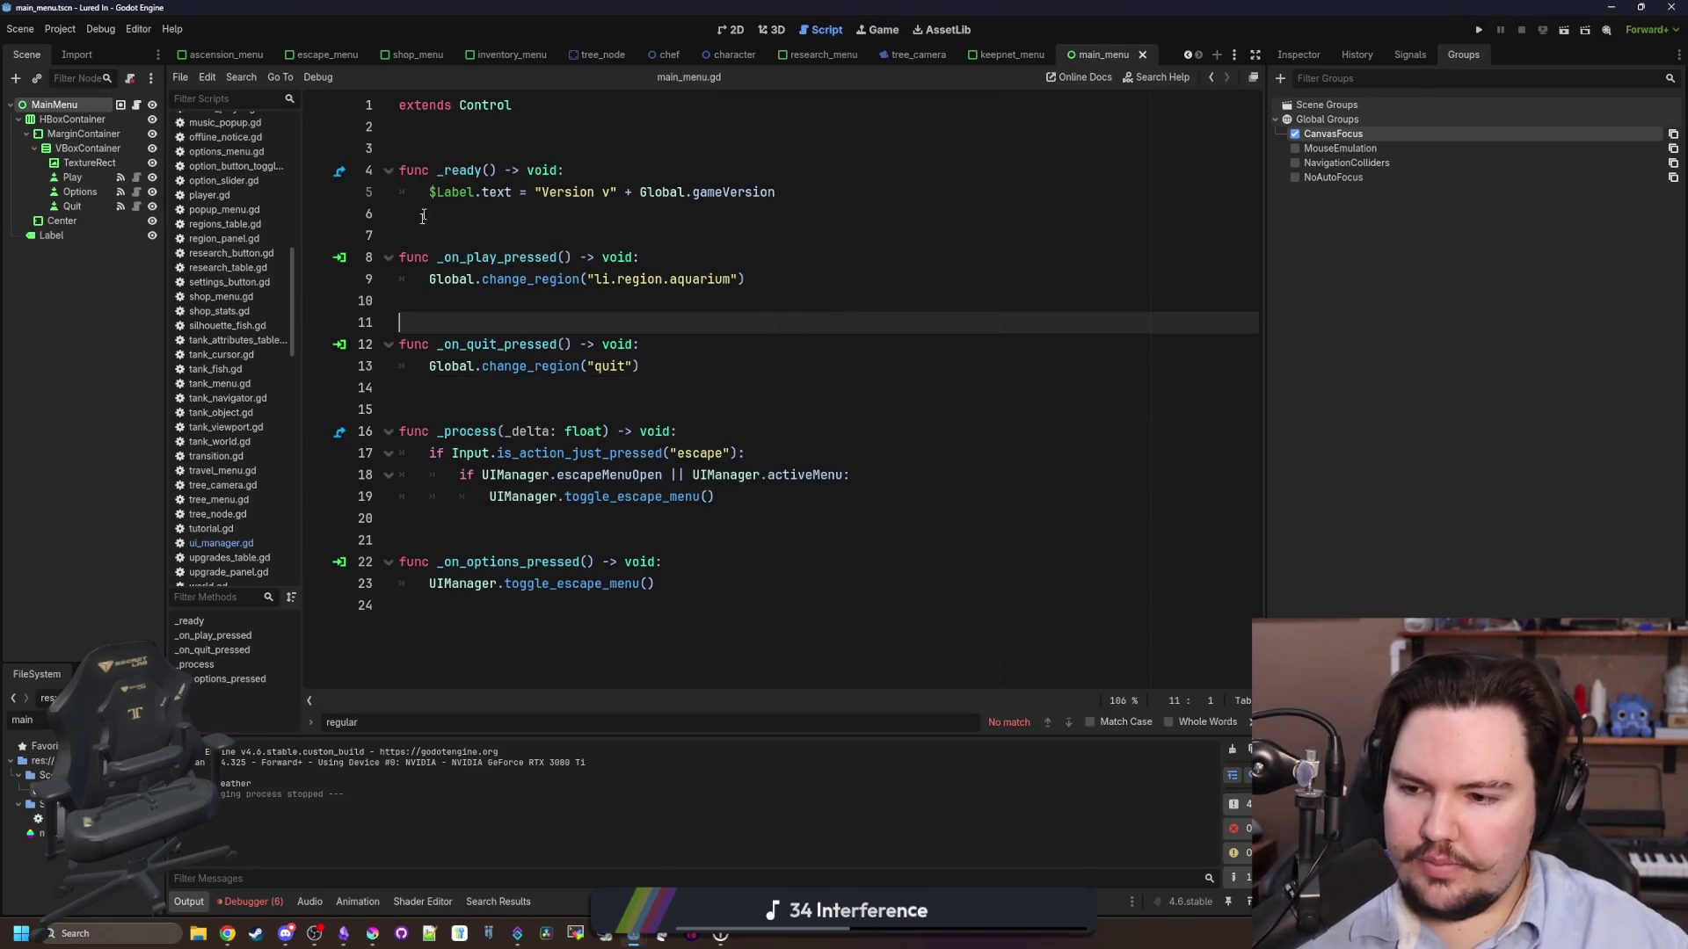
- Open ui_manager.gd and insert a blank line above toggle_escape_menu
click(256, 541)
click(522, 409)
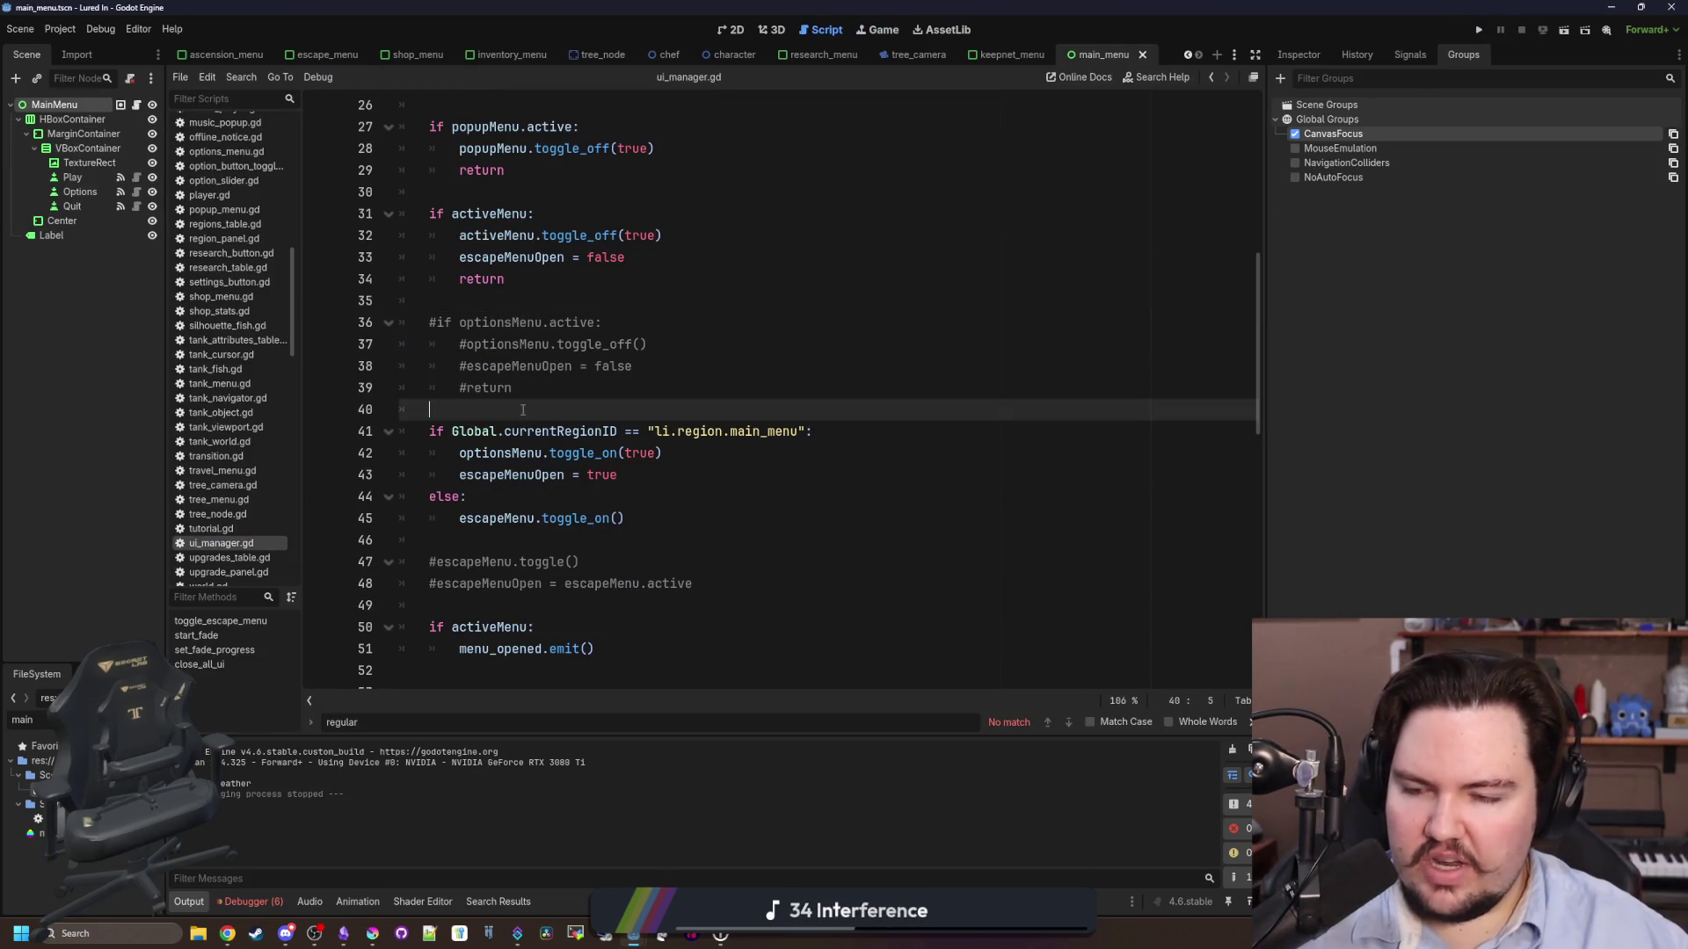
scroll(522, 410, up, 7)
scroll(516, 450, down, 12)
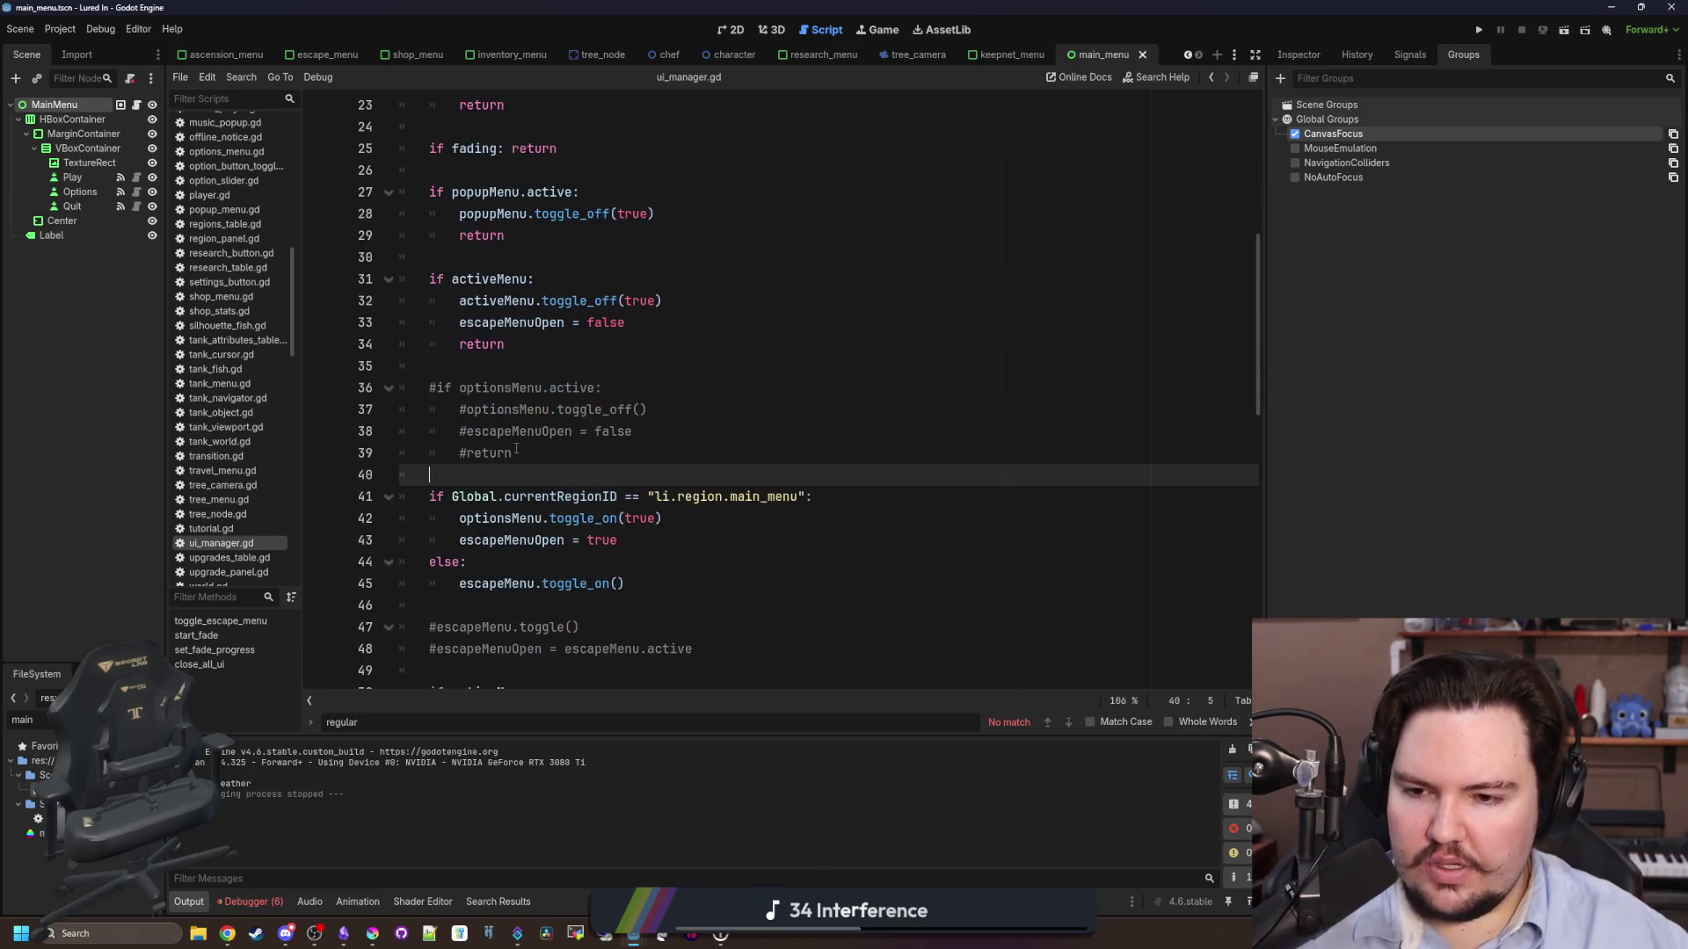
click(511, 349)
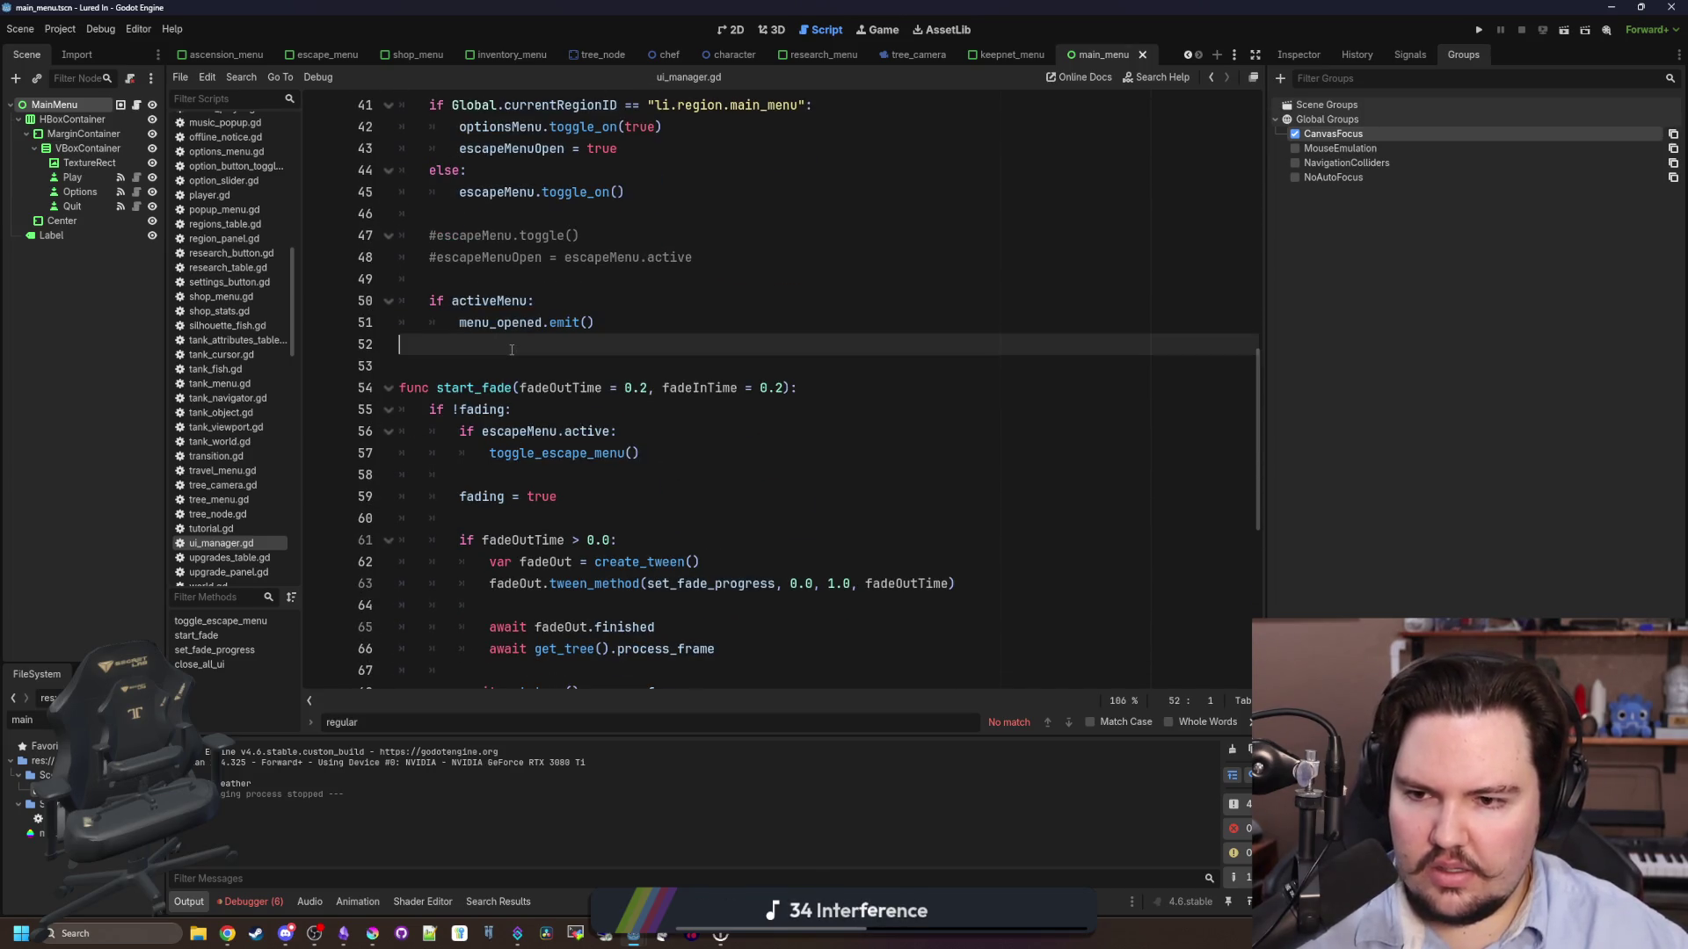
scroll(512, 349, up, 10)
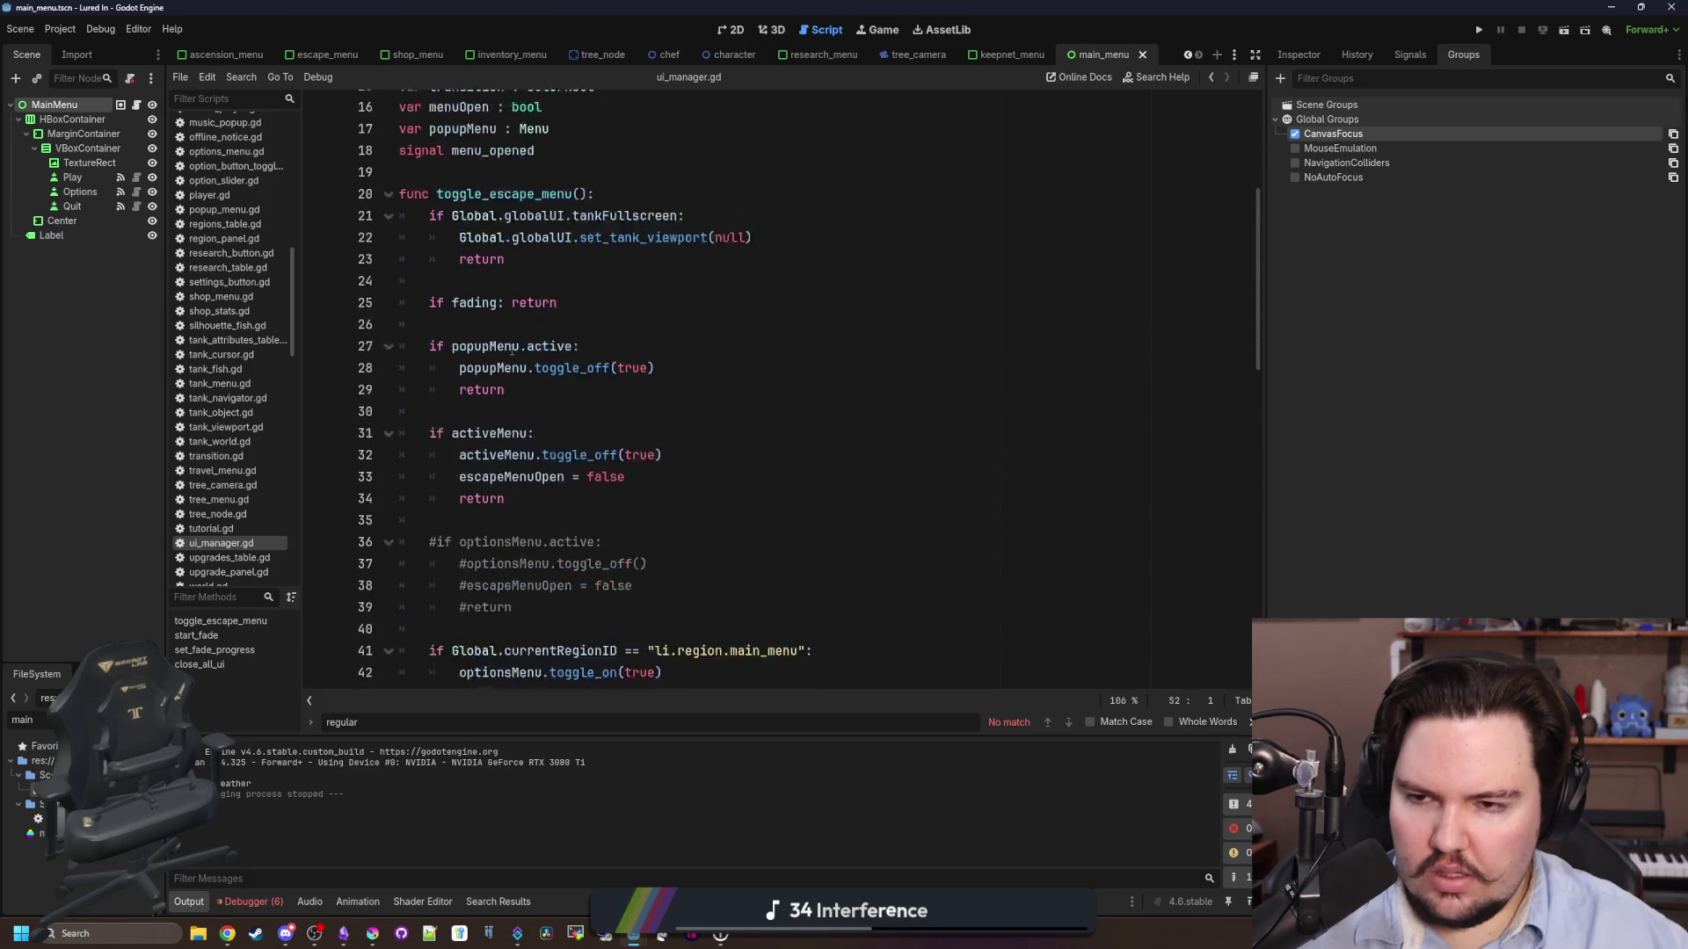
click(468, 272)
key(Return)
key(Return)
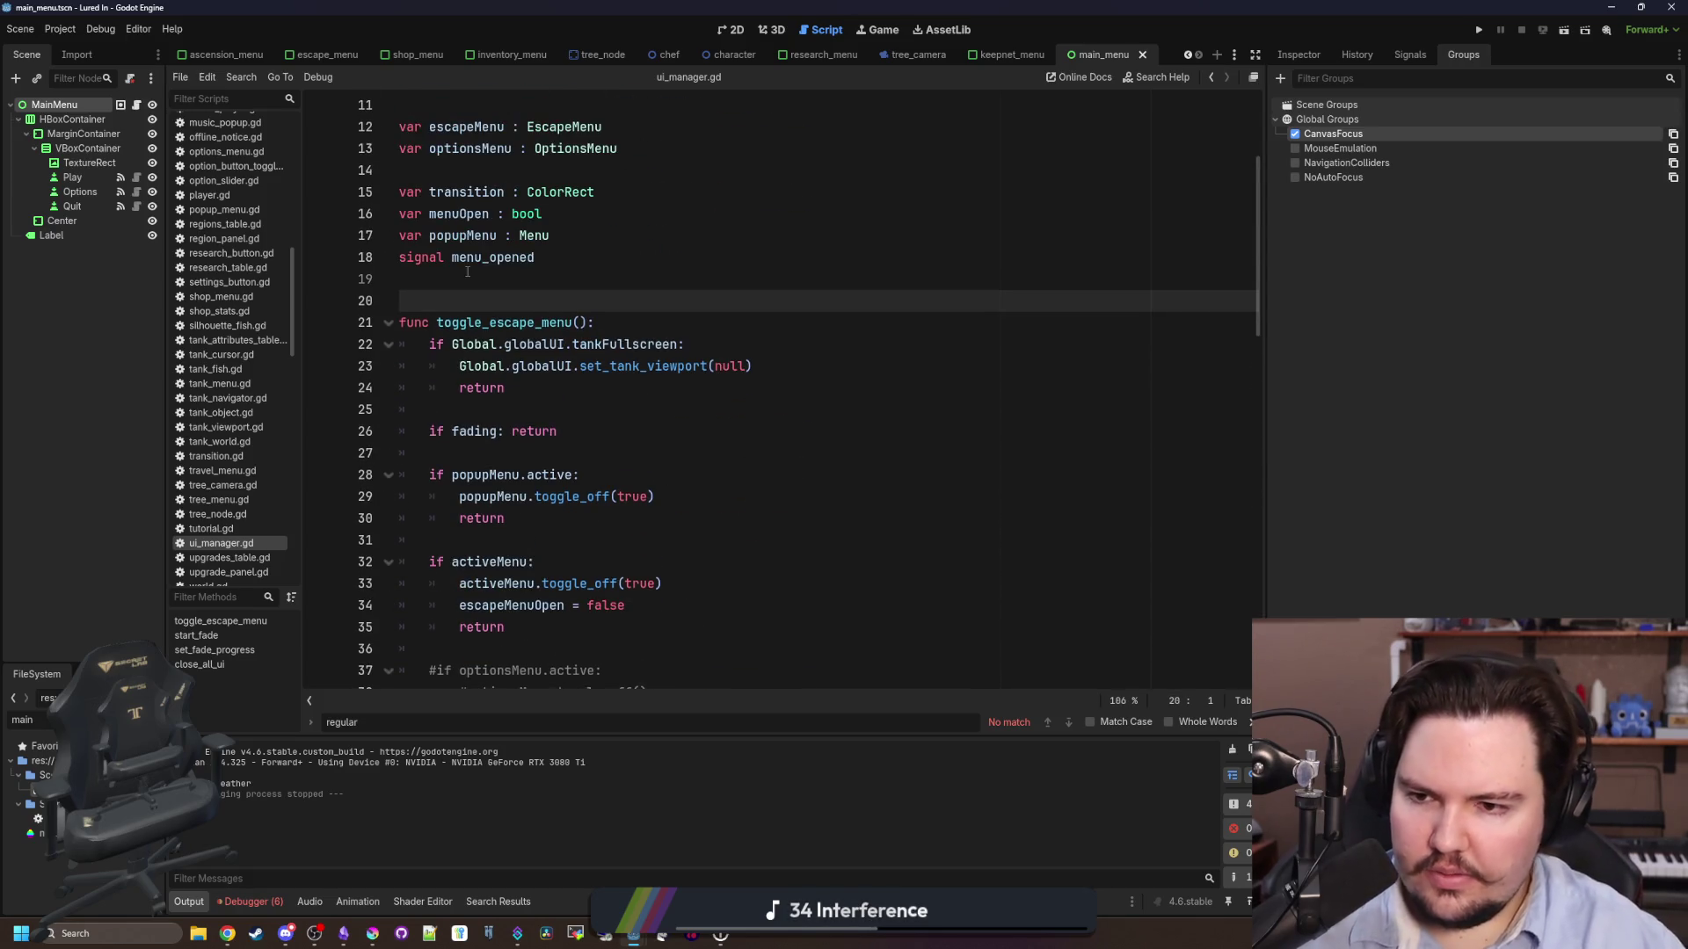
- Declare a new empty function toggle_options_menu() above toggle_escape_menu
key(Up)
text(f)
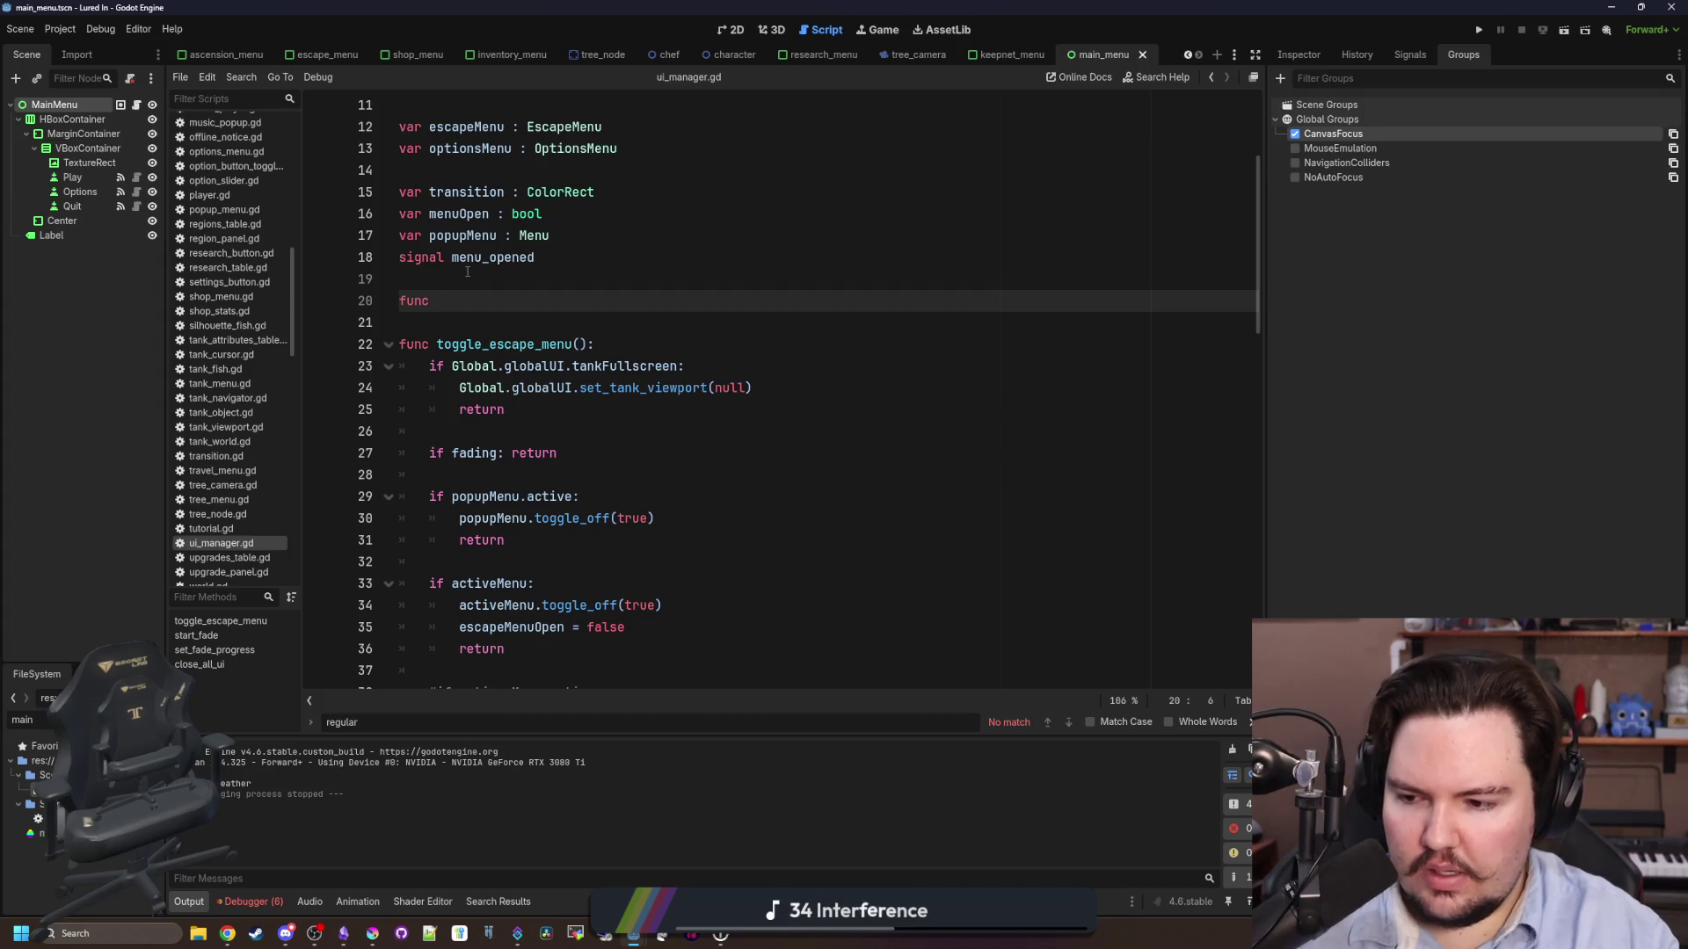
text(toggle_optio)
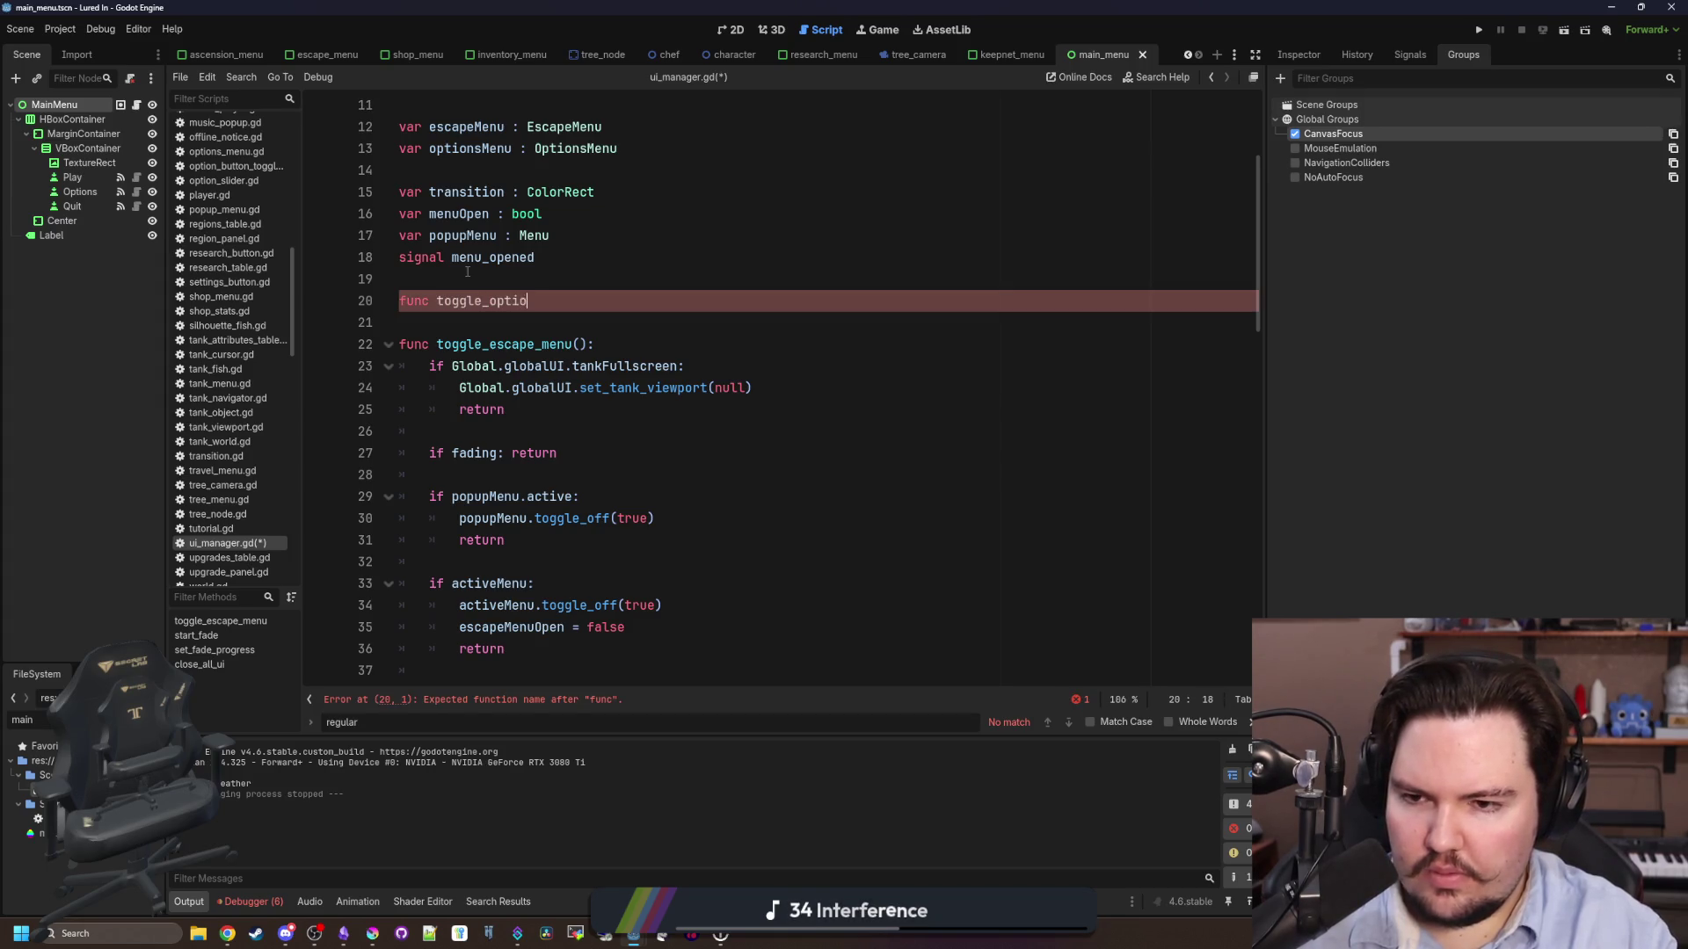
text(:)
key(Return)
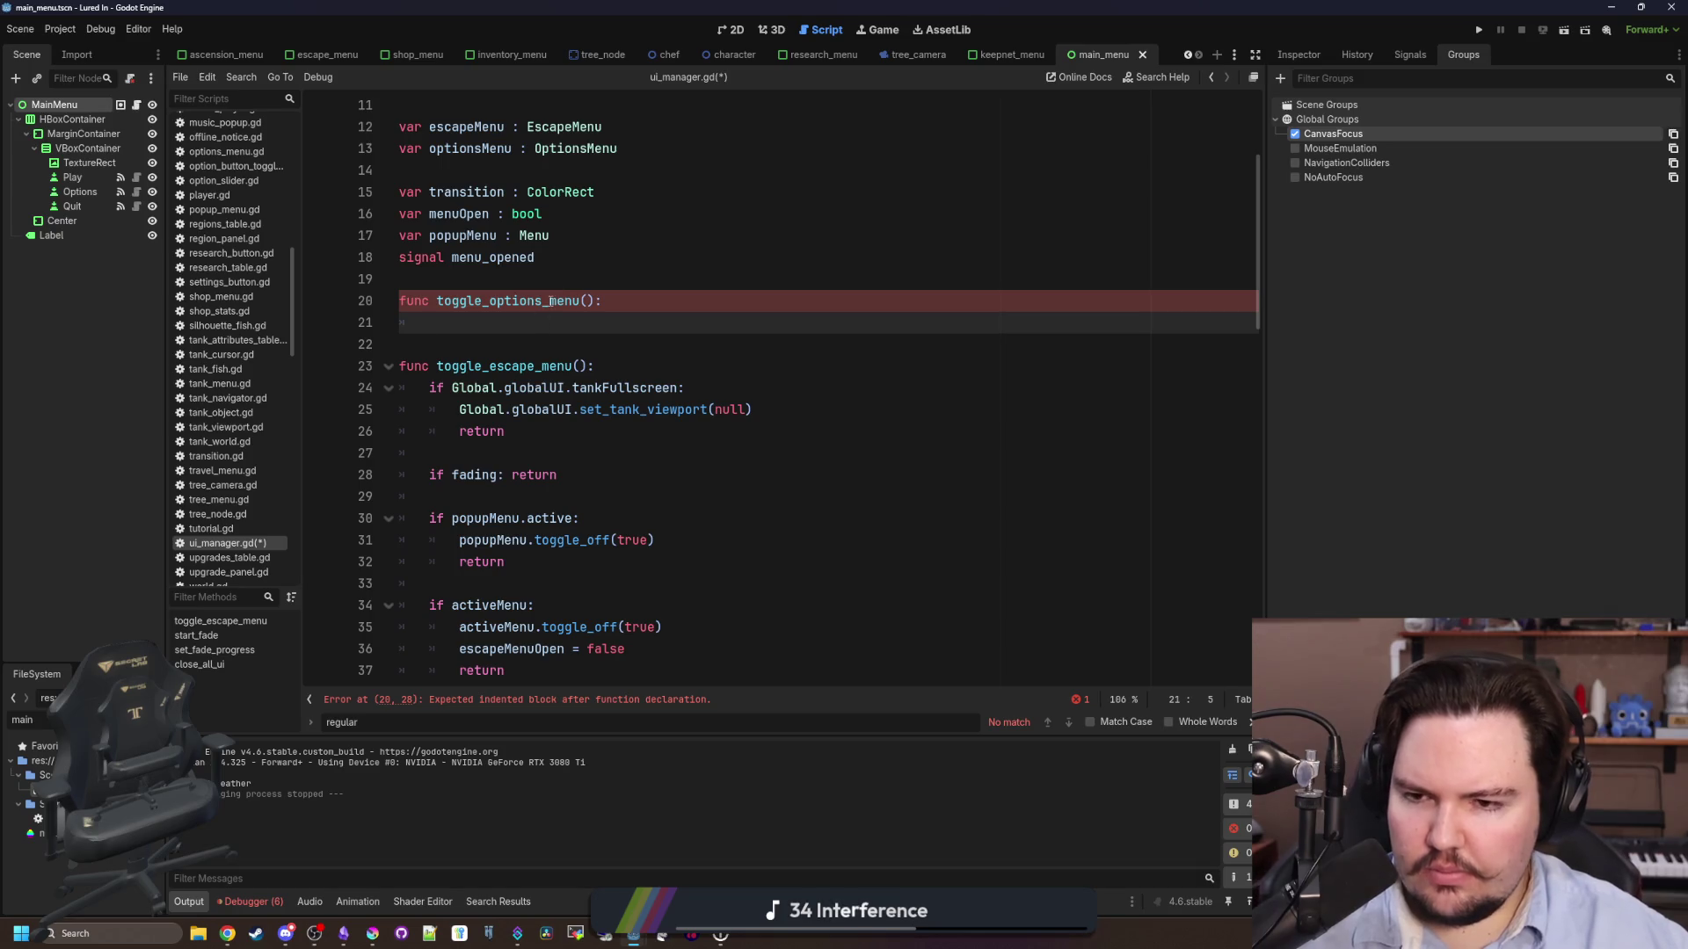
- Delete the commented-out #if optionsMenu.active block from toggle_escape_menu
scroll(551, 300, down, 2)
drag(514, 651, 399, 236)
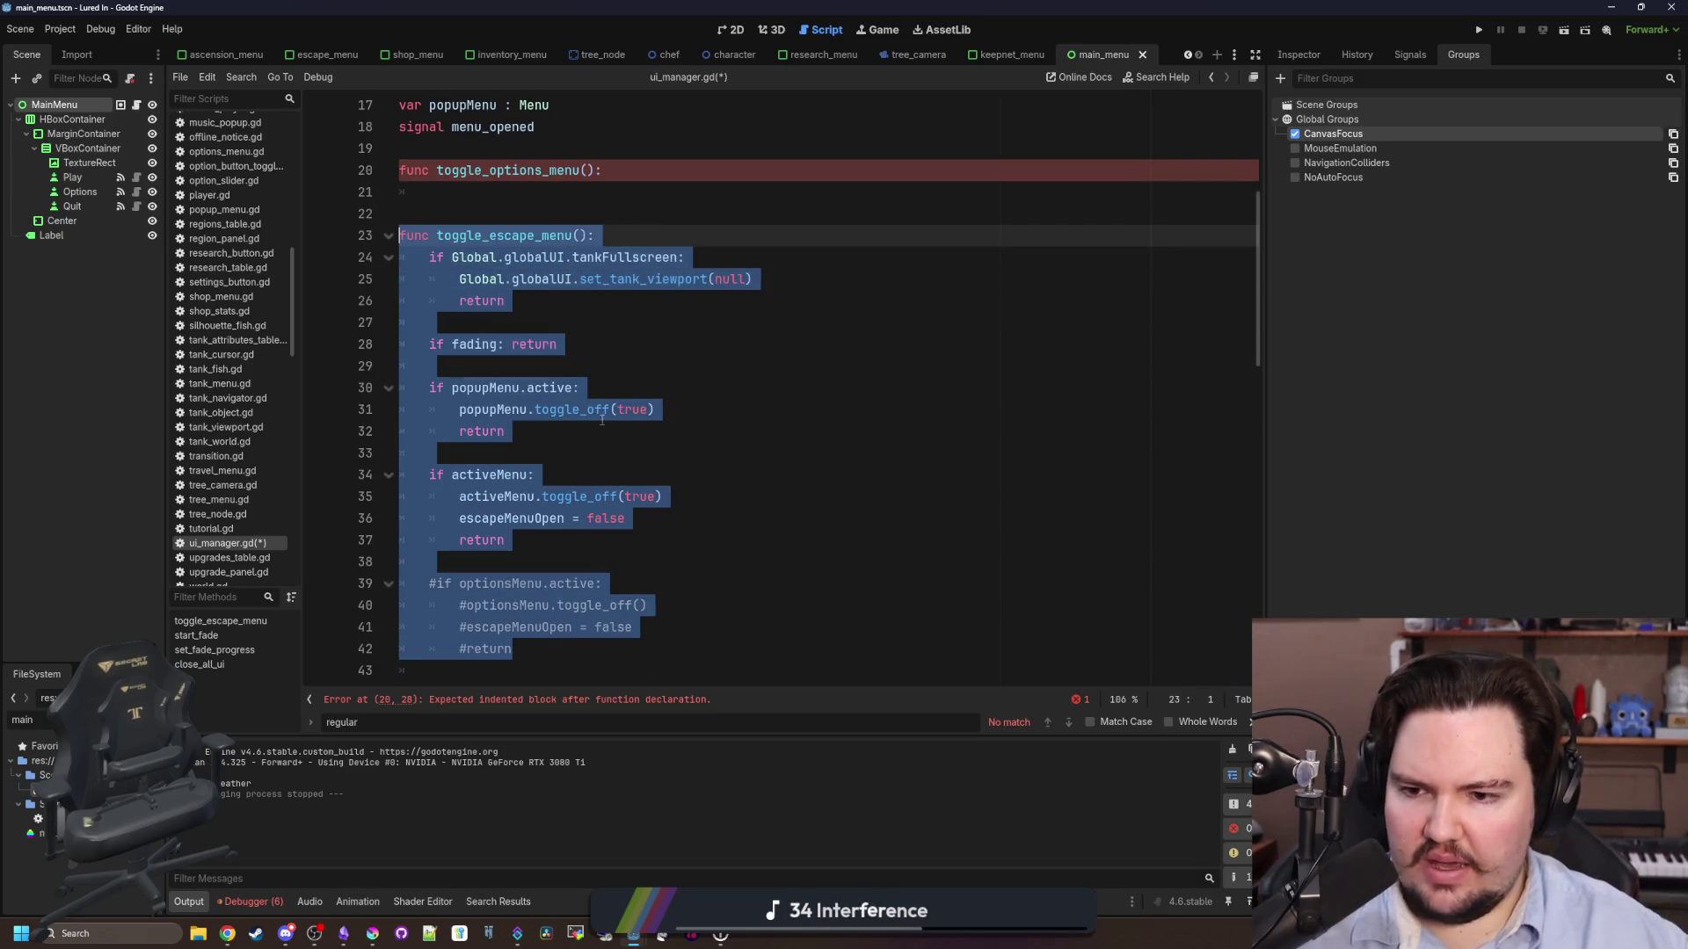
click(602, 421)
scroll(540, 562, down, 2)
drag(539, 522, 365, 451)
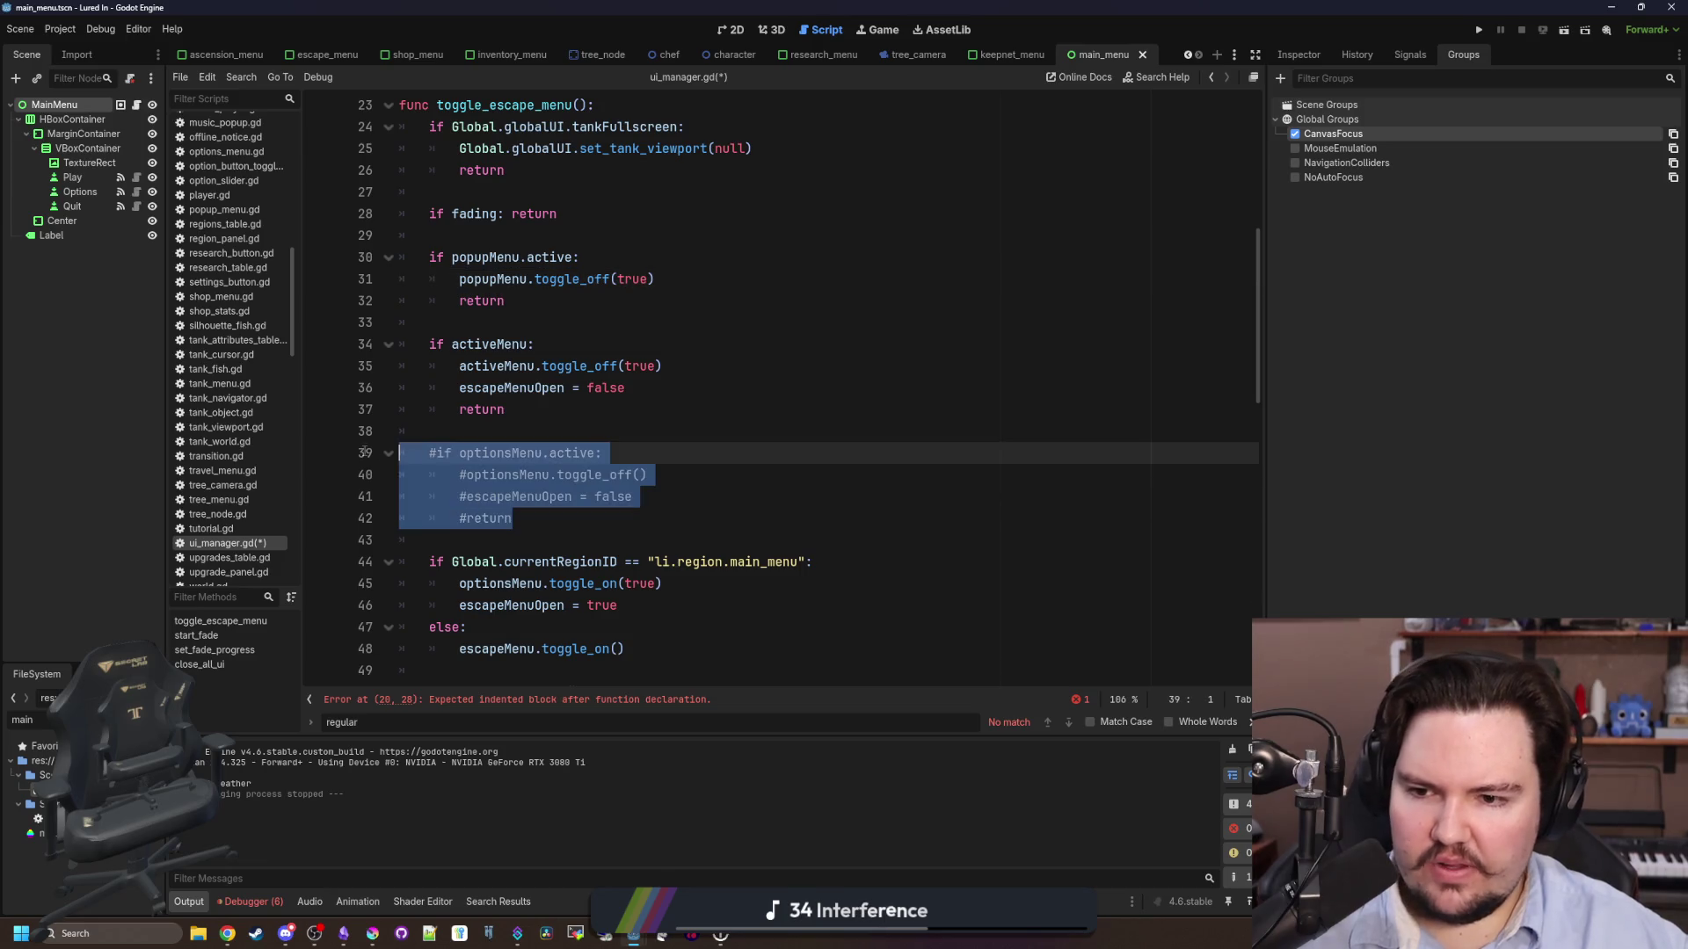
key(BackSpace)
key(BackSpace)
key(BackSpace)
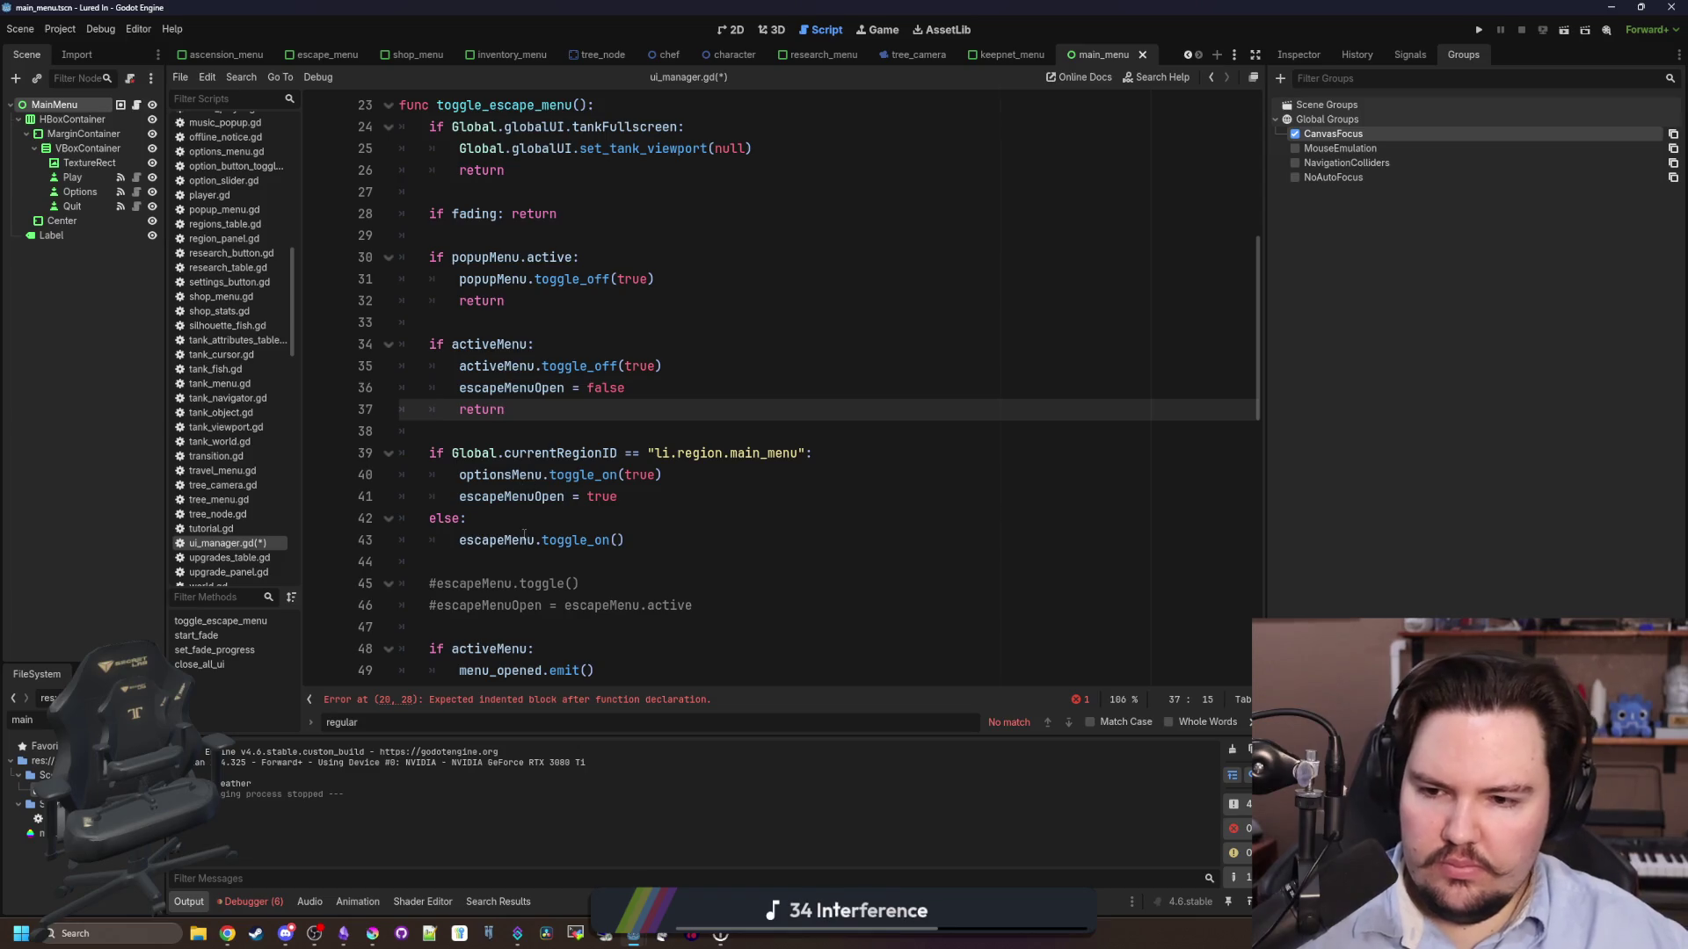
drag(510, 520, 328, 450)
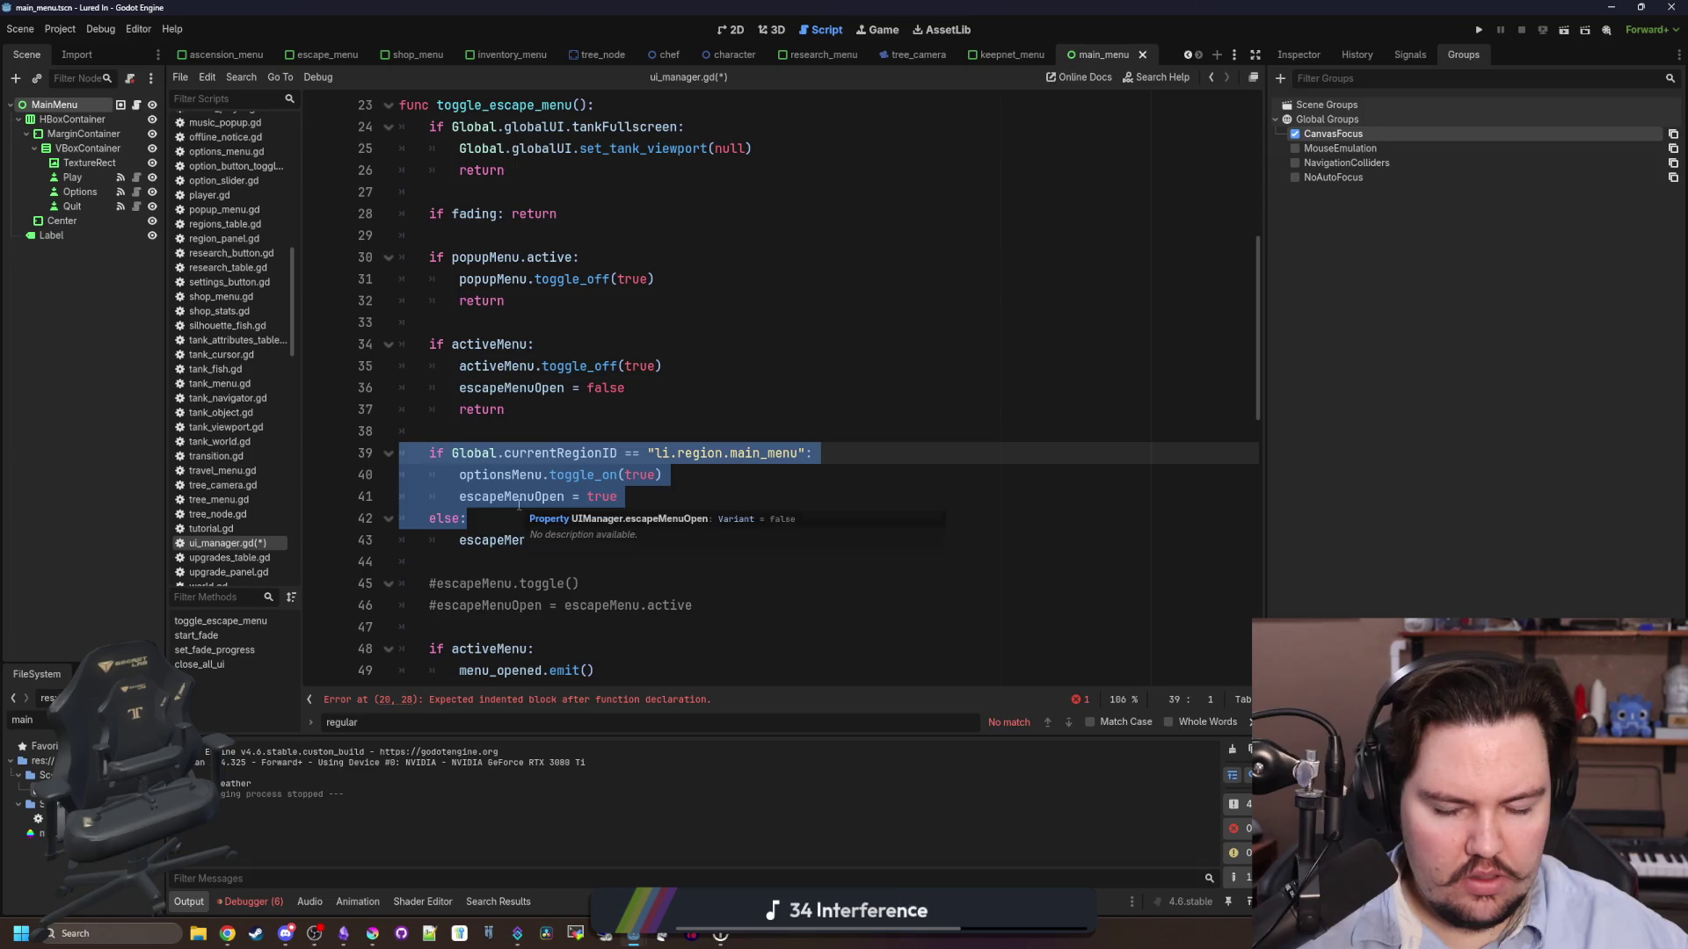
- Try removing the main-menu if/else block and unindenting escapeMenu.toggle_on(), then undo it
key(Delete)
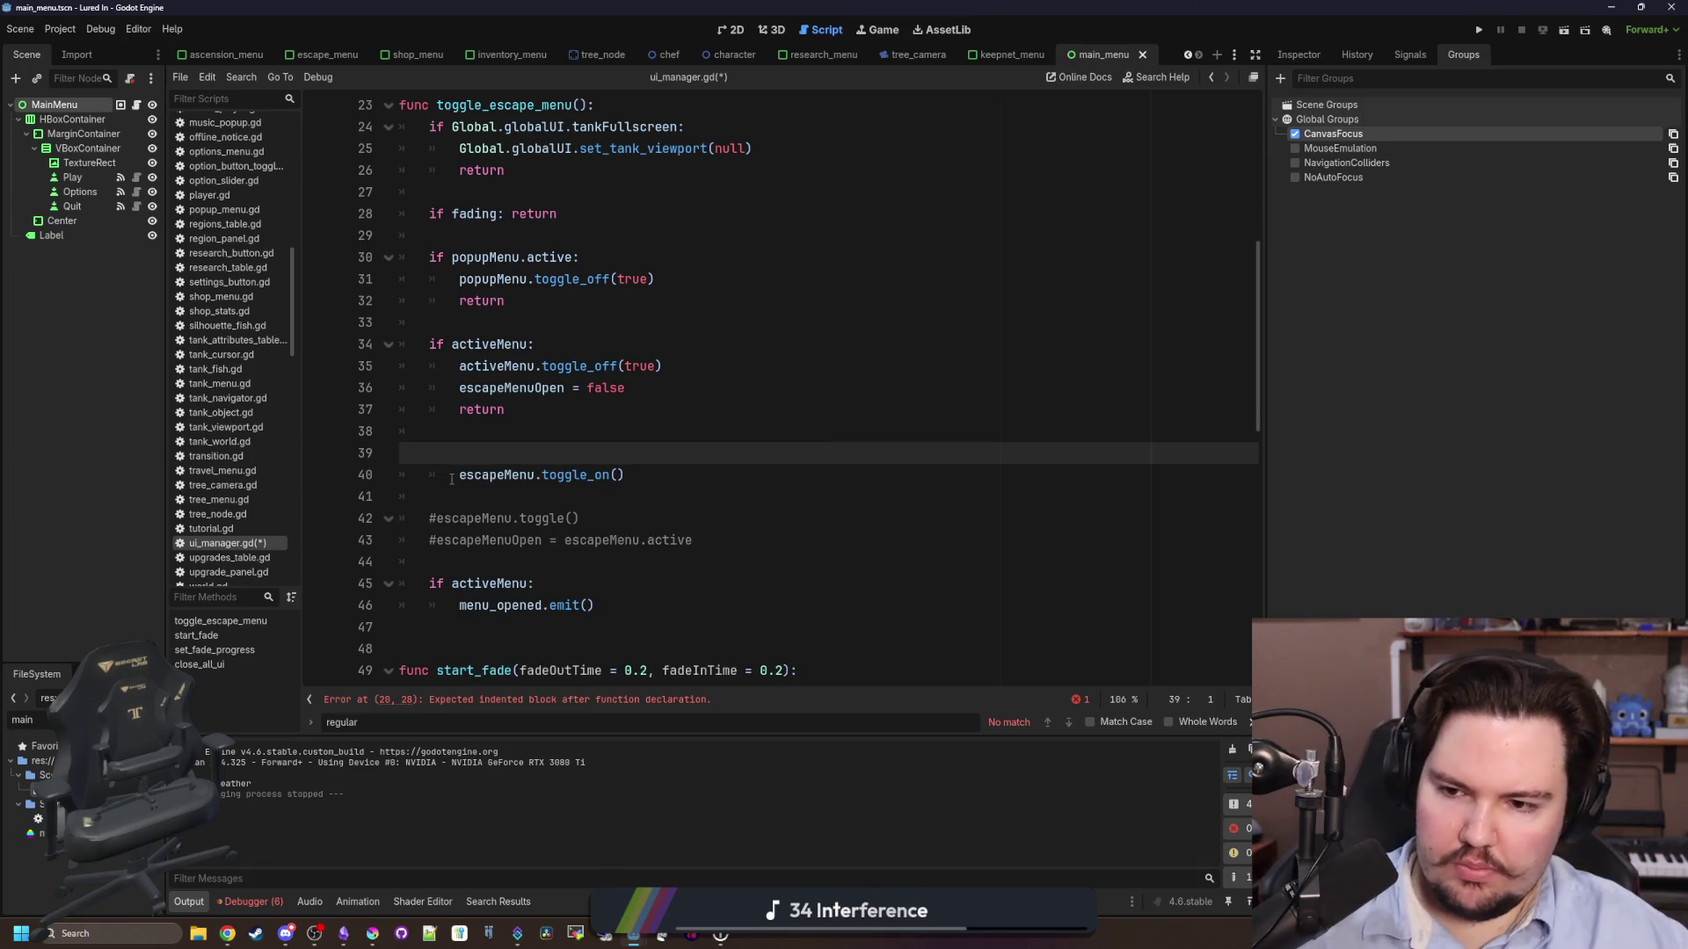
click(451, 479)
key(shift+Tab)
click(503, 449)
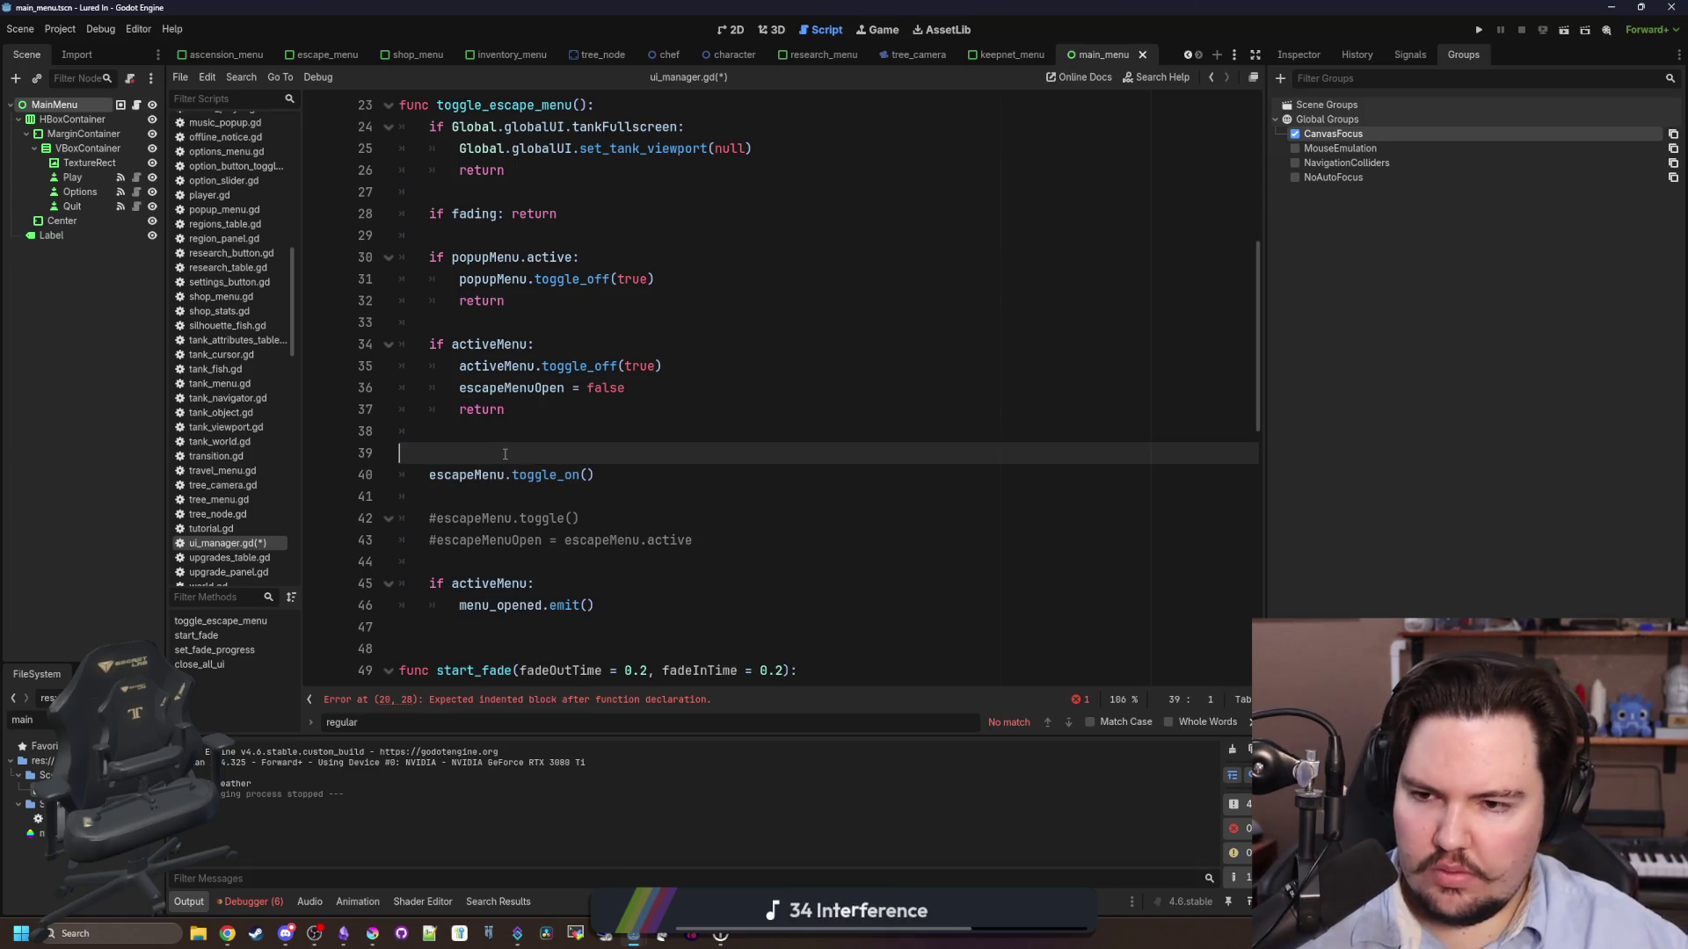
key(BackSpace)
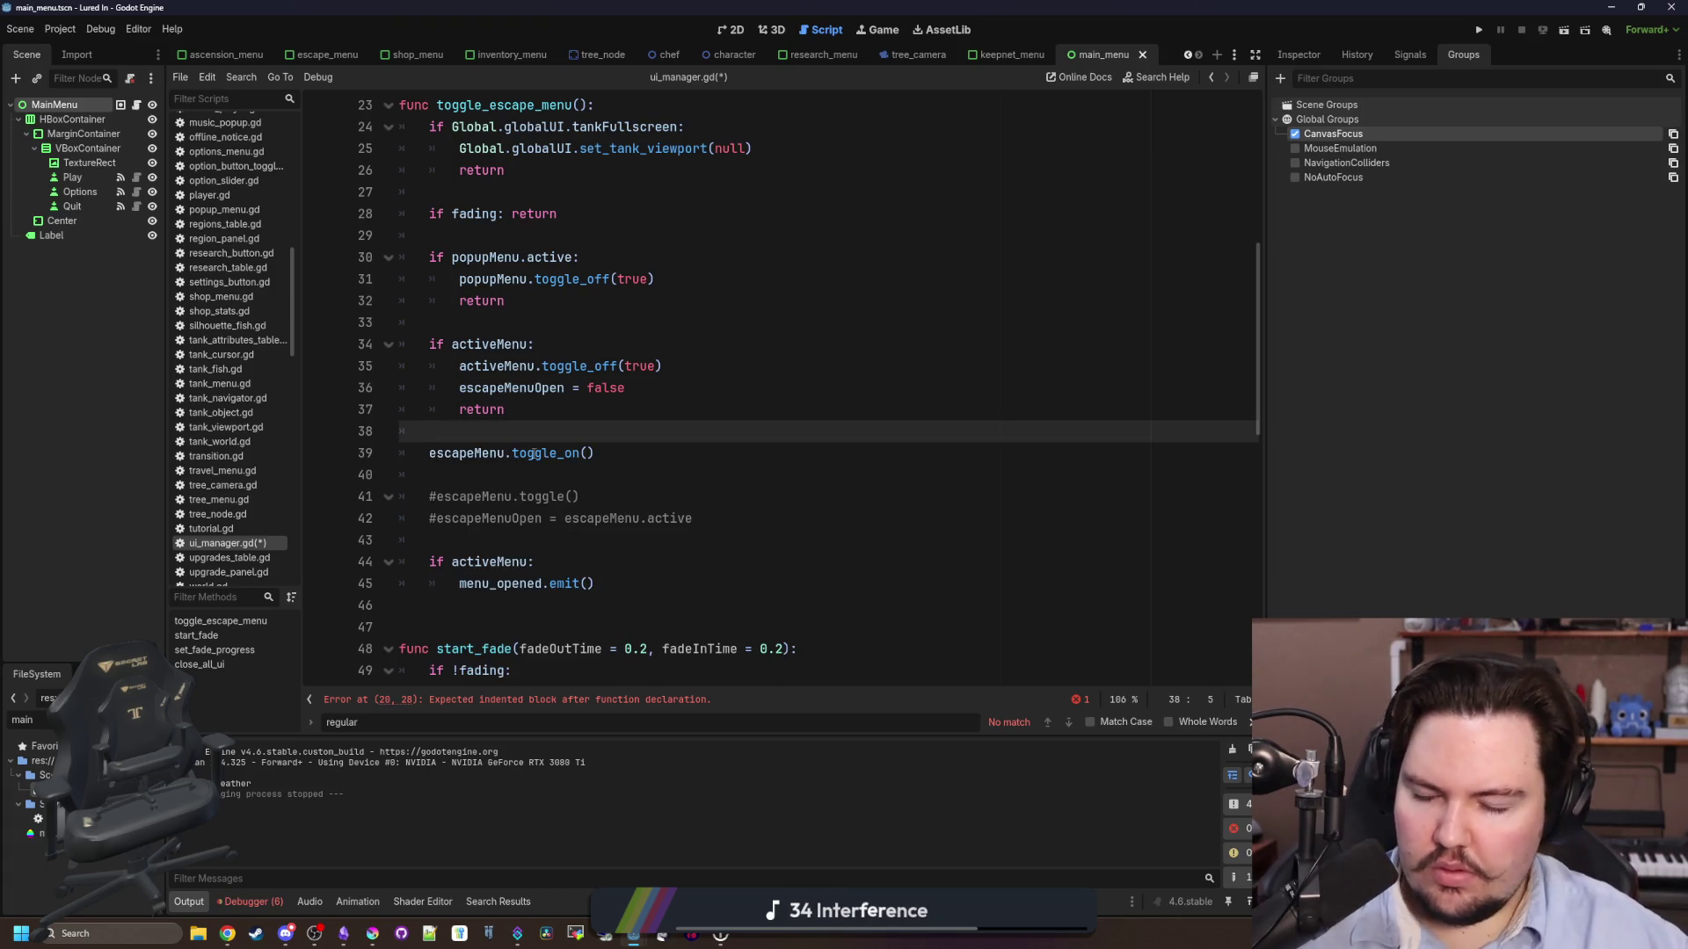
key(ctrl+z)
key(ctrl+z)
key(ctrl+z)
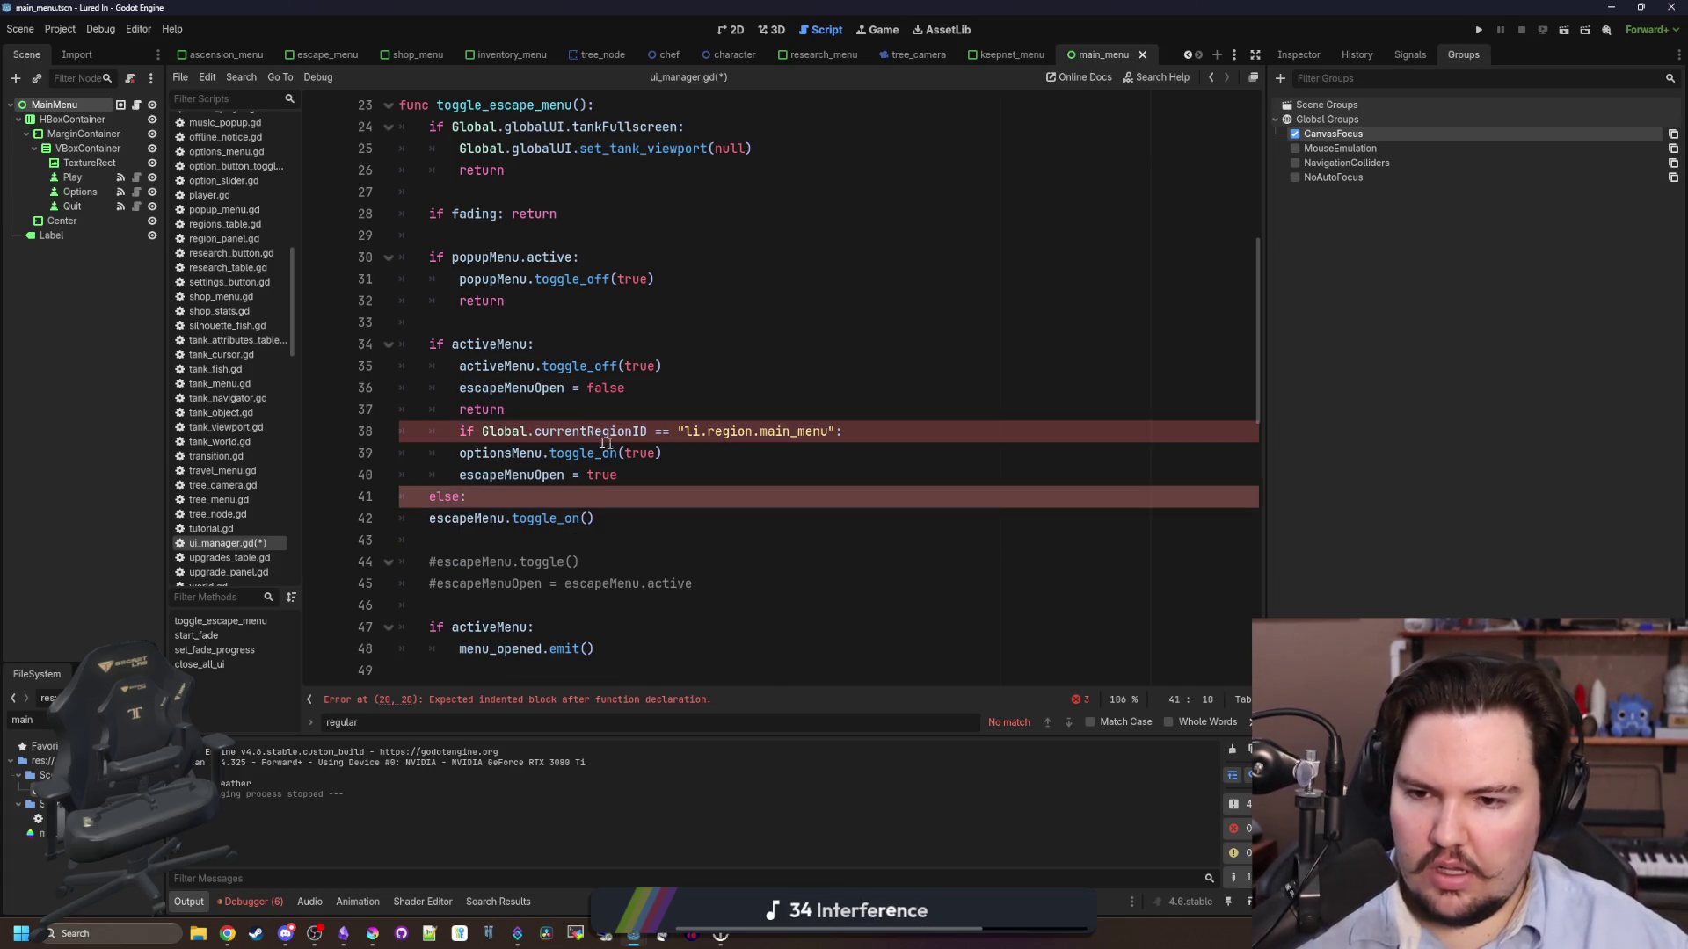
- Move optionsMenu.toggle_on(true) and escapeMenuOpen = true into toggle_options_menu, changing == to !=
mouse_move(466, 519)
mouse_down()
mouse_move(404, 518)
mouse_move(325, 482)
mouse_up()
key(Delete)
key(Delete)
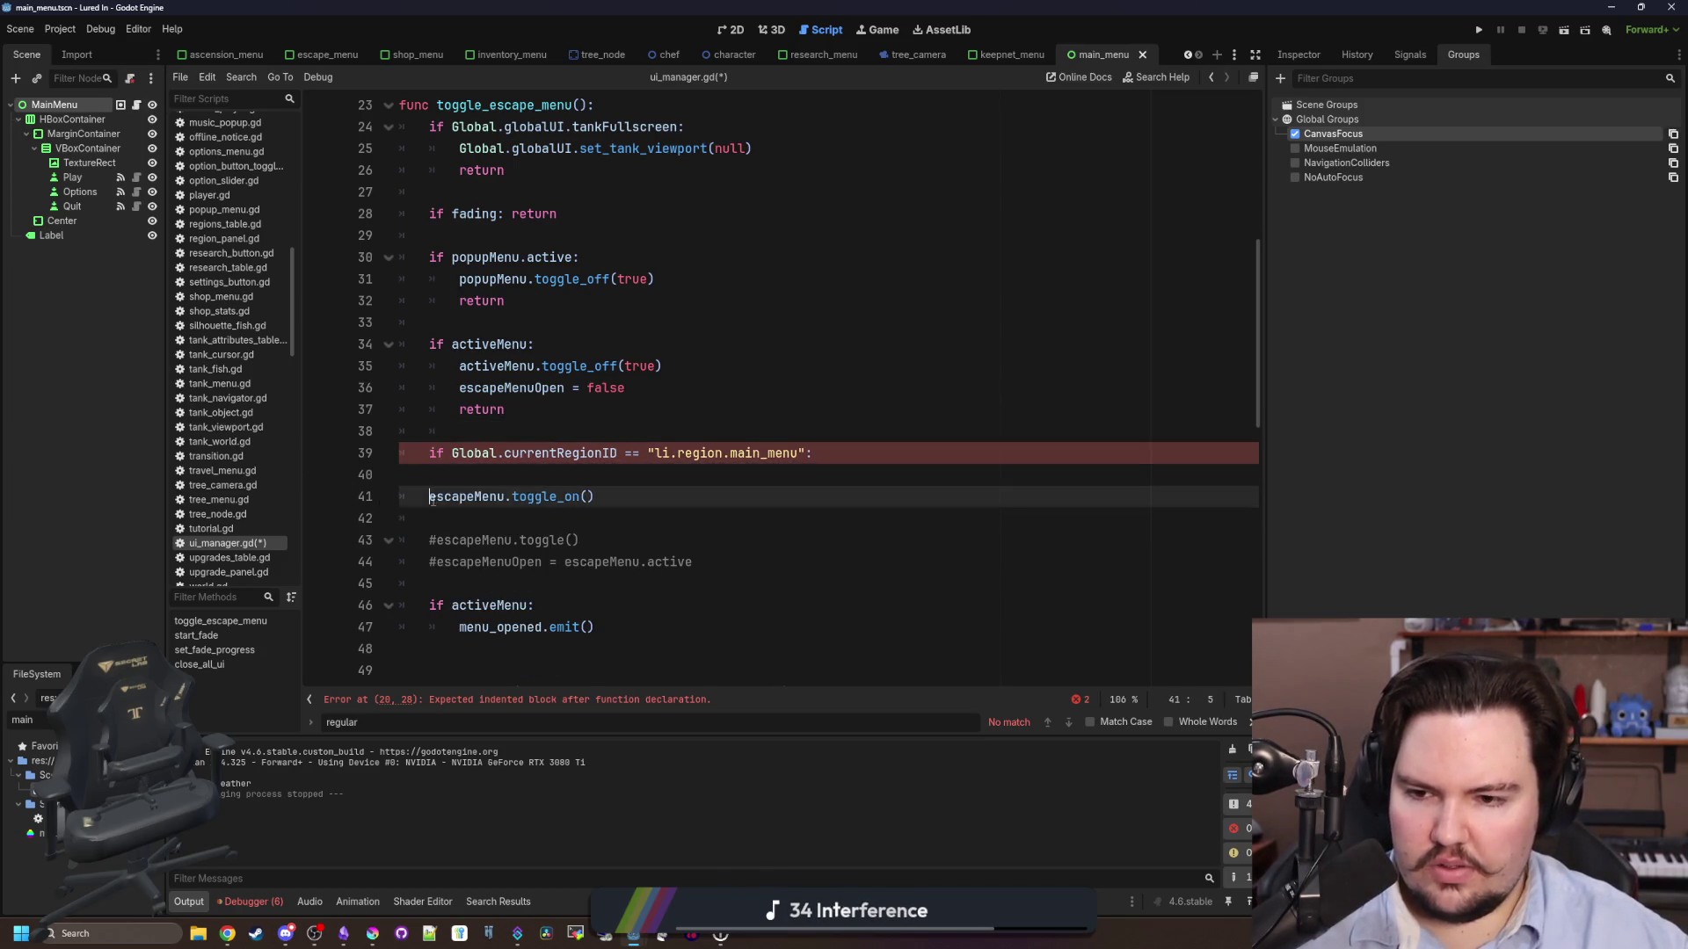
key(Tab)
key(Up)
key(End)
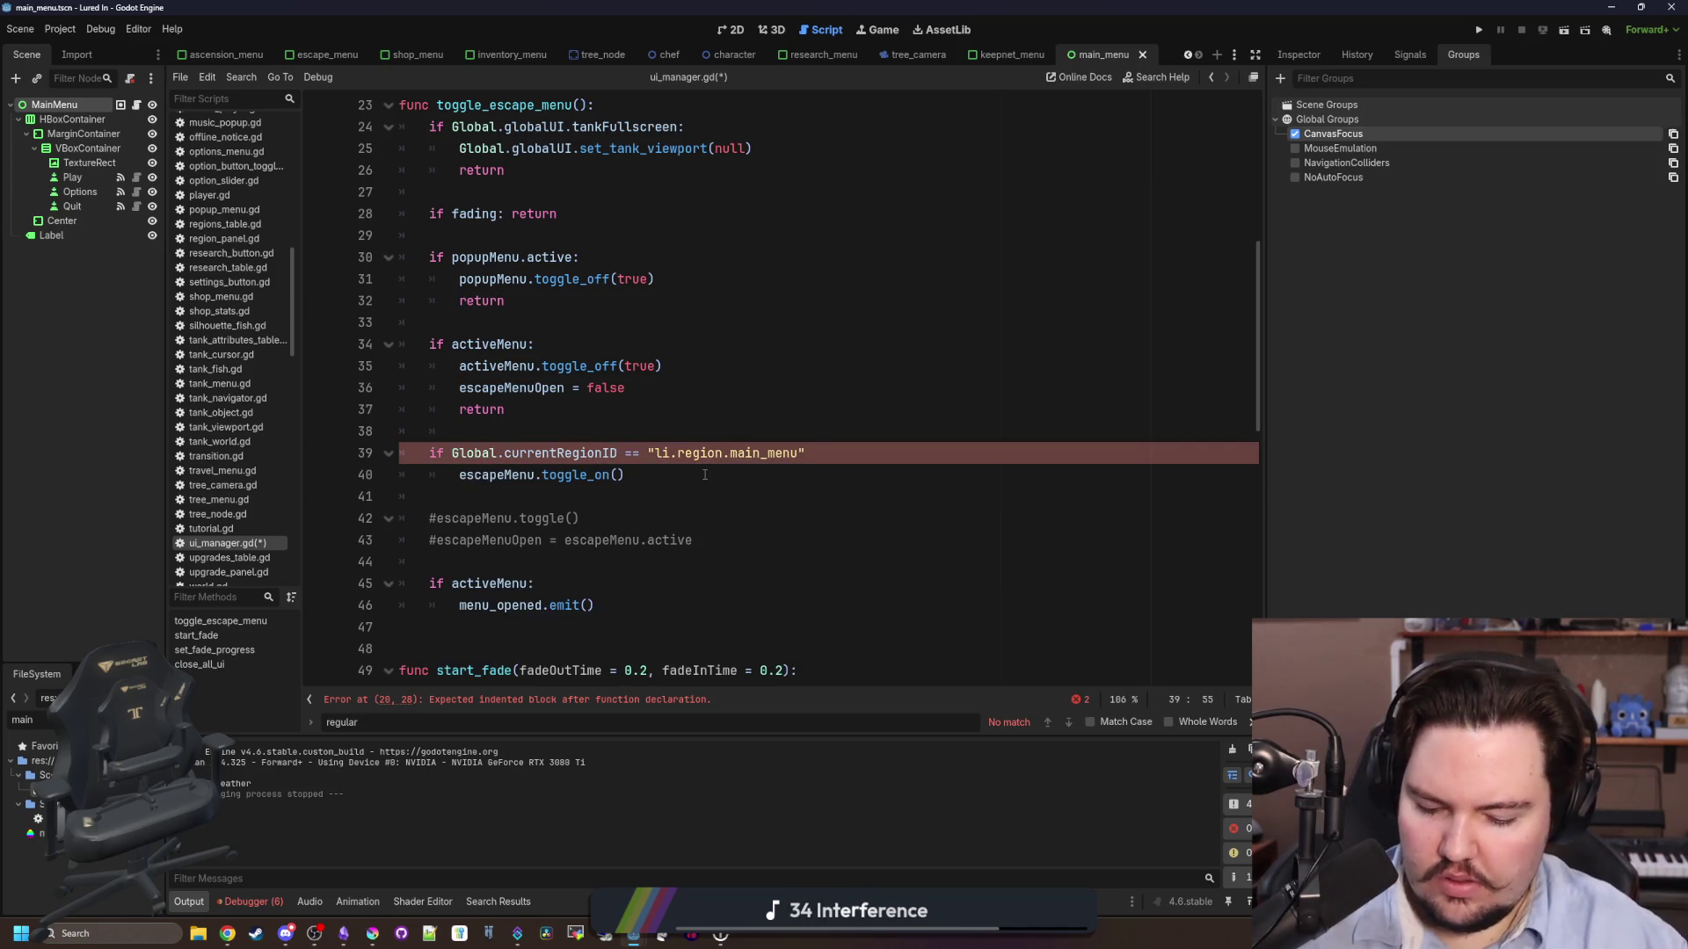
key(BackSpace)
key(BackSpace)
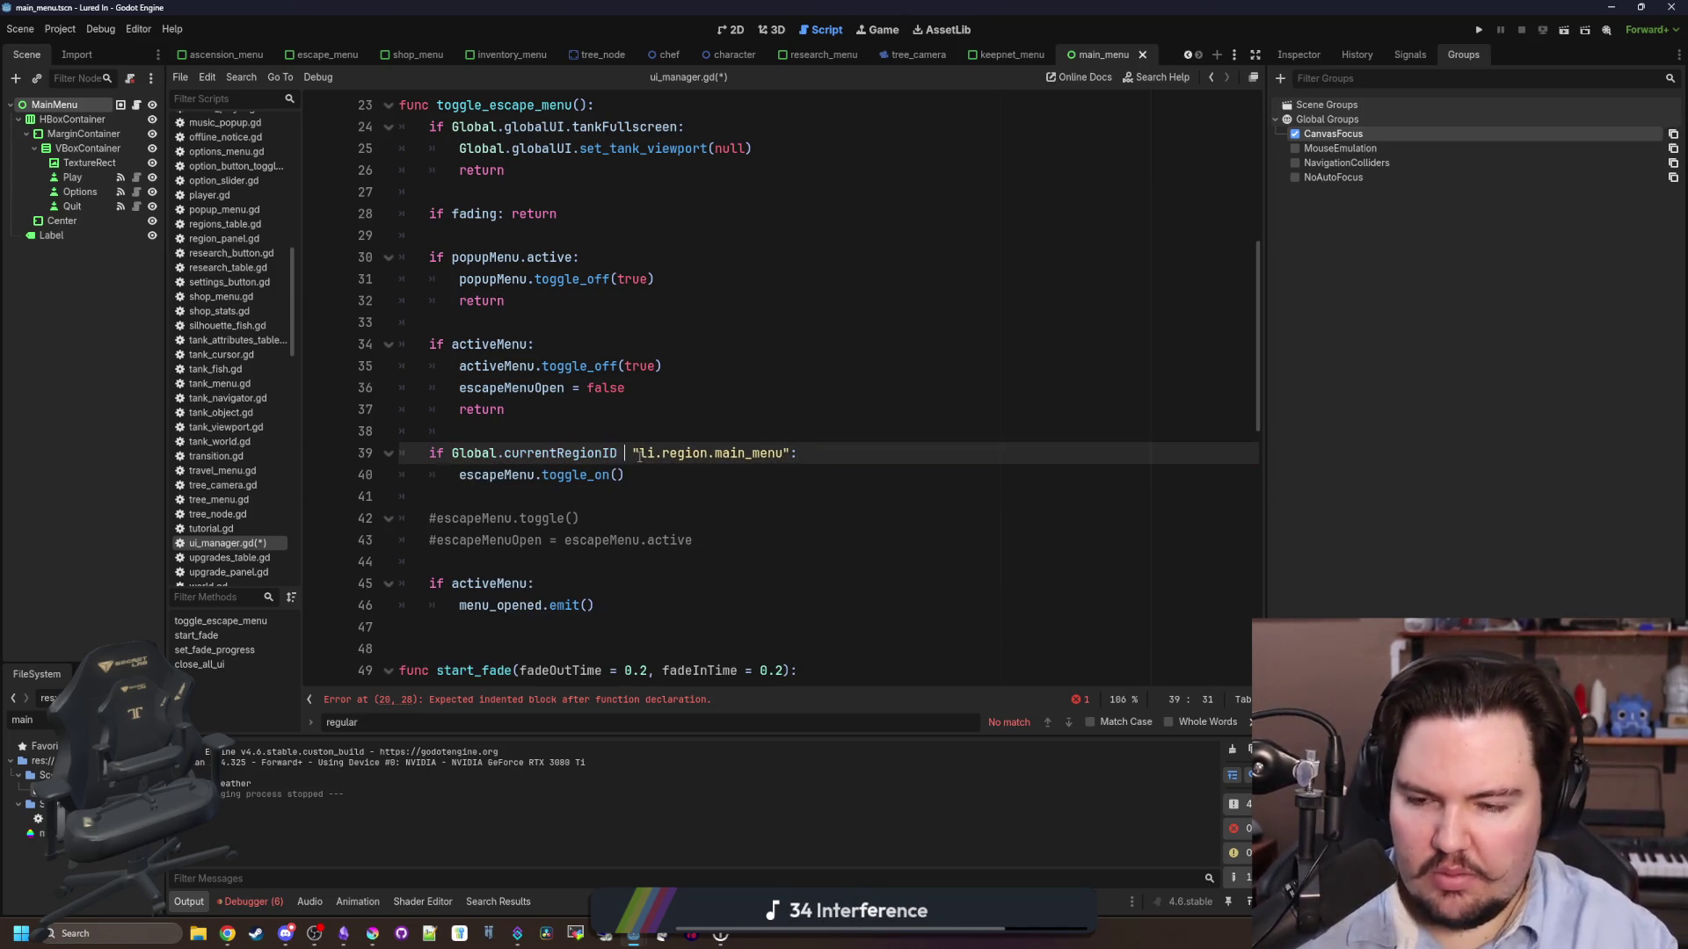
text(!=)
key(ctrl+z)
key(ctrl+z)
key(ctrl+z)
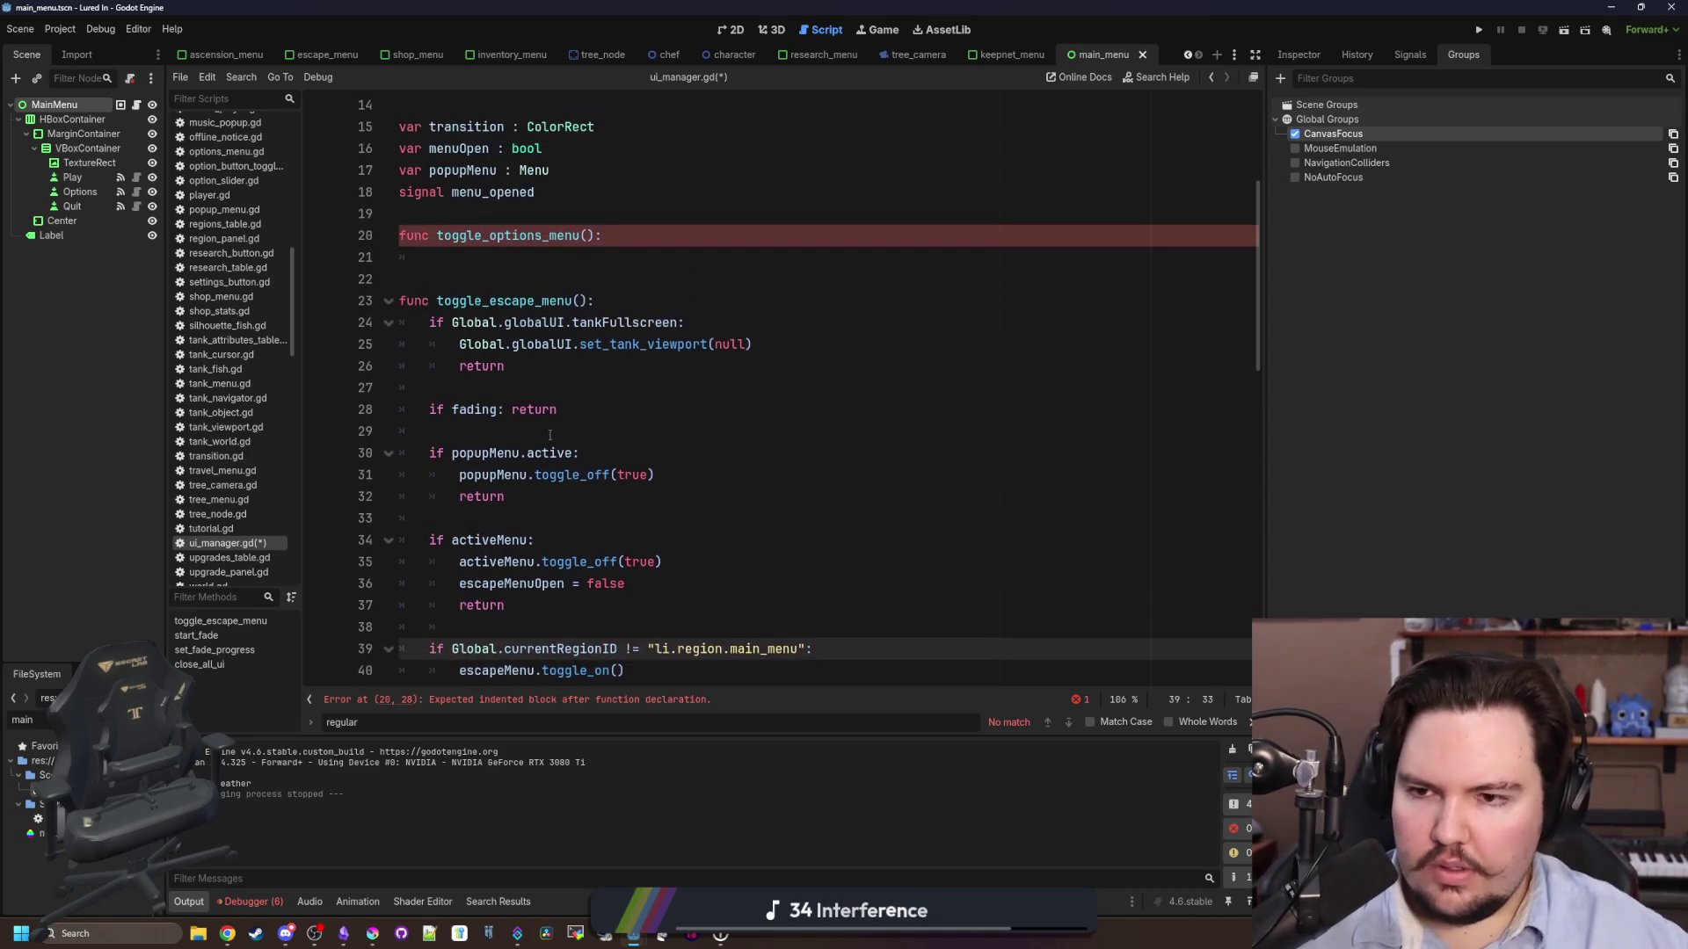
key(ctrl+z)
key(ctrl+z)
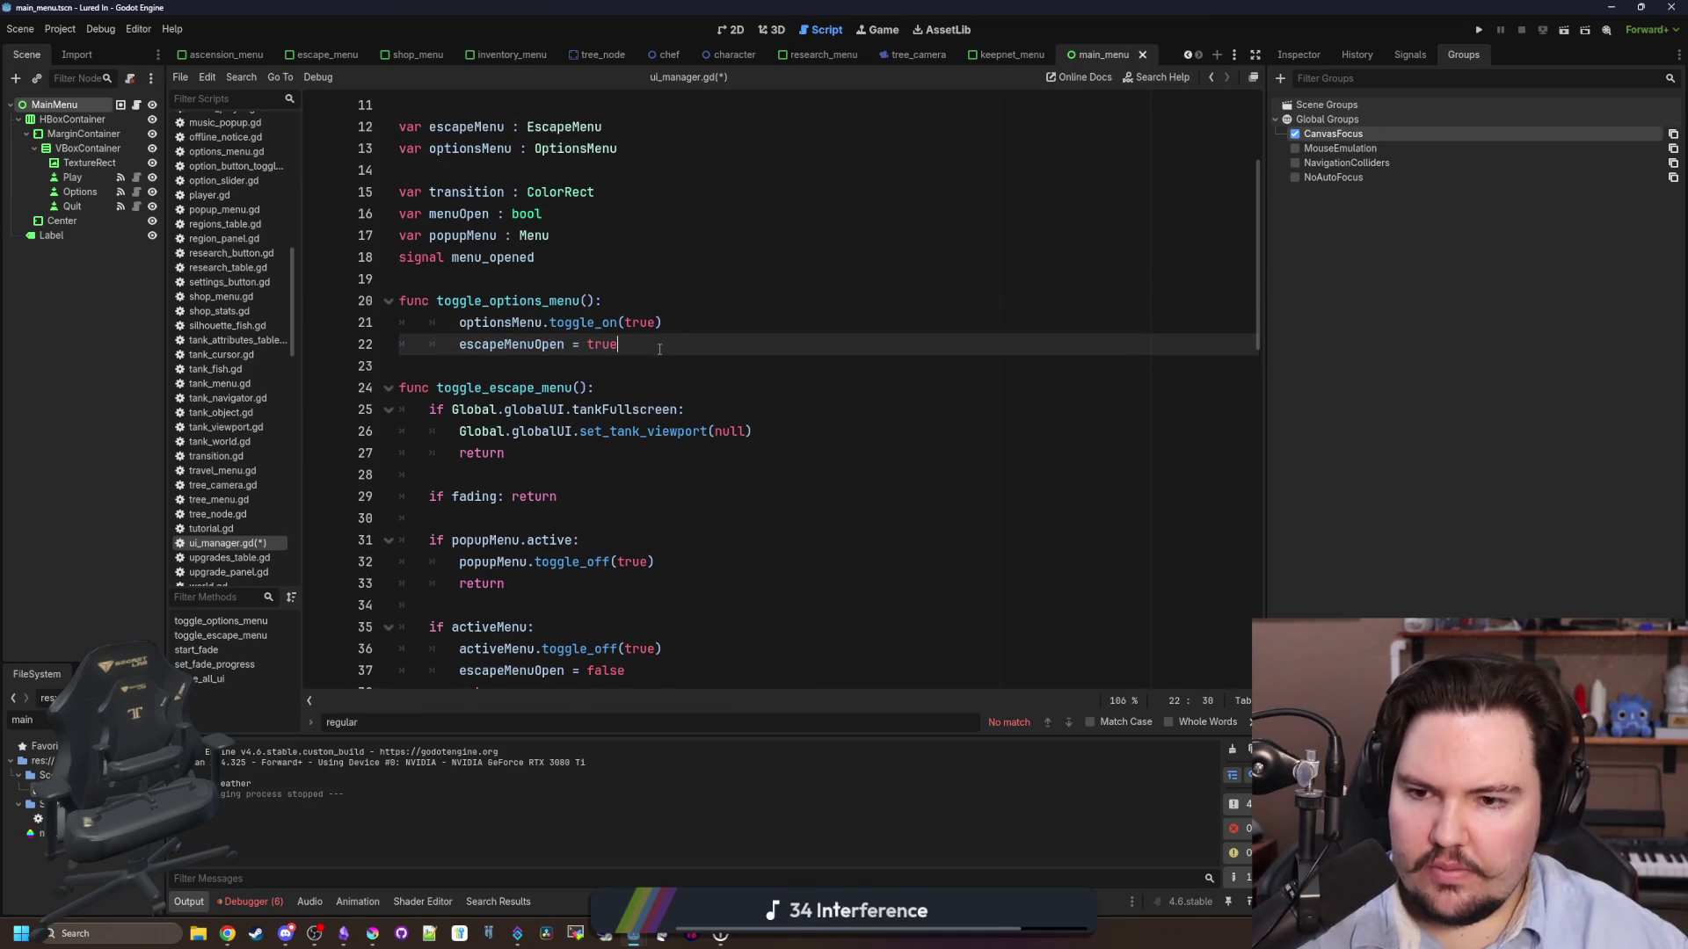
key(Return)
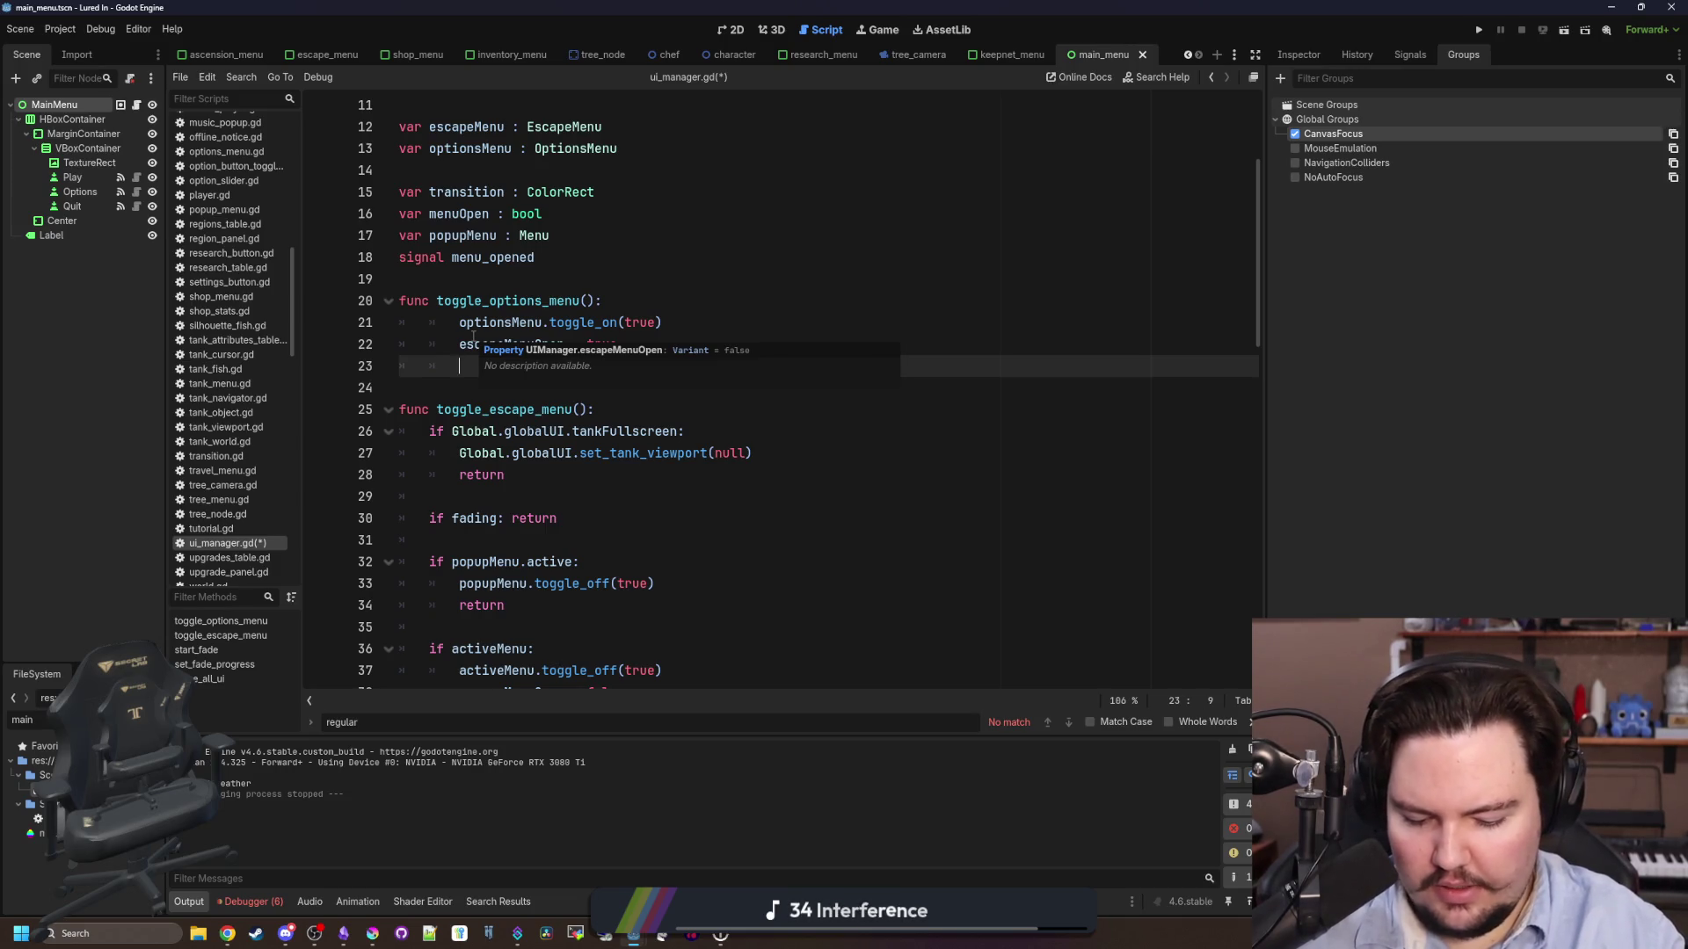
click(663, 344)
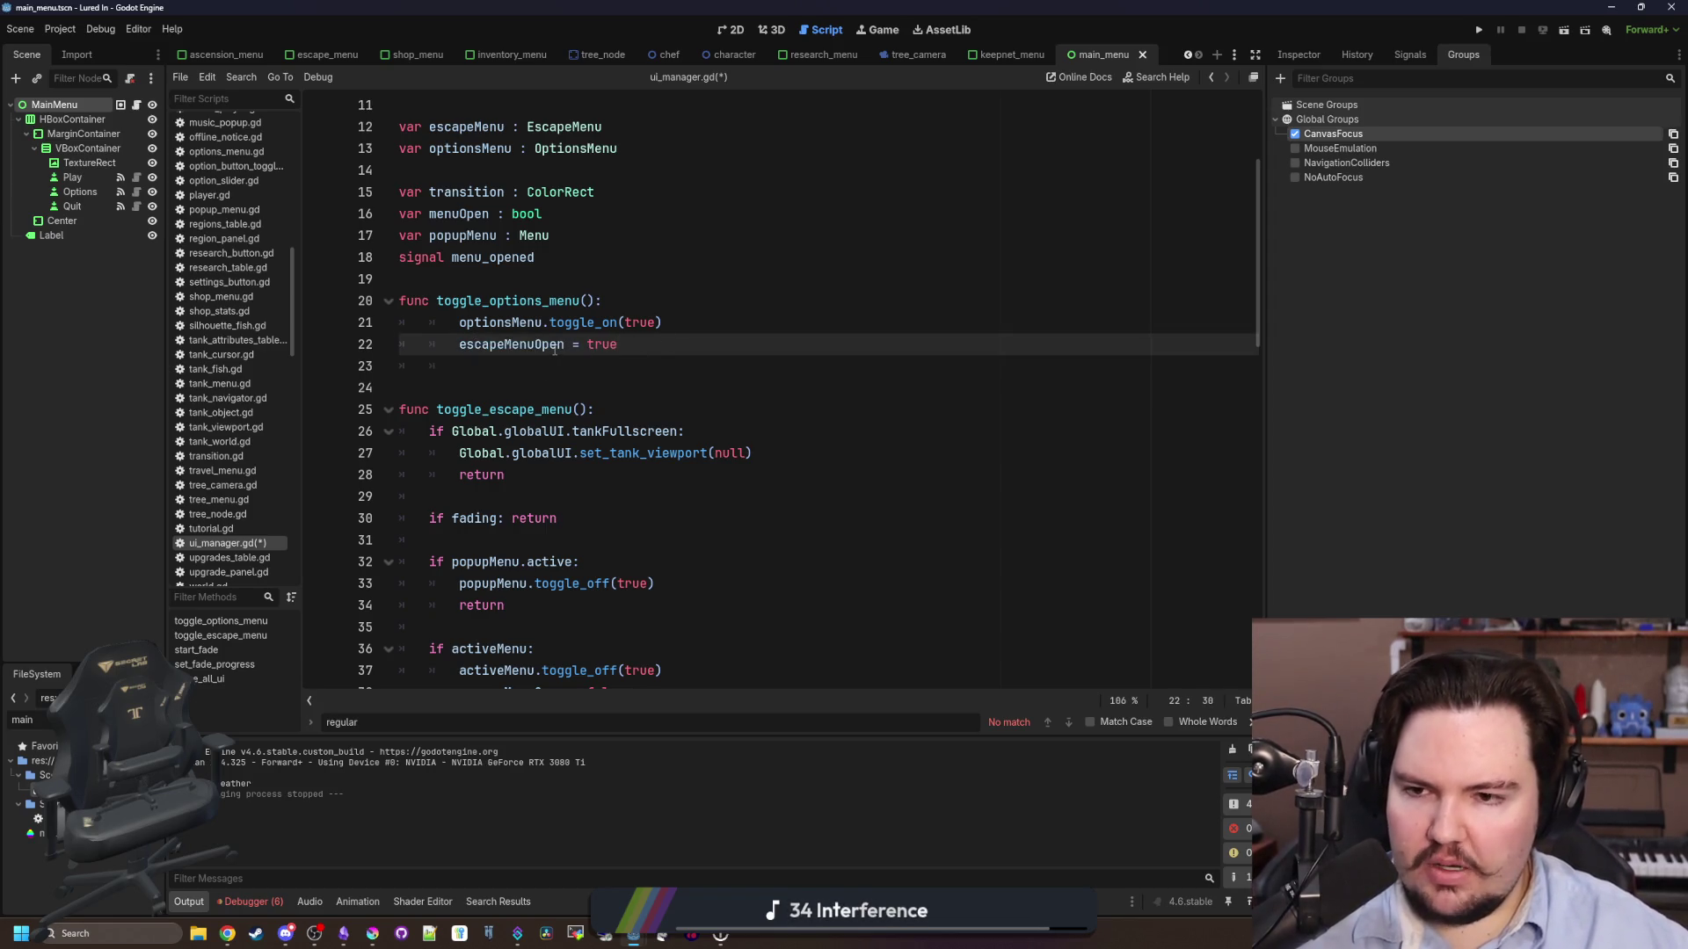
- Make toggle_options_menu call optionsMenu.toggle_off(true) and set escapeMenuOpen = false when options are active
drag(555, 349, 457, 374)
mouse_move(607, 301)
mouse_down()
mouse_move(562, 268)
mouse_move(631, 314)
mouse_up()
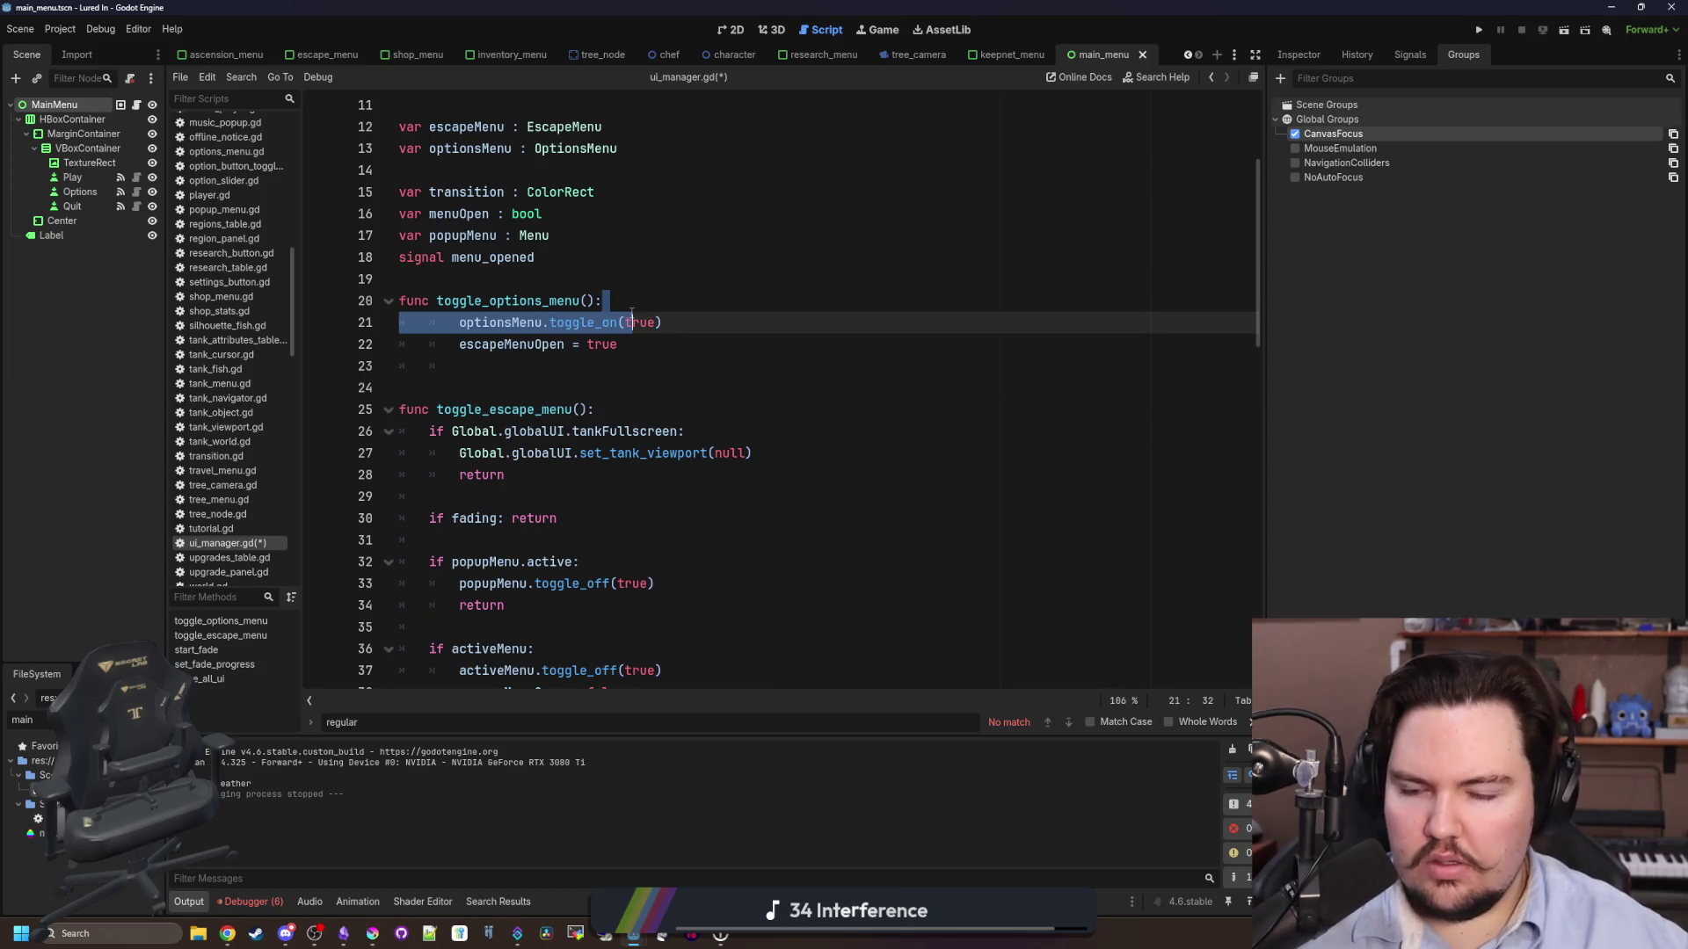
key(Left)
key(Return)
text(f optionsMenu.)
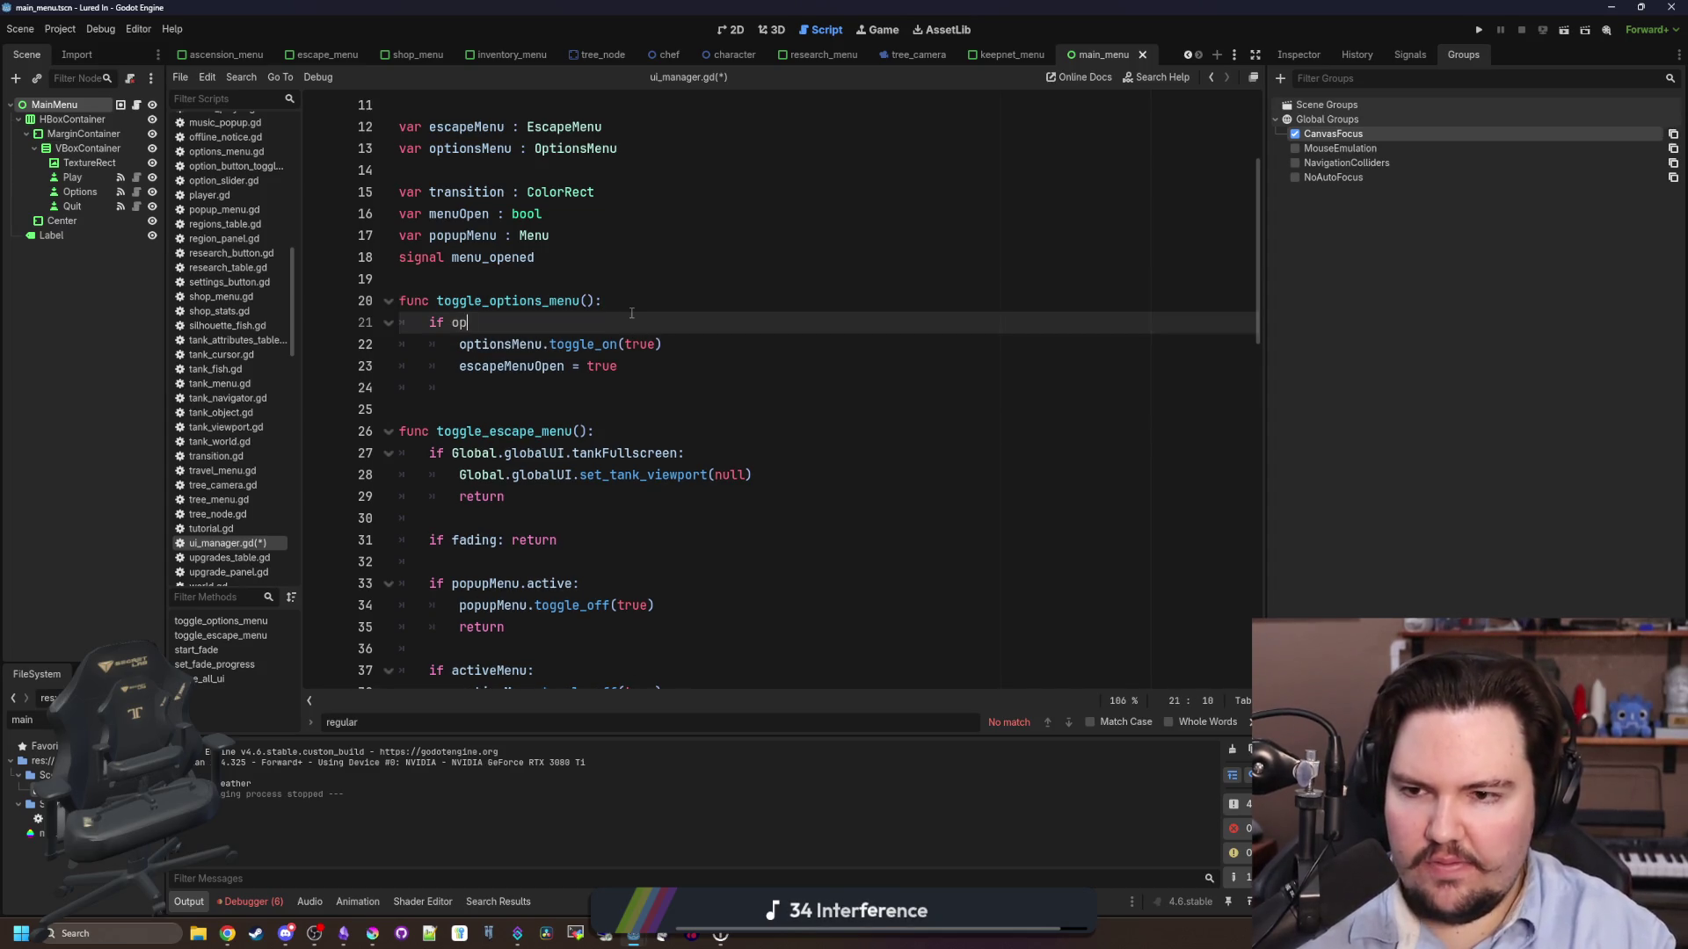
key(ctrl+z)
key(BackSpace)
key(BackSpace)
key(BackSpace)
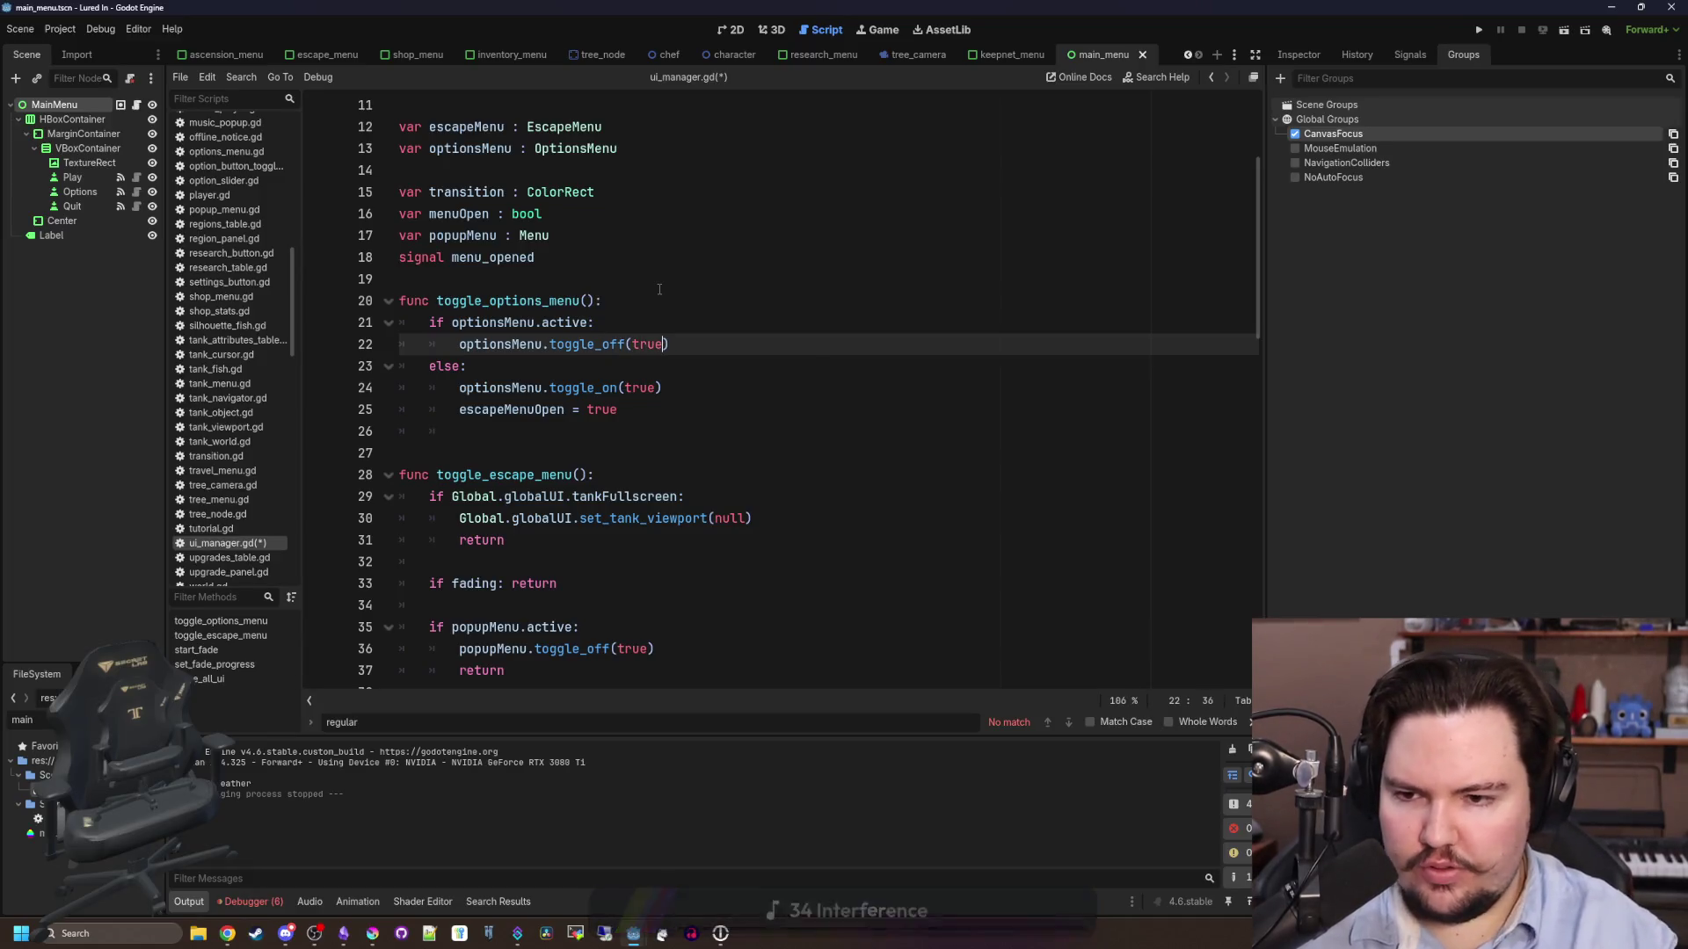
text(true)
key(End)
key(Return)
text(escape)
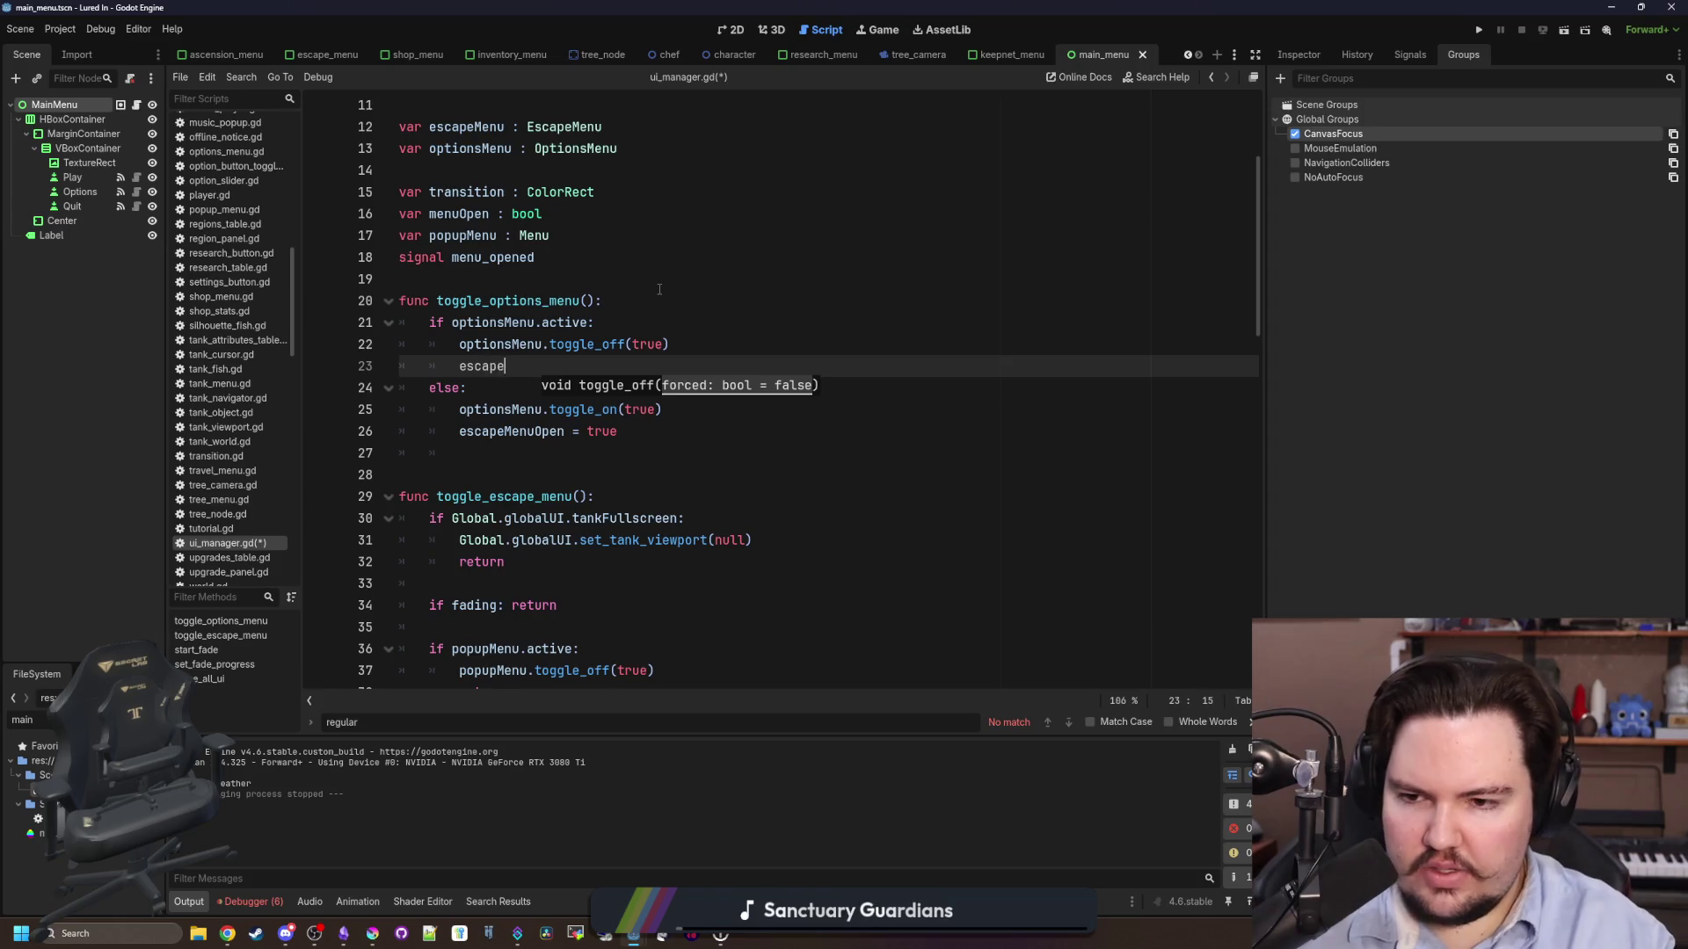
text(MenuOpen = false)
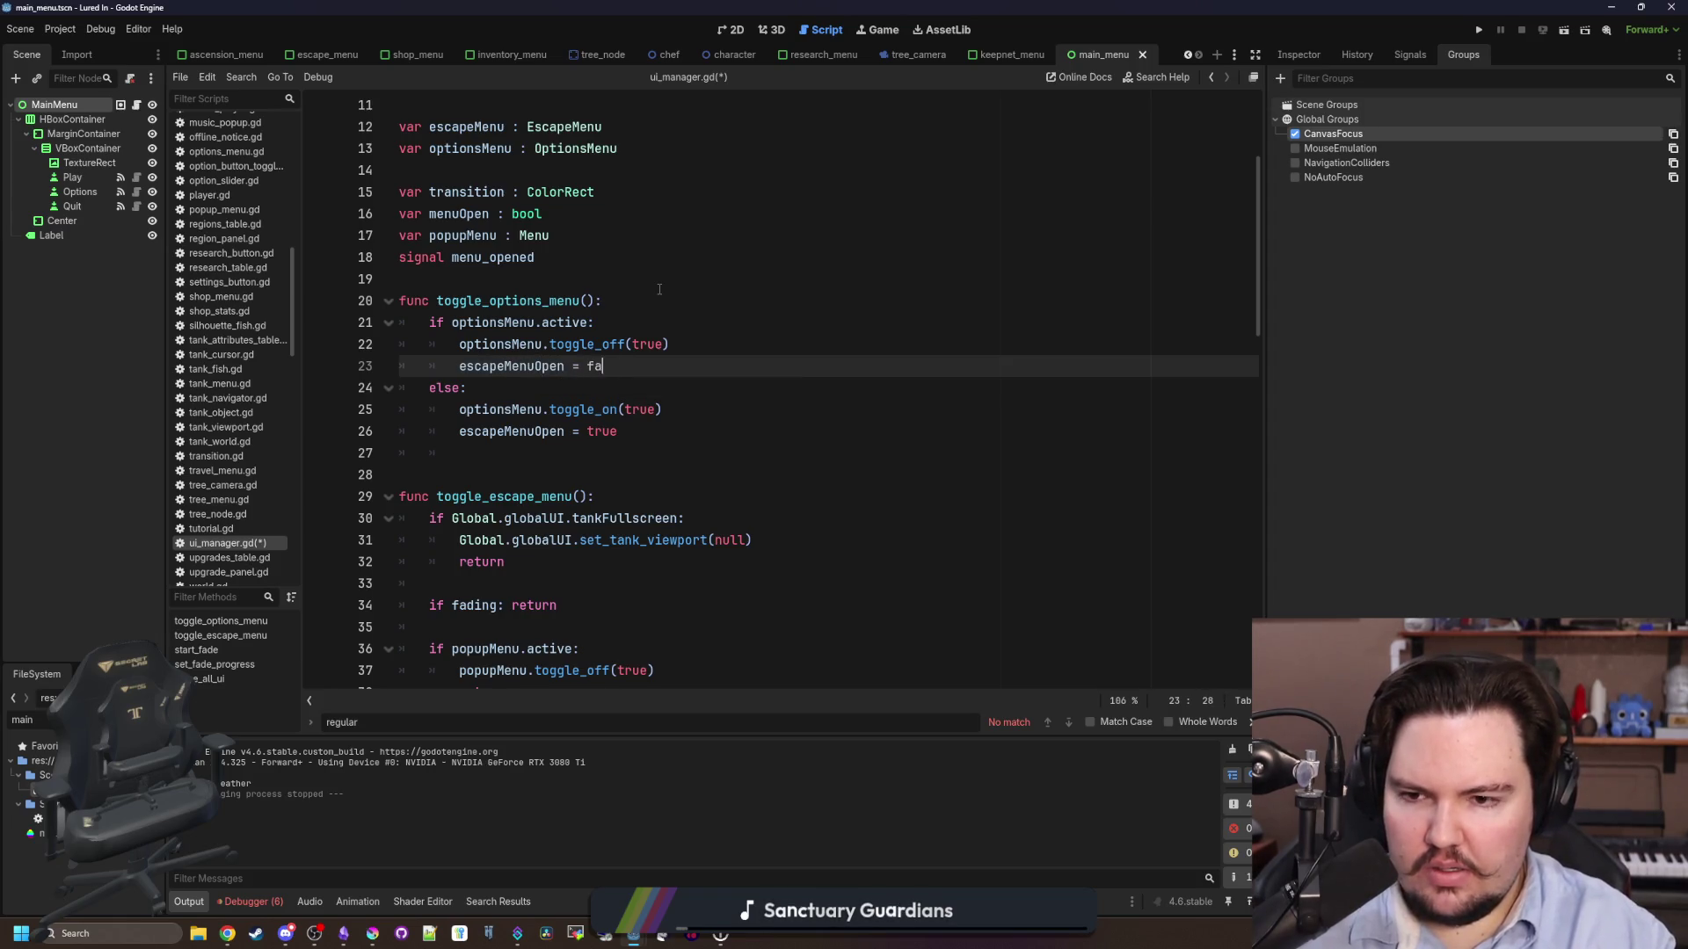
- Add then remove a trial toggle_escape_menu() call, and open toggle_off's definition in menu.gd
key(Return)
text(t)
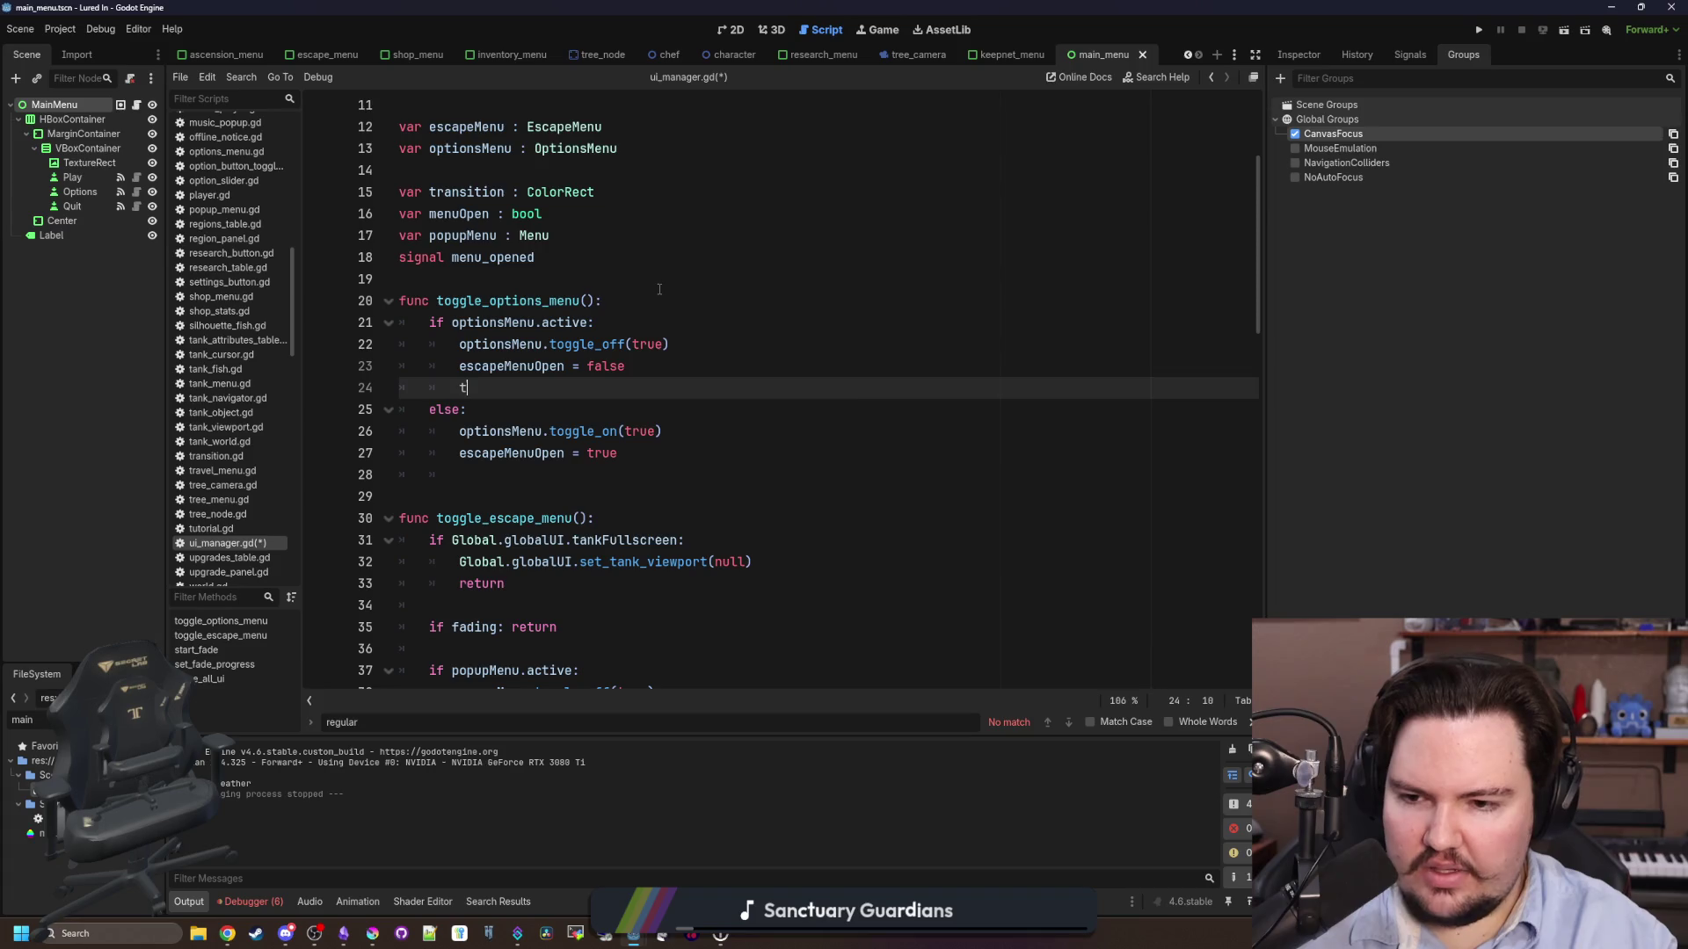
text(og)
key(Return)
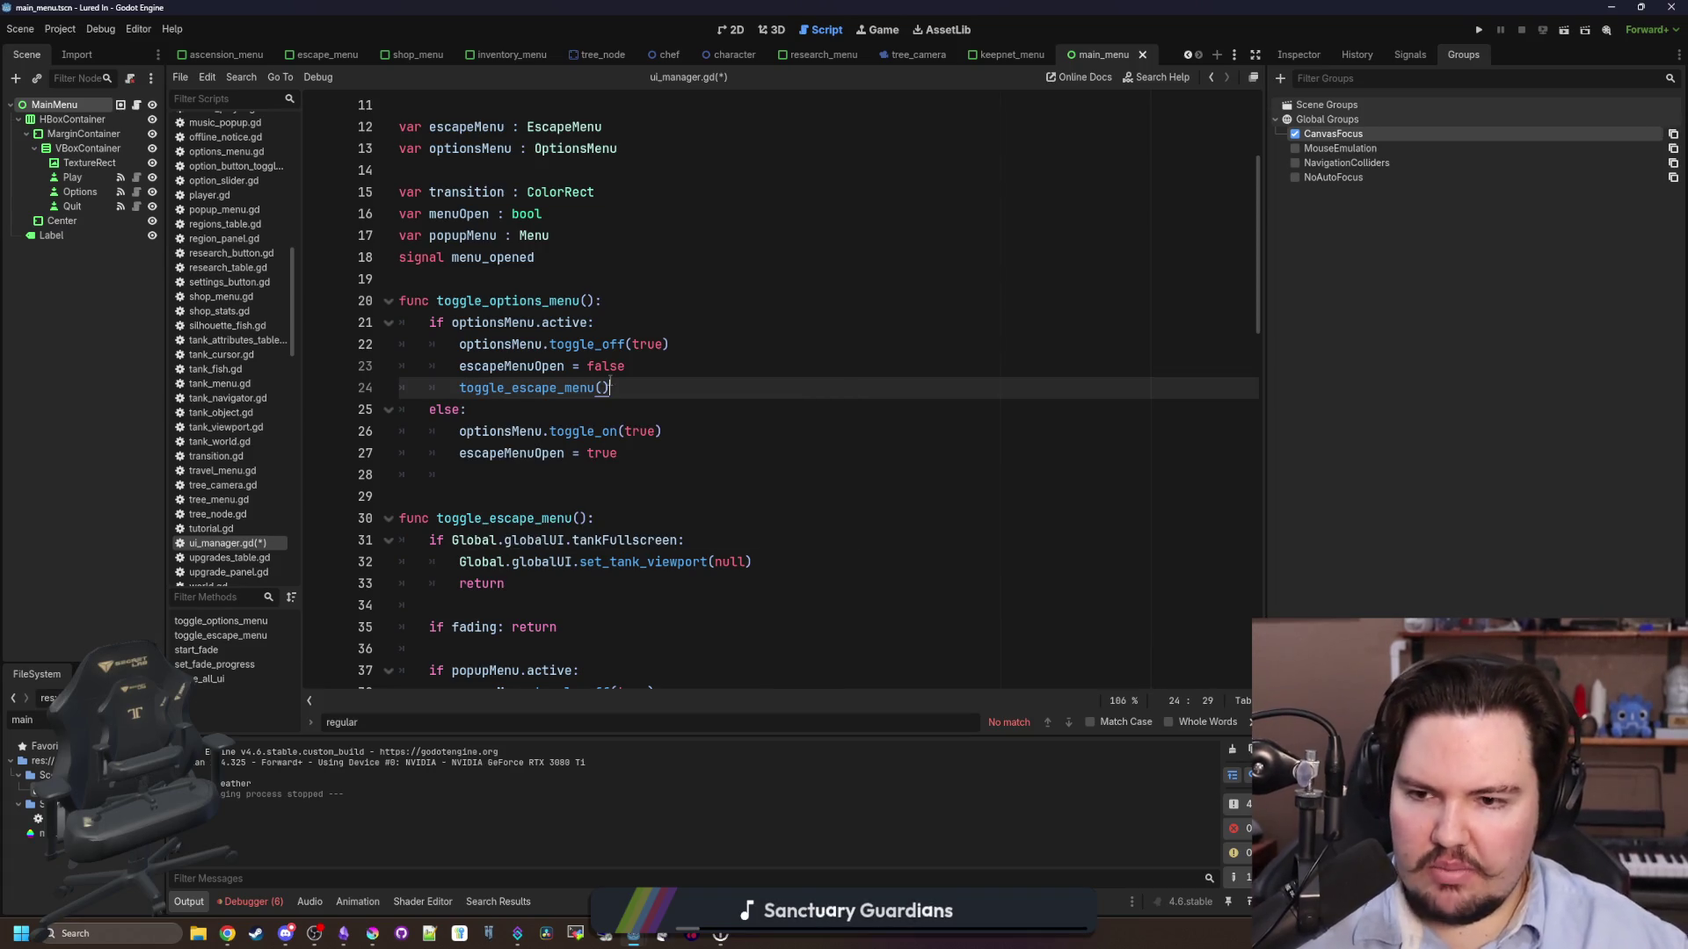
mouse_move(599, 396)
scroll(510, 469, down, 2)
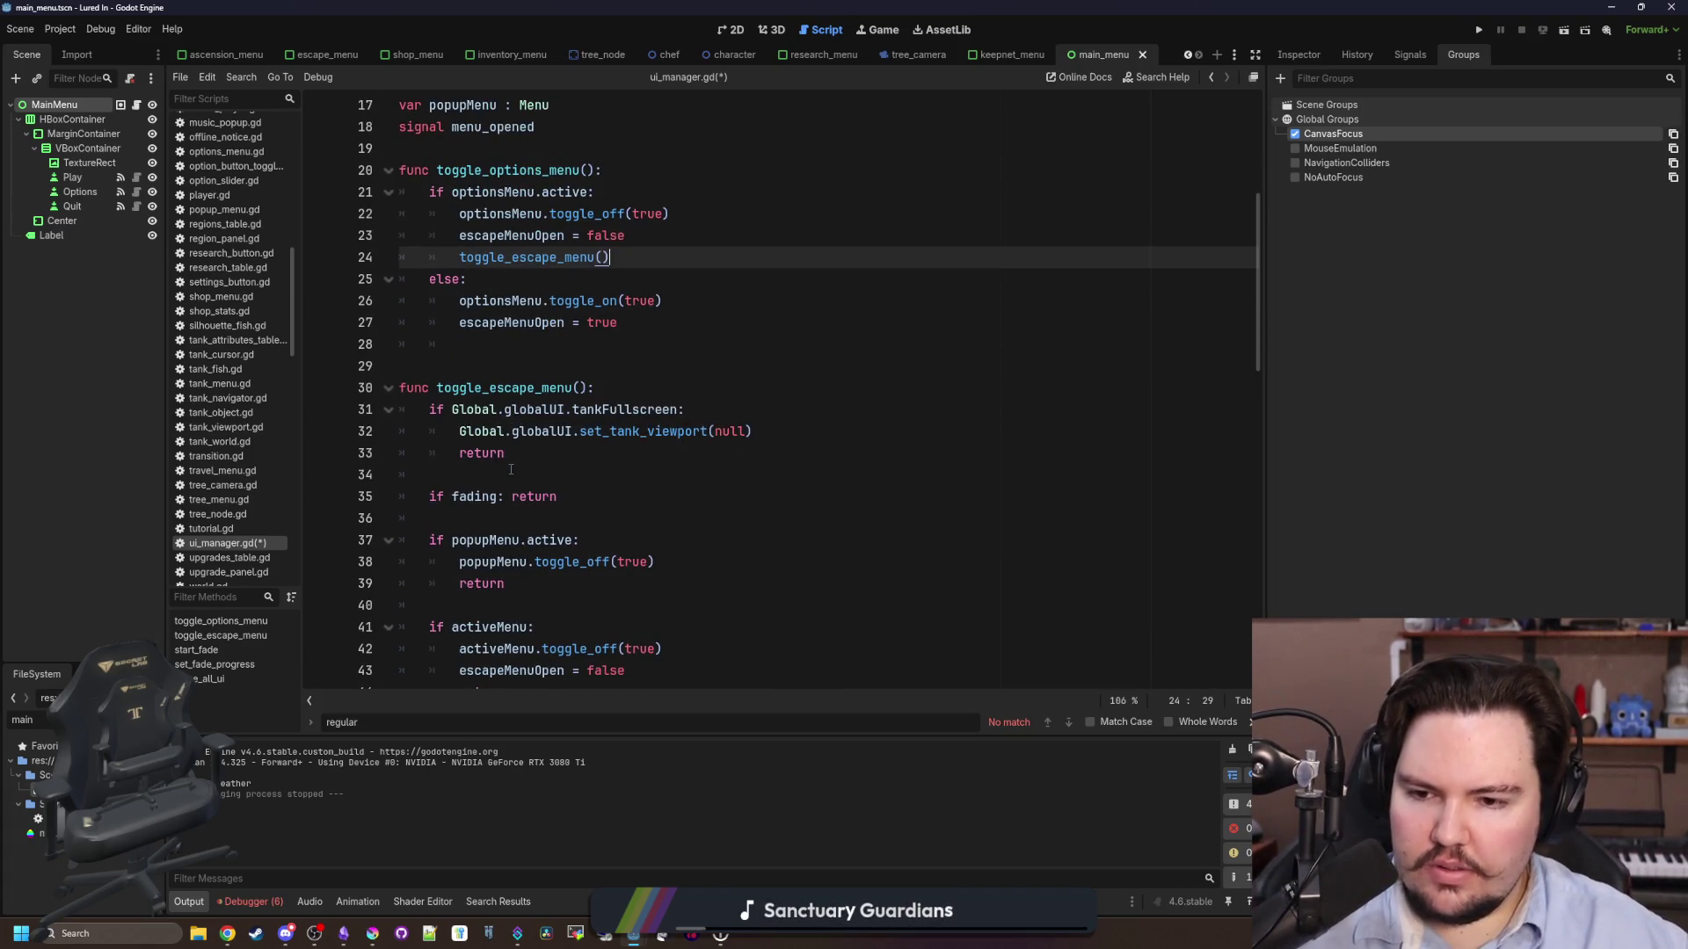
scroll(579, 373, down, 2)
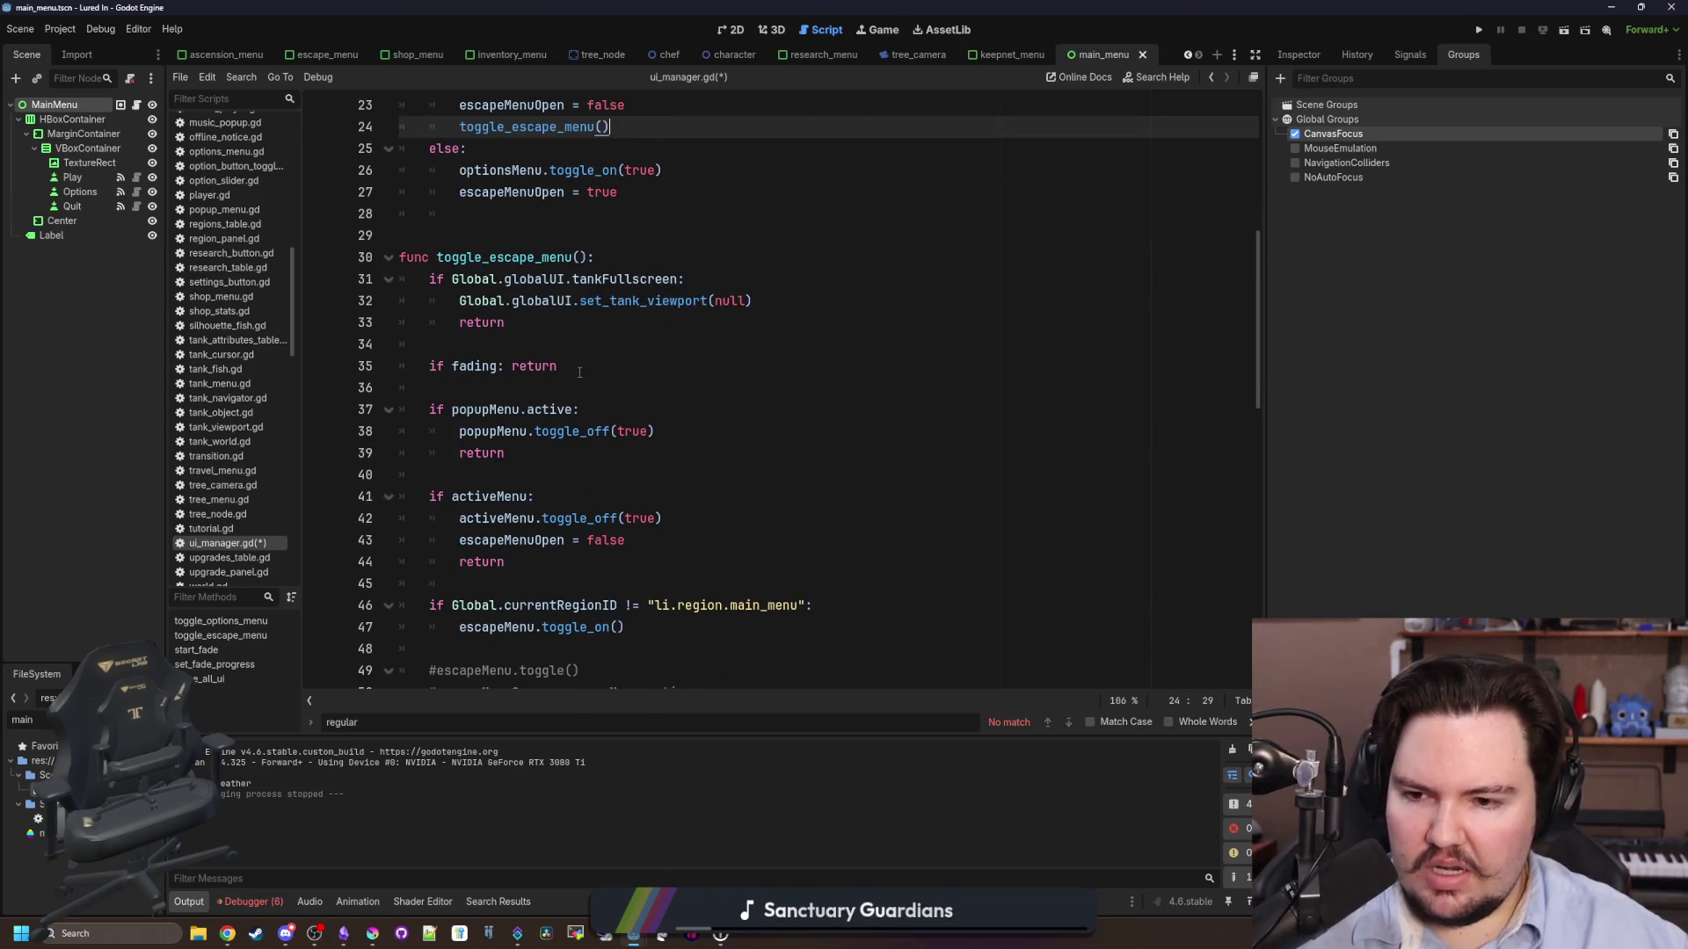
scroll(579, 373, up, 3)
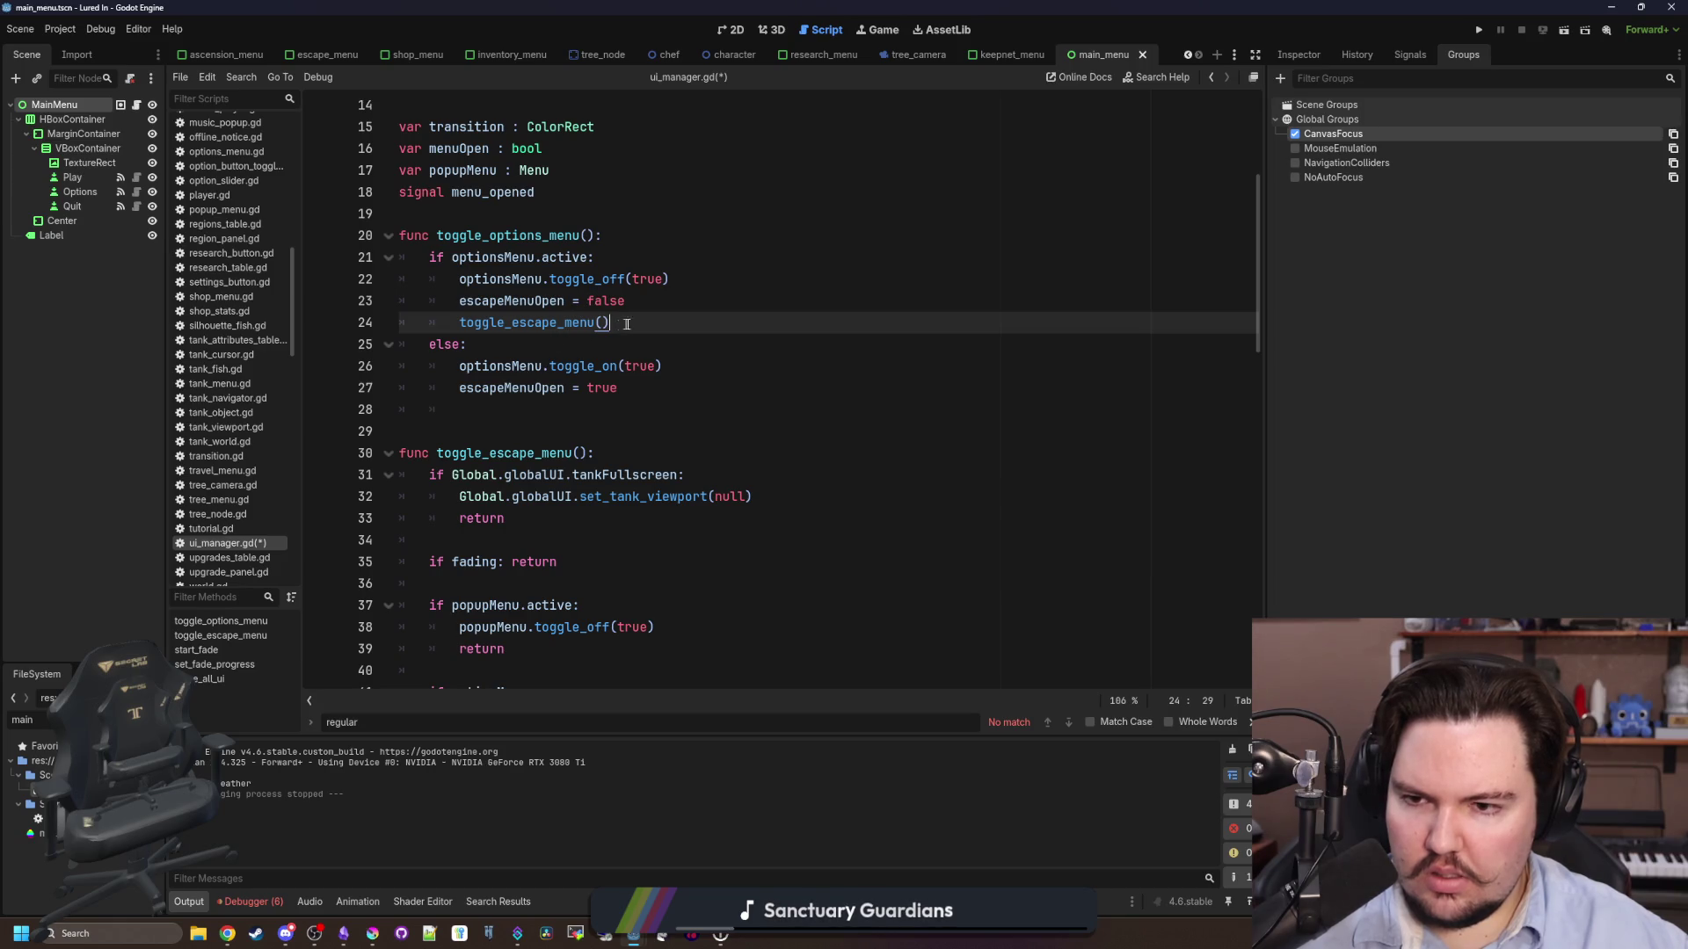
drag(642, 323, 459, 323)
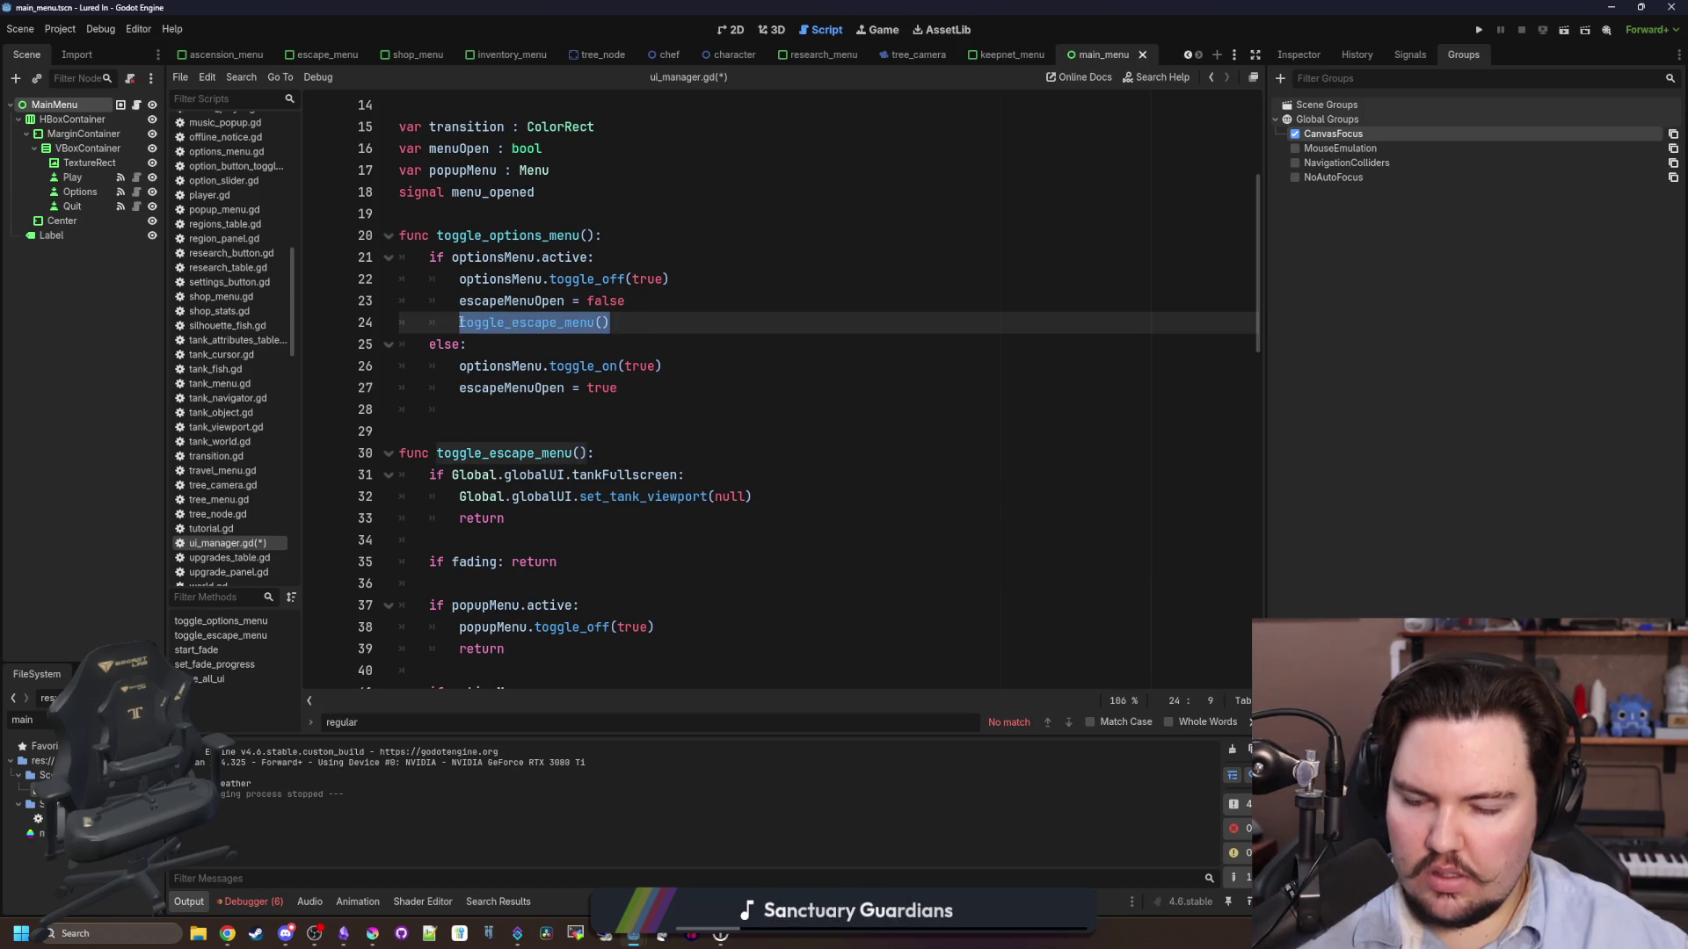
key(BackSpace)
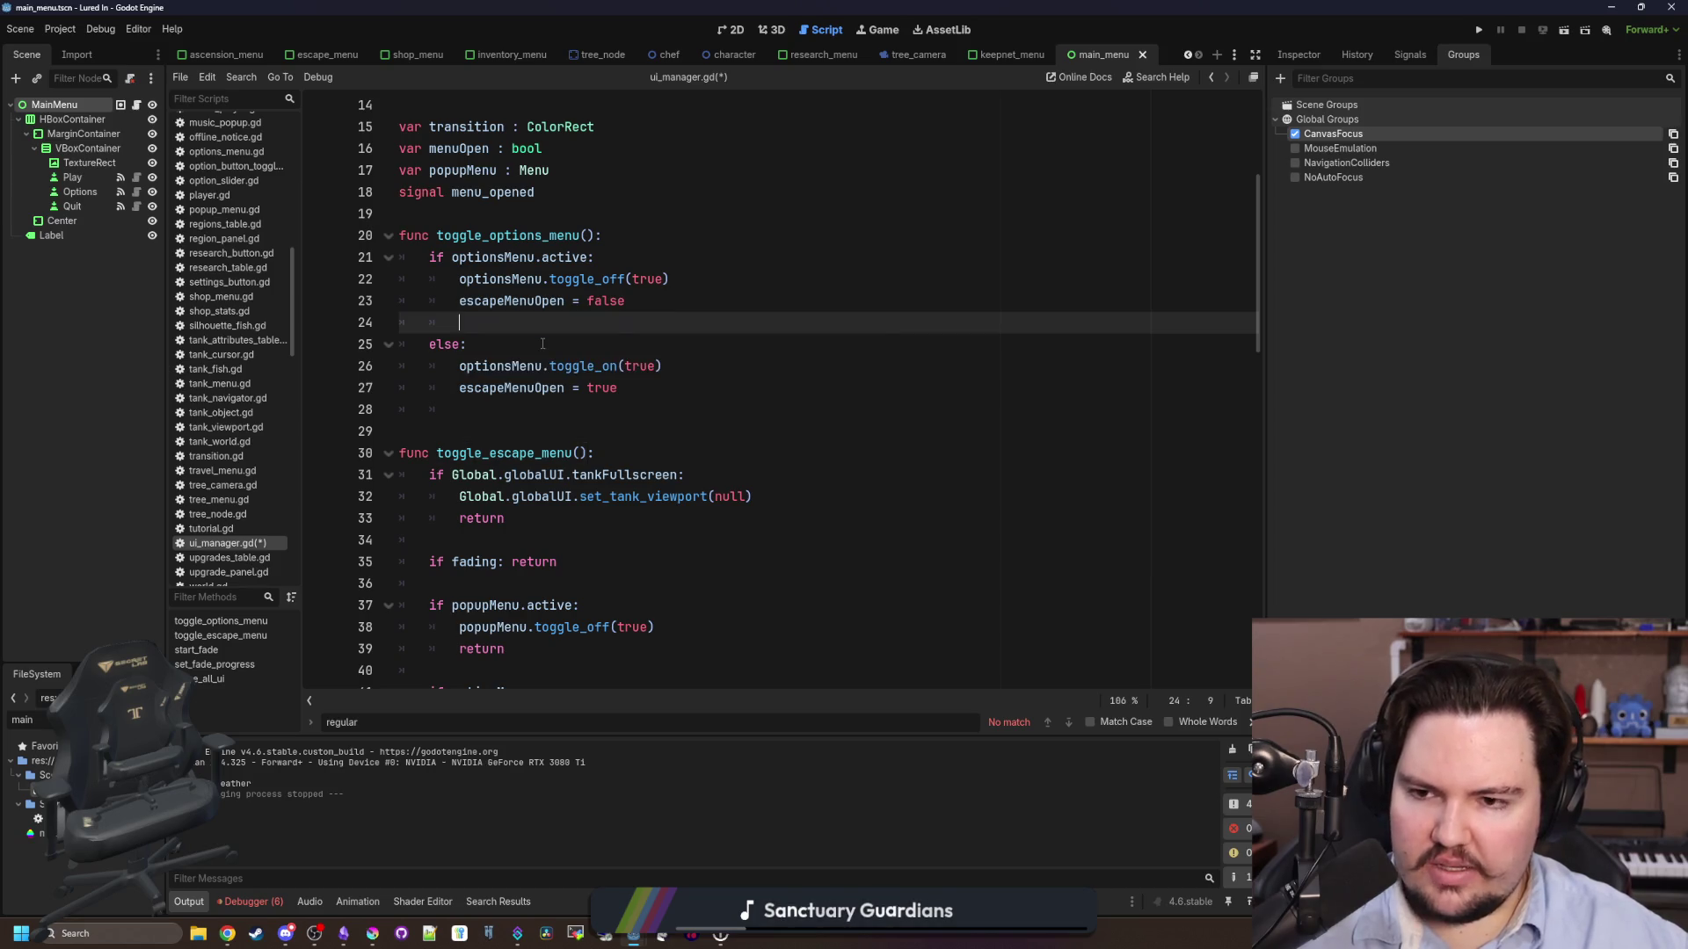
key(BackSpace)
key(BackSpace)
key(BackSpace)
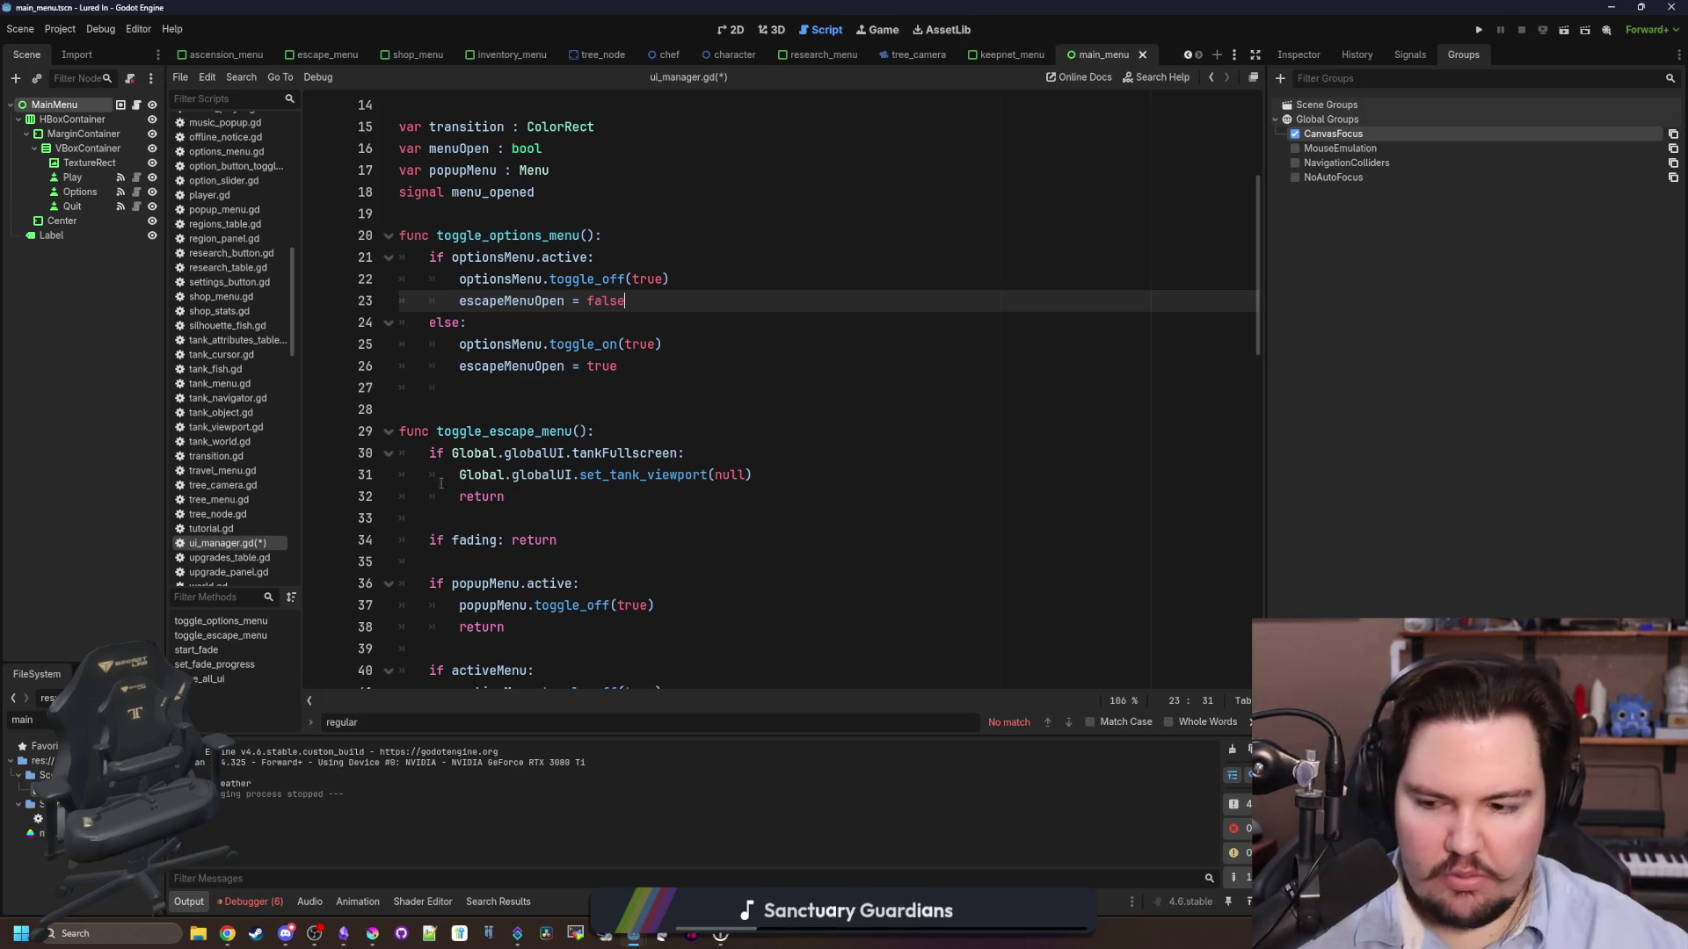
click(639, 325)
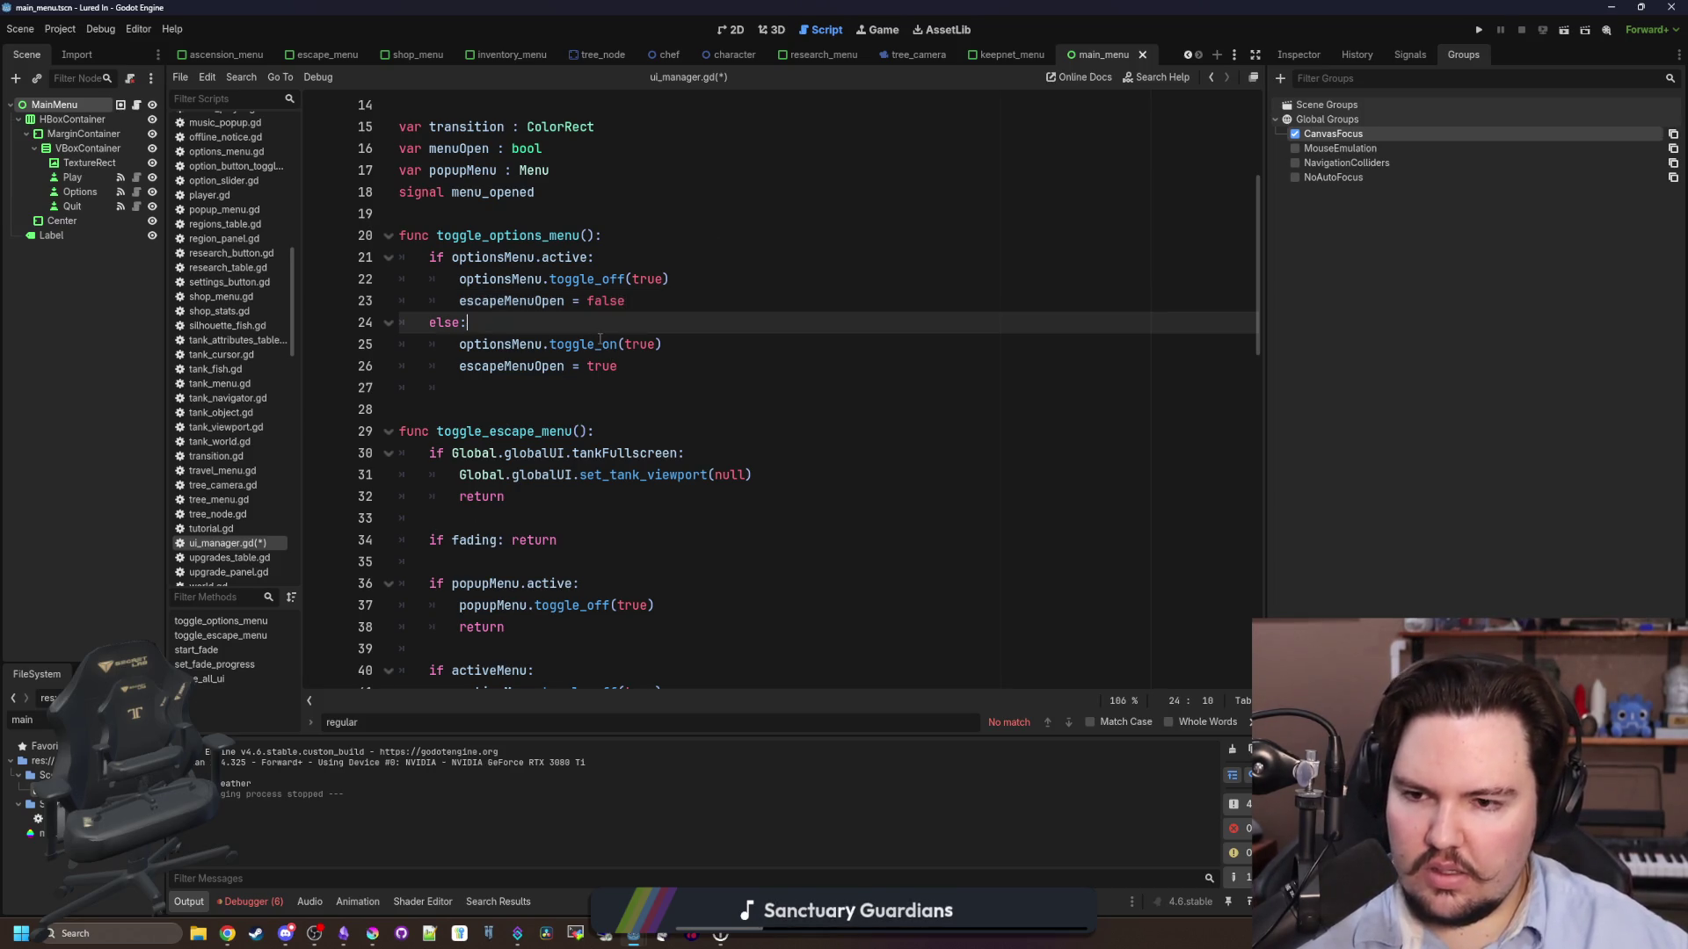
ctrl+click(603, 278)
- Filter the FileSystem dock for 'options' and open options_menu.gd
scroll(528, 419, up, 20)
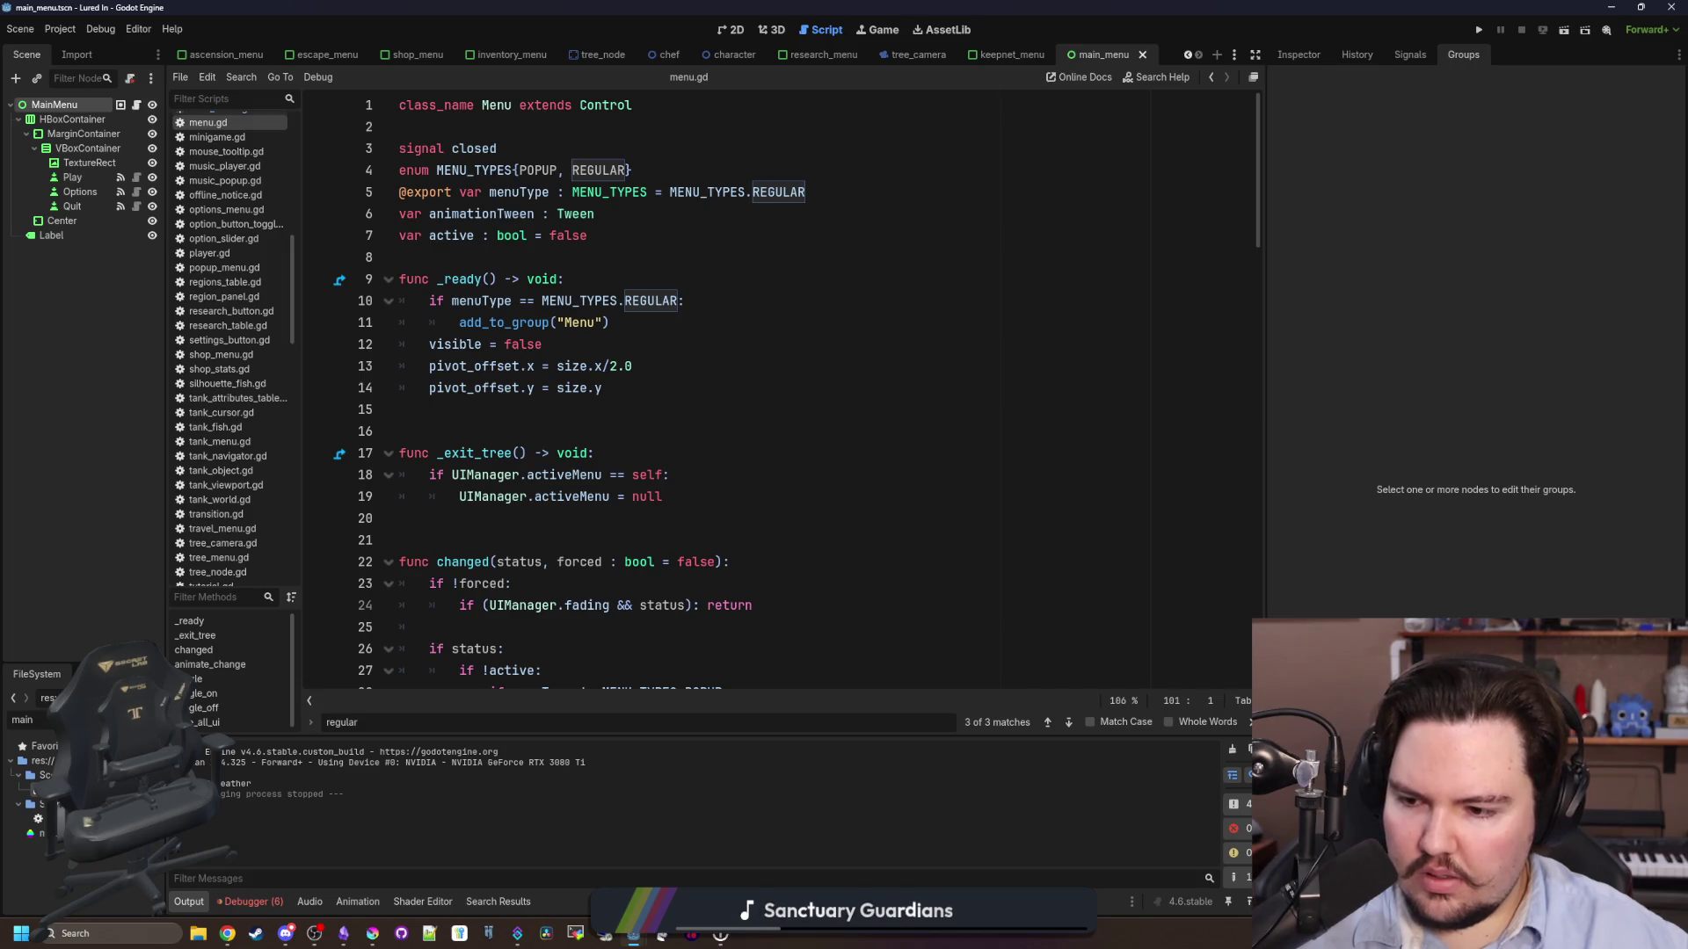
text(options)
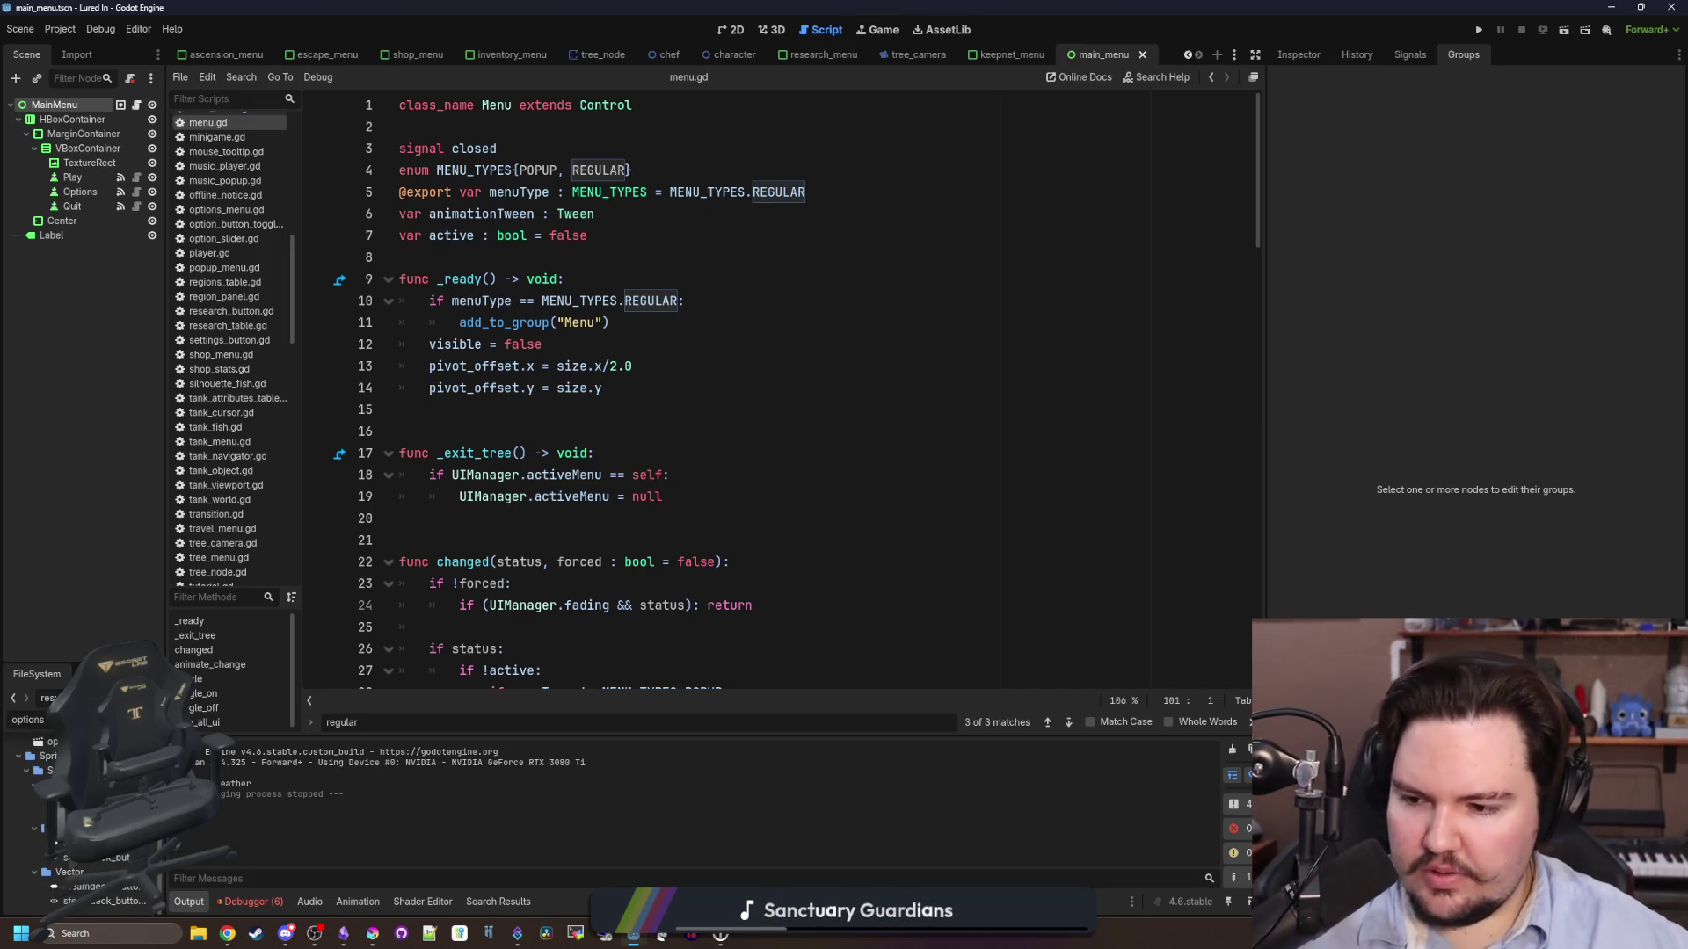
double_click(48, 770)
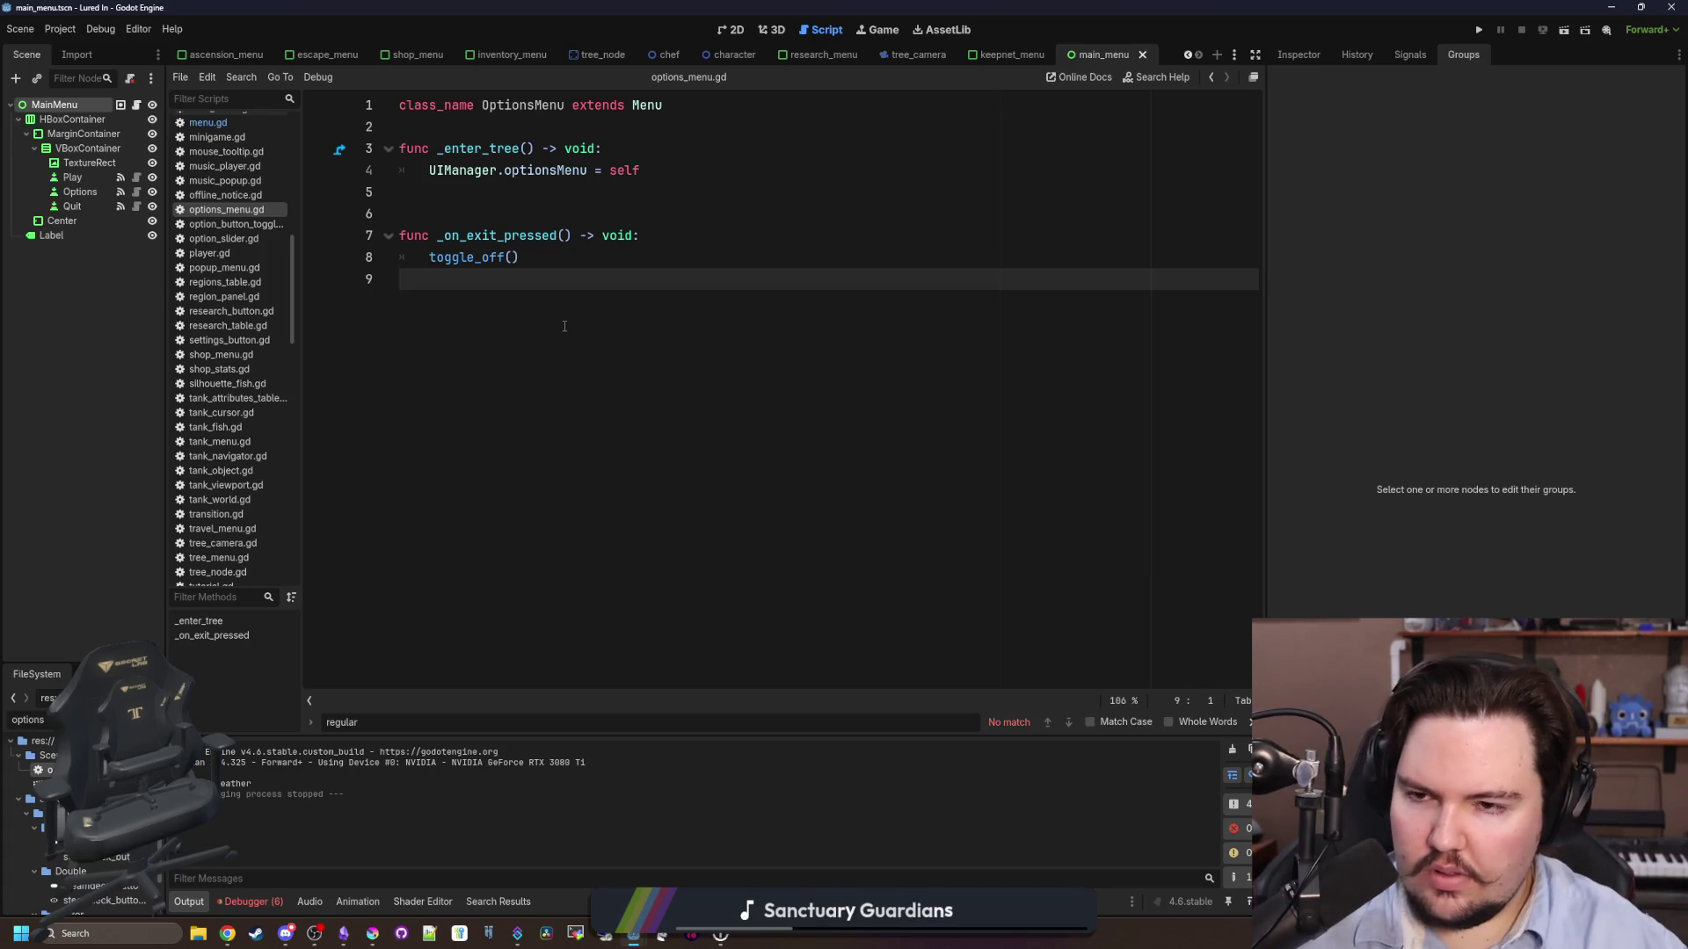
- Add a changed(status, forced) override calling super(status, forced), followed by an if !status: block
key(Return)
key(Return)
text(func cha)
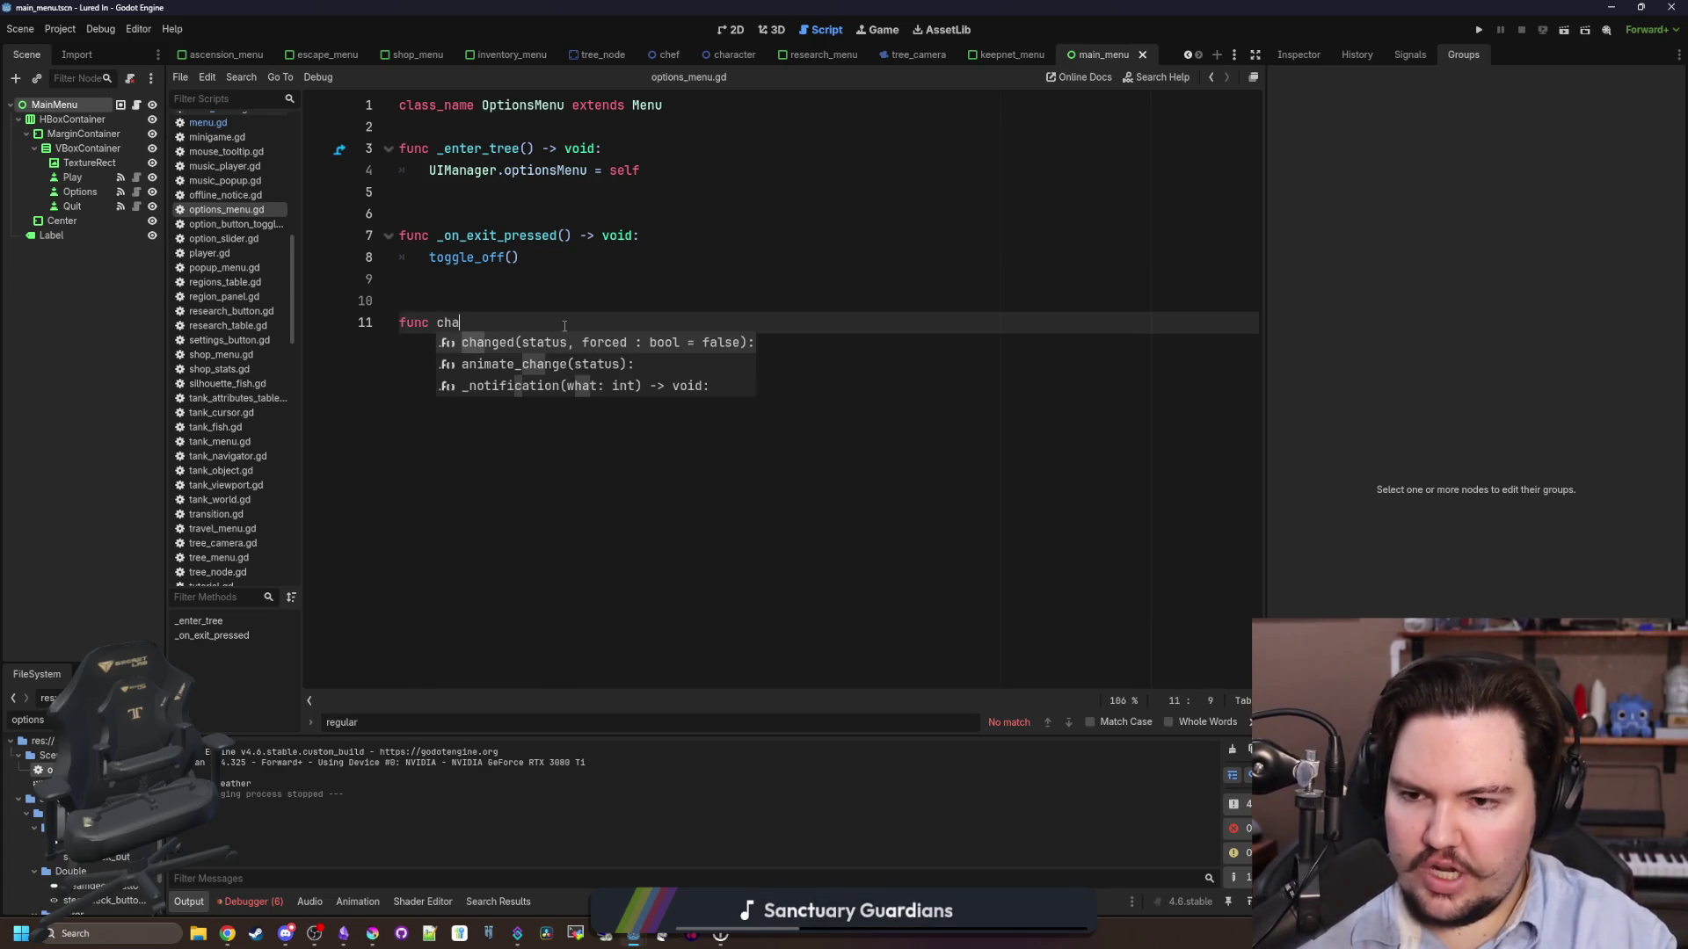
key(Return)
key(Return)
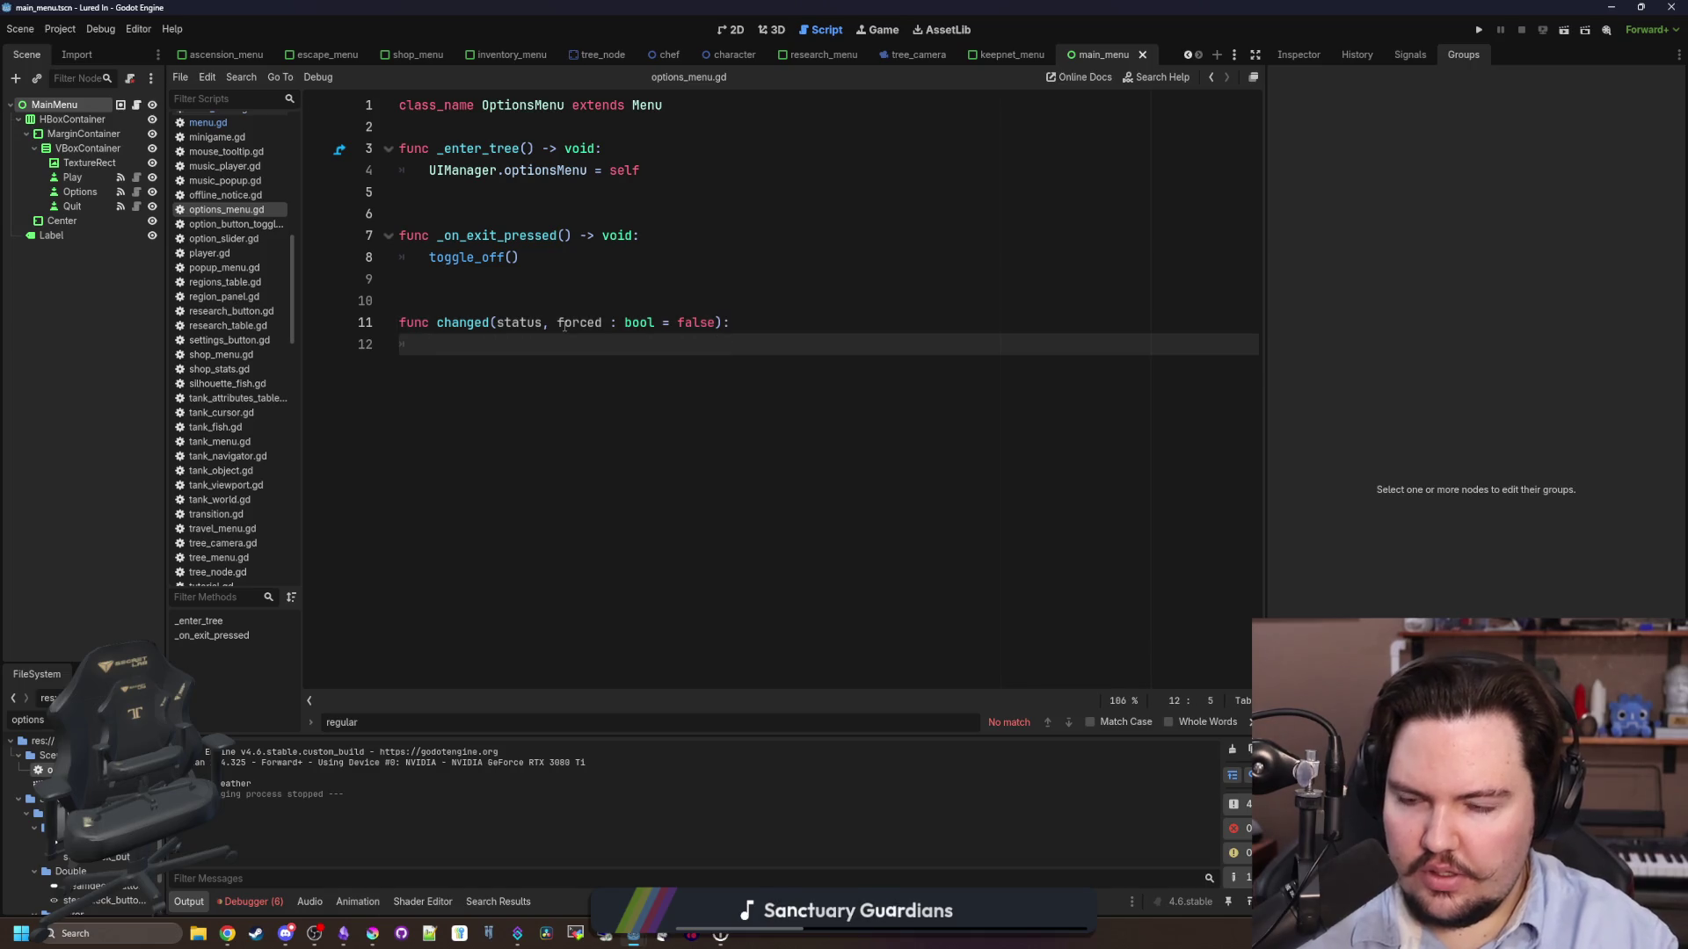
text(super(sta)
text(tus, forced))
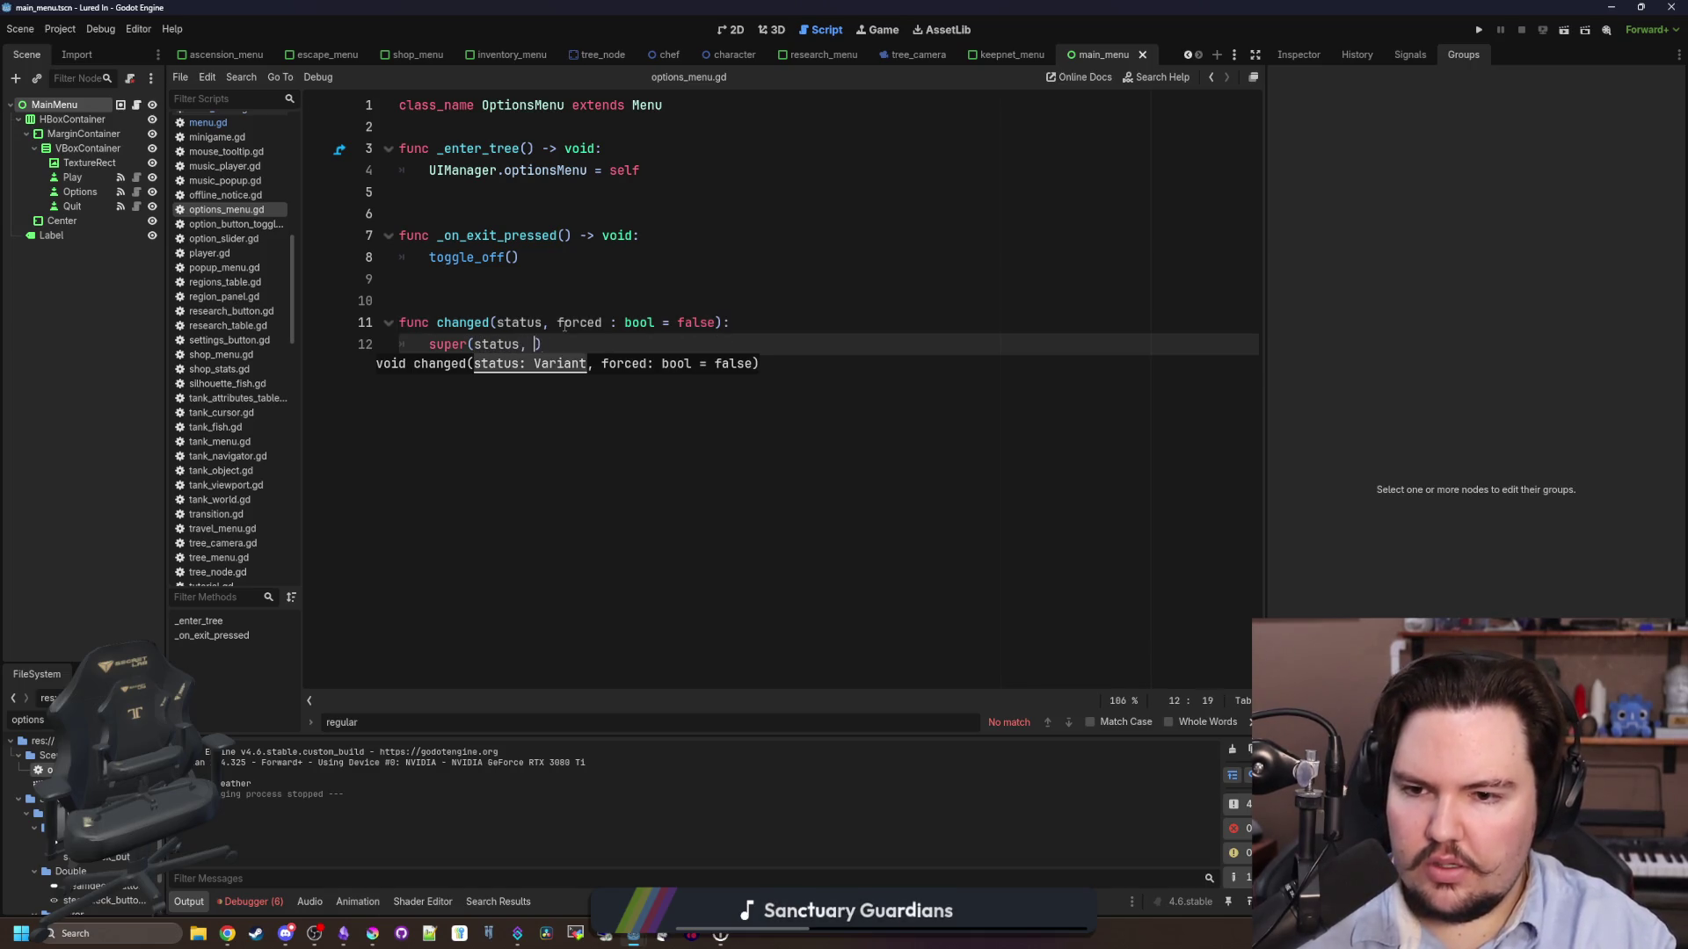
key(Return)
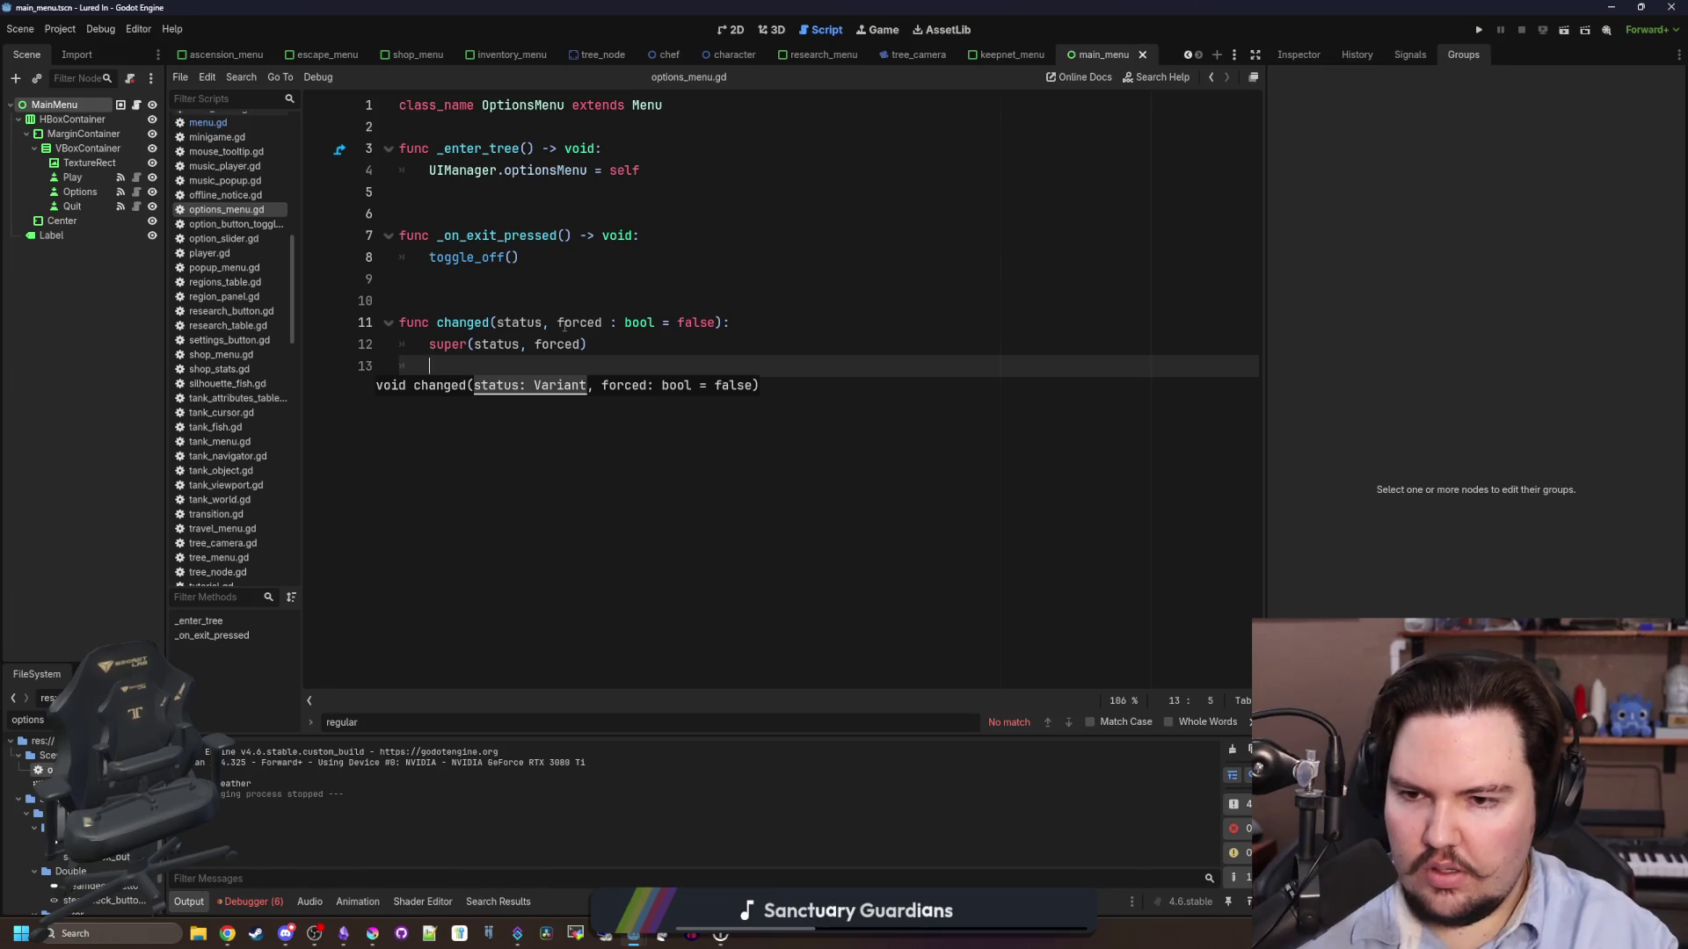
text(if !status:)
key(Return)
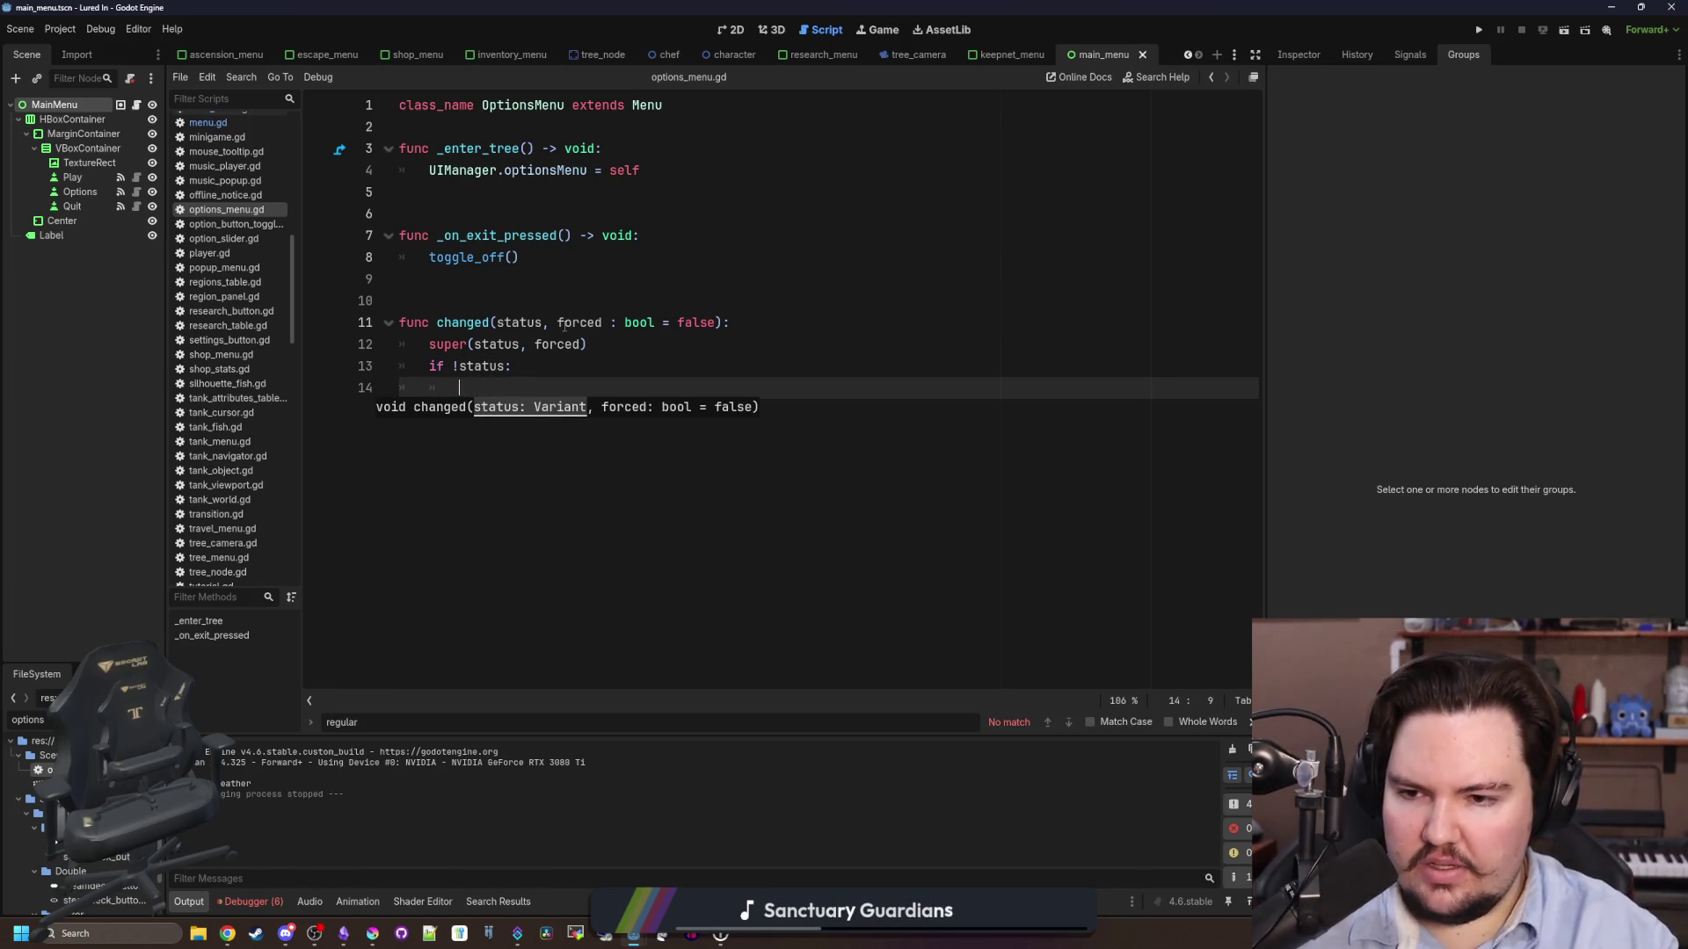
text(GlobalUI)
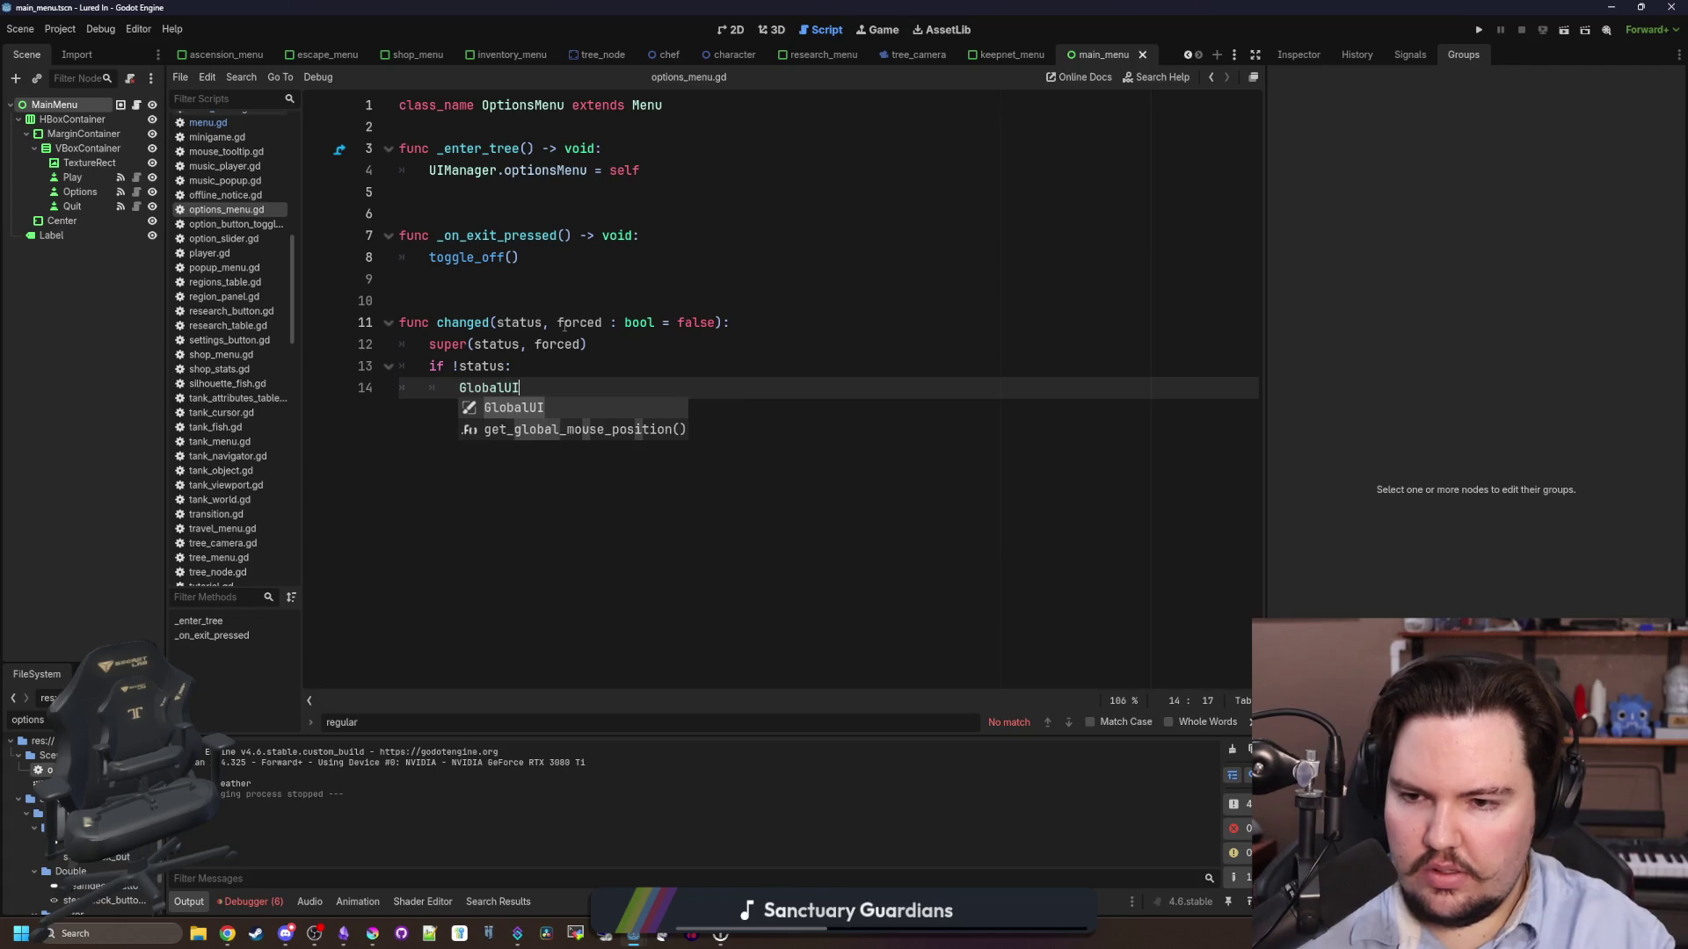
- Call UIManager.toggle_escape_menu() inside the if block, then save and launch the game
key(BackSpace)
key(BackSpace)
key(BackSpace)
text(UIM,)
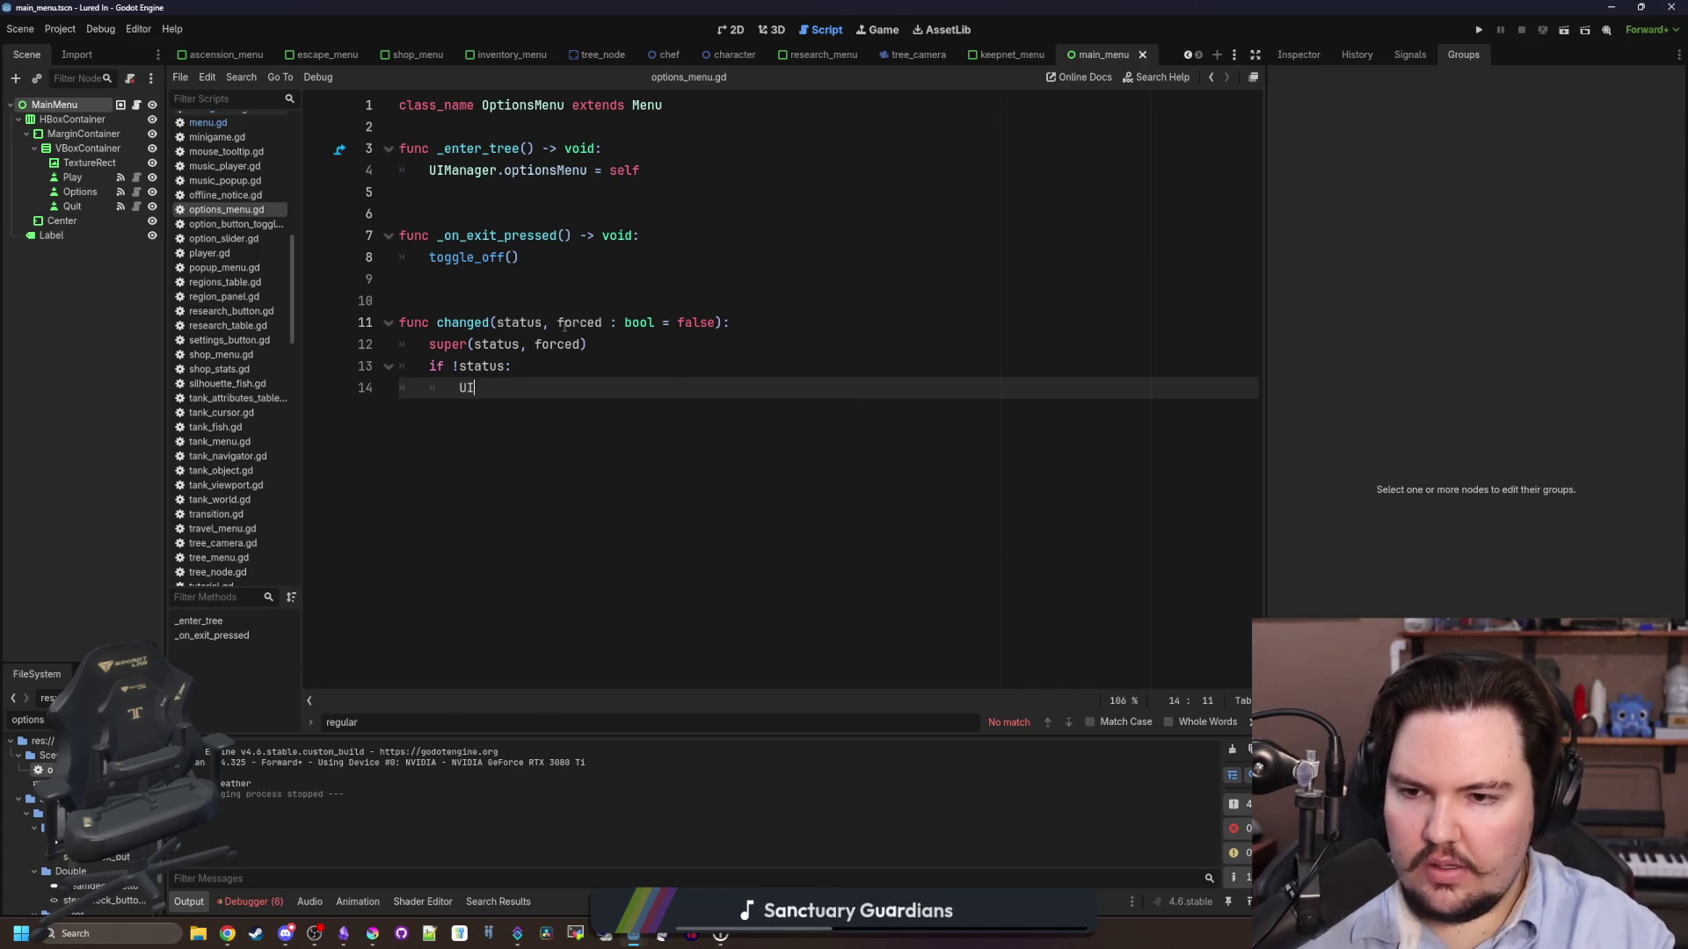
key(BackSpace)
text(an)
key(Tab)
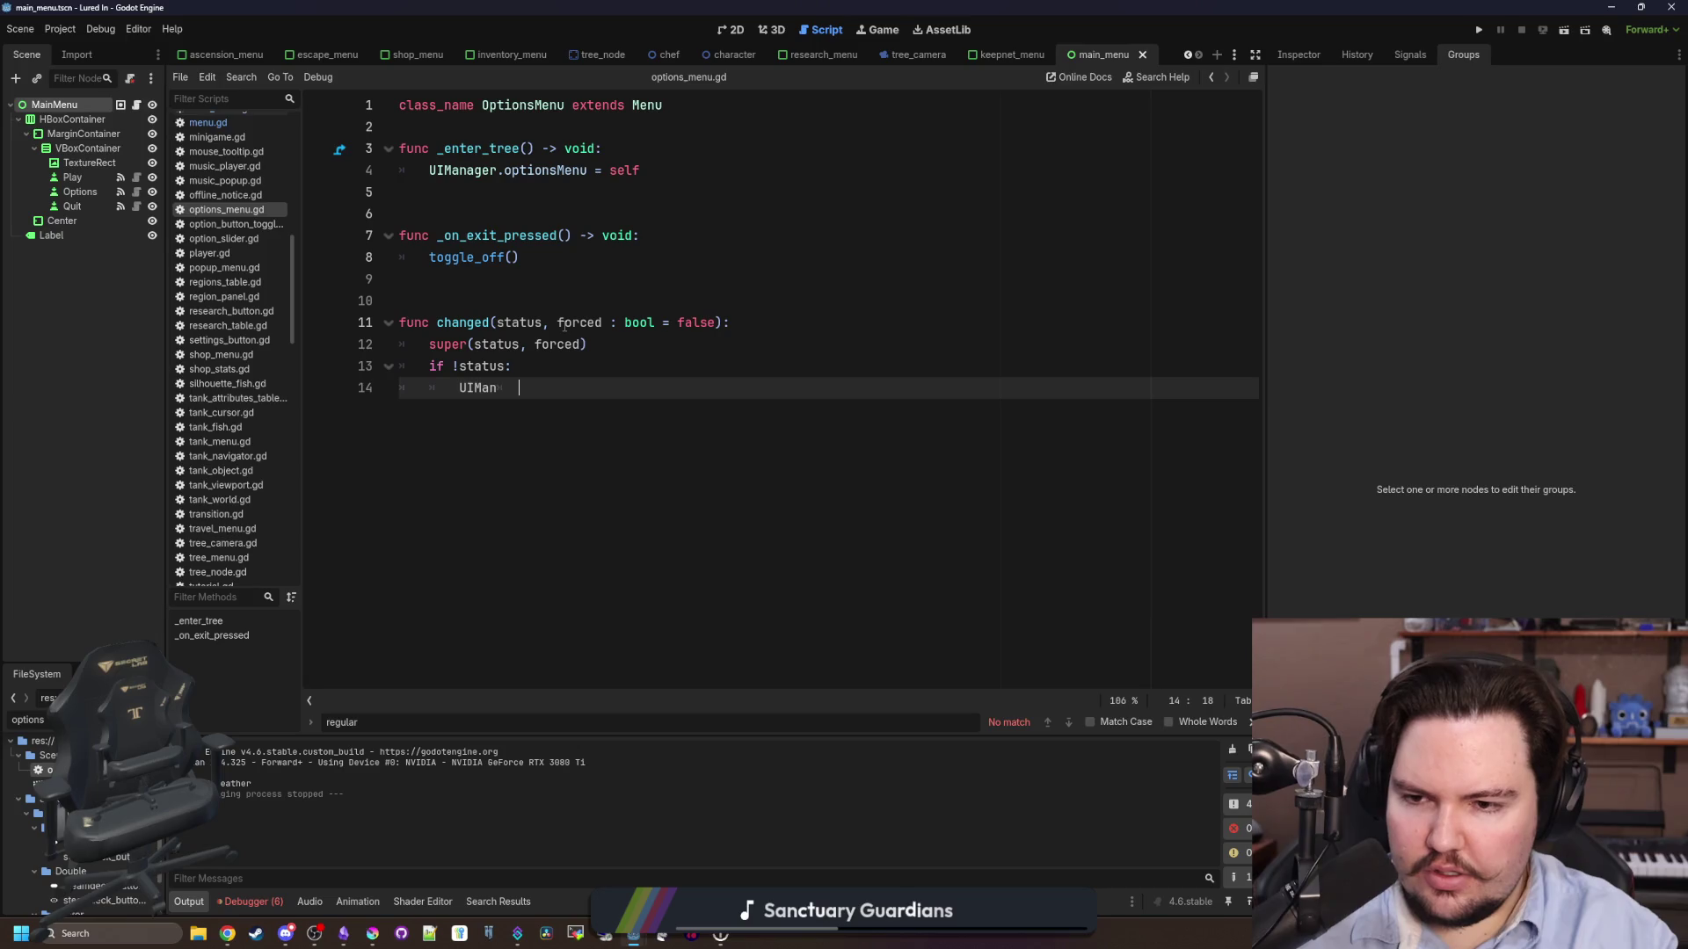
text(ager.to)
key(Tab)
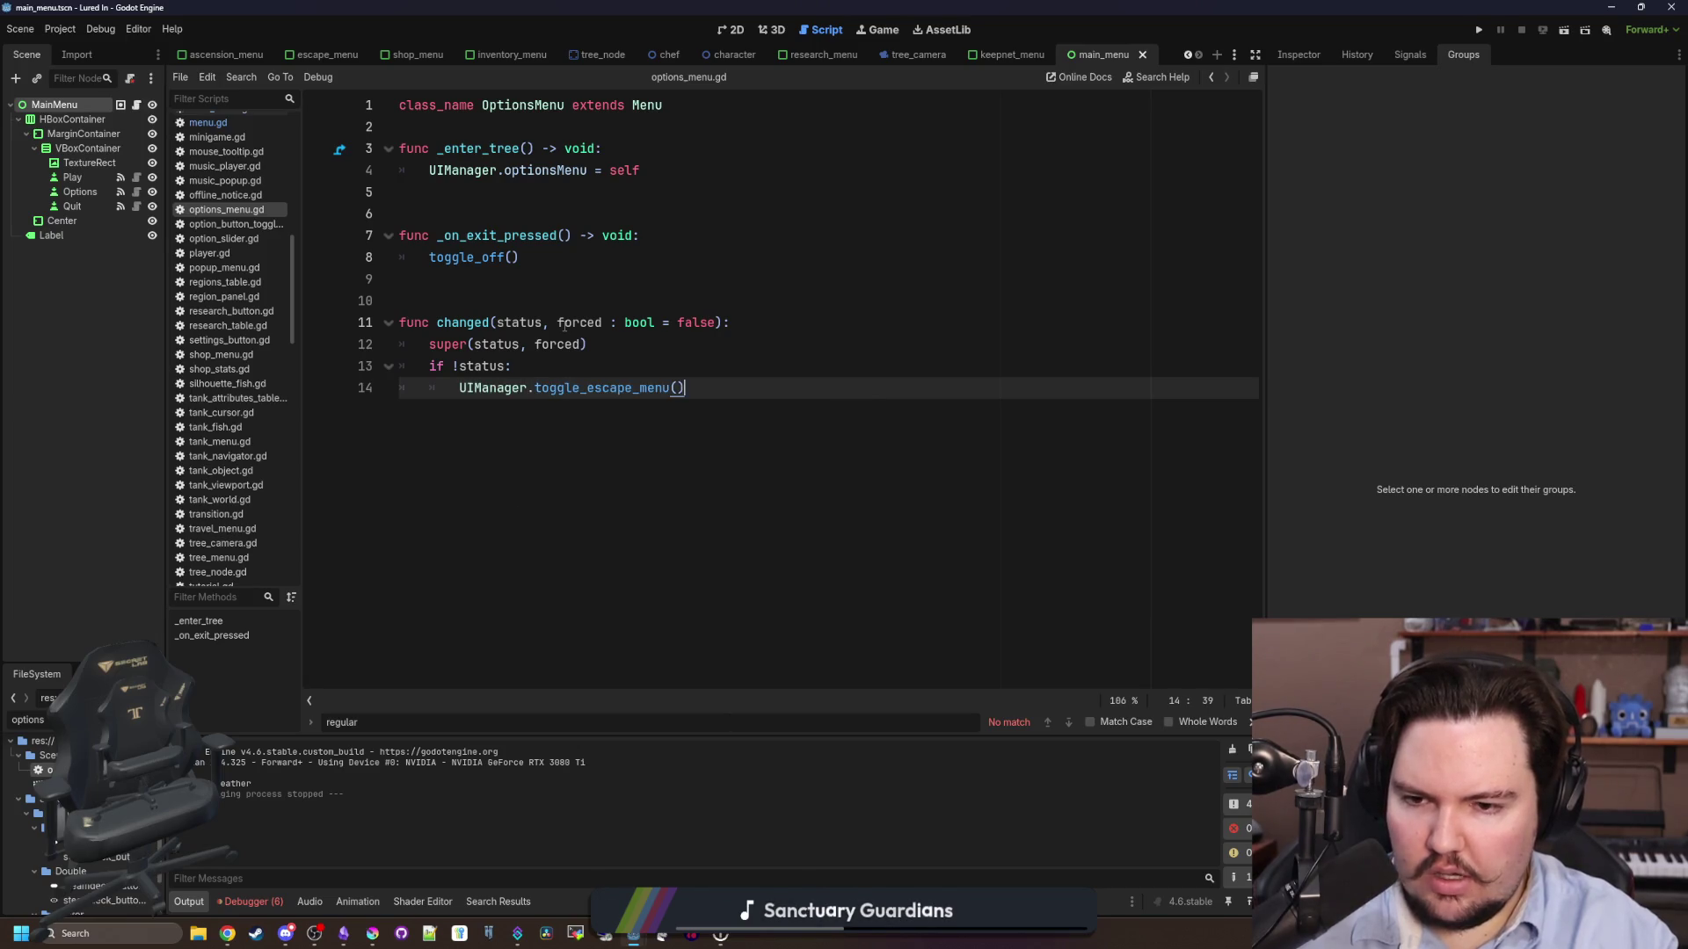
click(565, 301)
key(F5)
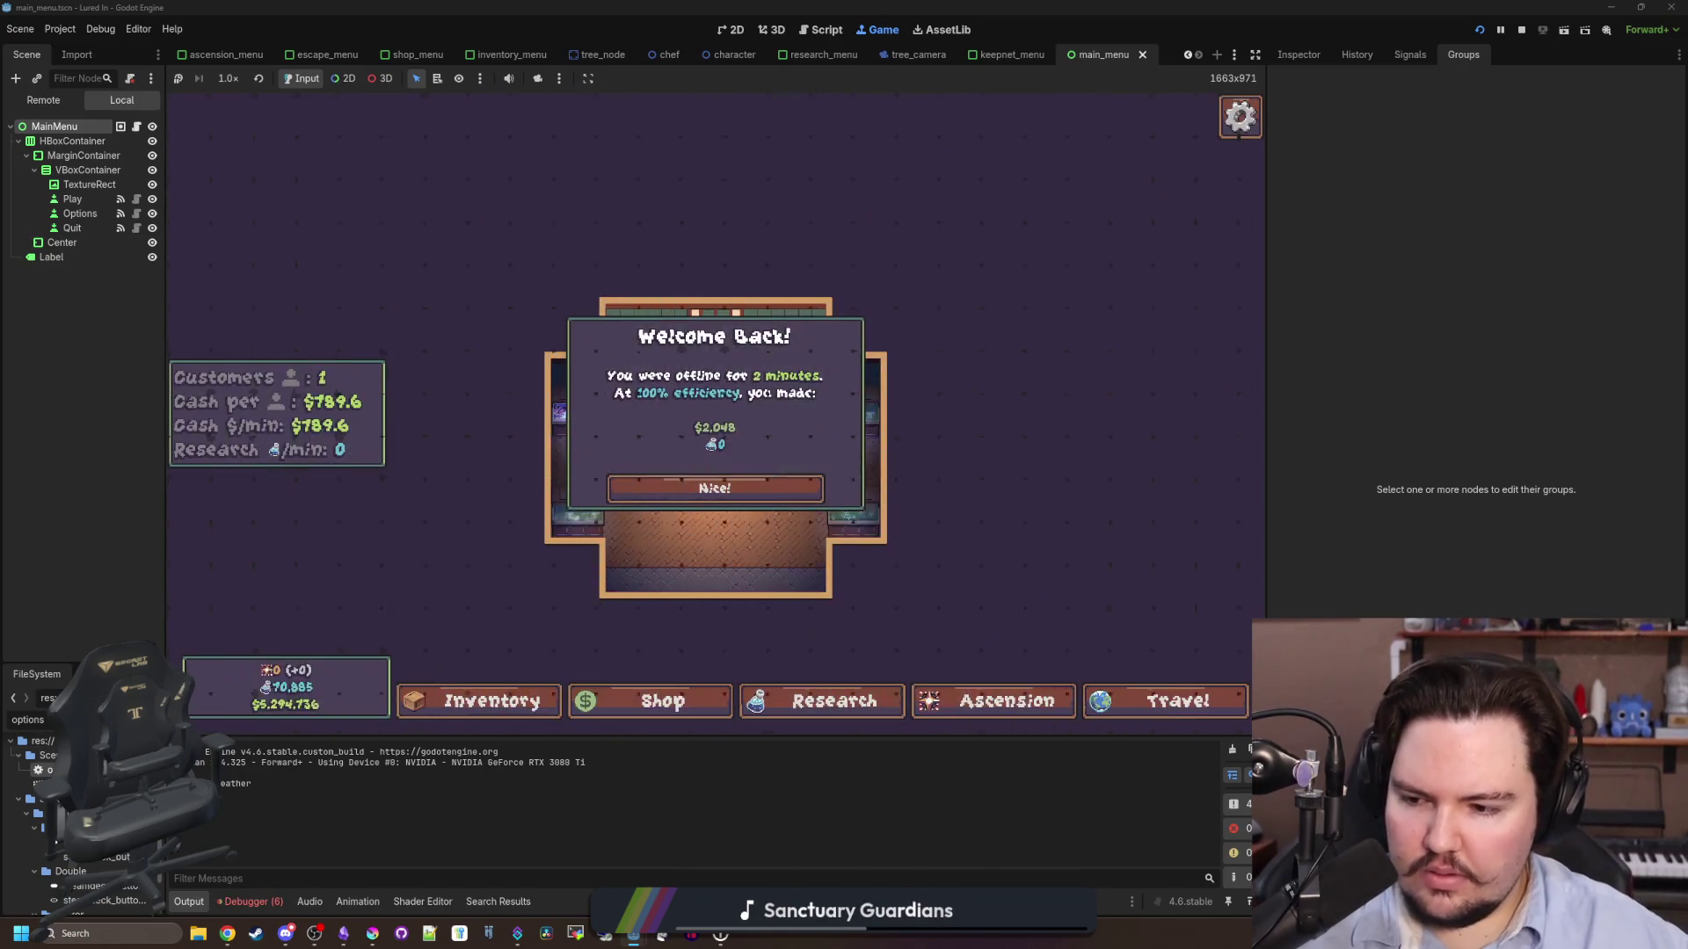
- Trigger the stack overflow with Escape and inspect the aquarium.gd and ui_manager.gd stack frames
click(746, 492)
key(Escape)
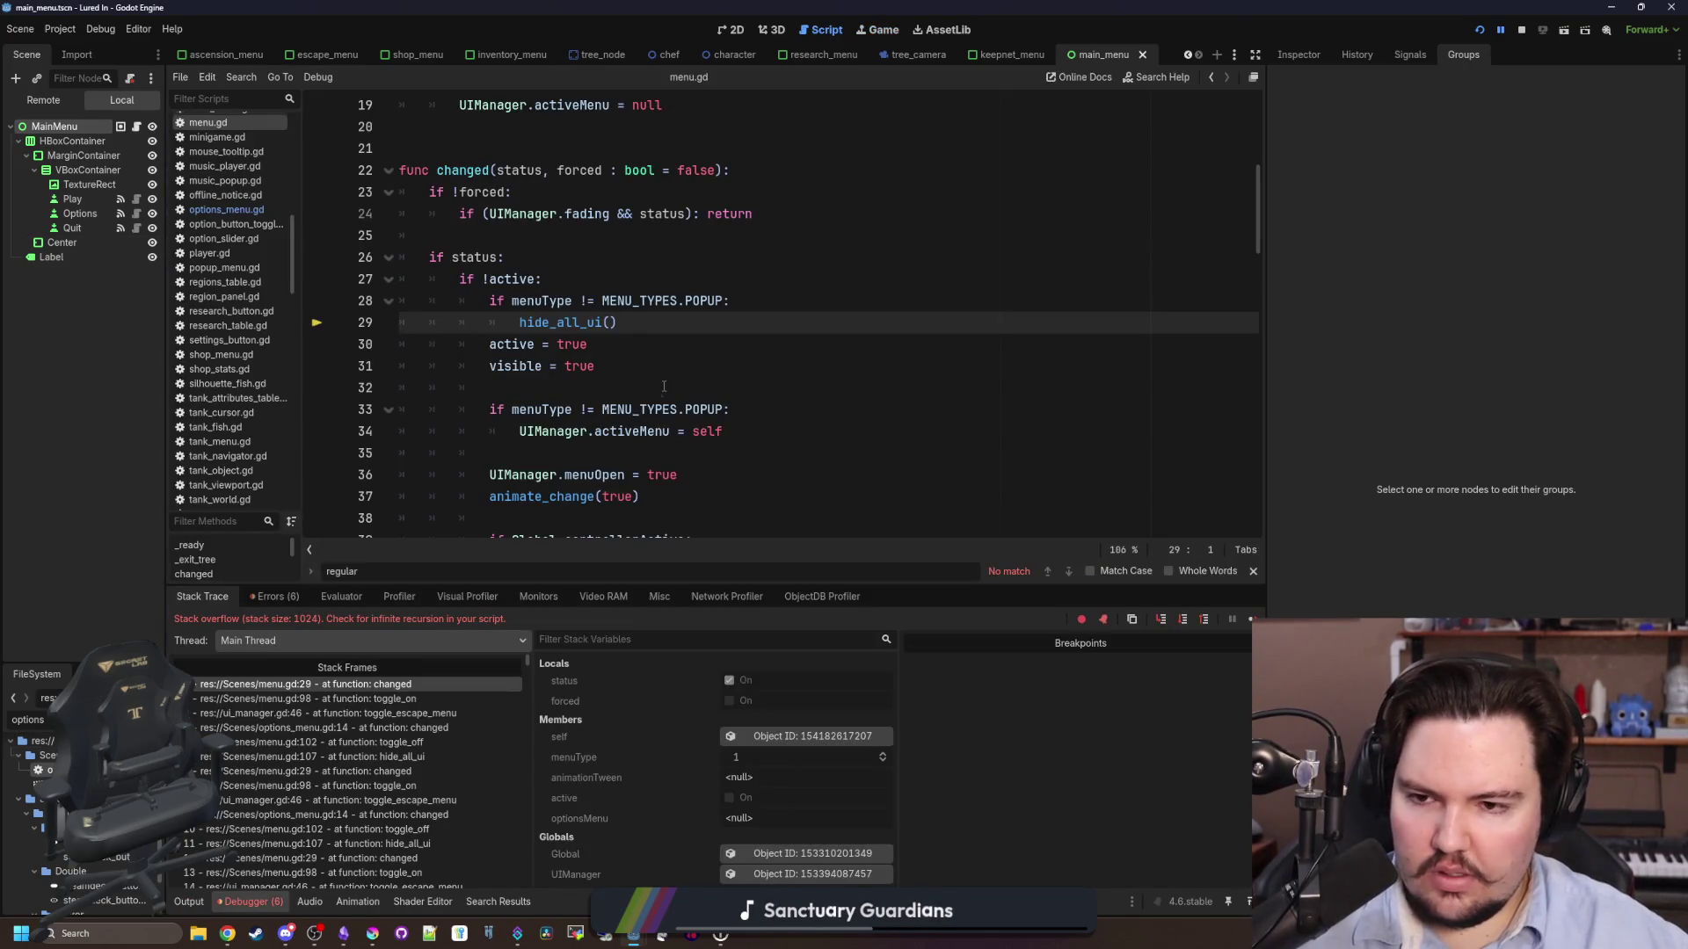
key(Down)
key(Down)
key(Down)
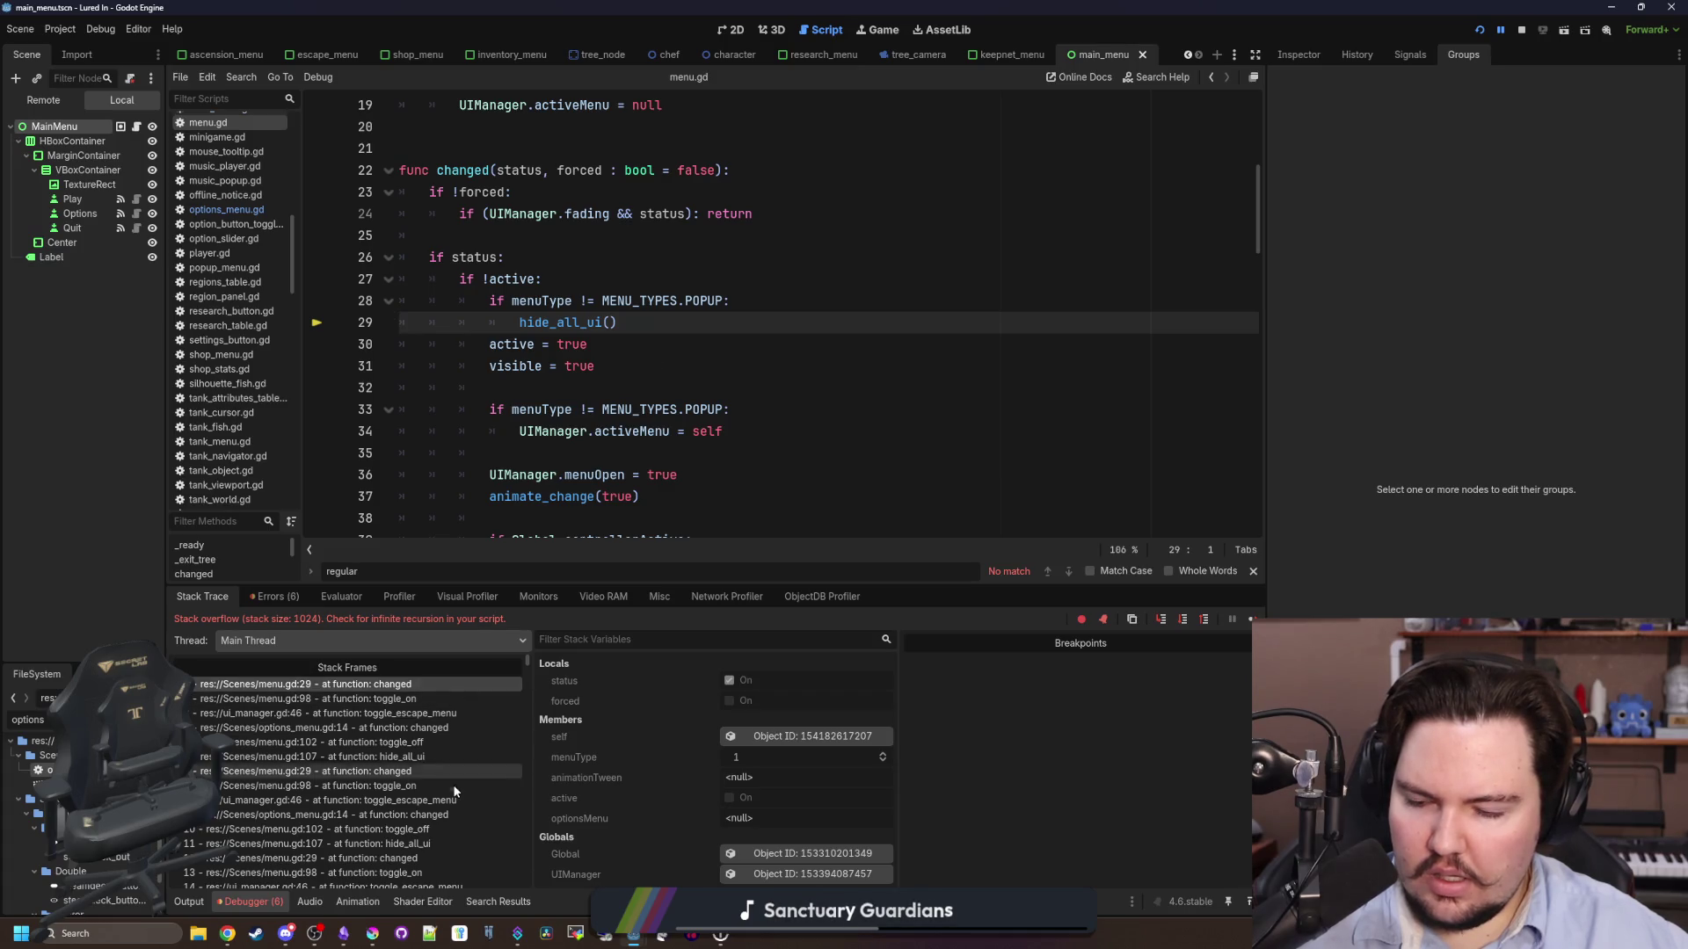
scroll(452, 814, down, 20)
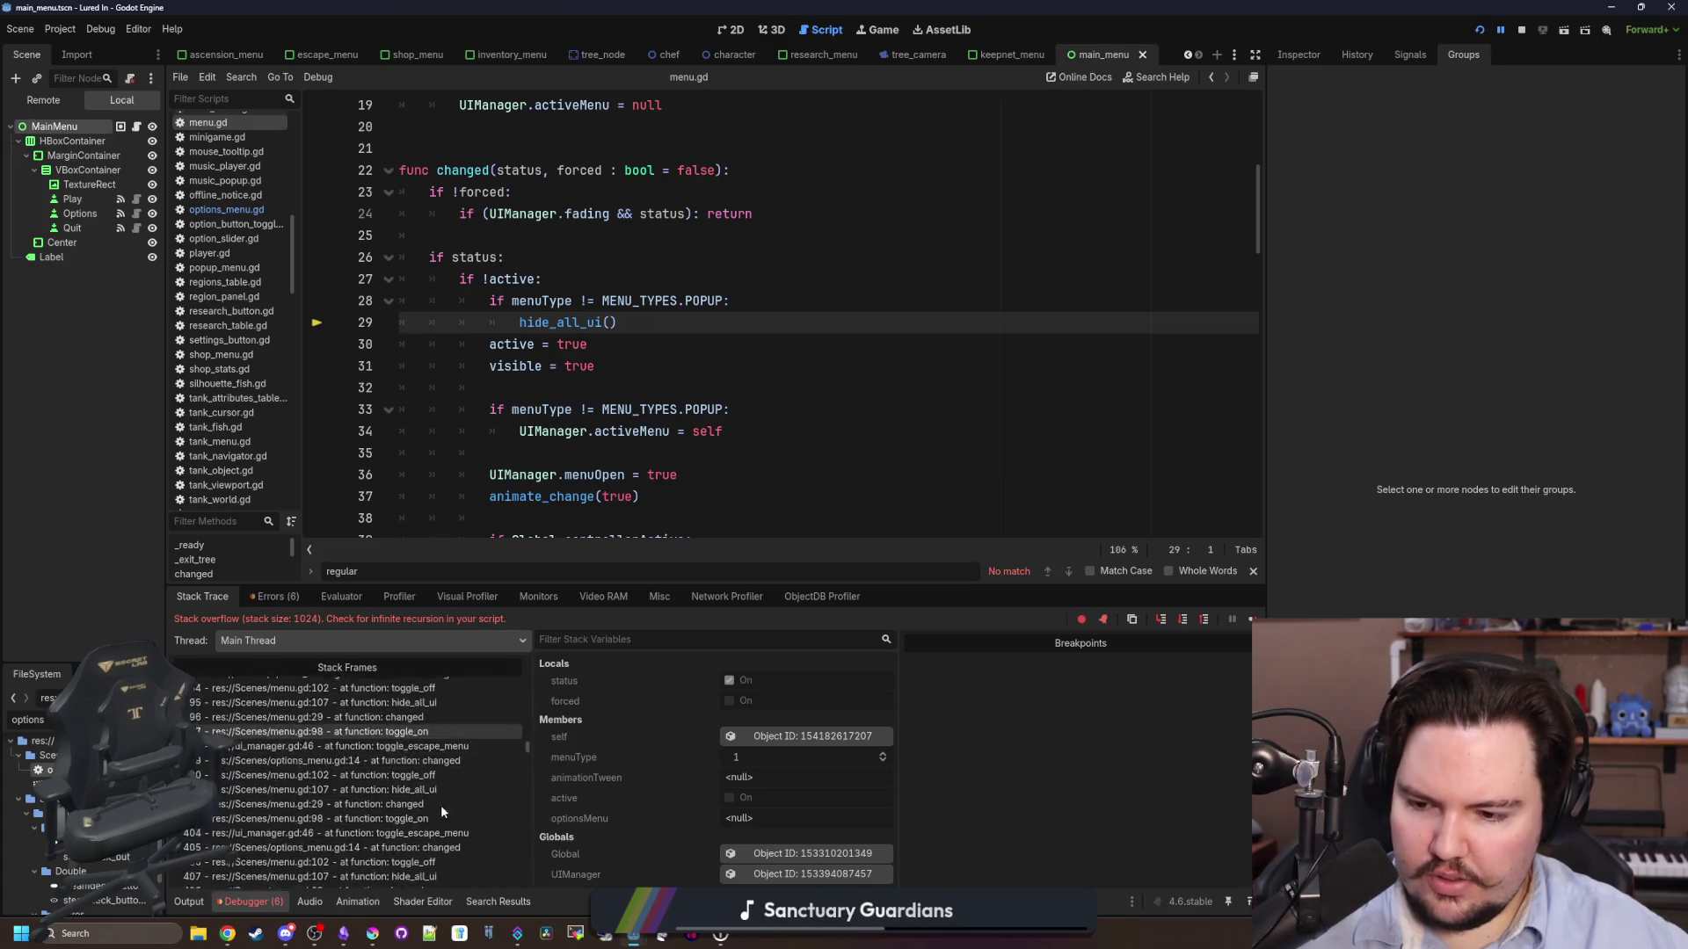
scroll(466, 747, down, 20)
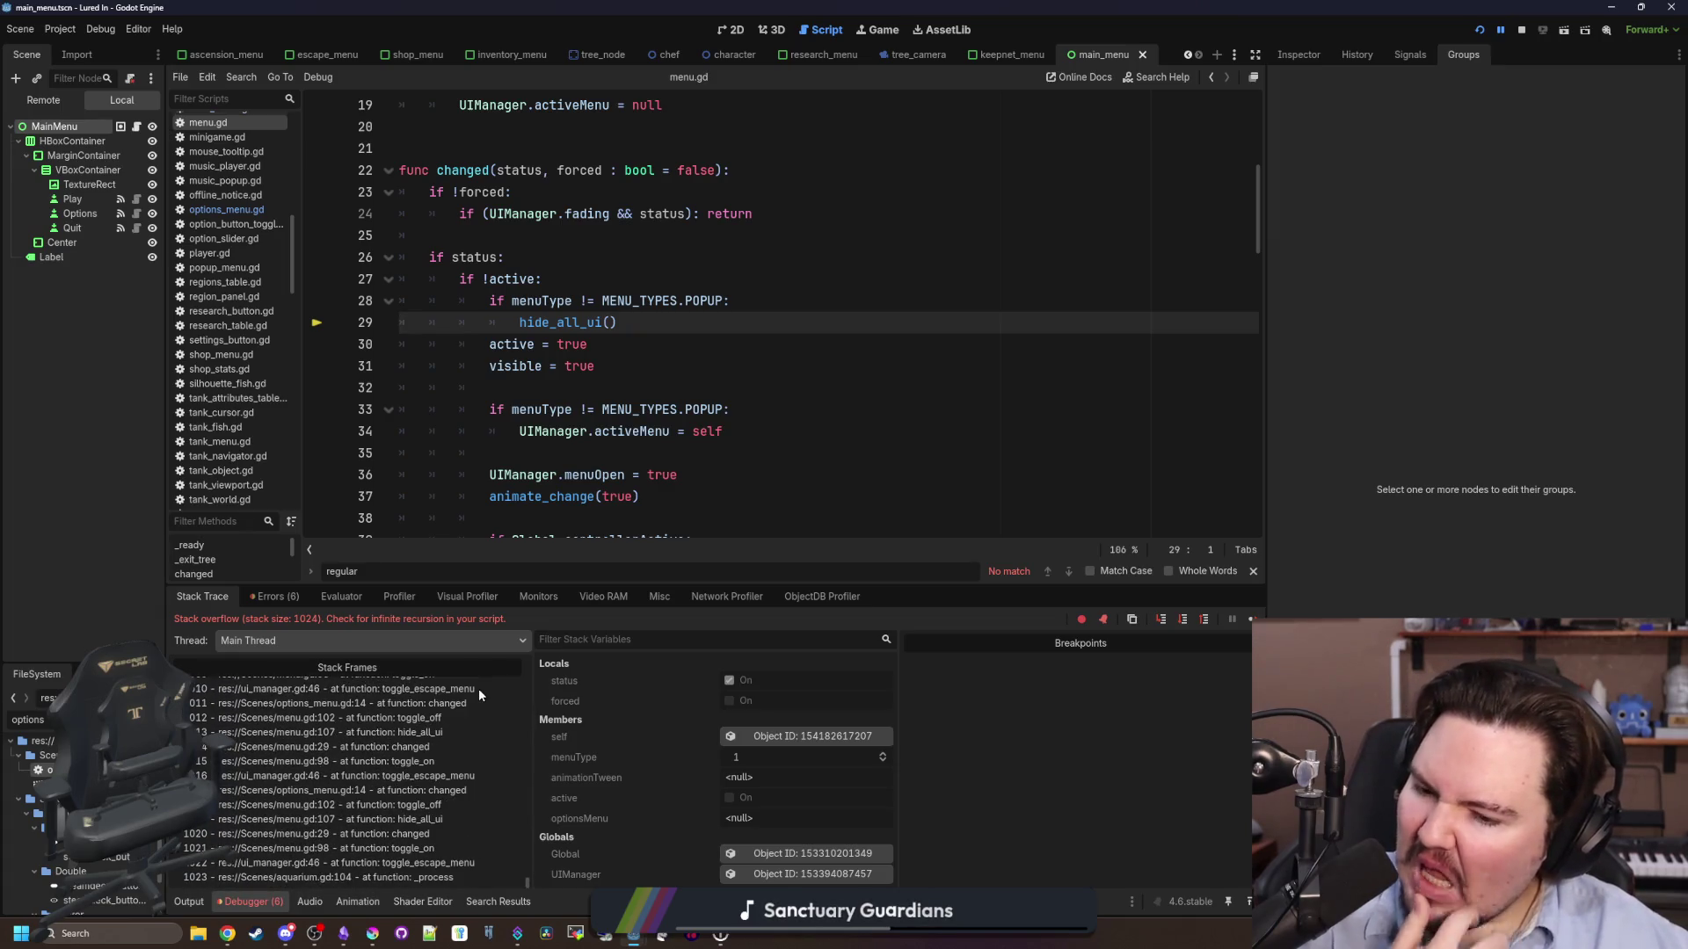
click(426, 878)
click(426, 863)
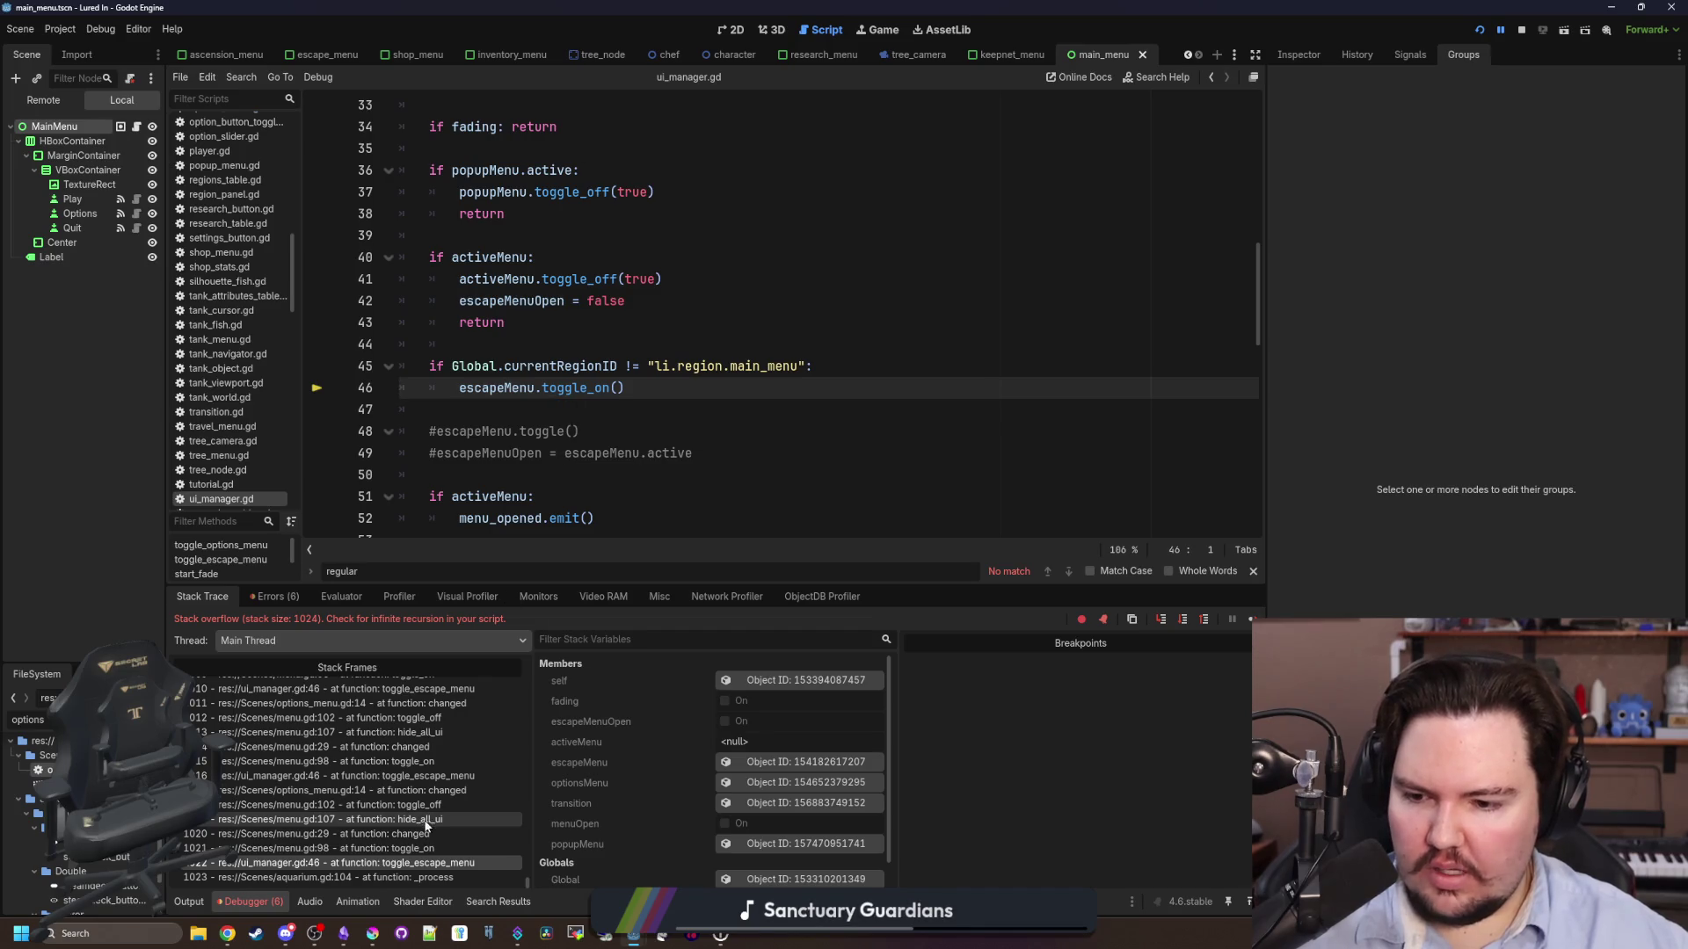
- Trace the recursion through menu.gd's toggle_on, changed and hide_all_ui, then reopen options_menu.gd
ctrl+click(583, 388)
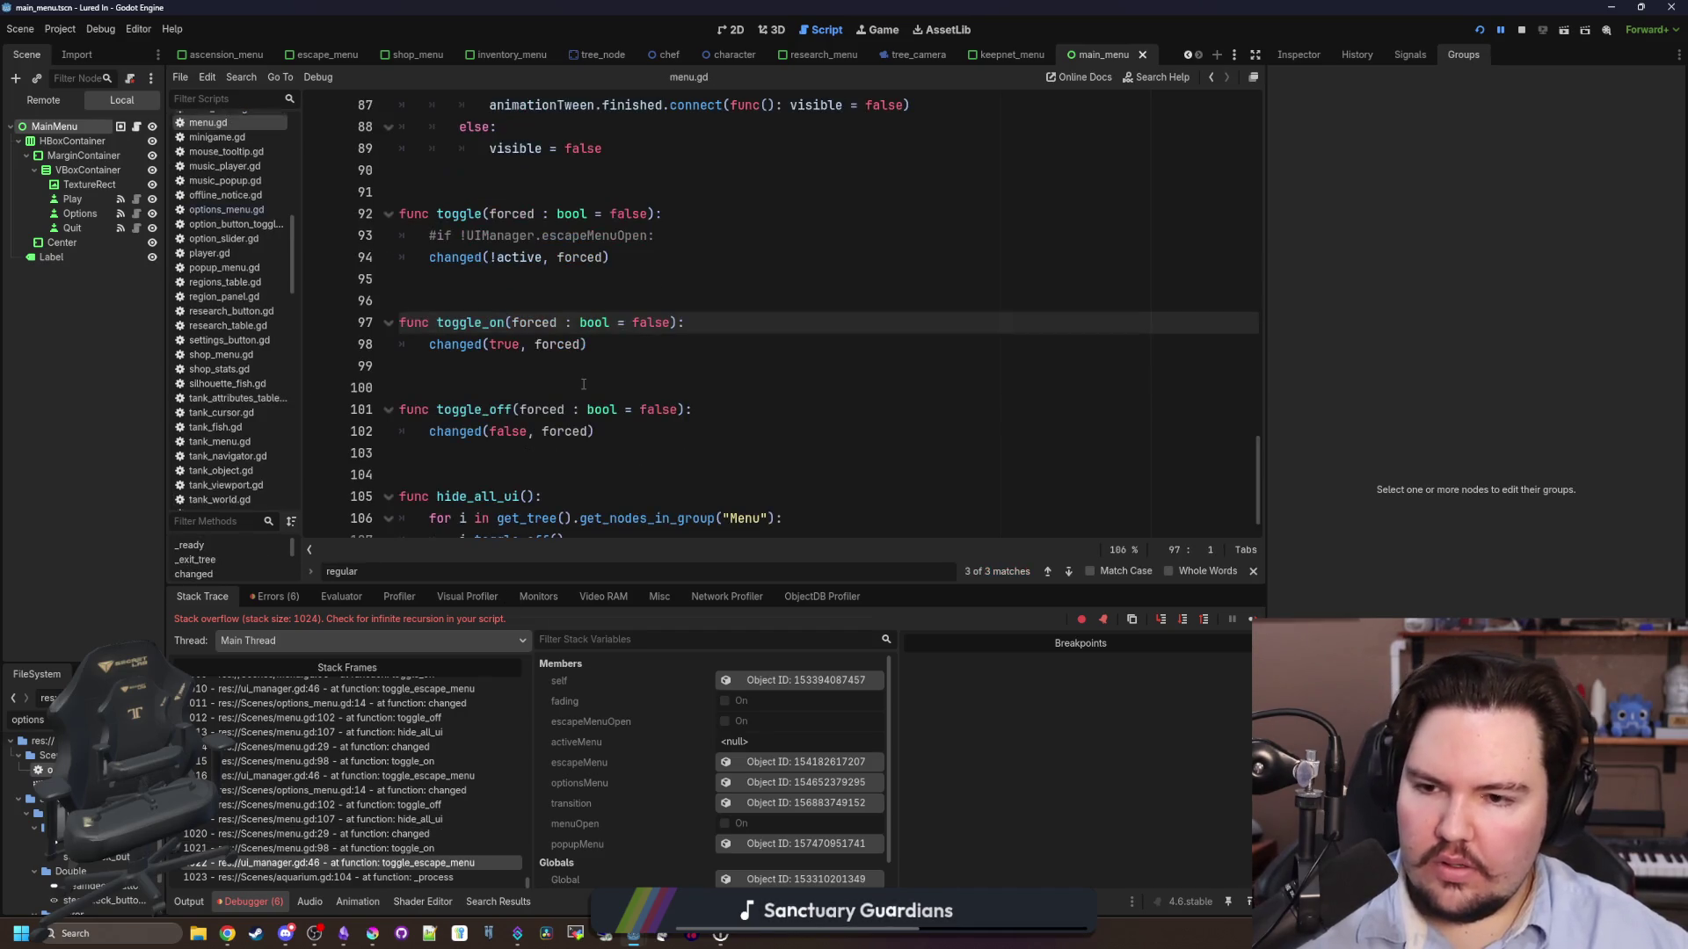
key(alt+Left)
key(alt+Left)
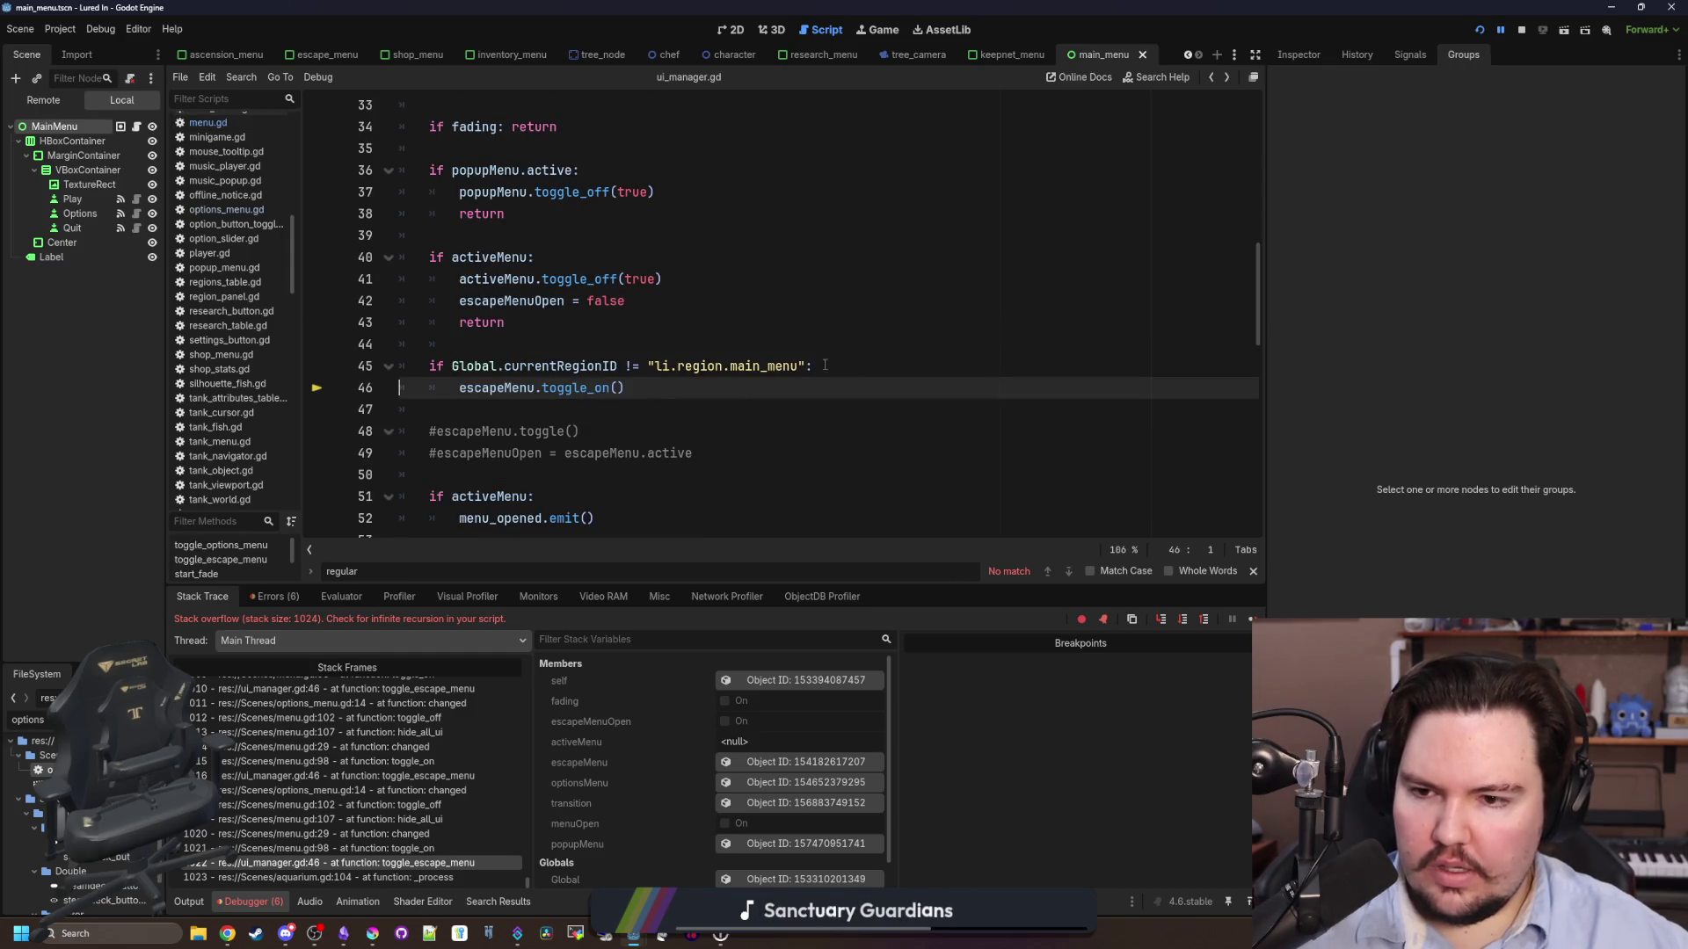
mouse_move(506, 387)
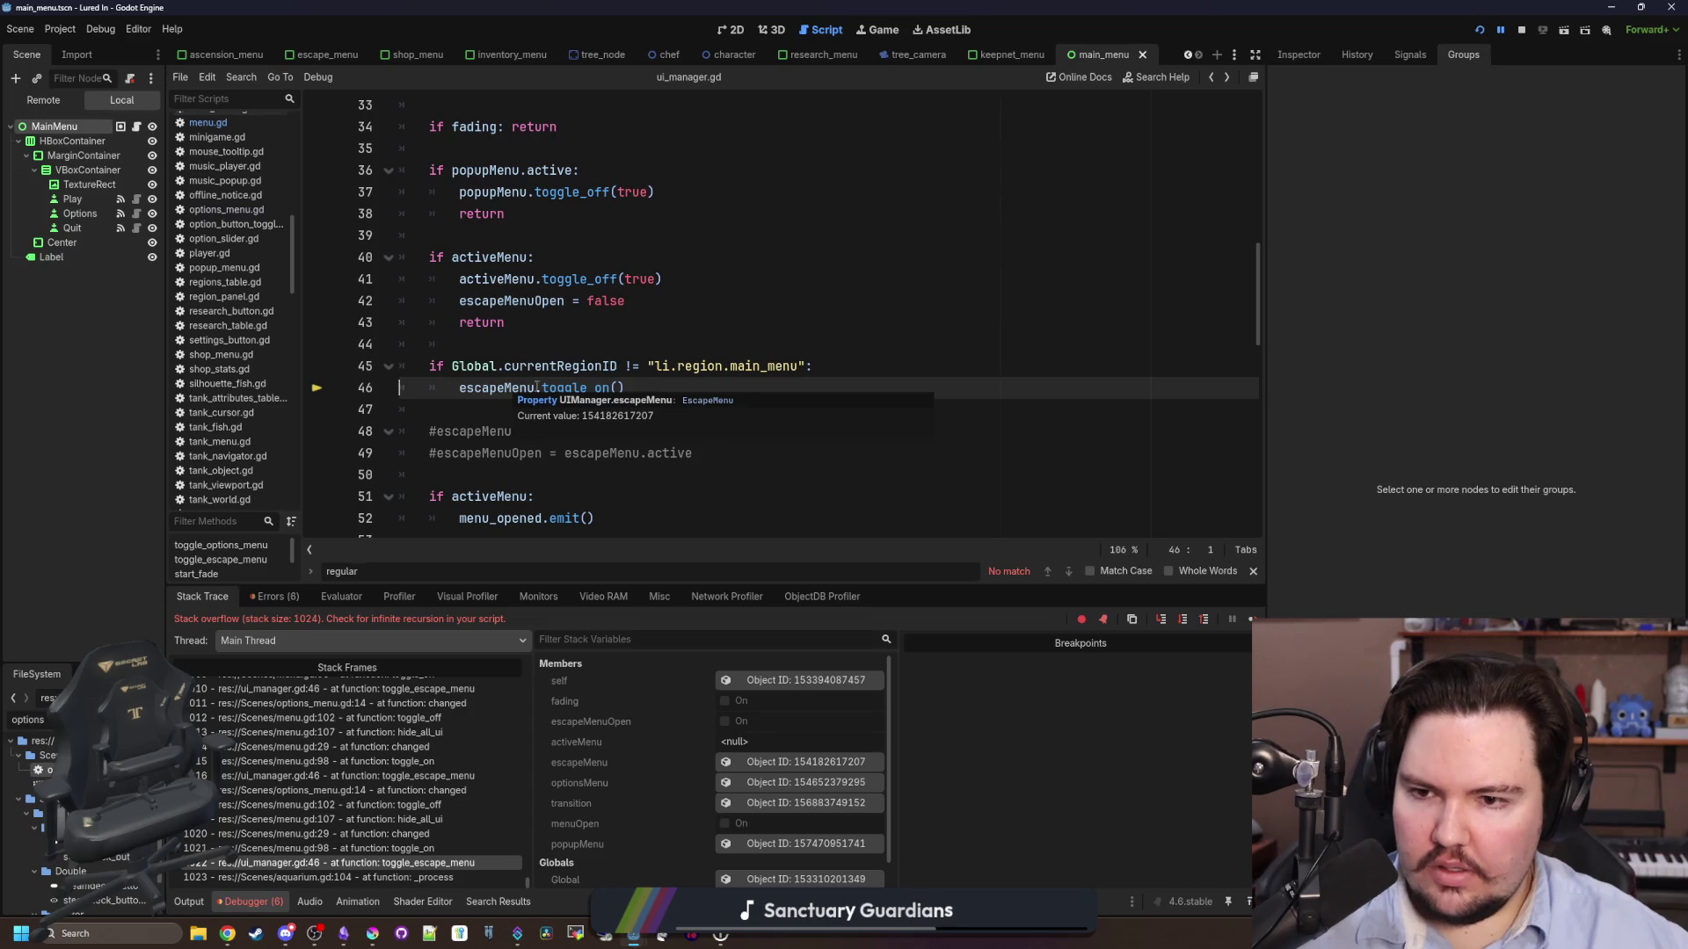
scroll(563, 400, down, 1)
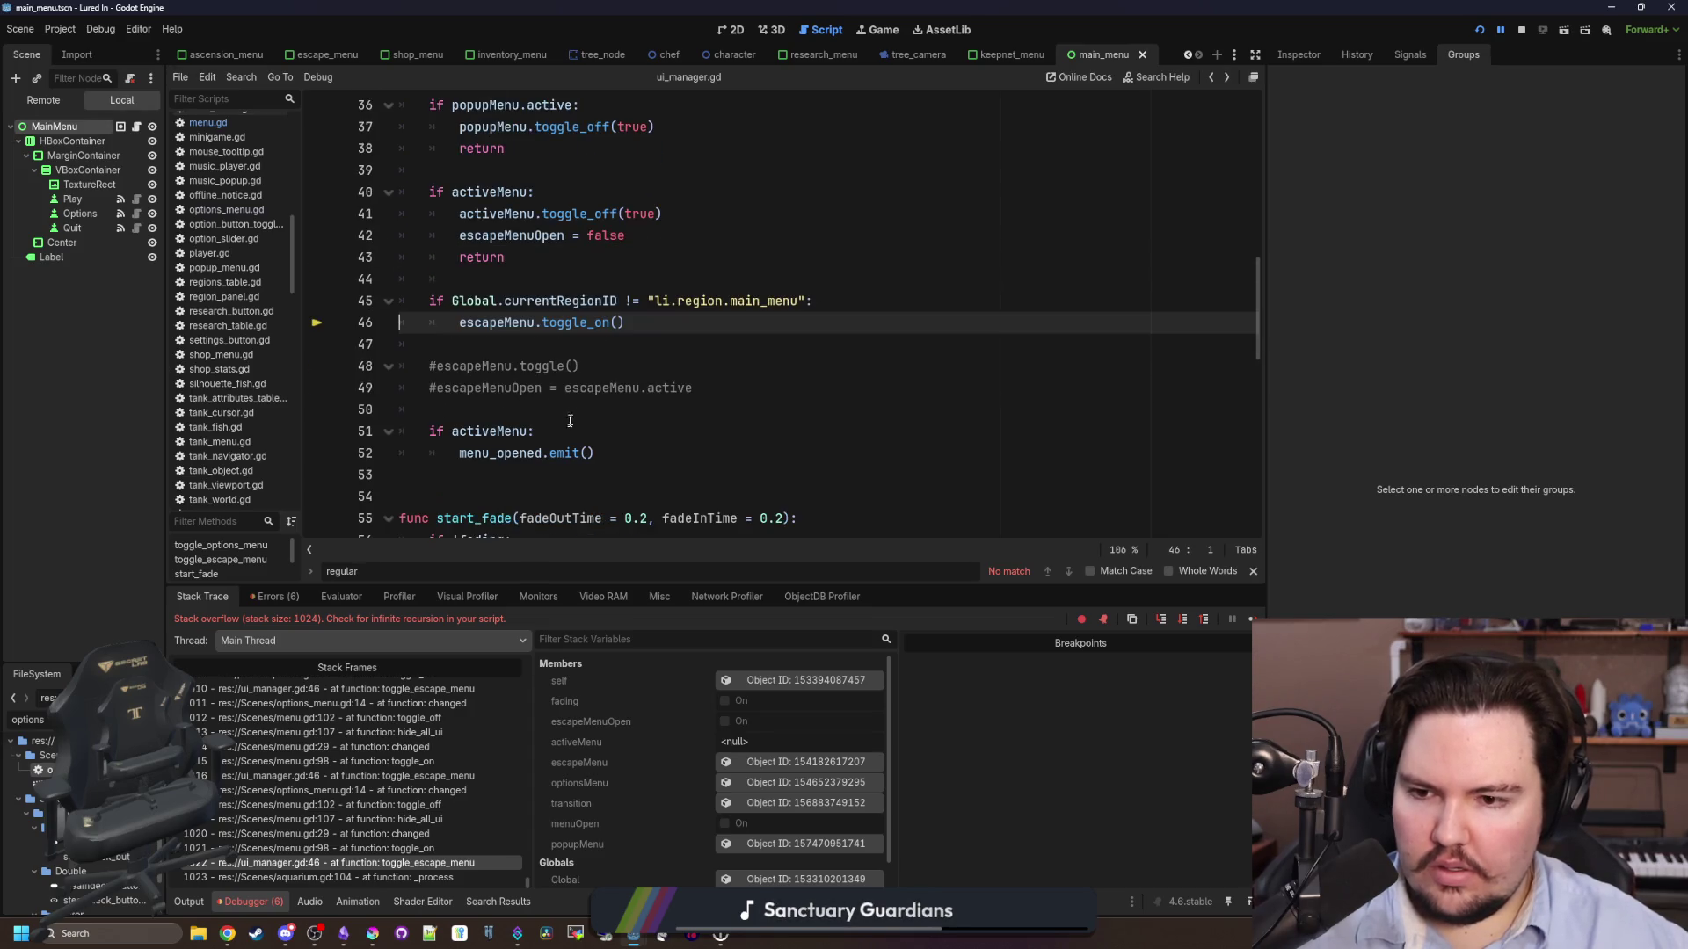
click(374, 848)
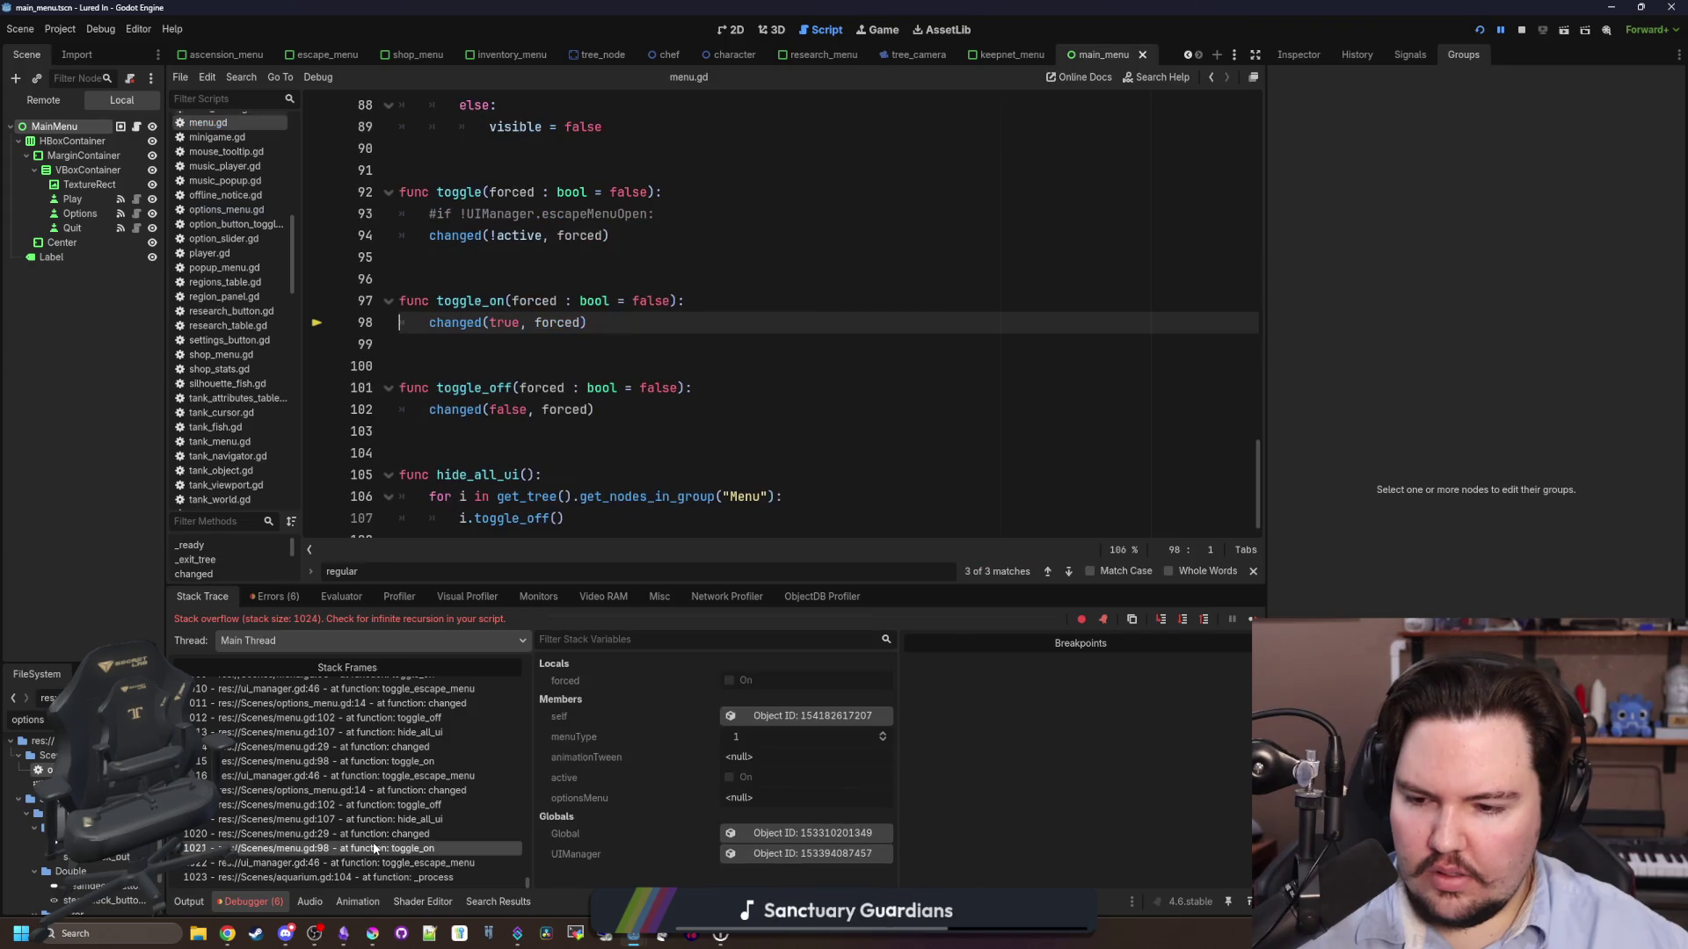
click(374, 833)
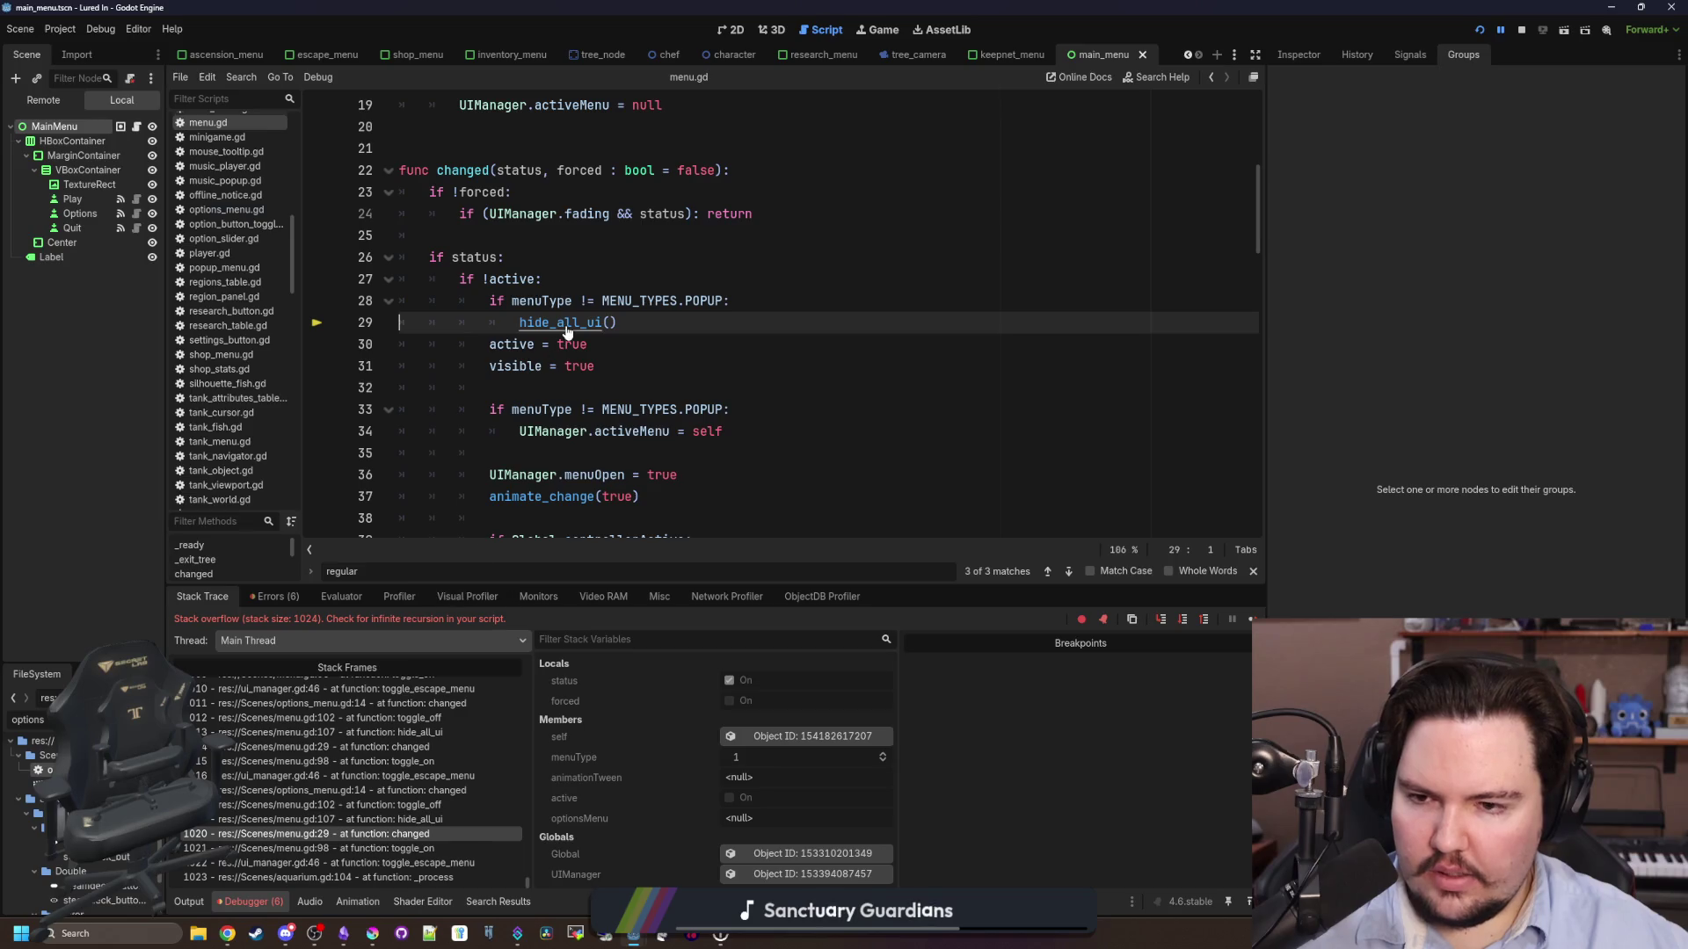
ctrl+click(576, 322)
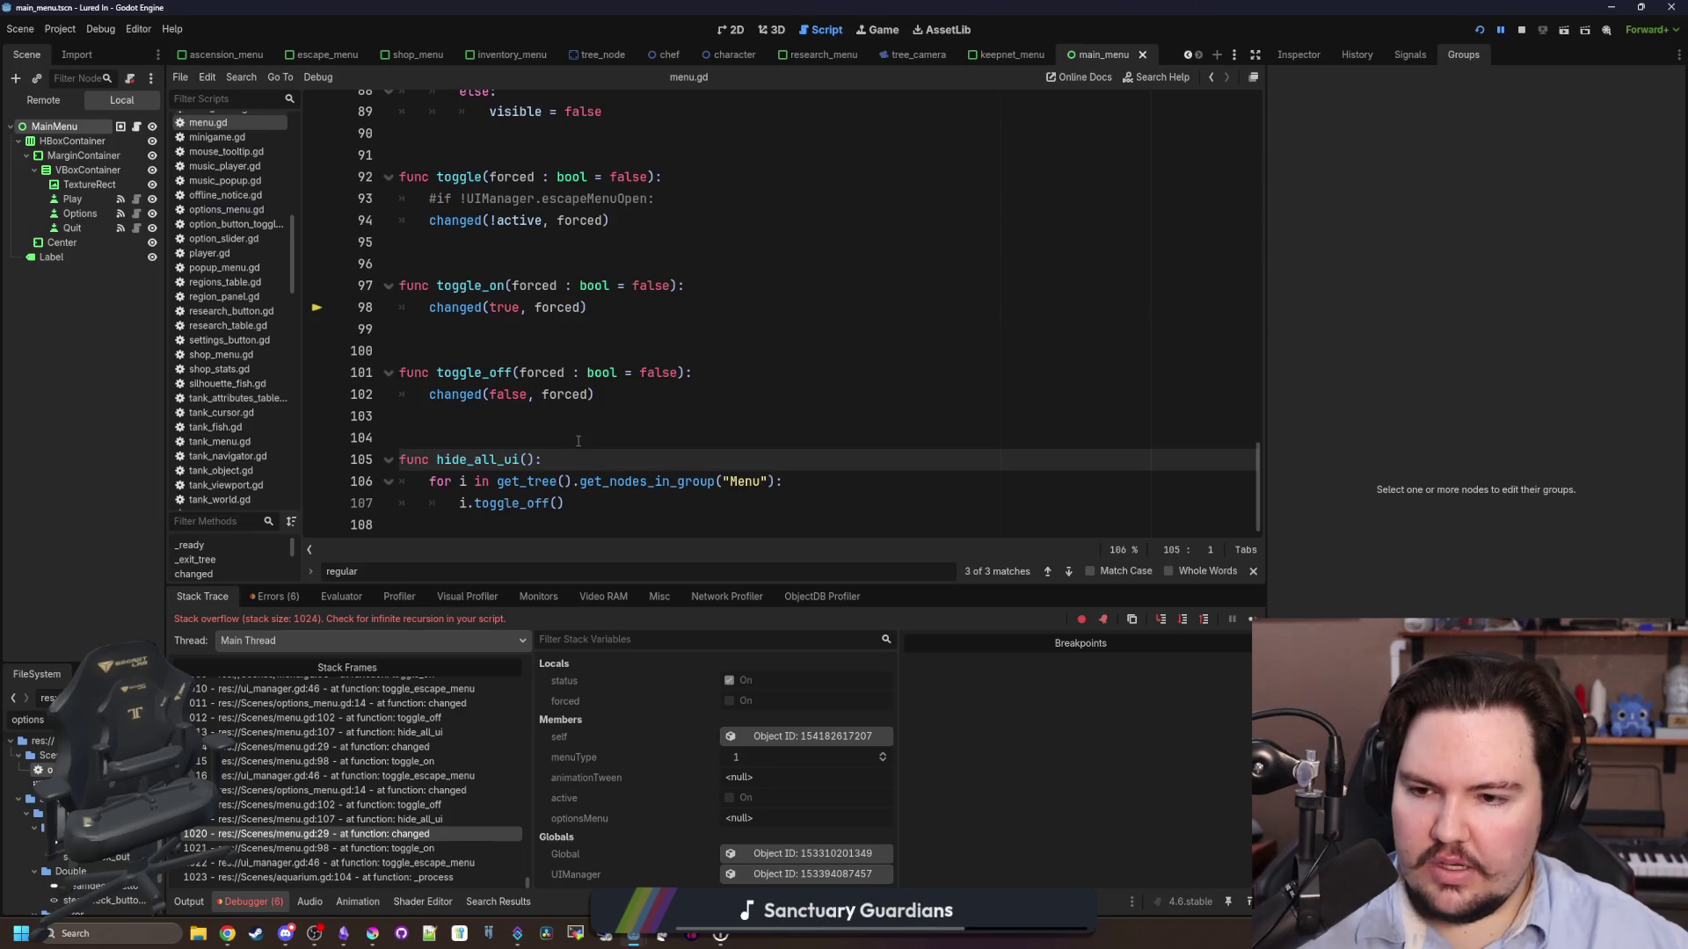
click(509, 504)
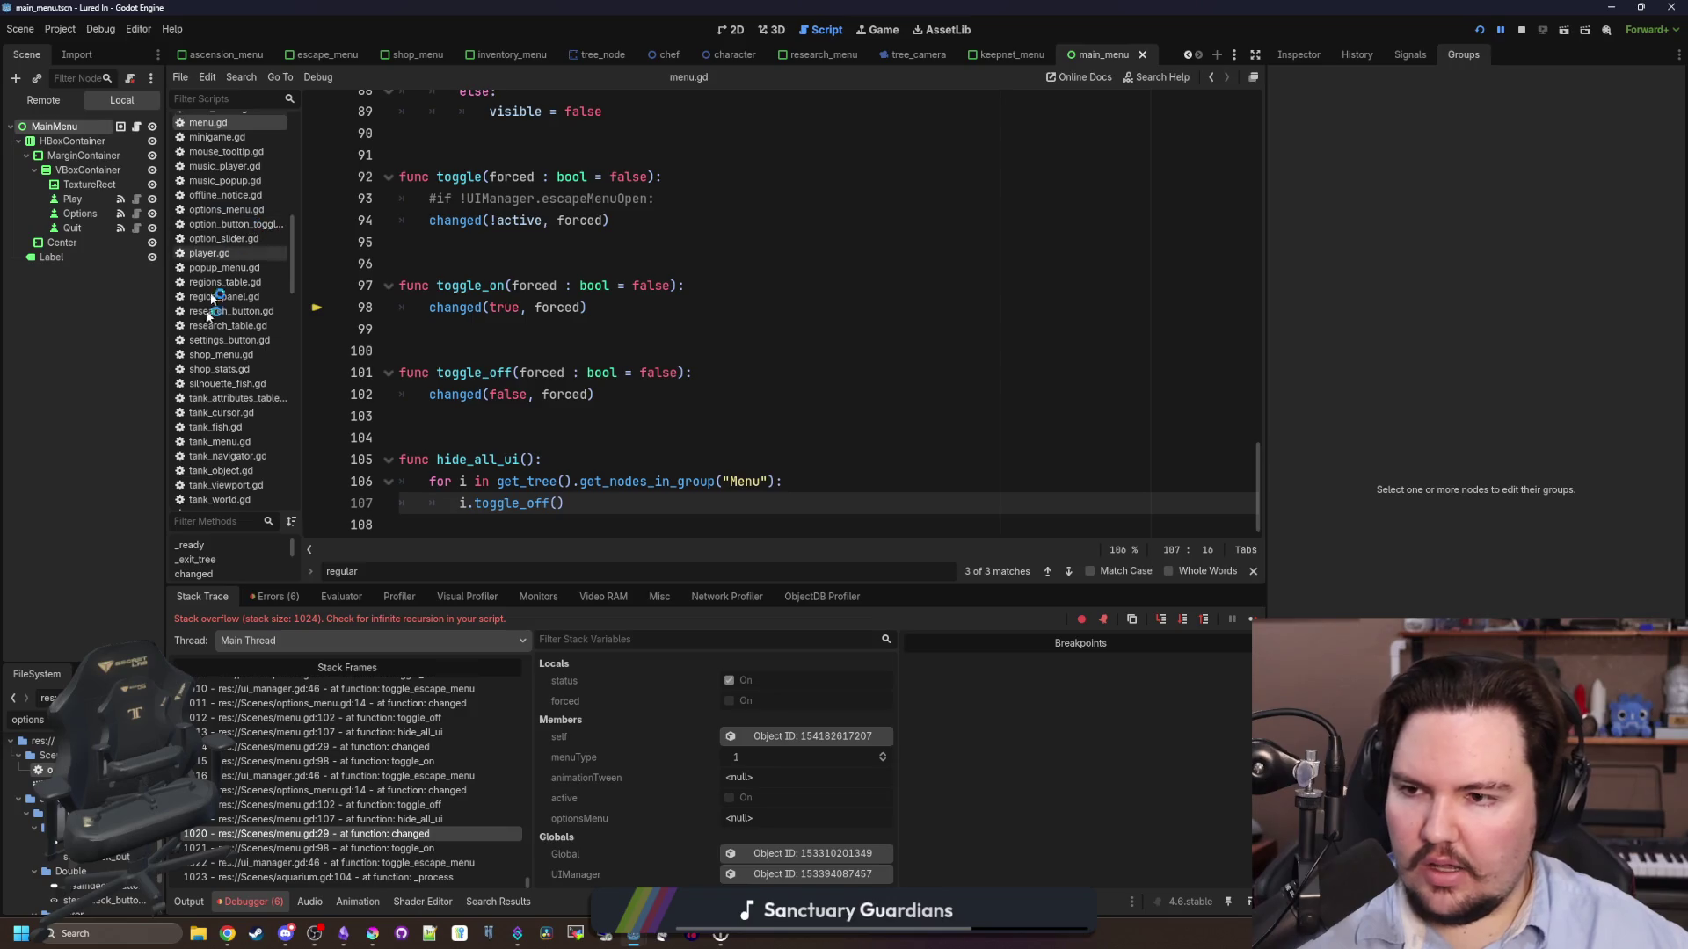
click(226, 210)
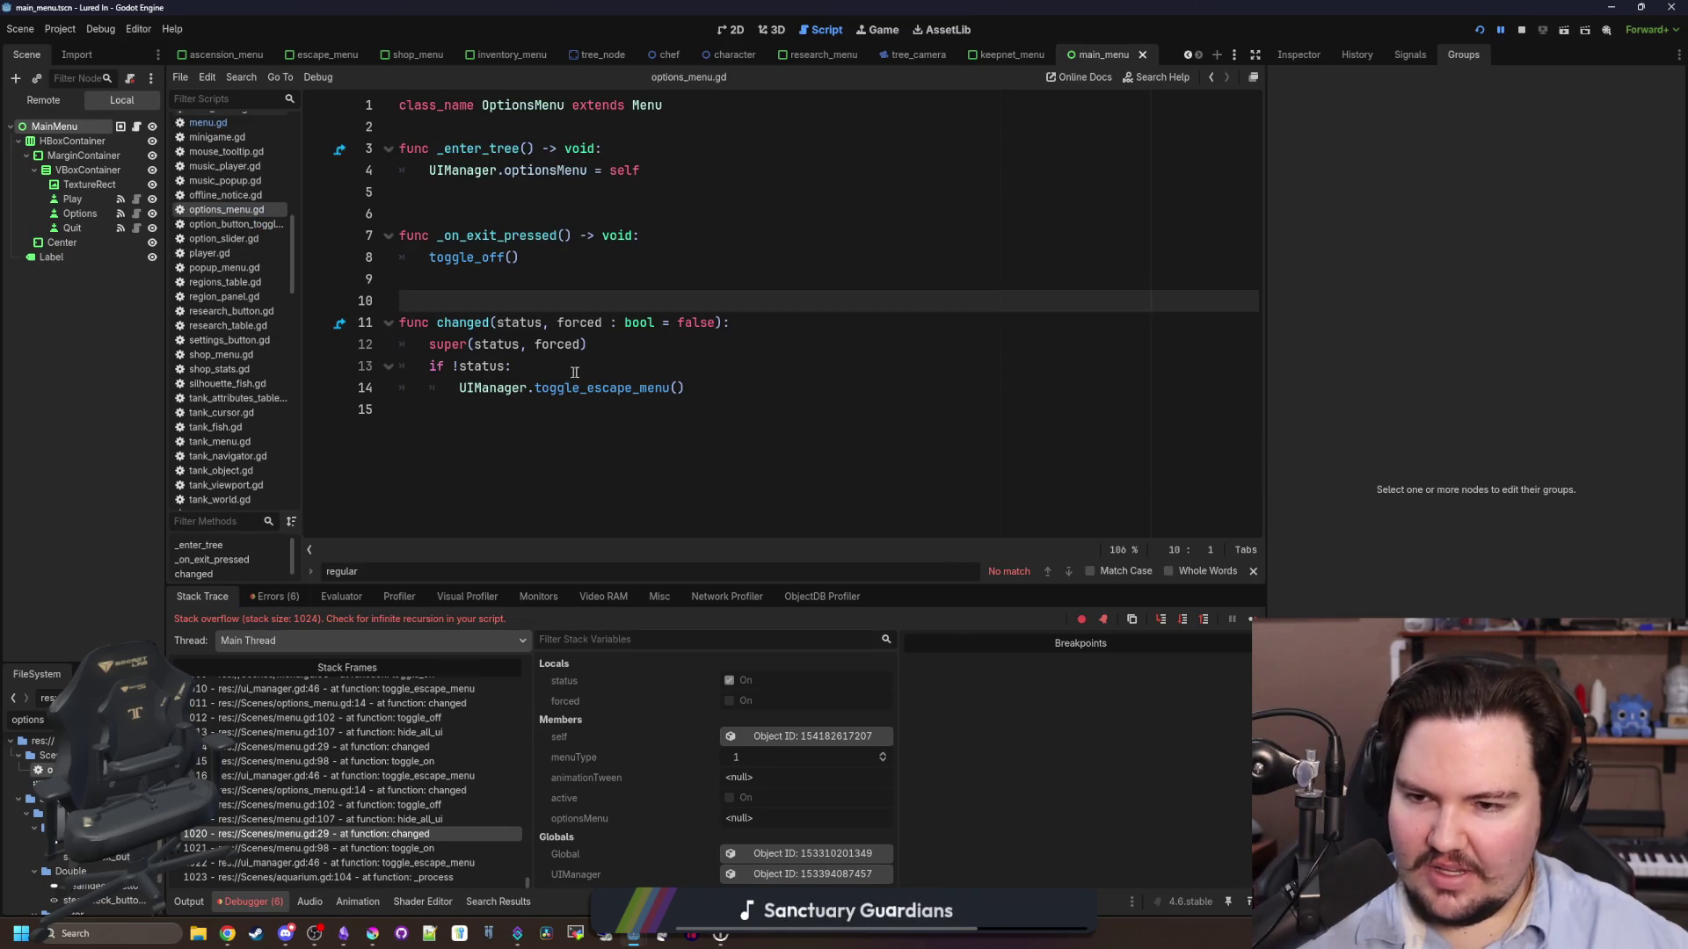
- Nest the if !status block under a new 'if status != active' check and save options_menu.gd
click(632, 366)
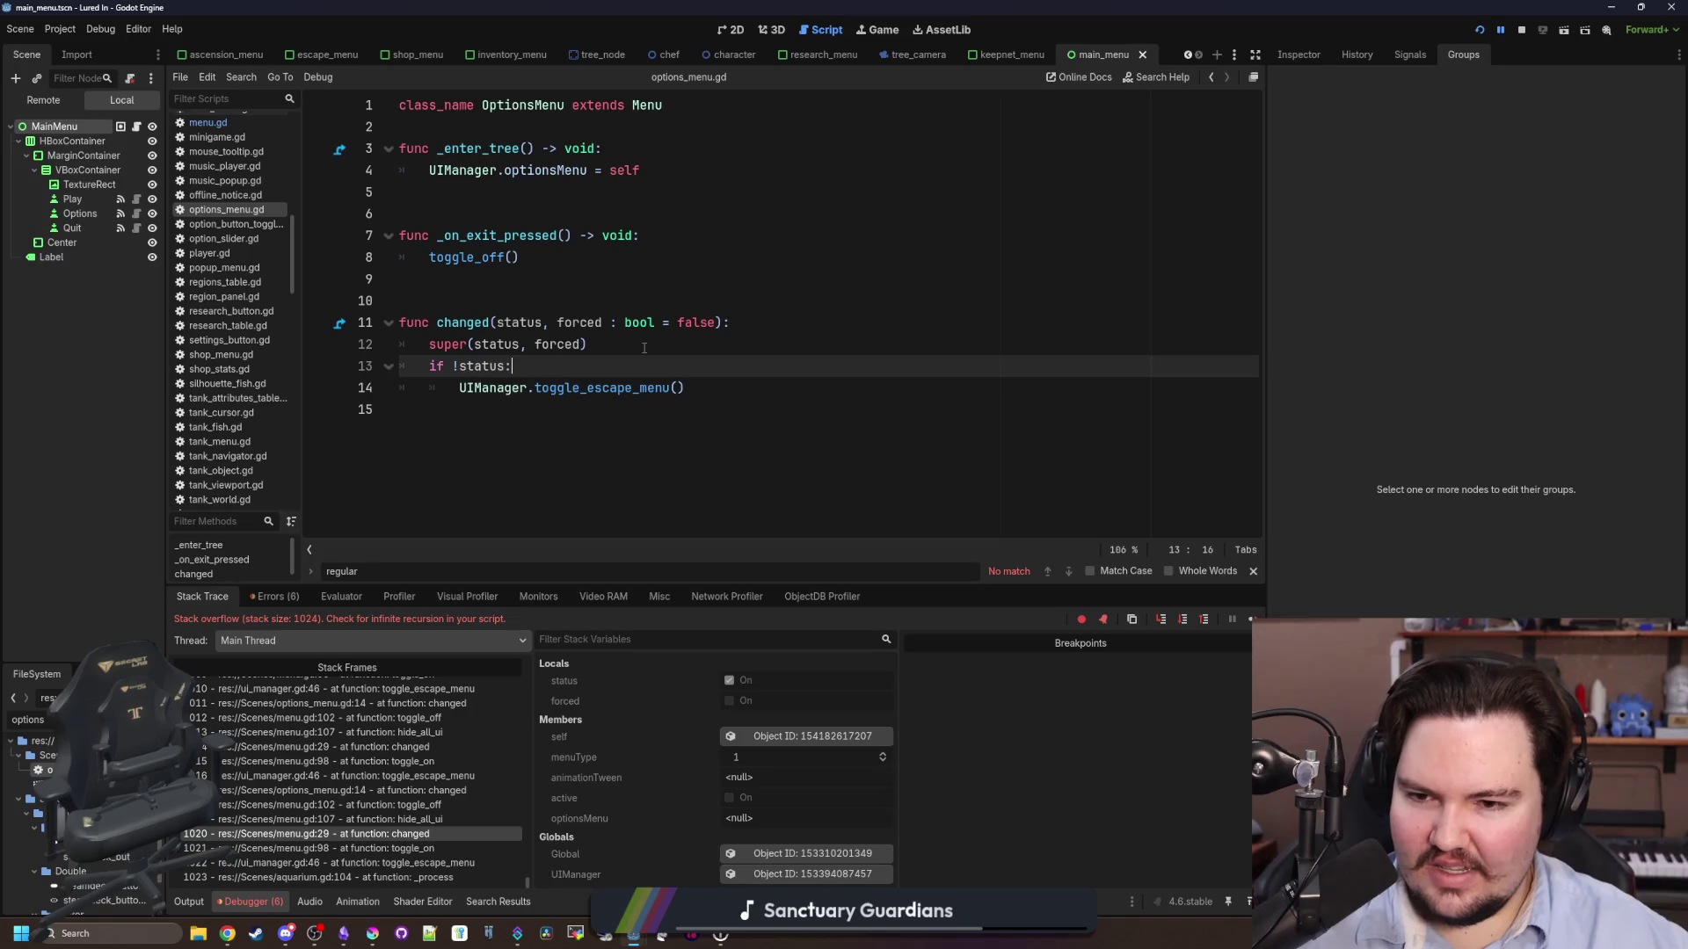
mouse_move(463, 369)
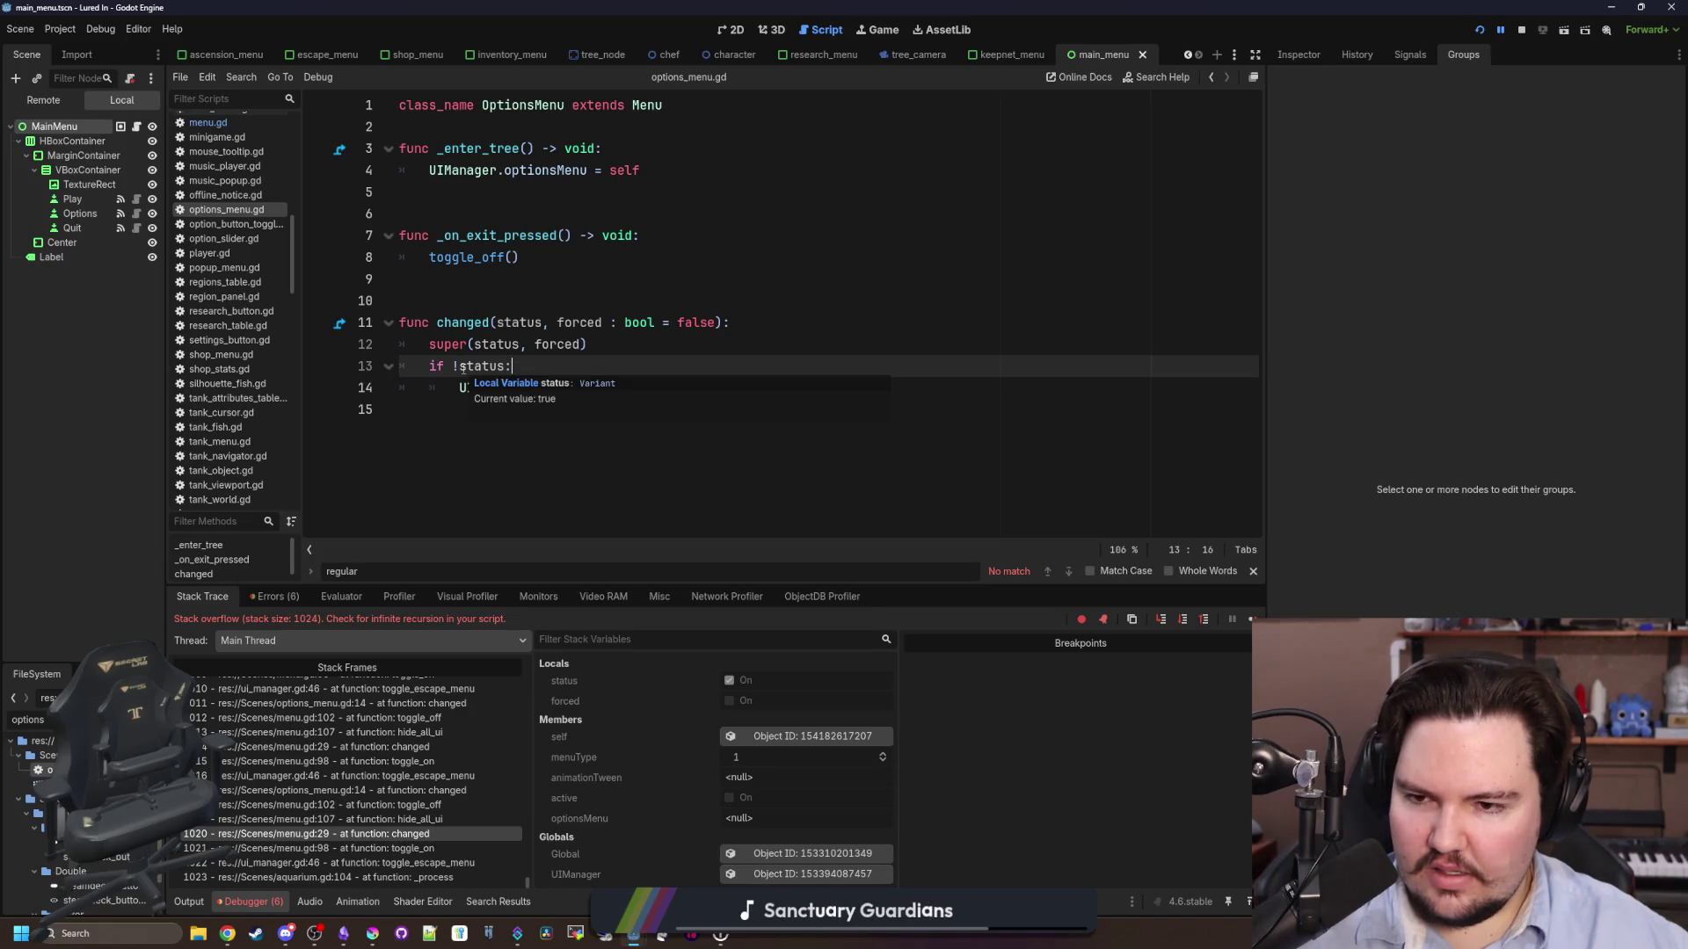
click(600, 351)
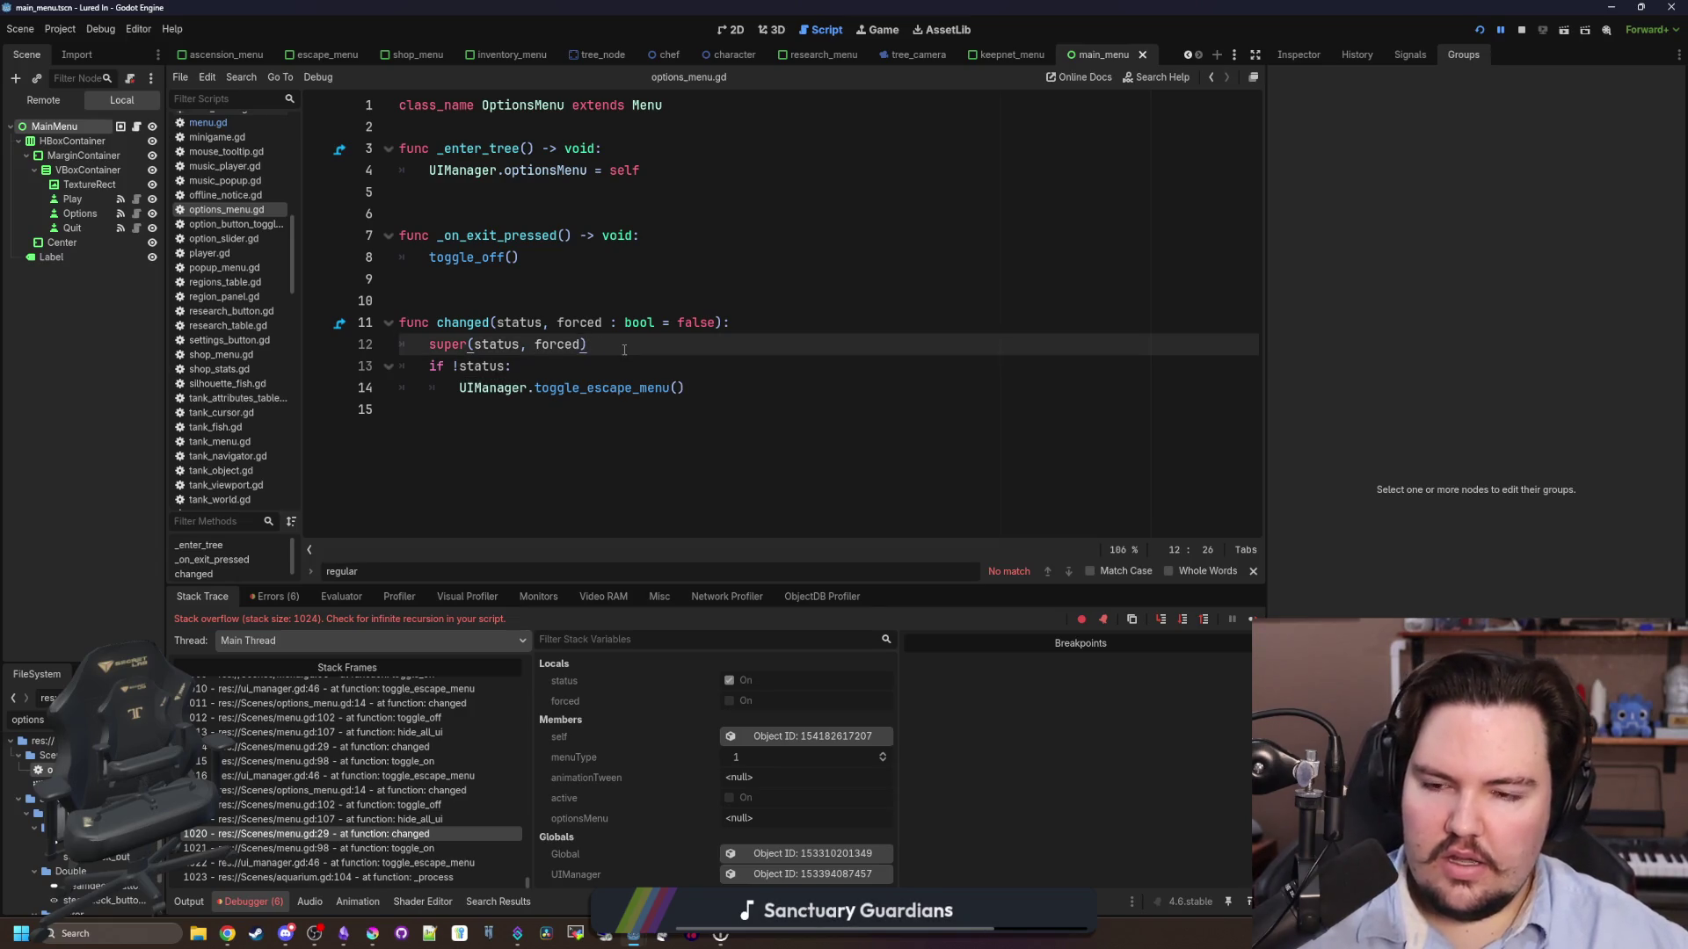
key(Return)
text(if status)
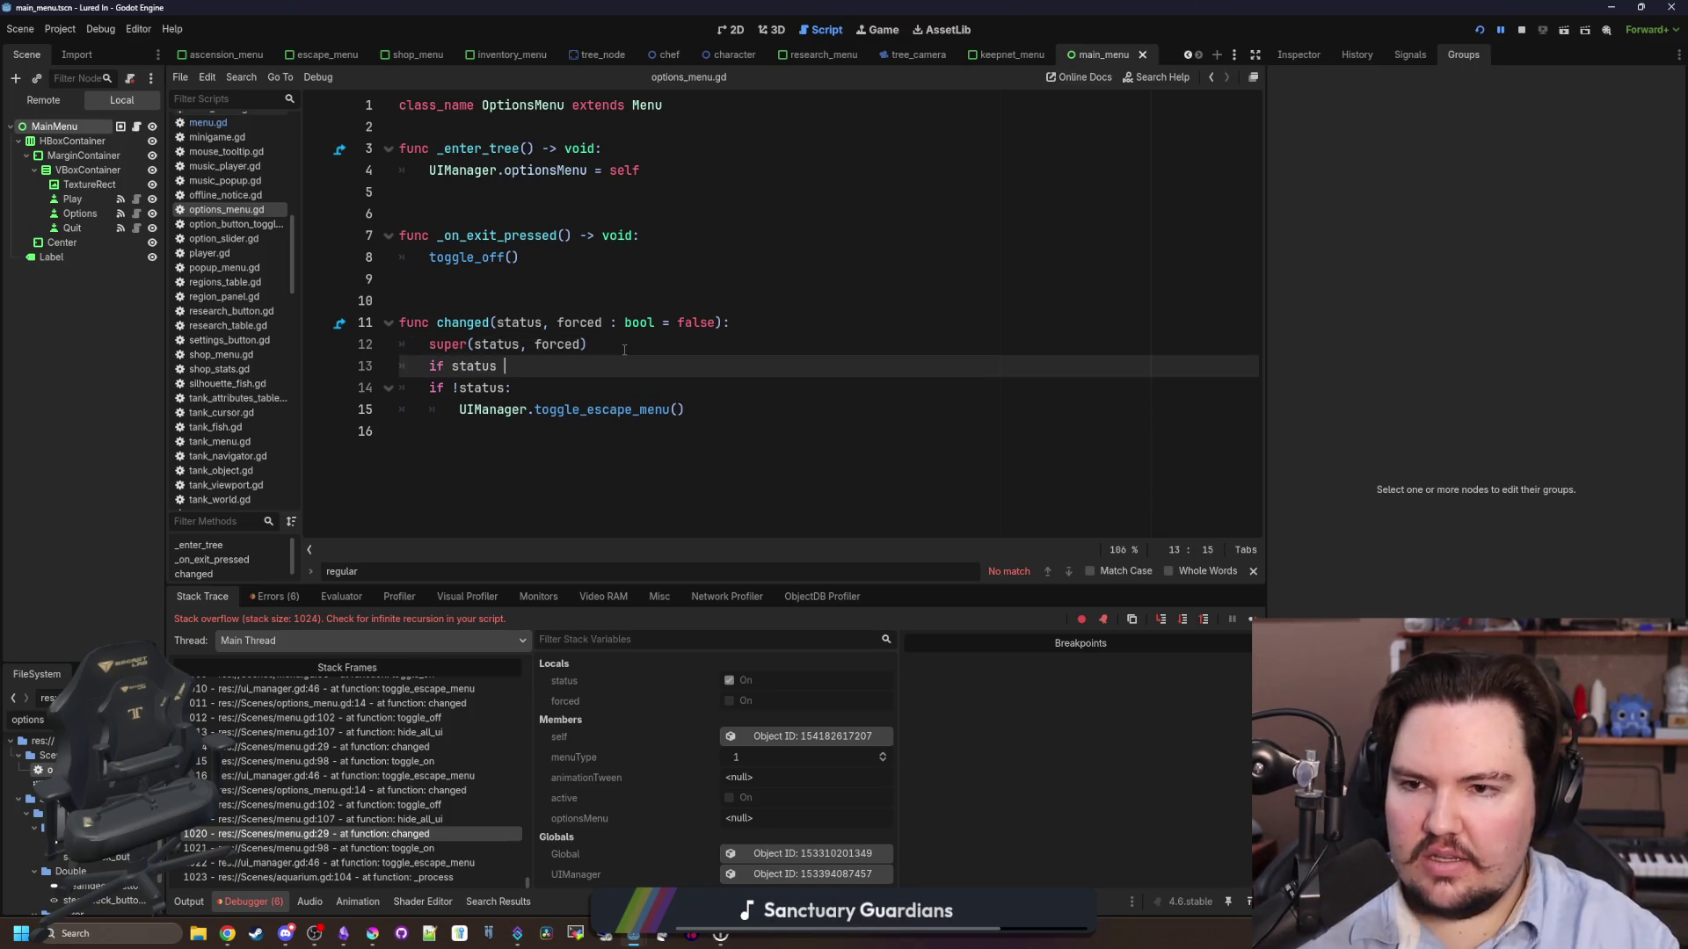
text( != active:)
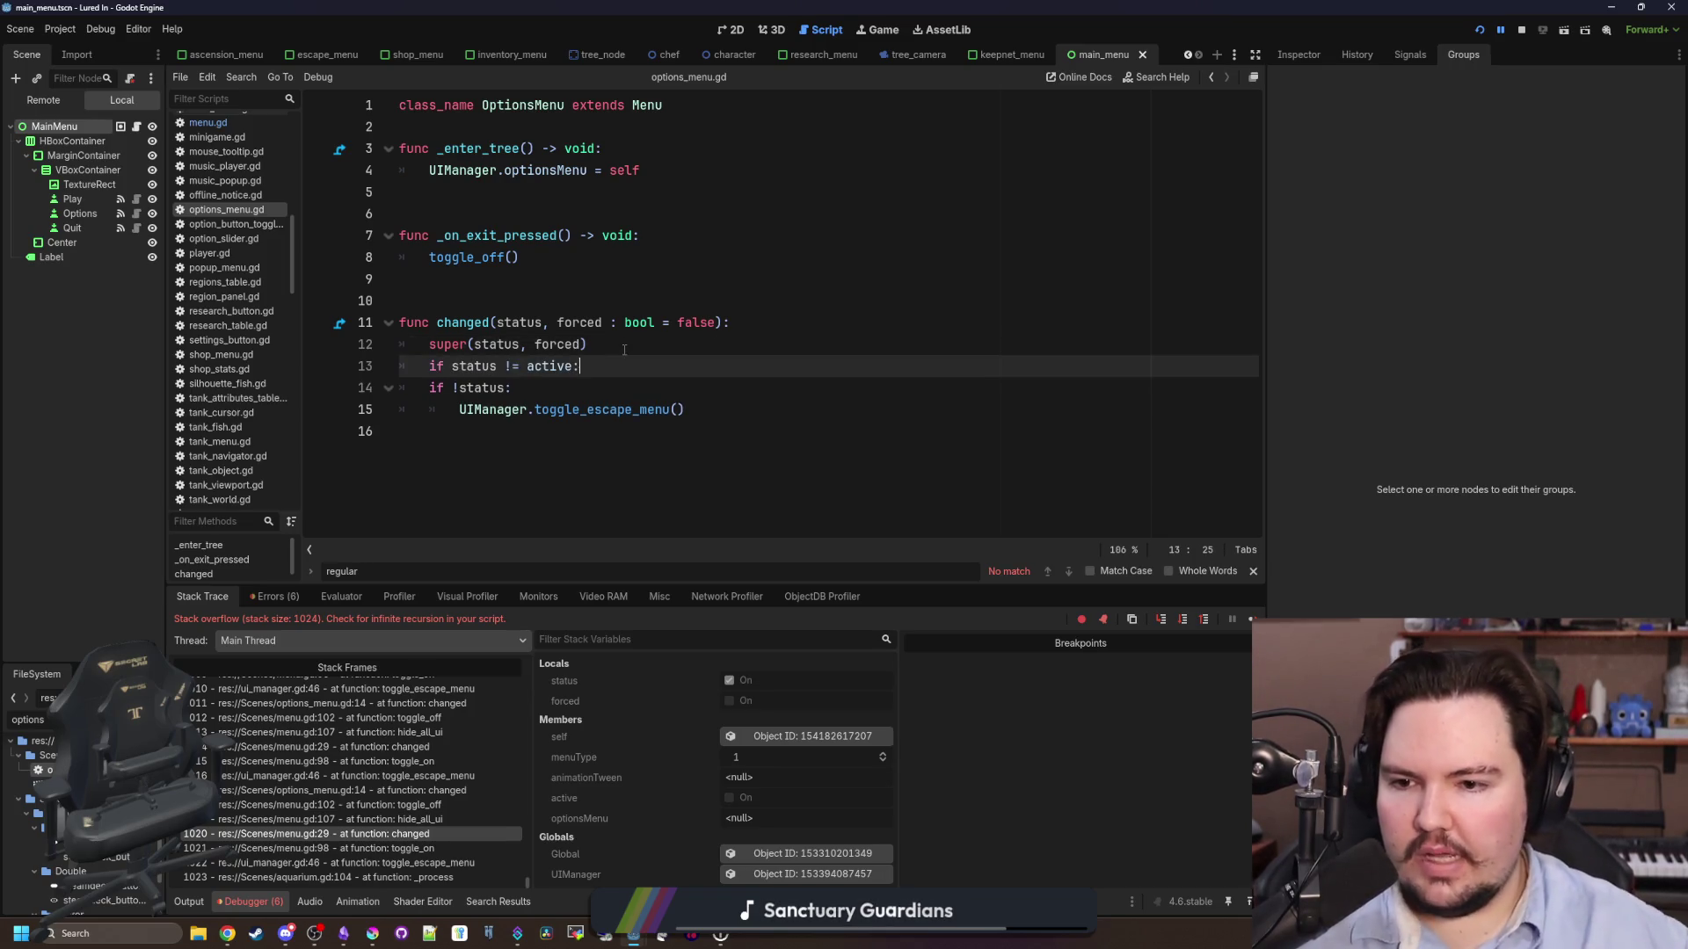
drag(686, 410, 351, 386)
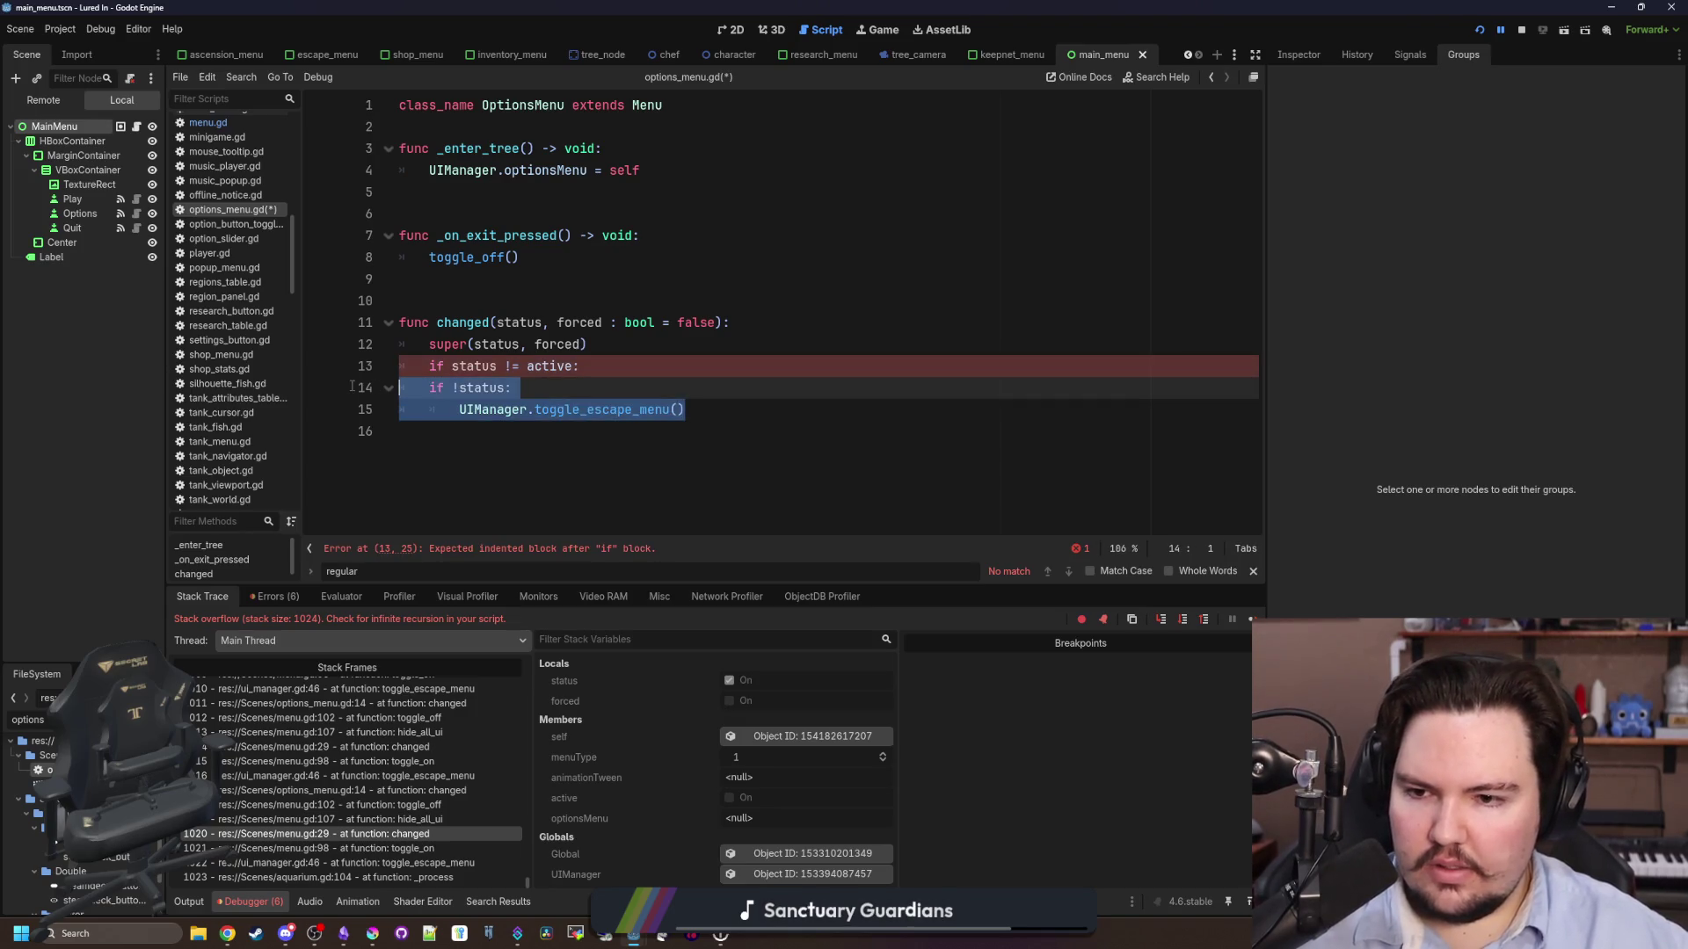
key(Tab)
click(580, 366)
key(ctrl+s)
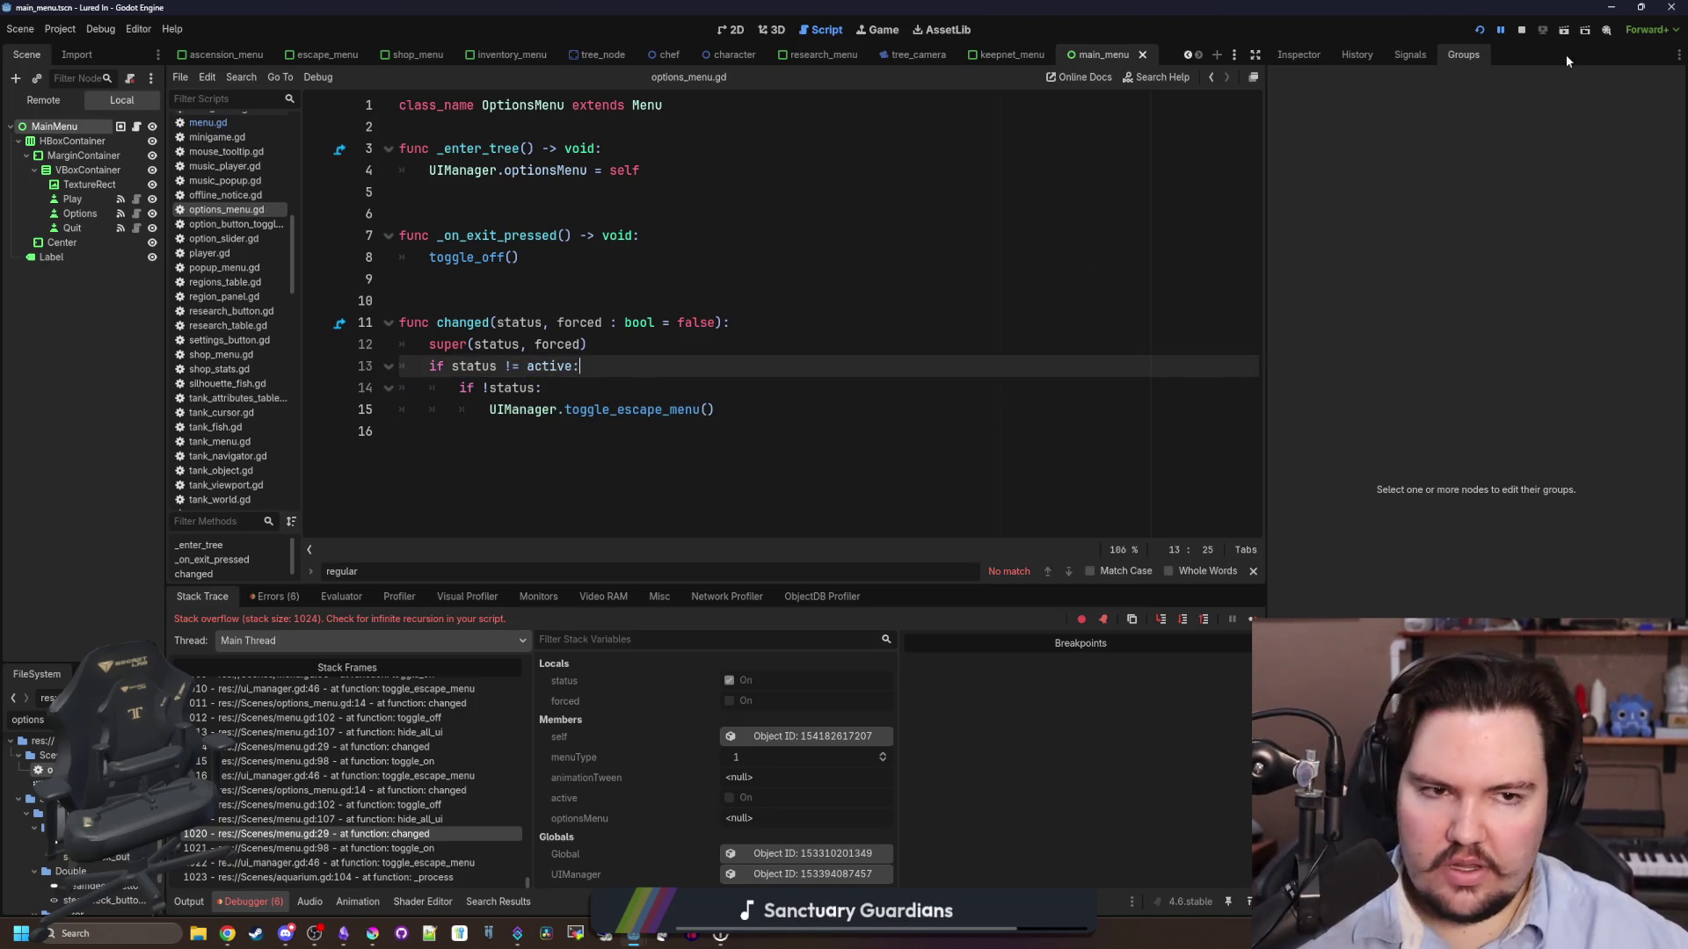
- Restart the game and confirm the Escape Menu opens and closes without crashing
click(1479, 29)
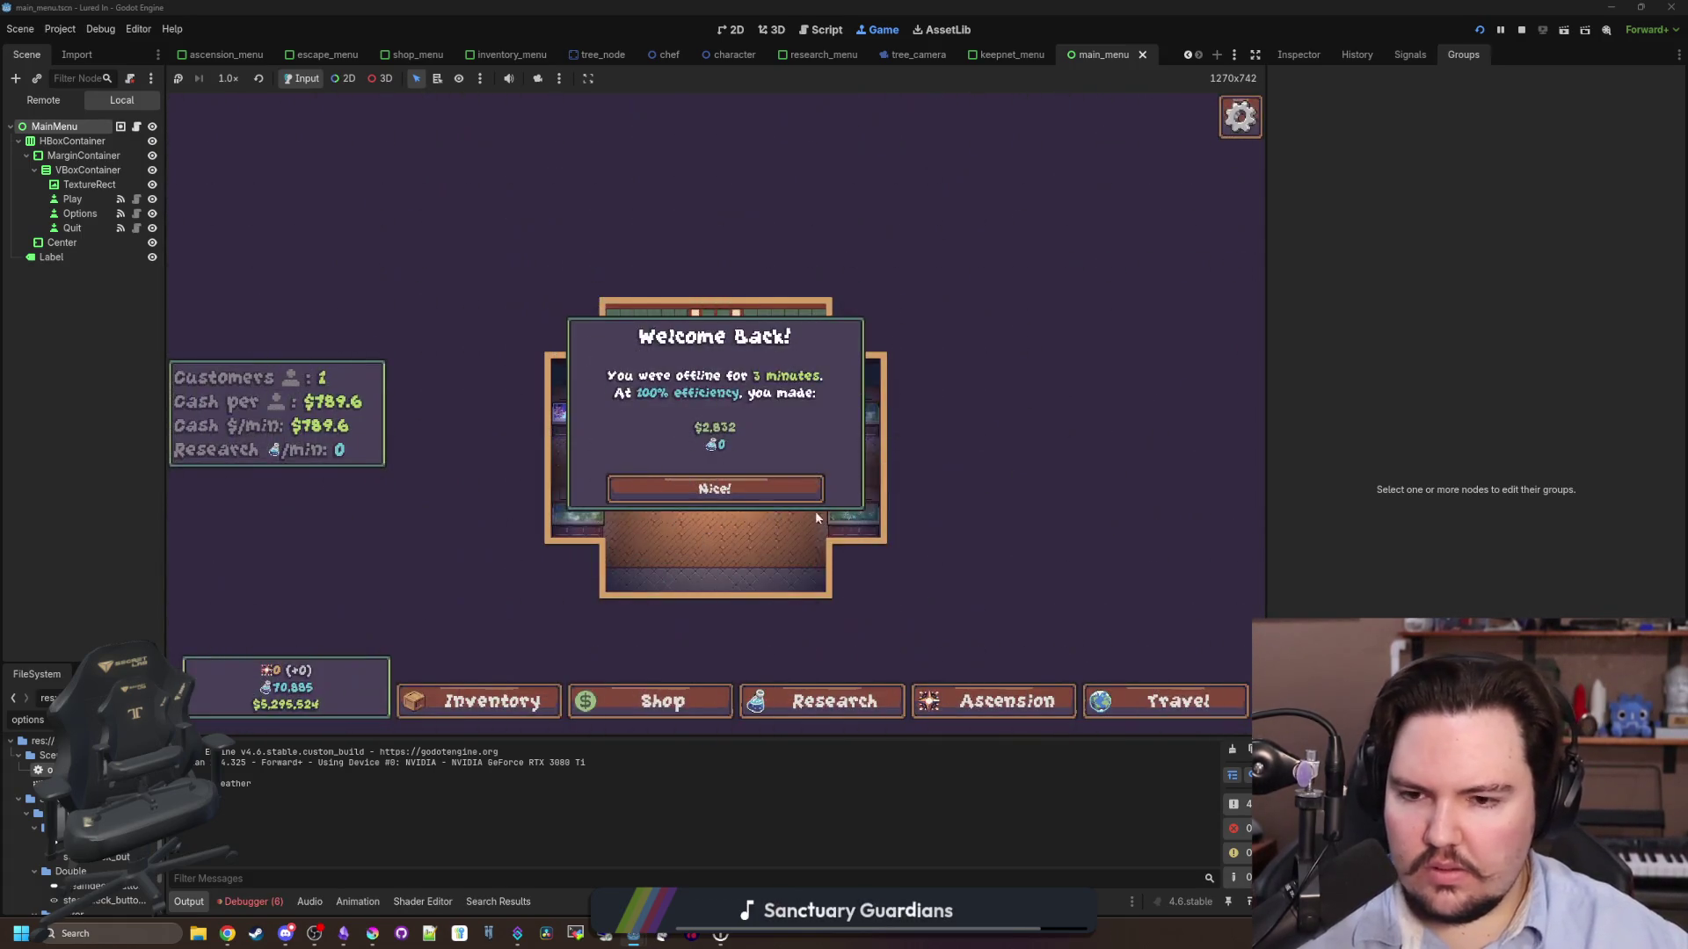
click(806, 532)
key(Escape)
key(Escape)
key(Escape)
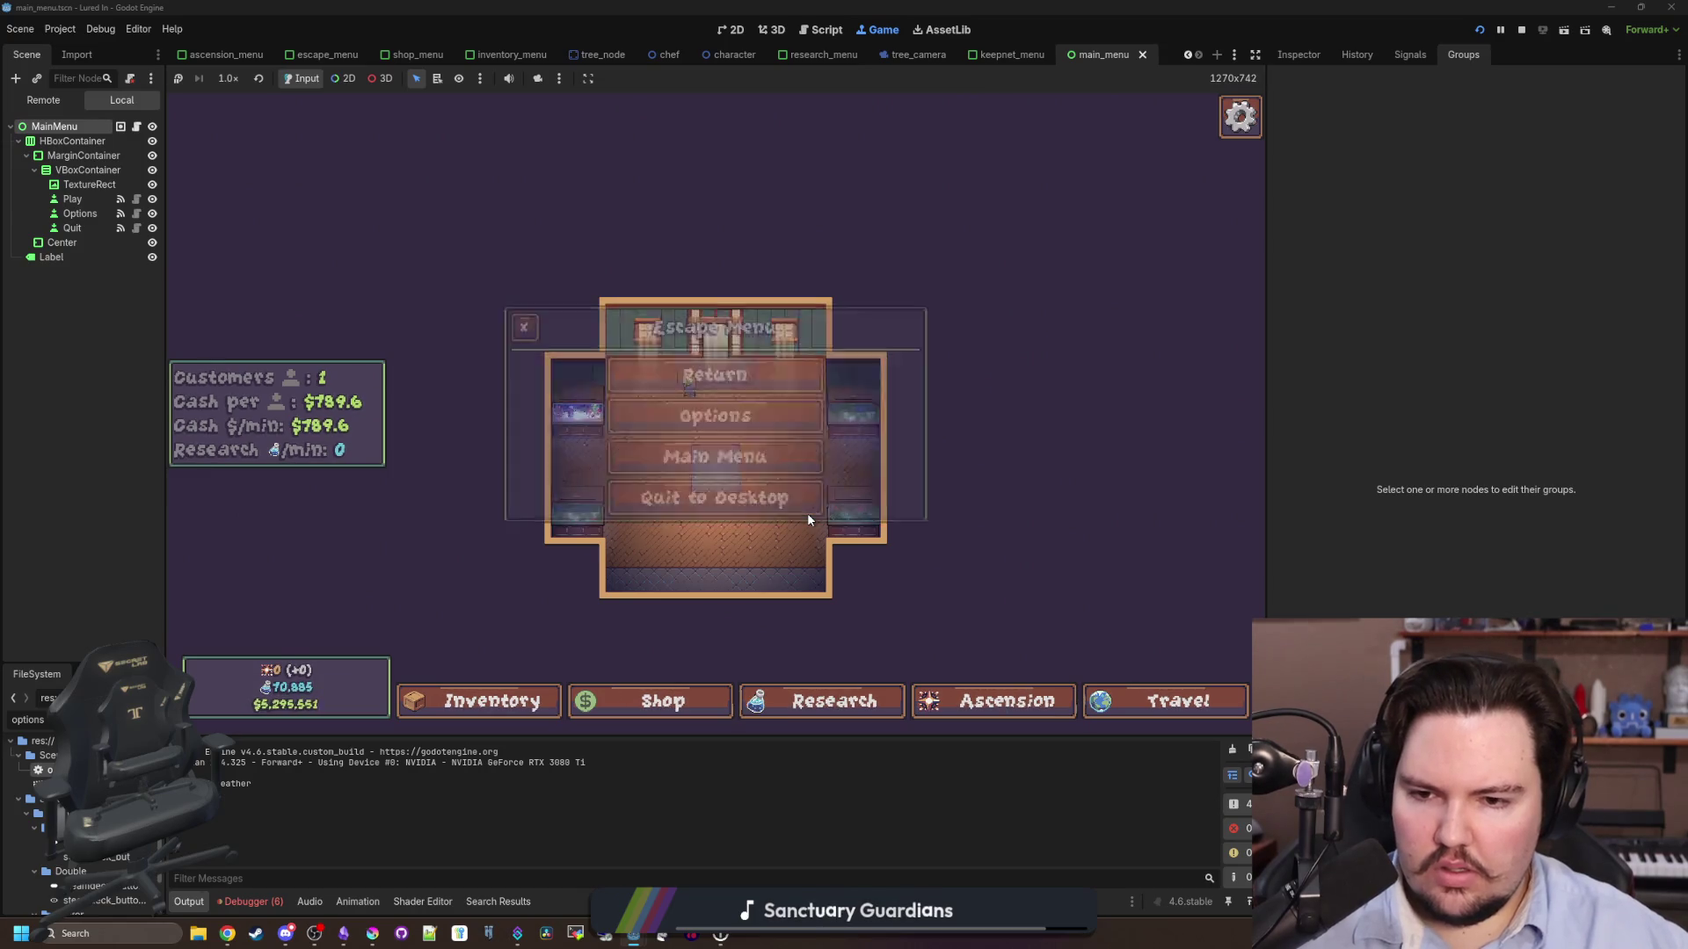
key(Escape)
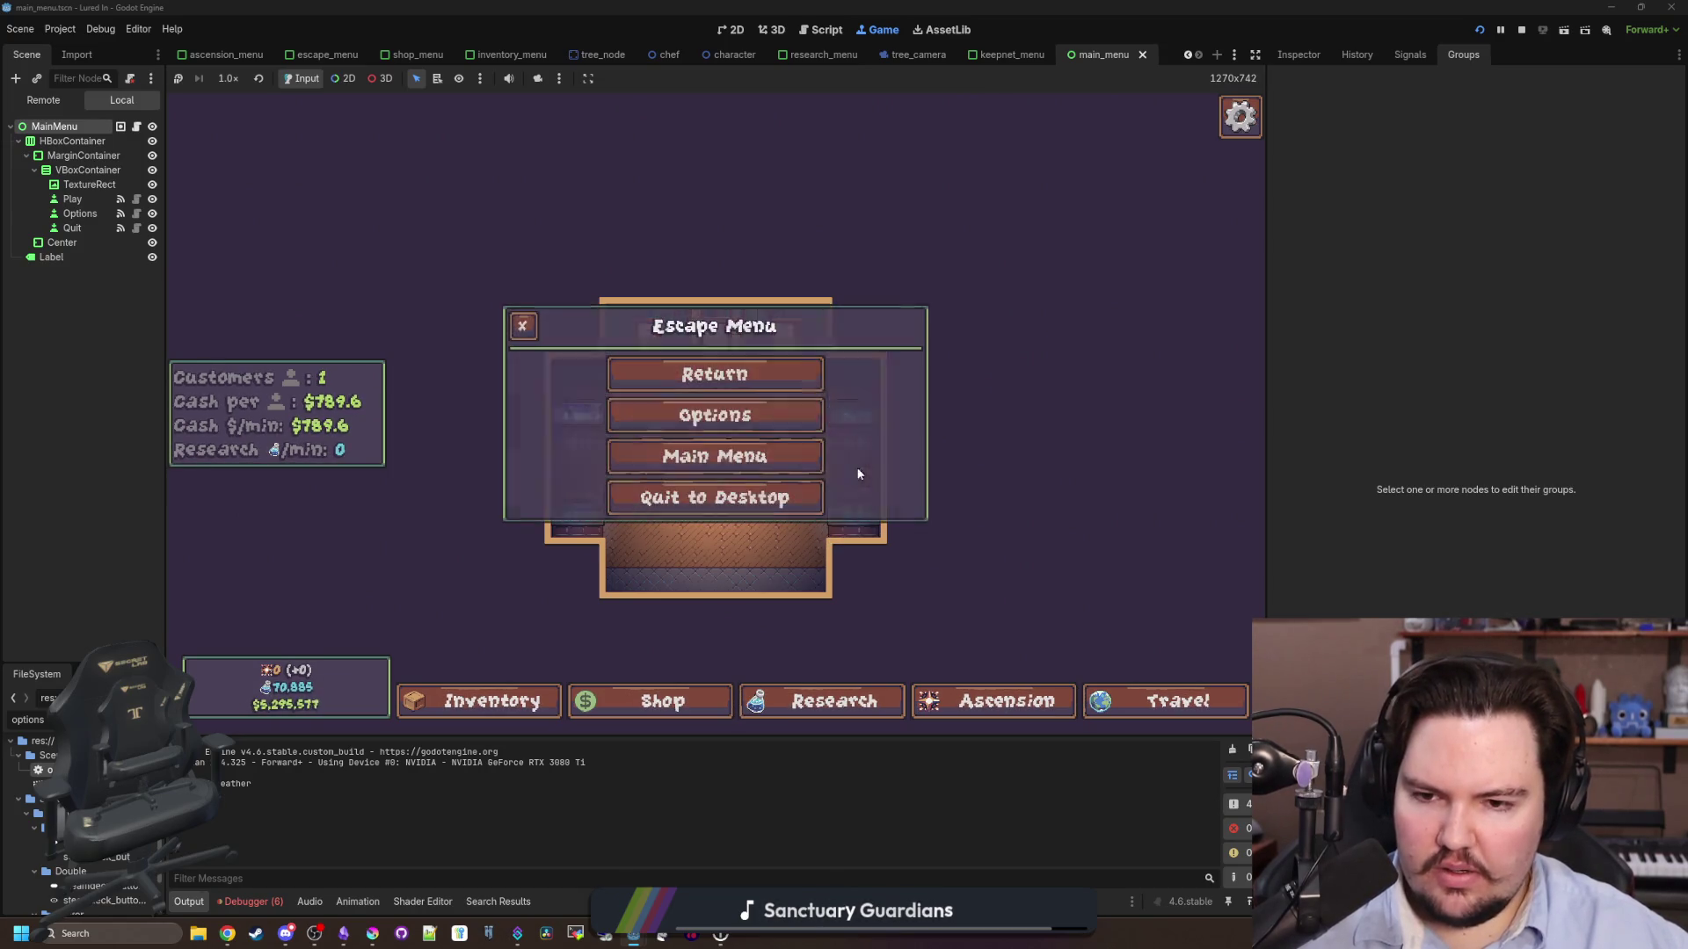
key(Escape)
key(Escape)
key(Escape)
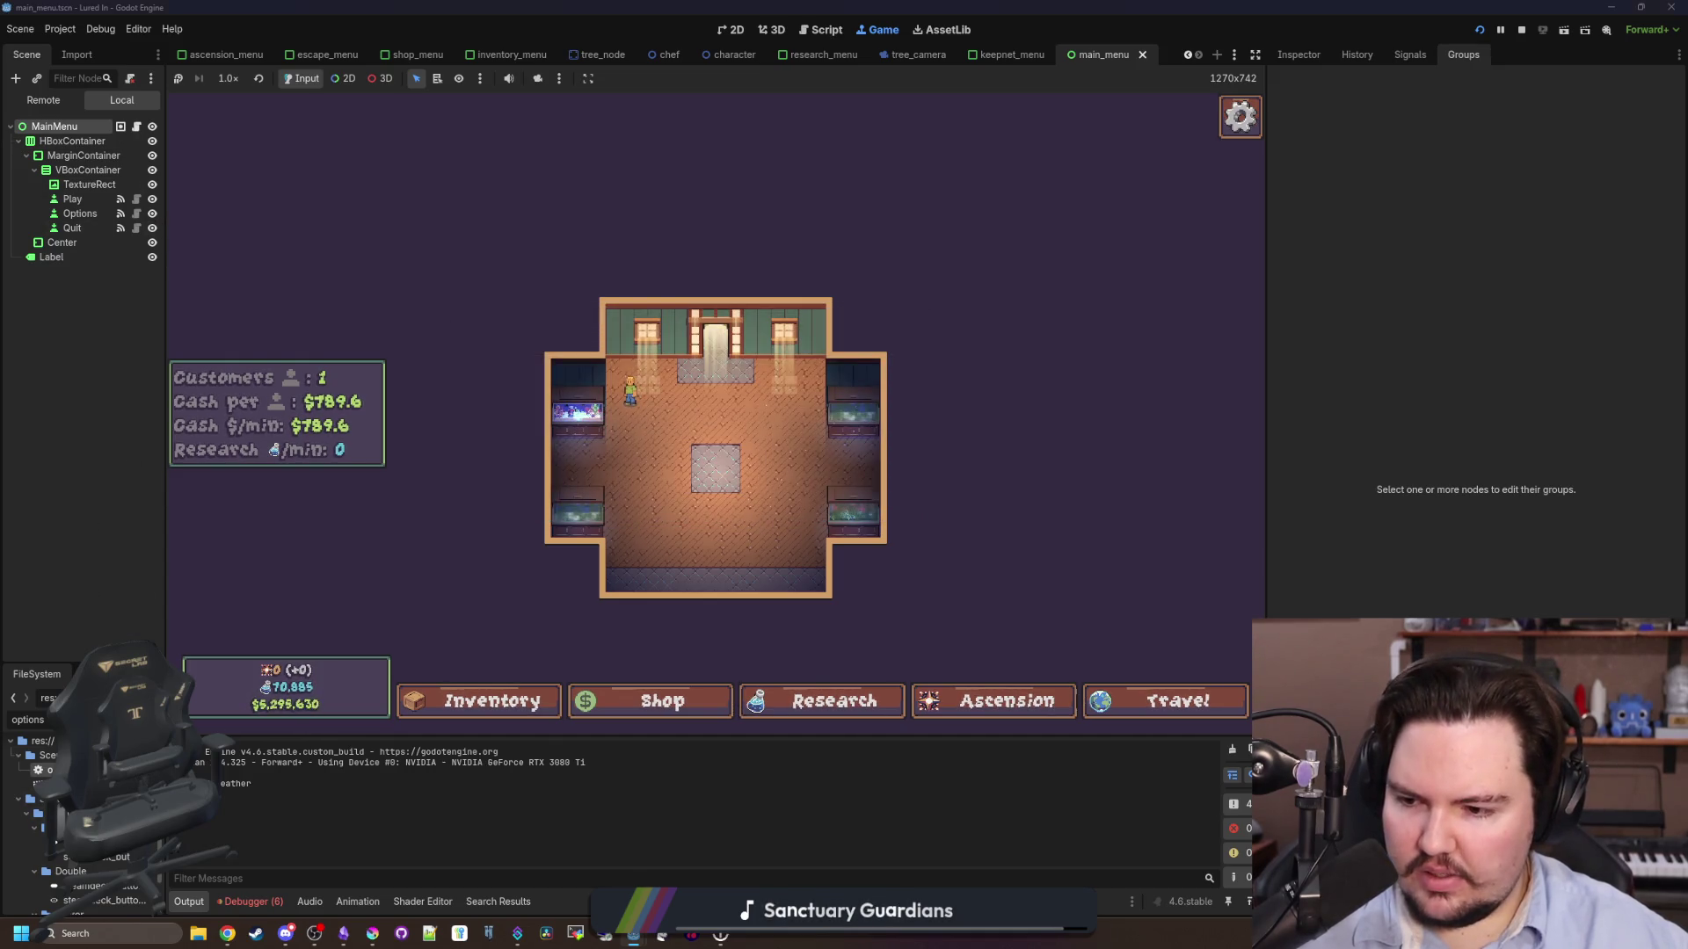
- Filter the FileSystem for 'esca' and open escape_menu.gd
double_click(27, 719)
text(esca)
double_click(62, 803)
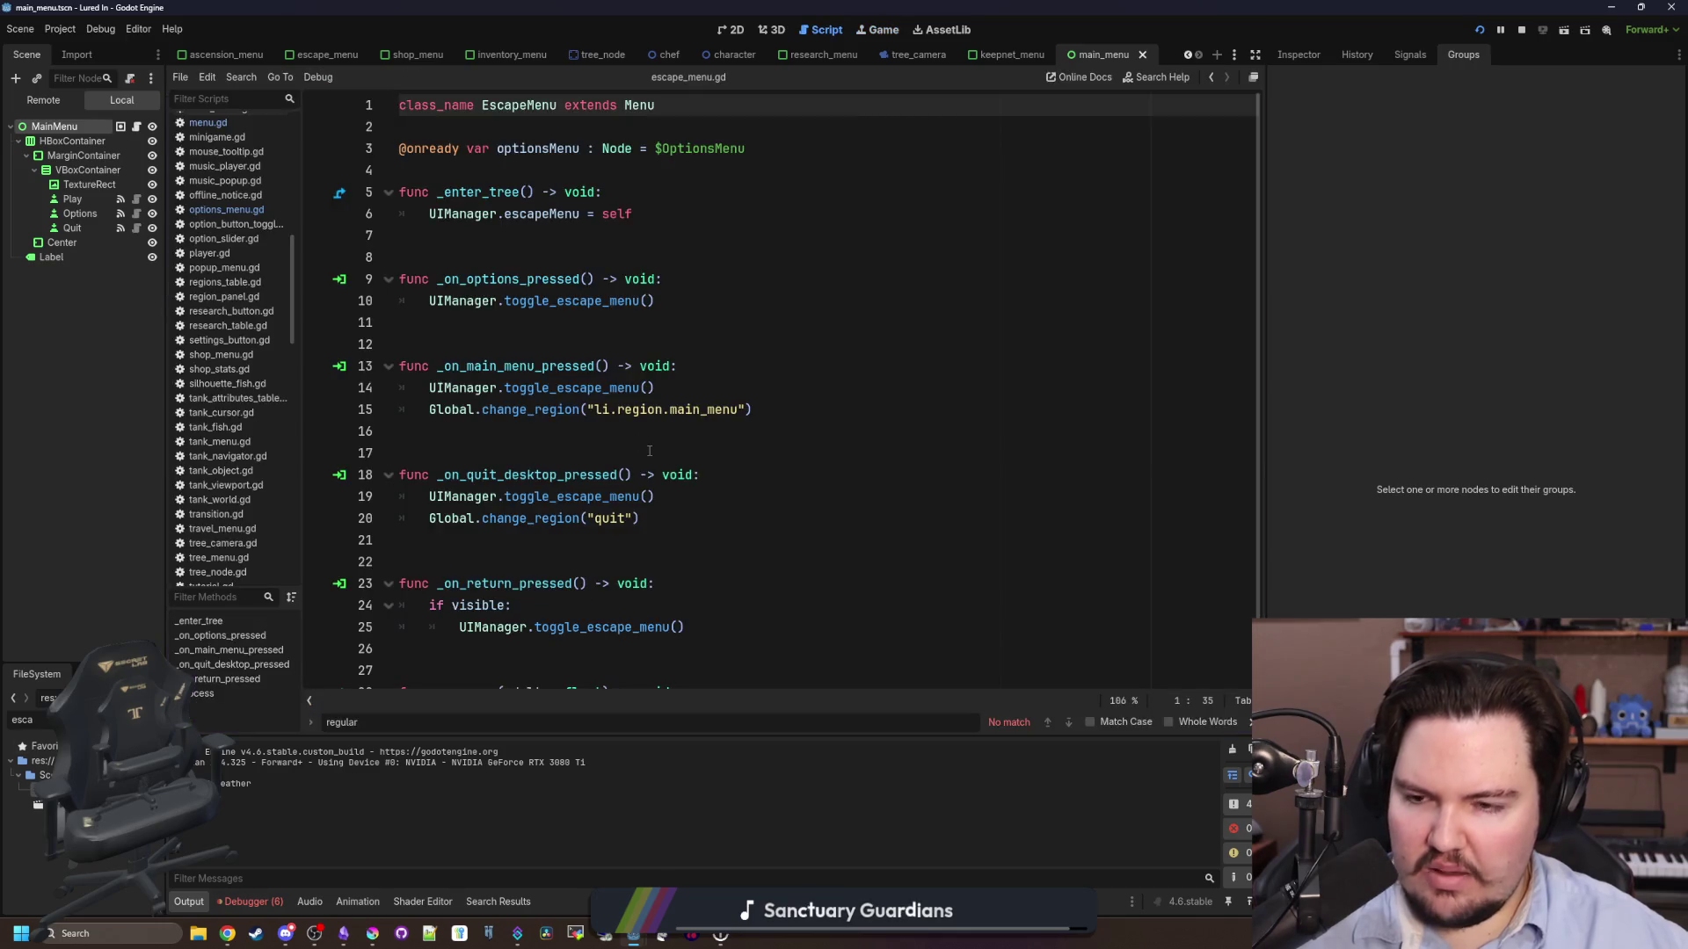
- Change the options handler in escape_menu.gd to call options_menu() instead of escape_menu(), and save
drag(655, 301, 560, 300)
text(options_menu())
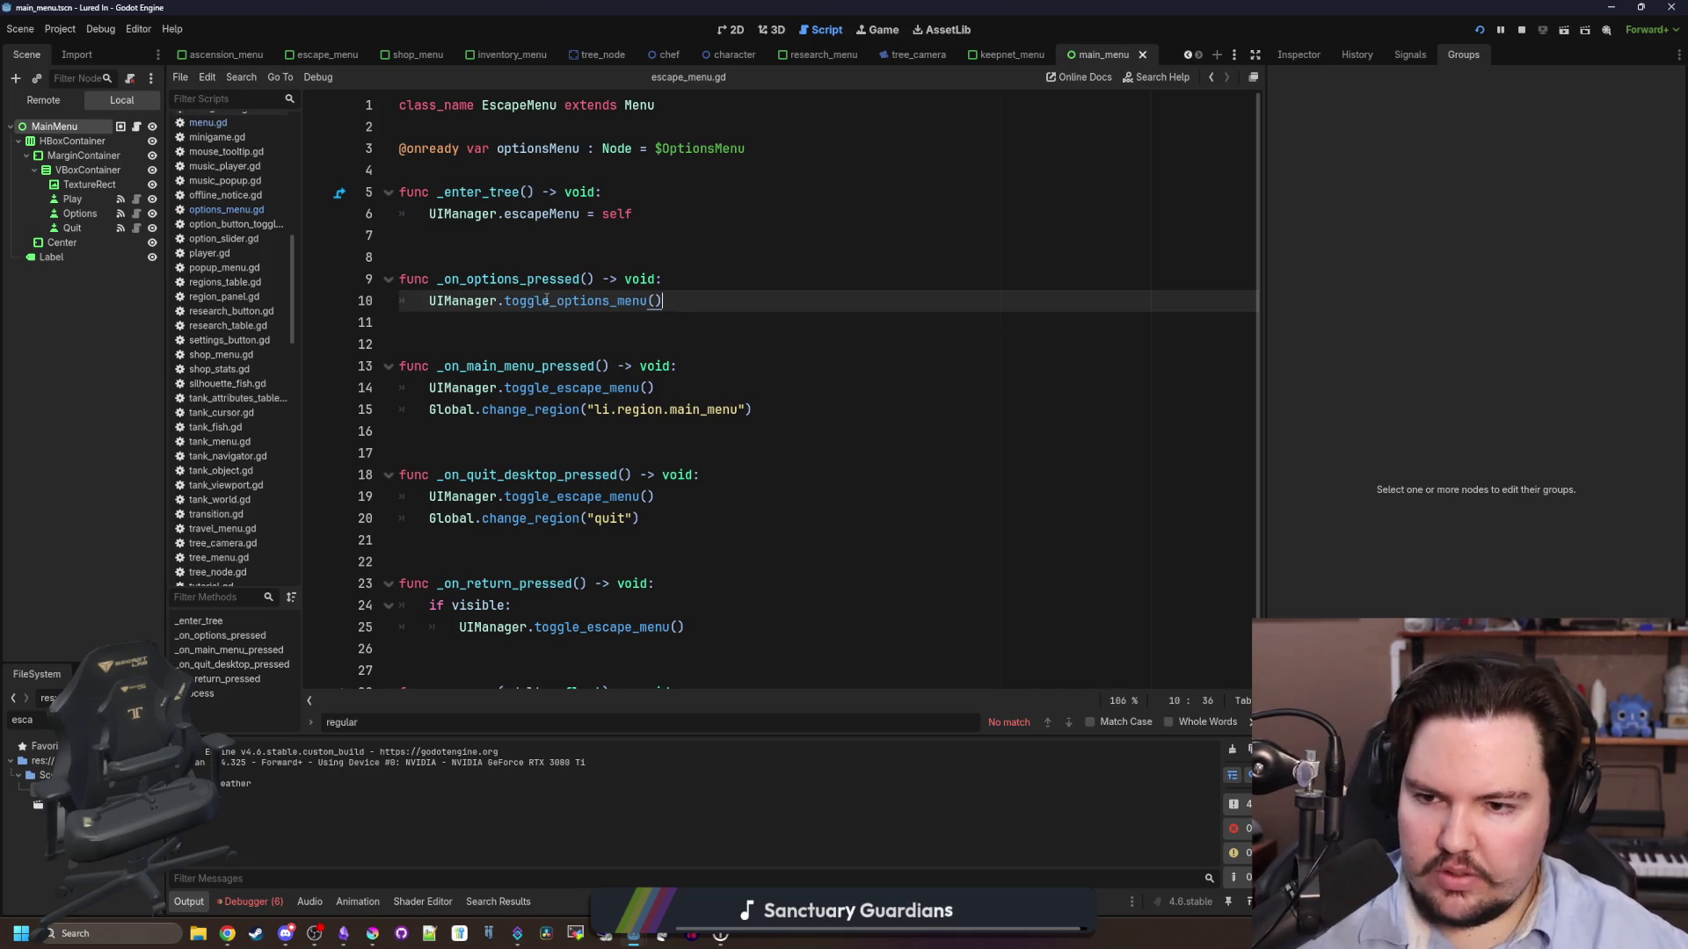
key(Down)
key(Down)
key(ctrl+s)
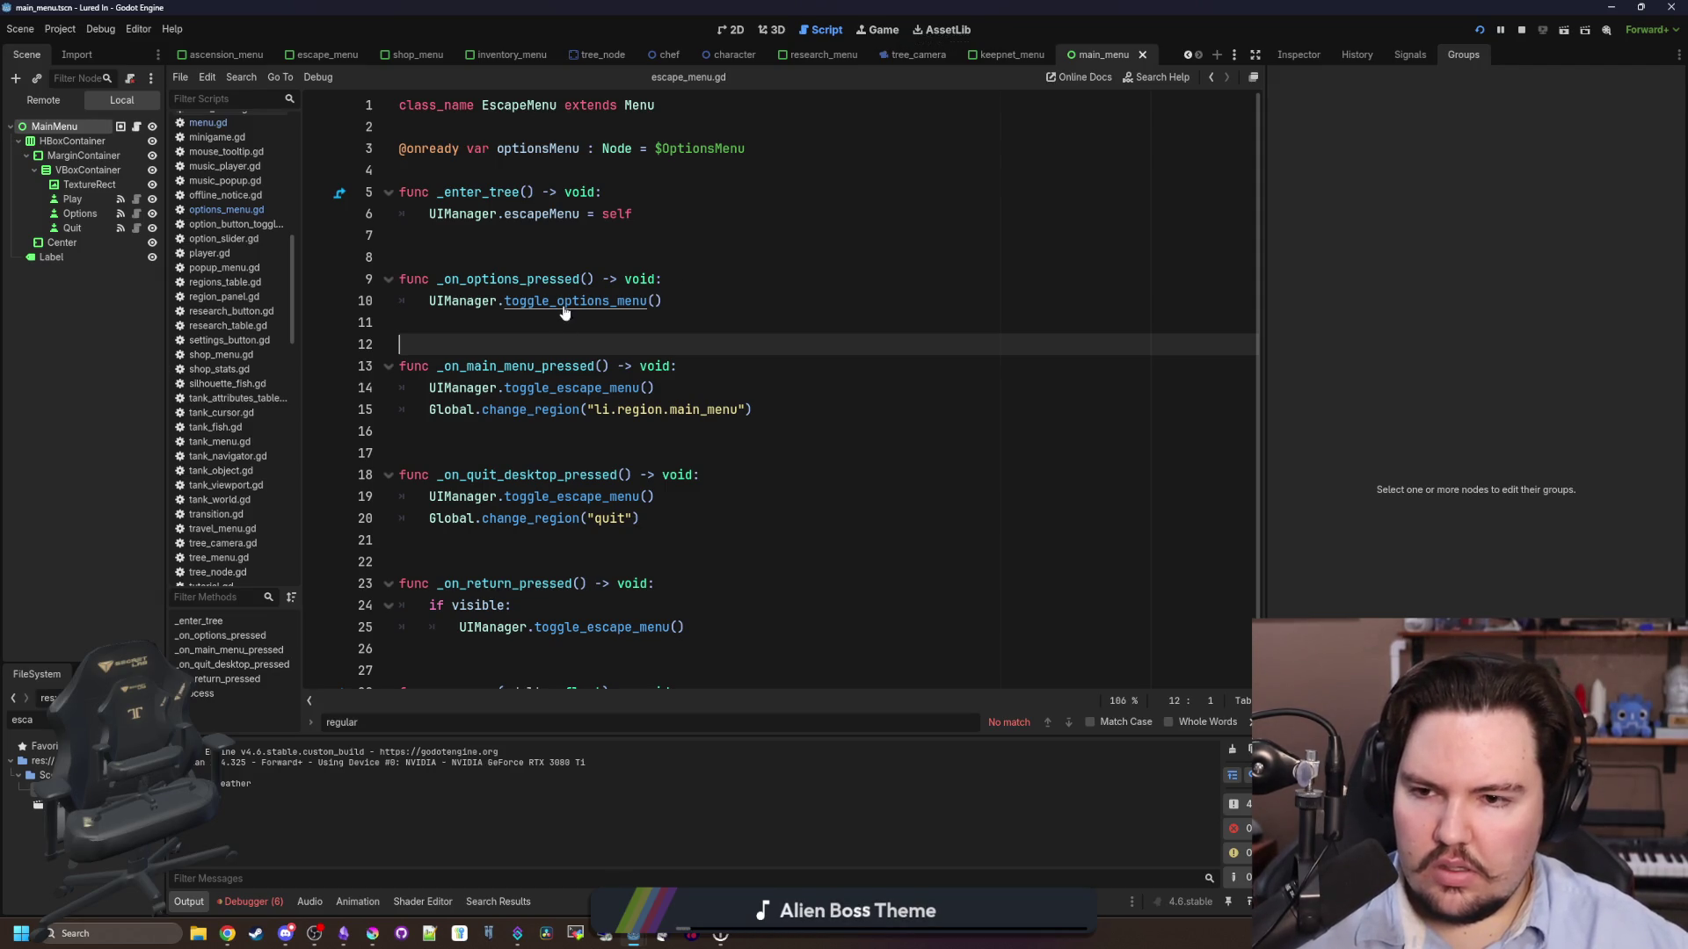
- Copy the popupMenu check into the top of toggle_options_menu in ui_manager.gd
ctrl+click(601, 301)
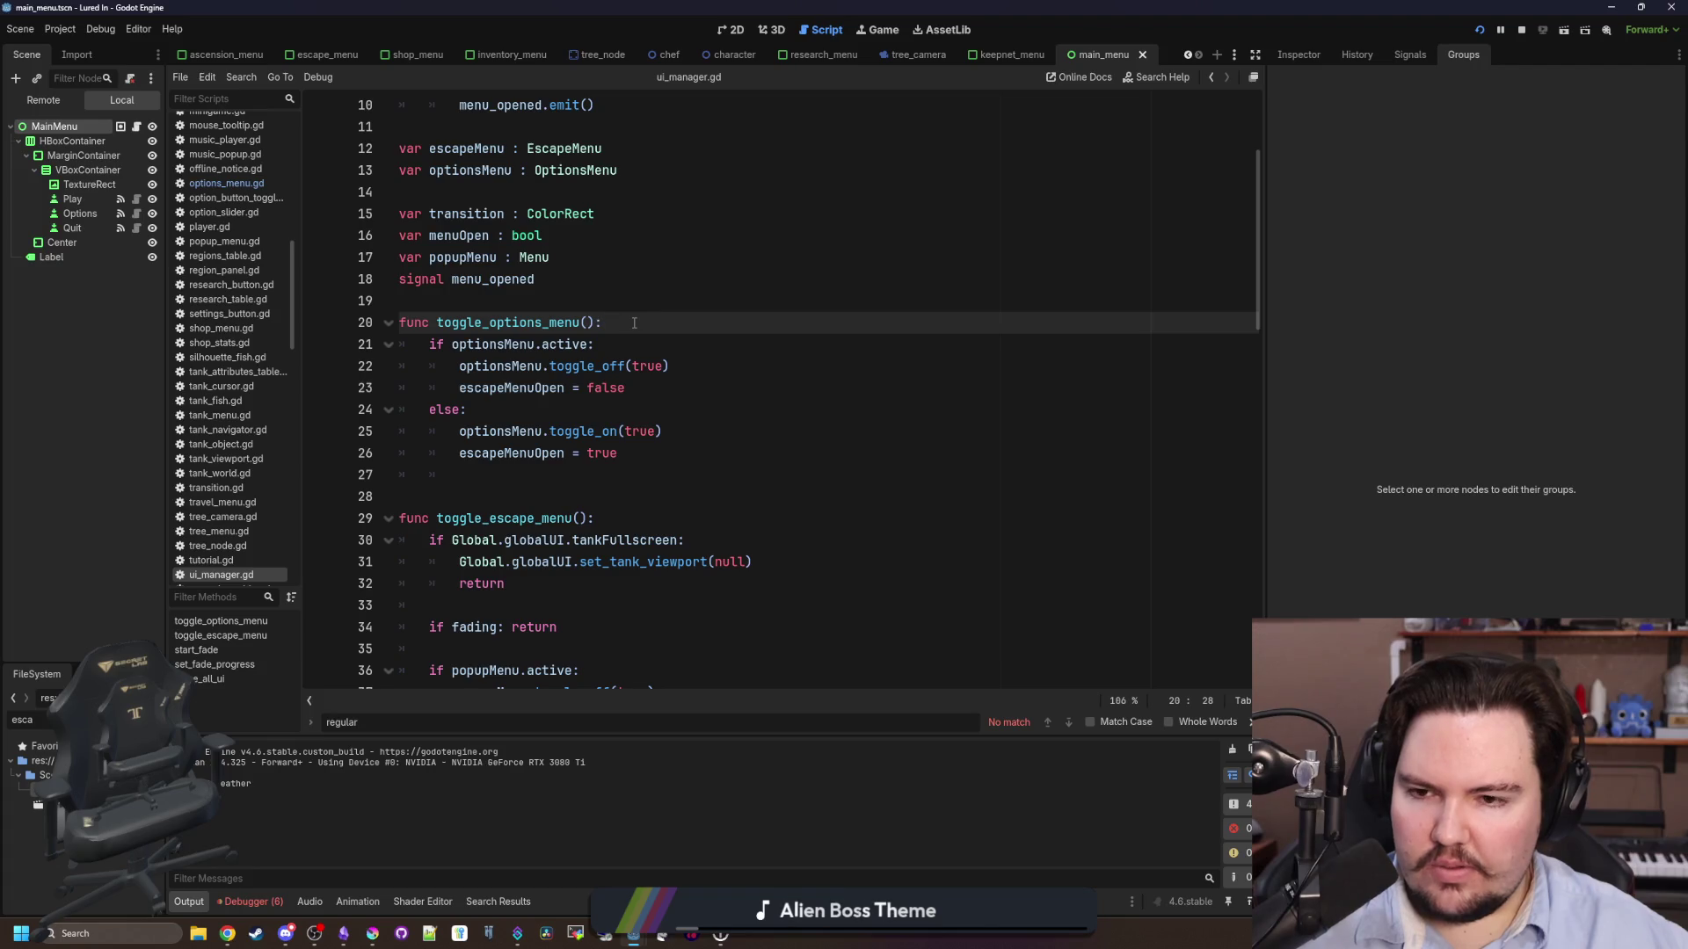
scroll(669, 439, down, 3)
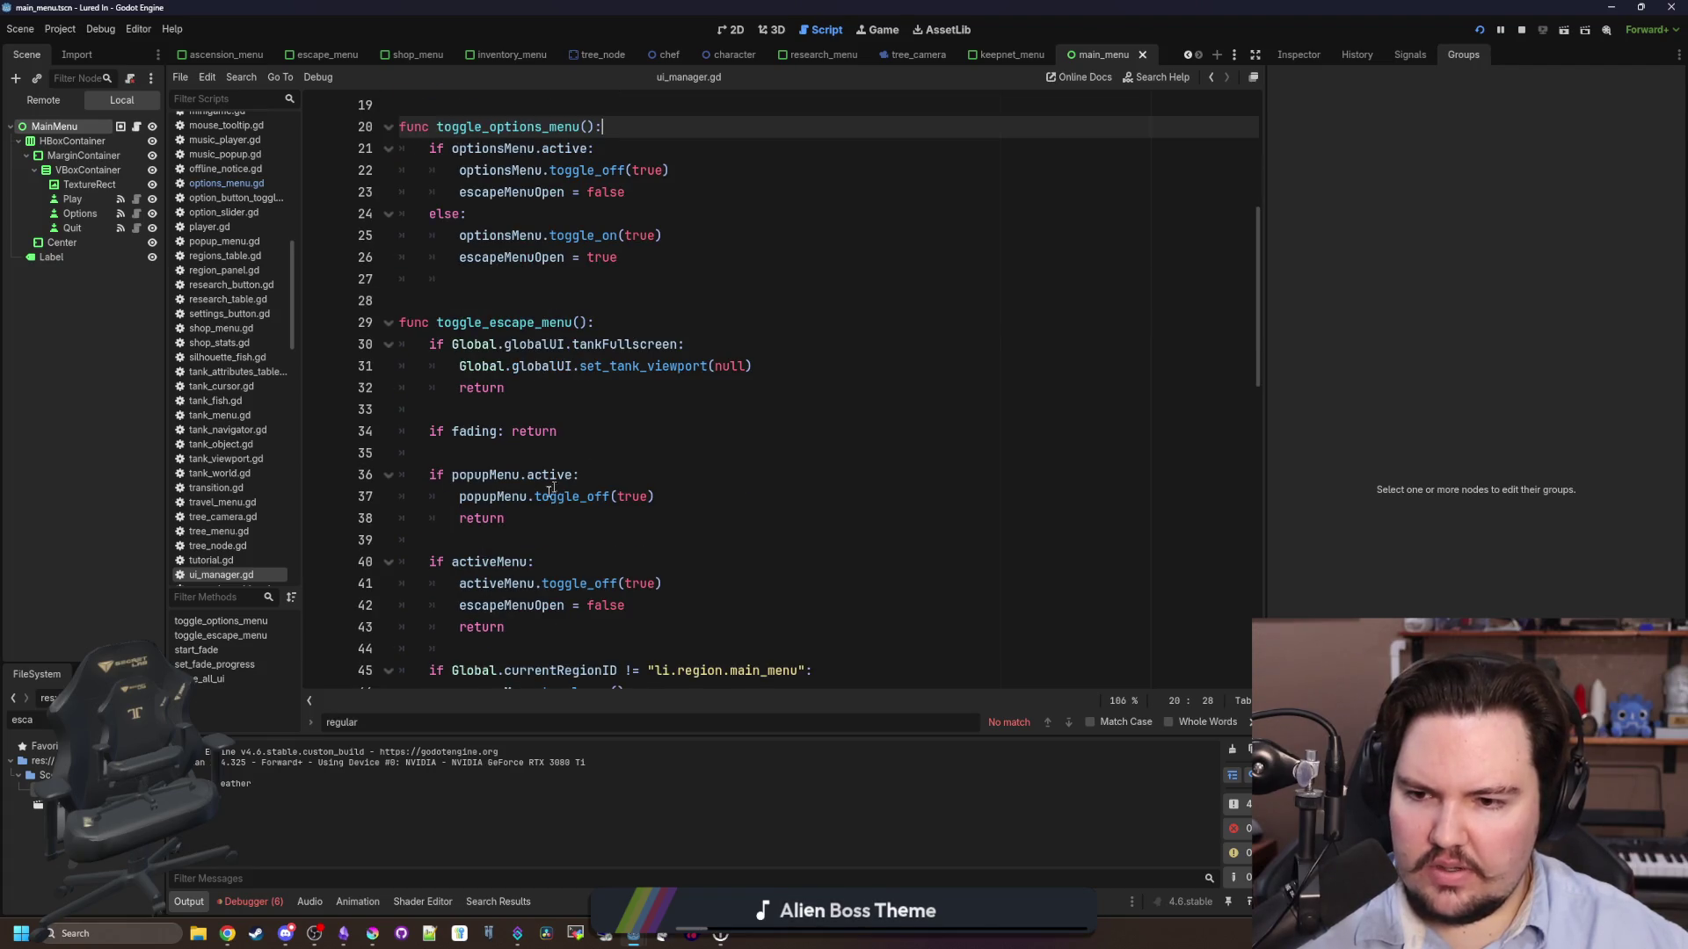
click(536, 518)
key(shift+Up)
key(ctrl+c)
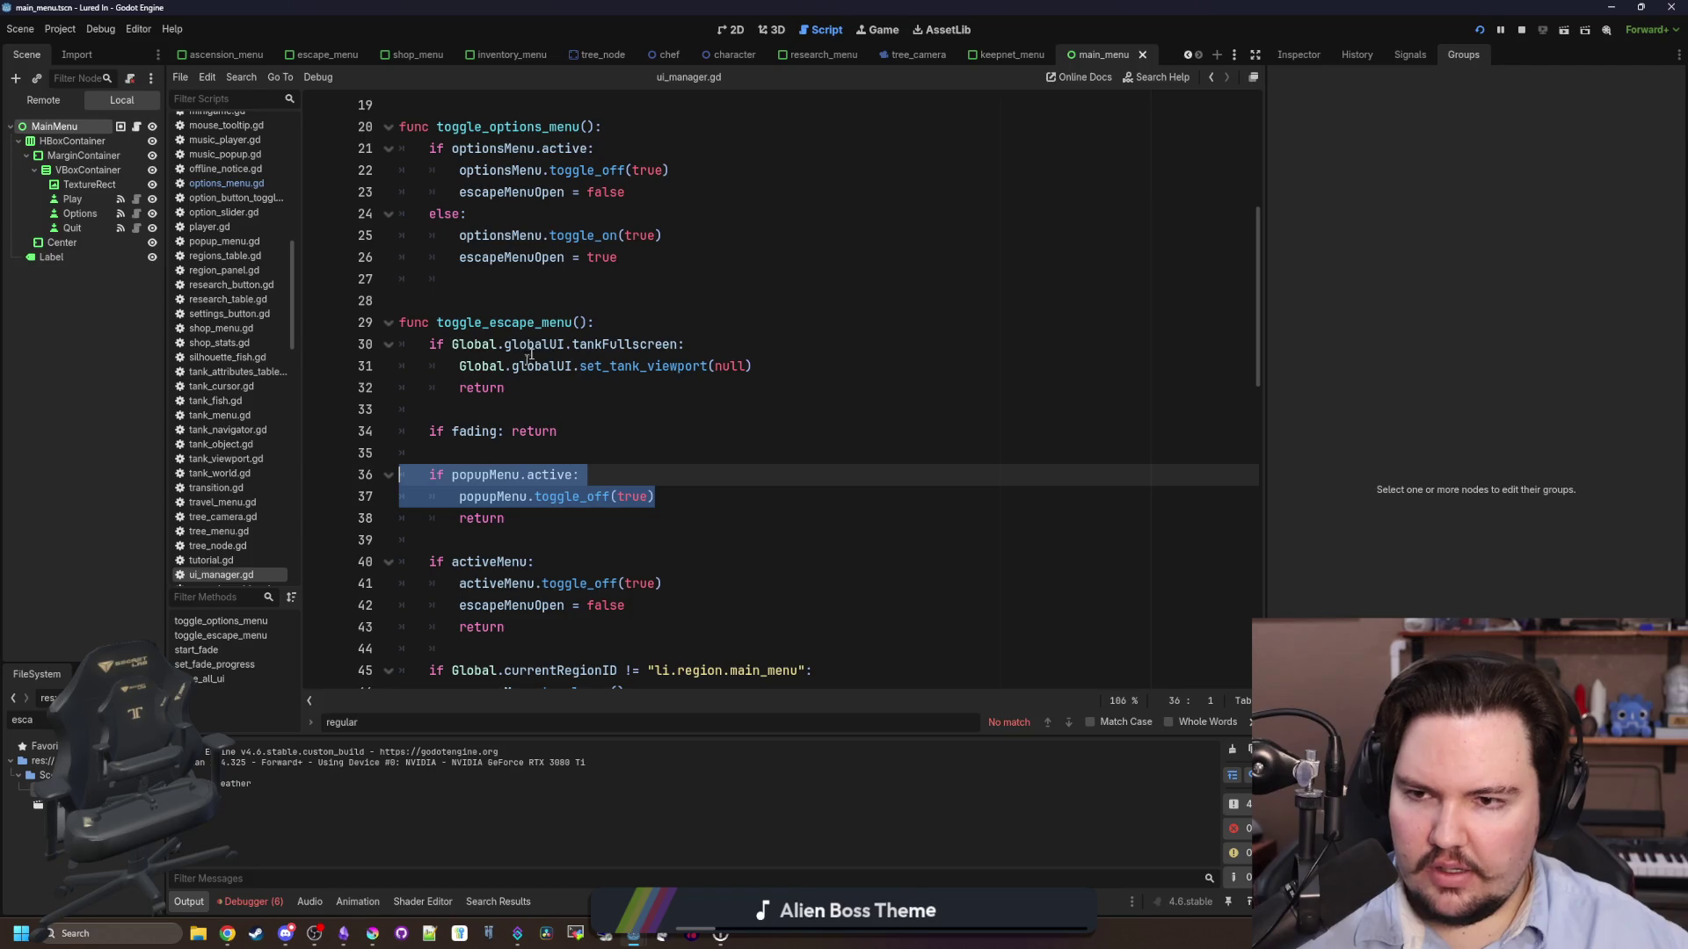
scroll(616, 352, up, 1)
click(619, 191)
key(Return)
key(ctrl+v)
key(Return)
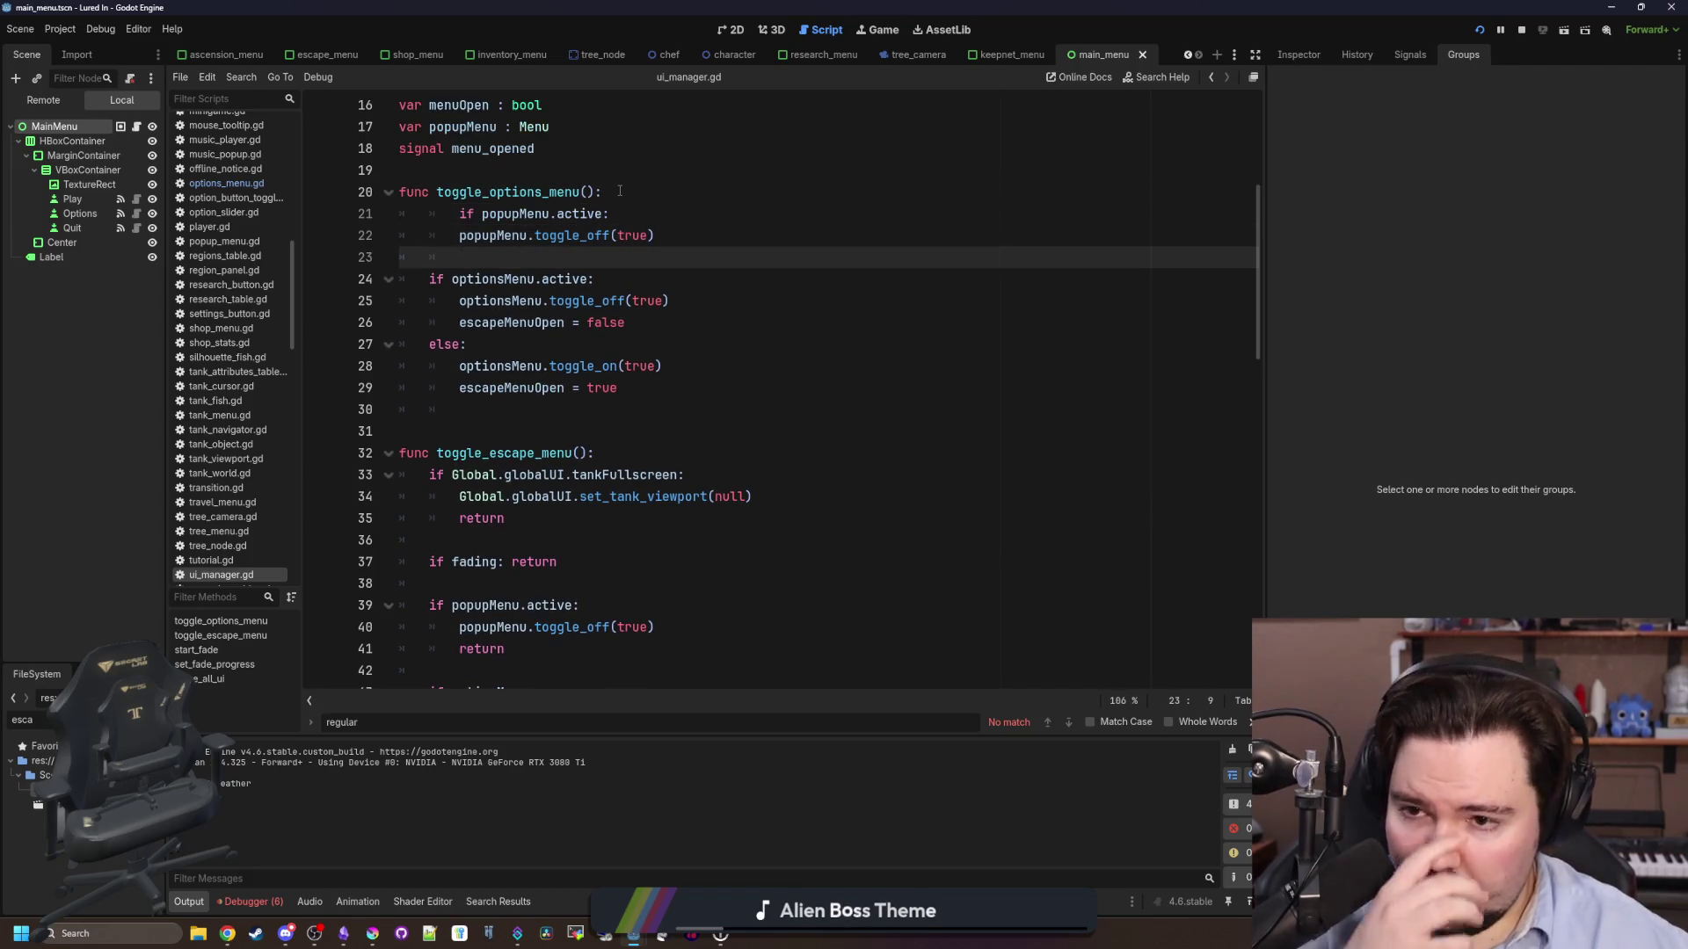
click(461, 214)
key(BackSpace)
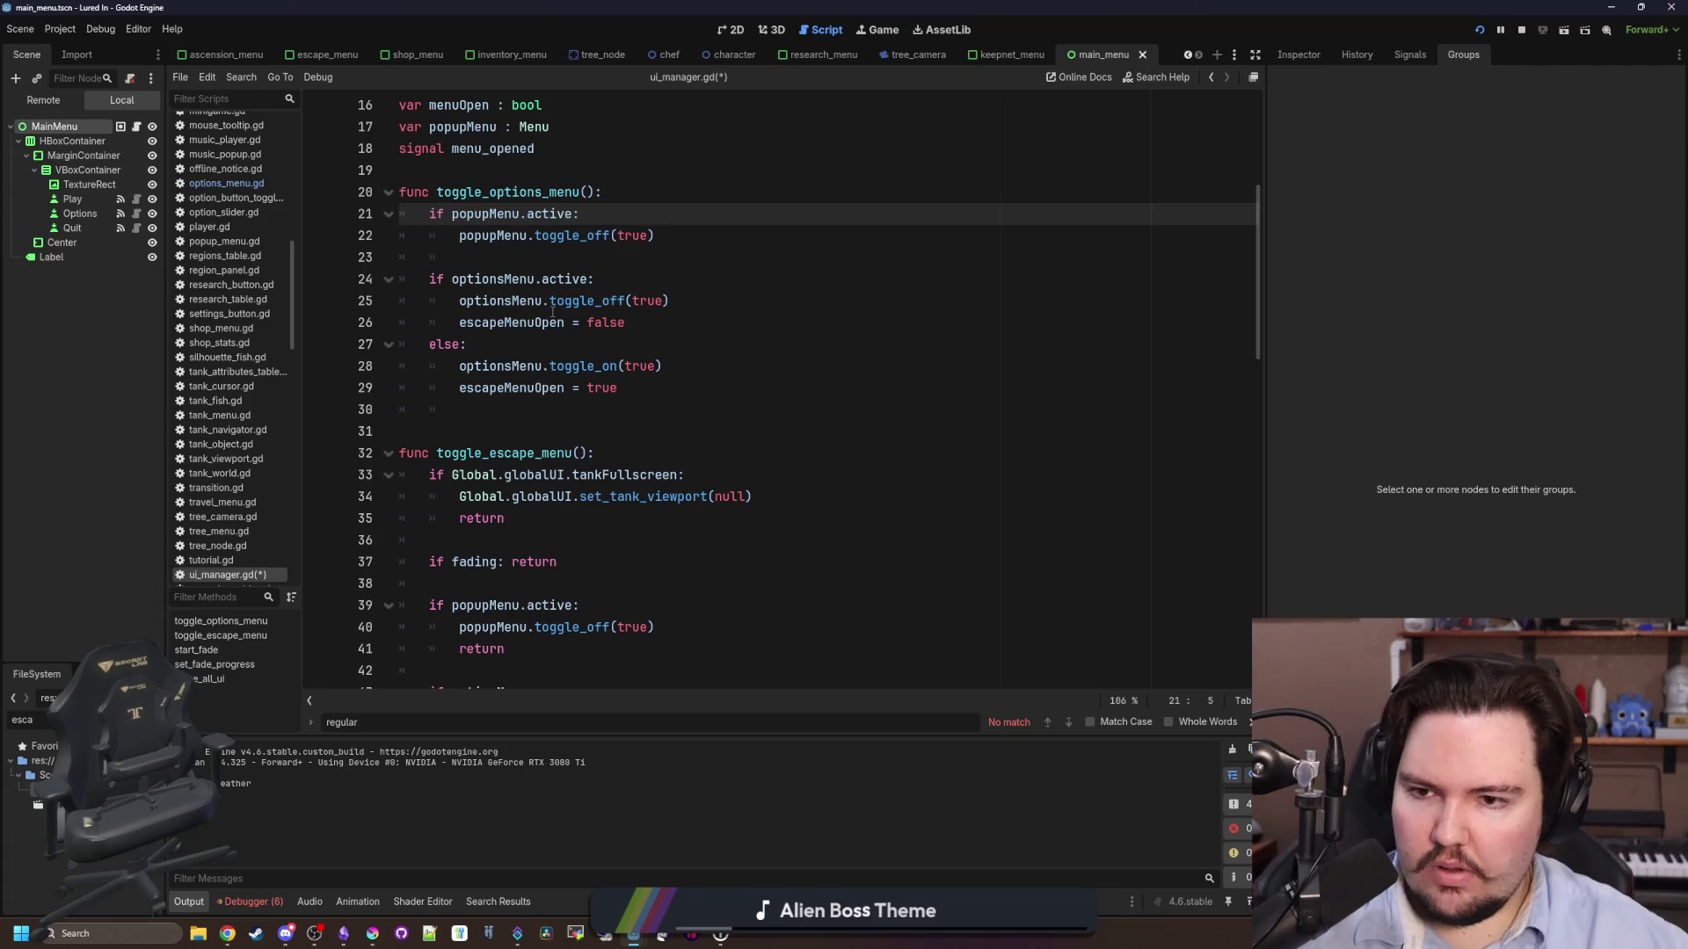
- Delete the optionsMenu.active if/else from toggle_options_menu and outdent the remaining toggle_on lines
scroll(576, 401, up, 1)
click(577, 401)
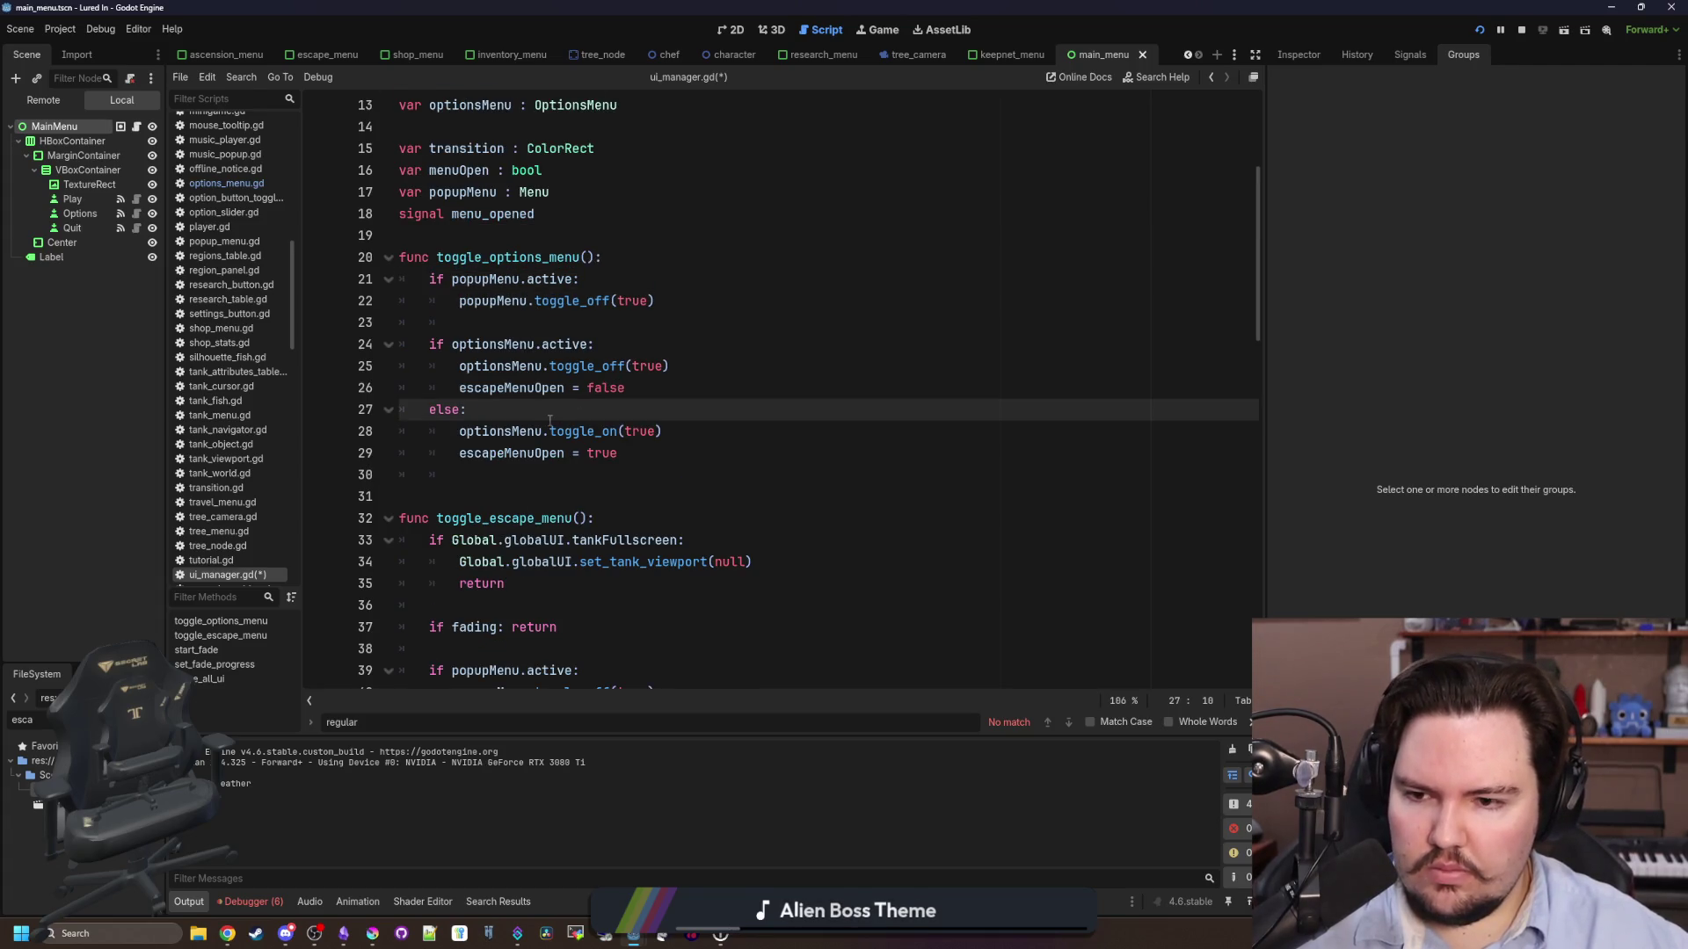
drag(468, 410, 306, 354)
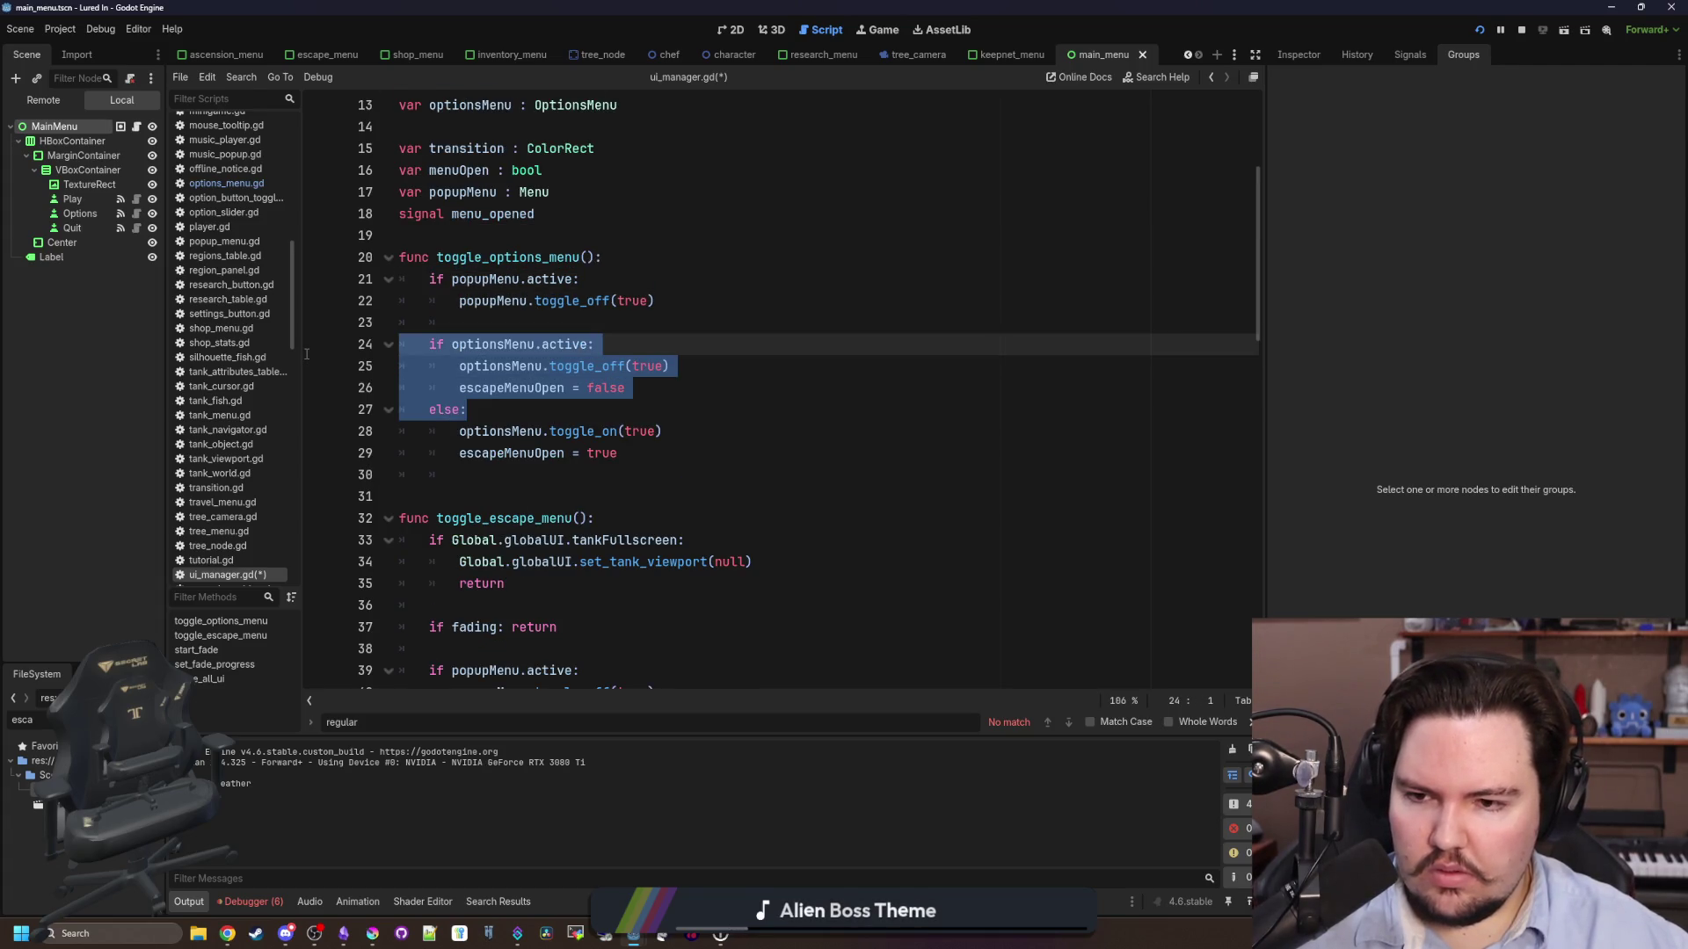
key(Delete)
key(Delete)
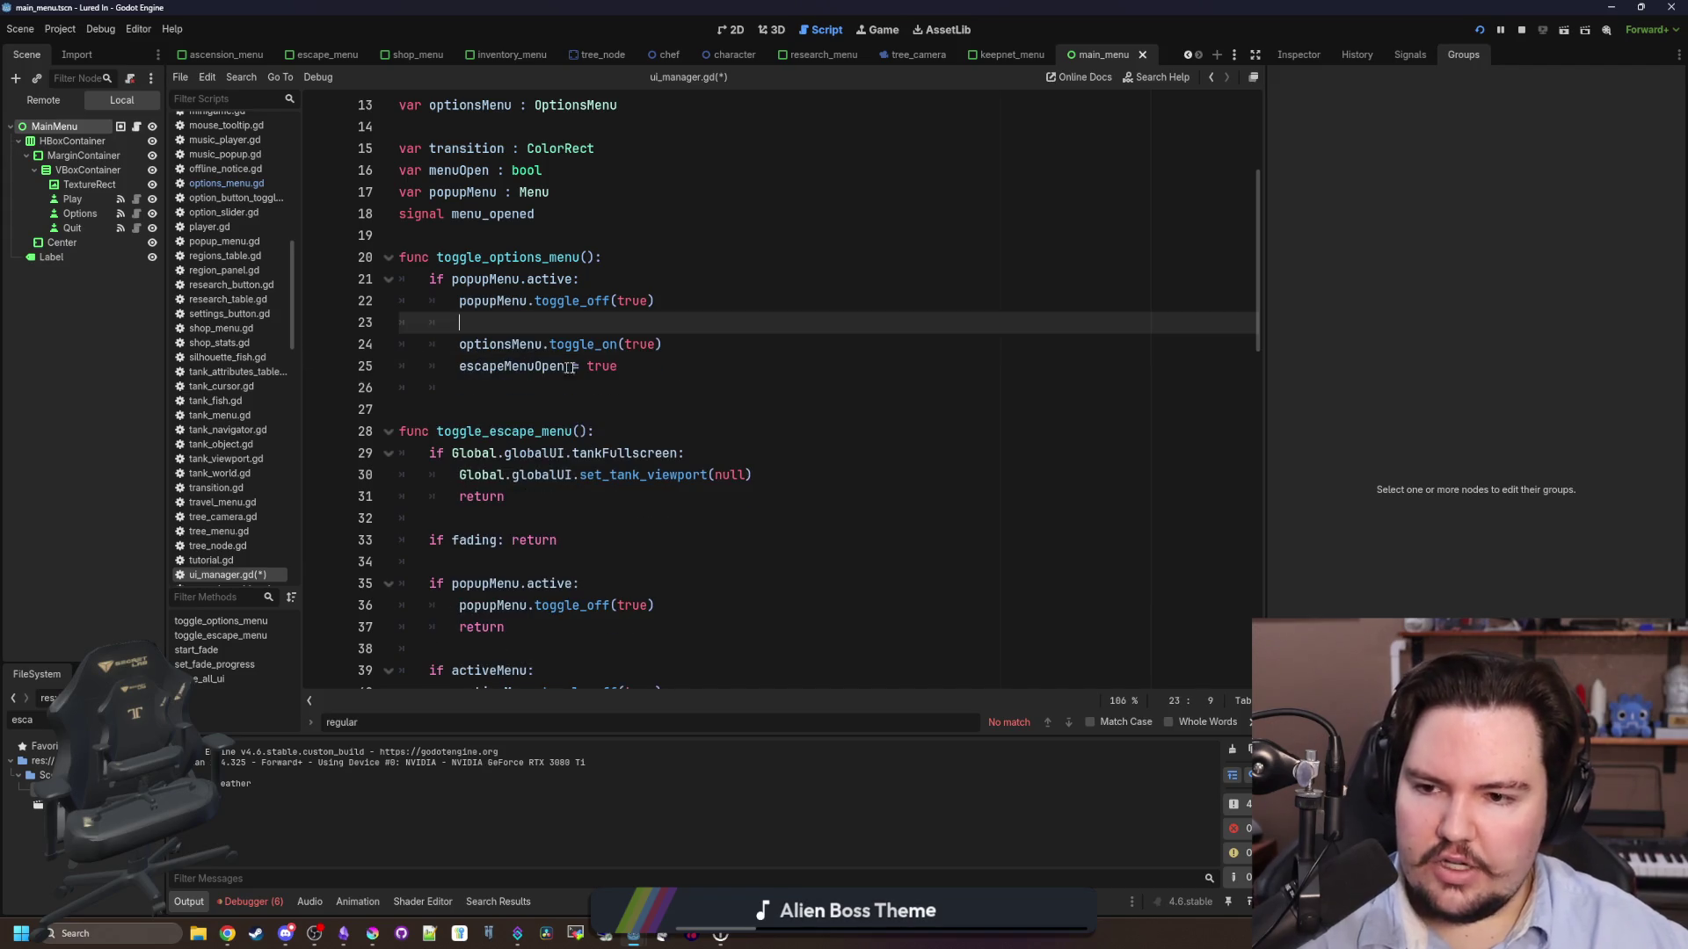
drag(587, 366, 400, 344)
key(shift+Tab)
click(461, 322)
- Change the pasted condition from popupMenu.active to activeMenu
scroll(575, 328, up, 1)
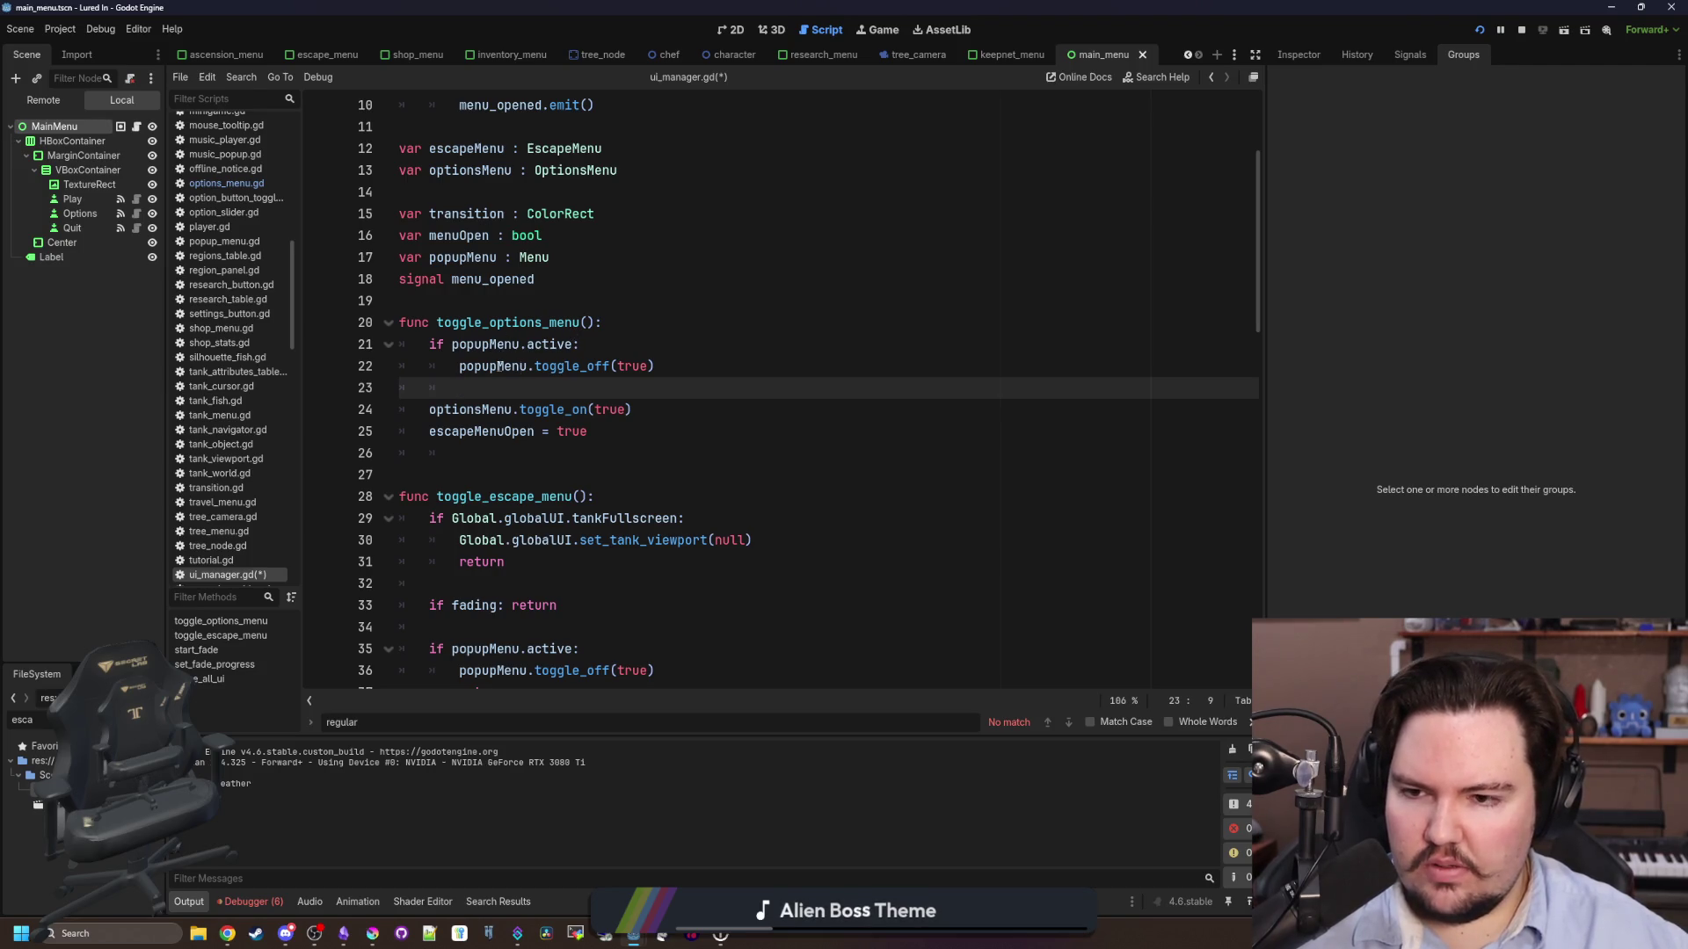
click(499, 344)
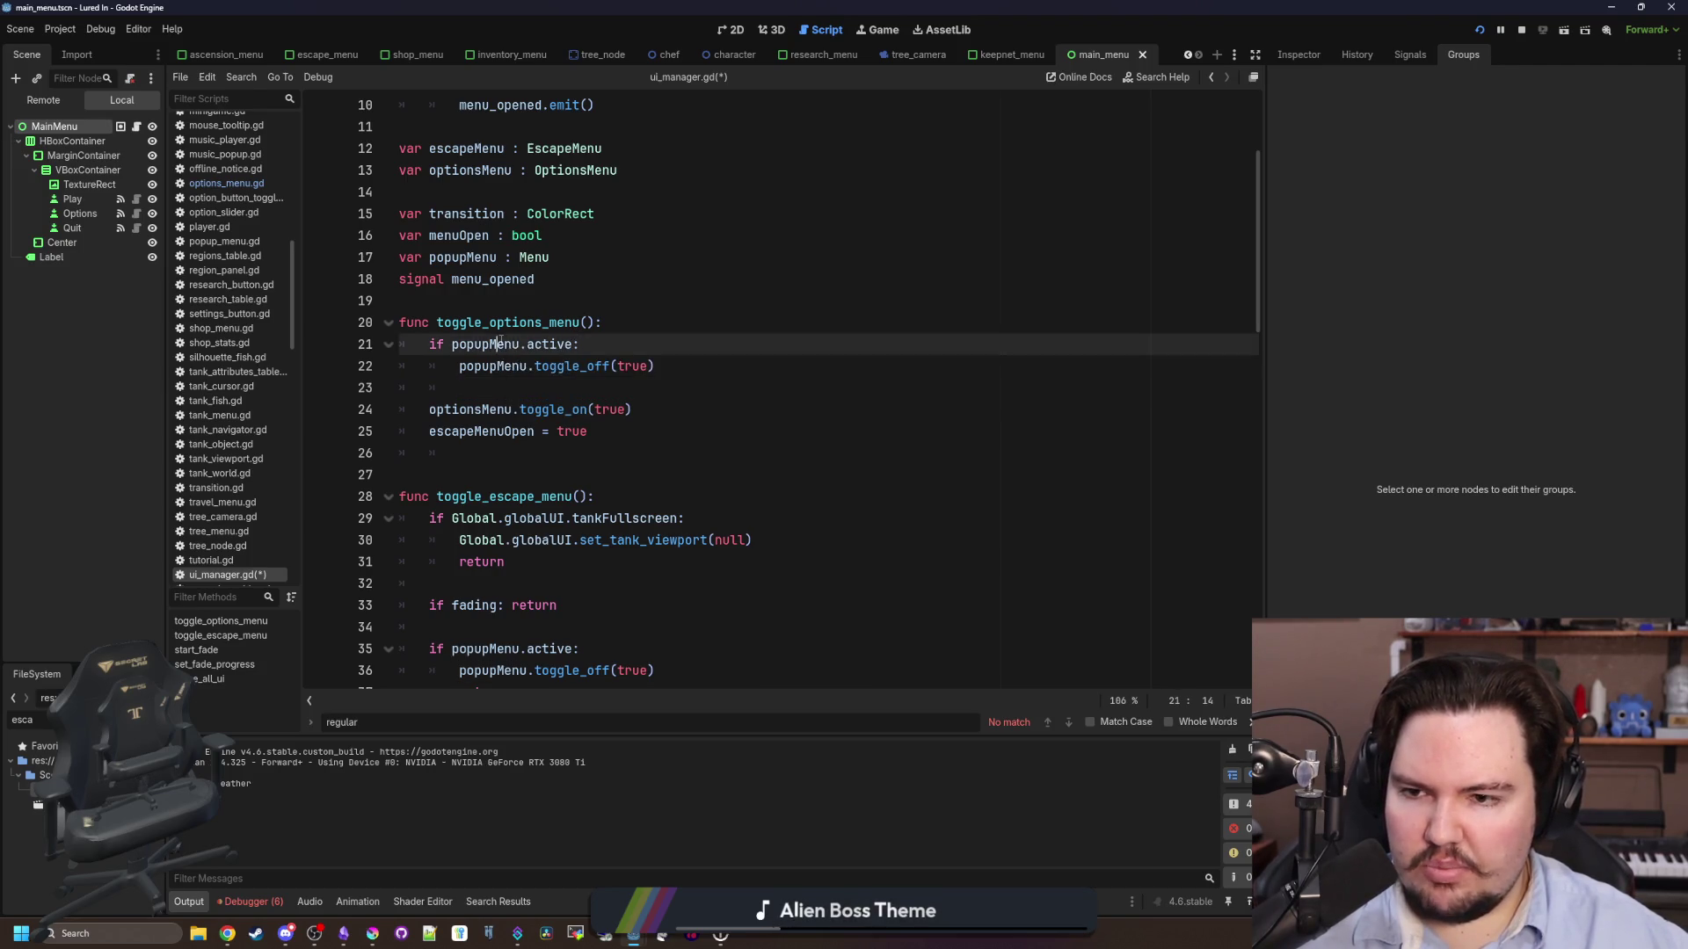
double_click(499, 344)
text(menu)
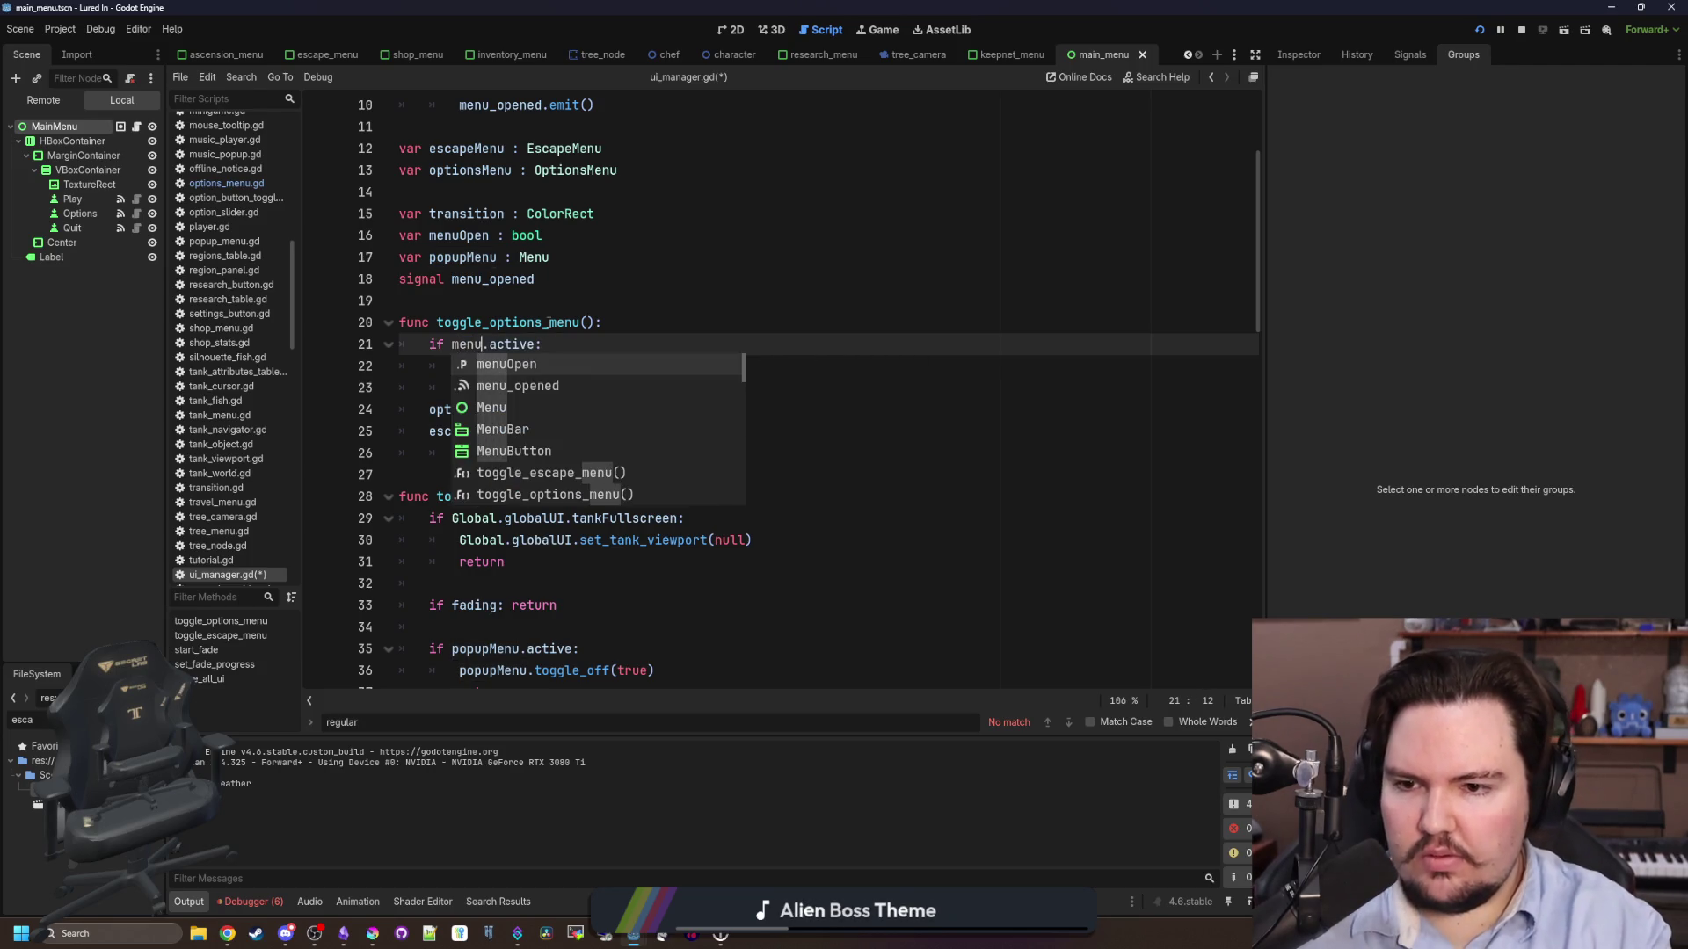
key(BackSpace)
key(BackSpace)
key(BackSpace)
text(activeMenu)
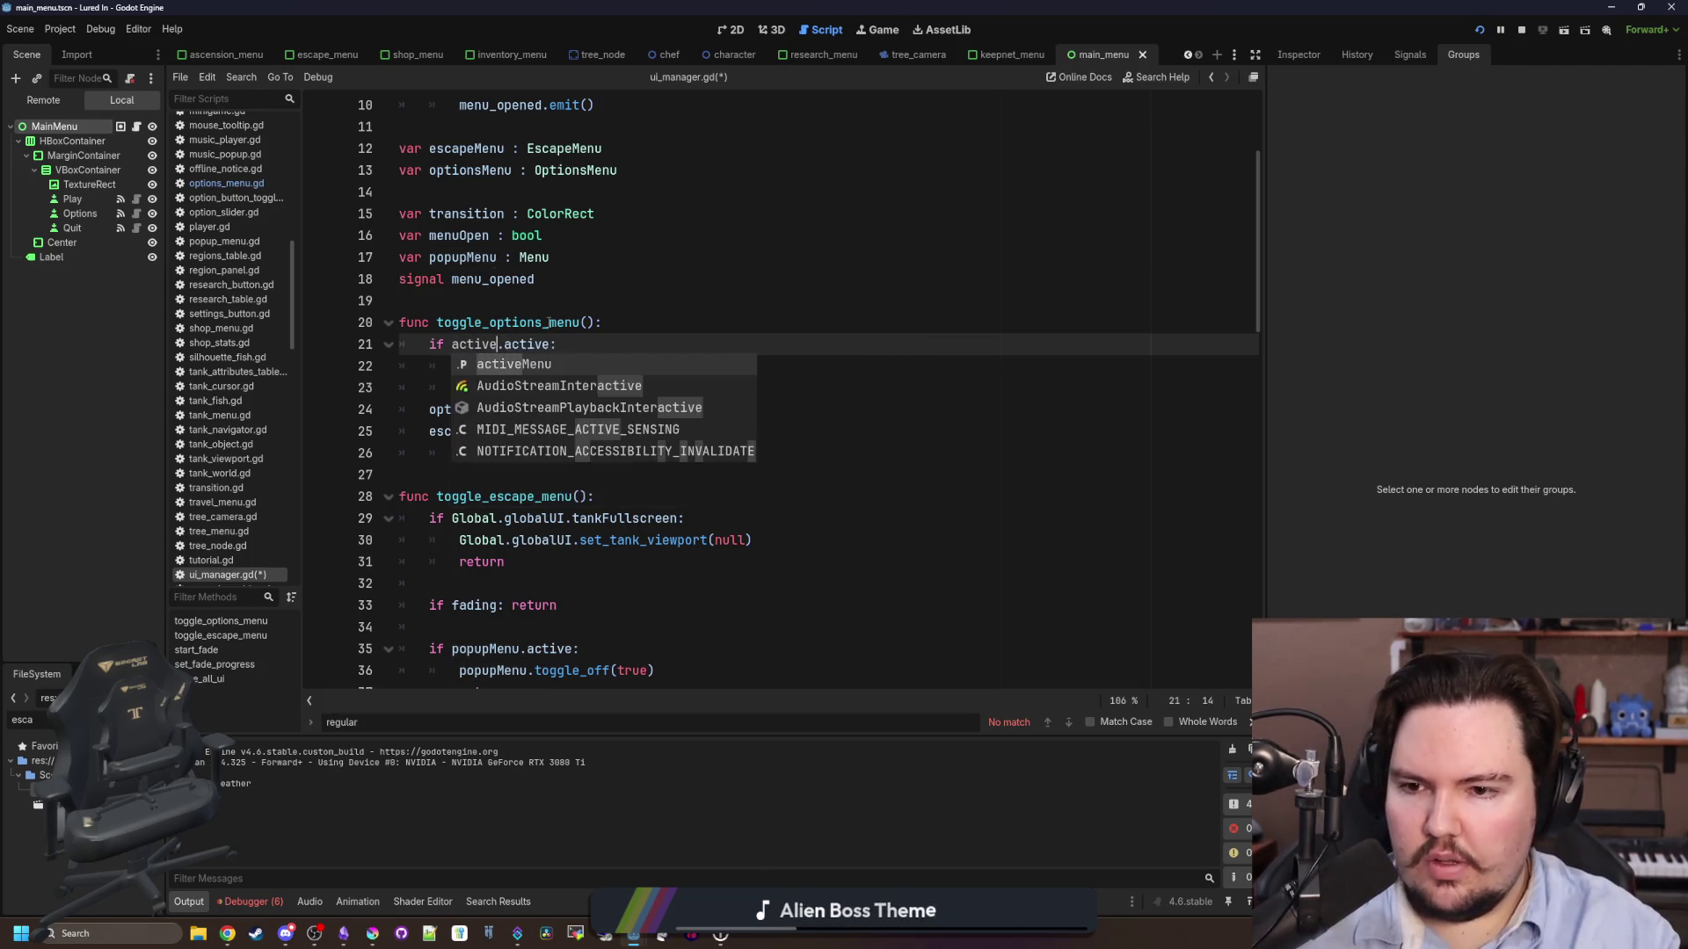
double_click(489, 344)
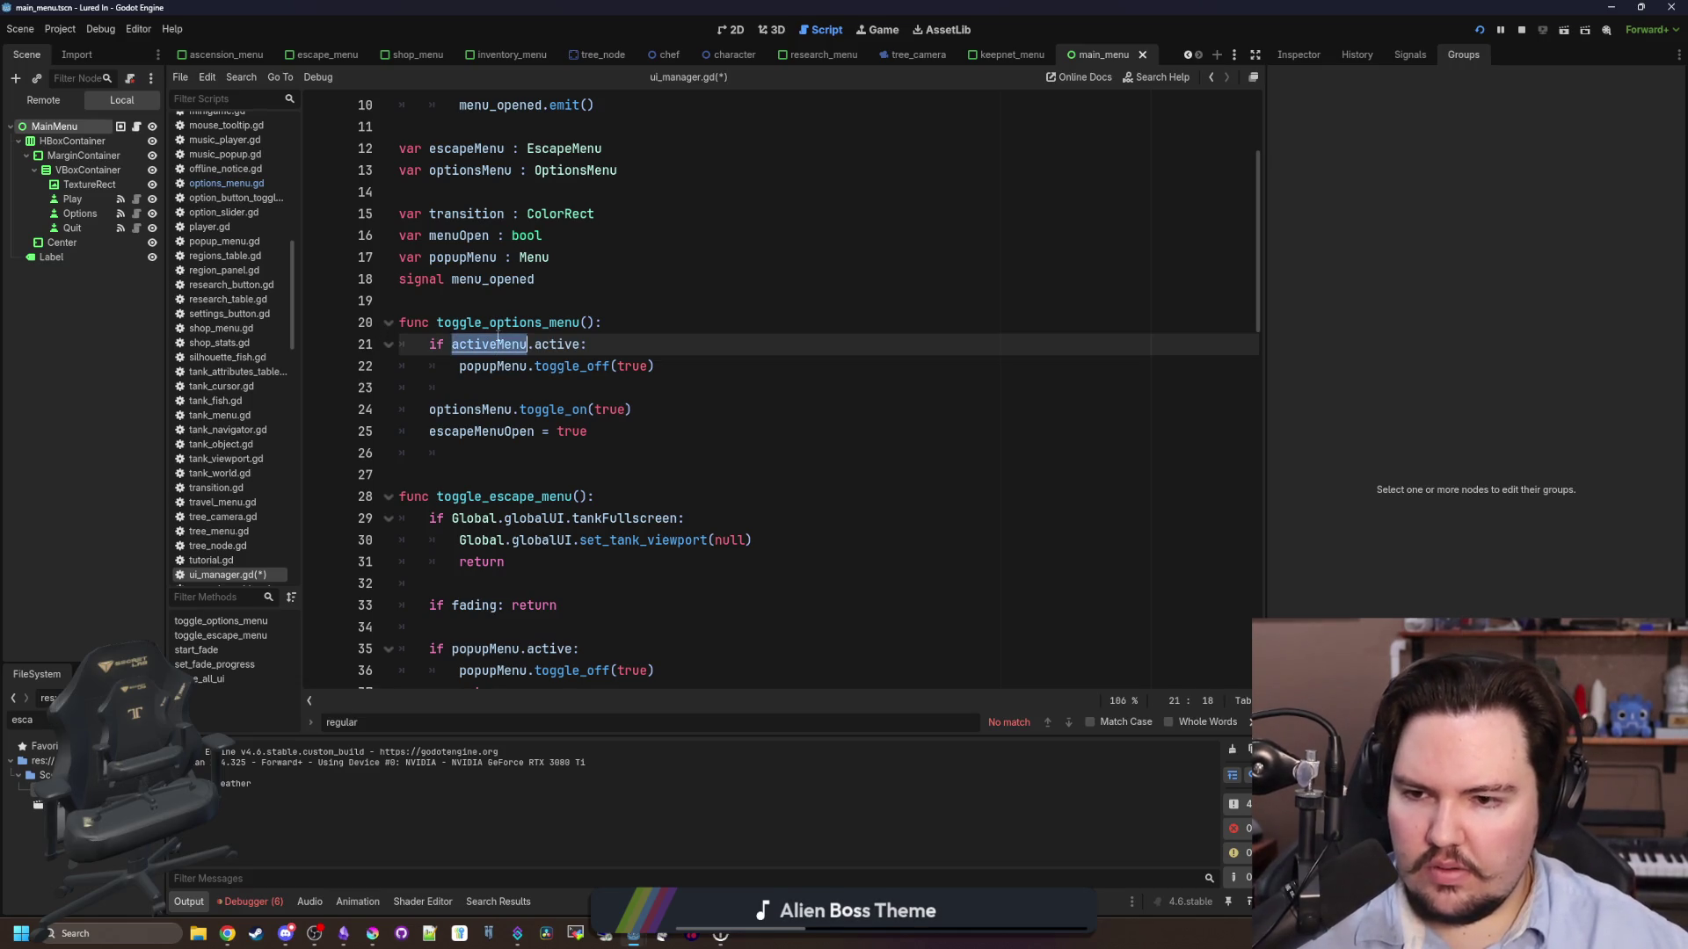
shift+click(581, 344)
key(BackSpace)
- Replace popupMenu with activeMenu in the toggle_off call on line 22
scroll(593, 392, down, 3)
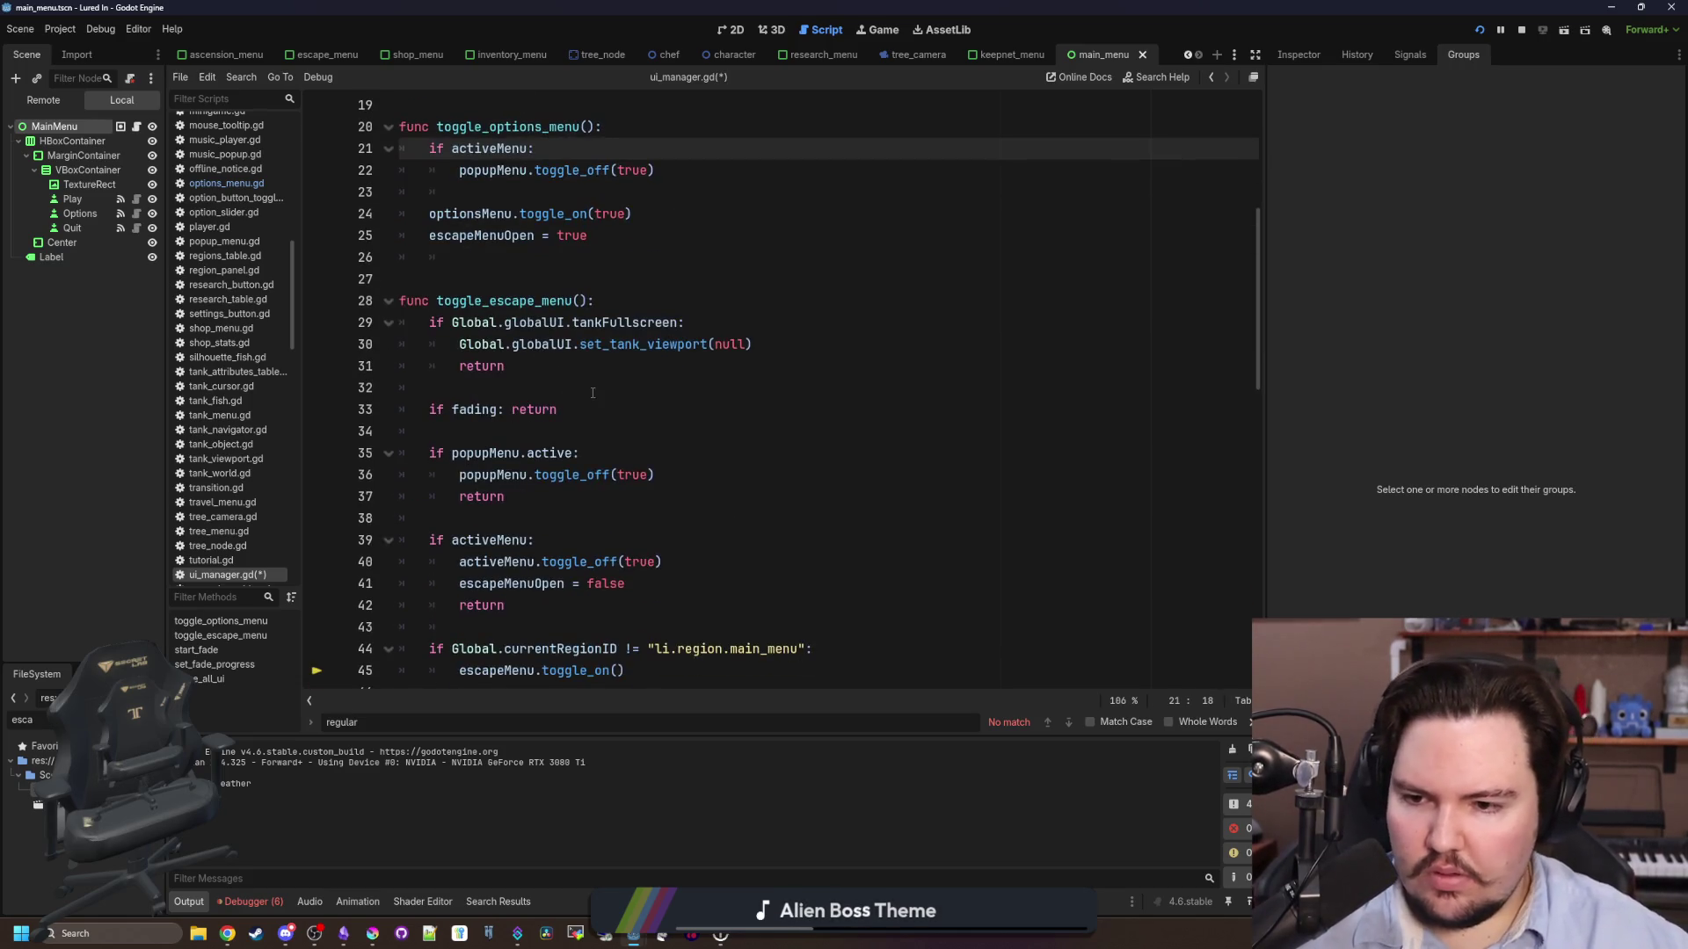
scroll(581, 378, up, 2)
double_click(493, 301)
double_click(488, 279)
key(ctrl+c)
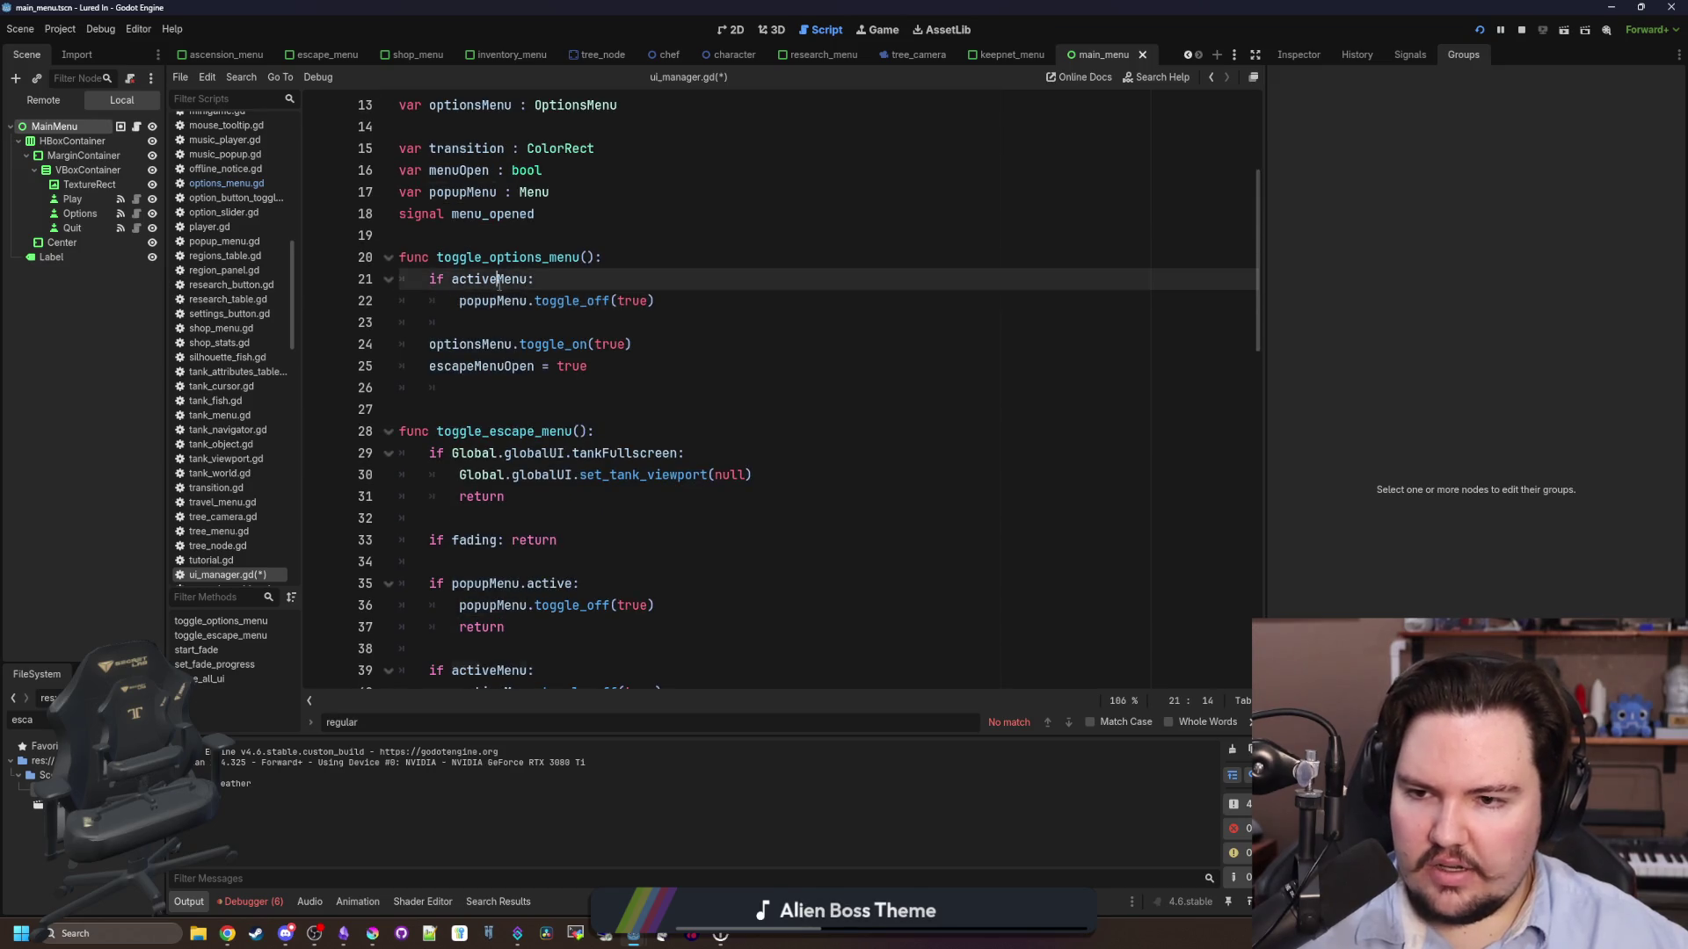
double_click(498, 300)
key(ctrl+v)
- Cut the if activeMenu block out of toggle_options_menu
scroll(558, 392, down, 3)
scroll(558, 393, up, 4)
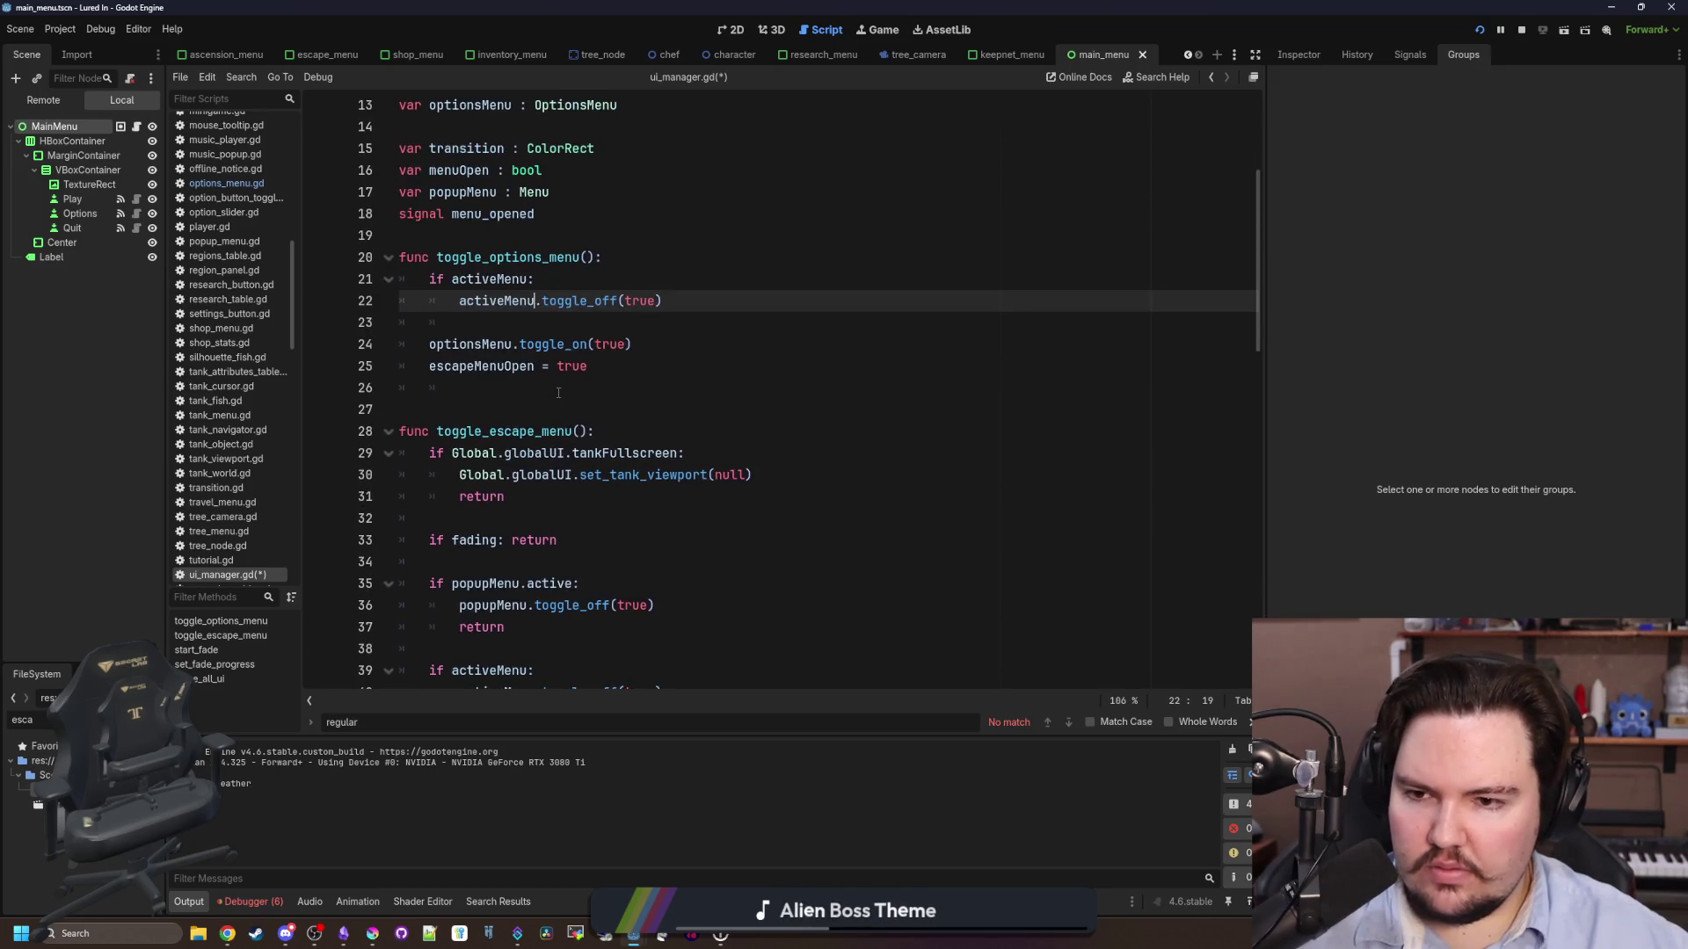
click(557, 396)
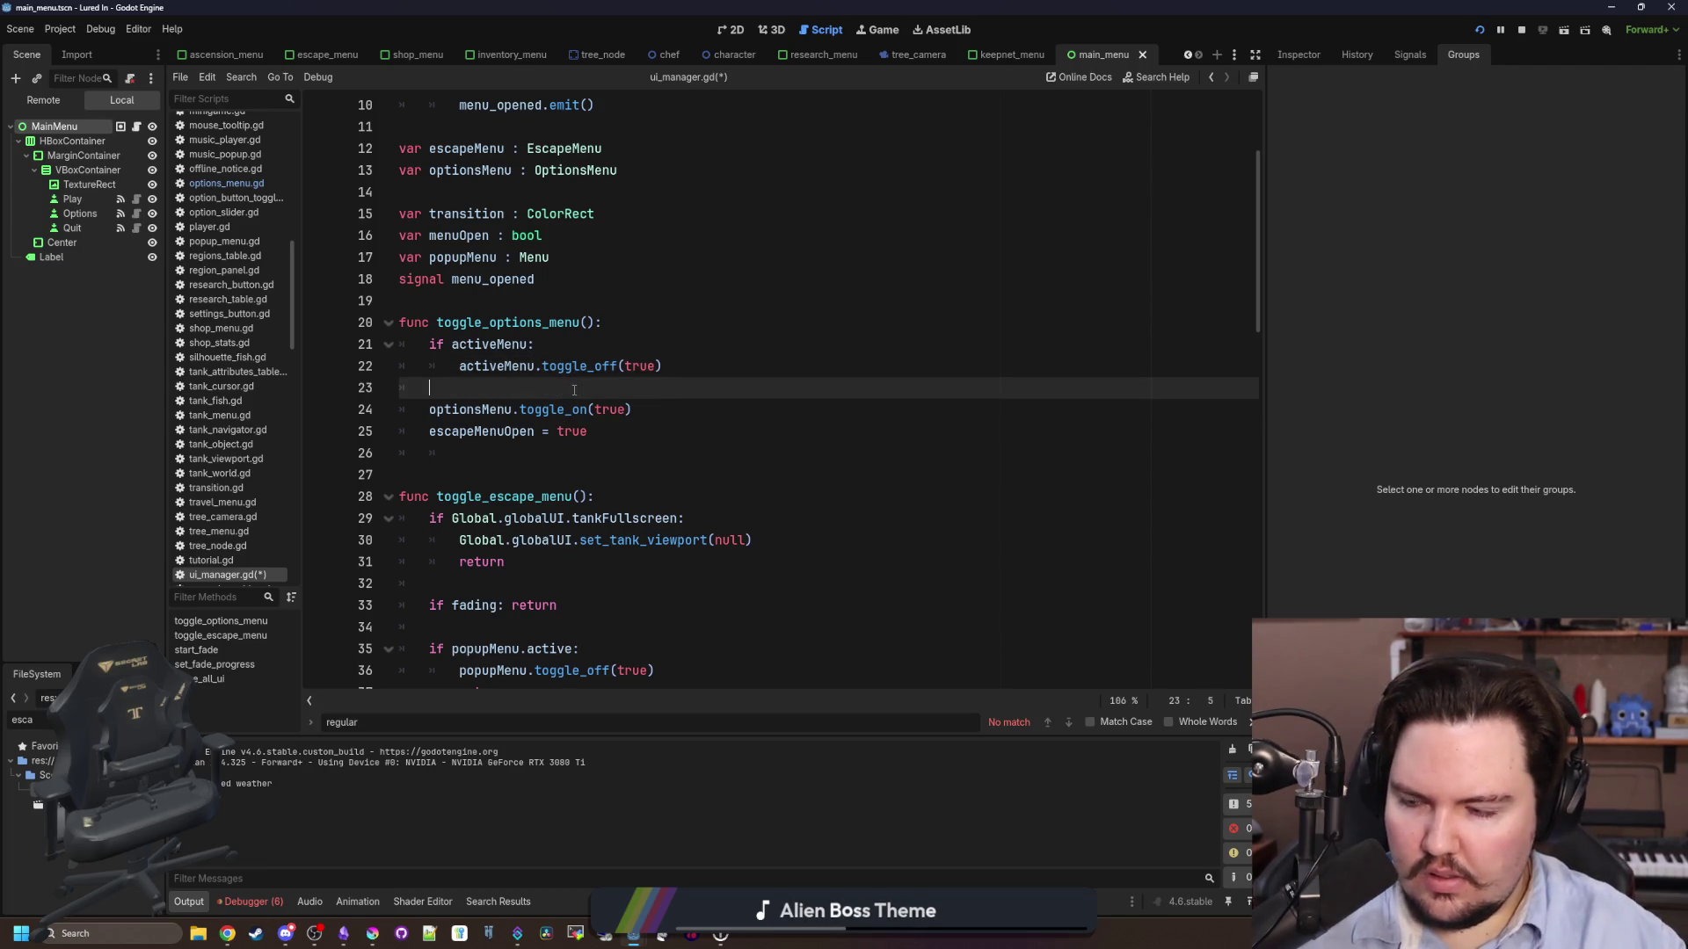
key(Return)
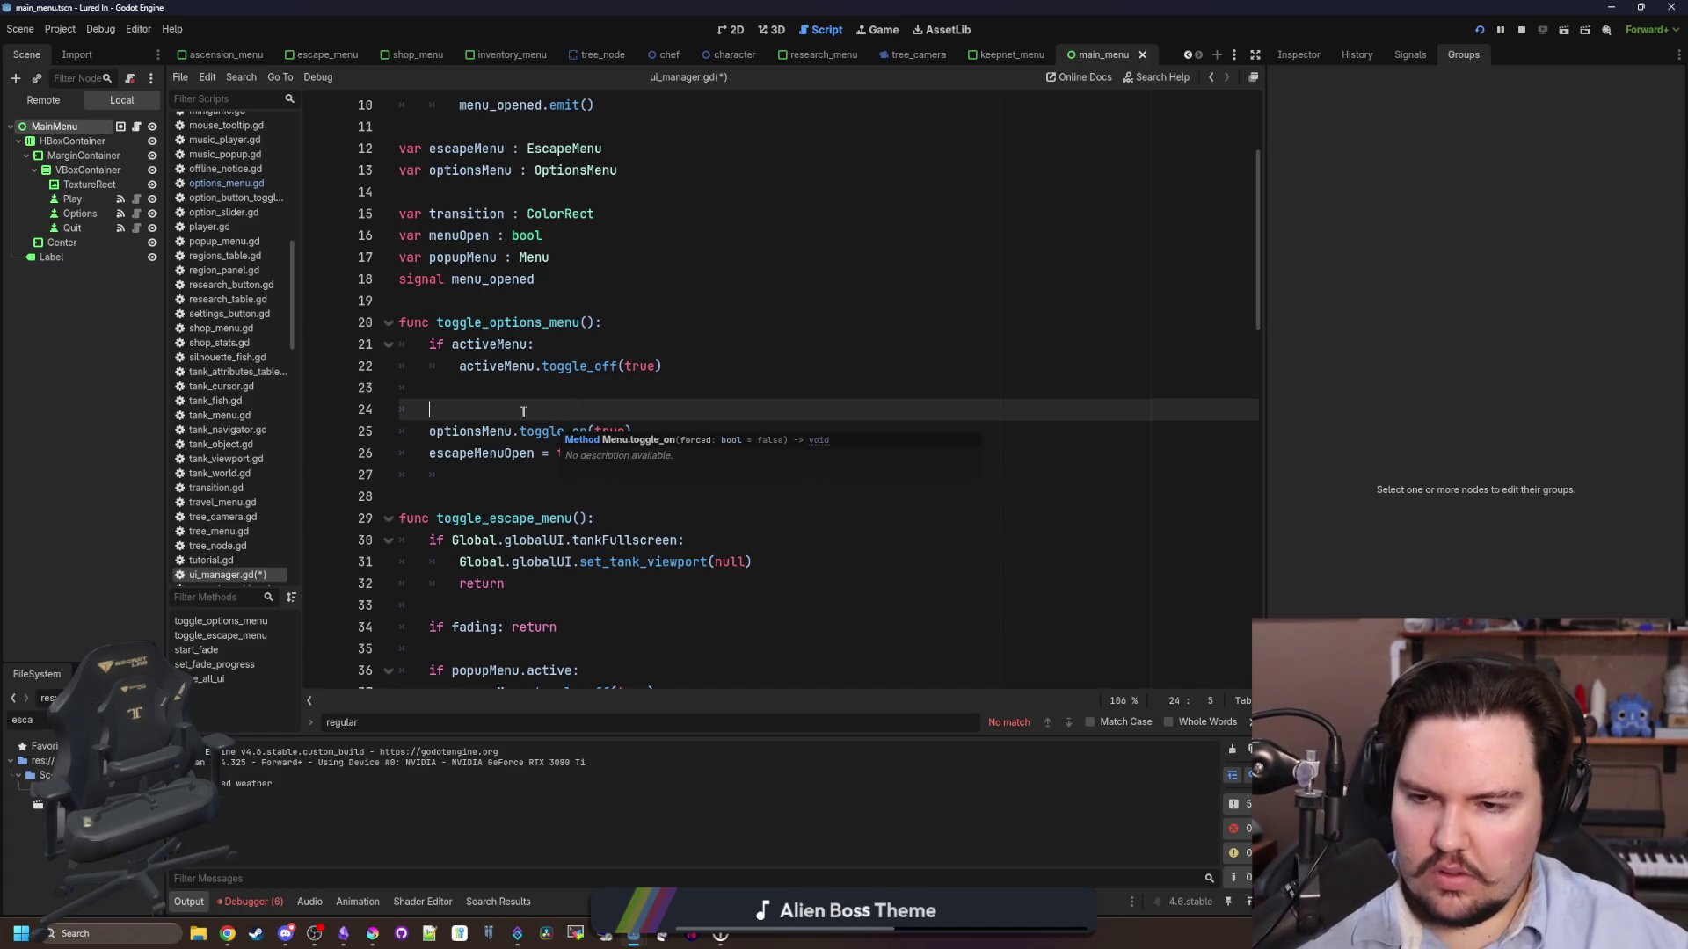
key(Up)
key(Down)
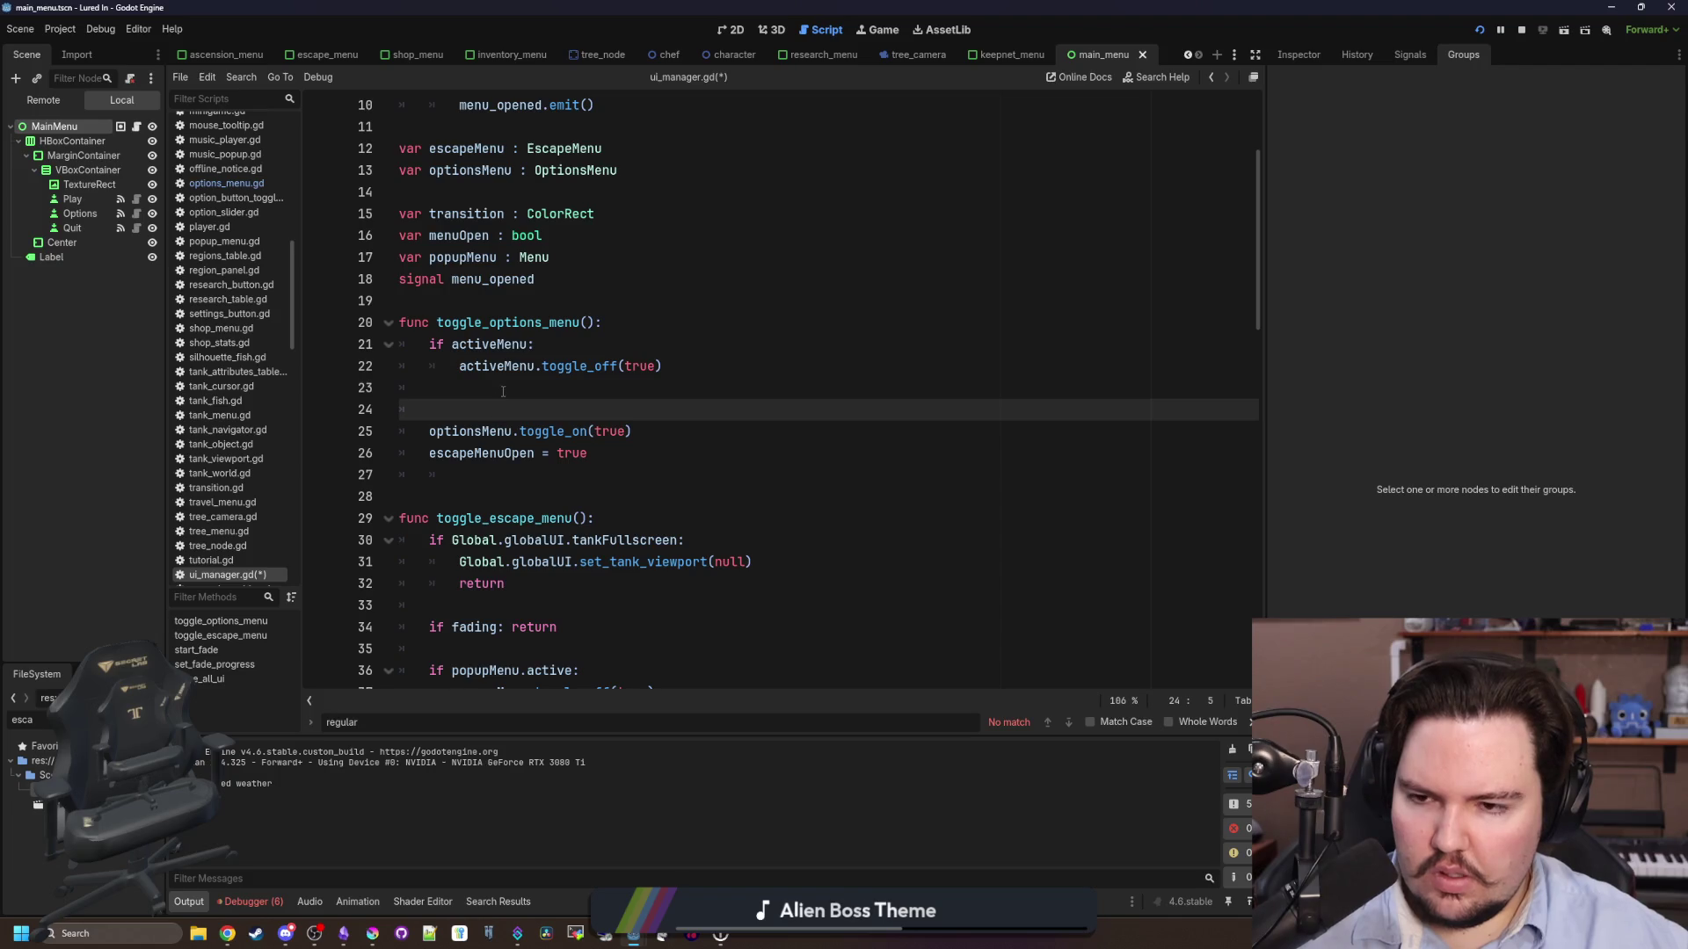
key(Up)
key(Up)
key(End)
key(shift+Up)
key(shift+Home)
key(ctrl+c)
key(BackSpace)
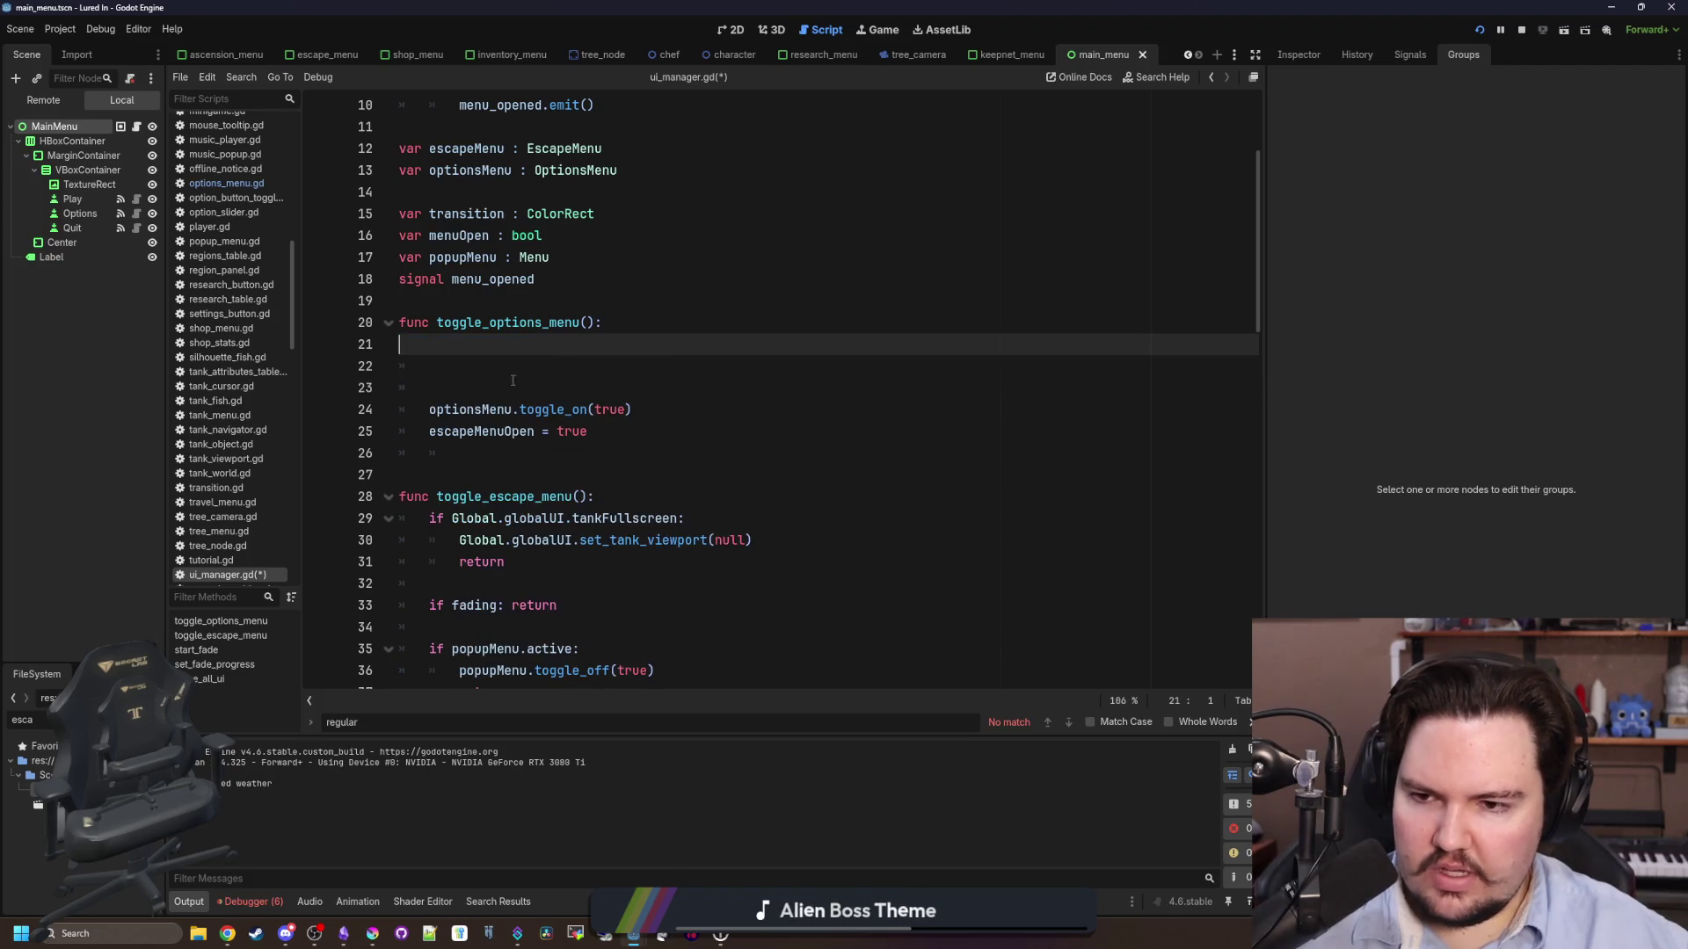
- Paste the if activeMenu block back and move it above the optionsMenu lines
click(512, 380)
key(BackSpace)
key(BackSpace)
key(BackSpace)
click(622, 374)
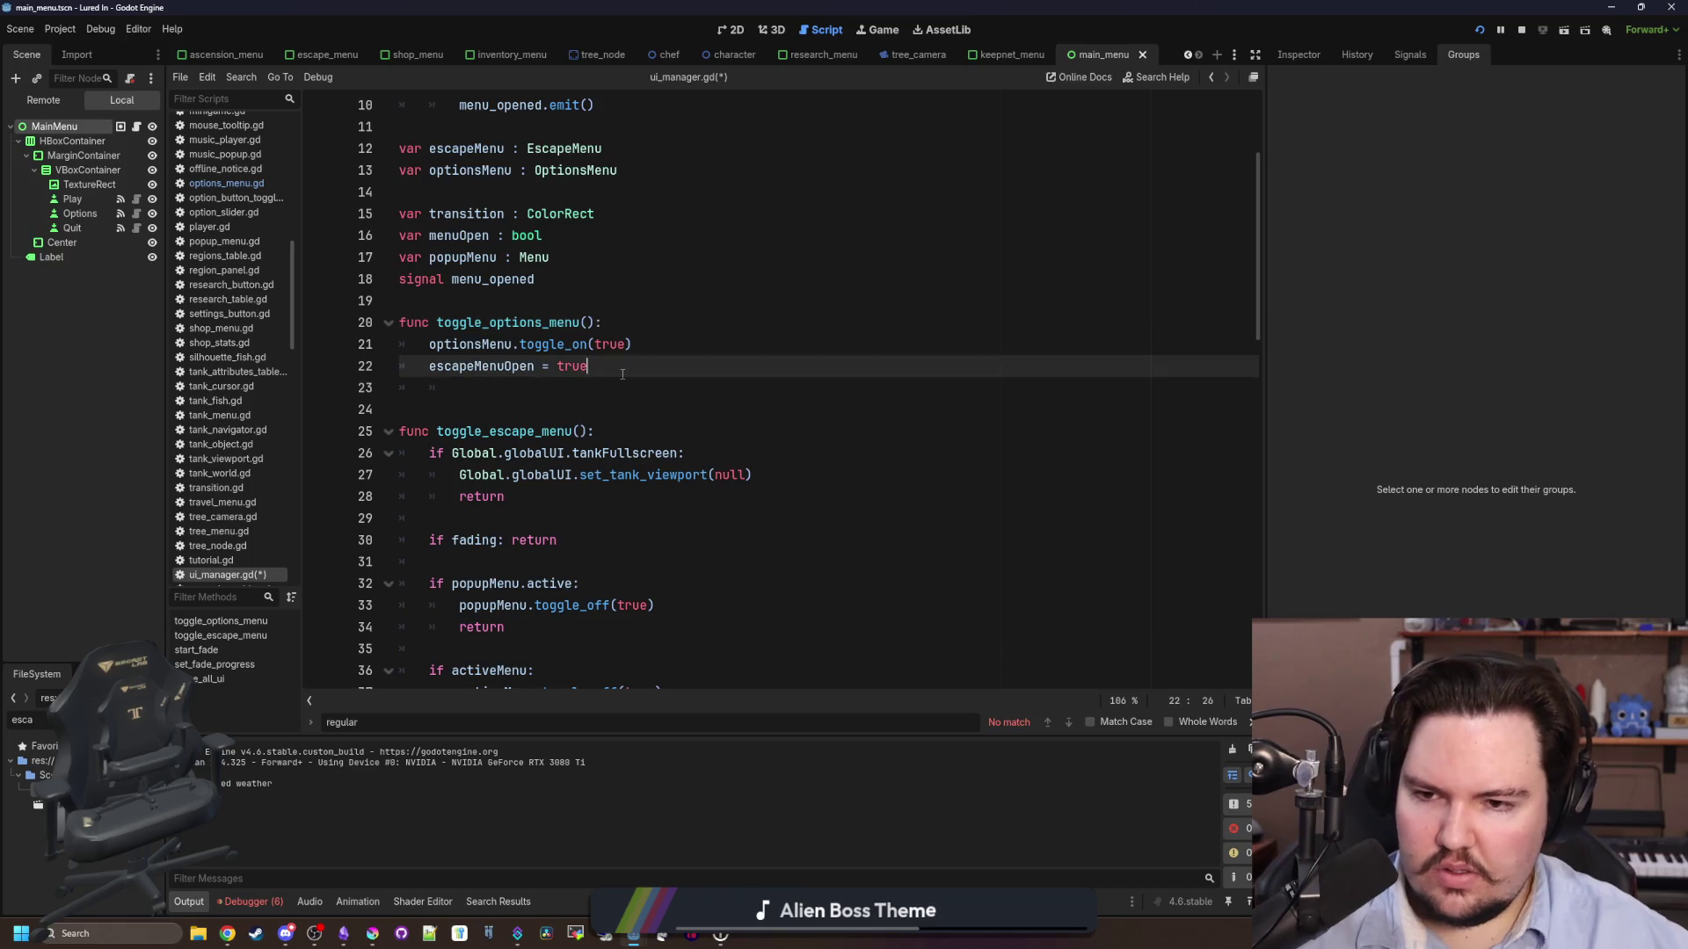
key(Return)
key(Return)
key(ctrl+v)
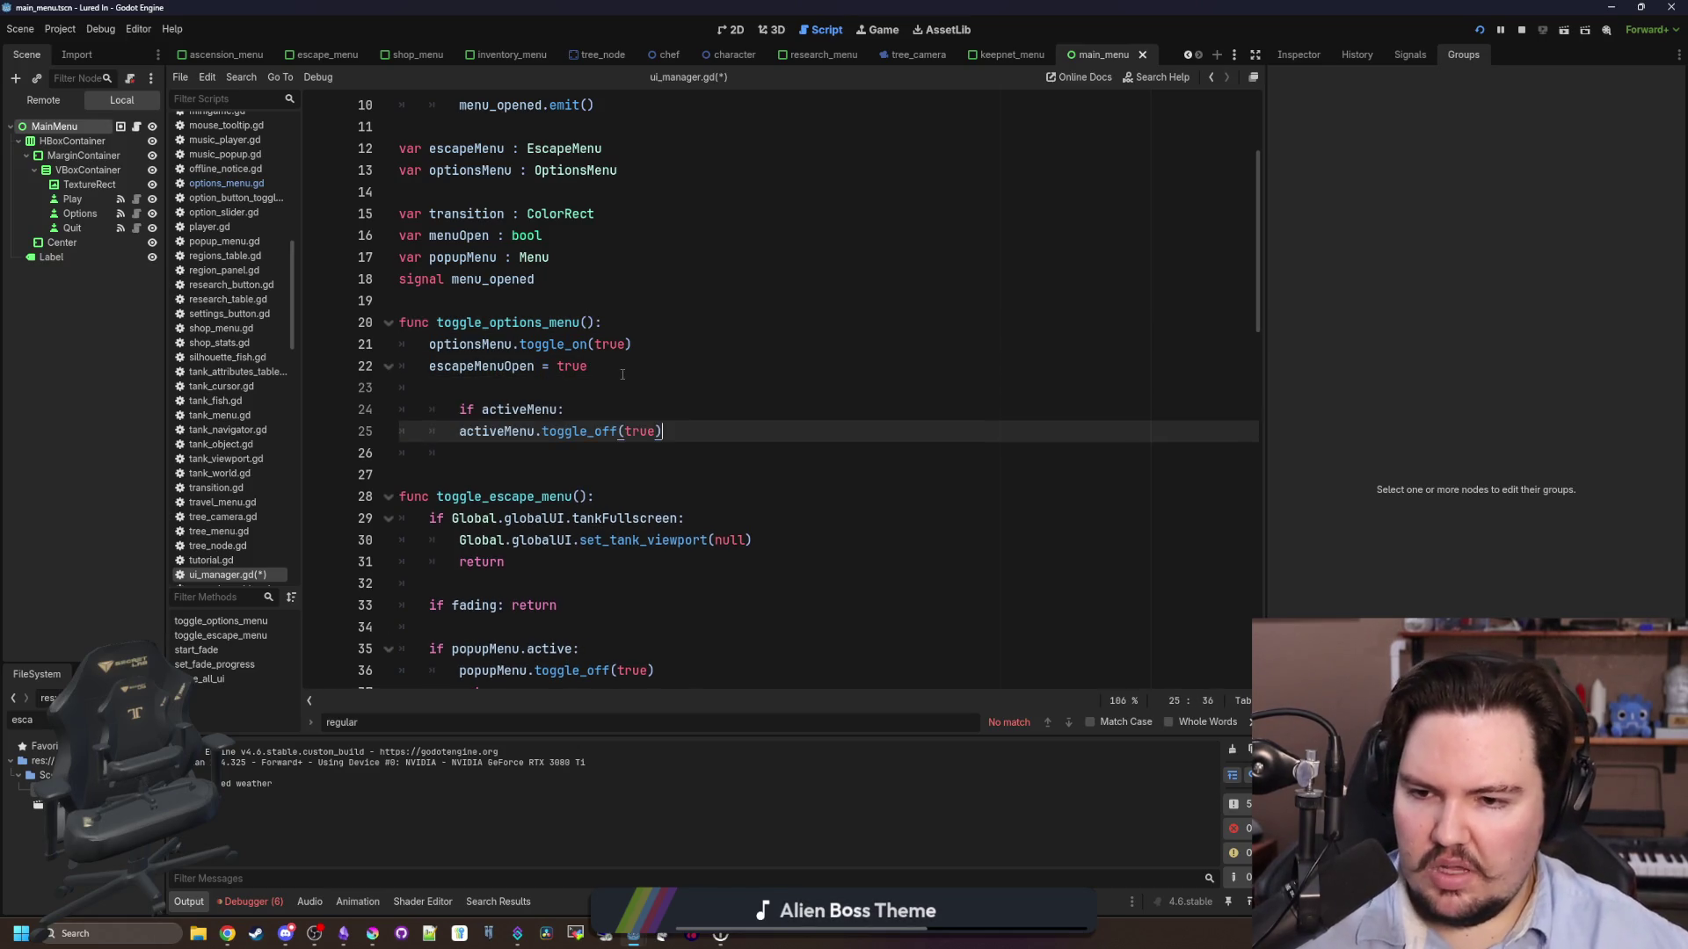
click(453, 410)
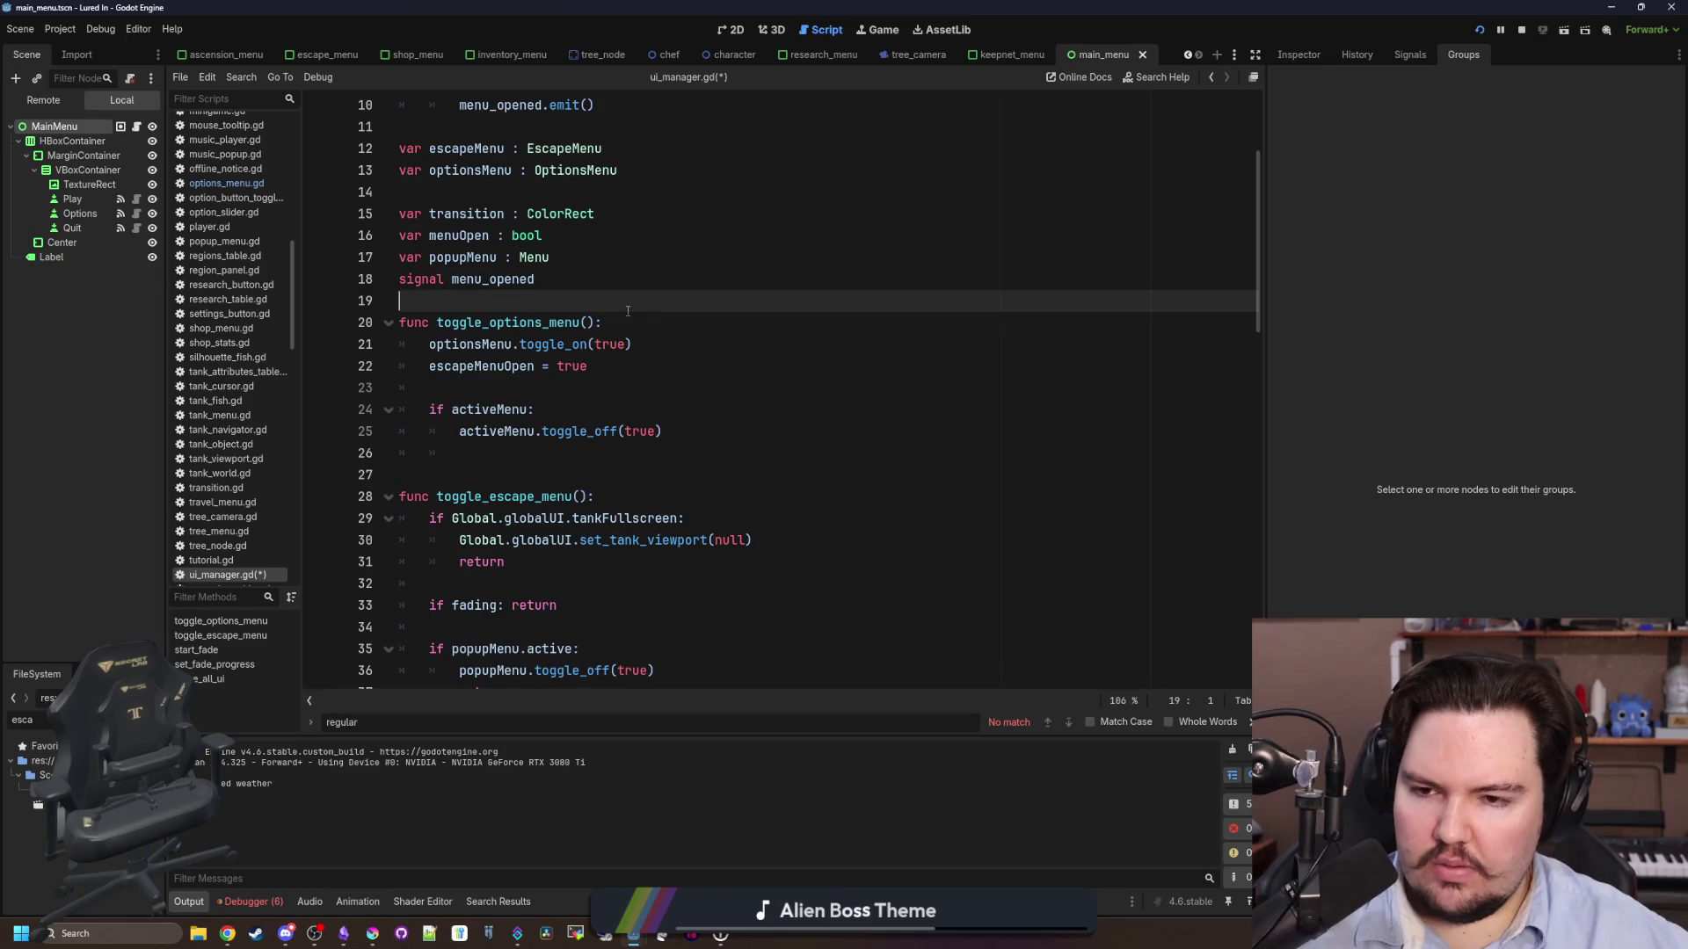
key(alt+Up)
key(alt+Up)
key(alt+Up)
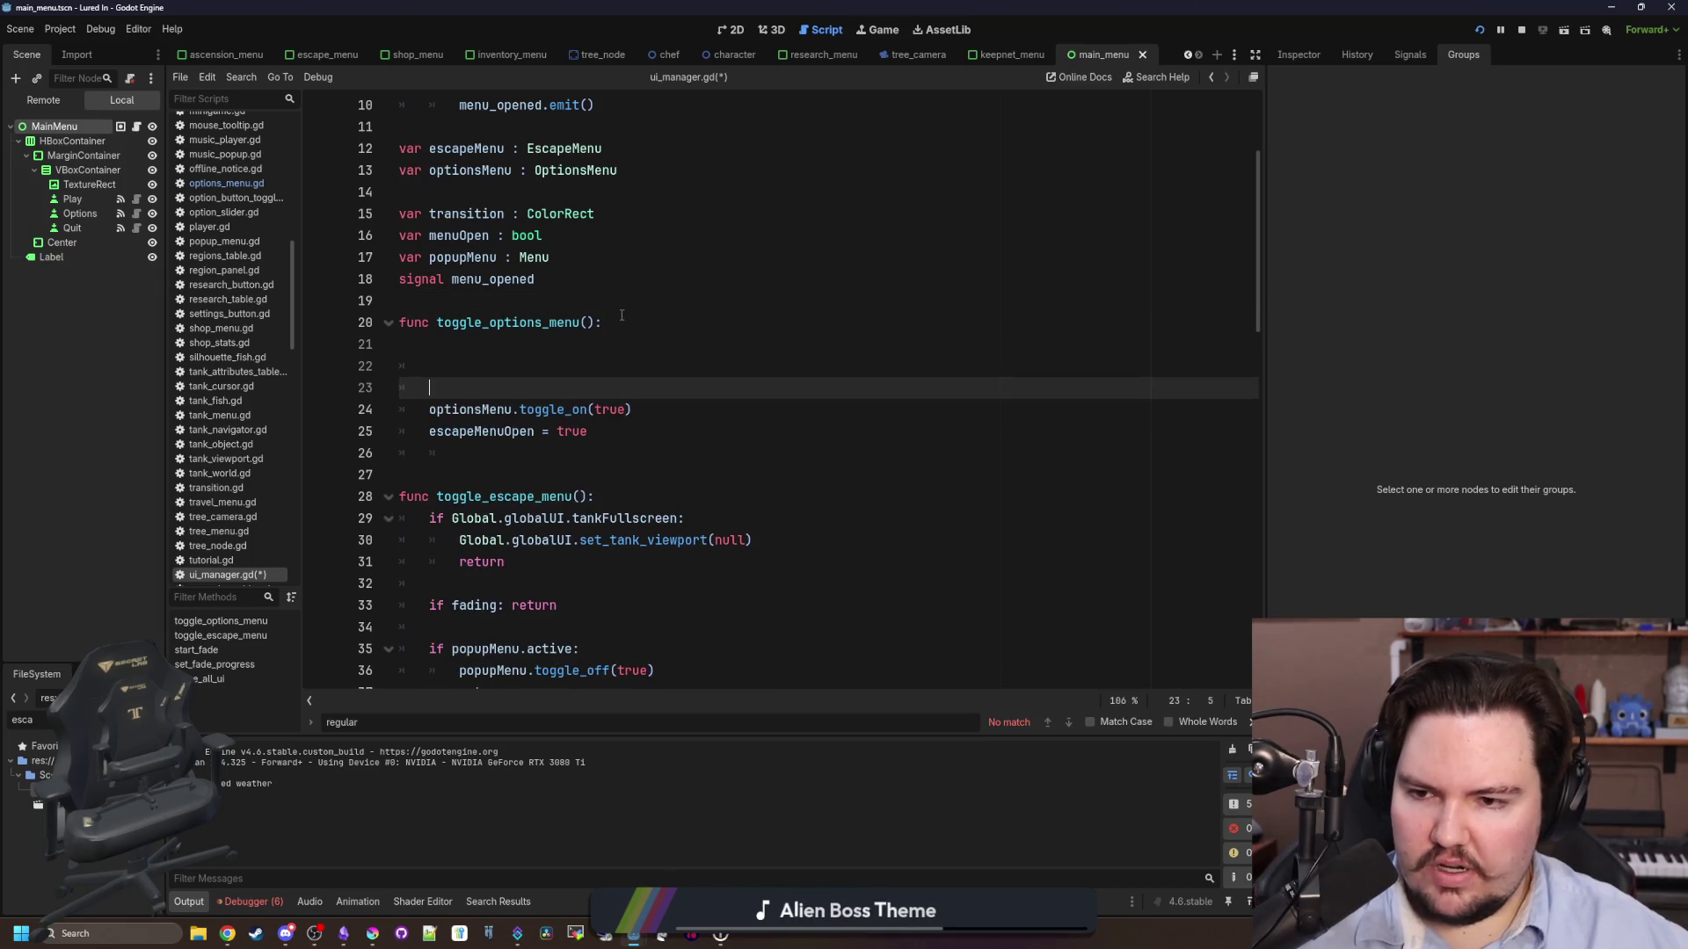
- Add 'var optionsOpen = optionsMenu.active' as the first line of toggle_options_menu
click(609, 323)
key(Return)
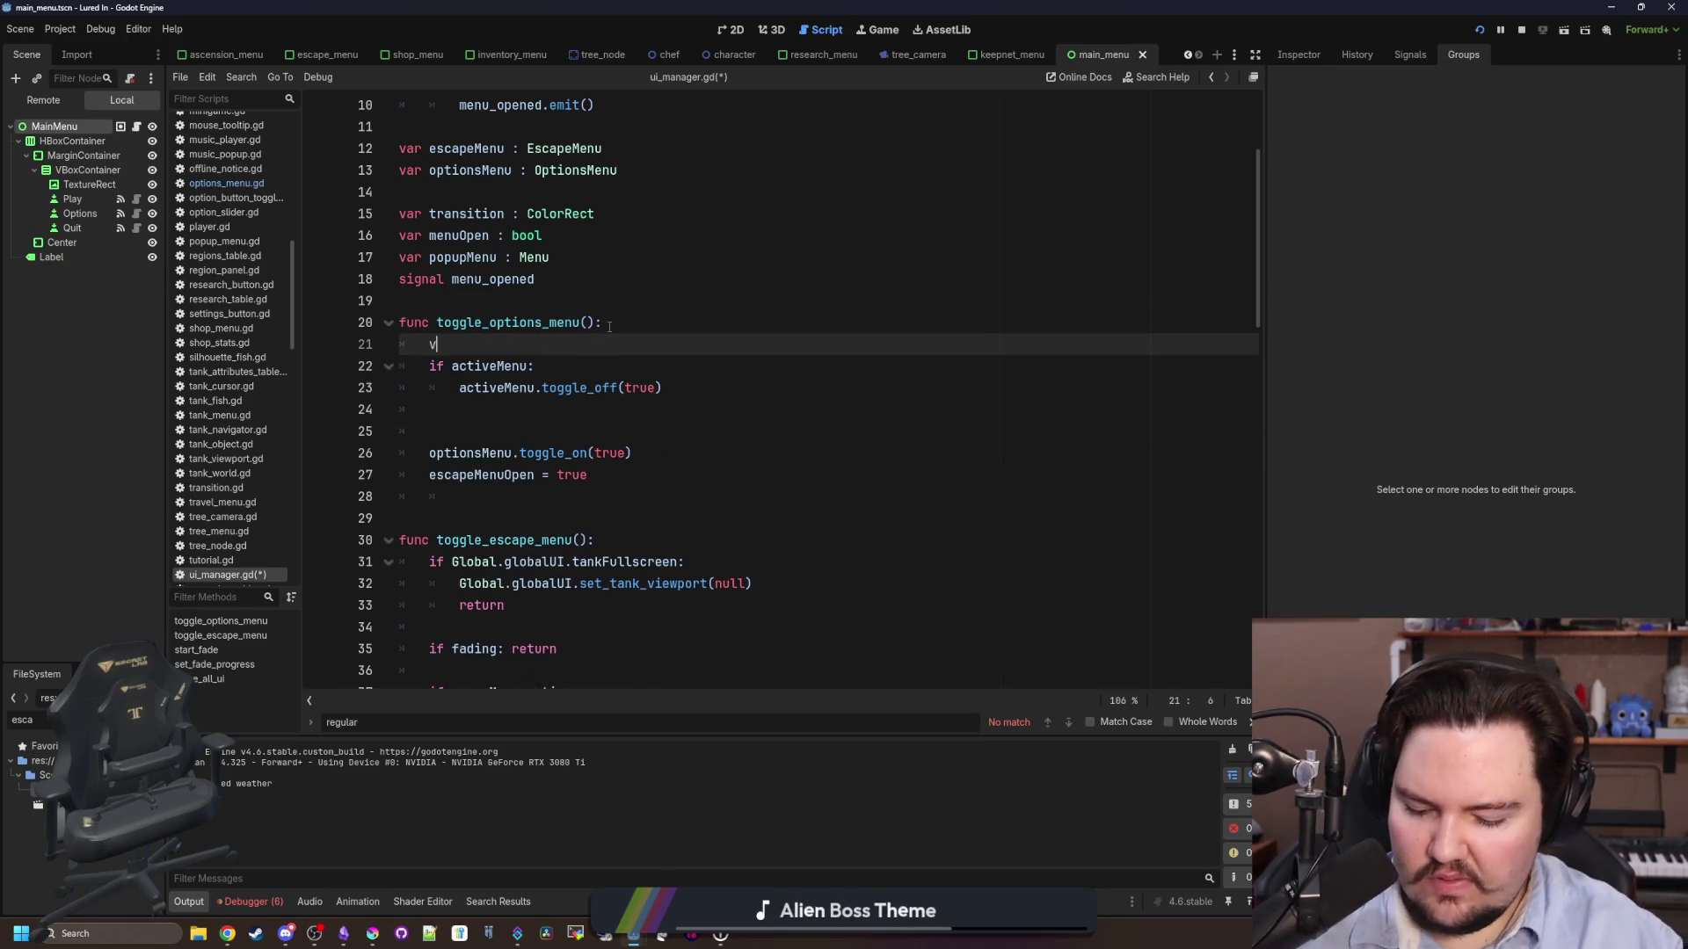
text(var optionsP)
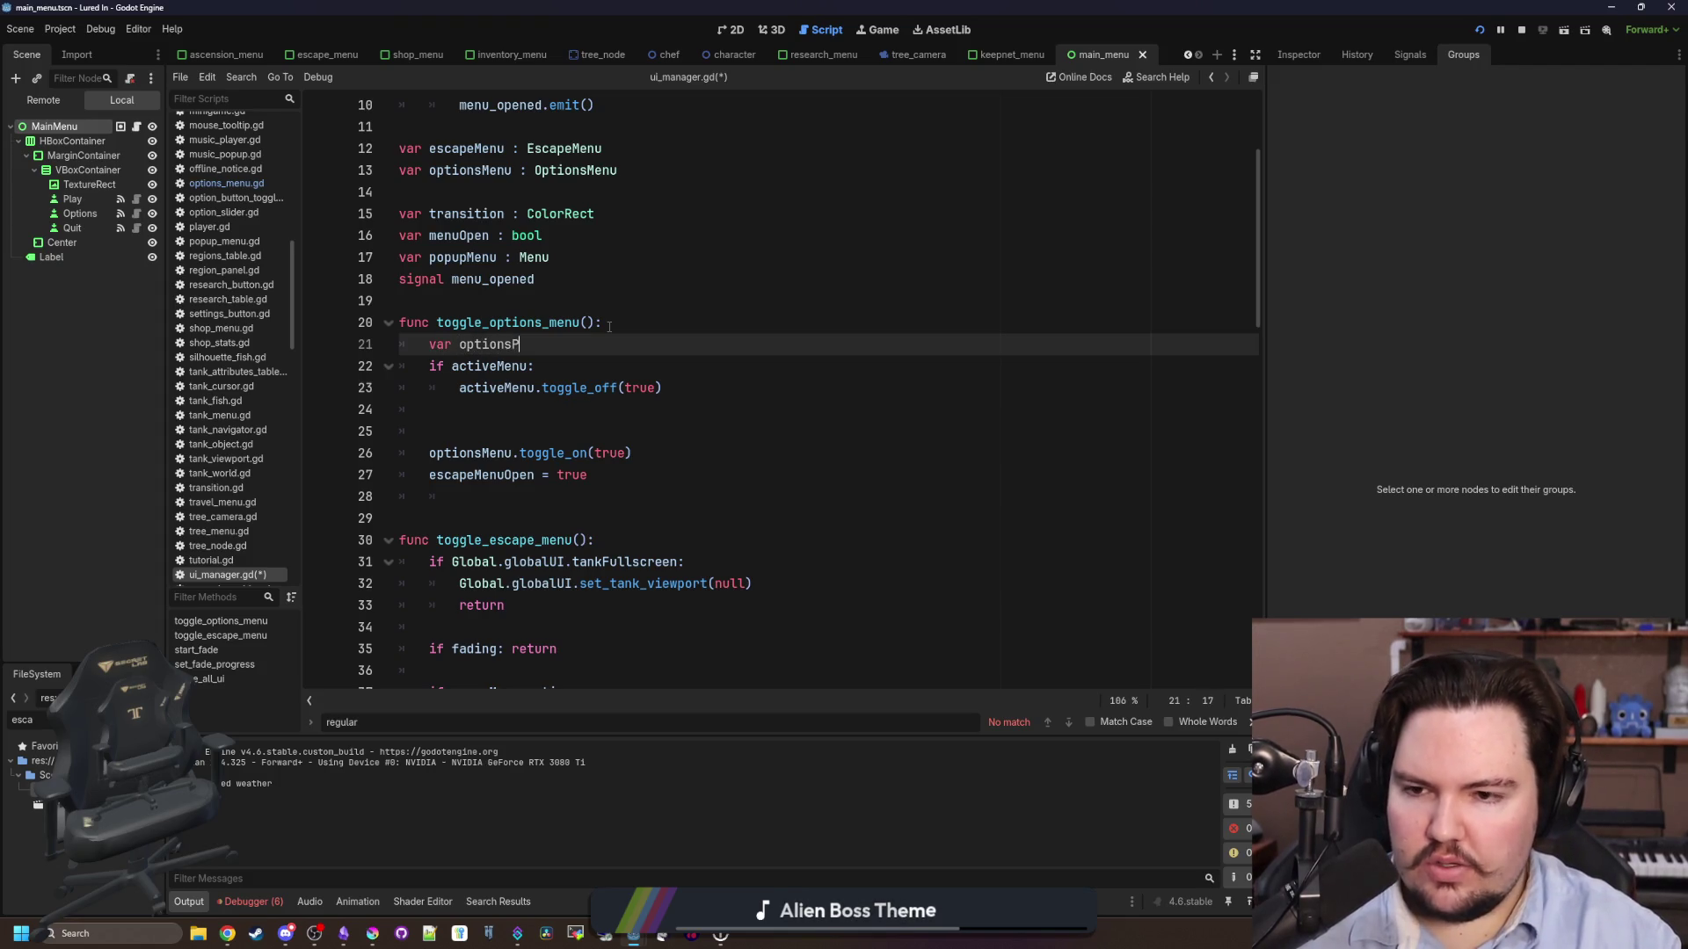
key(BackSpace)
text(Open)
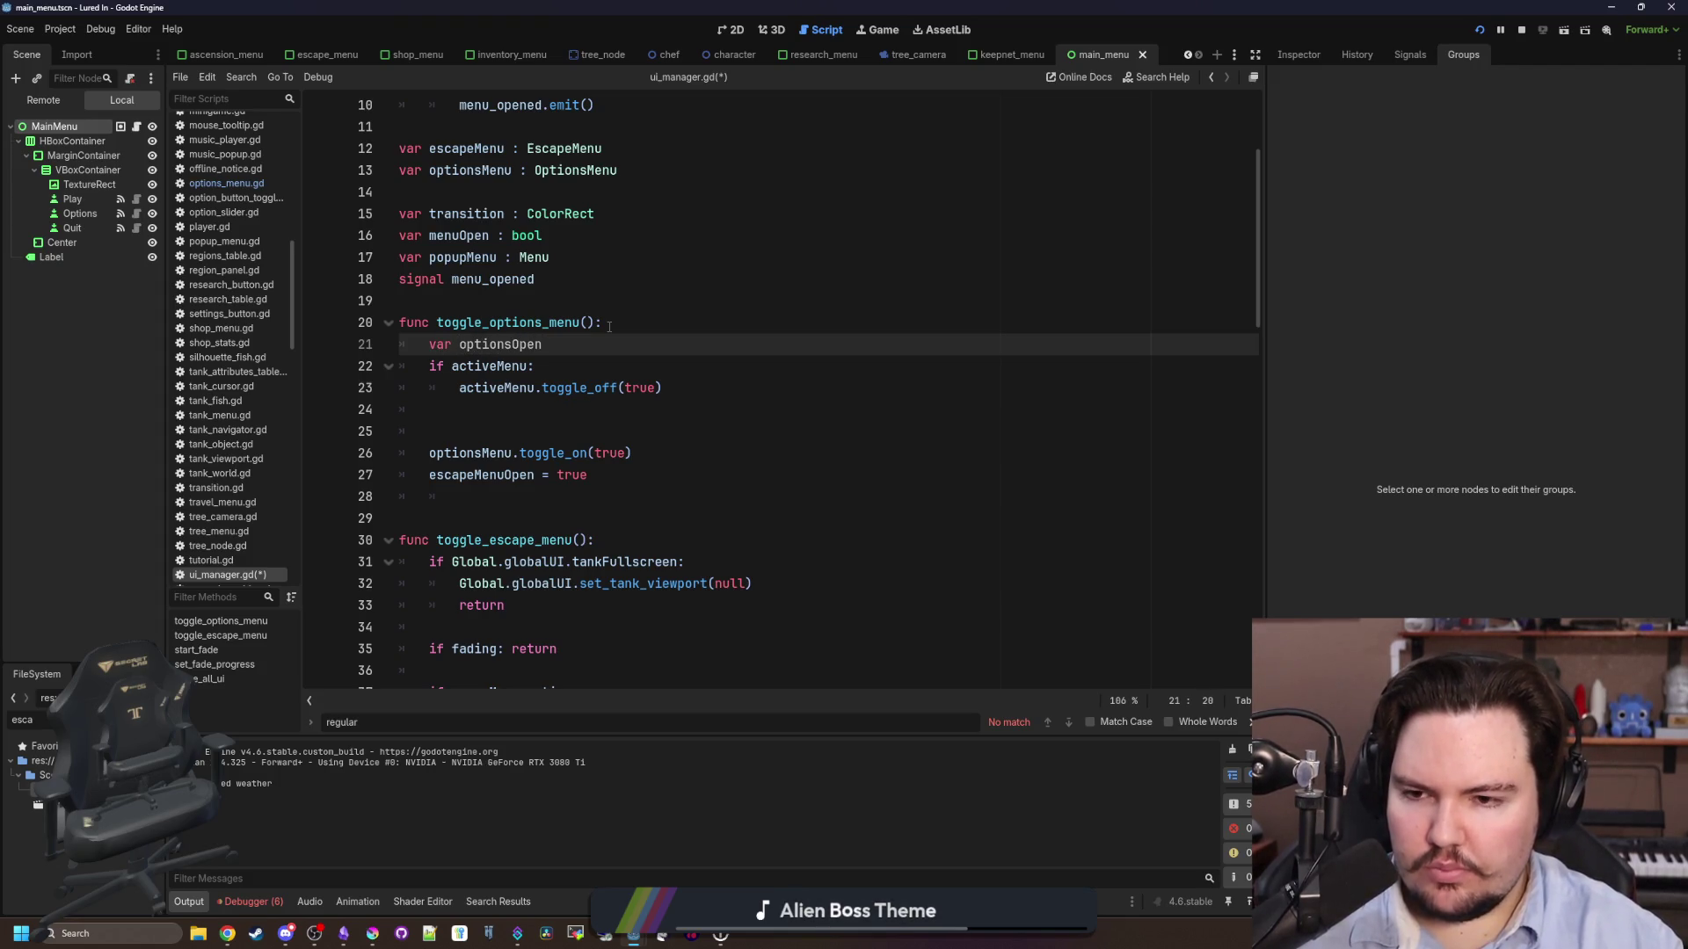
text( = options)
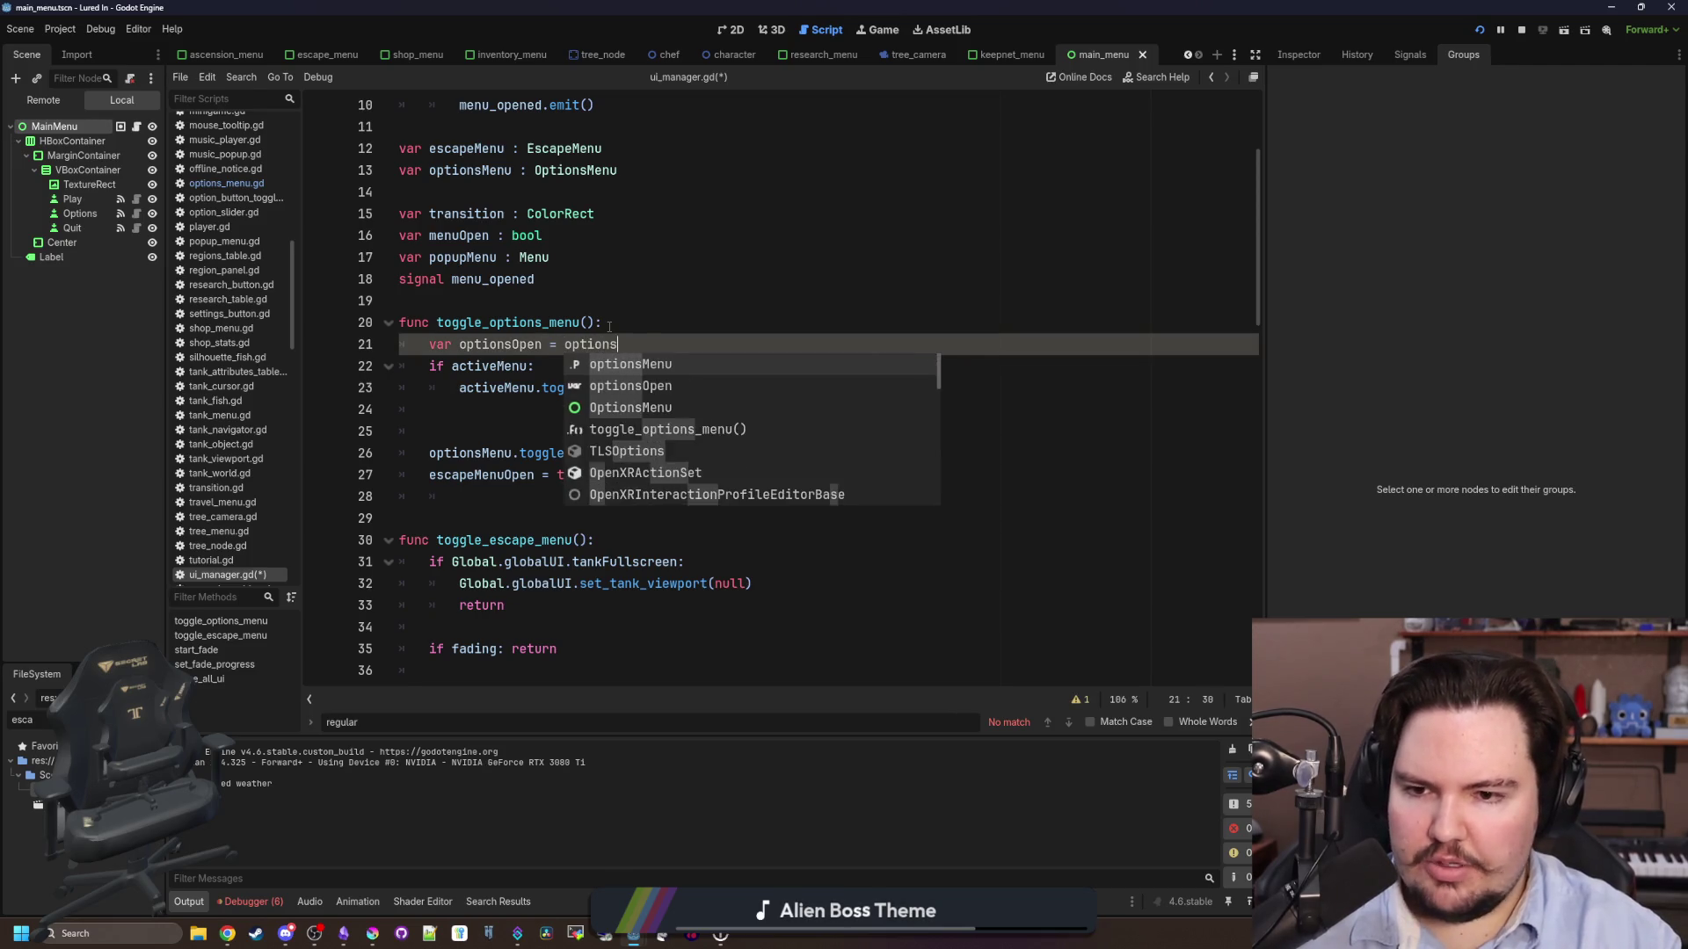
text(Menu.active)
click(609, 327)
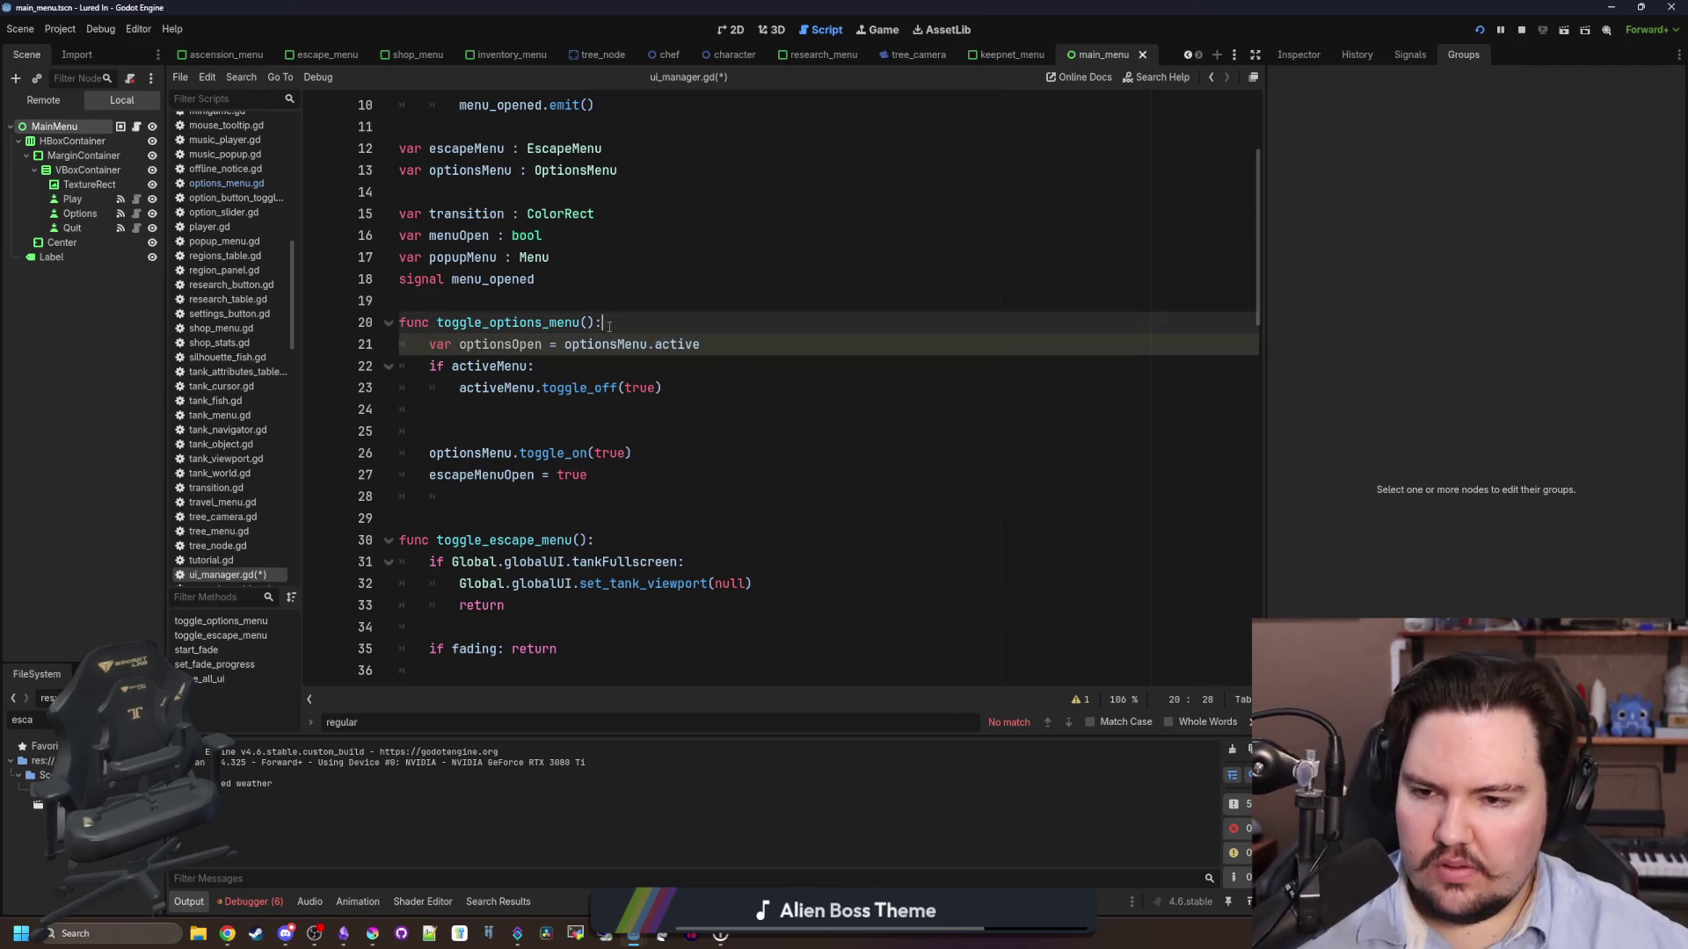
click(703, 345)
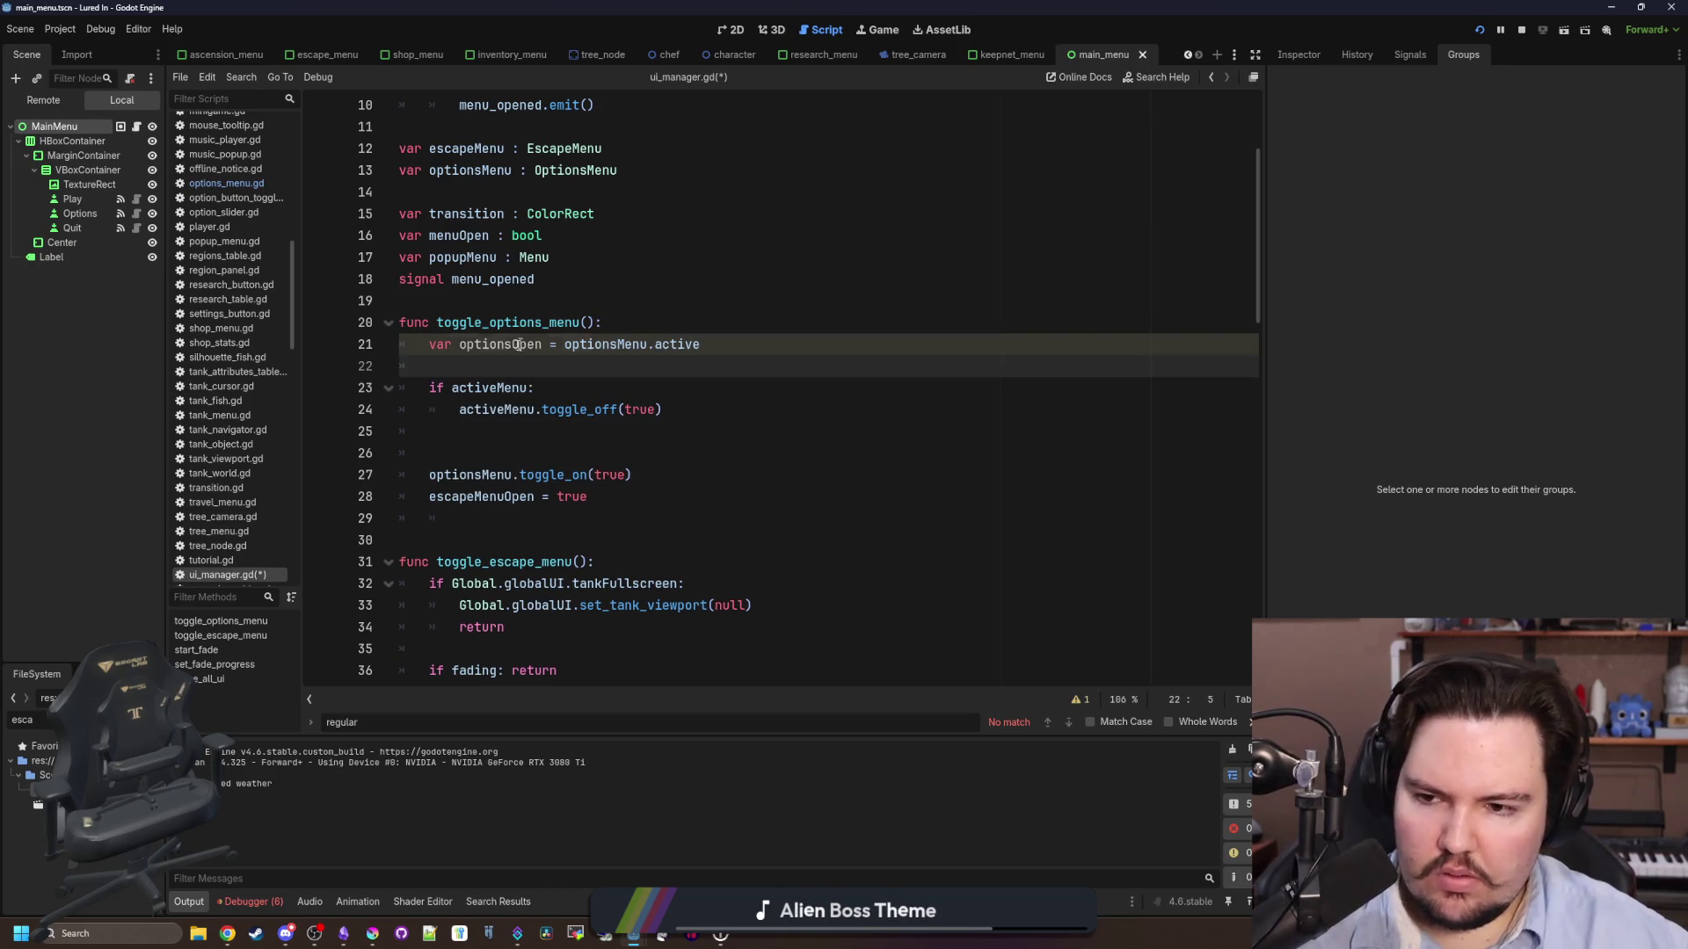
key(Return)
- Add 'if optionsOpen: return' beneath the activeMenu.toggle_off call
click(528, 384)
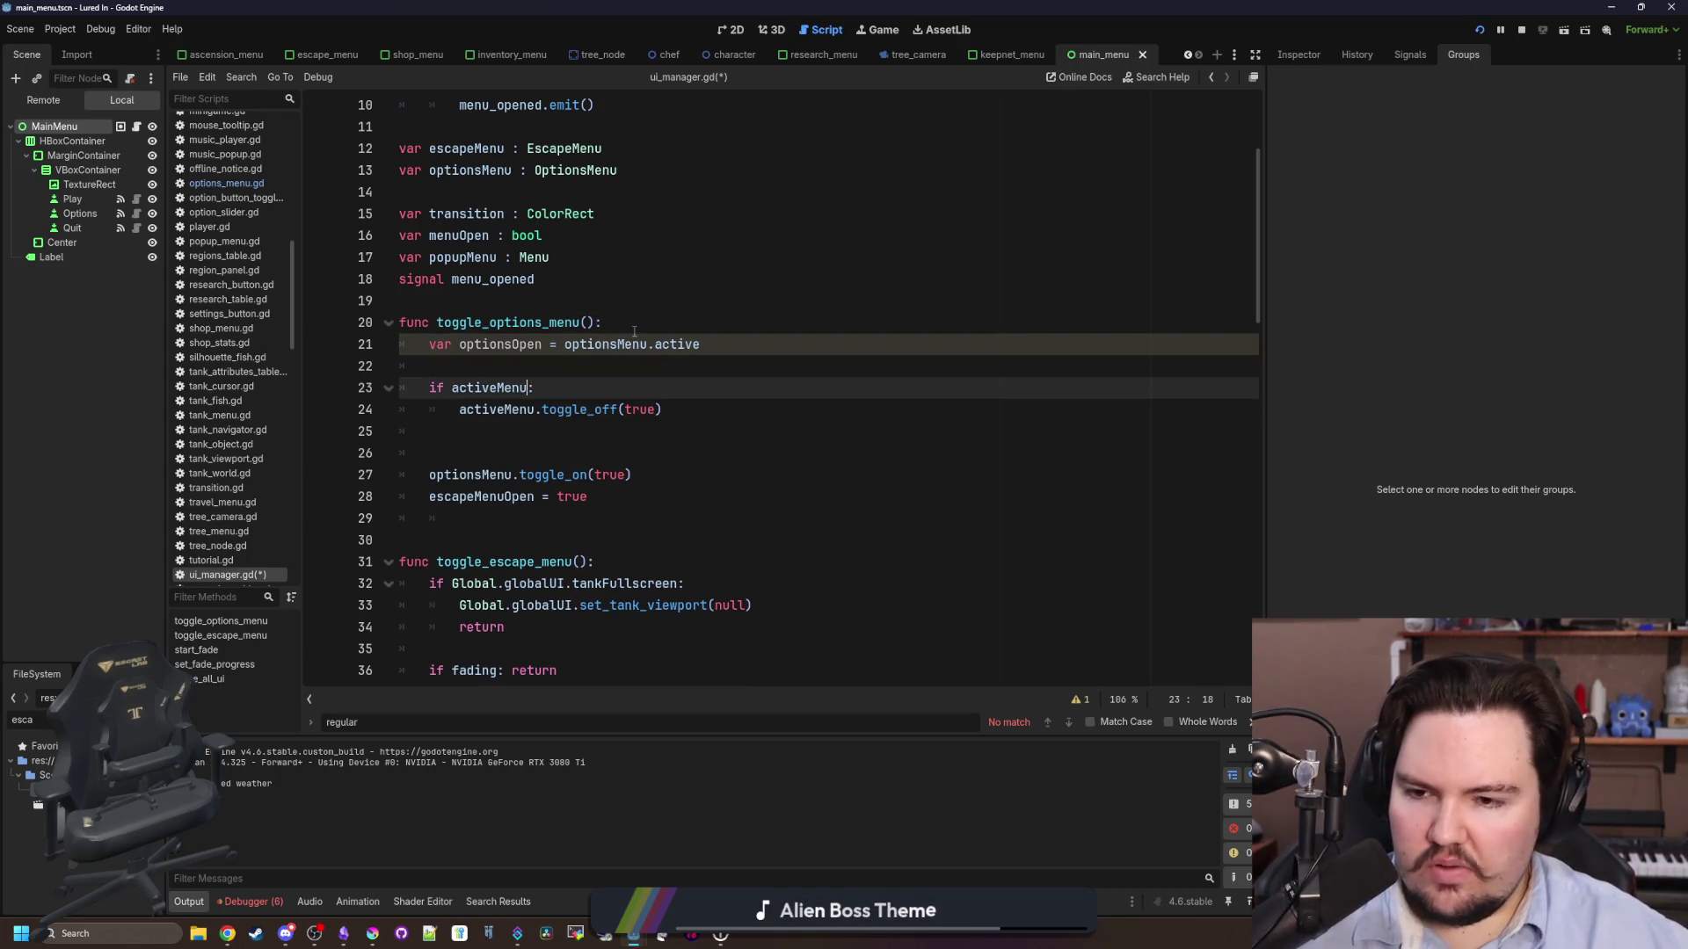
text(&& optionsOpen)
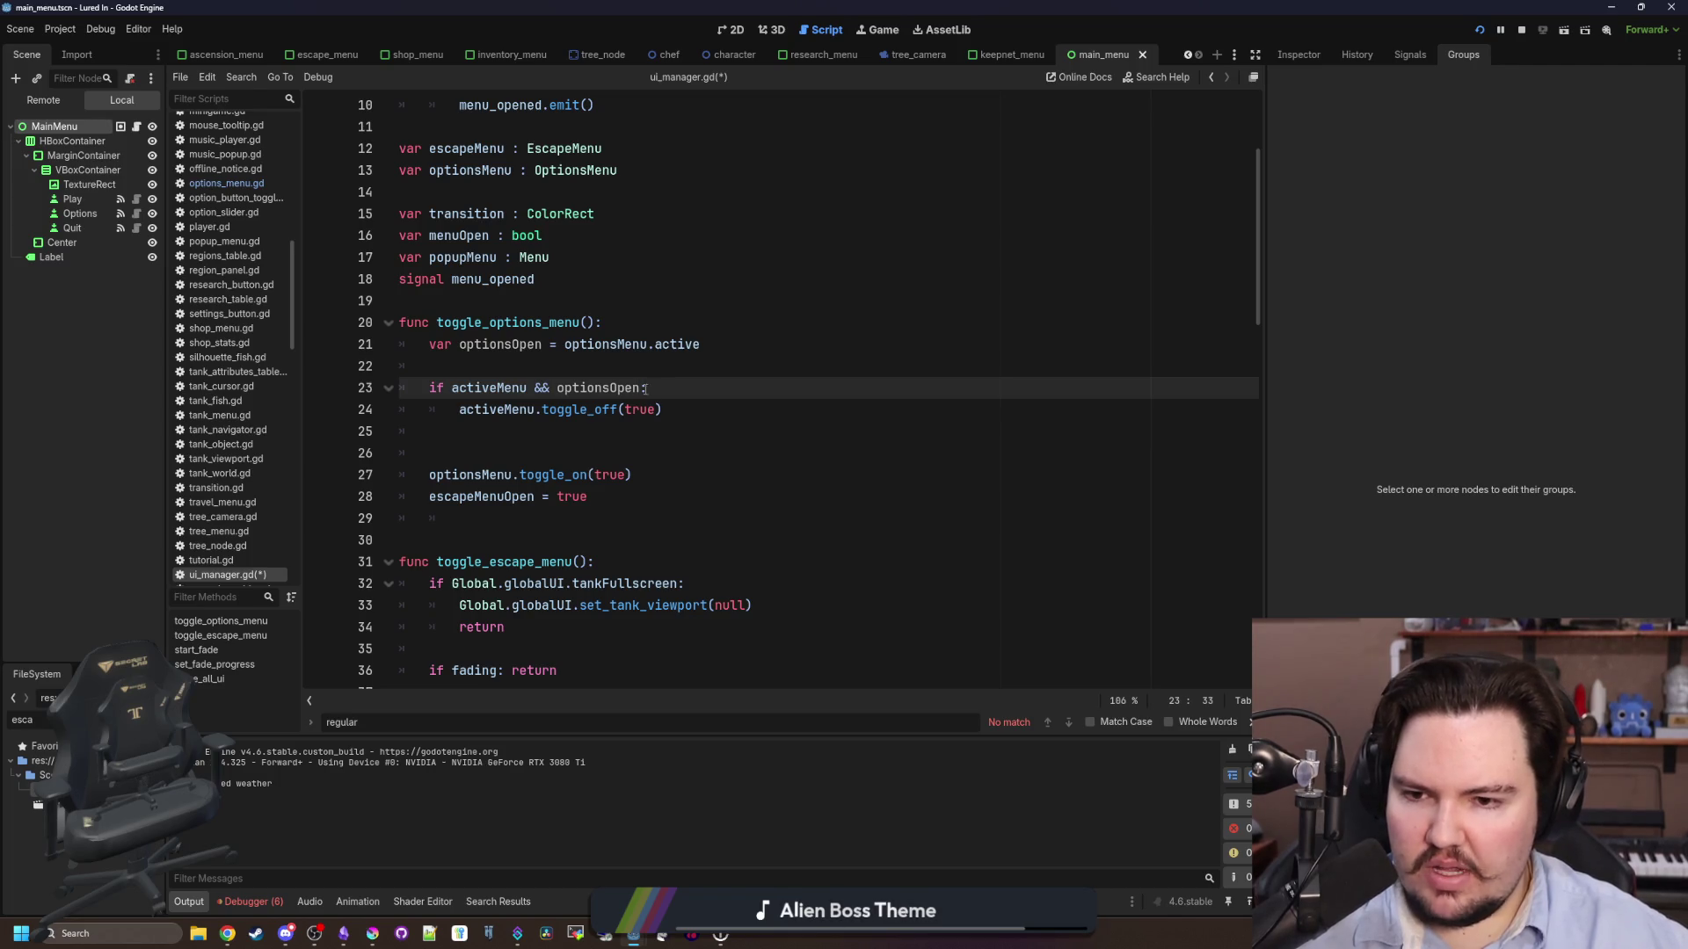
click(685, 408)
mouse_move(646, 387)
mouse_down()
mouse_move(517, 387)
mouse_move(550, 388)
mouse_up()
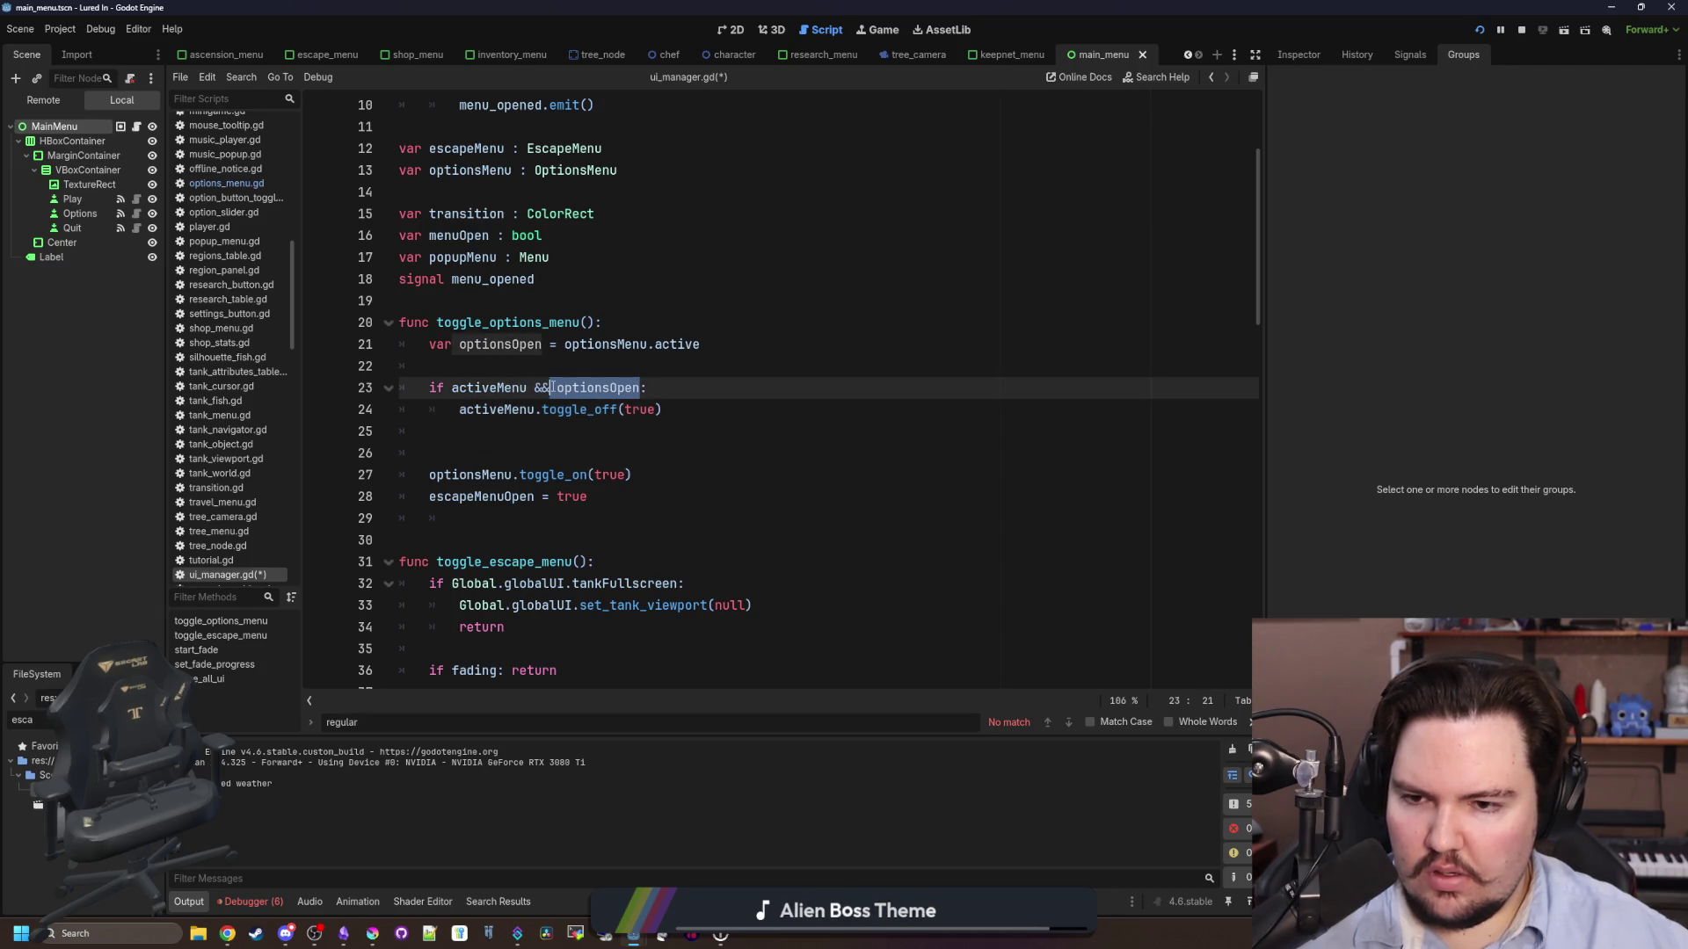
key(BackSpace)
key(BackSpace)
key(BackSpace)
key(BackSpace)
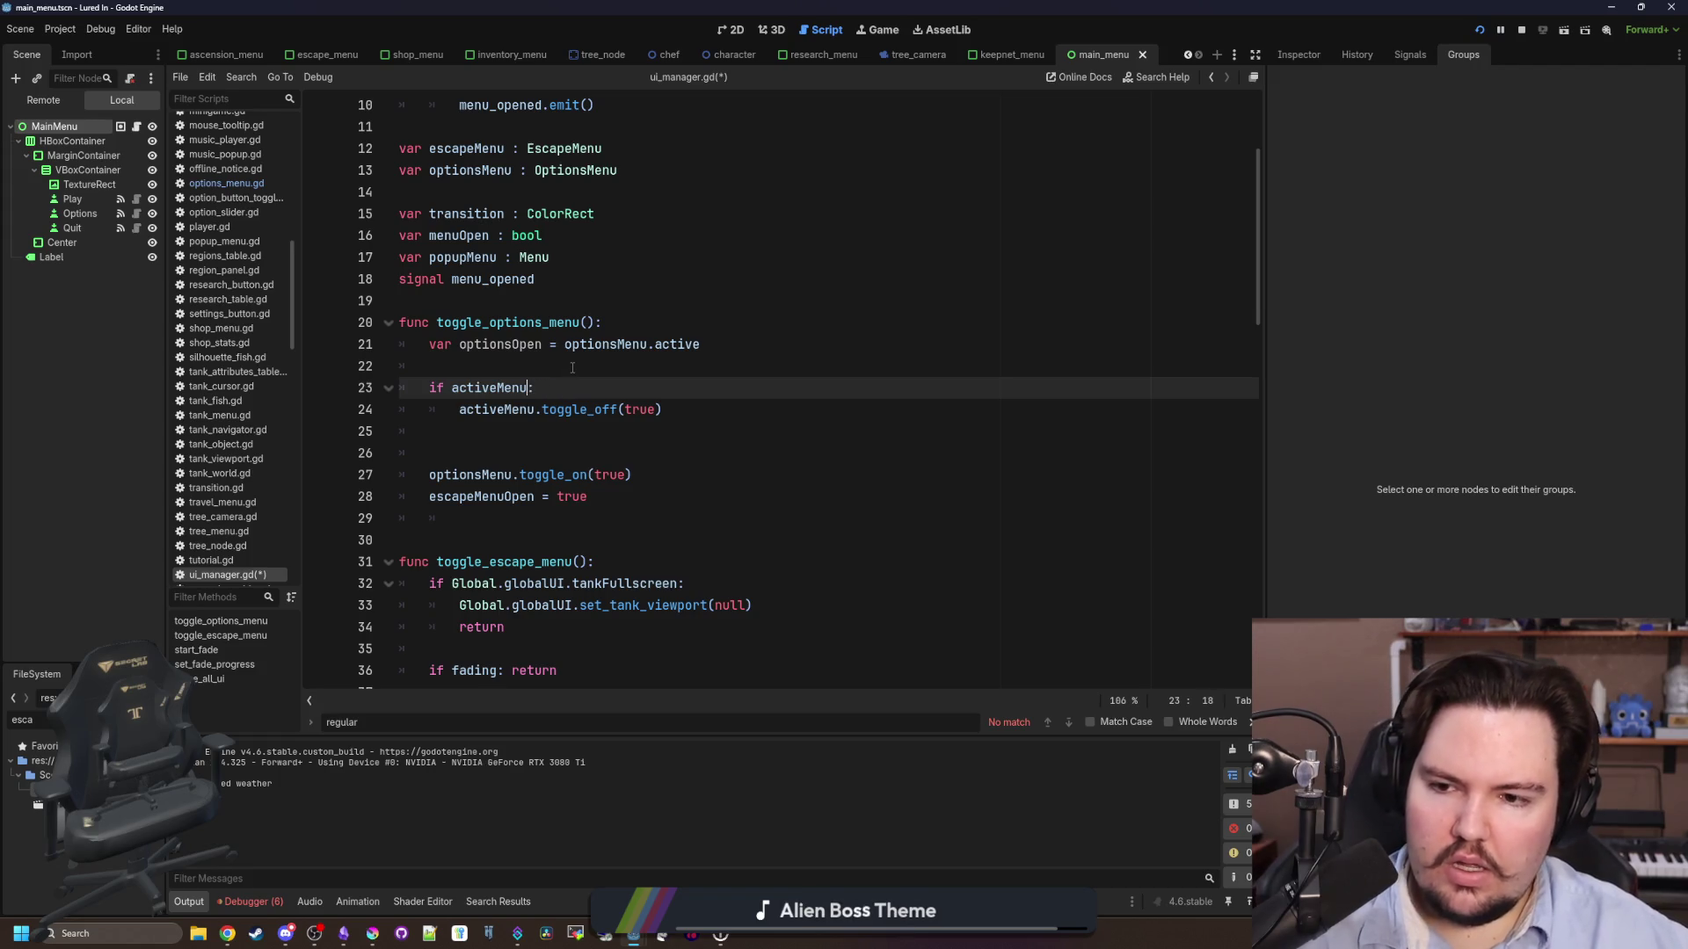
click(691, 411)
key(Return)
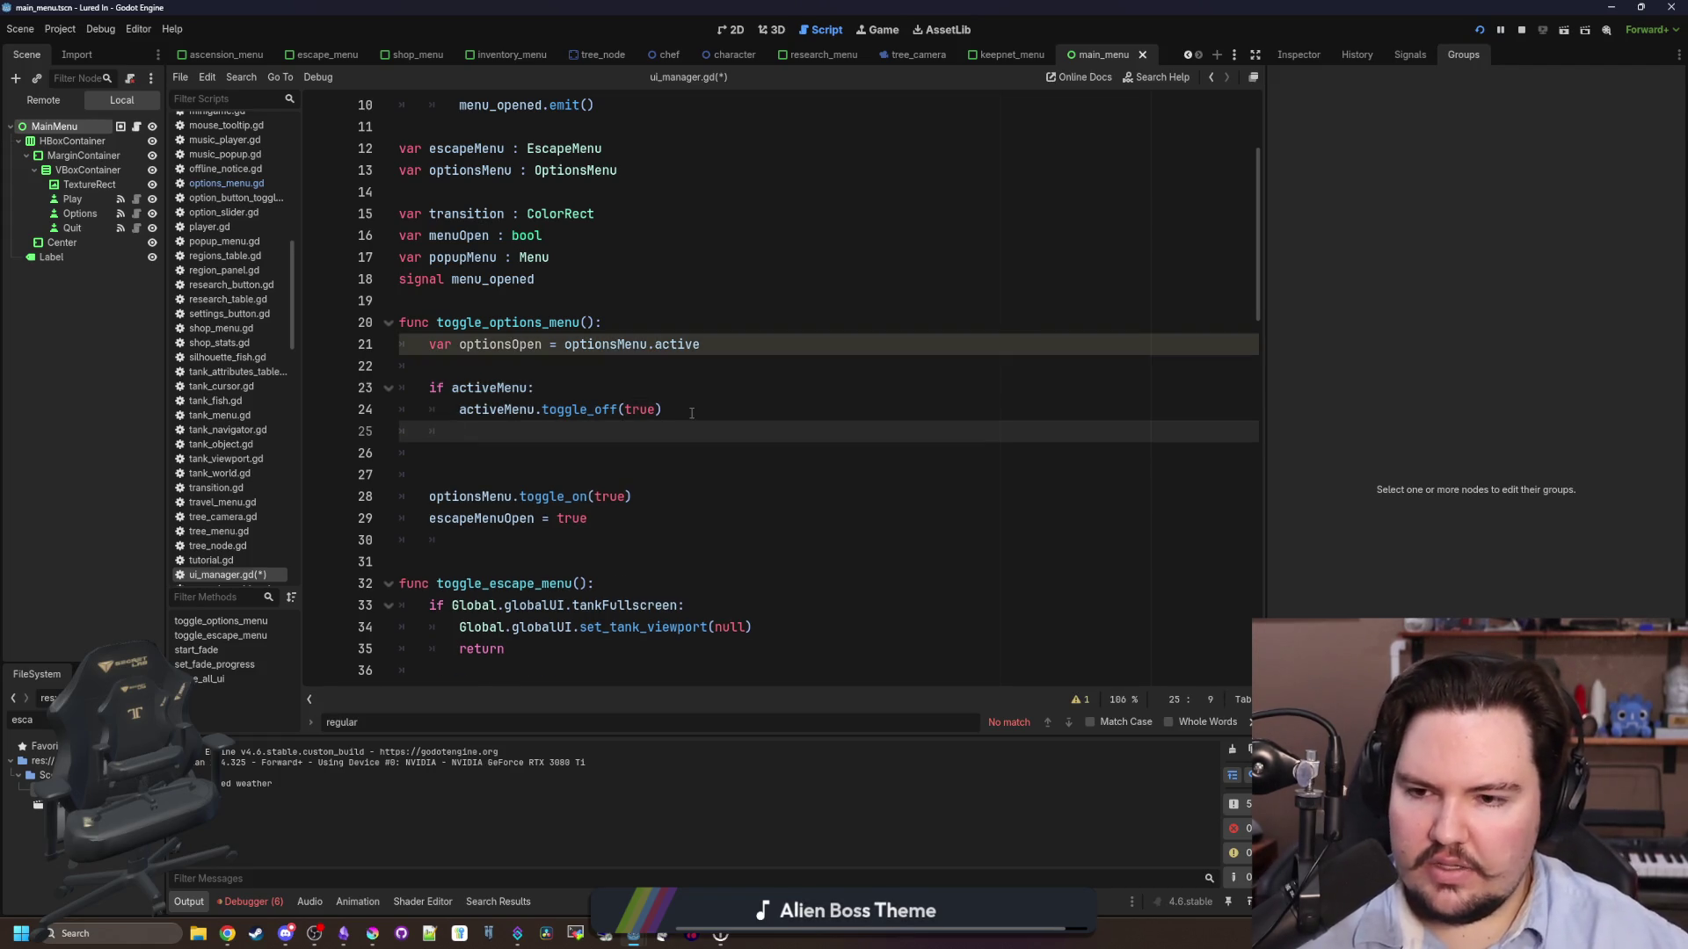
text(ifoptionsOpen:)
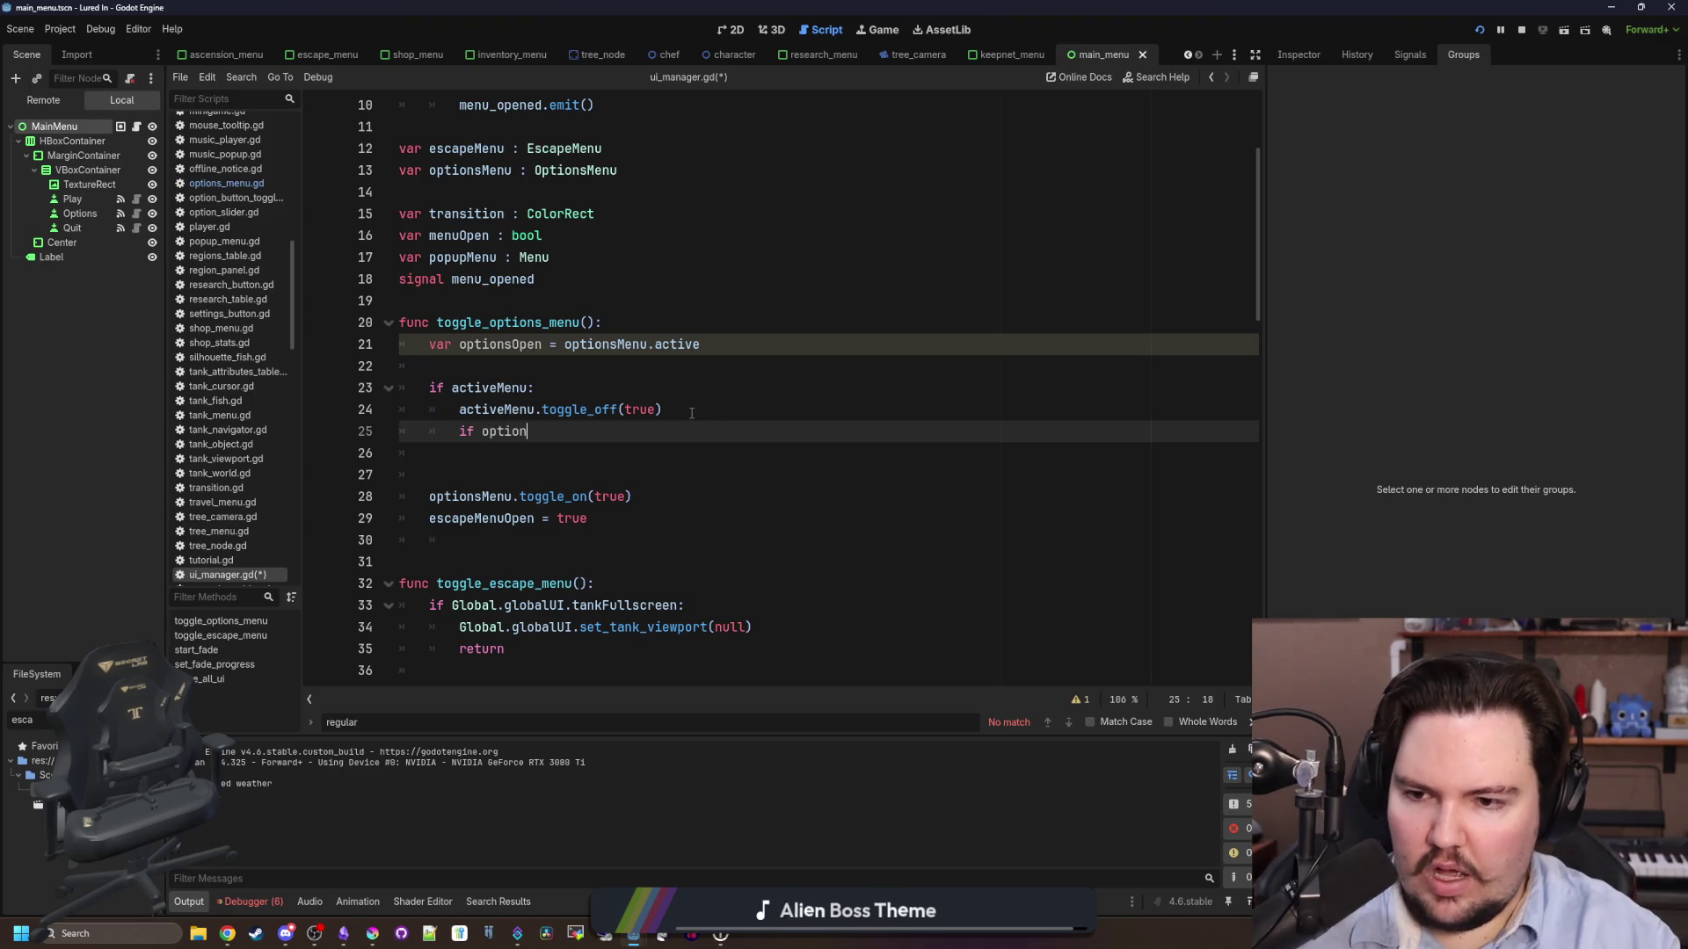
key(Return)
text(return)
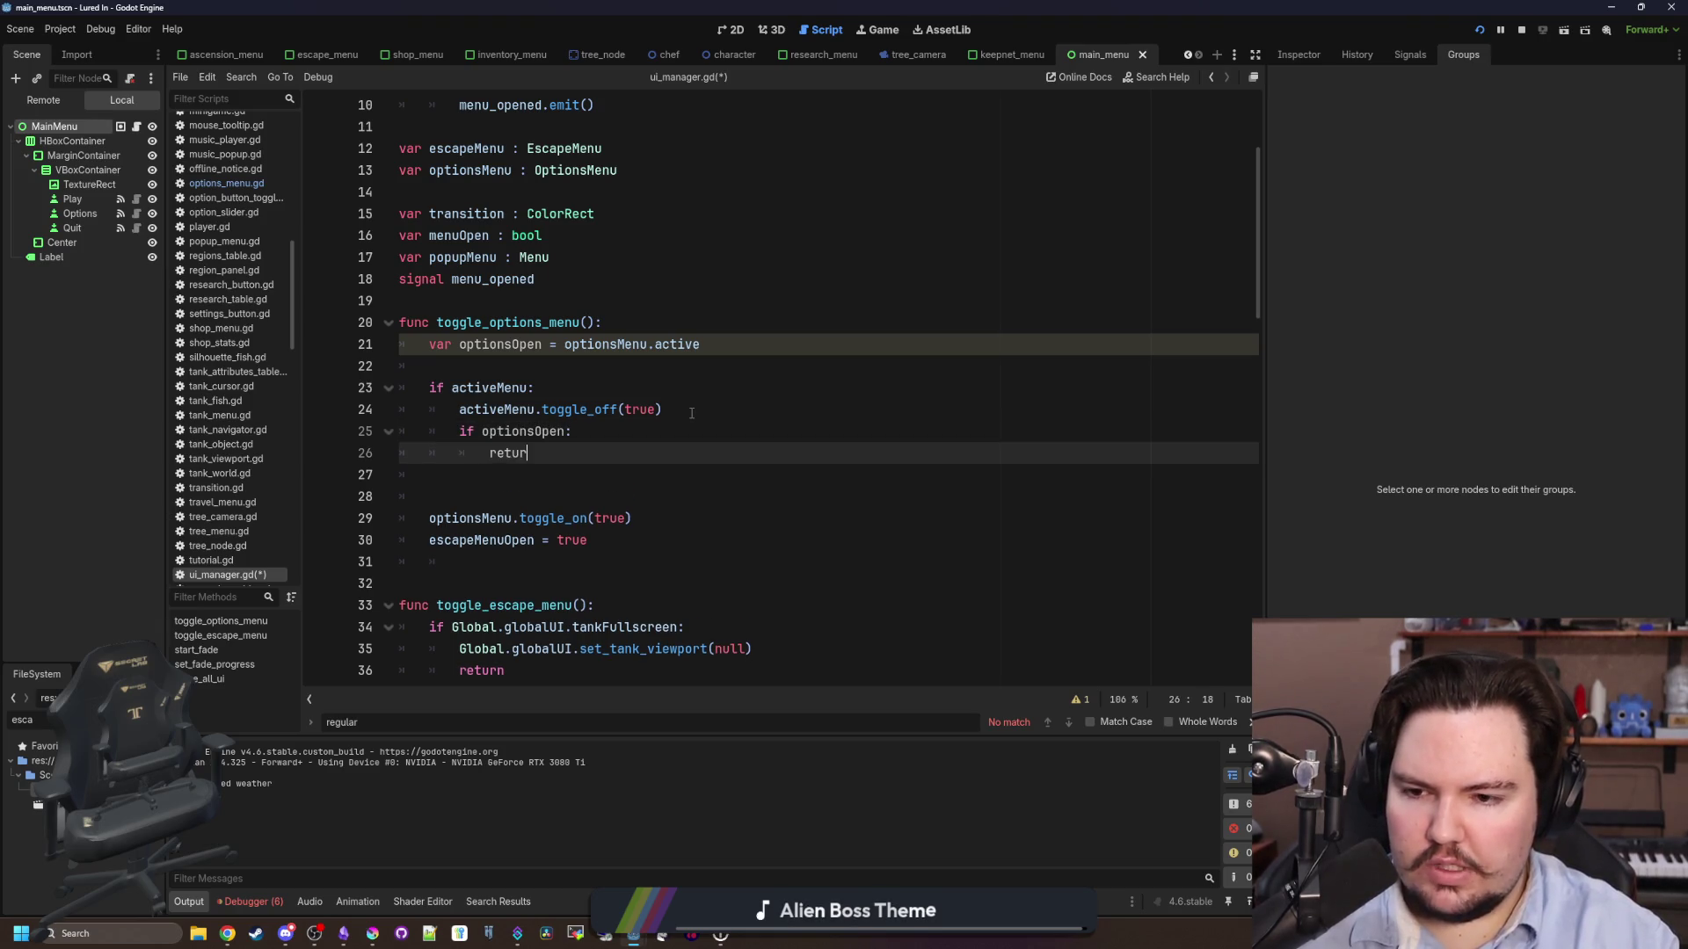
- Remove the extra blank line, save ui_manager.gd and run the game
click(523, 490)
key(BackSpace)
key(BackSpace)
key(Down)
key(Down)
key(Down)
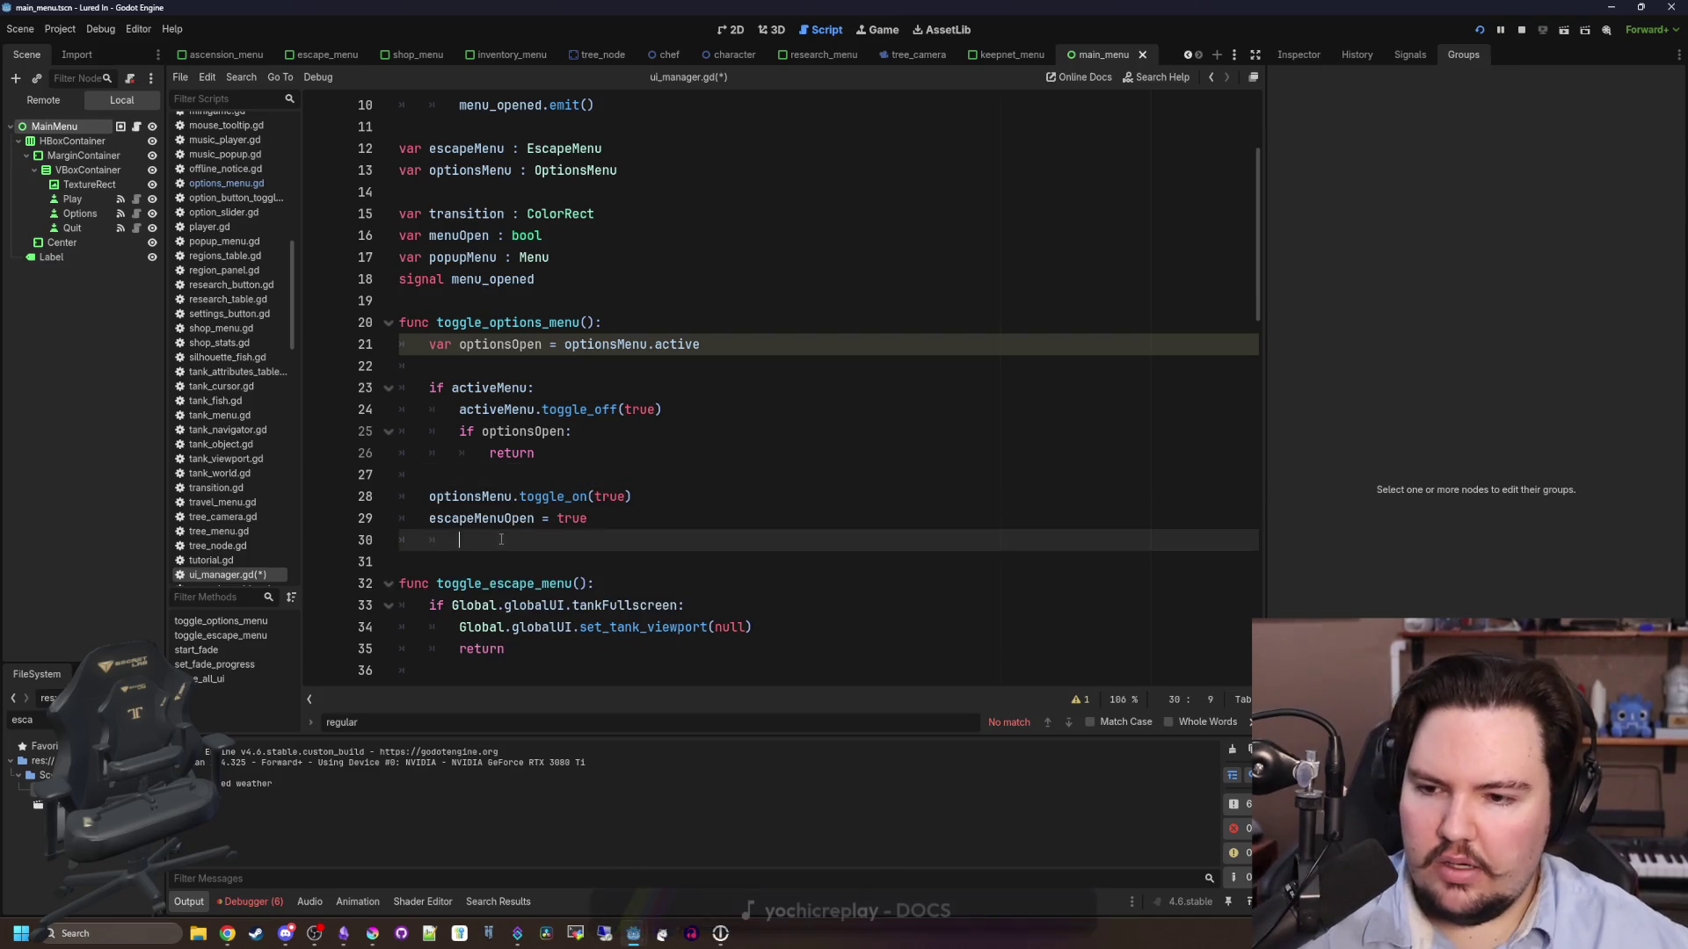
key(Down)
click(522, 473)
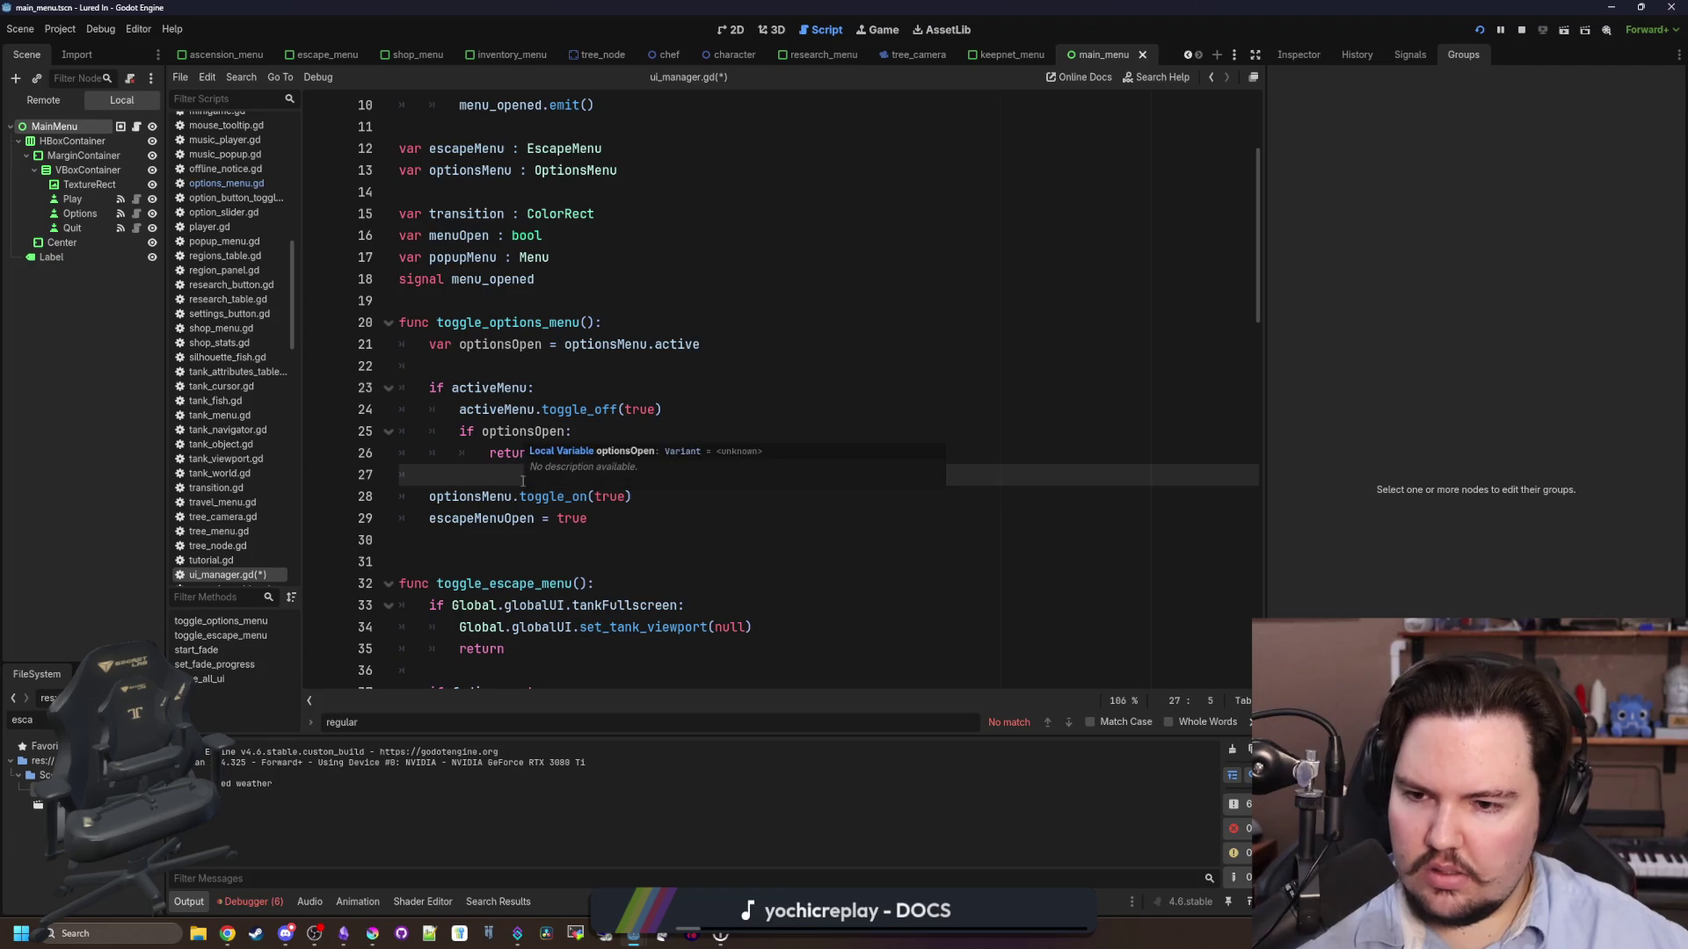
key(ctrl+s)
key(F5)
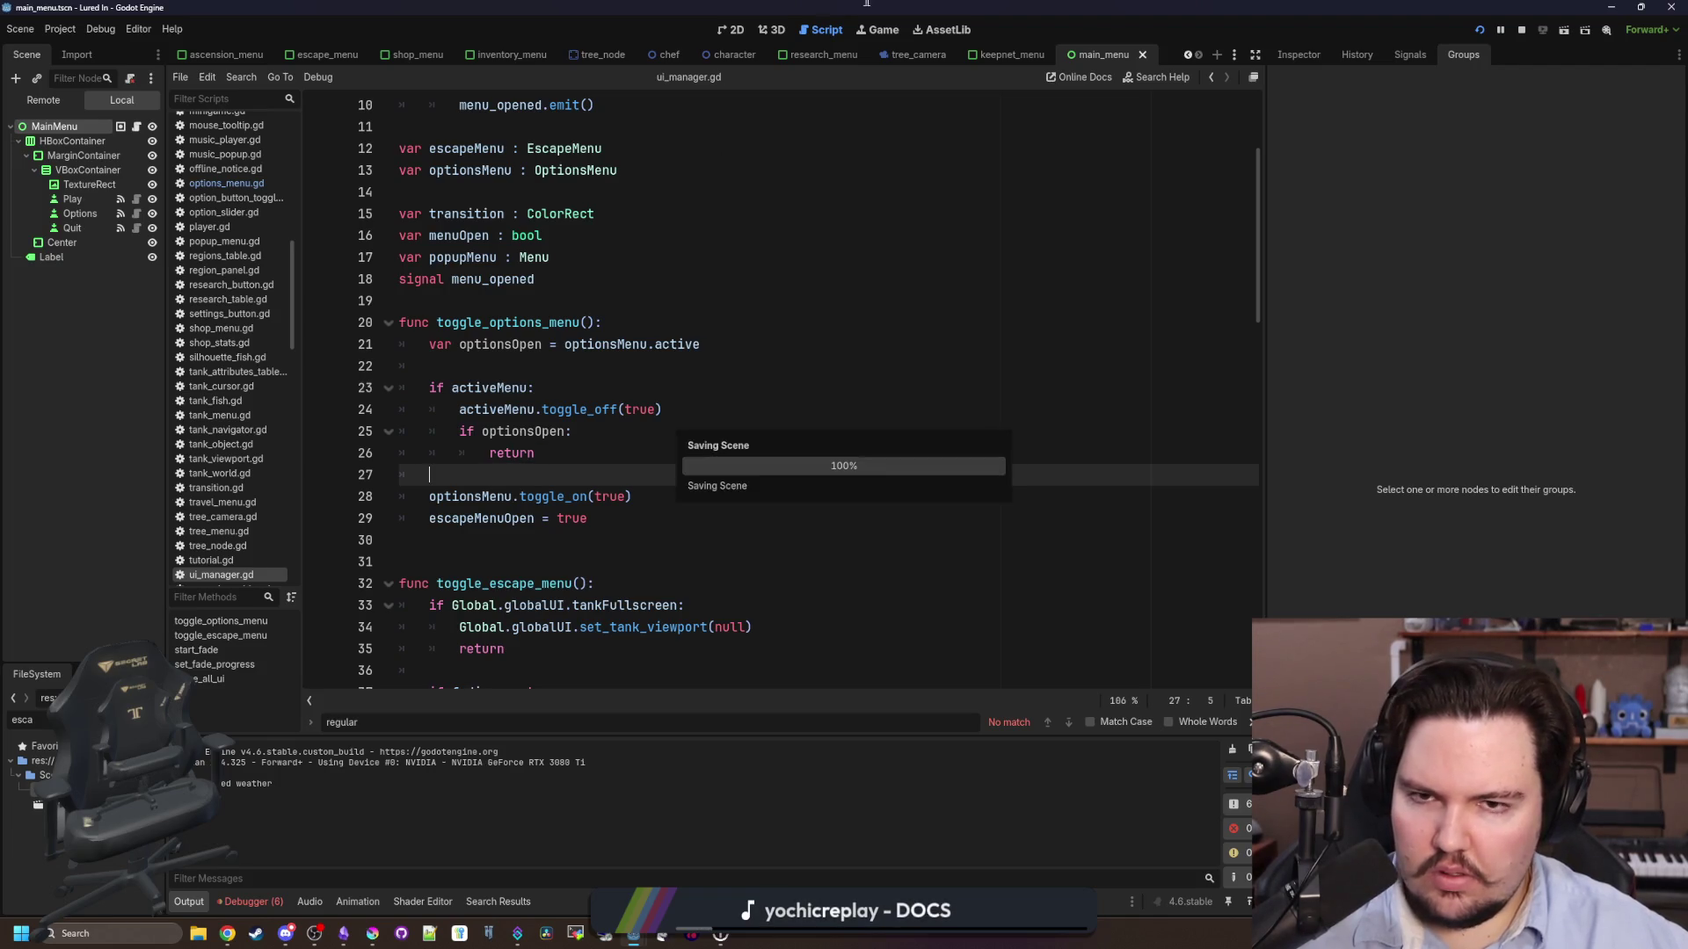
- In the running game, open the Escape Menu and Options, closing Options via X and Esc
key(Escape)
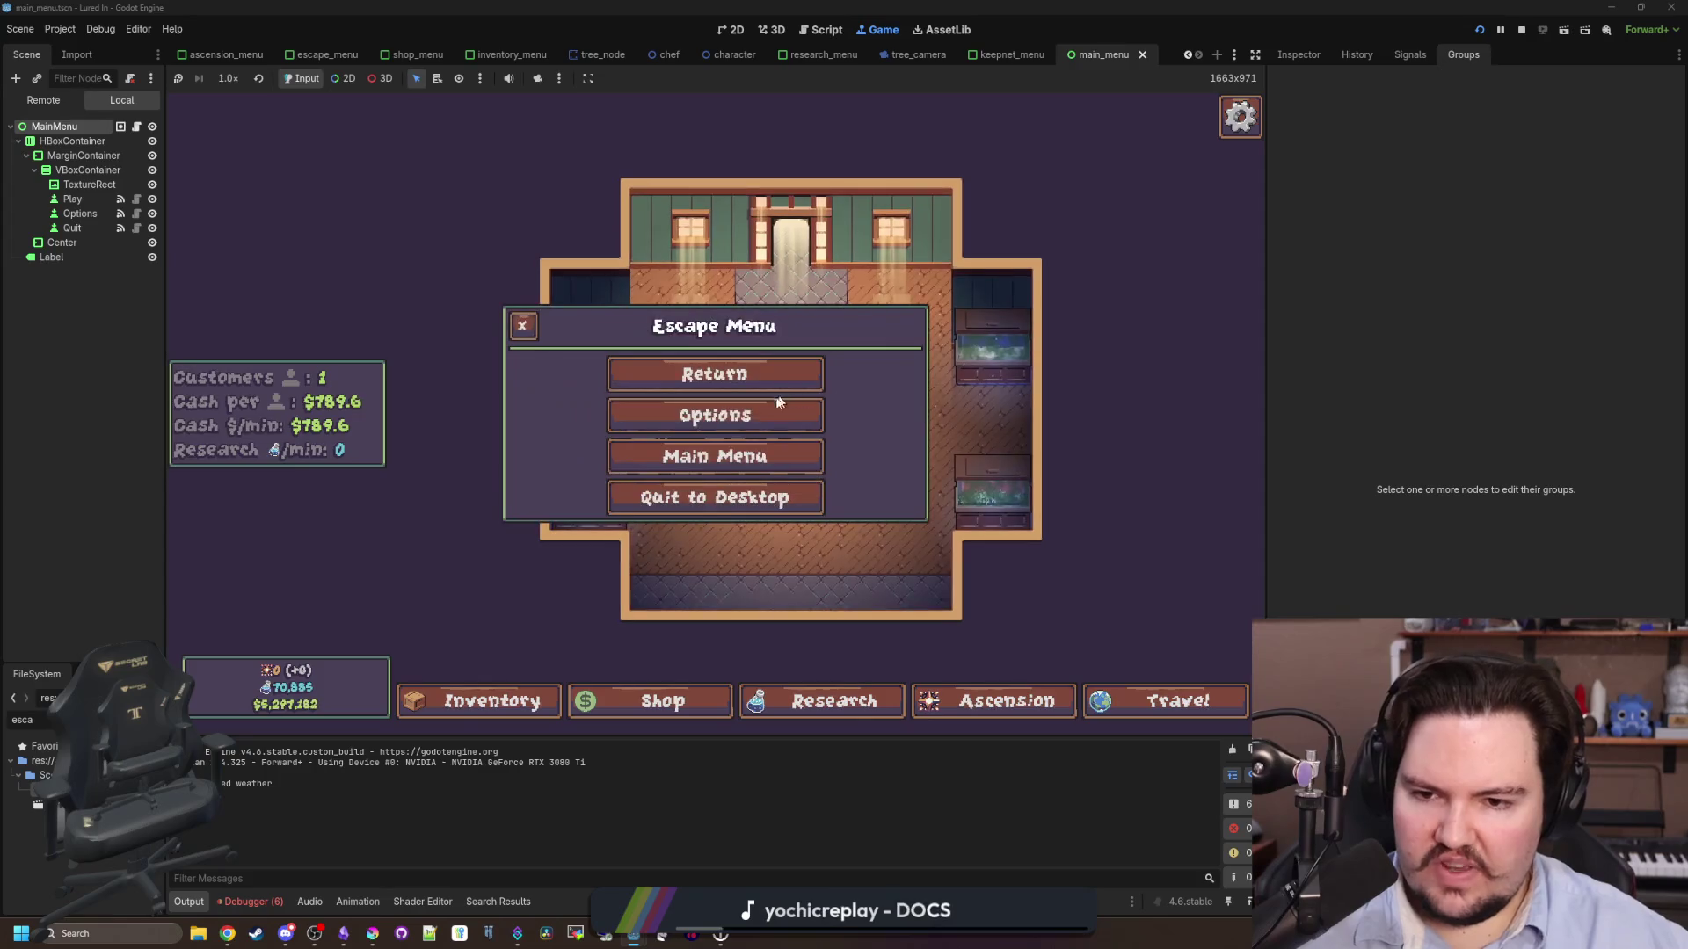
click(717, 415)
click(479, 263)
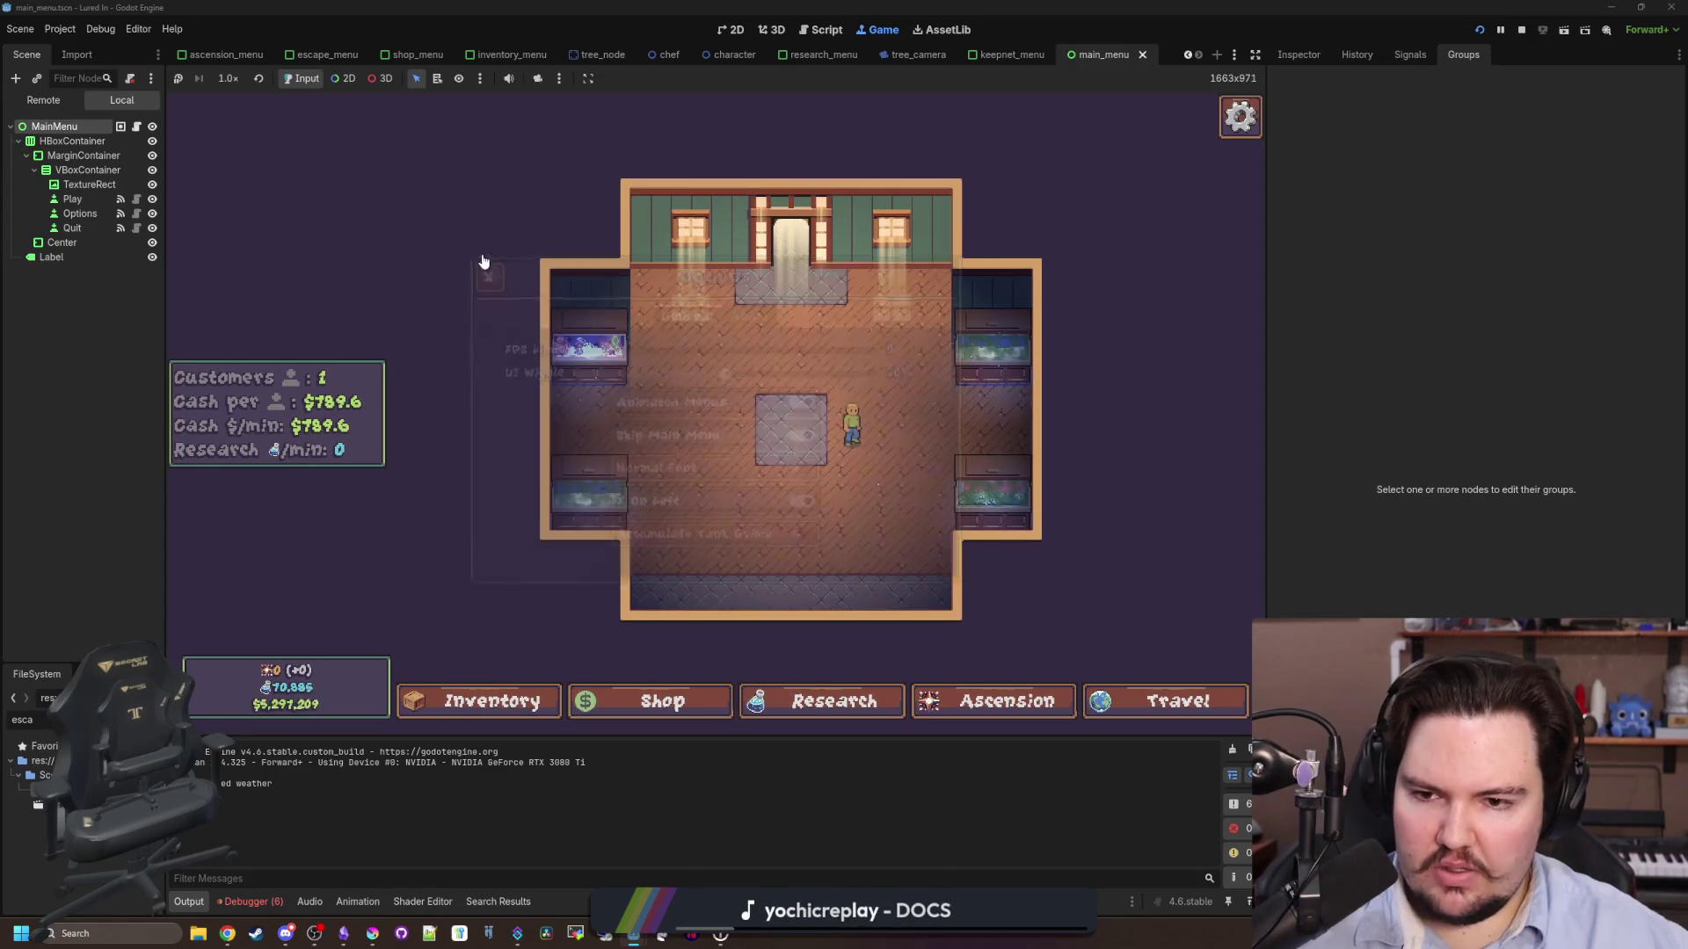
key(Escape)
click(805, 412)
key(Escape)
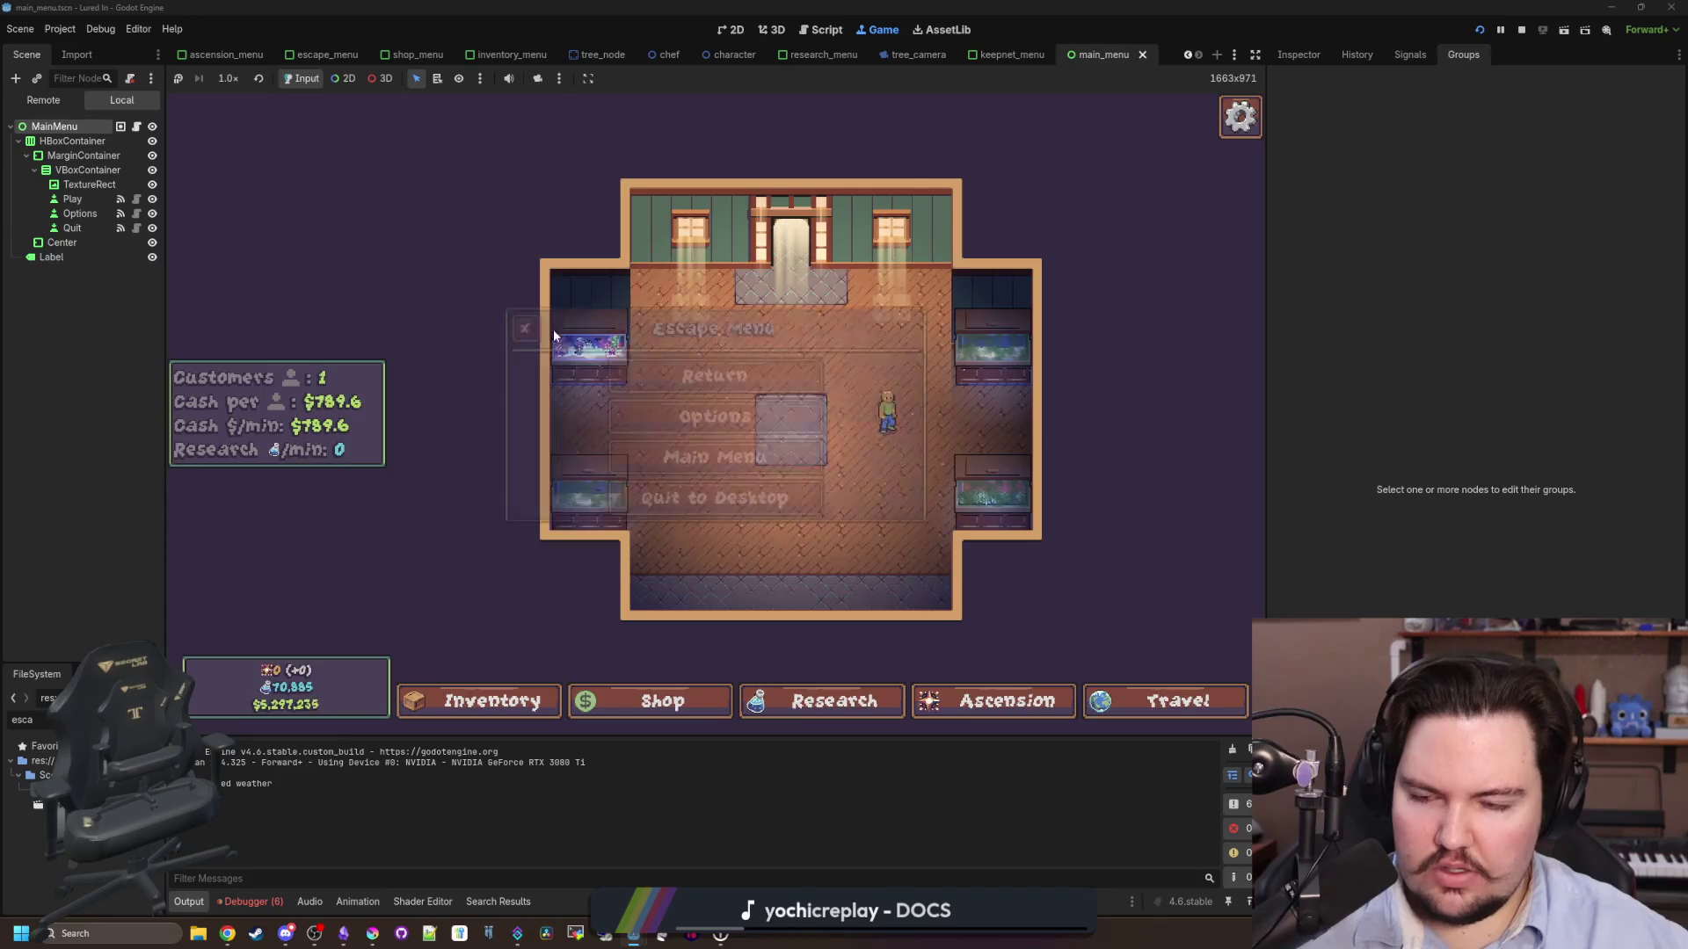
key(Escape)
key(Escape)
- Keep cycling Options and the Escape Menu with Esc, then return to the escape_menu.gd script
key(Escape)
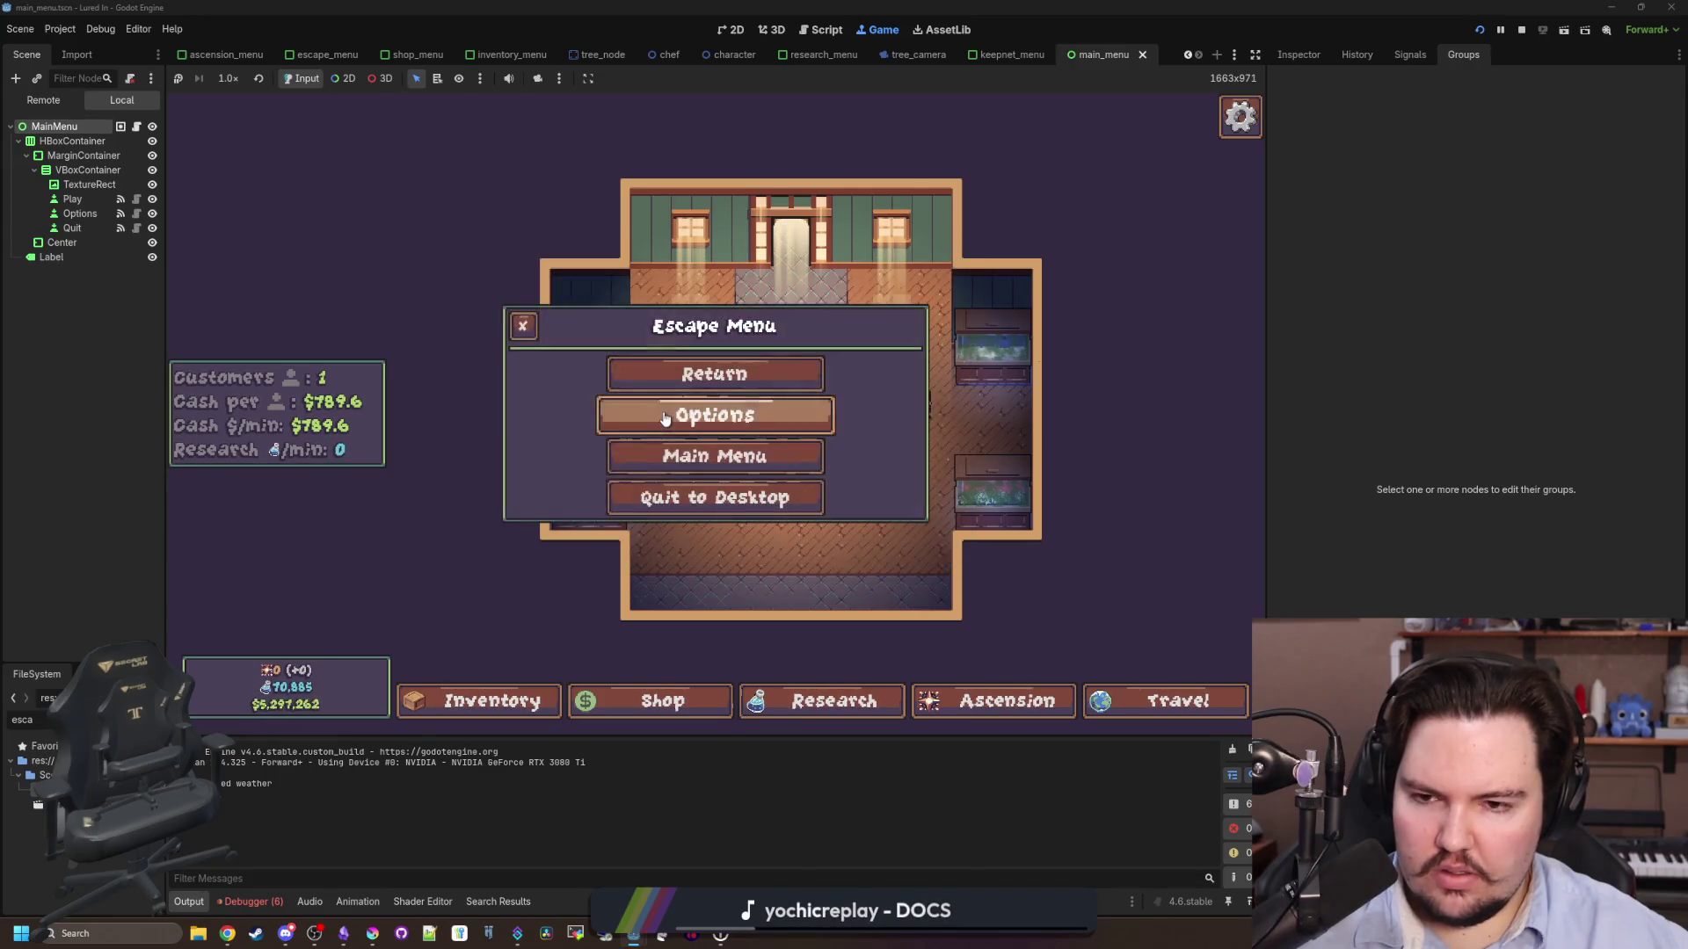
click(666, 414)
key(Escape)
key(Escape)
click(663, 410)
key(Escape)
key(Escape)
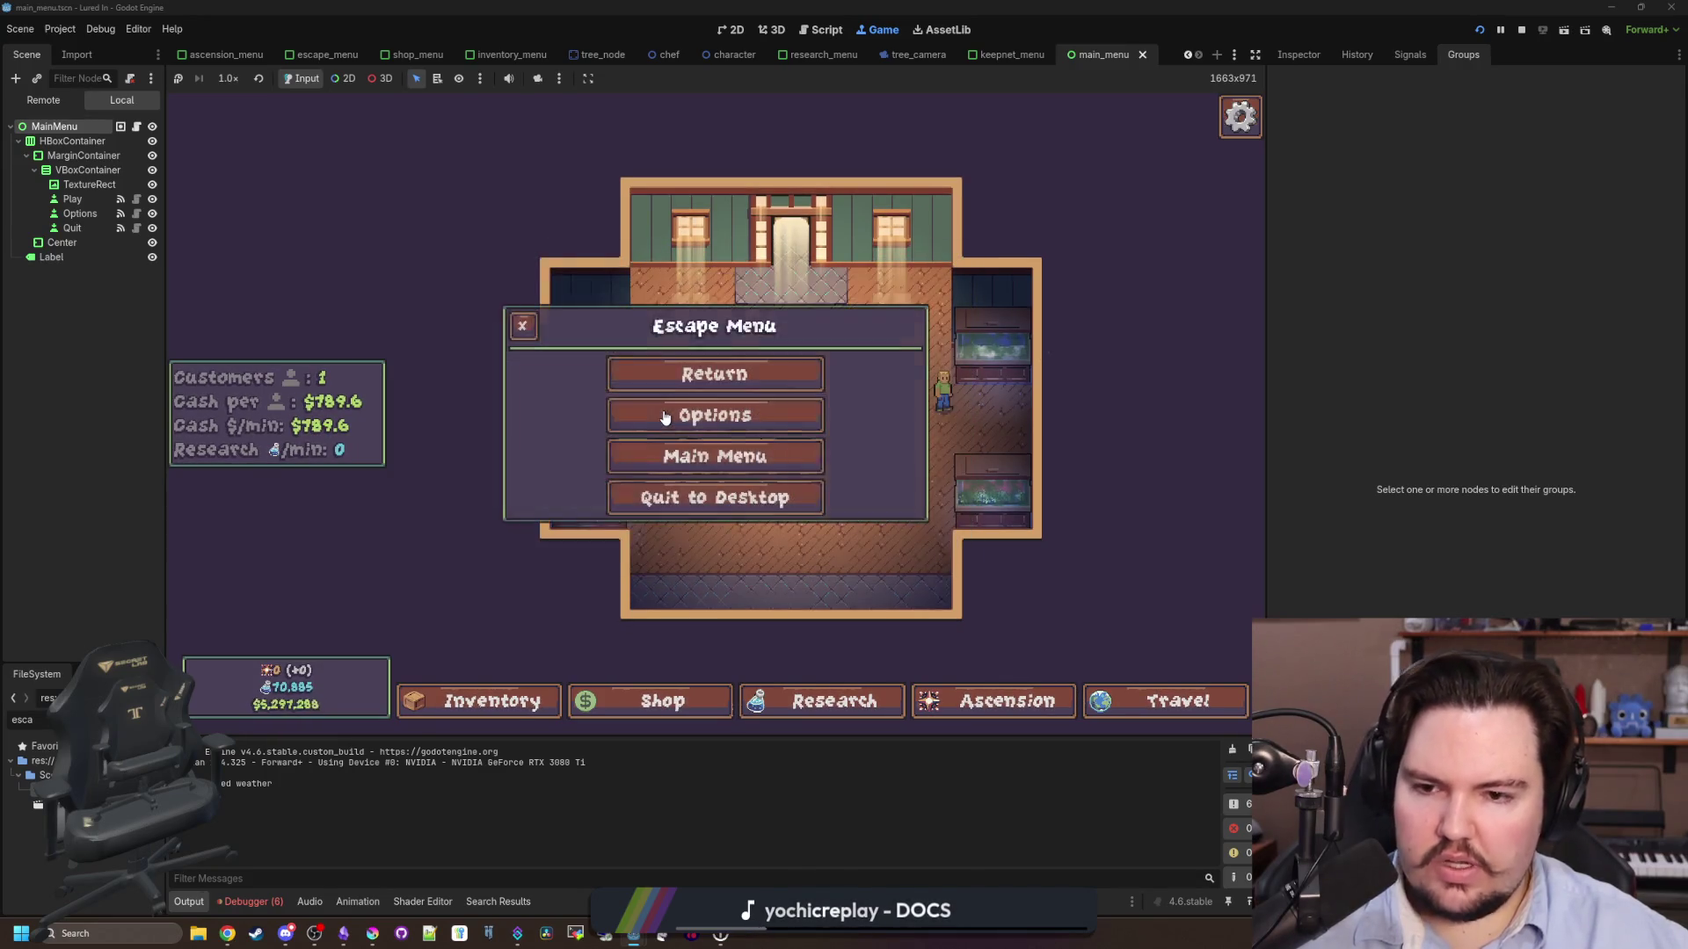
click(666, 413)
key(Escape)
key(Escape)
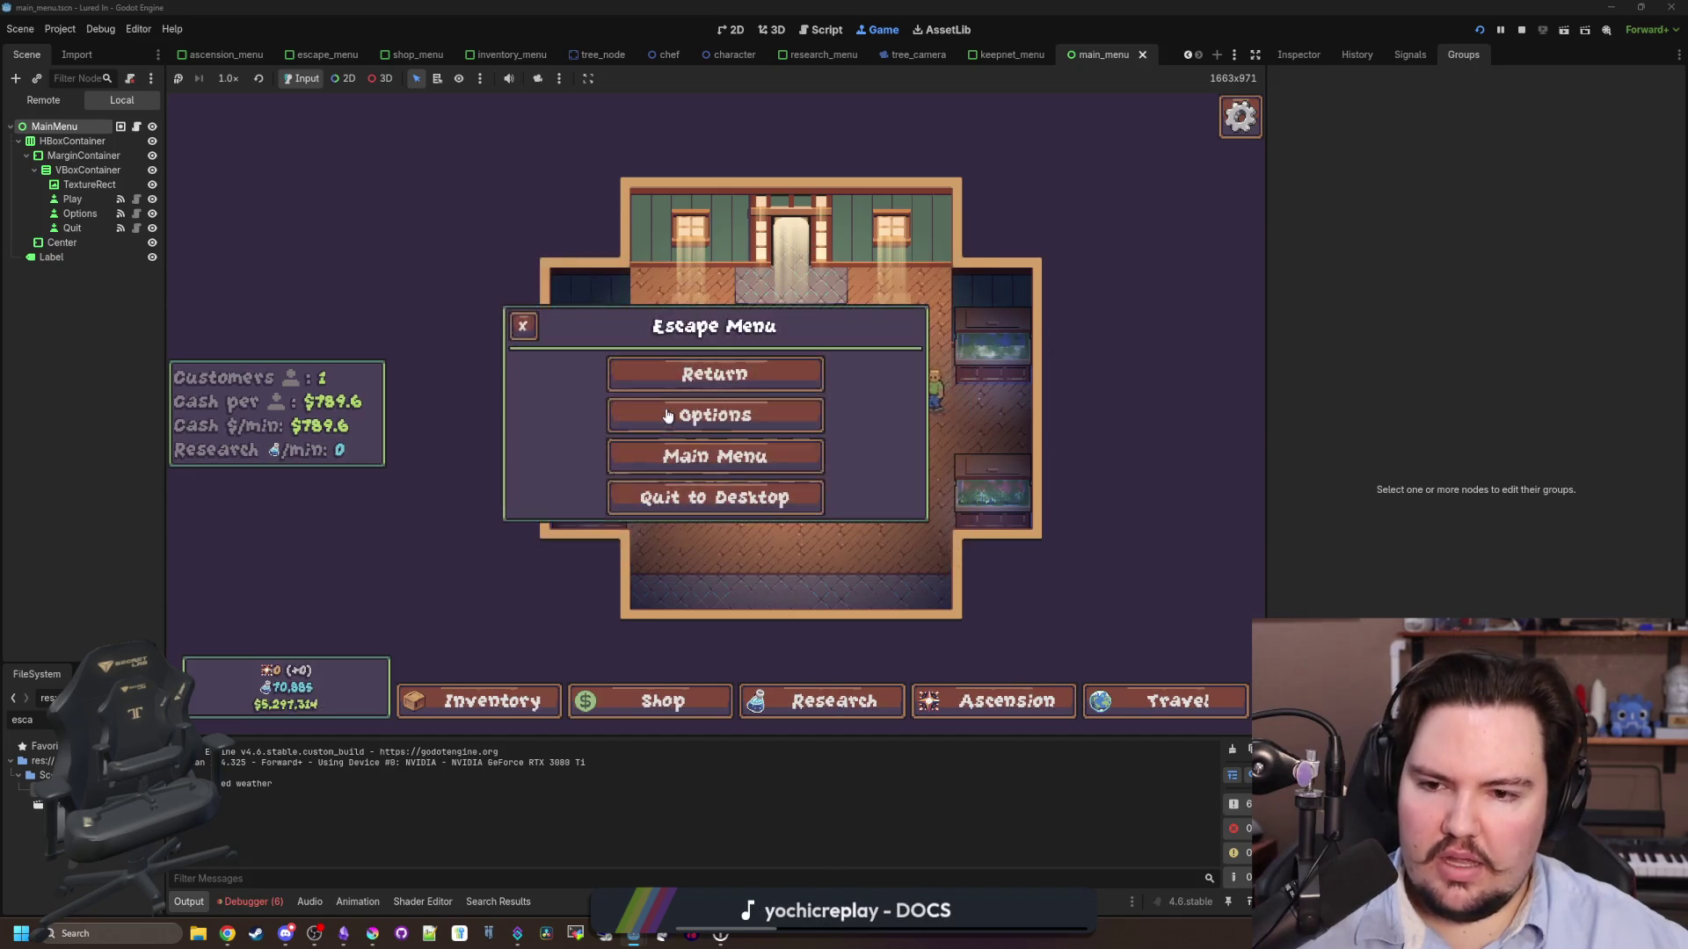
click(667, 413)
key(Escape)
key(Escape)
key(Escape)
click(667, 415)
key(Escape)
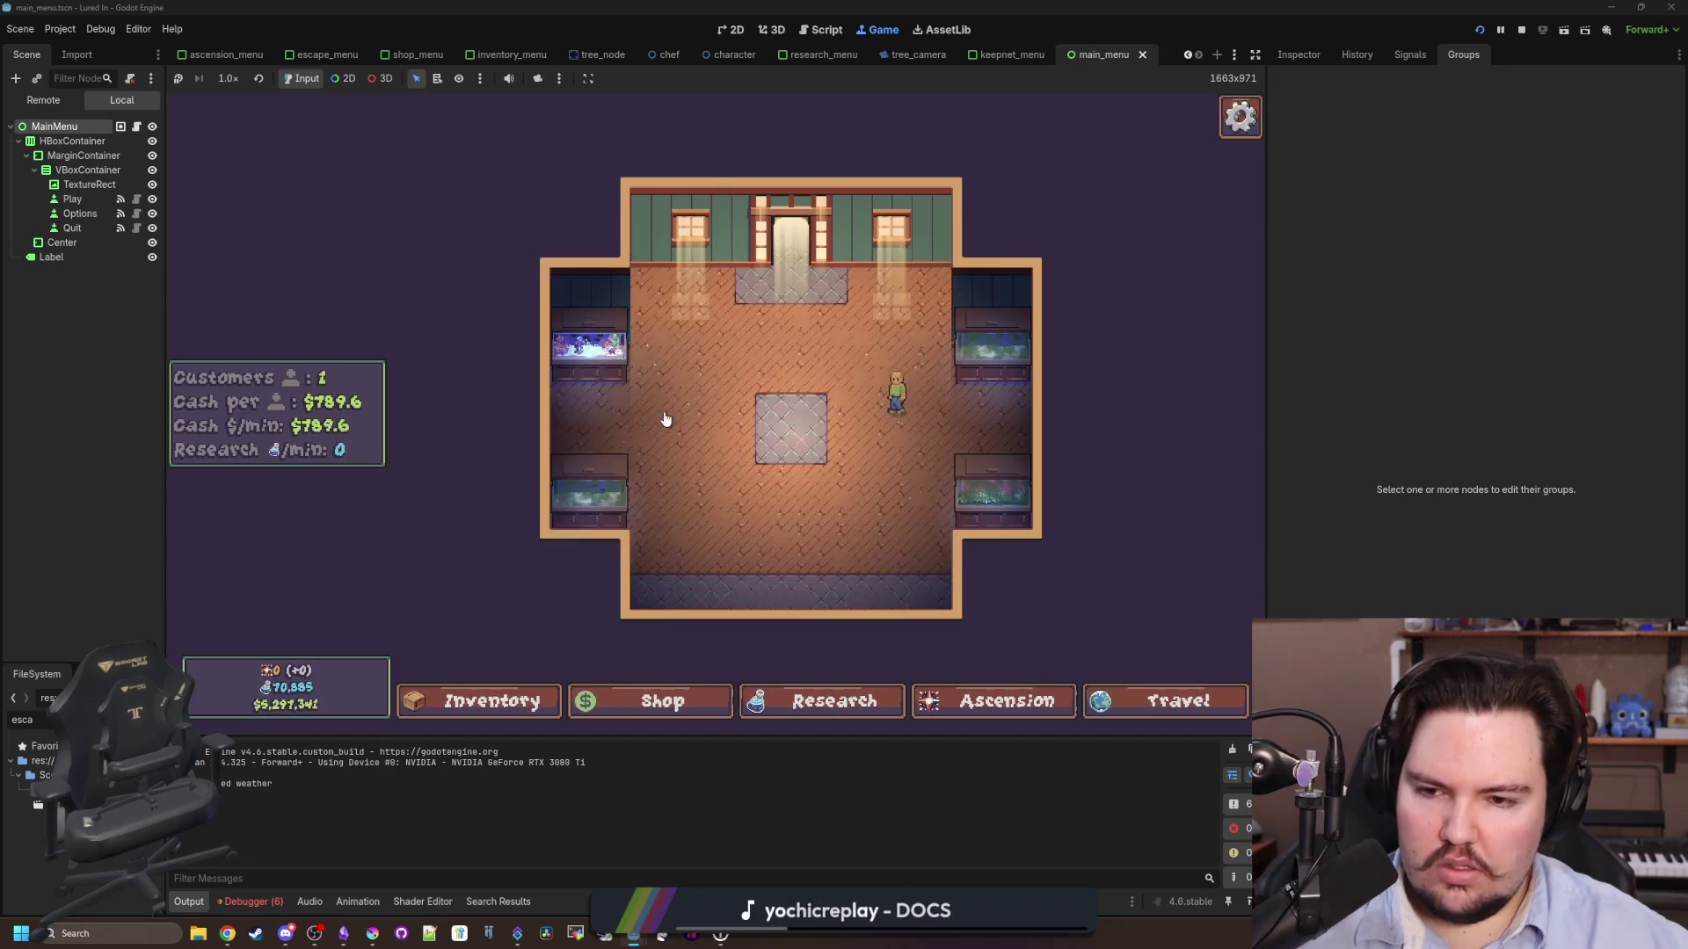
key(Escape)
click(666, 415)
key(Escape)
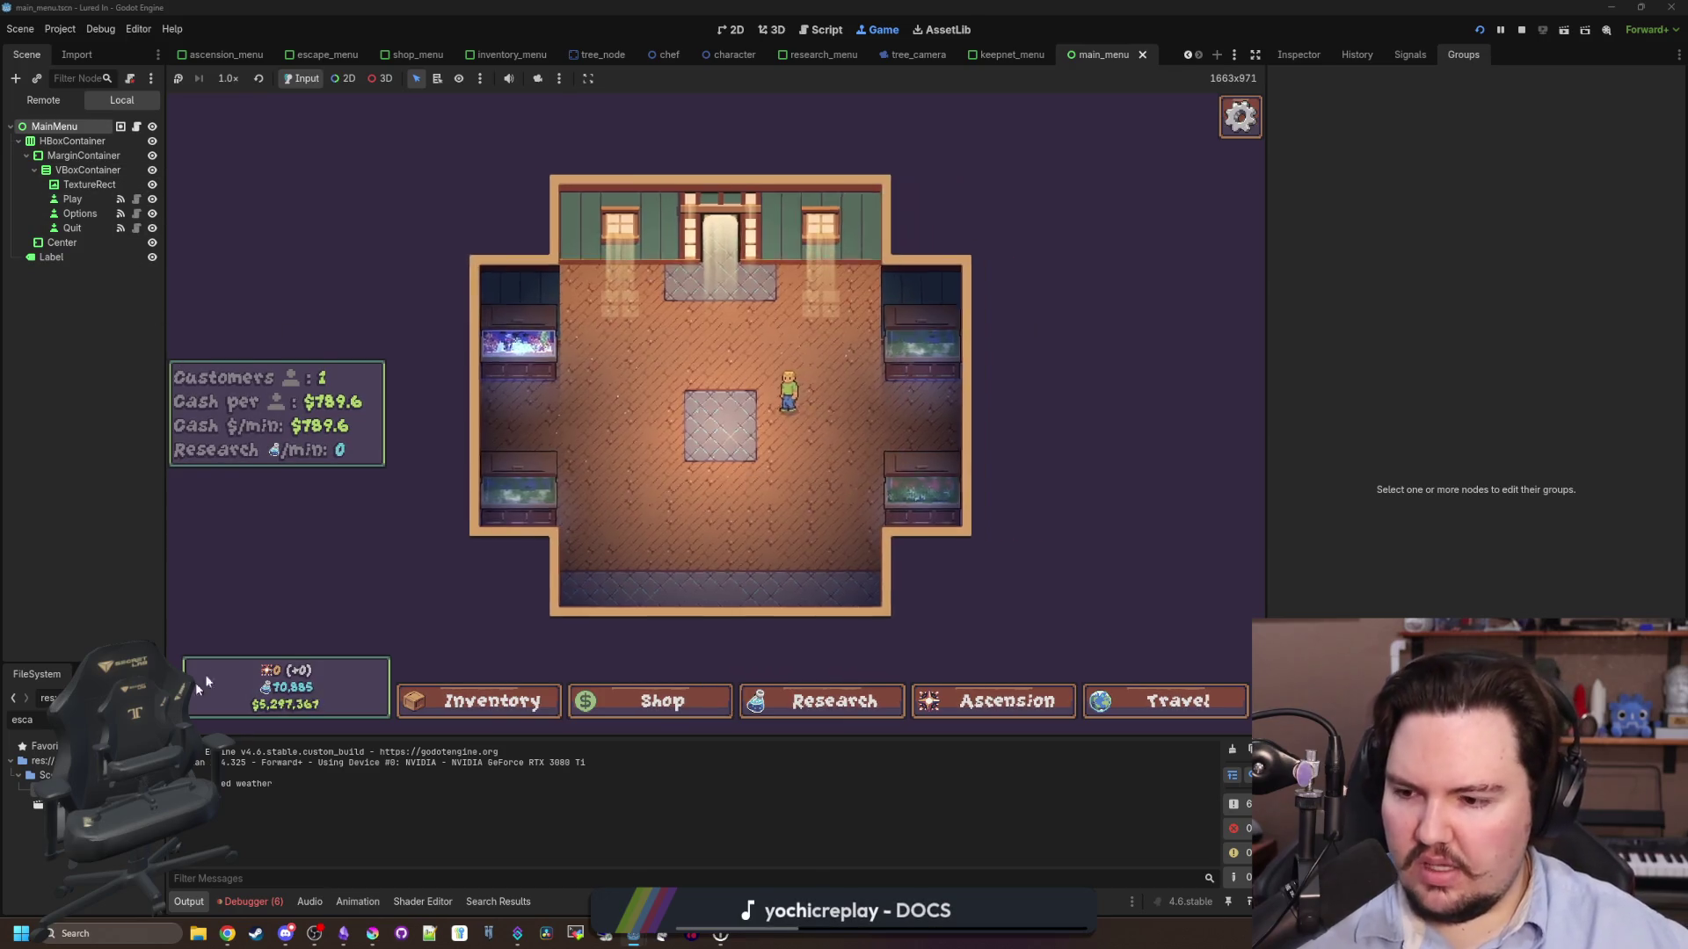
key(ctrl+F3)
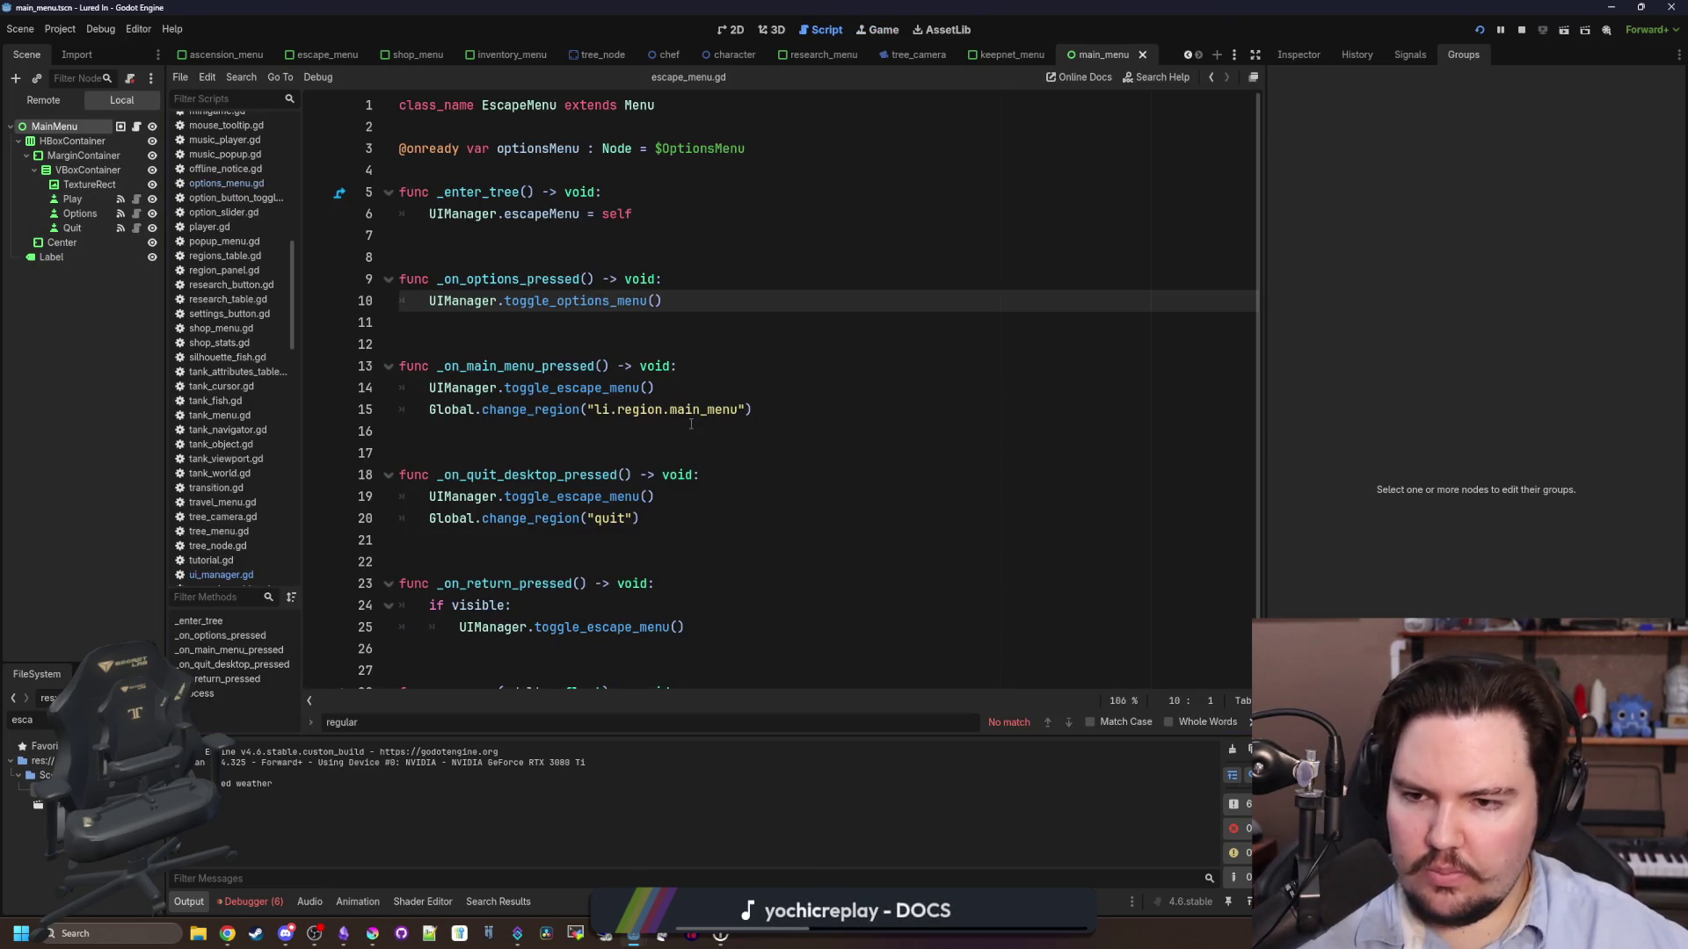
- Switch from escape_menu.gd to the ui_manager.gd script
click(399, 322)
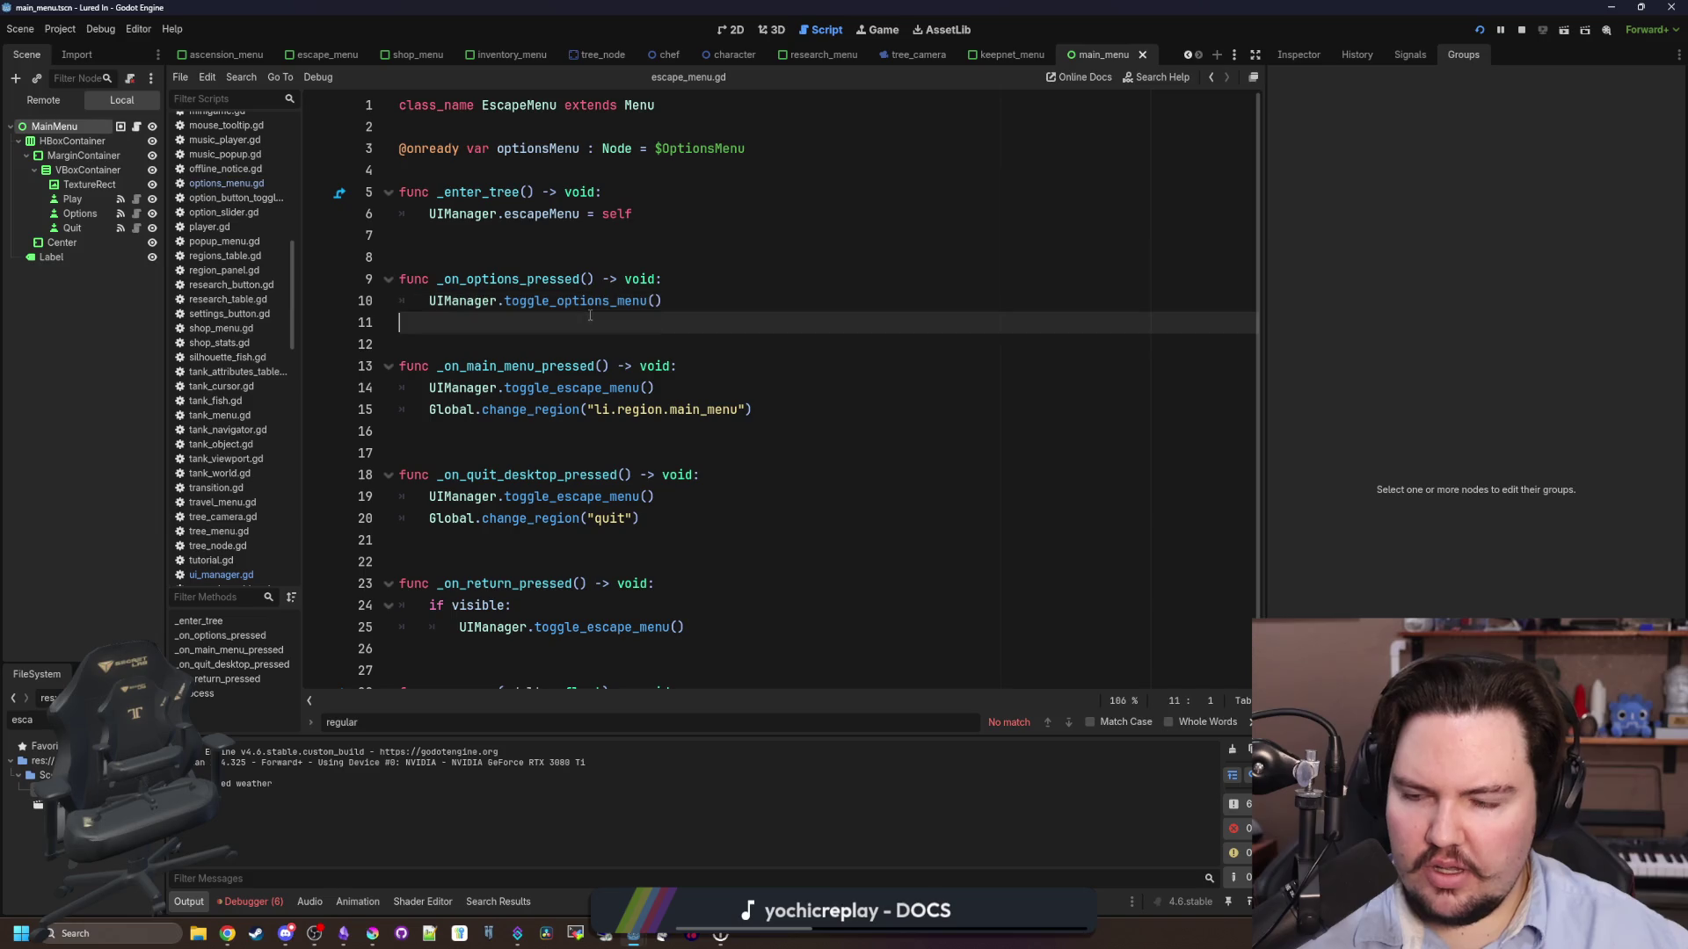
click(283, 573)
click(573, 430)
click(495, 364)
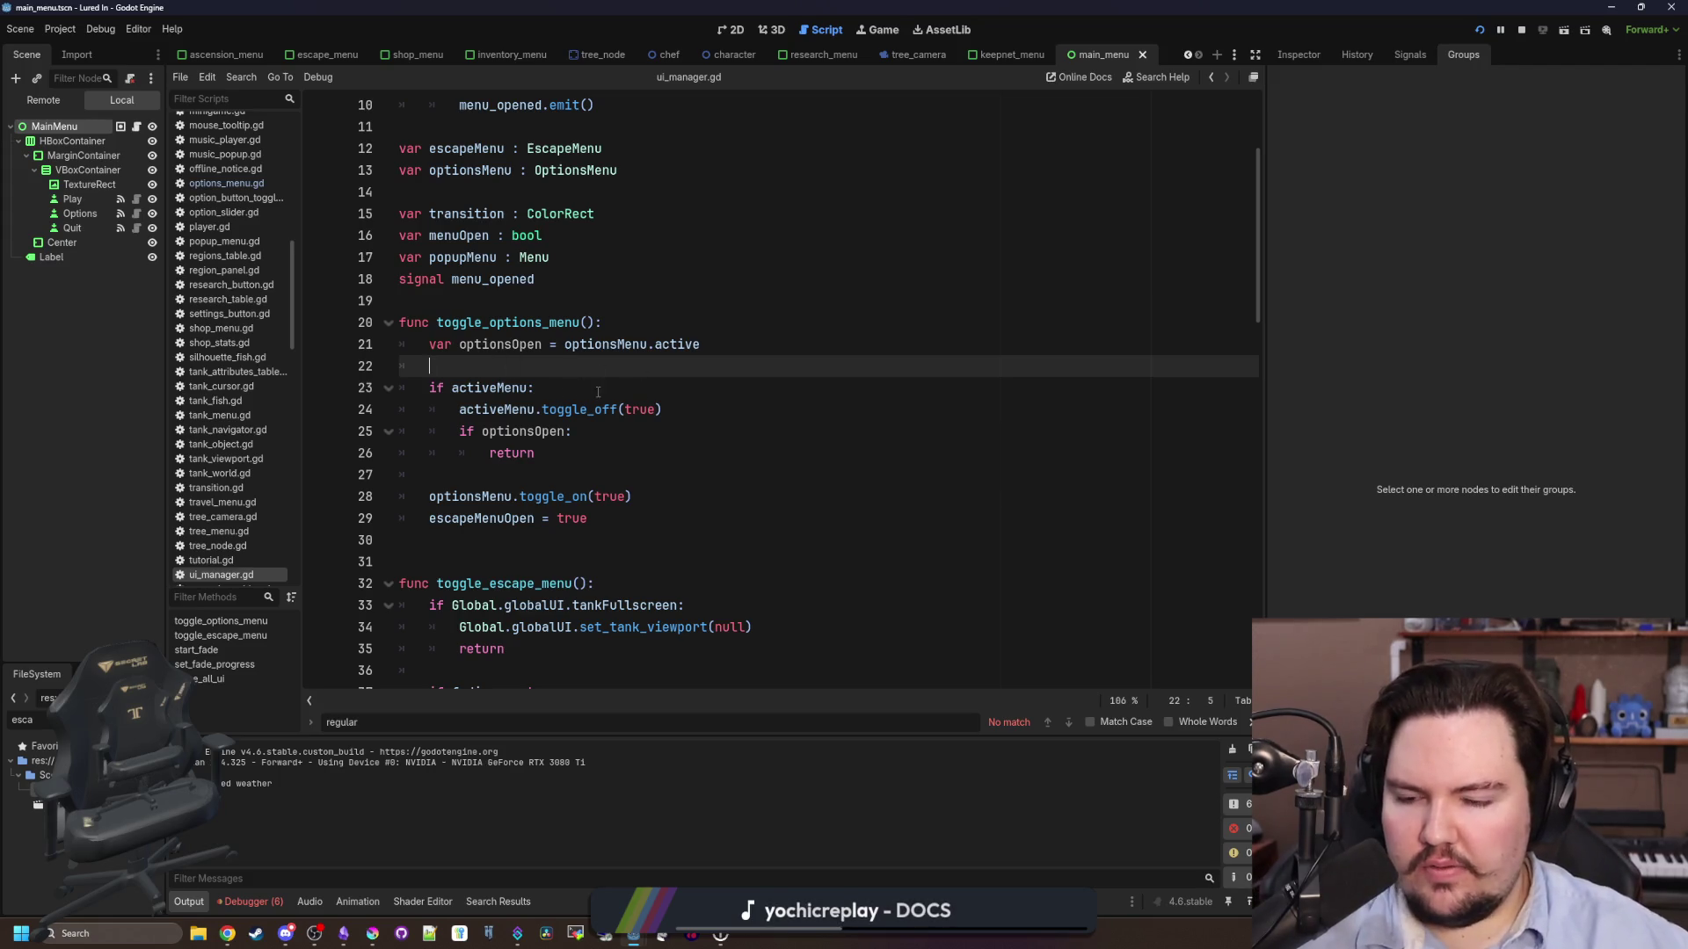
- Add a toggle_escape_menu() call under 'if optionsOpen:' in toggle_options_menu and save
scroll(618, 395, down, 1)
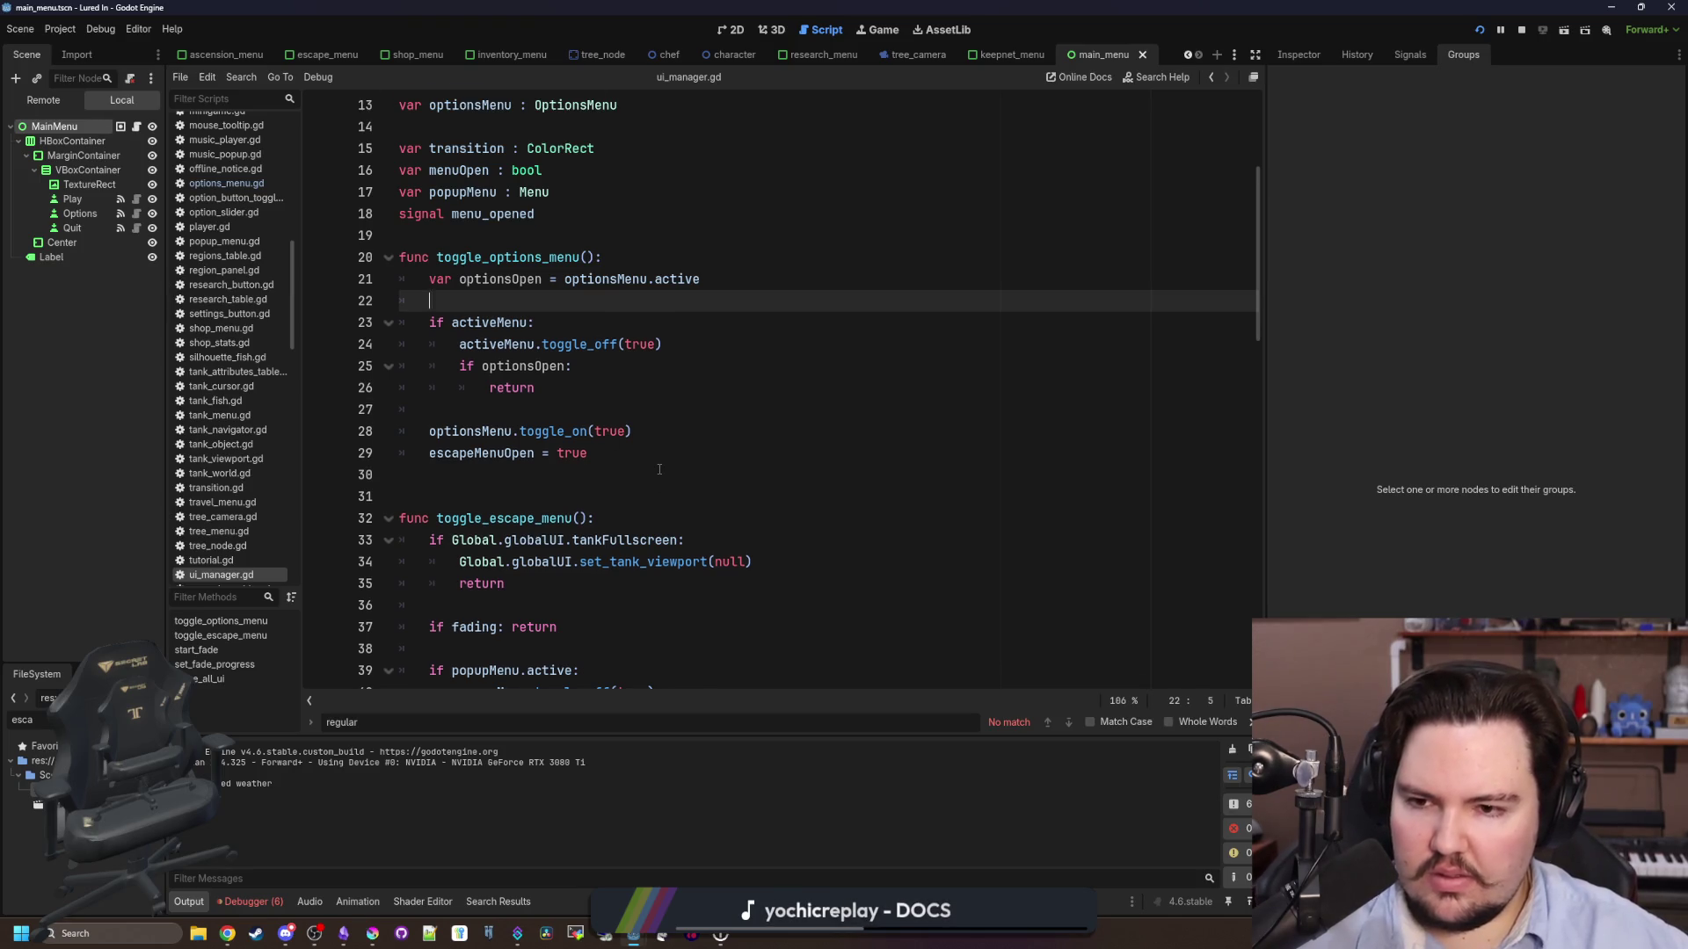
scroll(659, 470, up, 1)
click(612, 430)
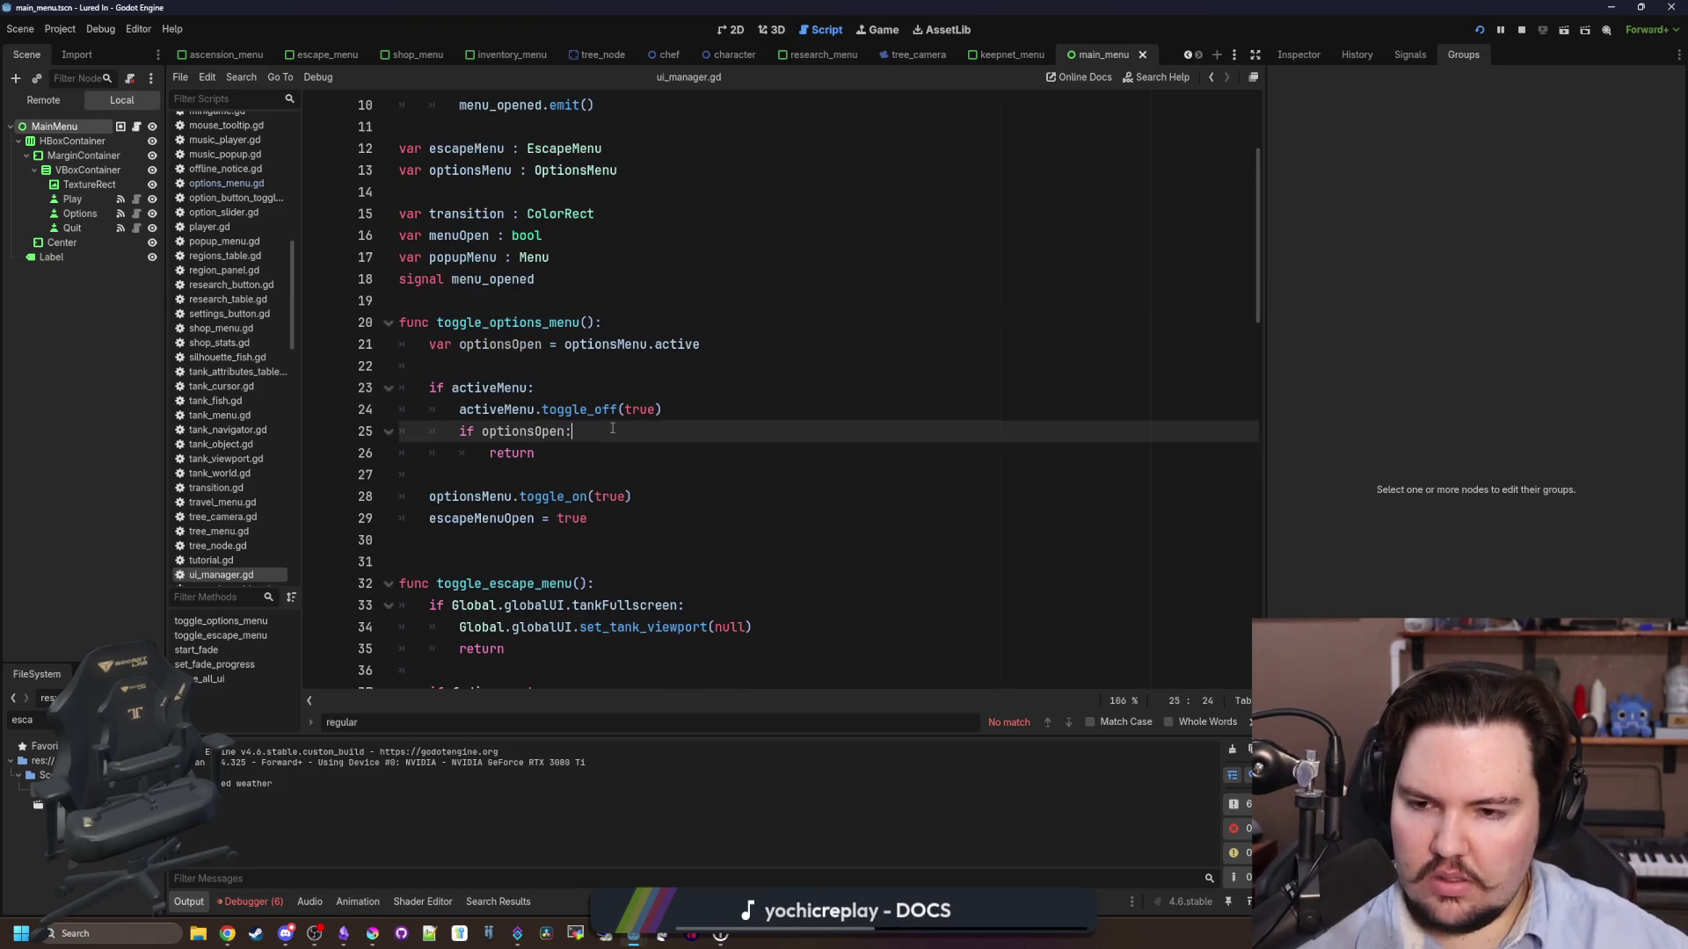
key(Return)
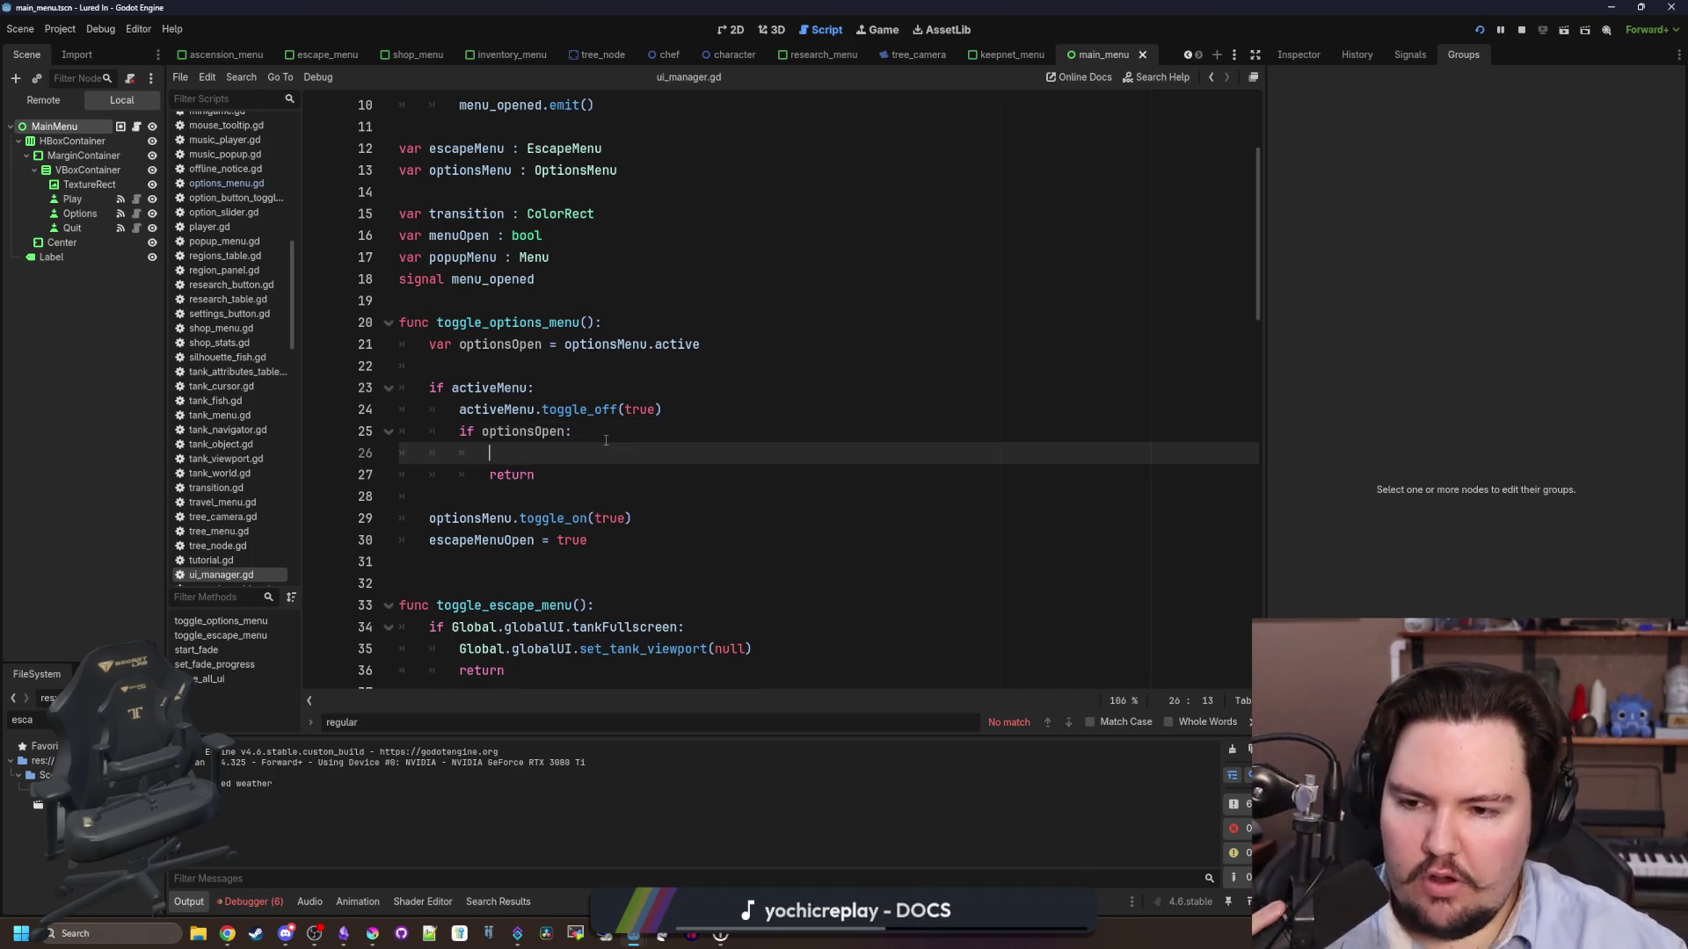
text(toggle_es)
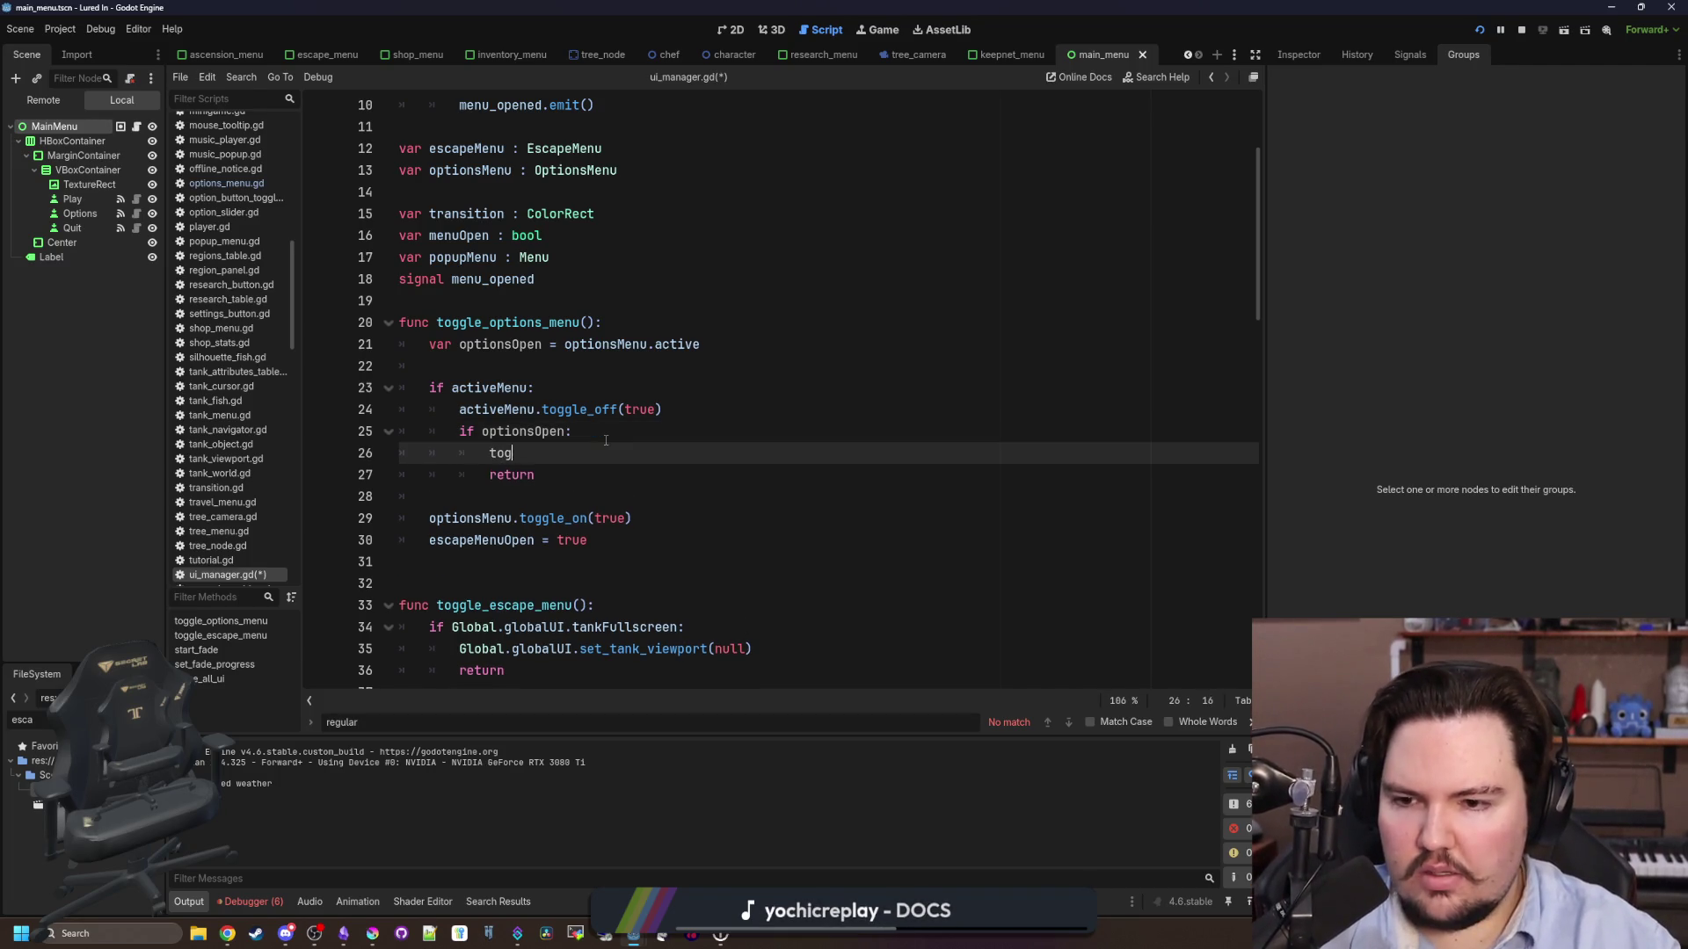
key(Return)
click(606, 439)
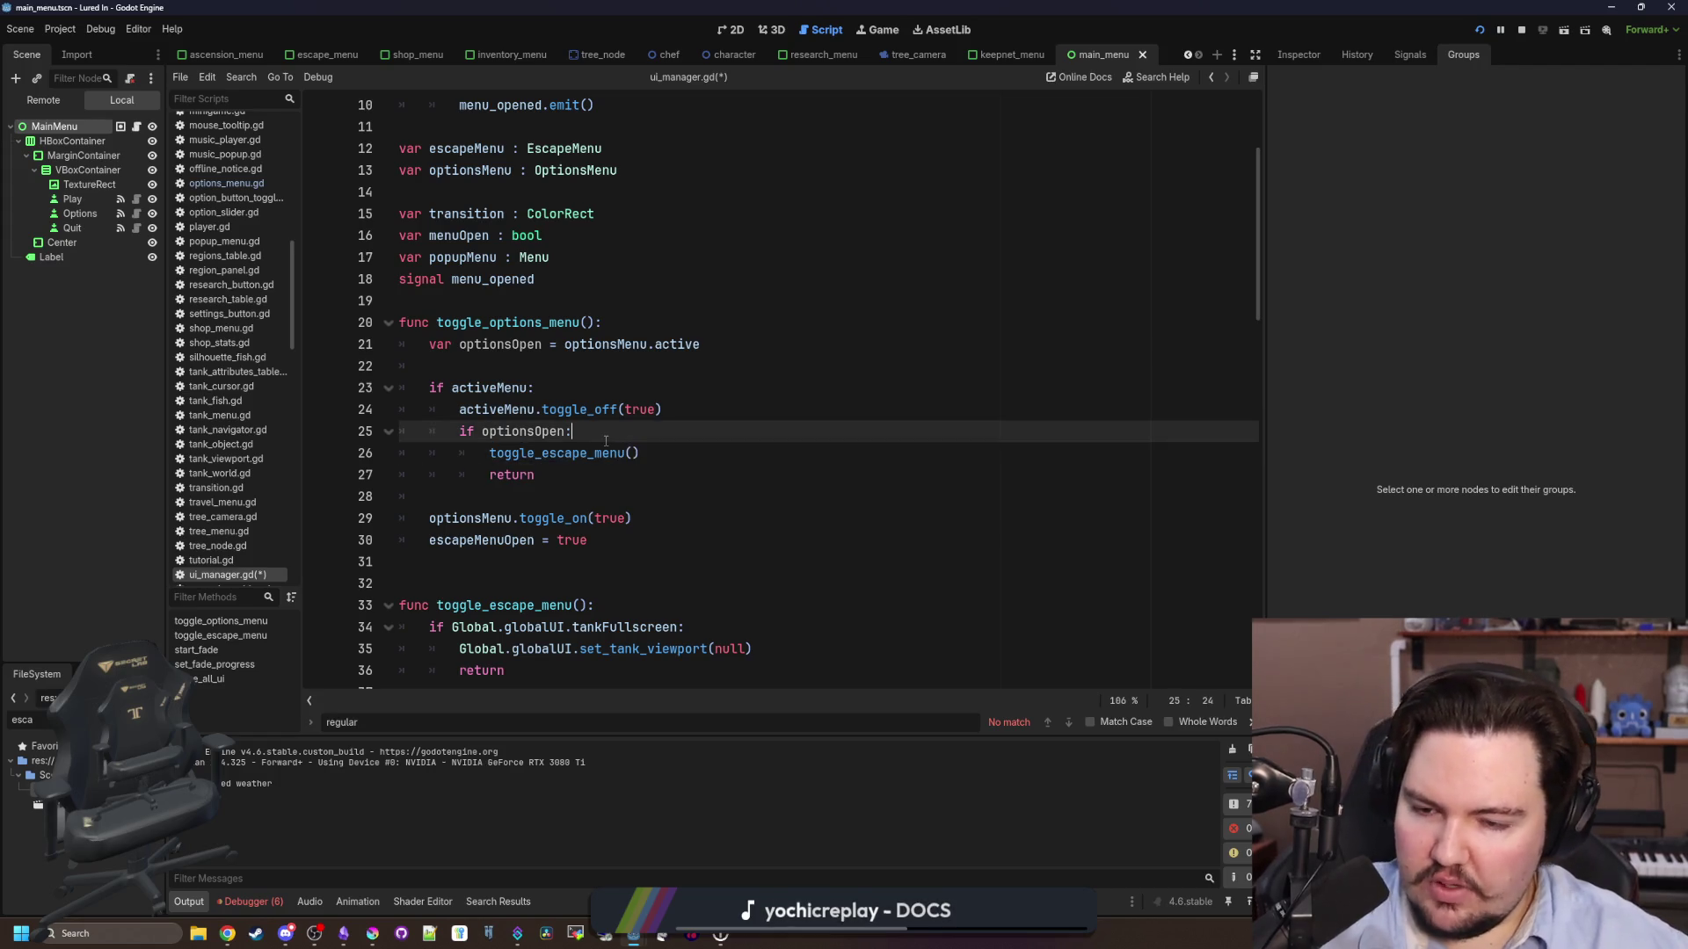
scroll(606, 440, down, 1)
key(ctrl+s)
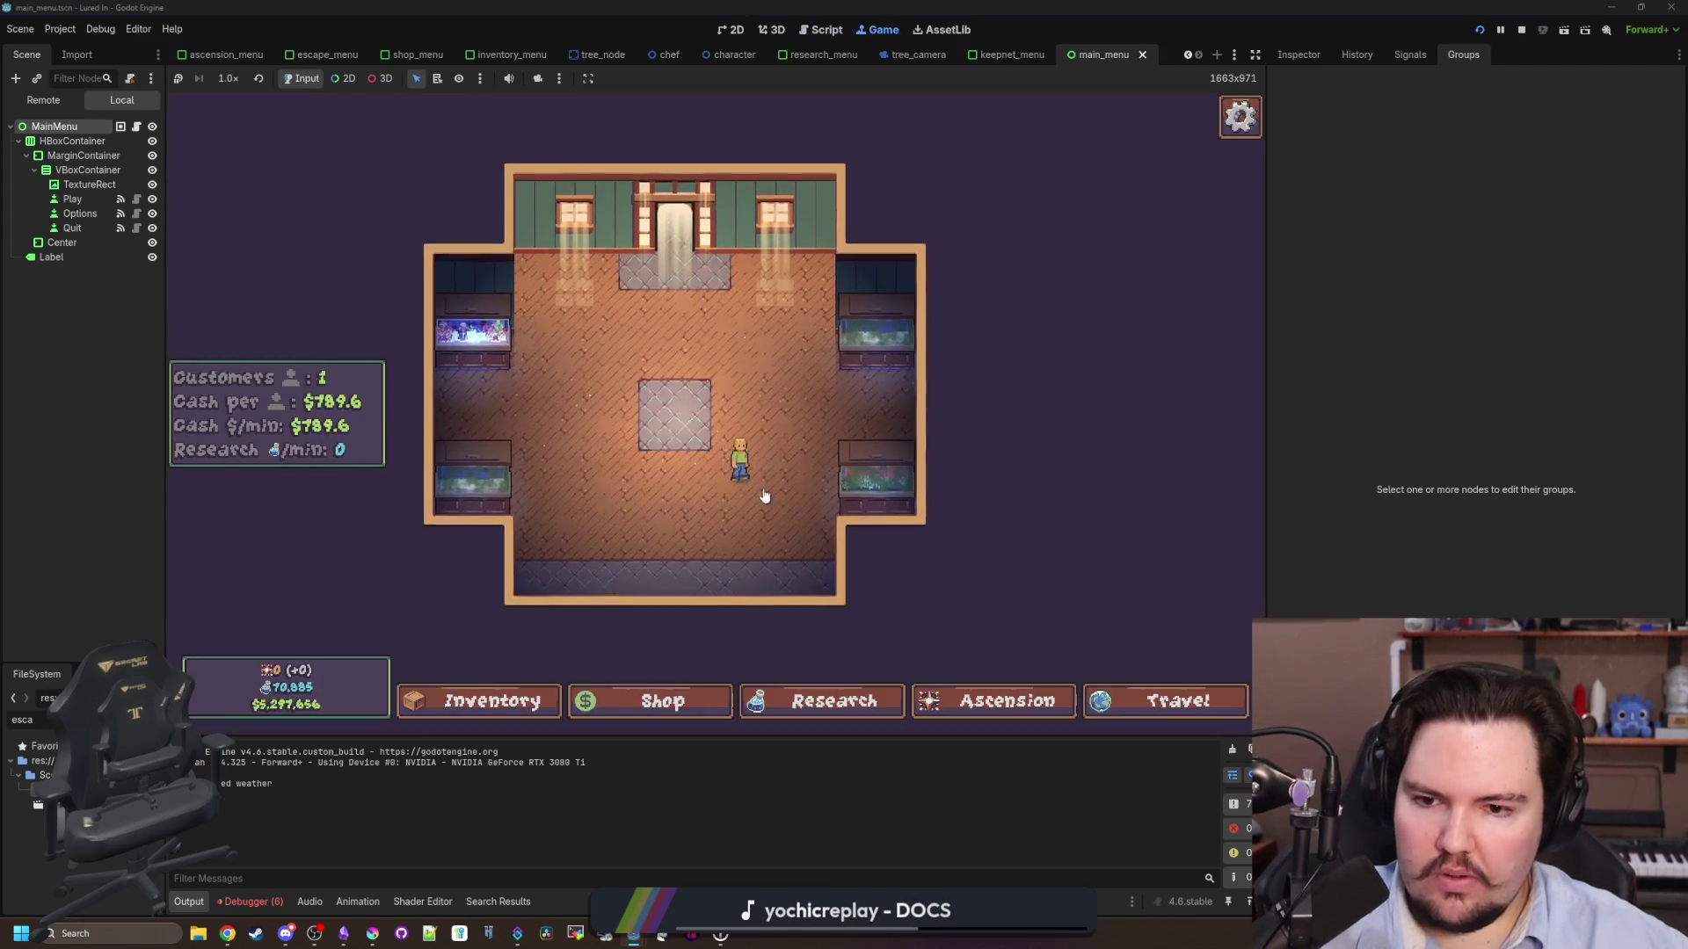
- In the game, open Options from the Escape Menu, close it with Esc, then return to the script
key(Escape)
click(746, 420)
key(Escape)
key(Escape)
key(Escape)
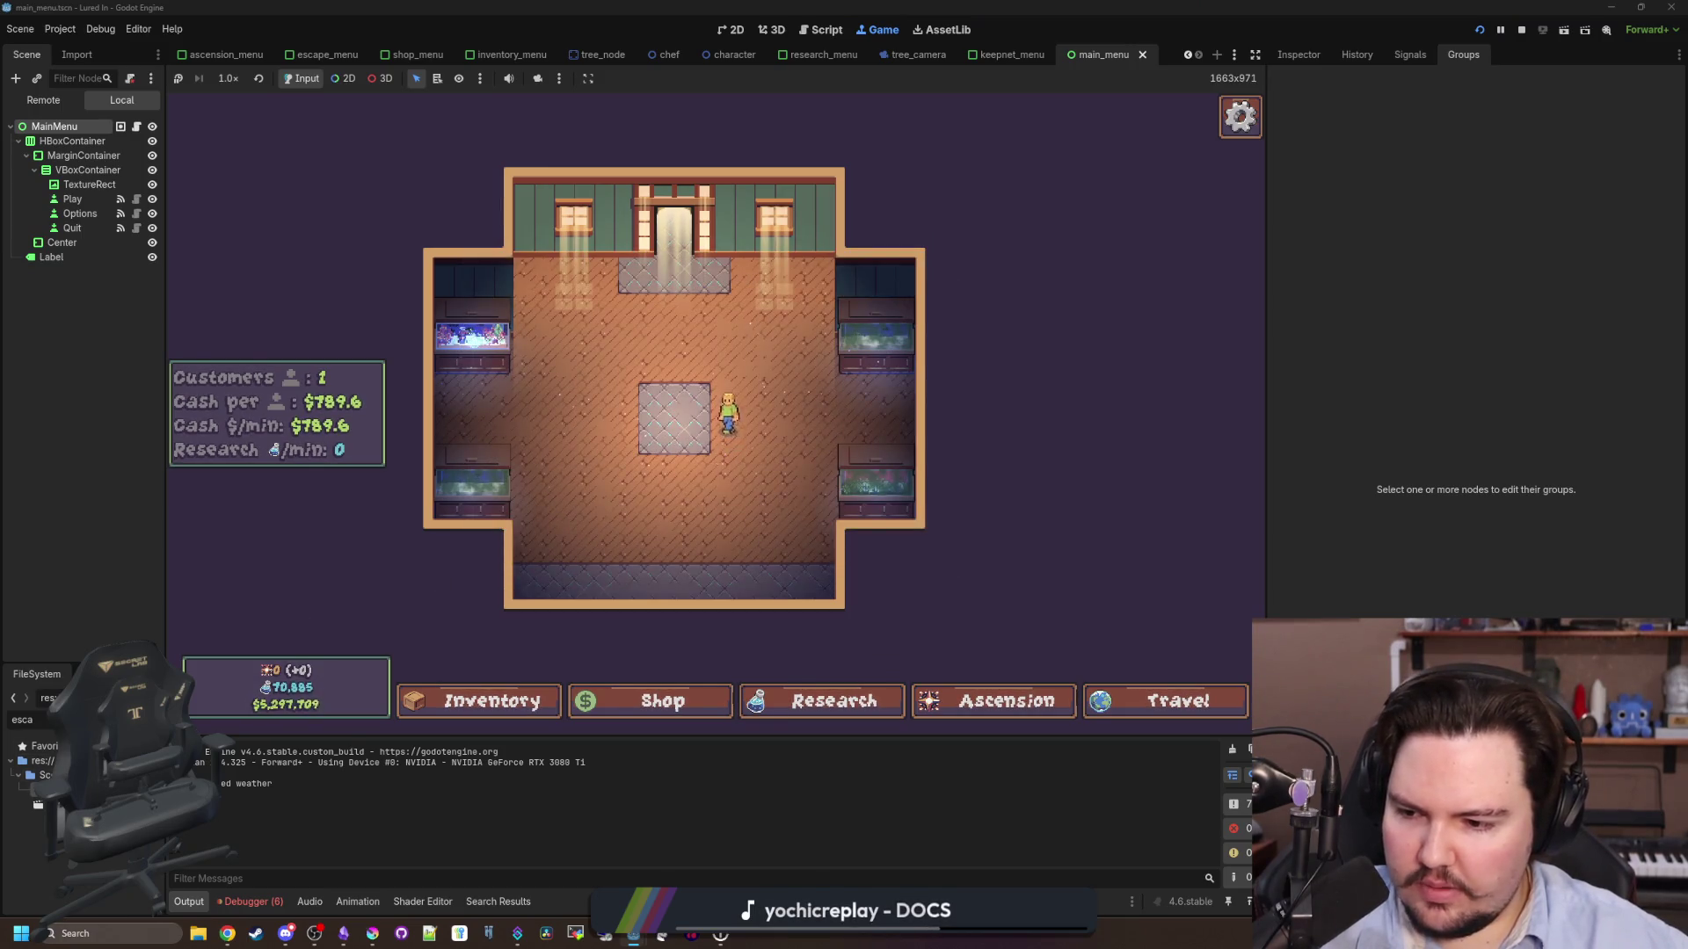
key(ctrl+F3)
click(538, 497)
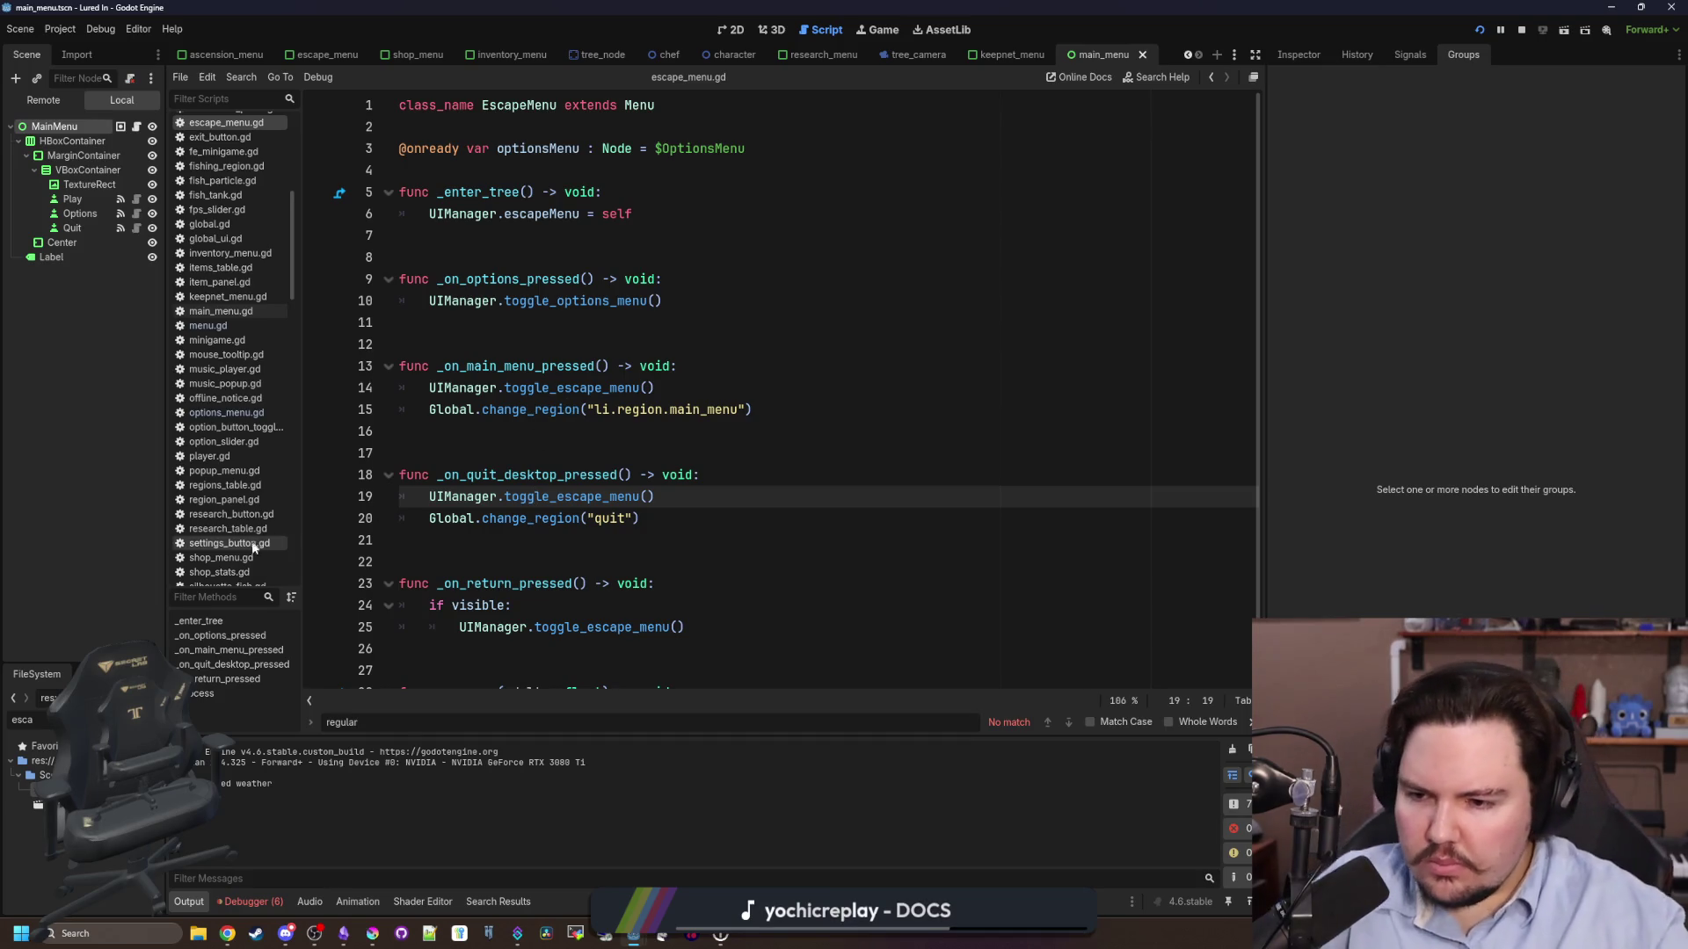
- Filter the FileSystem for 'ui_m' and open ui_manager.gd
scroll(257, 524, down, 10)
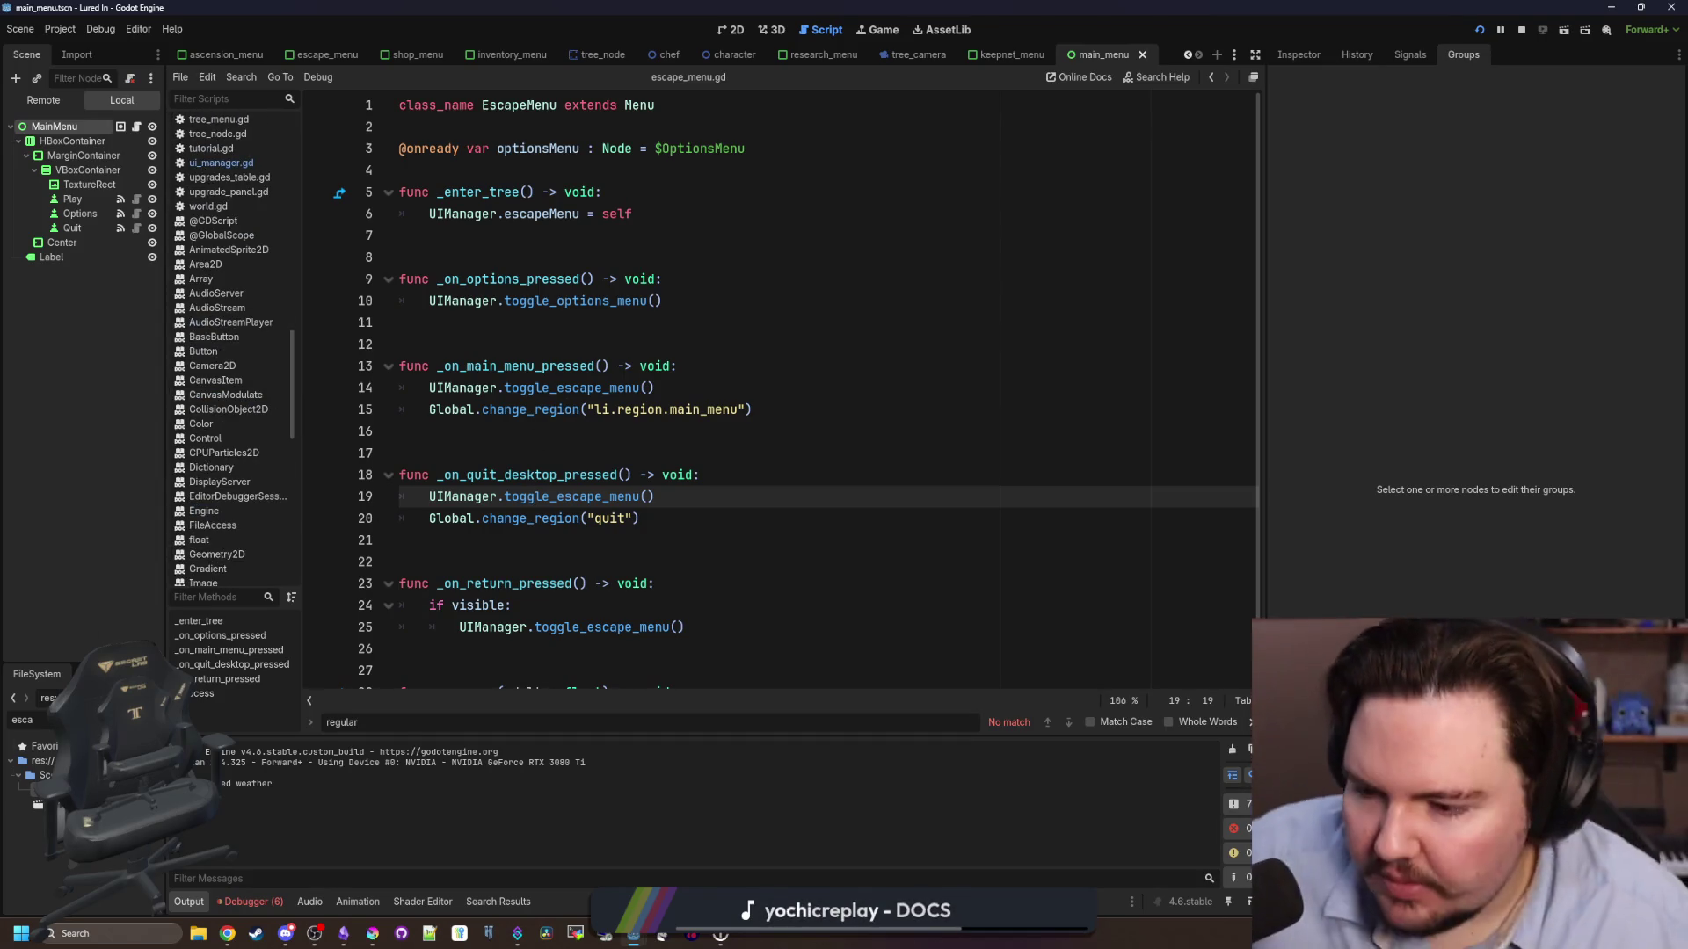
click(151, 719)
text(ui_m)
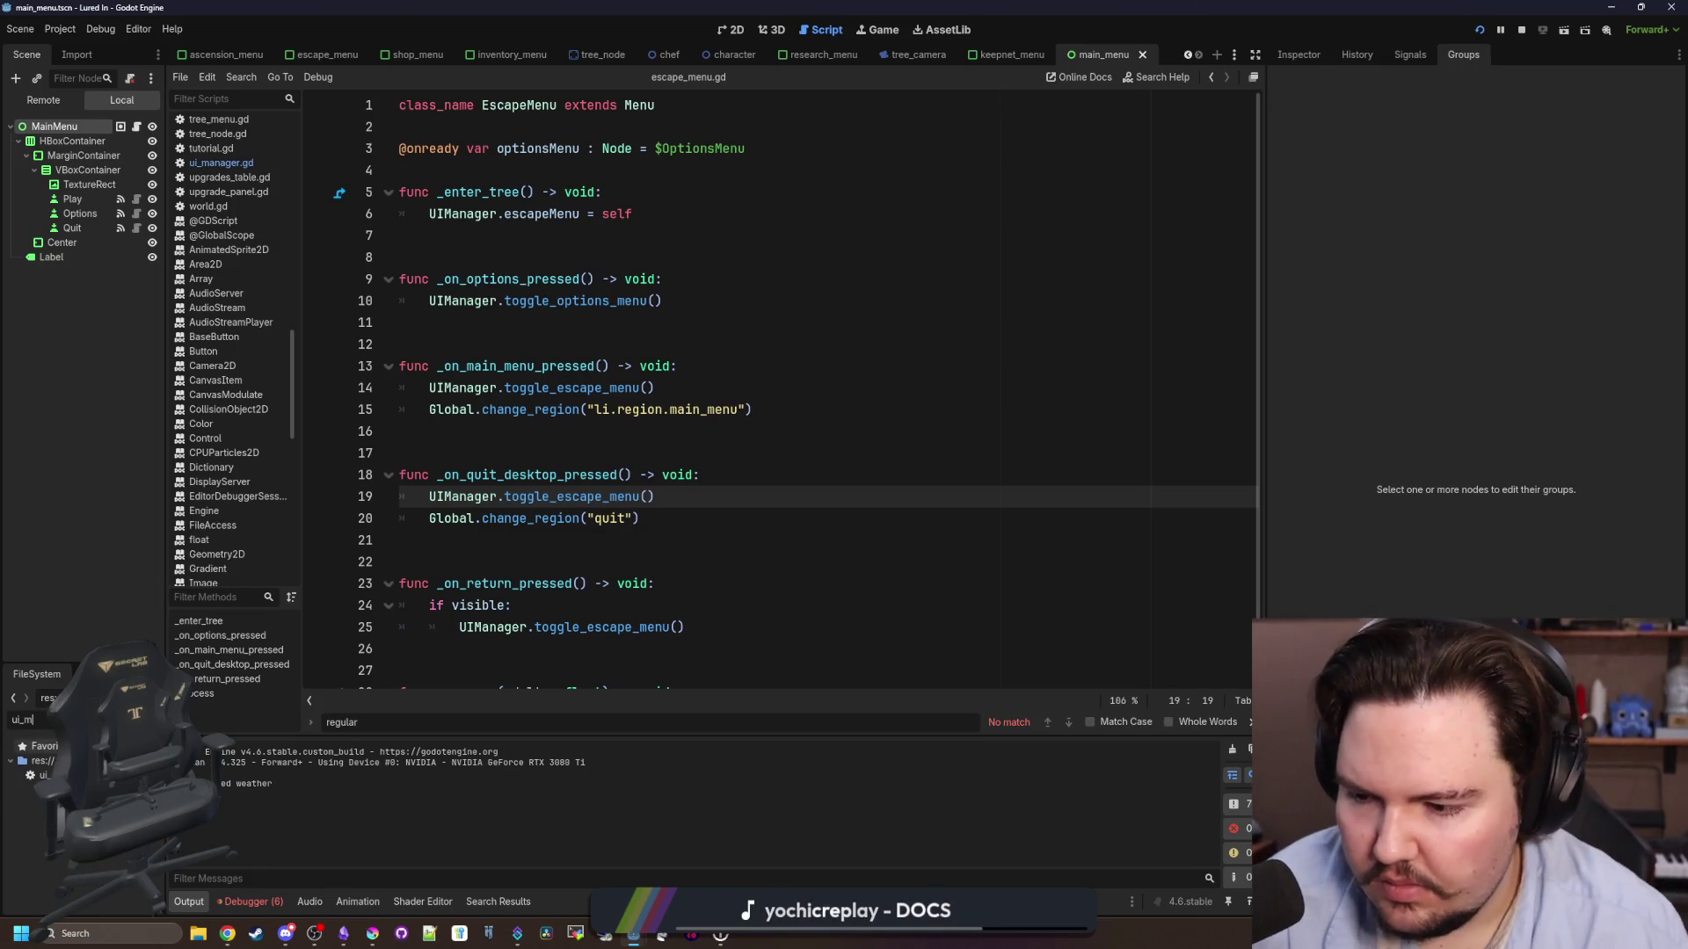
double_click(39, 775)
- Delete the commented-out lines below toggle_on() in toggle_escape_menu
click(712, 300)
scroll(712, 299, down, 4)
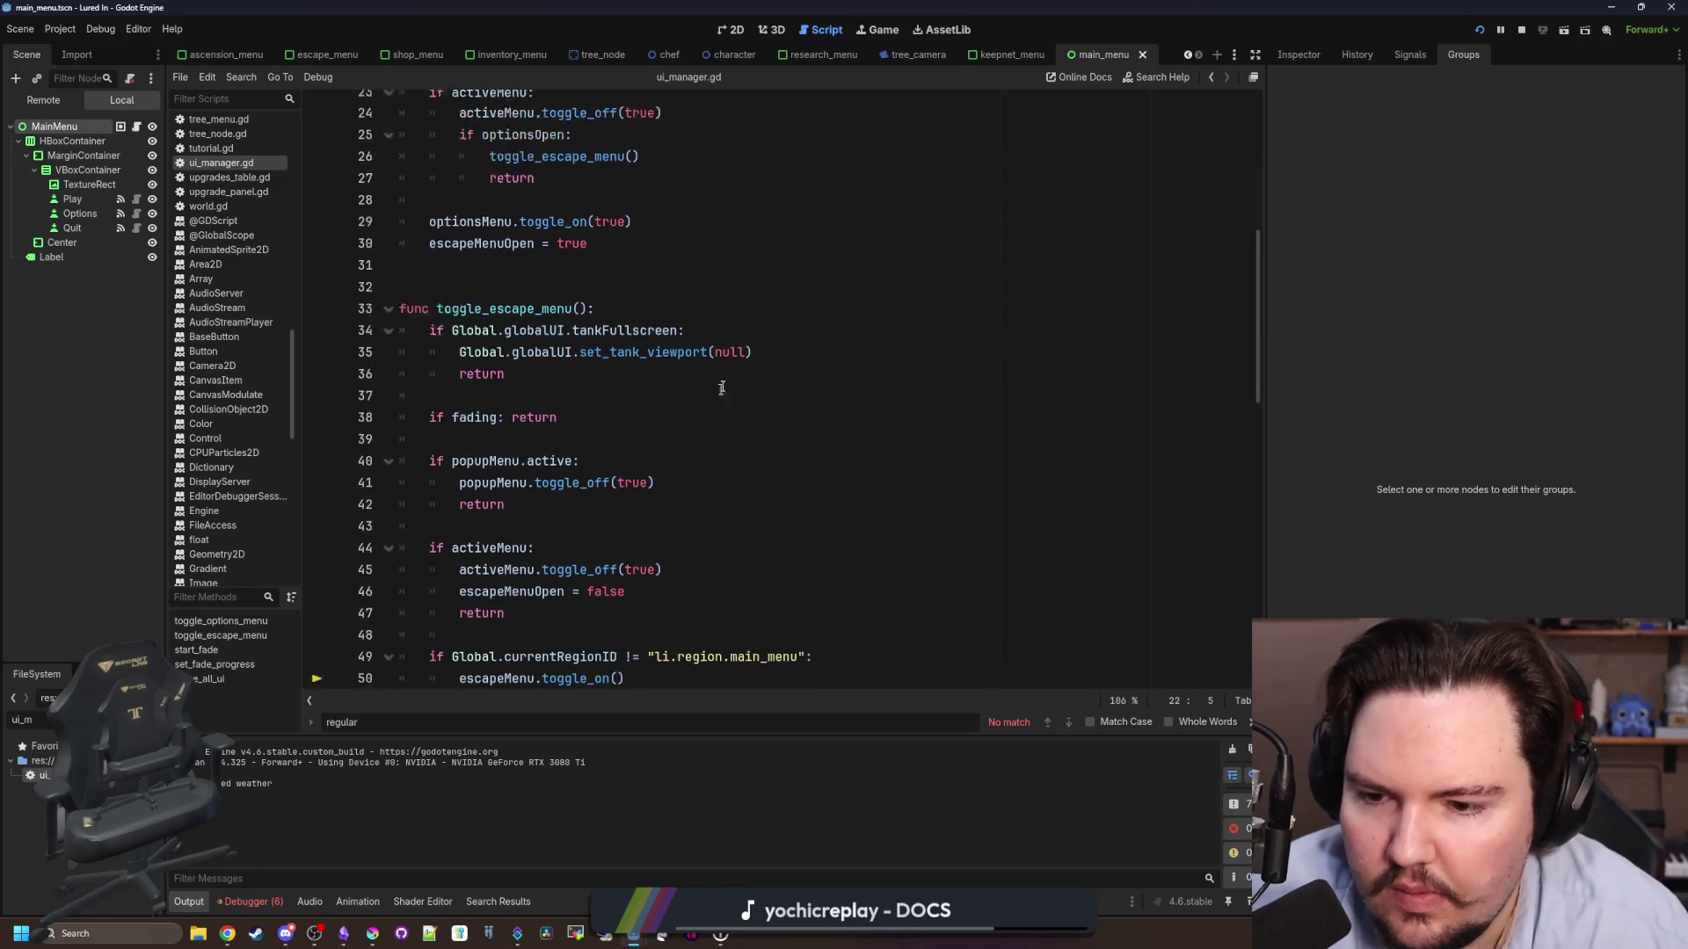
click(547, 236)
scroll(546, 296, down, 1)
scroll(546, 296, down, 2)
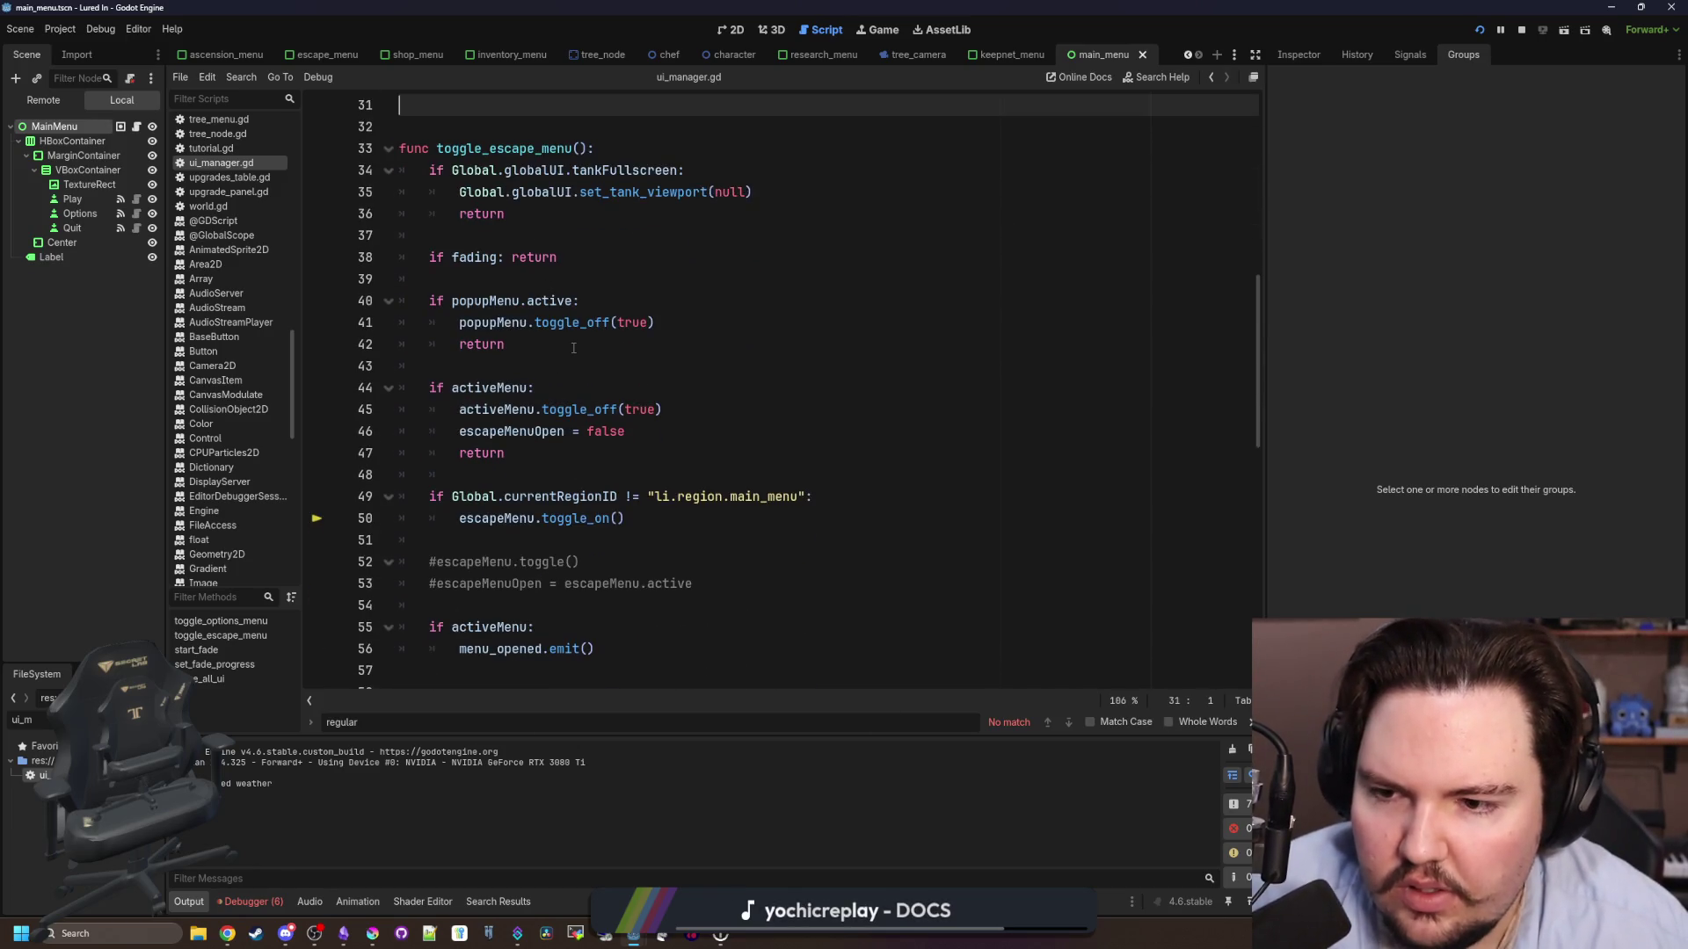
click(507, 301)
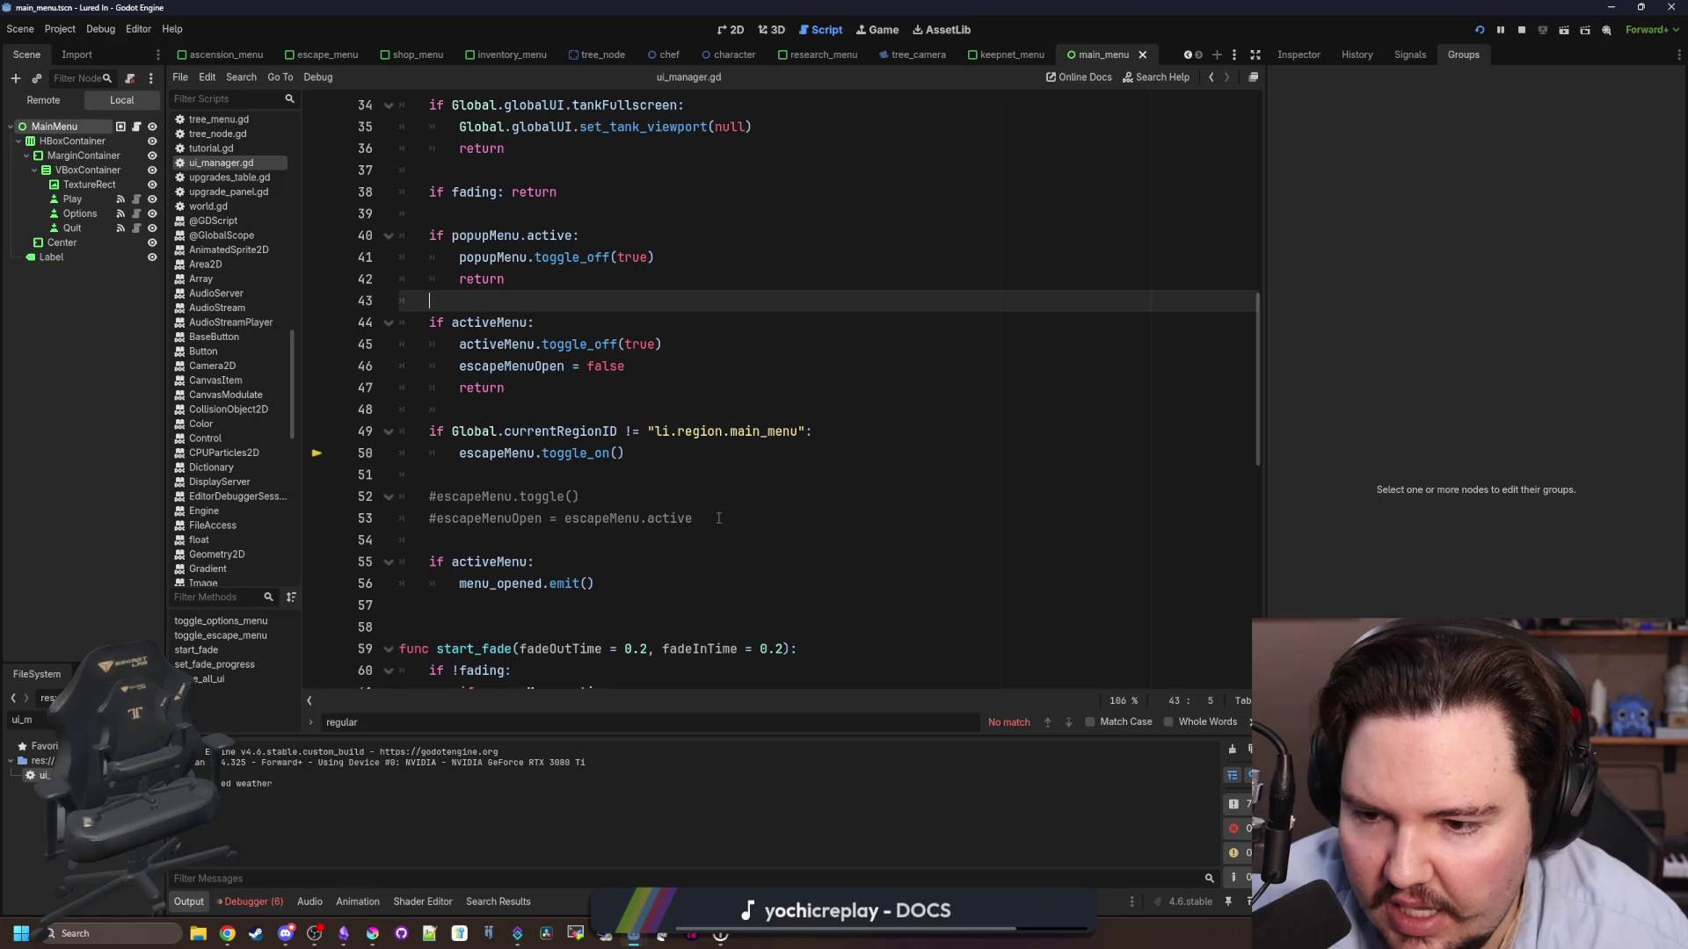
mouse_move(718, 518)
mouse_down()
mouse_move(564, 518)
mouse_move(379, 476)
mouse_up()
key(BackSpace)
key(BackSpace)
key(BackSpace)
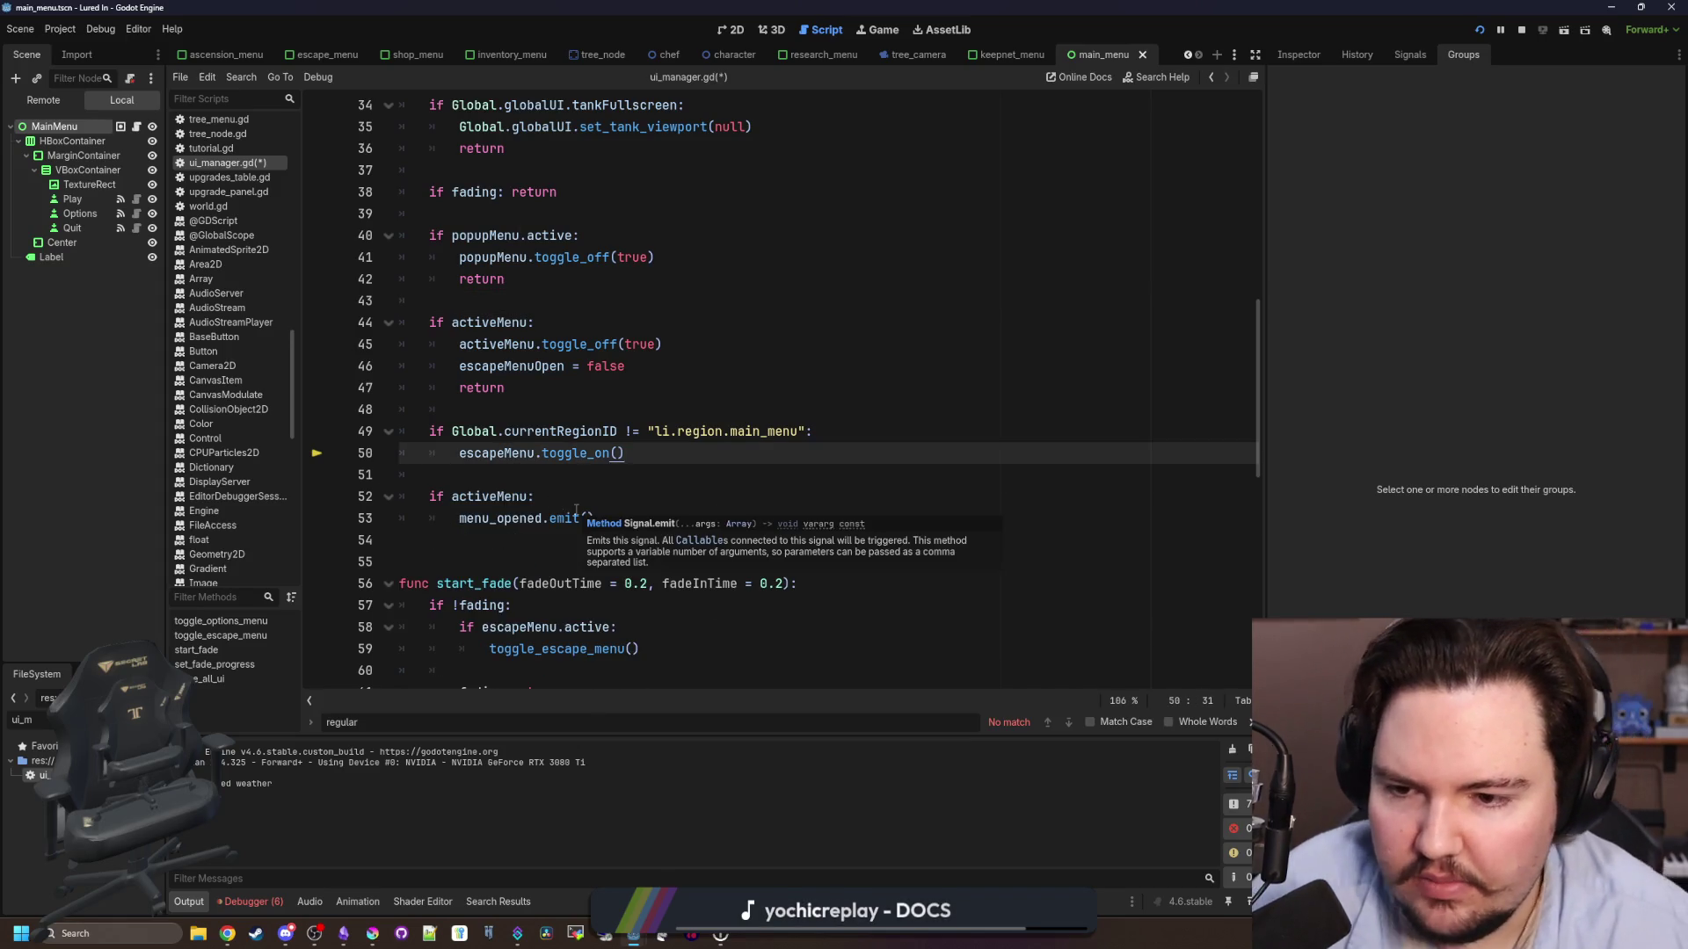
- Add 'escapeMenuOpen = true' after escapeMenu.toggle_on() and save the script
scroll(607, 470, up, 1)
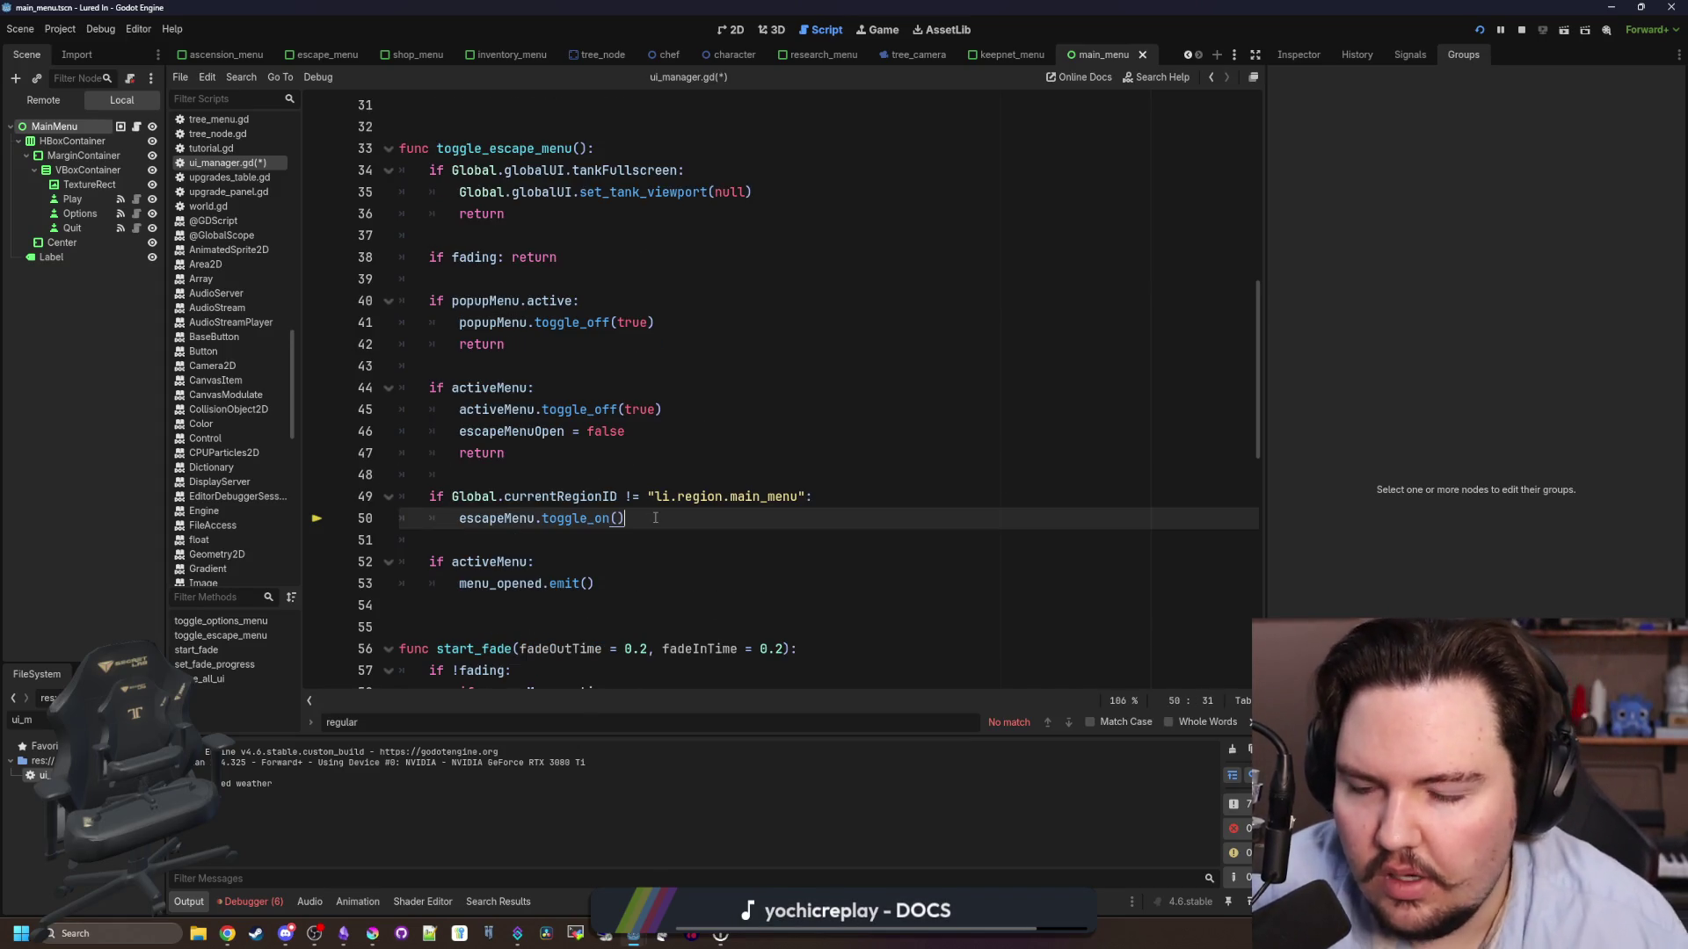
key(Return)
text(escapeMenu)
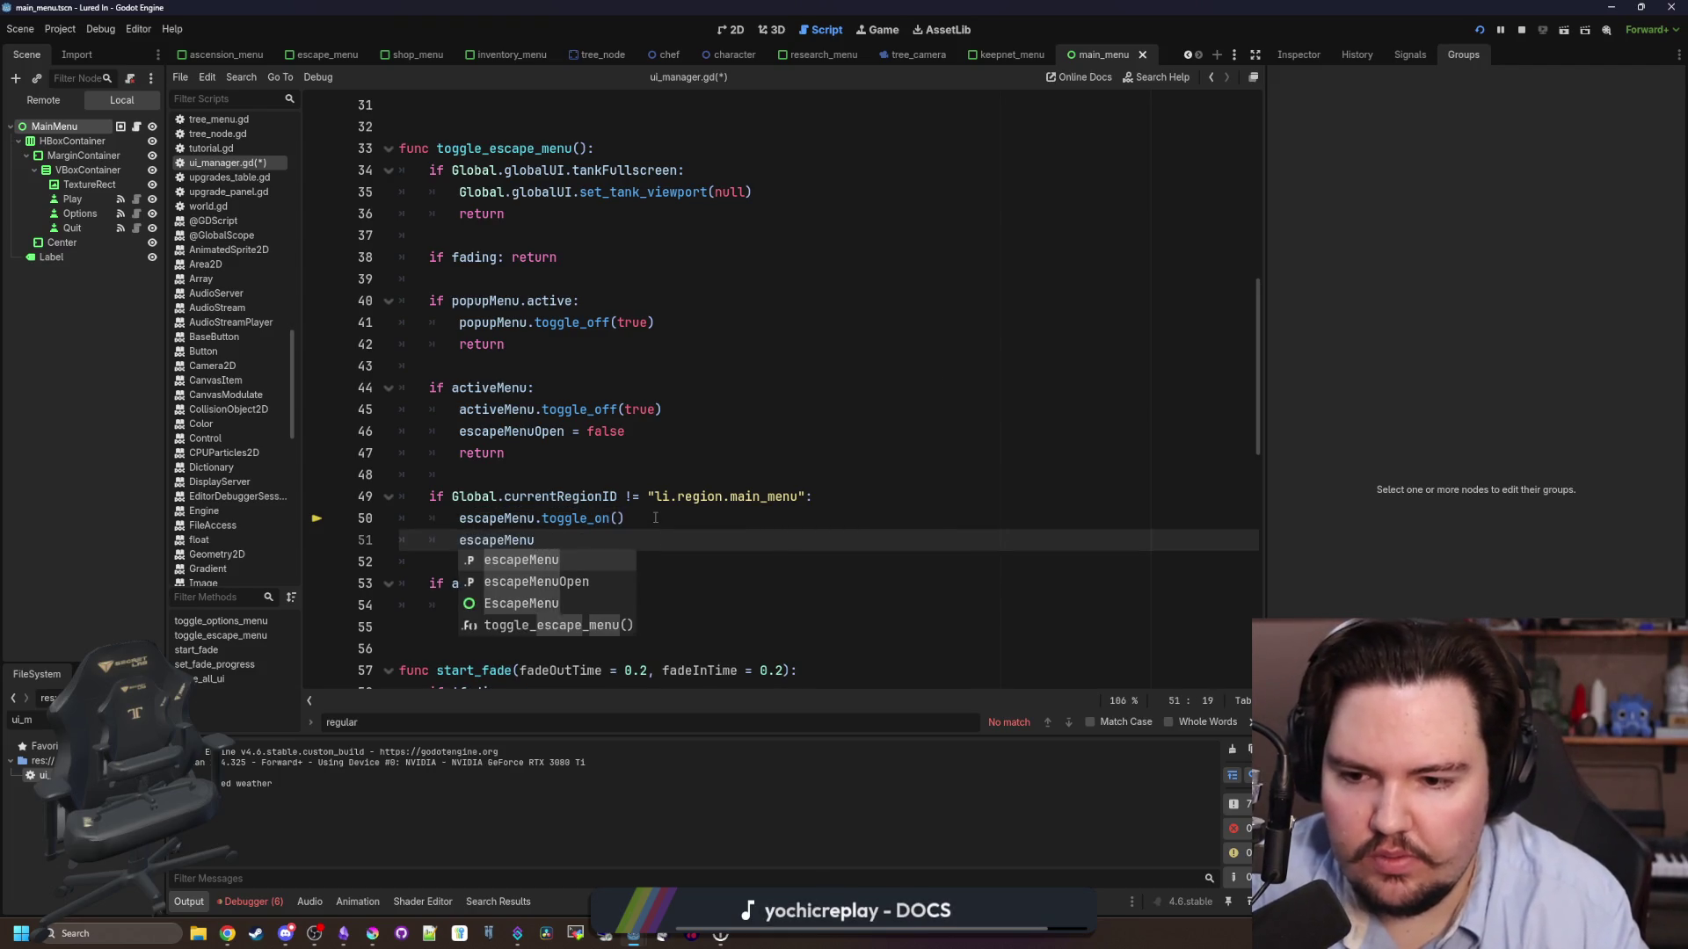
text(Open = true)
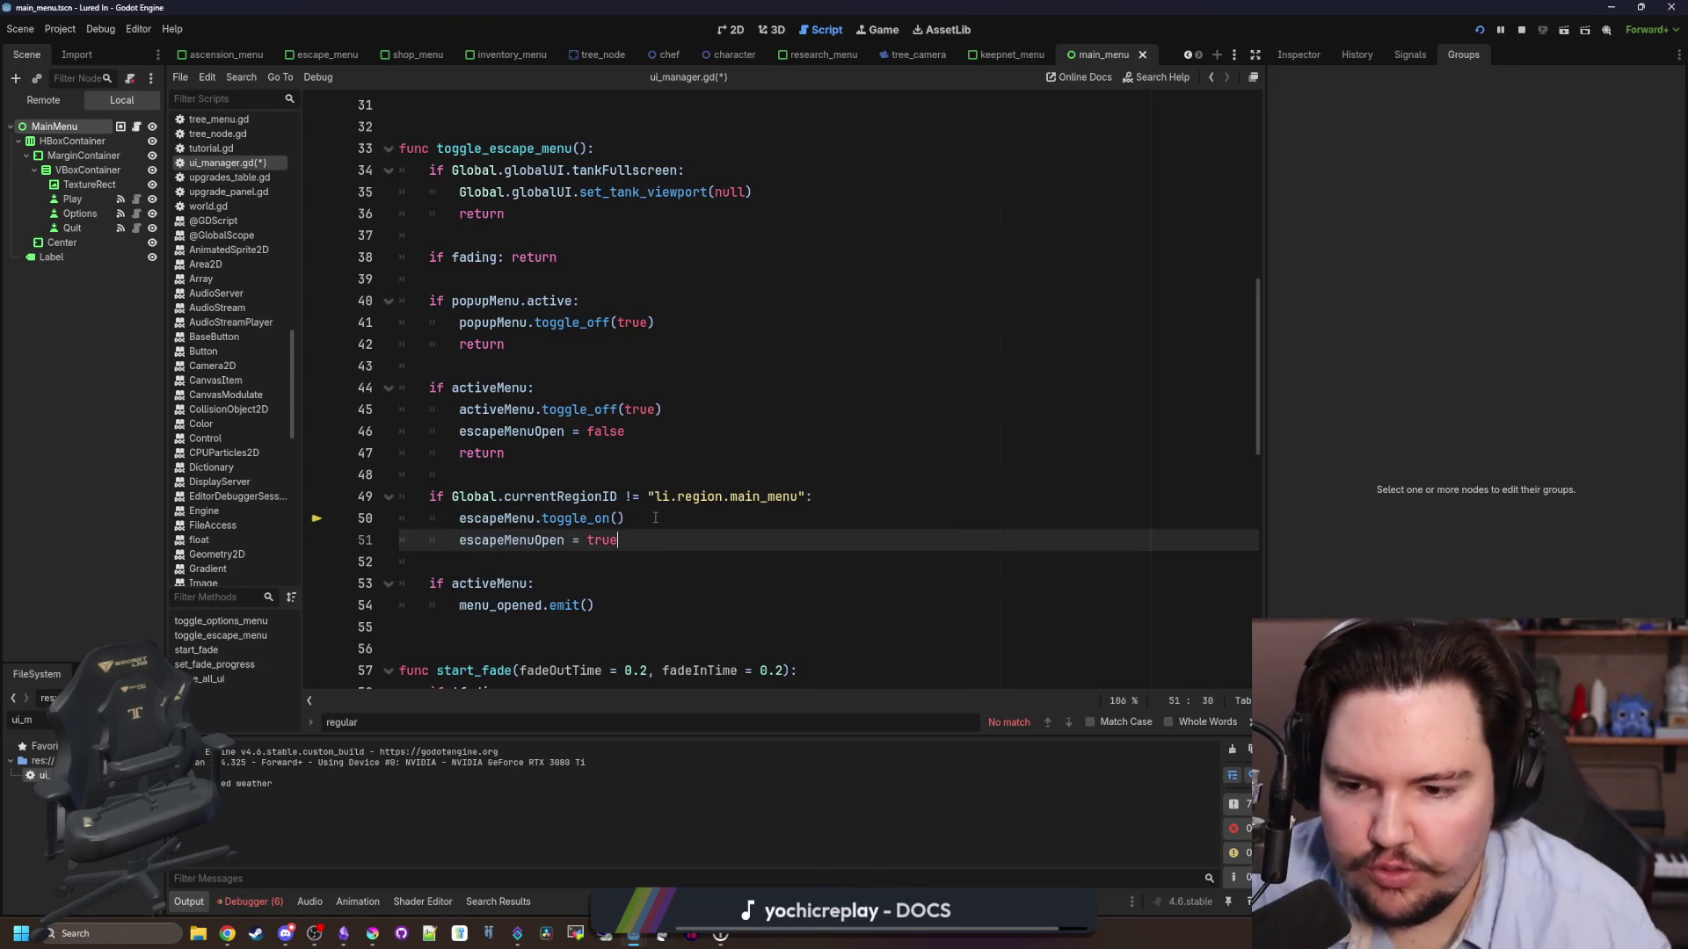
scroll(655, 518, up, 2)
click(580, 496)
key(ctrl+s)
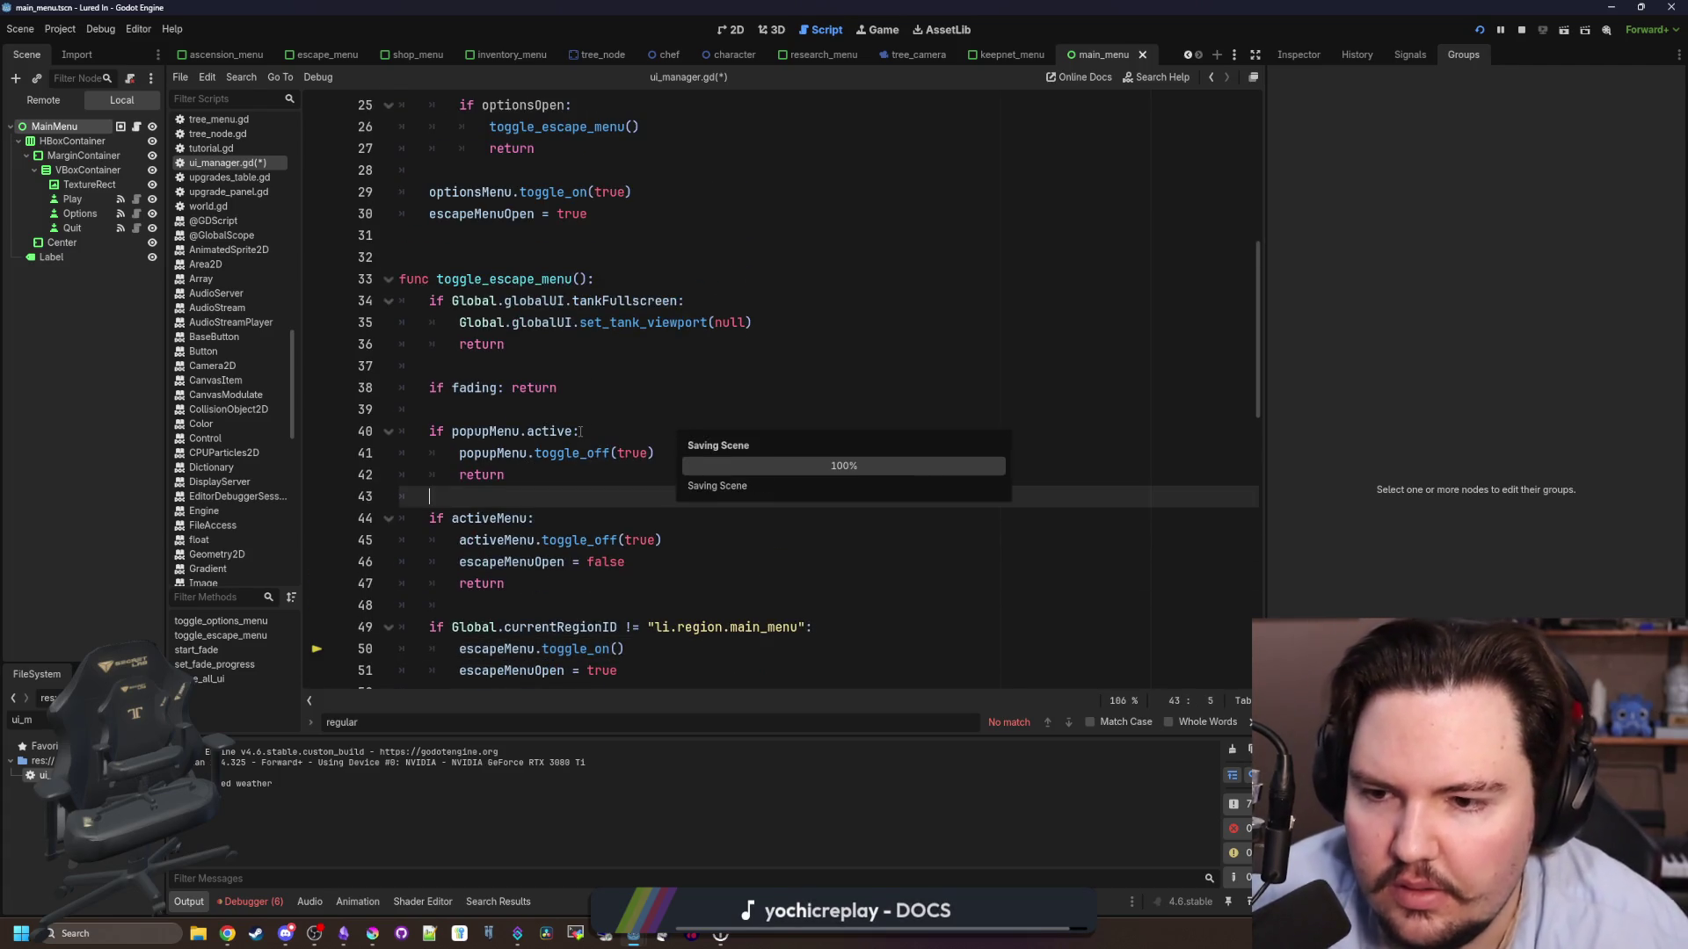
scroll(580, 430, up, 5)
click(501, 365)
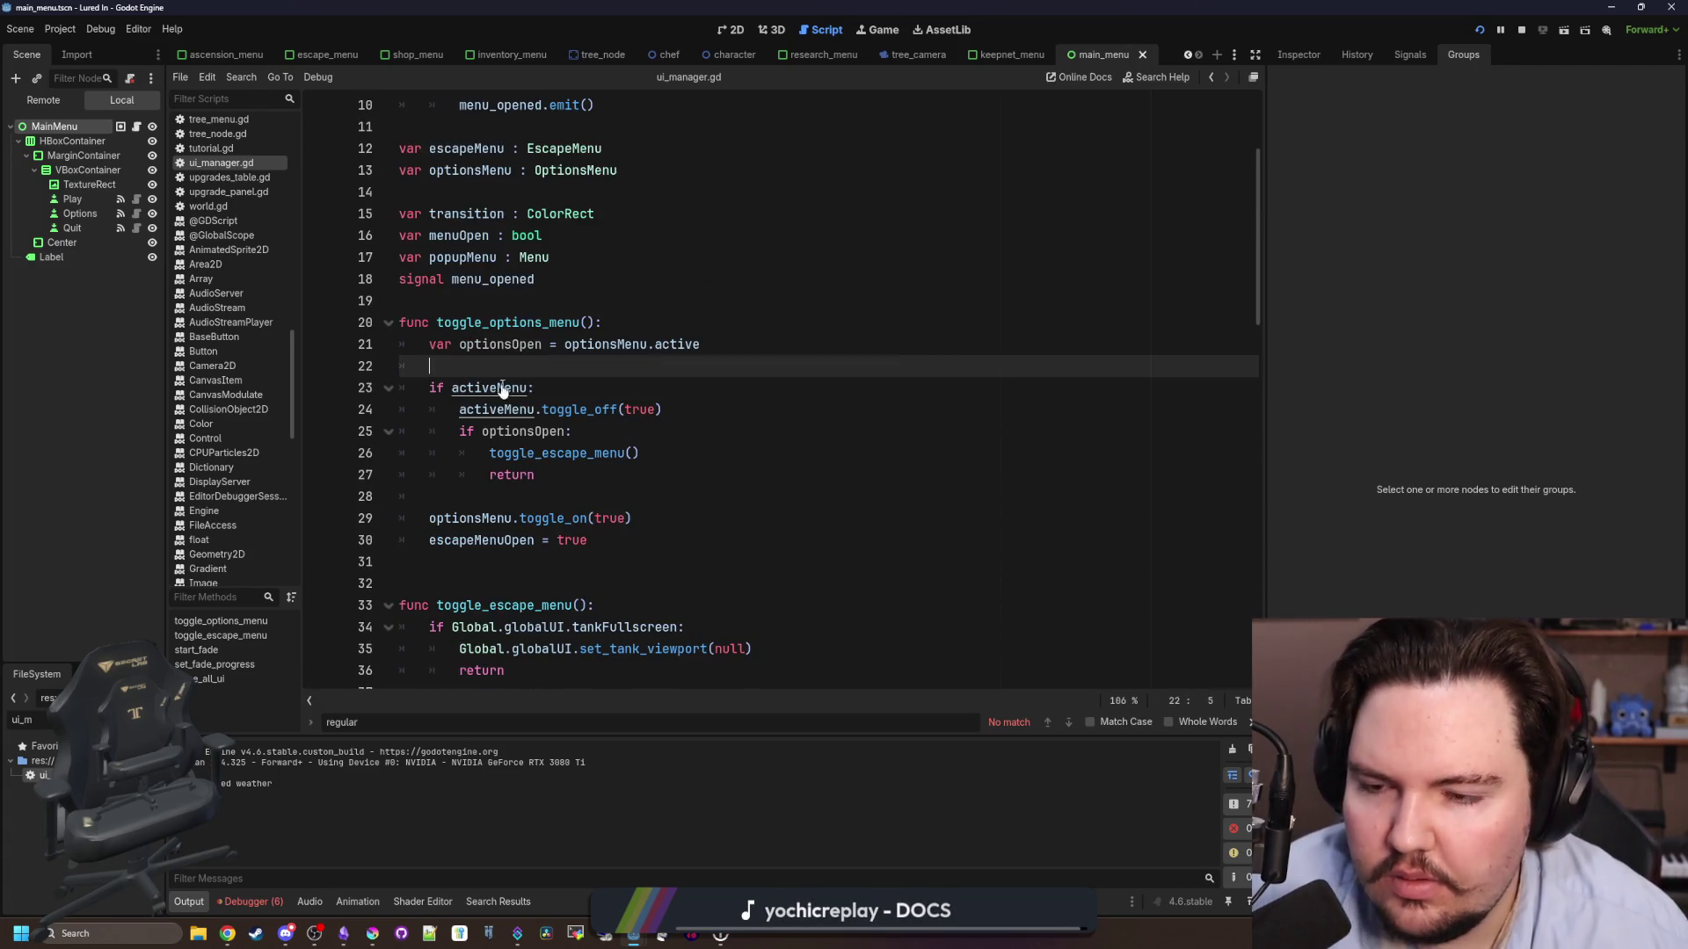
scroll(528, 352, down, 1)
key(ctrl+s)
click(558, 281)
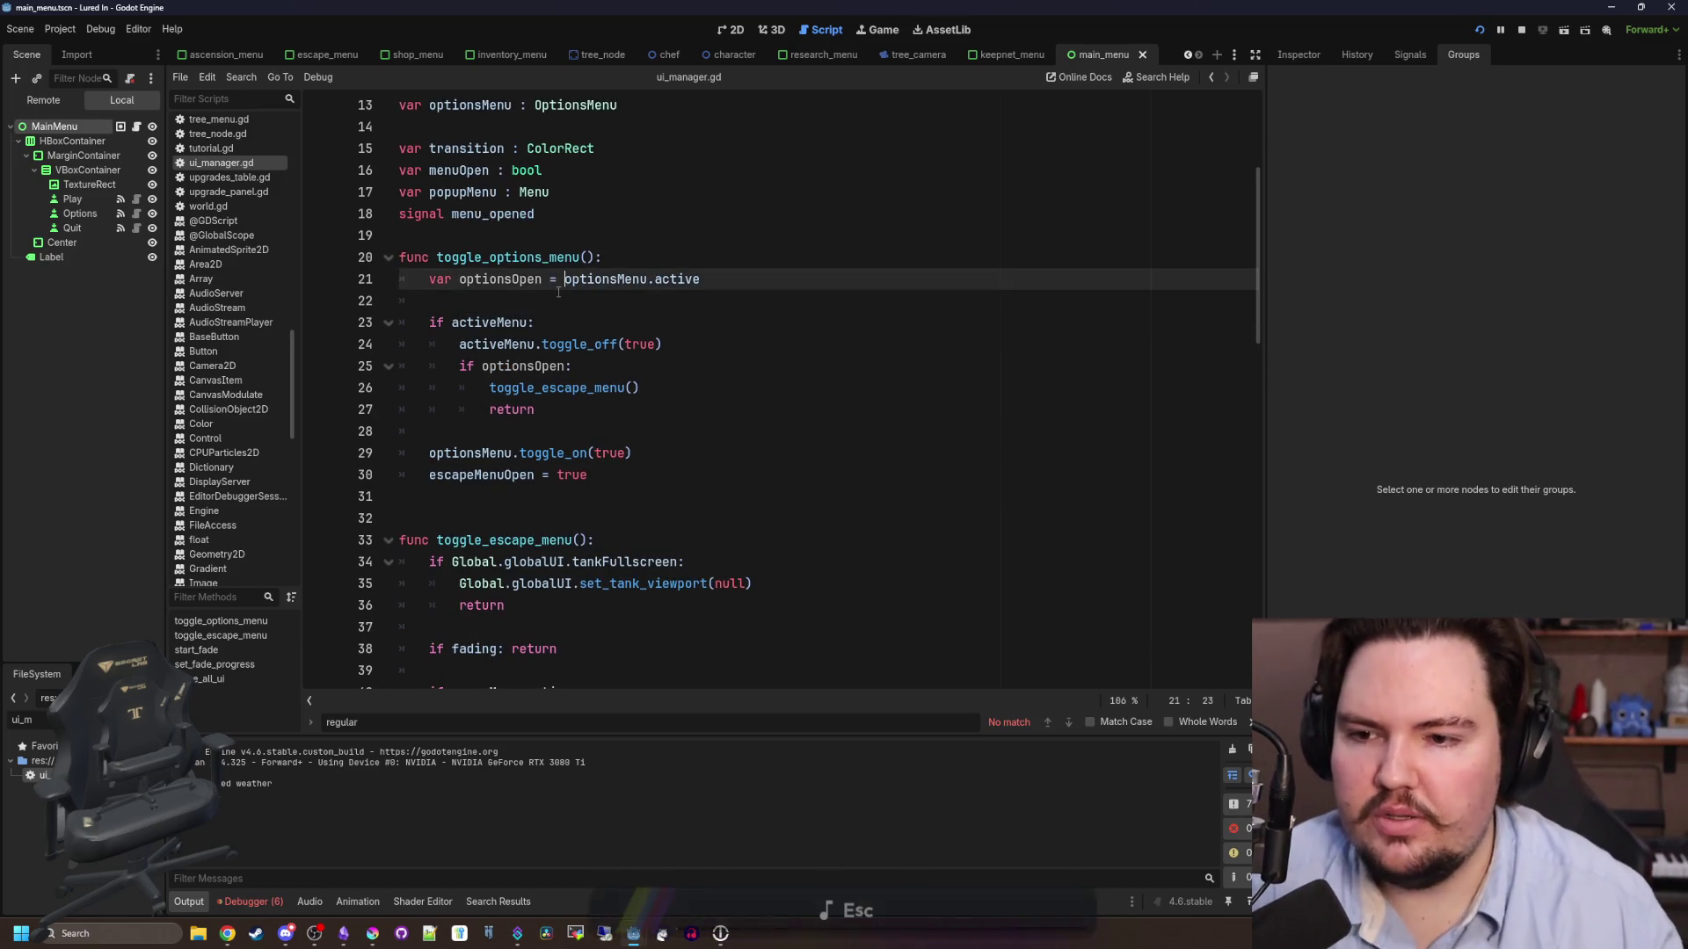
- Inspect the toggle_escape_menu and toggle_off definitions, then return to ui_manager.gd
click(541, 304)
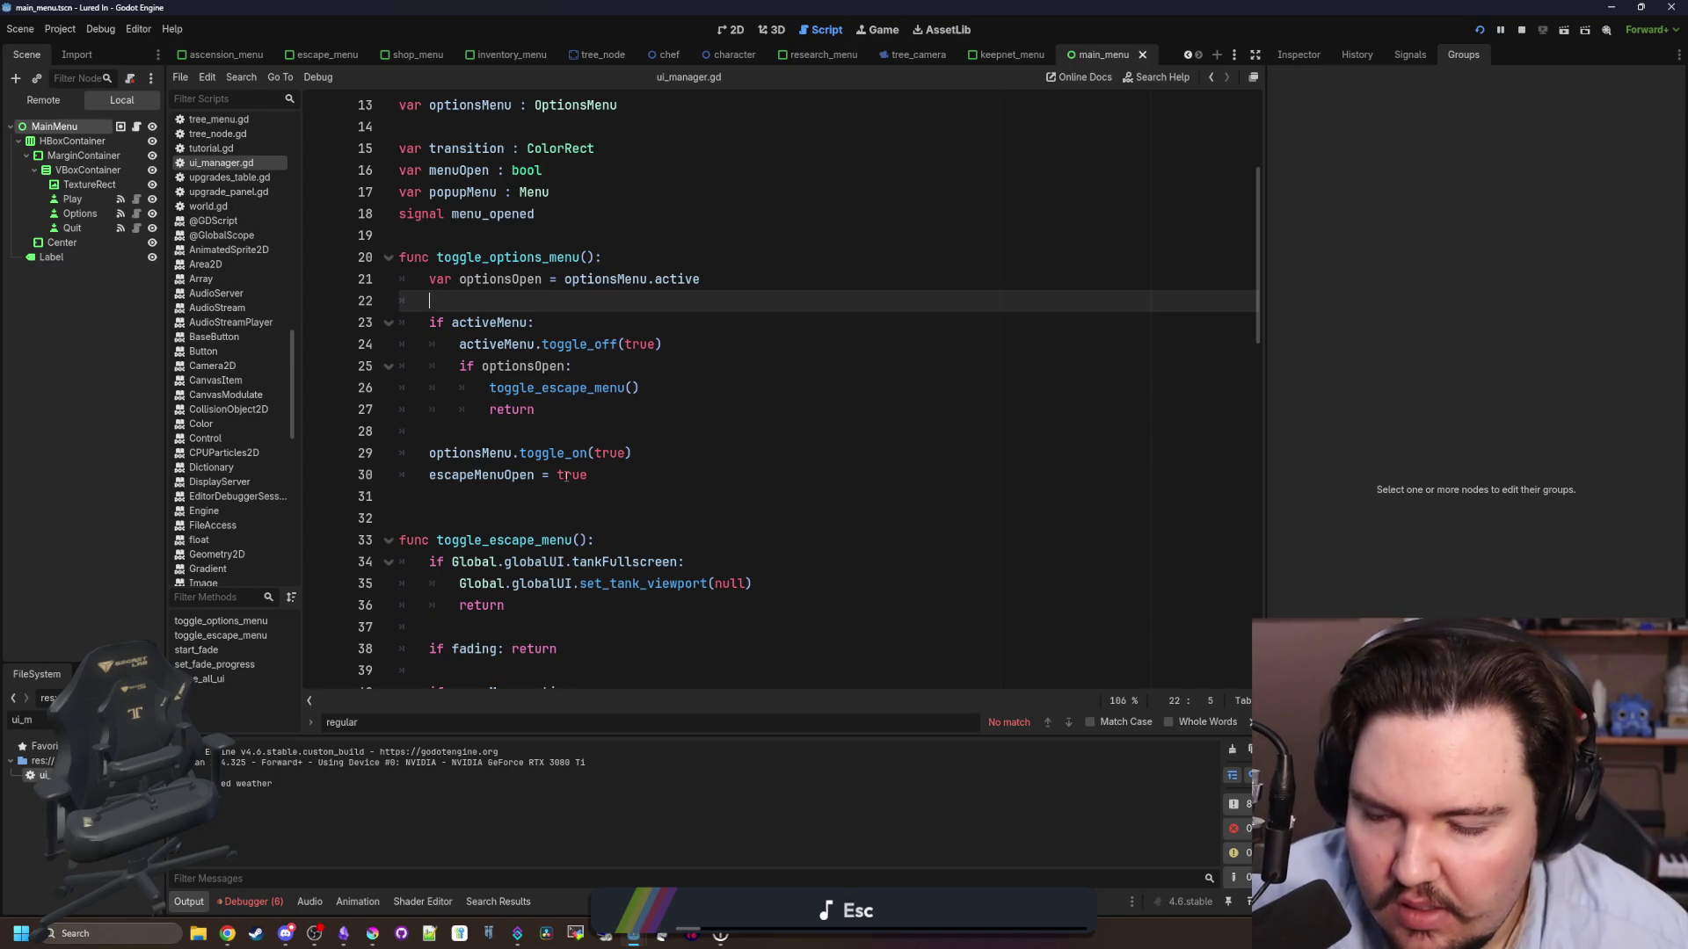
ctrl+click(590, 387)
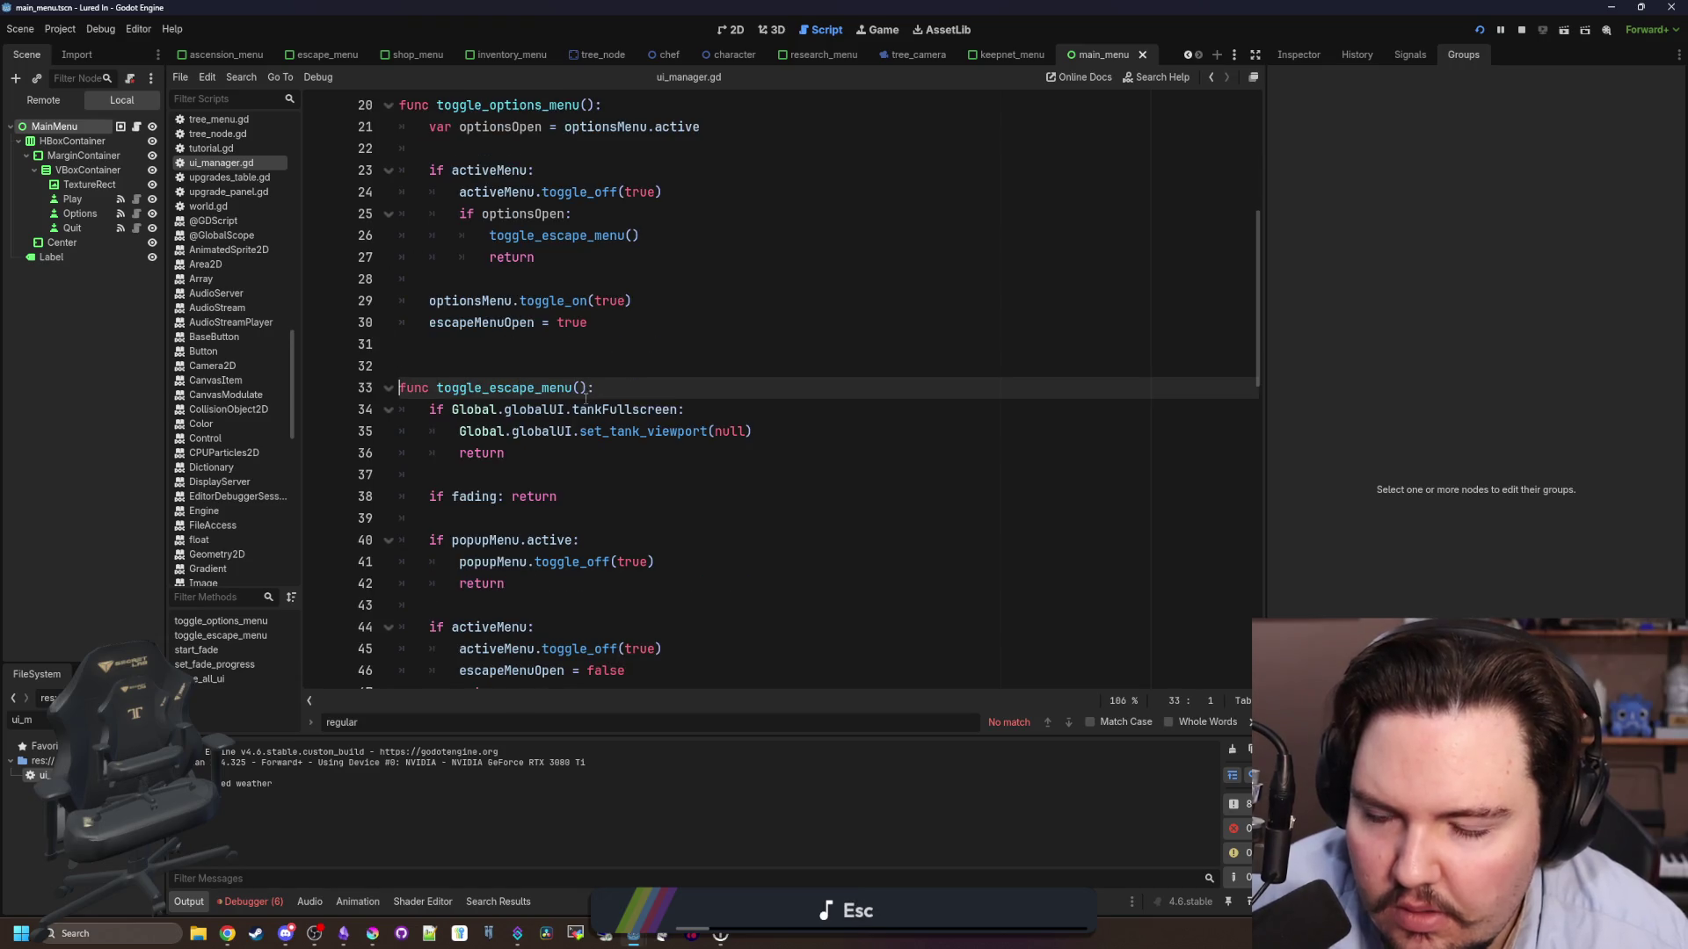
scroll(586, 397, down, 3)
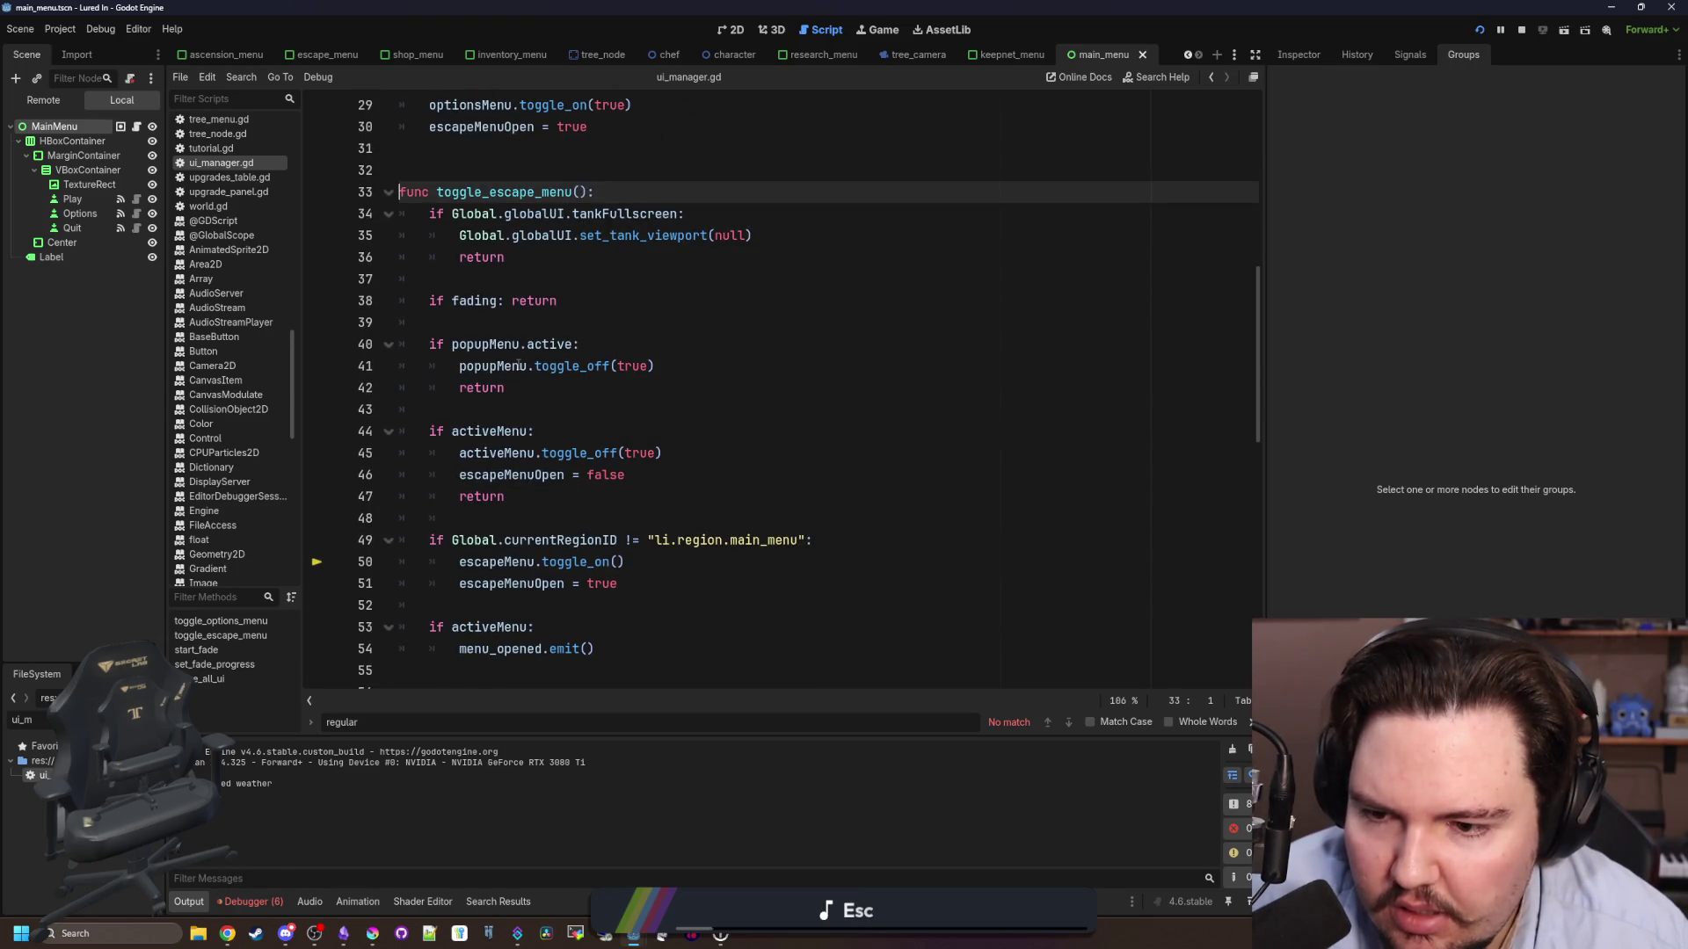
scroll(515, 387, down, 2)
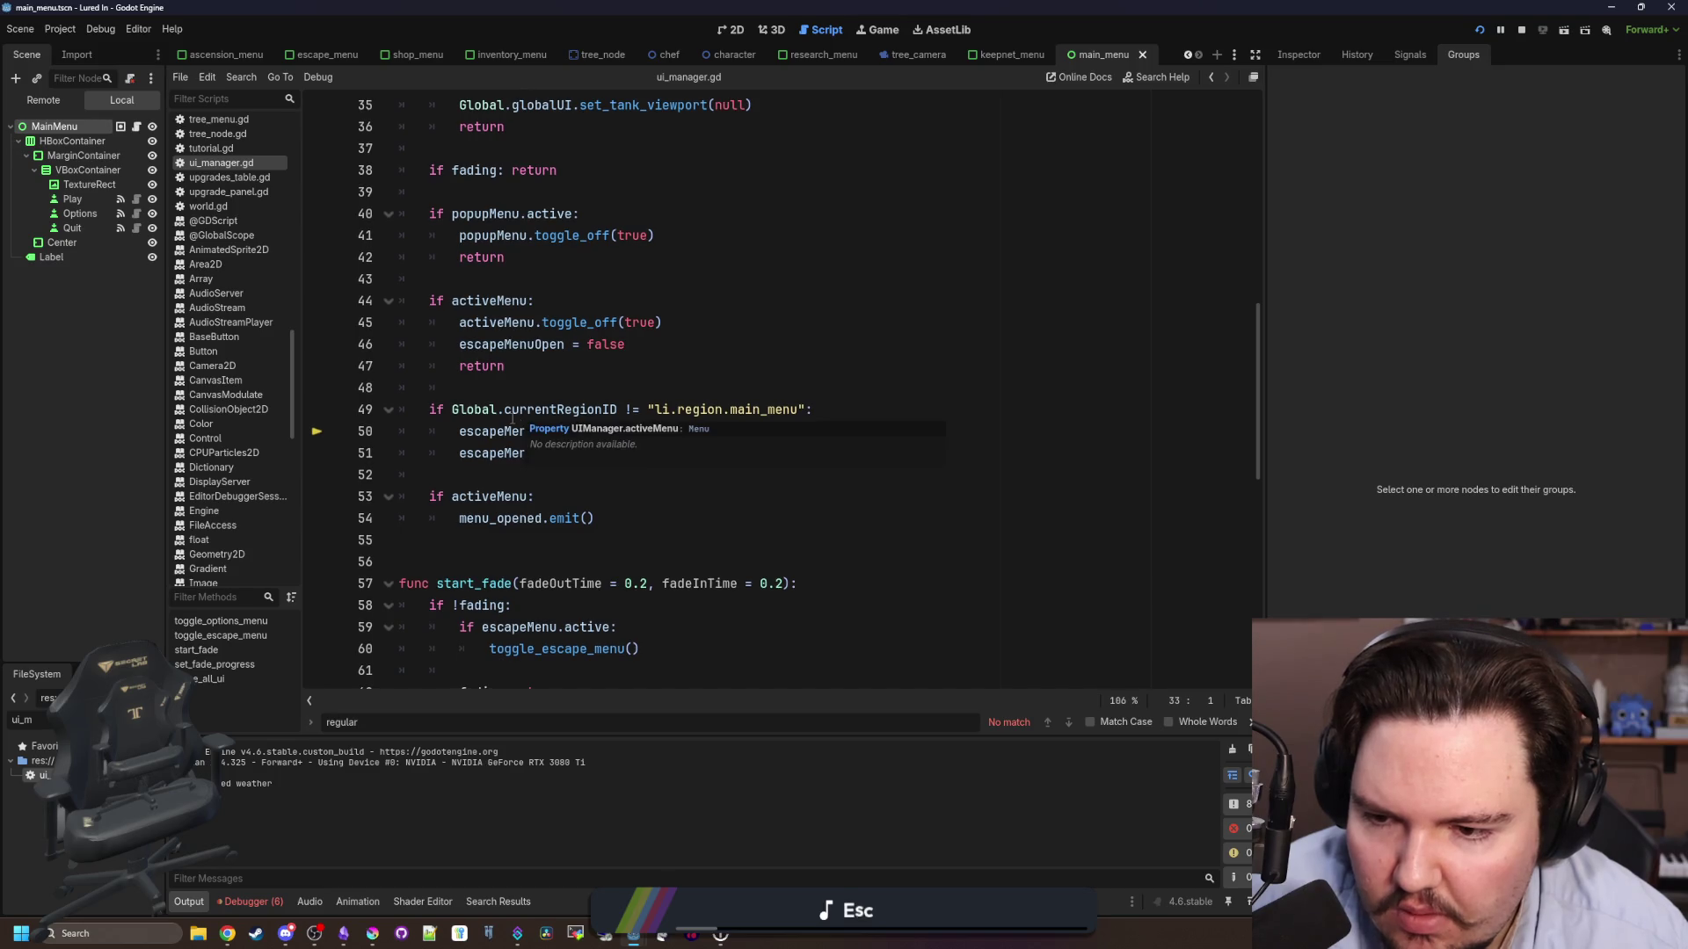
scroll(512, 419, up, 8)
click(569, 447)
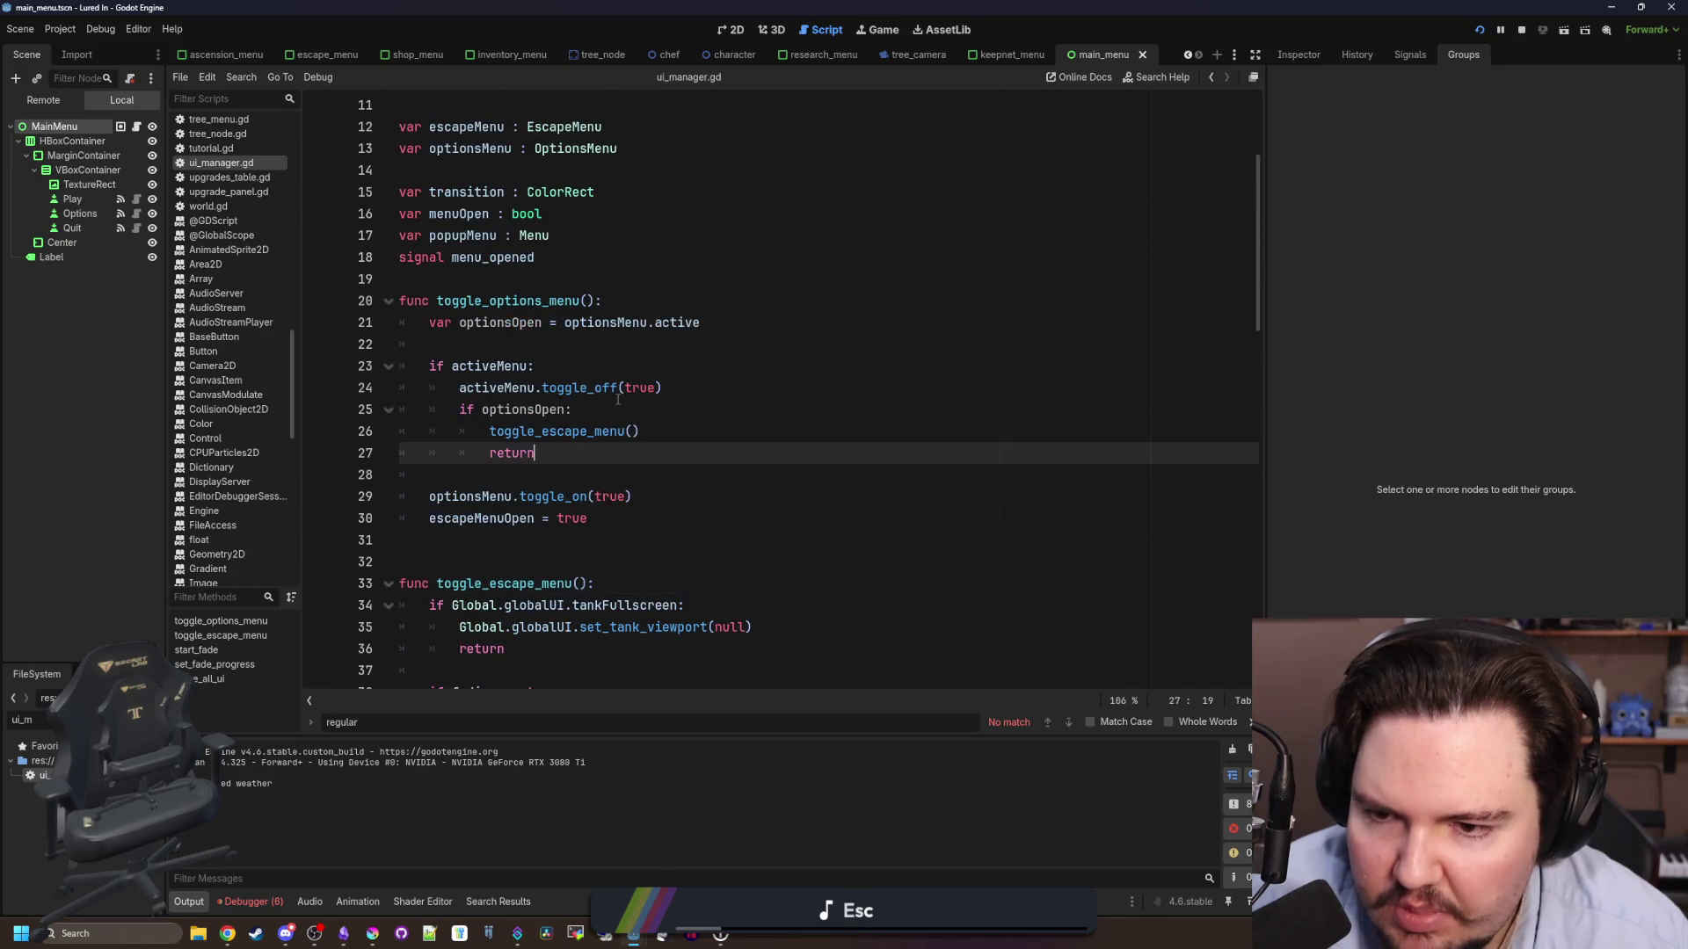
ctrl+click(581, 387)
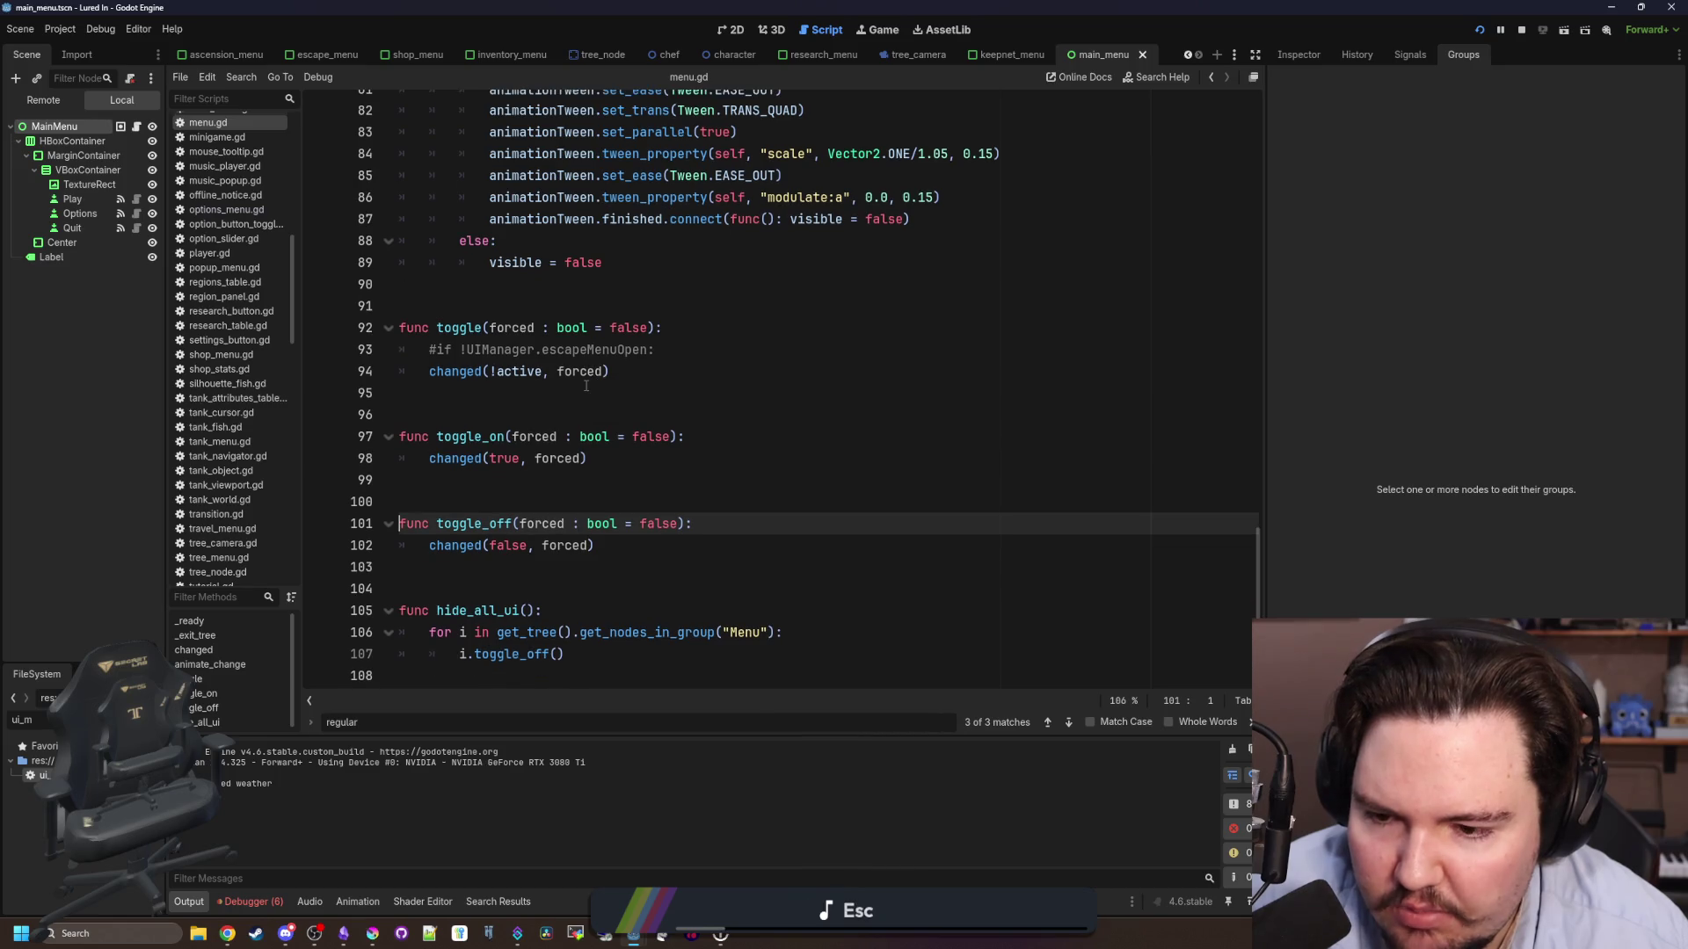
key(alt+Left)
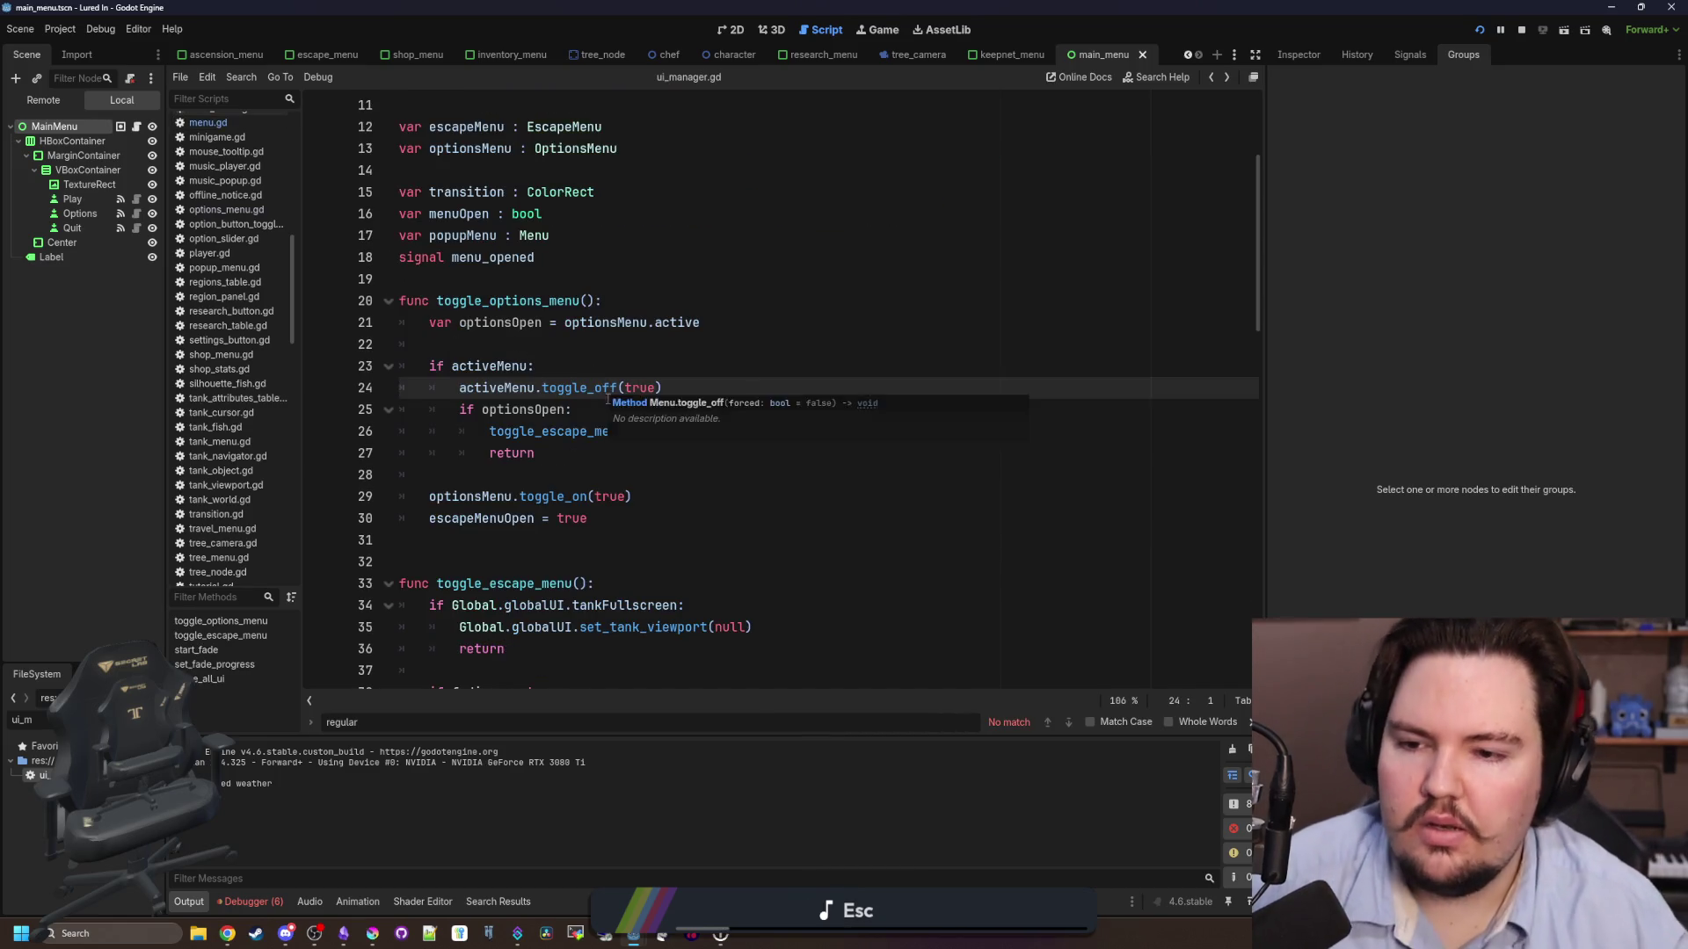
- Add 'escapeMenuOpen = false' under activeMenu.toggle_off(true), save, and run the project
scroll(607, 383, down, 3)
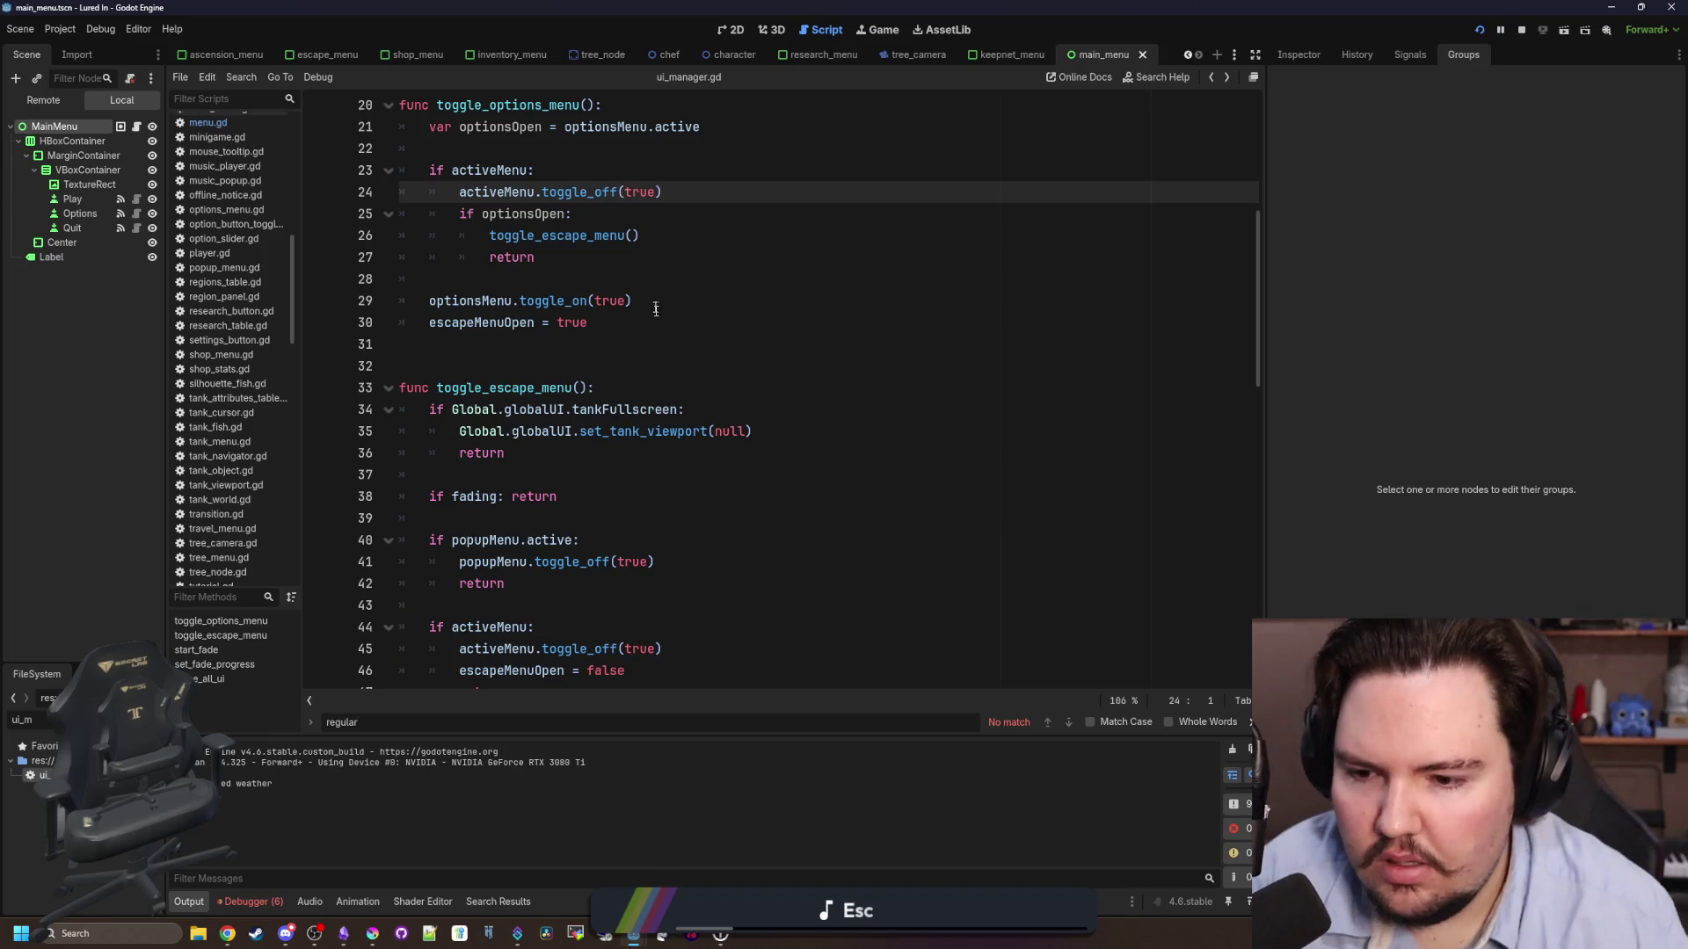
scroll(658, 302, down, 3)
scroll(641, 521, down, 1)
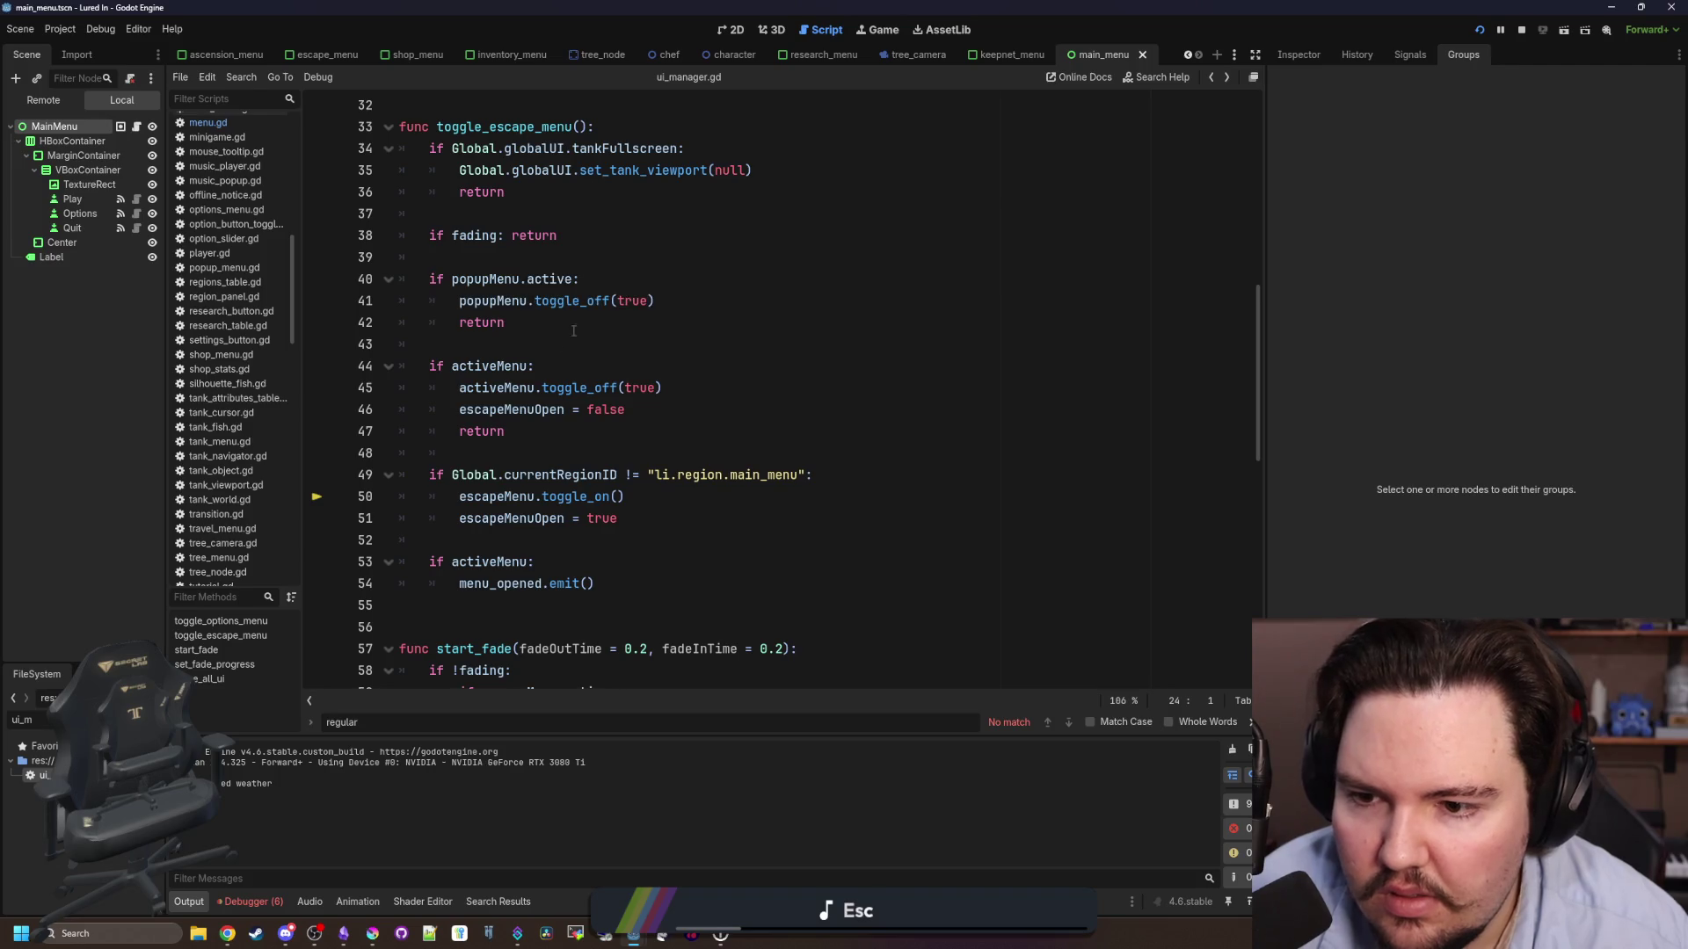
double_click(515, 410)
scroll(603, 393, up, 6)
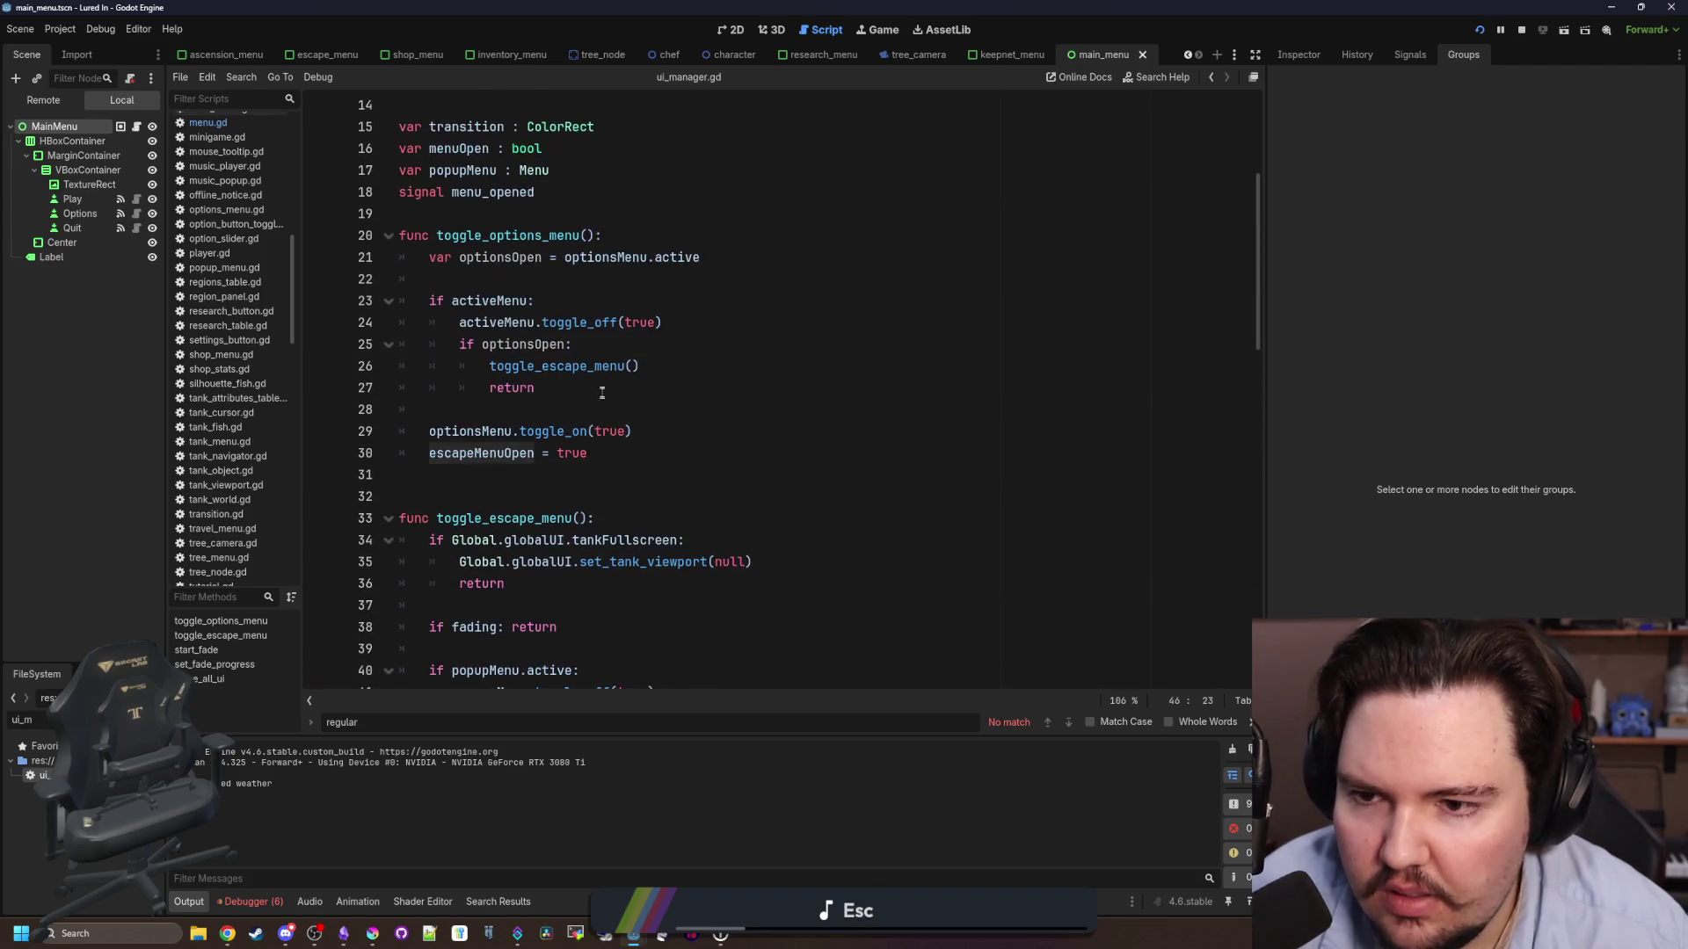
click(677, 331)
key(Return)
text(escapeMenuOpen = false)
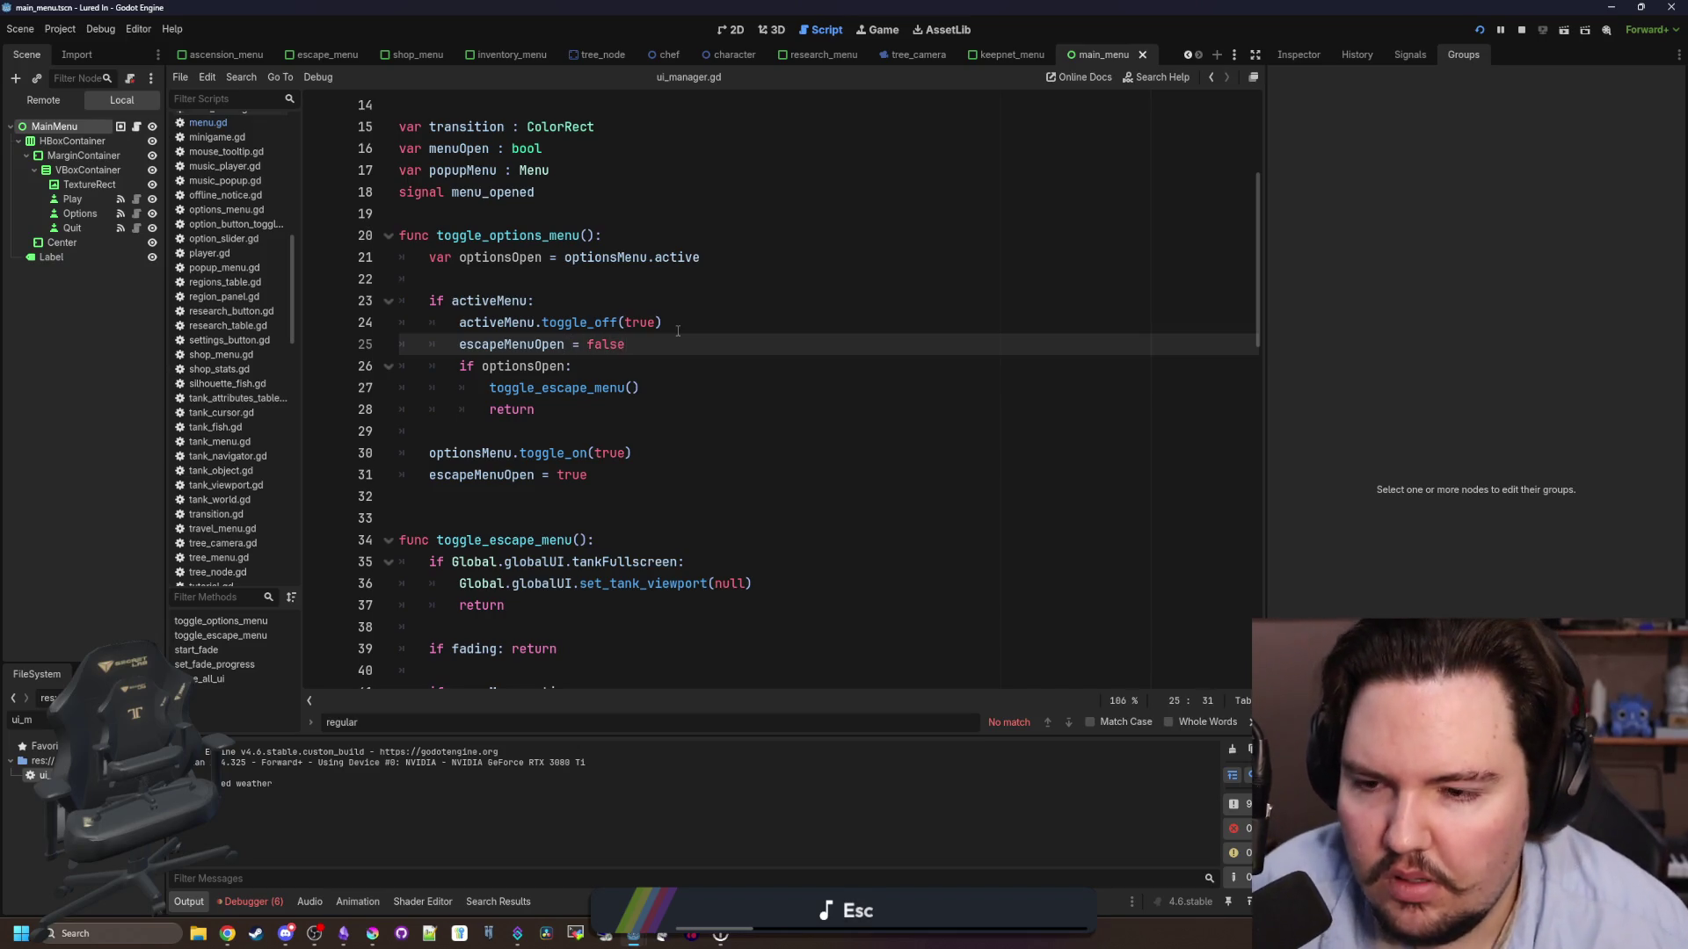
click(677, 330)
key(F5)
click(867, 31)
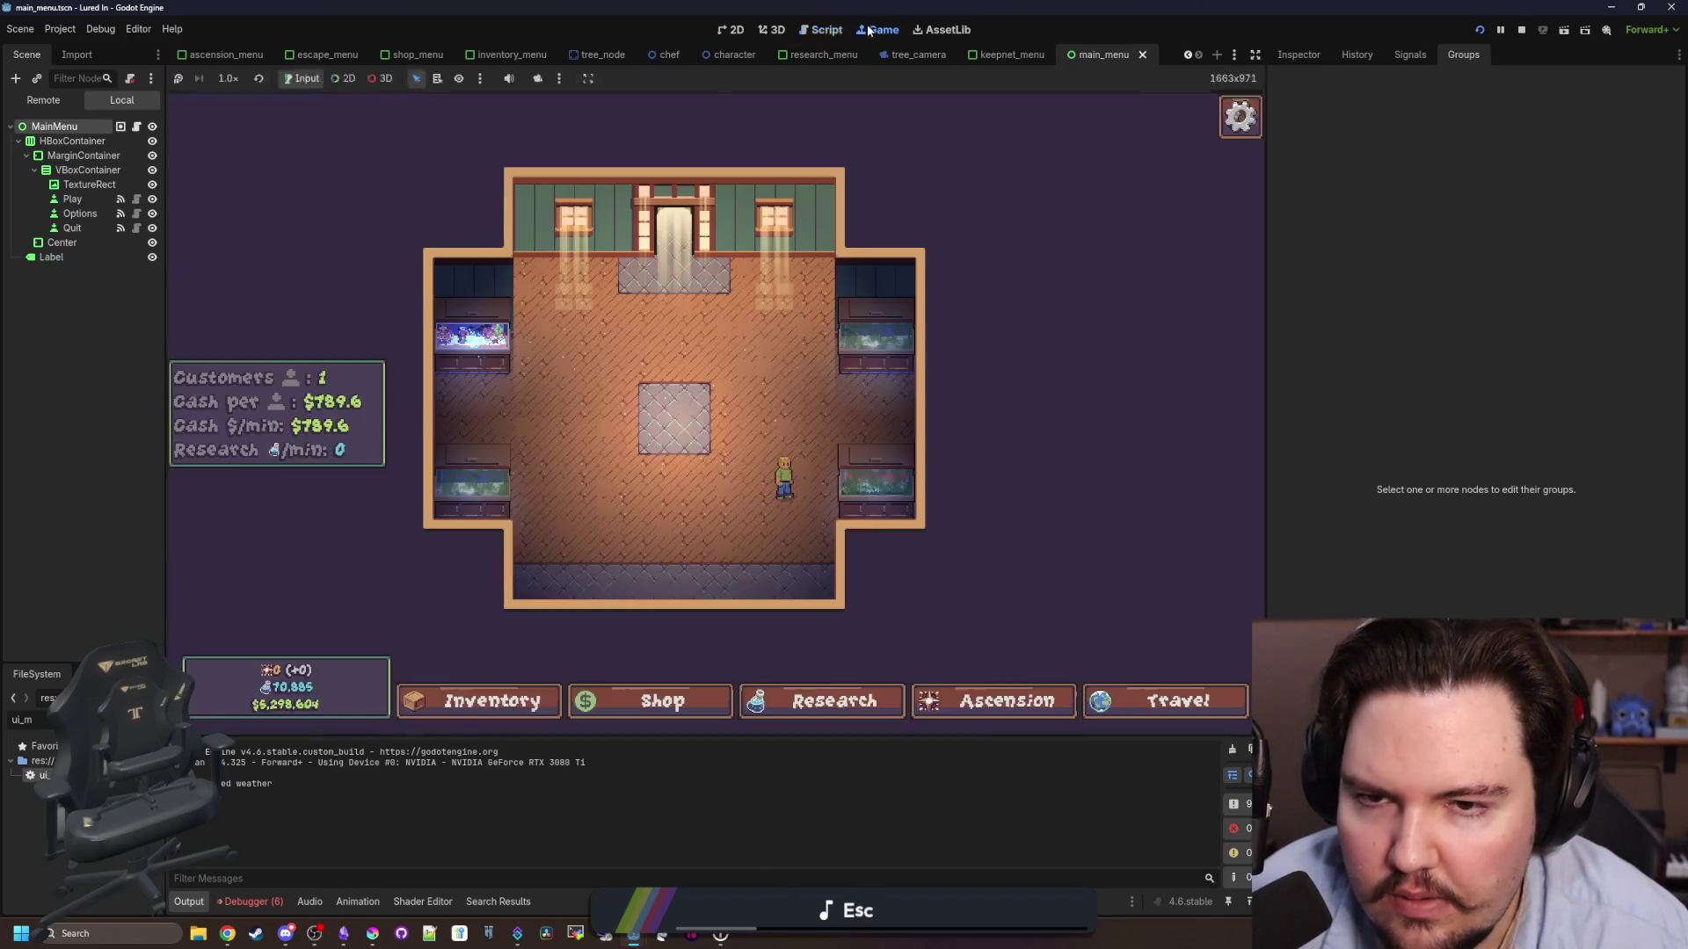
- In the running game, repeatedly open Options from the Escape Menu and close it with X
key(Escape)
key(Escape)
key(Escape)
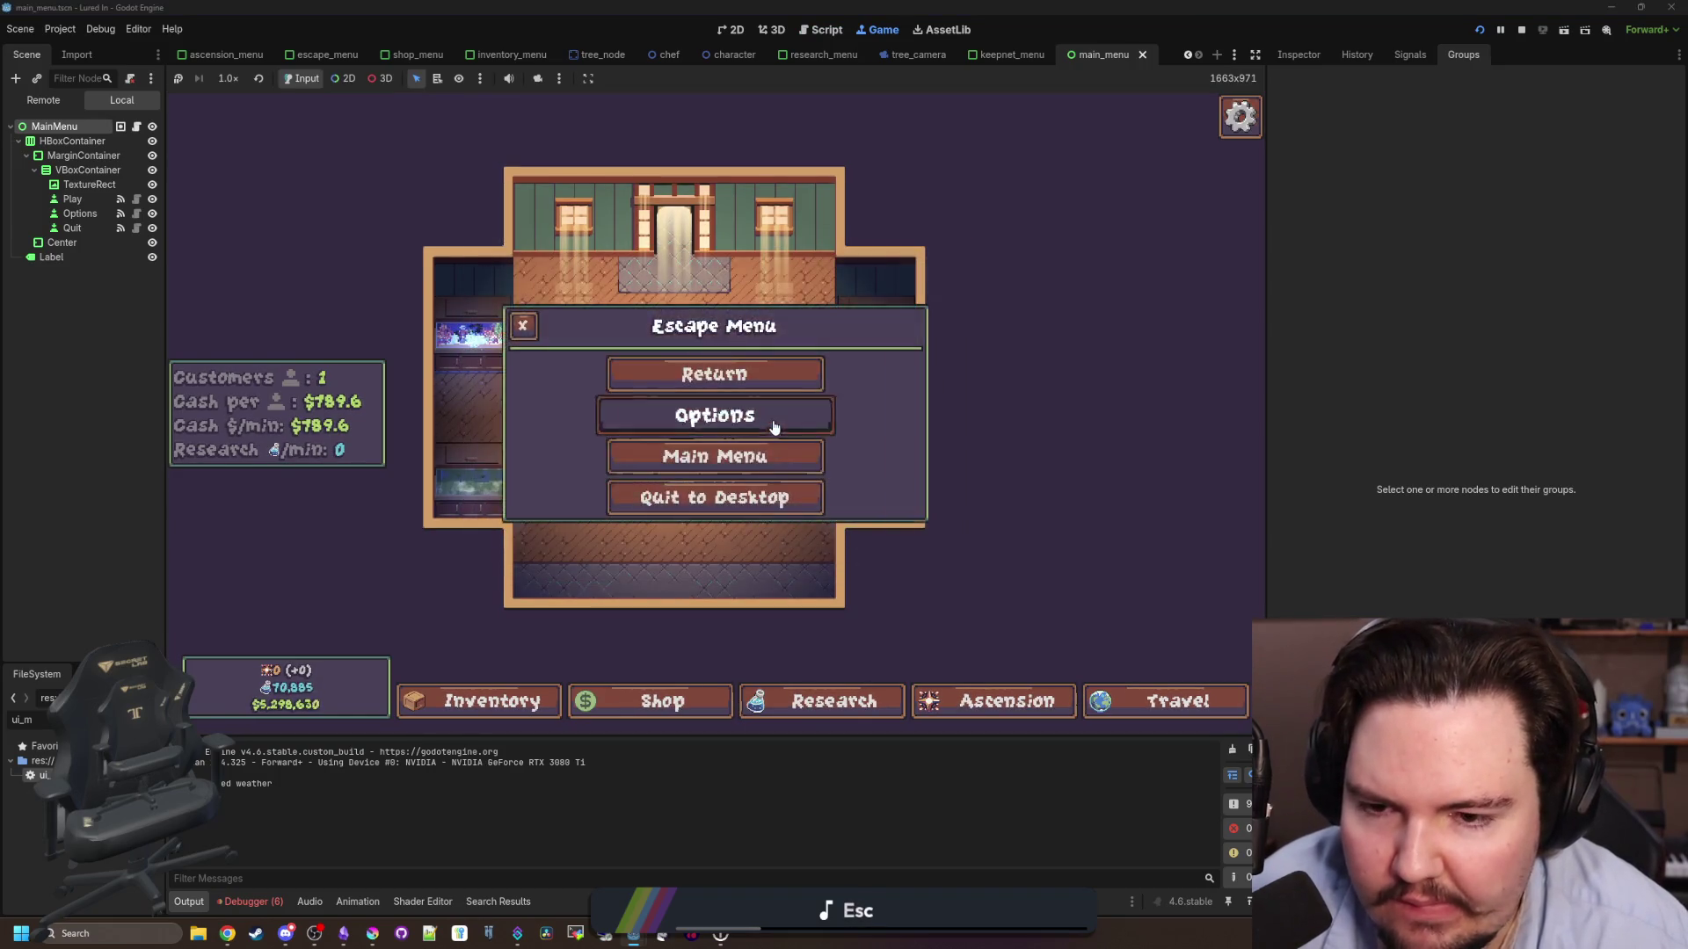
click(774, 428)
click(486, 256)
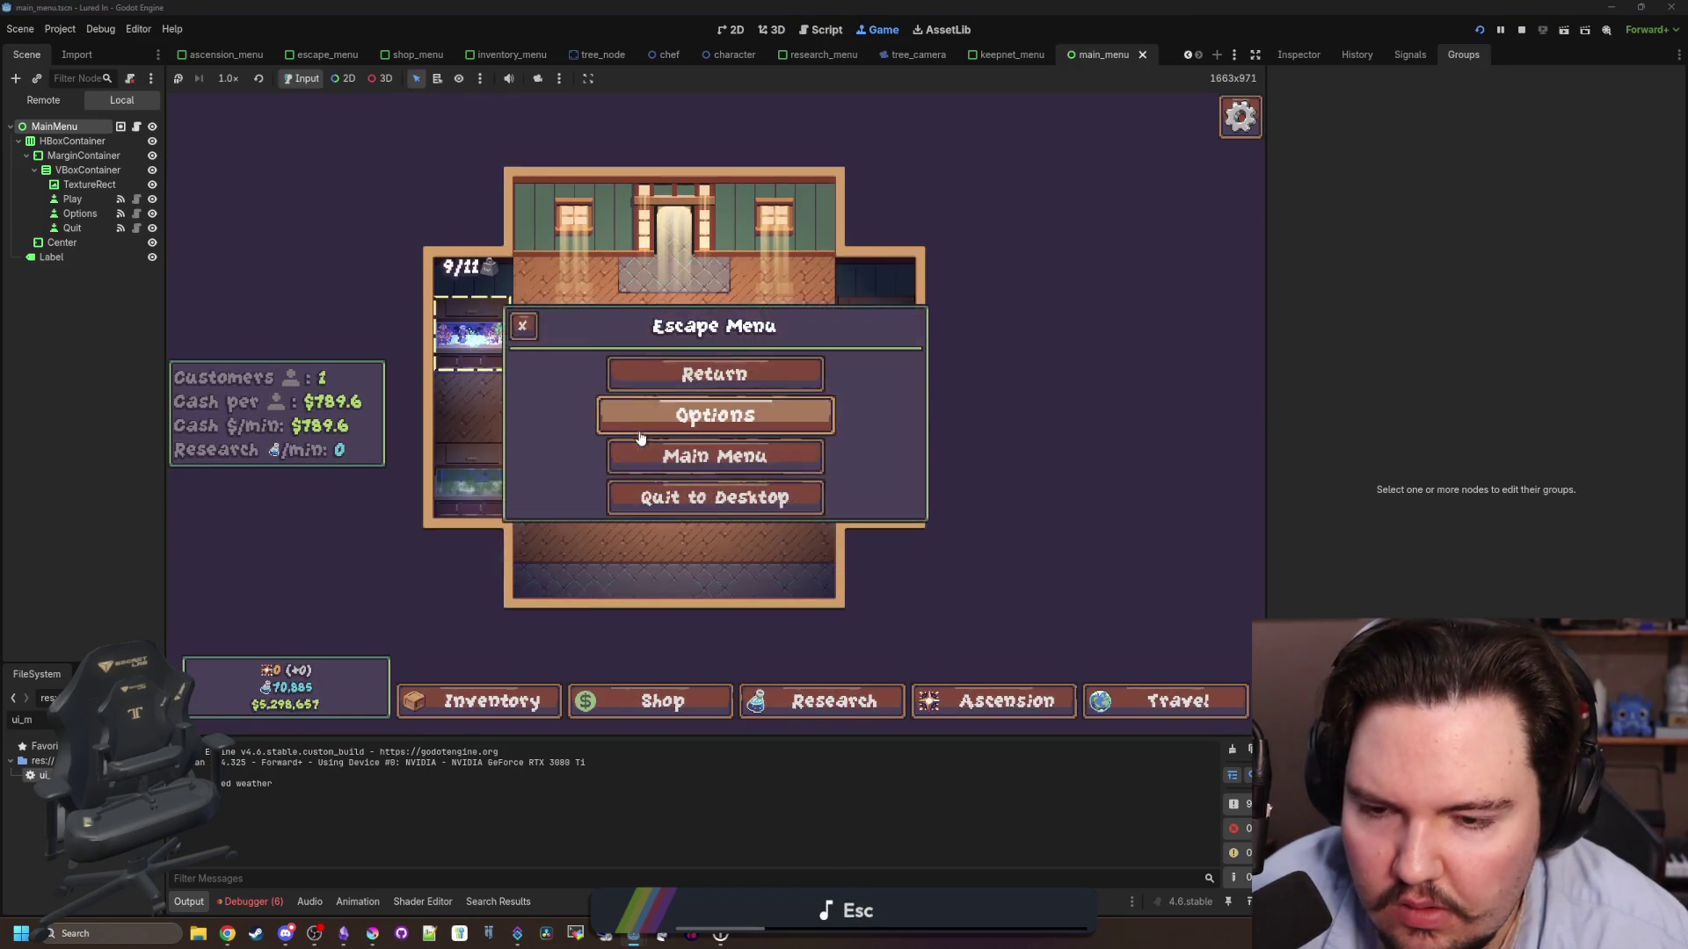
click(640, 438)
click(488, 264)
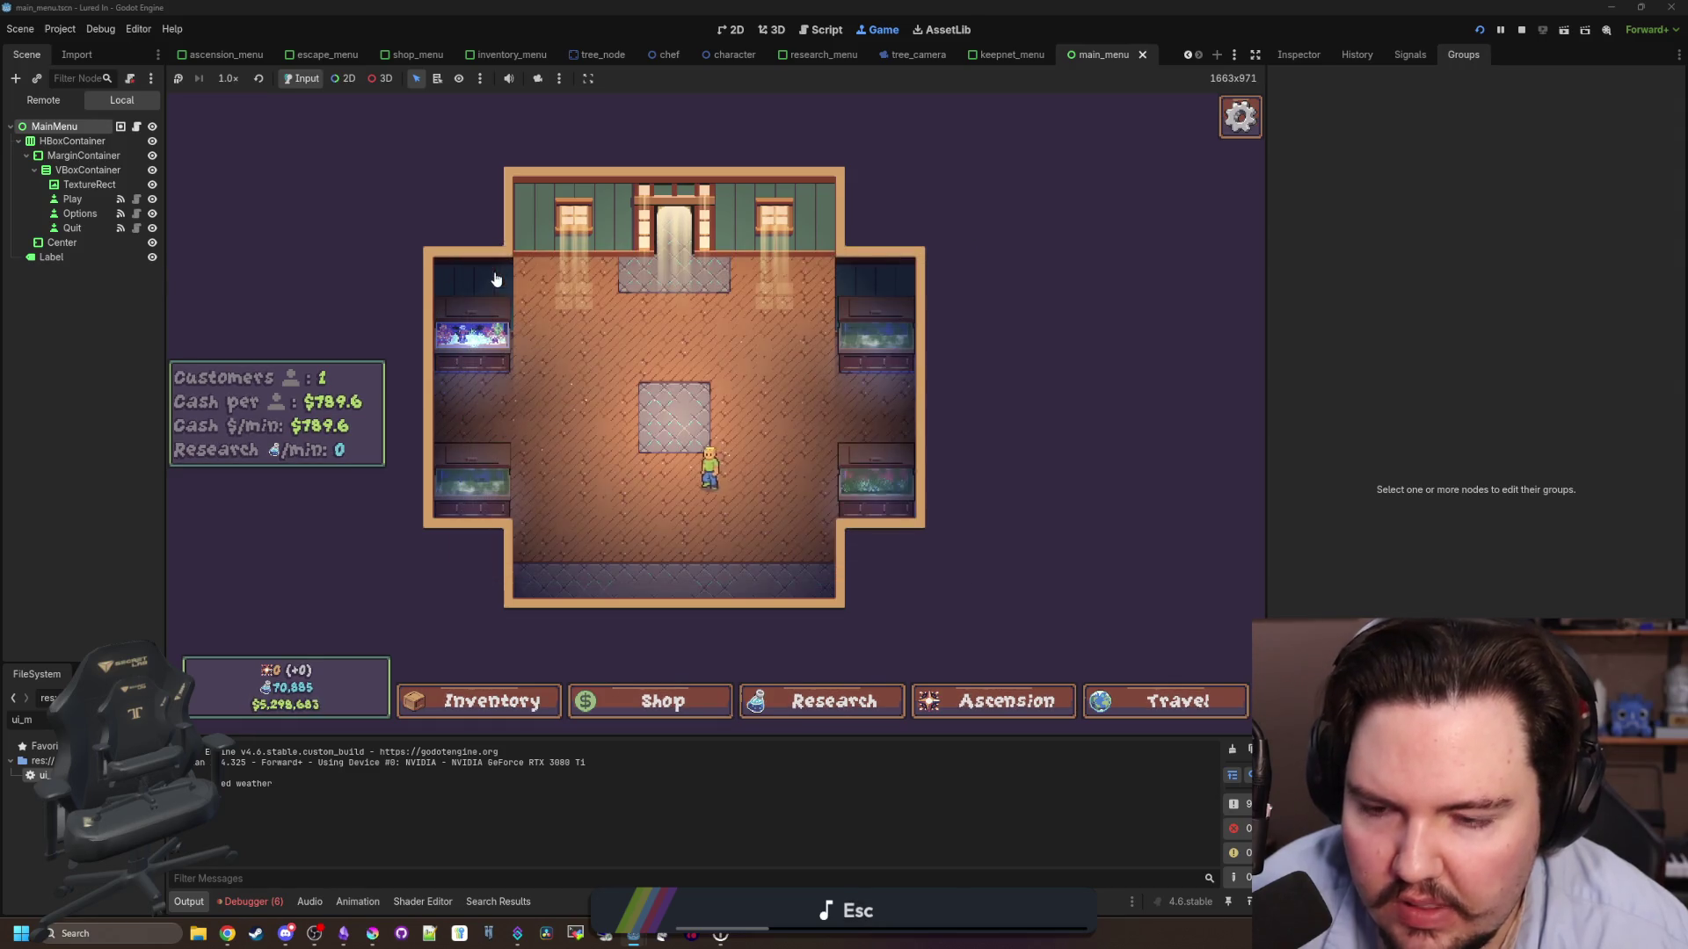
key(Escape)
click(671, 411)
click(485, 263)
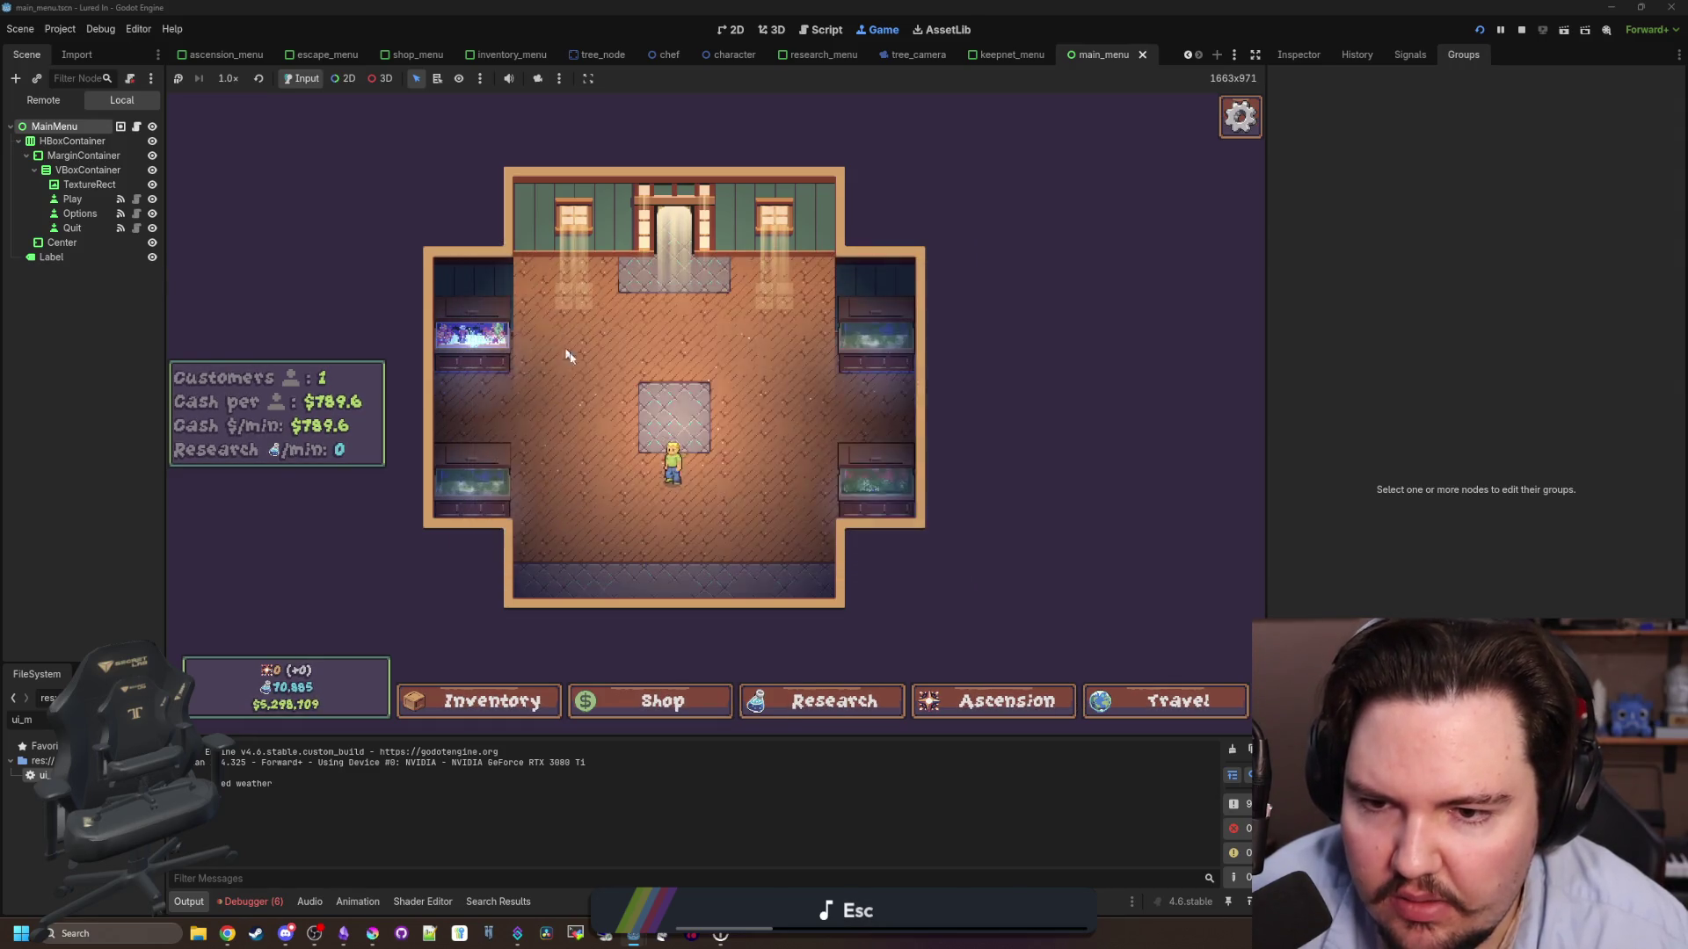
- Reopen Options, close it with Esc, and return to the ui_manager.gd script
key(Escape)
click(669, 413)
click(480, 264)
click(670, 413)
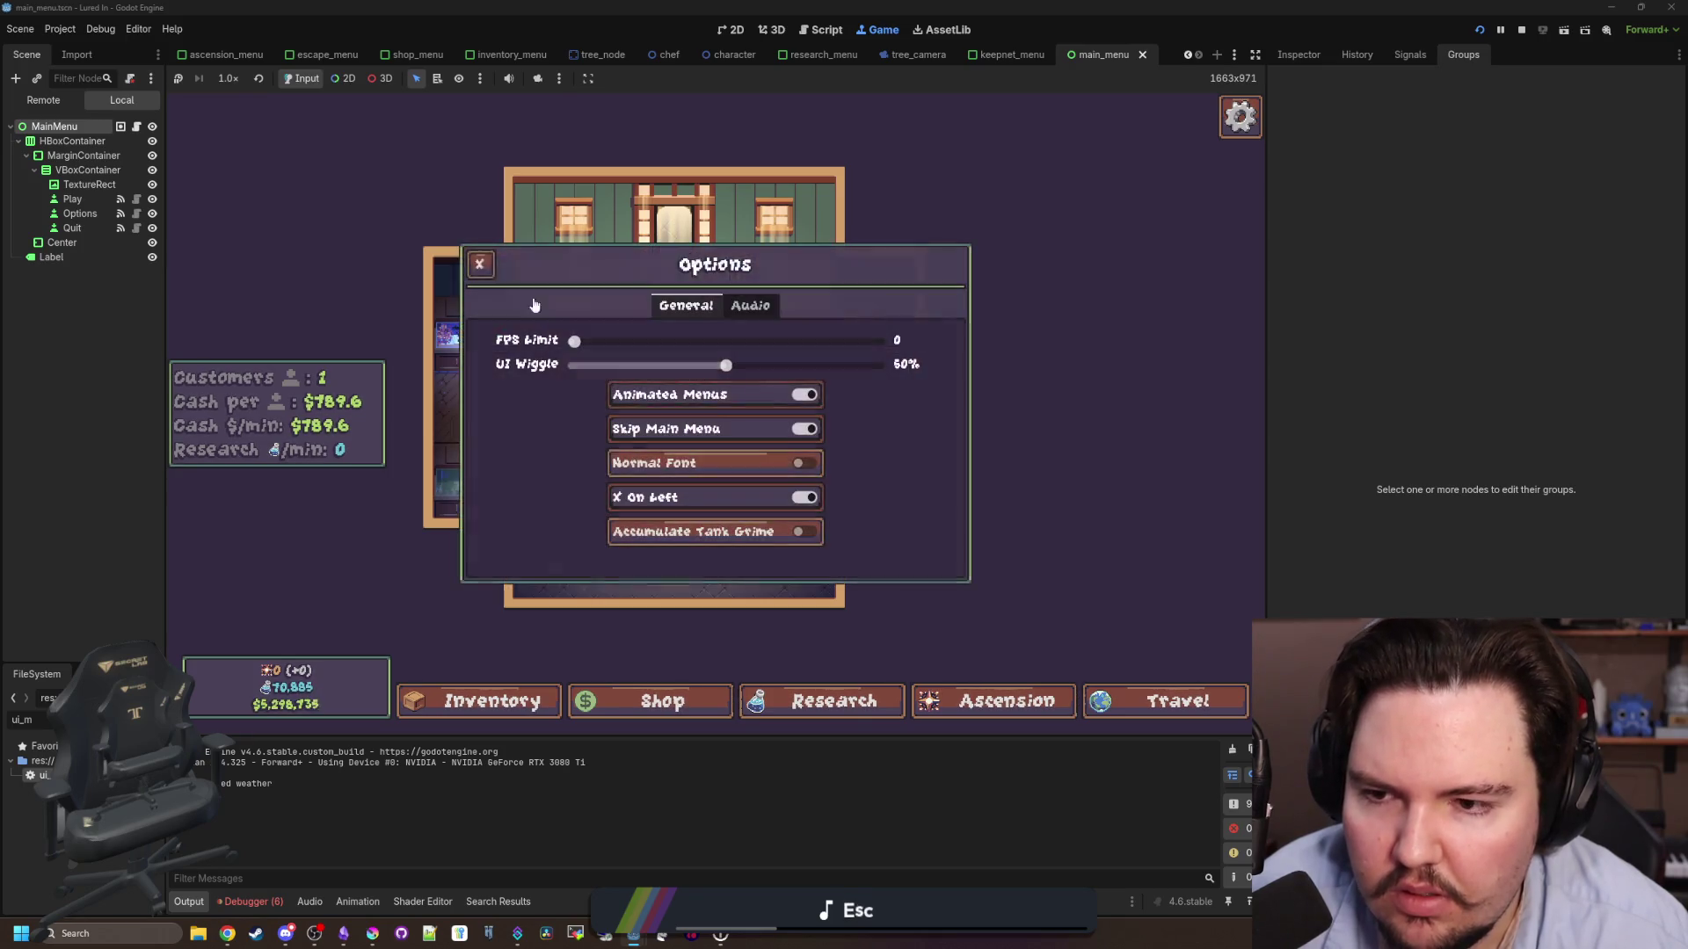
key(Escape)
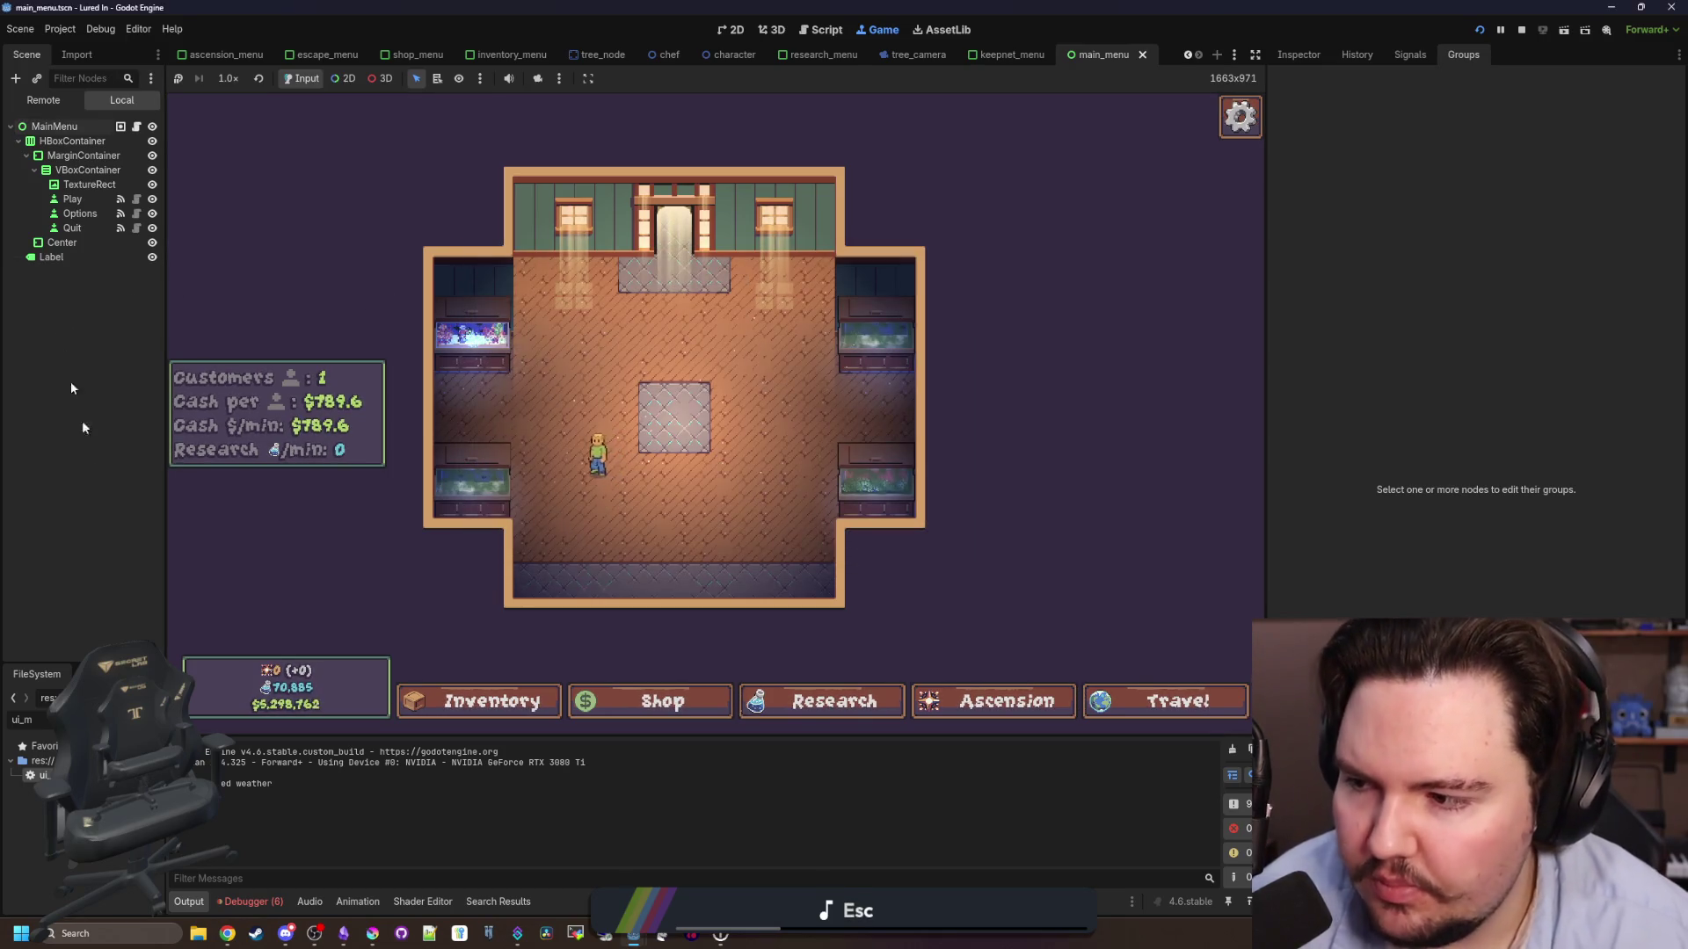
key(ctrl+F3)
click(643, 410)
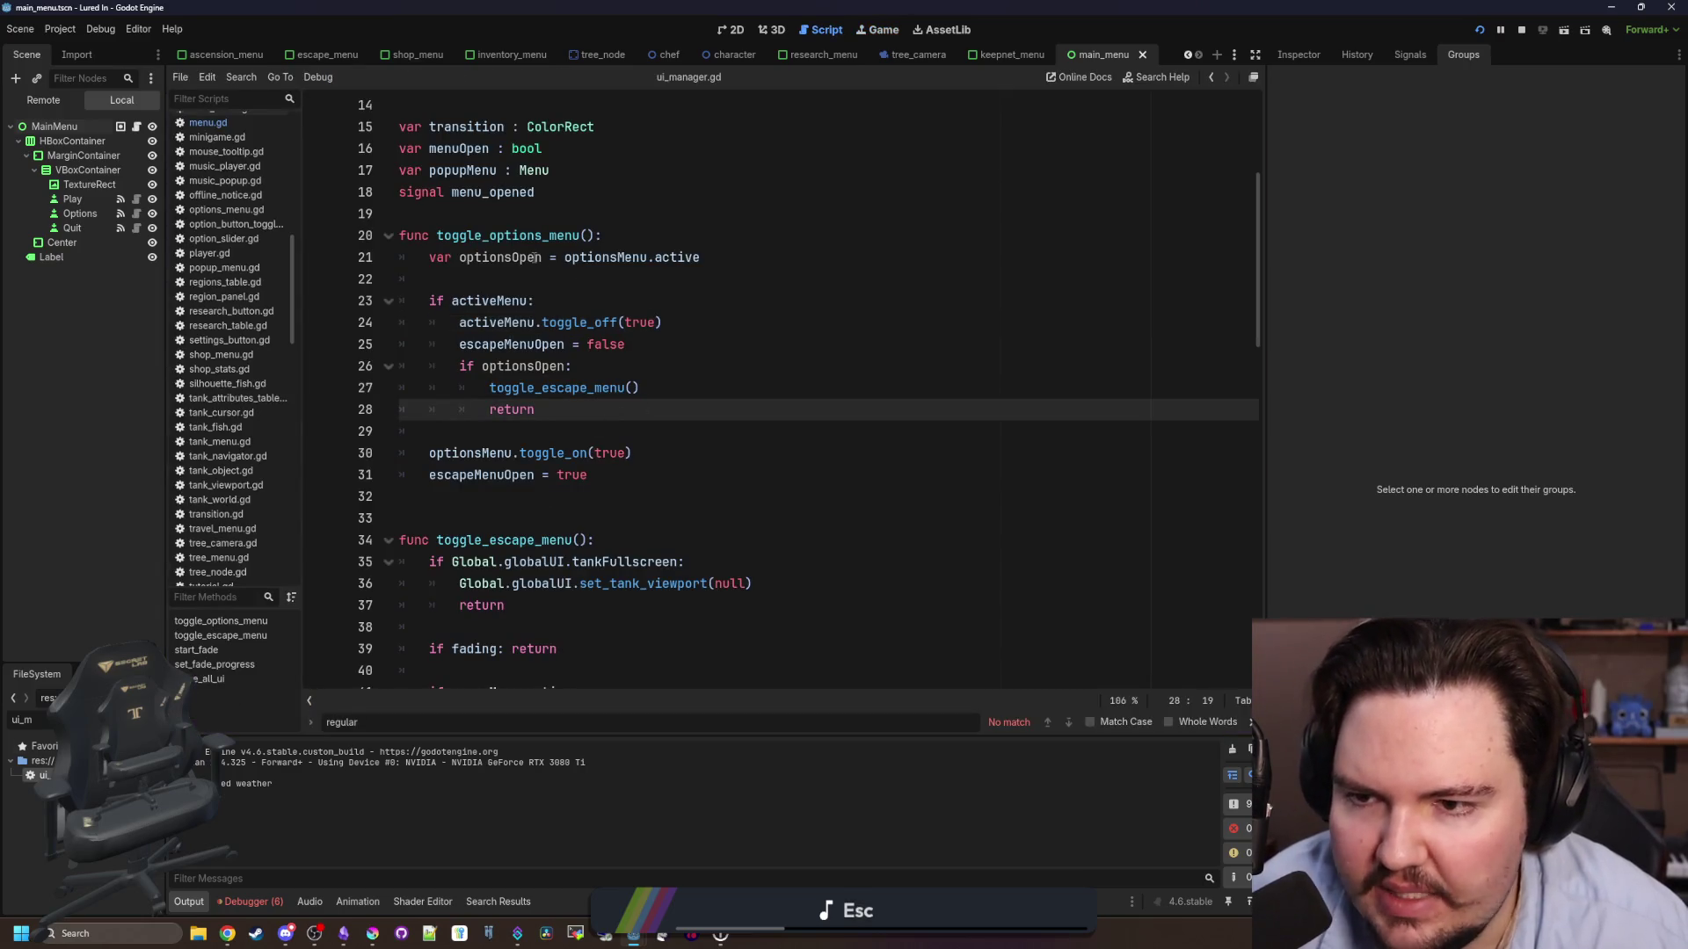
- Delete the toggle_escape_menu() call from the if optionsOpen branch
click(507, 278)
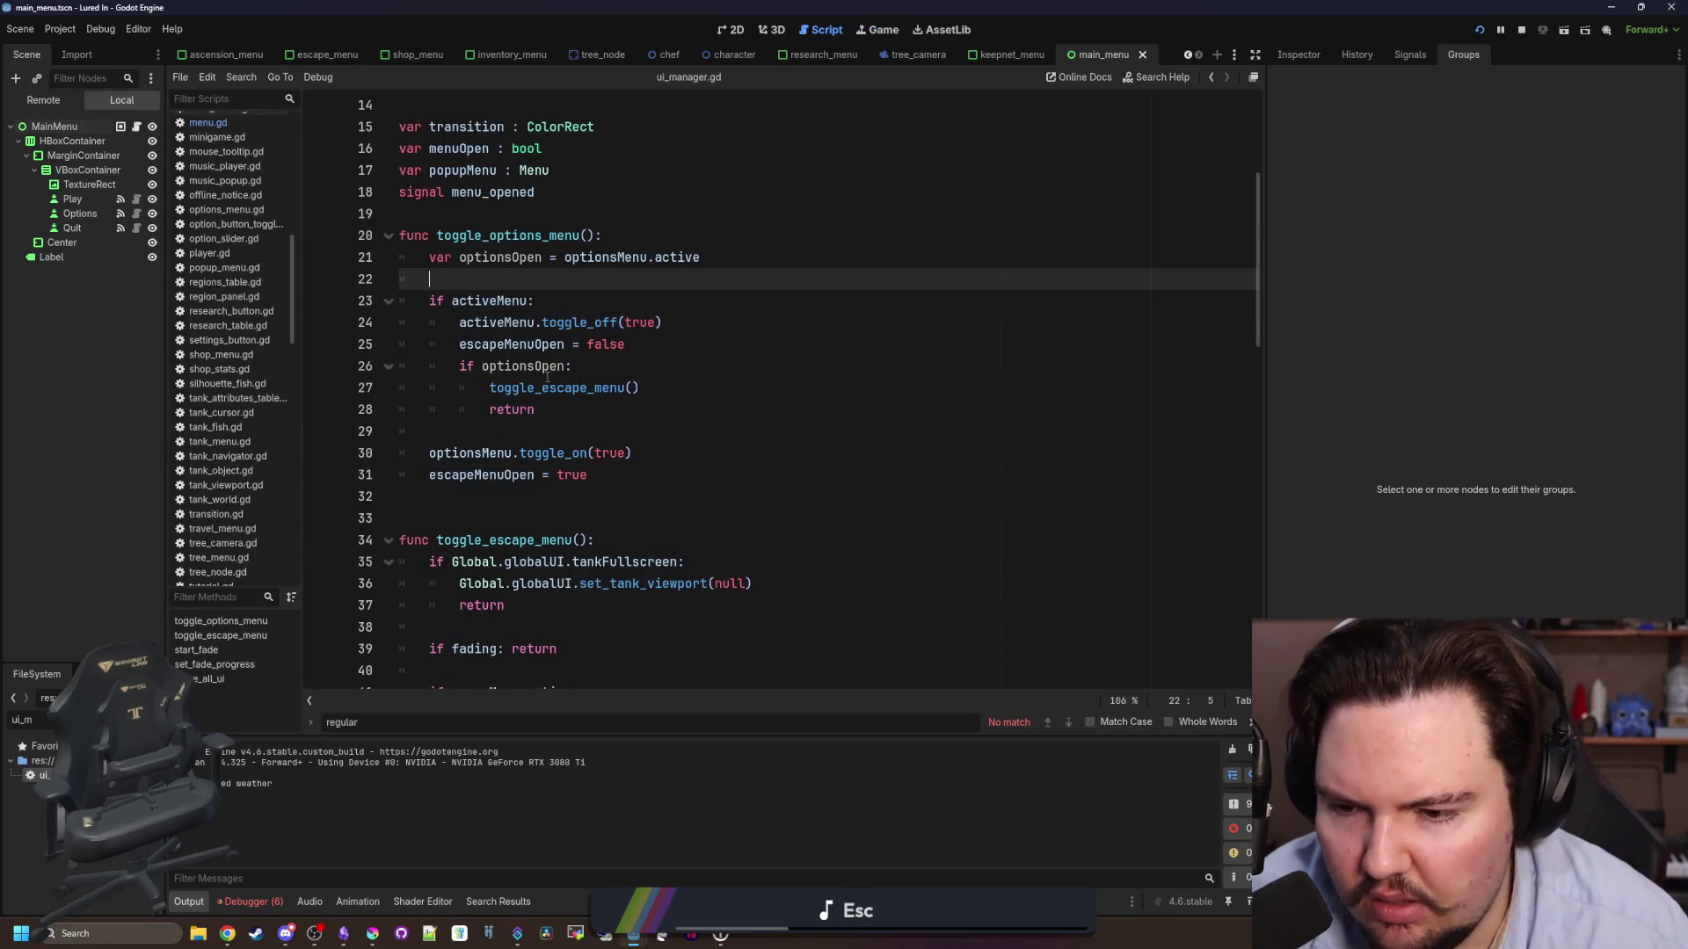
scroll(546, 378, down, 3)
scroll(546, 426, down, 3)
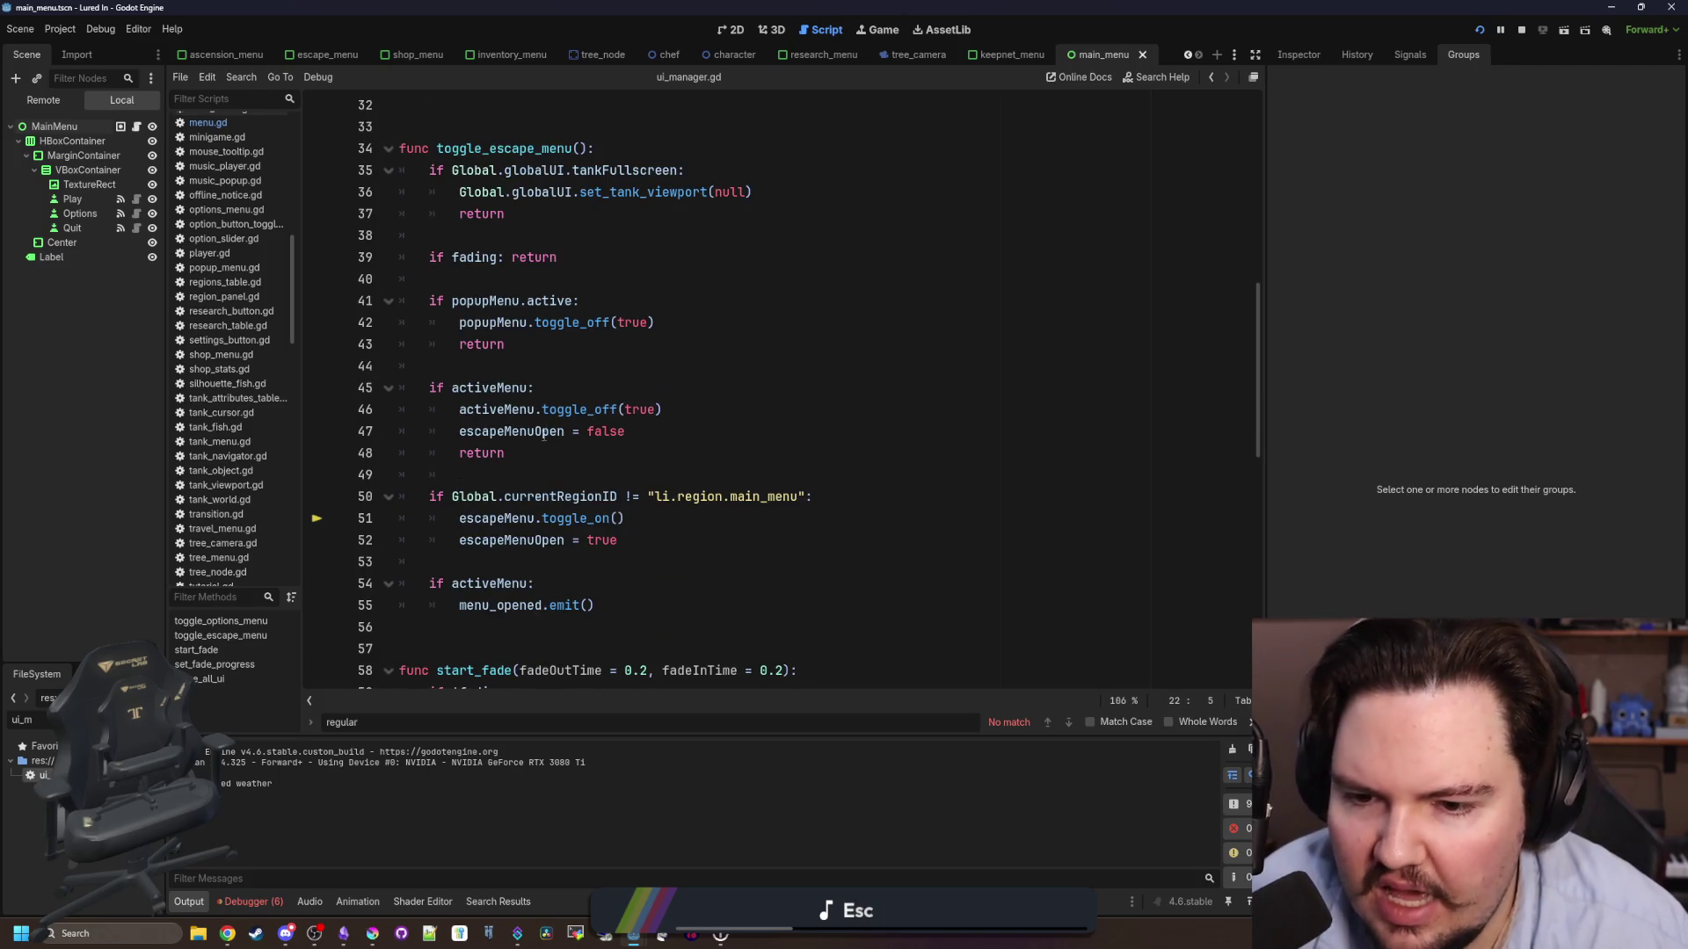
scroll(543, 435, up, 6)
click(577, 401)
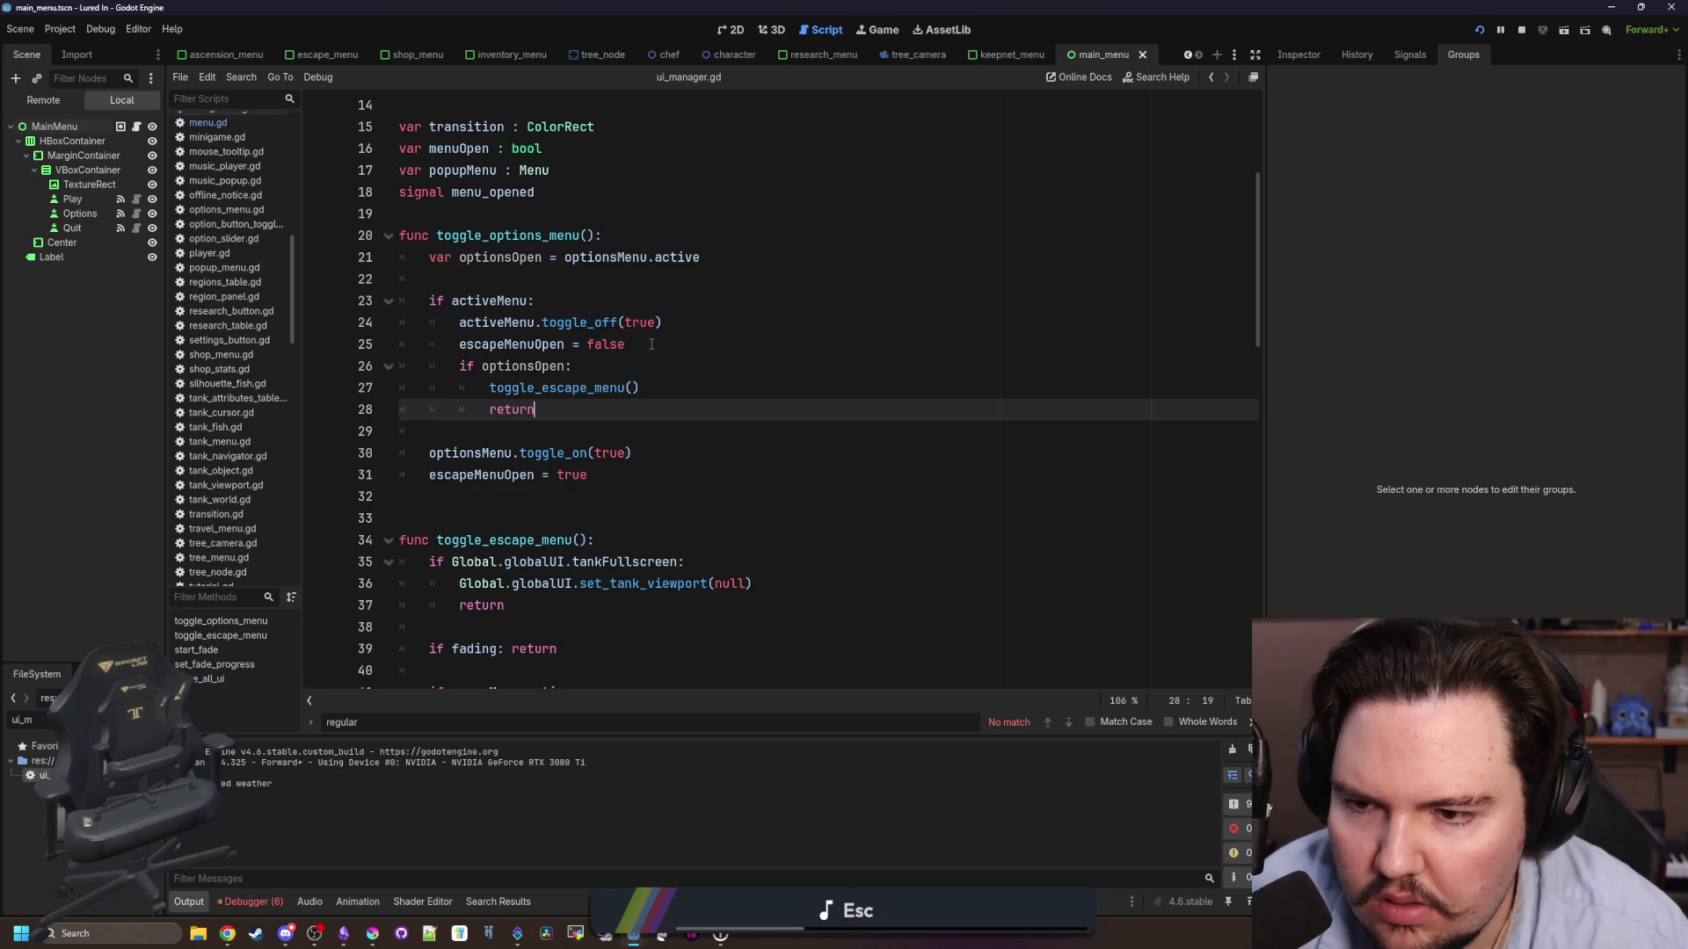
click(639, 387)
triple_click(633, 387)
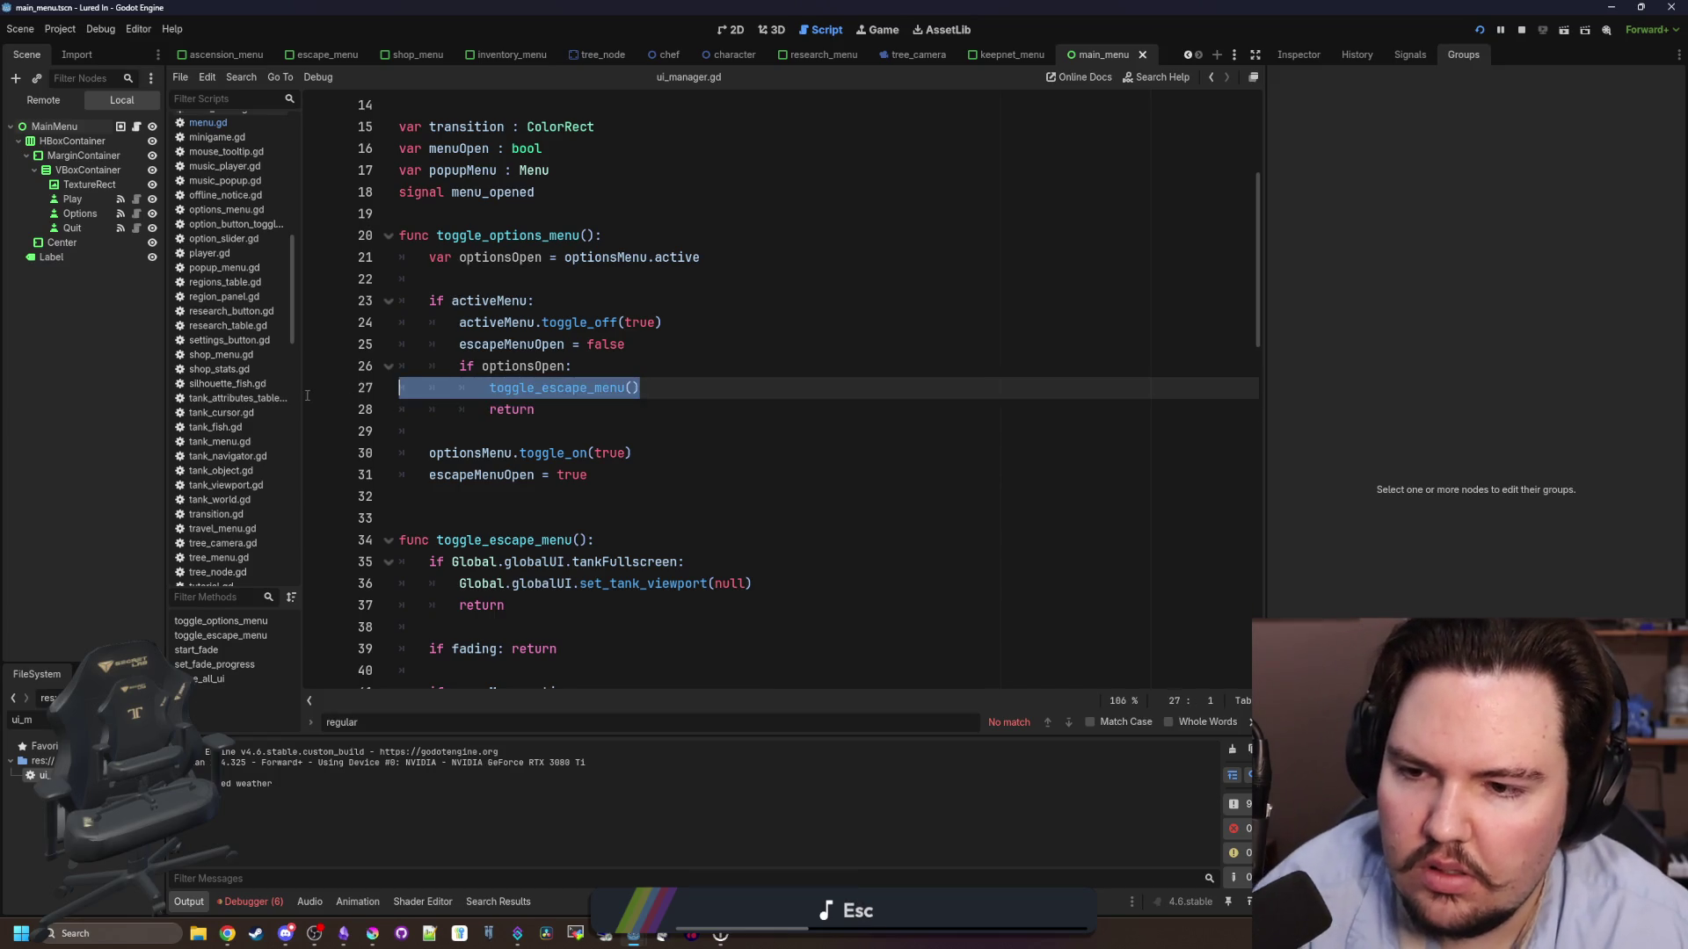
key(BackSpace)
key(BackSpace)
- Move 'escapeMenuOpen = false' inside the if optionsOpen block and remove the leftover empty line
drag(645, 341, 458, 344)
key(ctrl+c)
key(BackSpace)
click(581, 366)
key(Return)
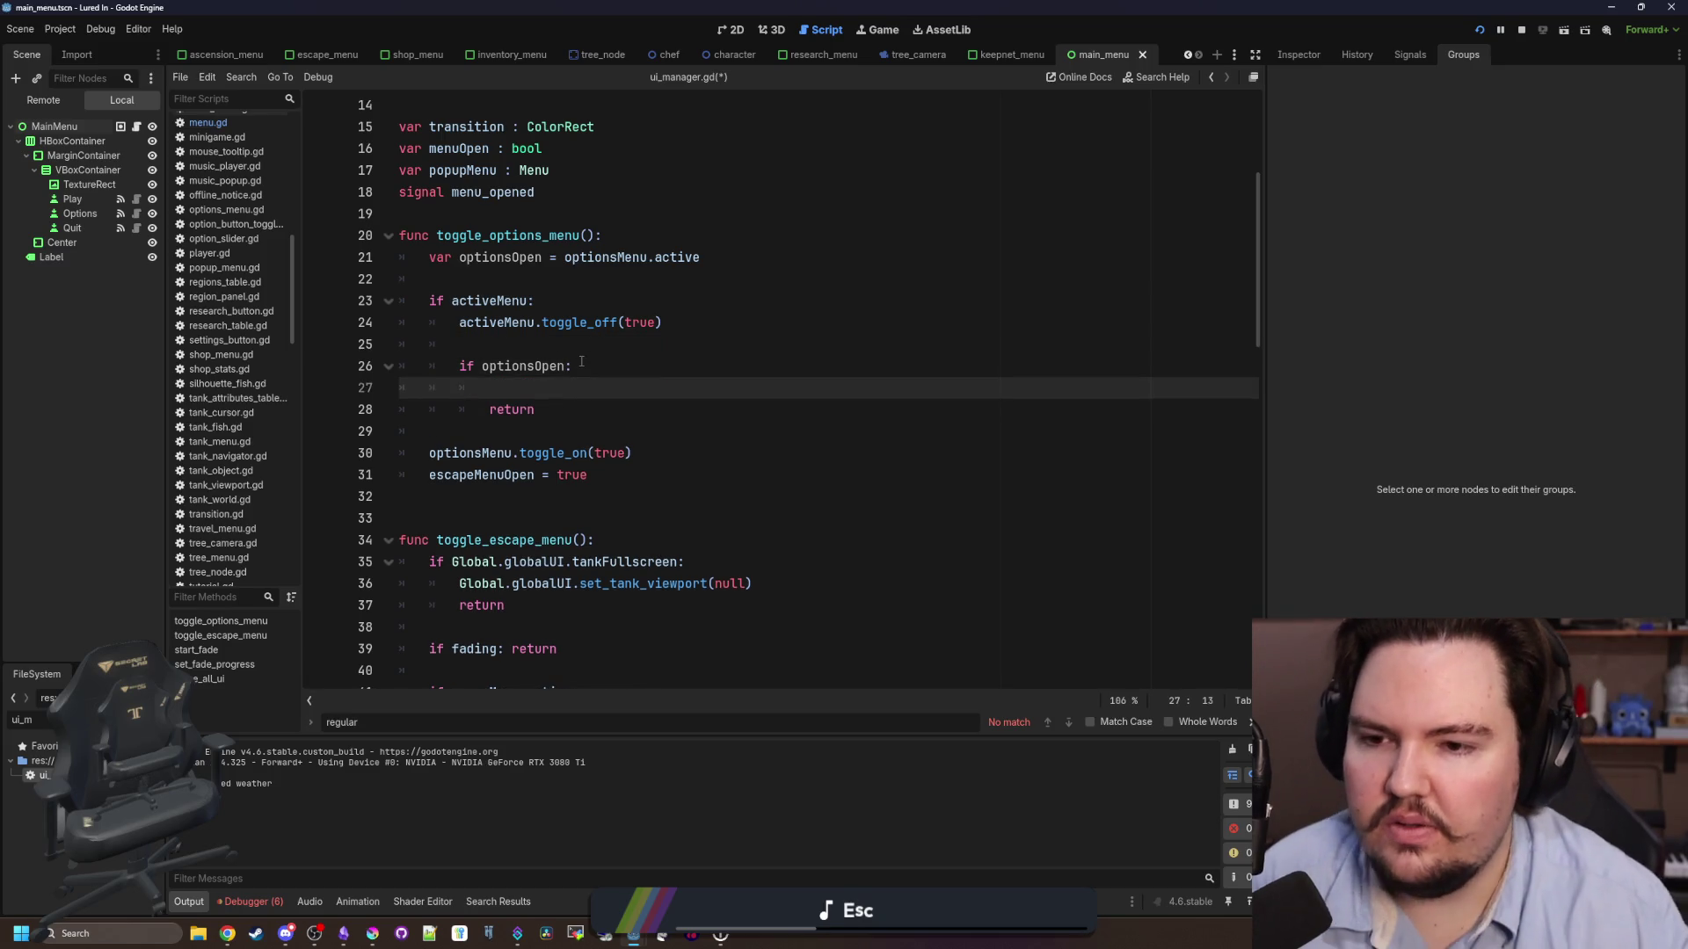
key(ctrl+v)
click(575, 344)
key(BackSpace)
key(BackSpace)
key(BackSpace)
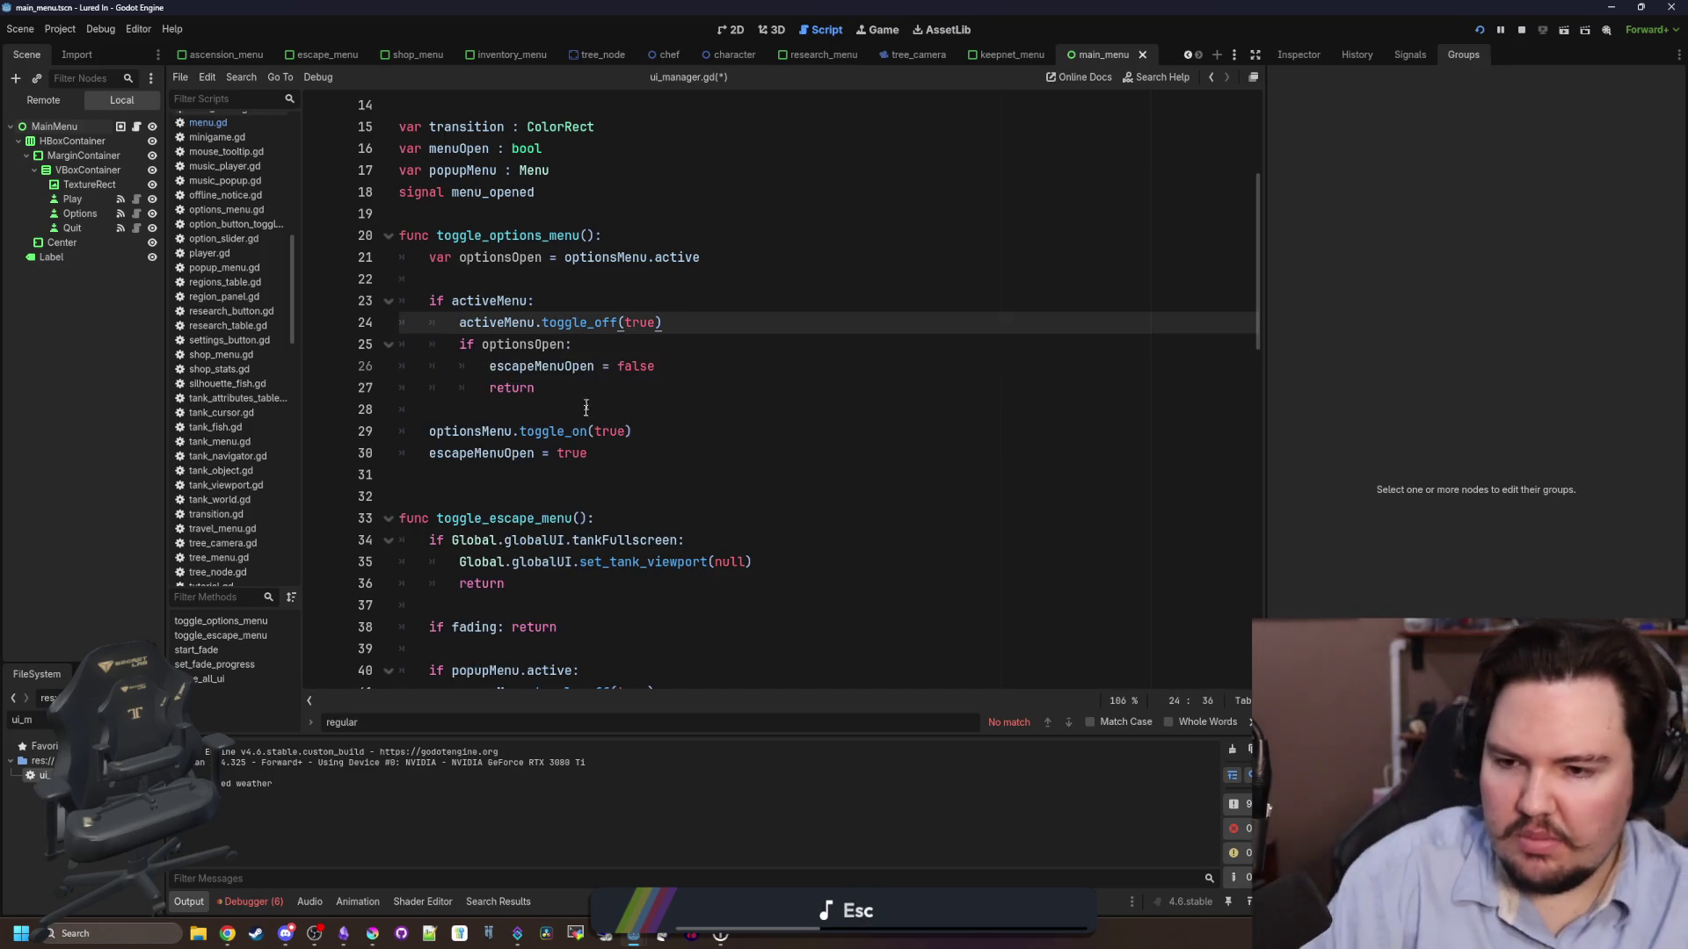
click(583, 415)
- Save ui_manager.gd and review the activeMenu block in toggle_escape_menu
scroll(576, 389, down, 6)
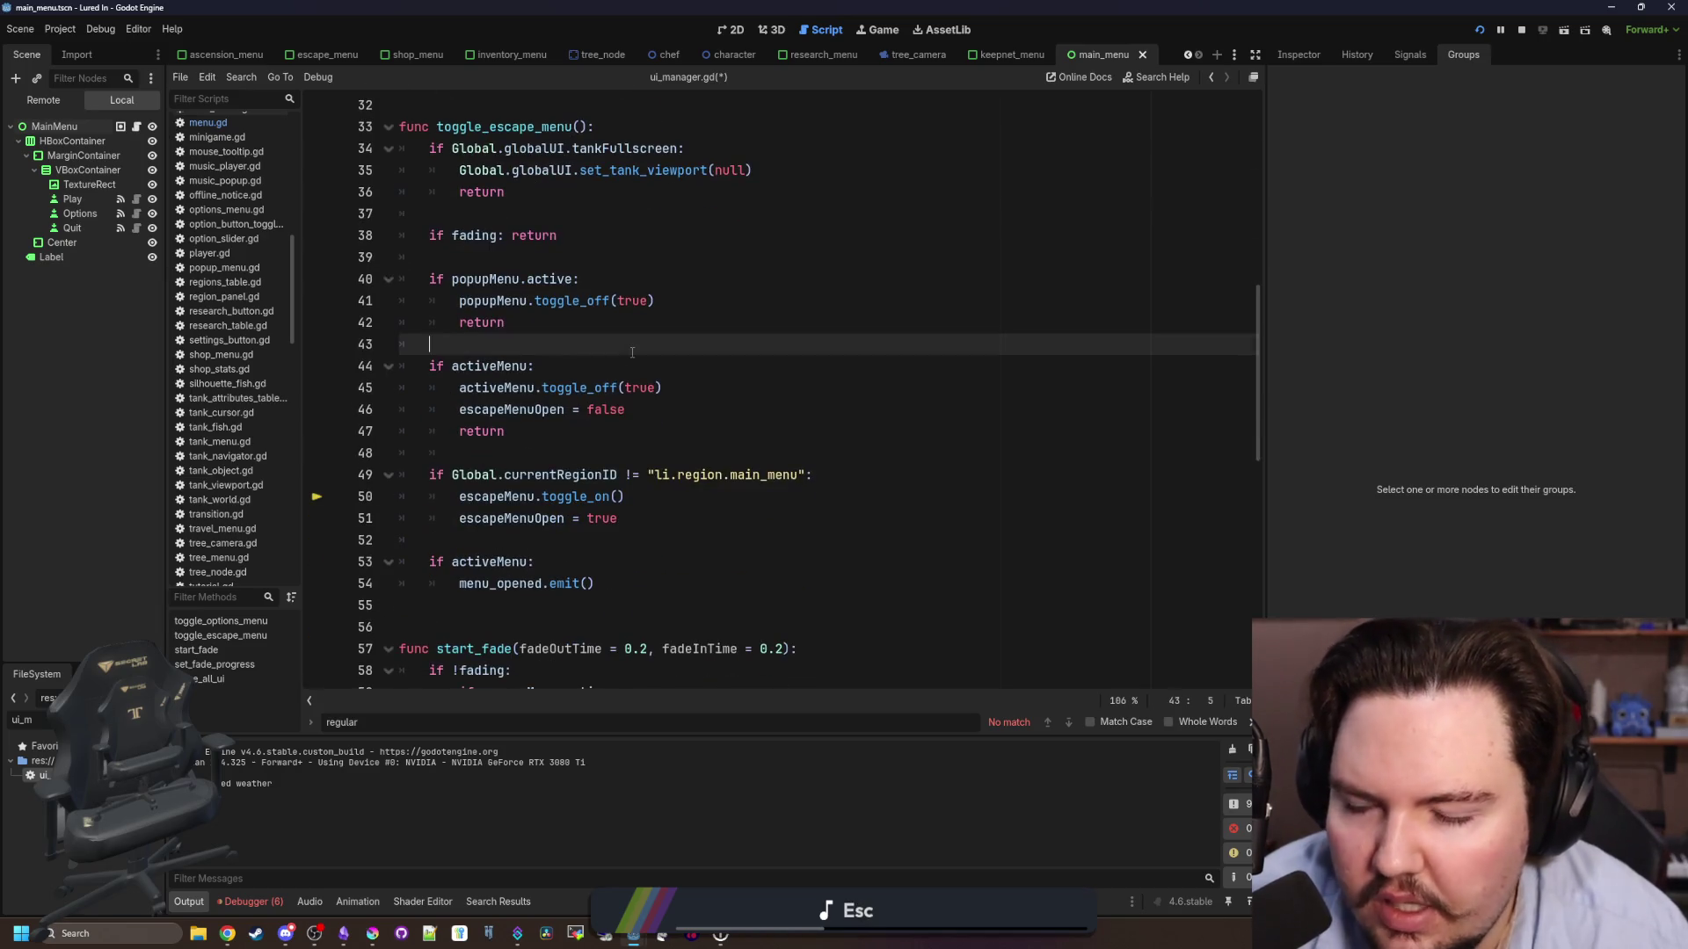
click(613, 347)
key(ctrl+s)
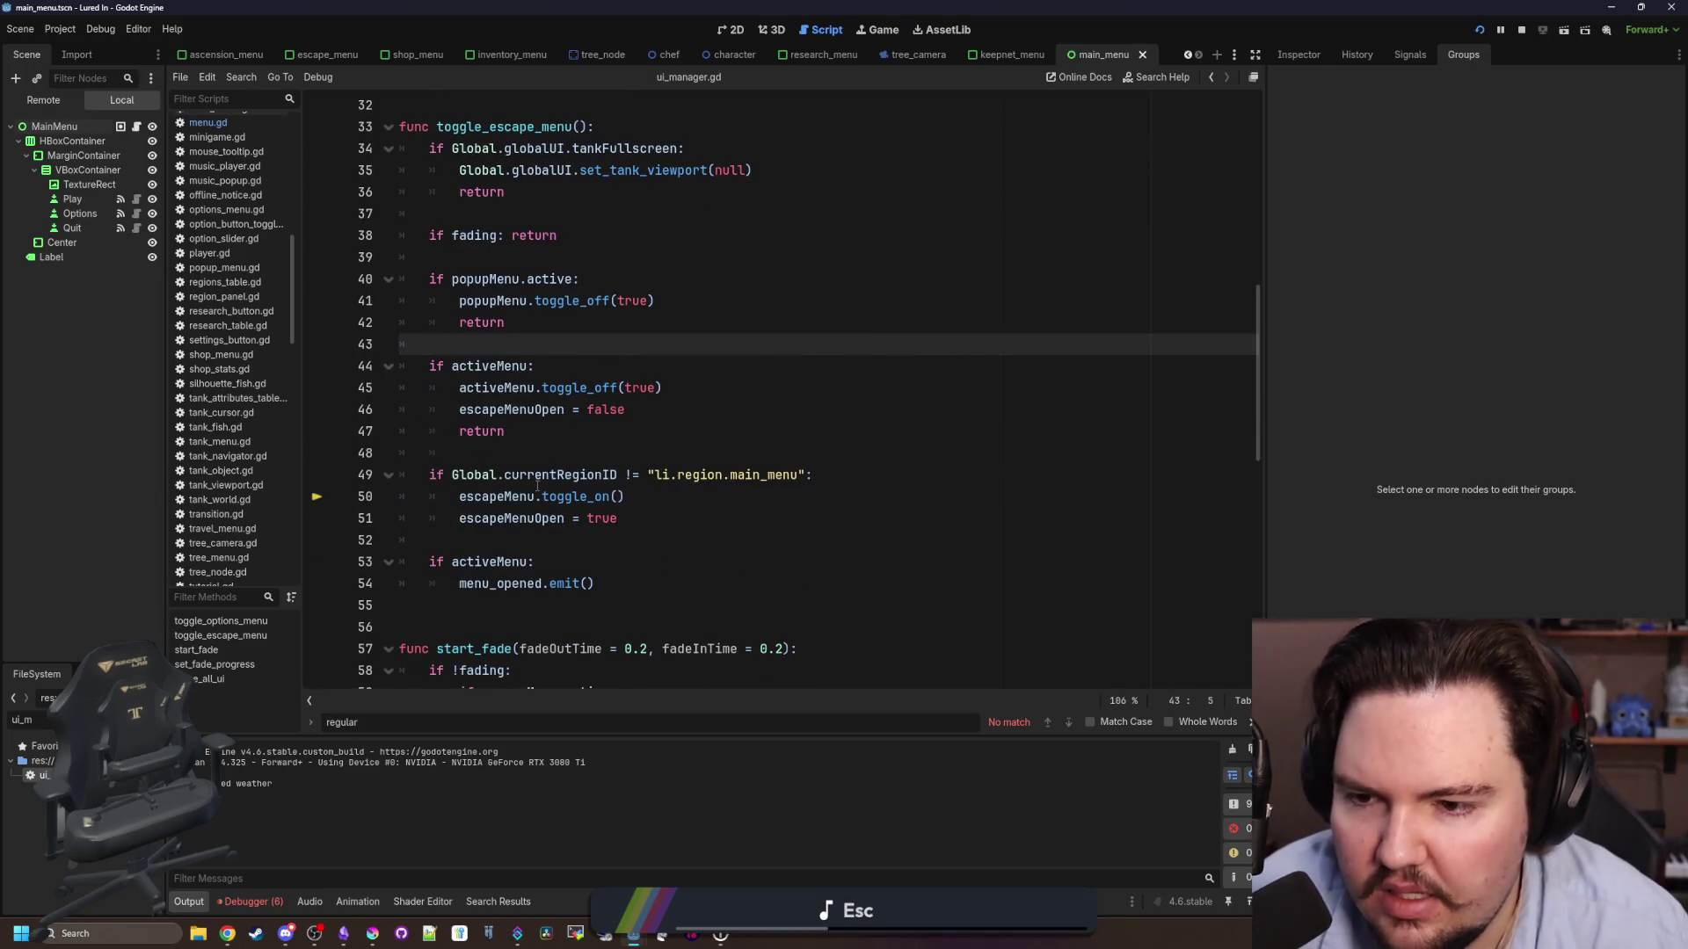
click(538, 430)
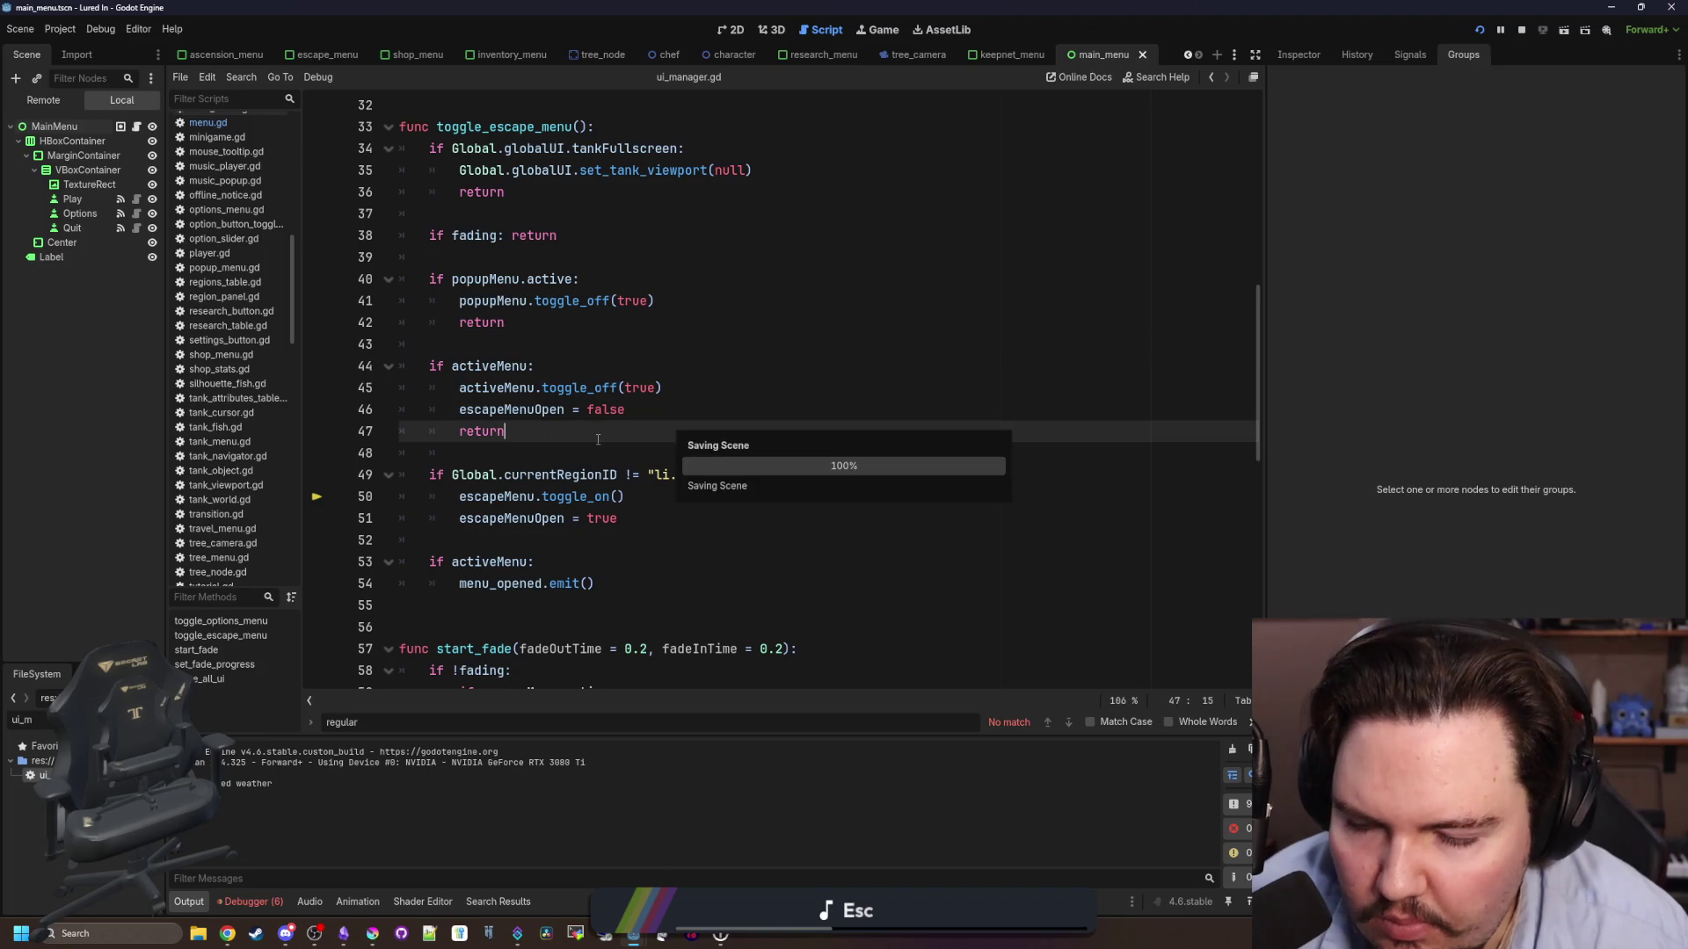
click(658, 408)
drag(659, 409, 400, 365)
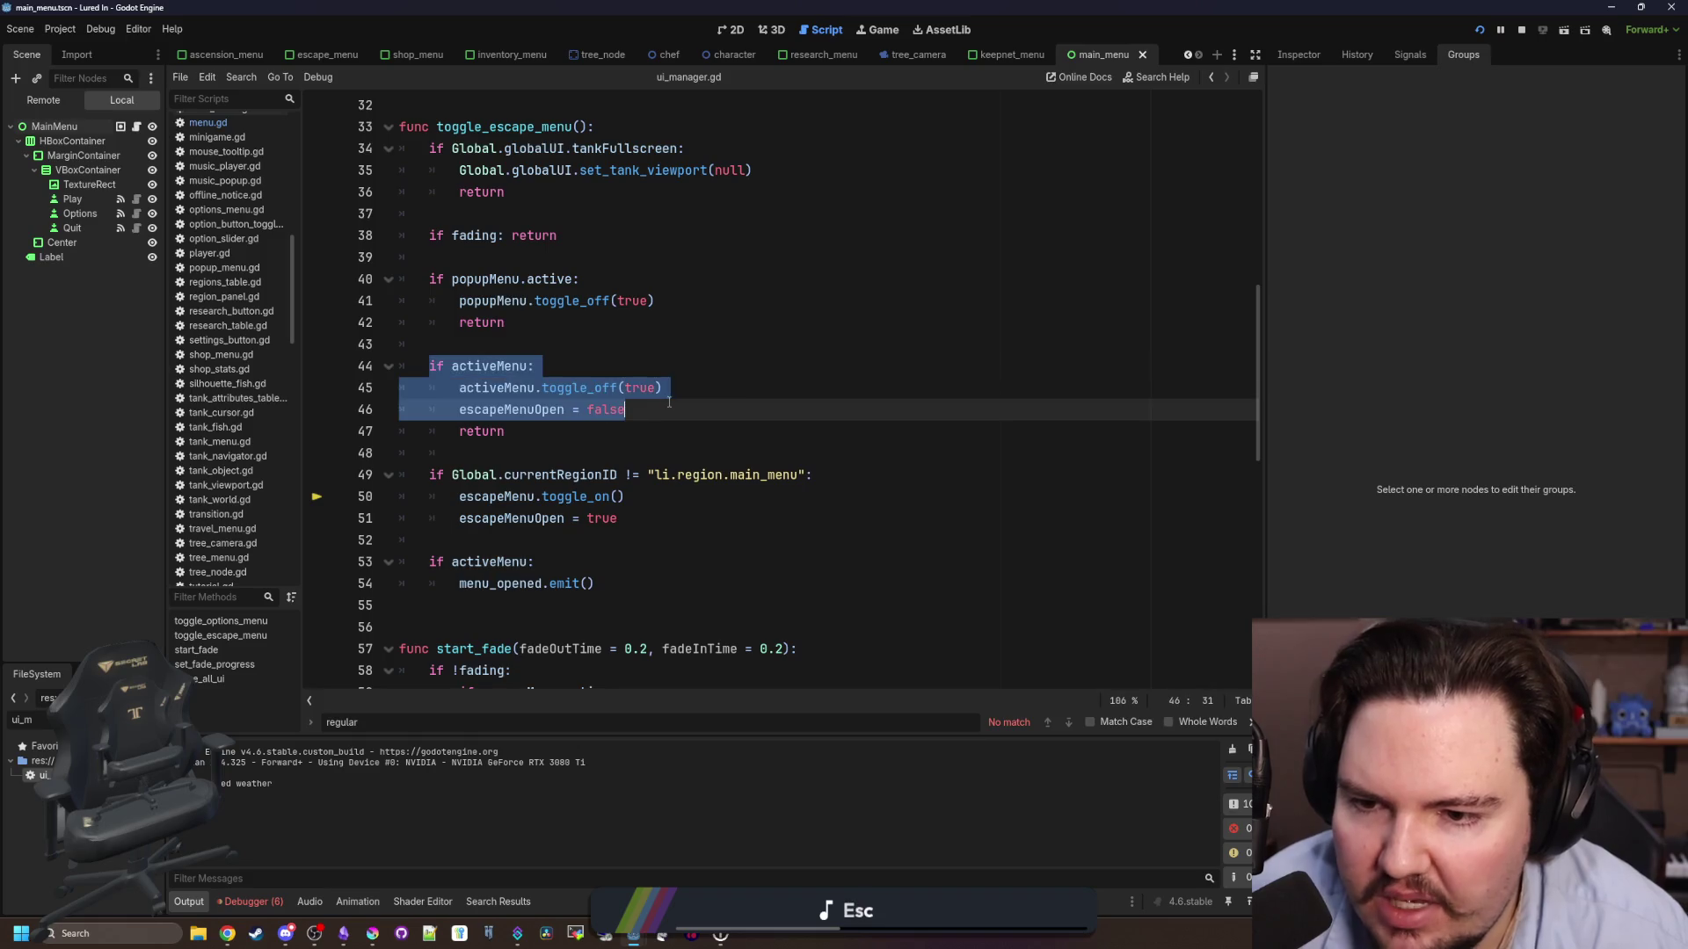
click(669, 409)
- Add 'var lastMenu = activeMenu' inside toggle_escape_menu to remember the menu being closed
click(703, 394)
key(Return)
text(if active)
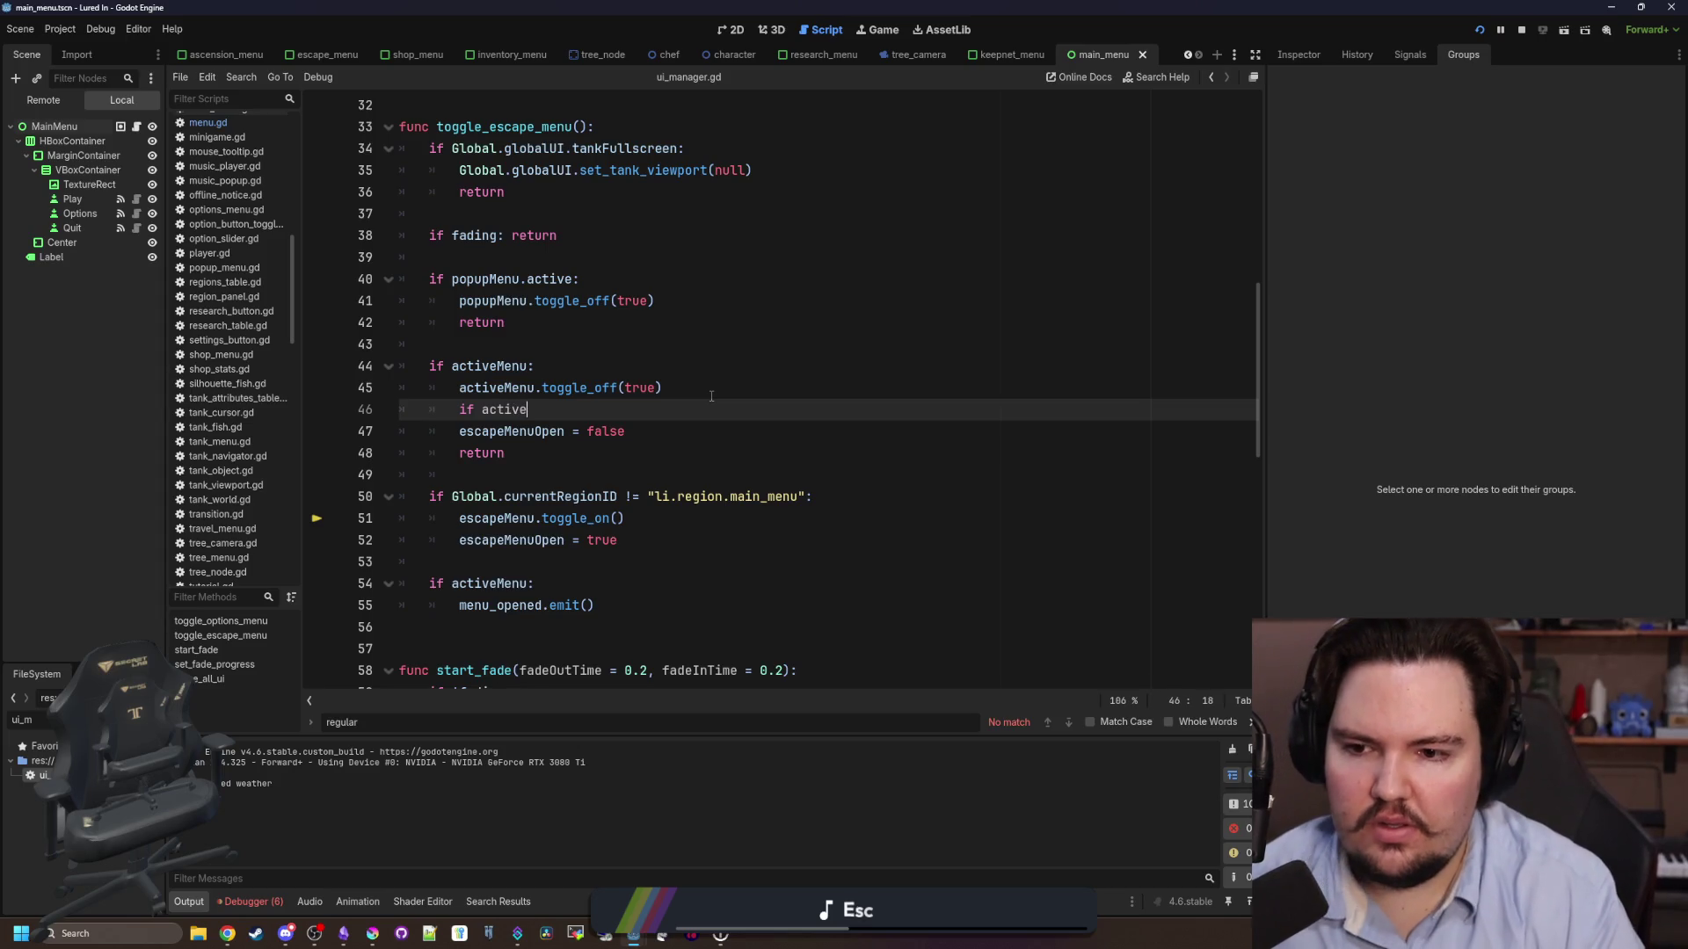
text(Menu)
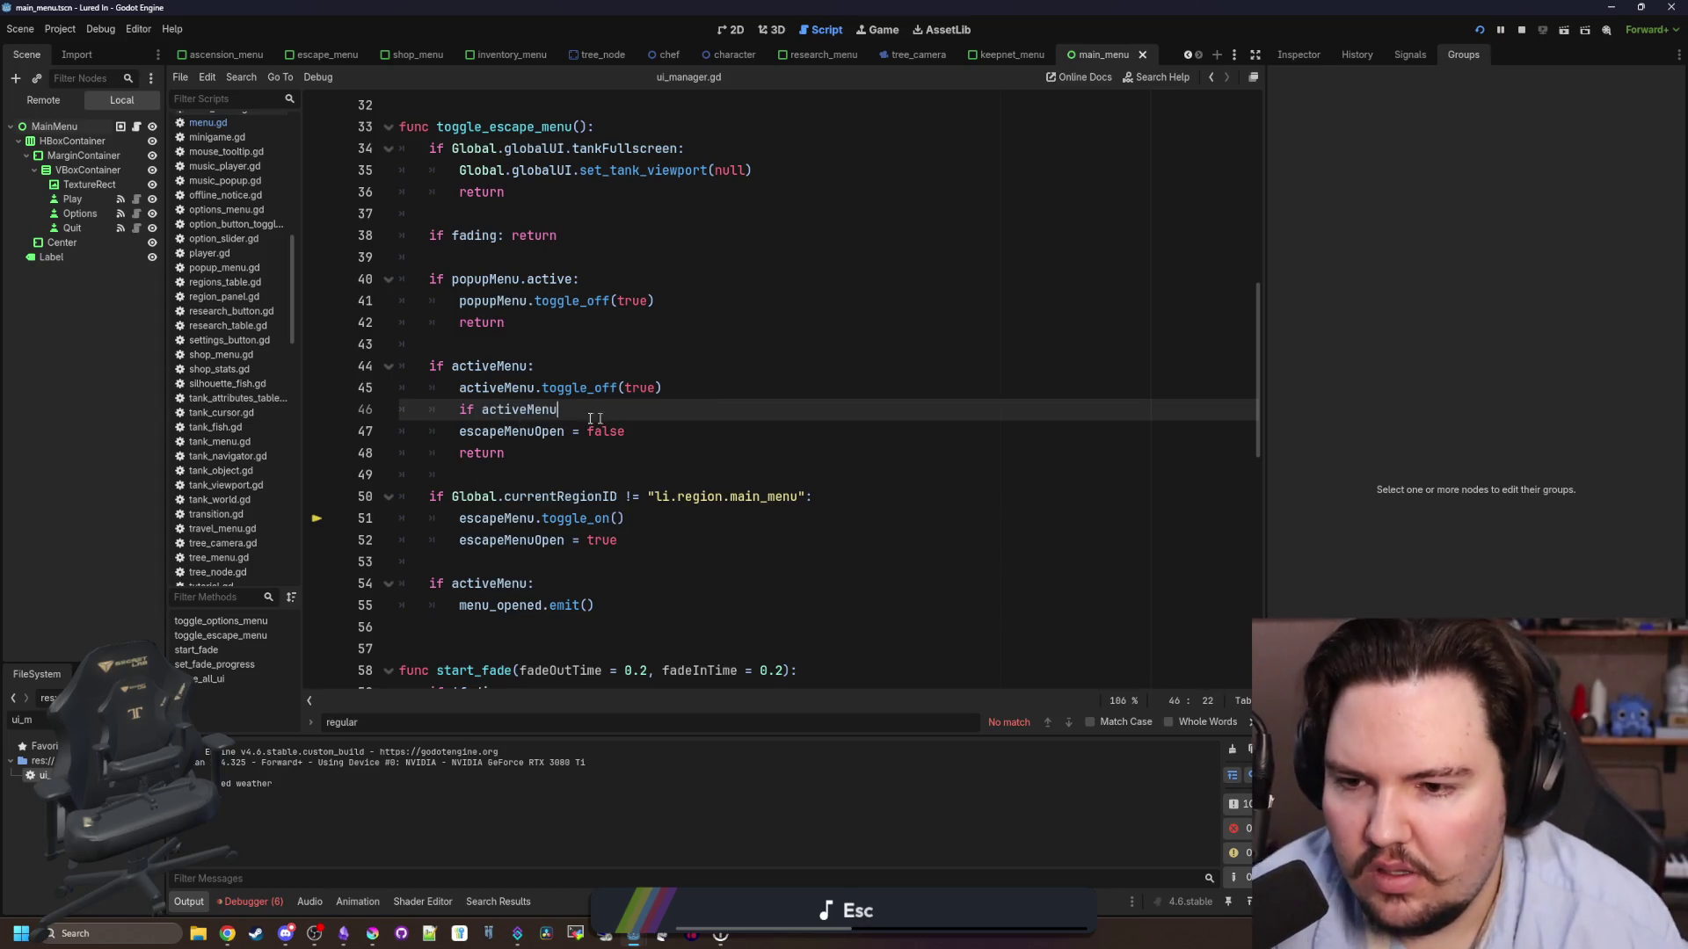
key(shift+Home)
key(BackSpace)
click(545, 369)
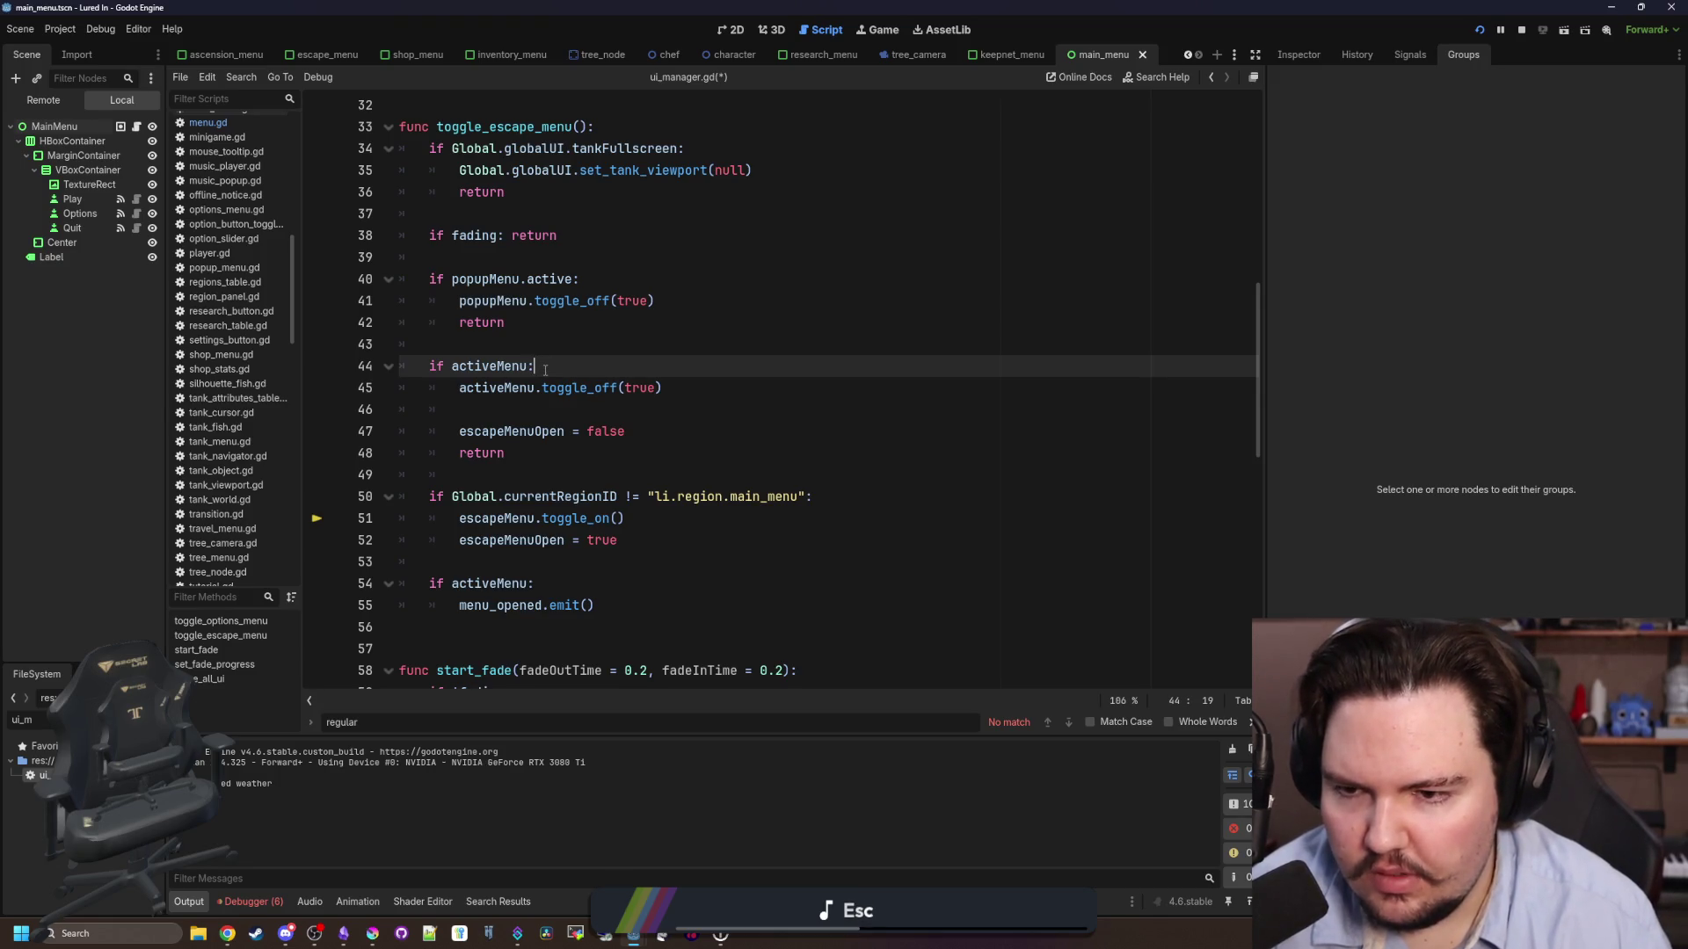
key(Return)
text(var lastMenu = act)
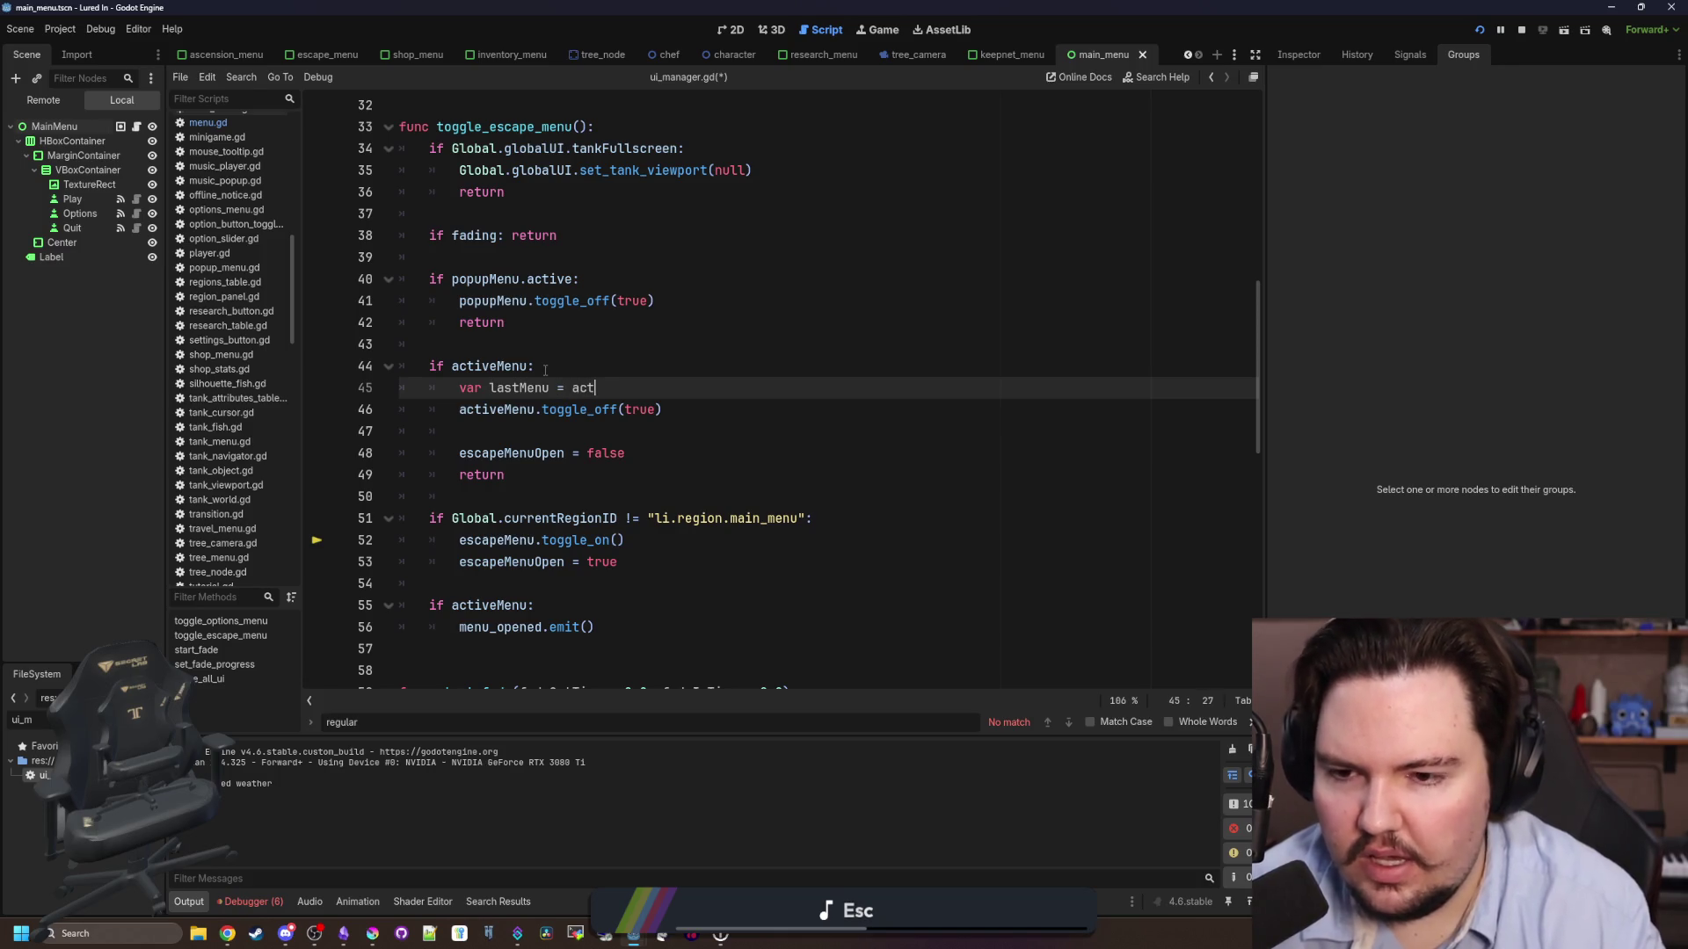
text(iveM)
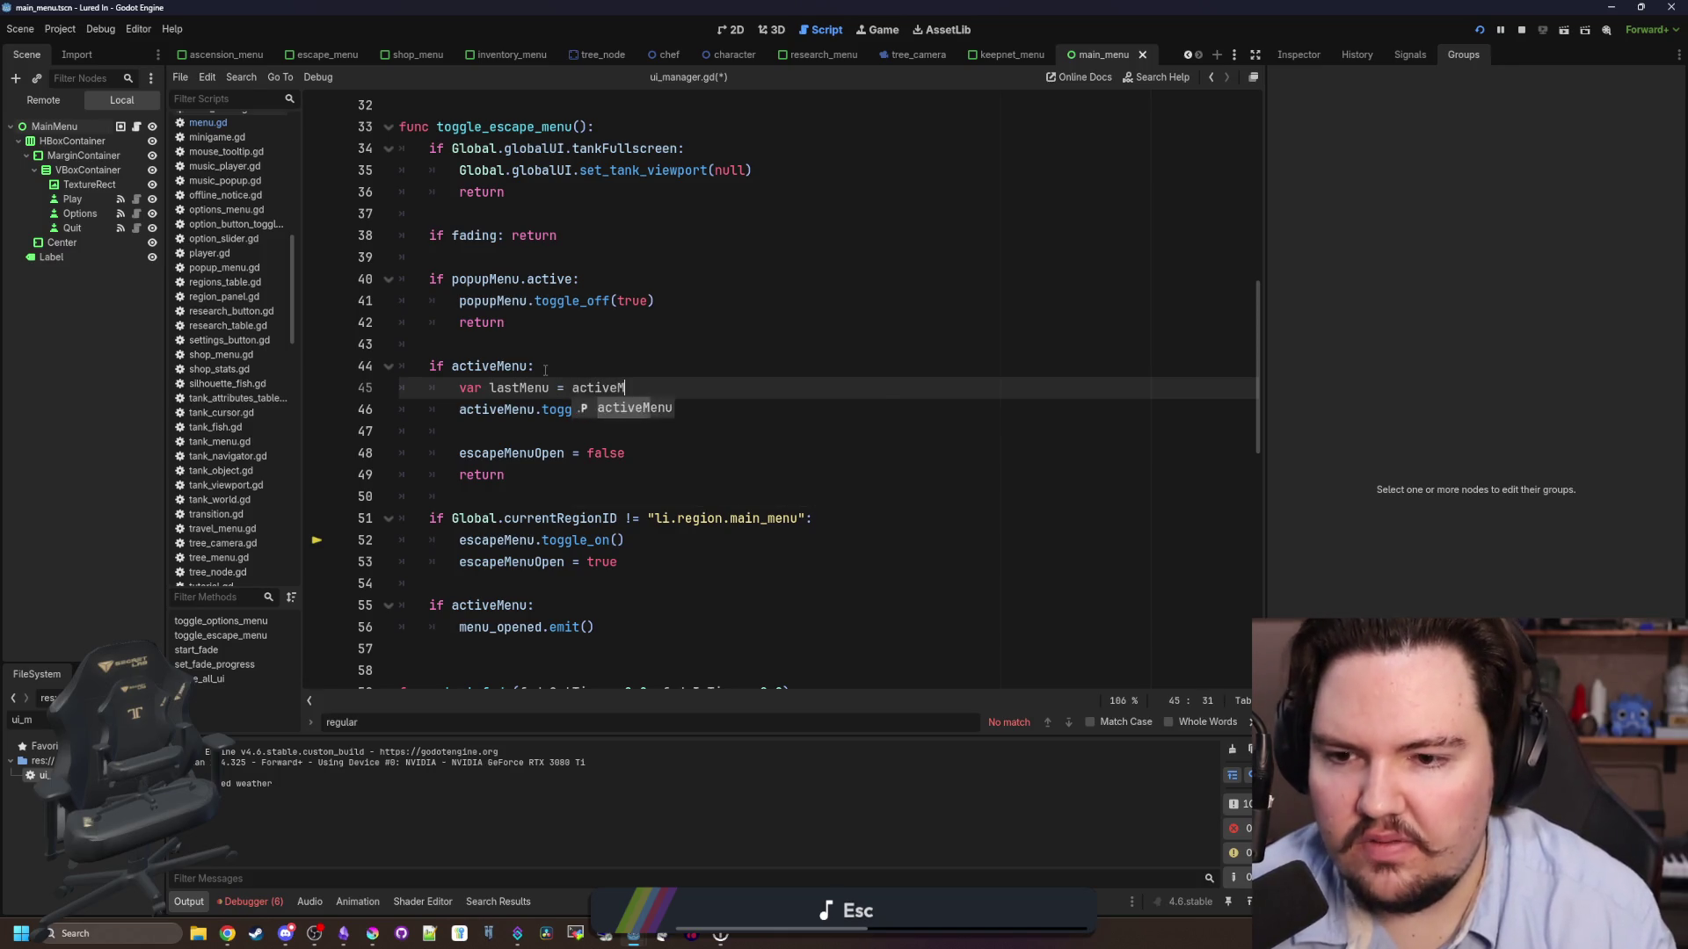
key(Return)
key(Return)
key(BackSpace)
- Below toggle_off, add 'if activeMenu is OptionsMenu:' calling escapeMenu.toggle_on()
key(Down)
key(Down)
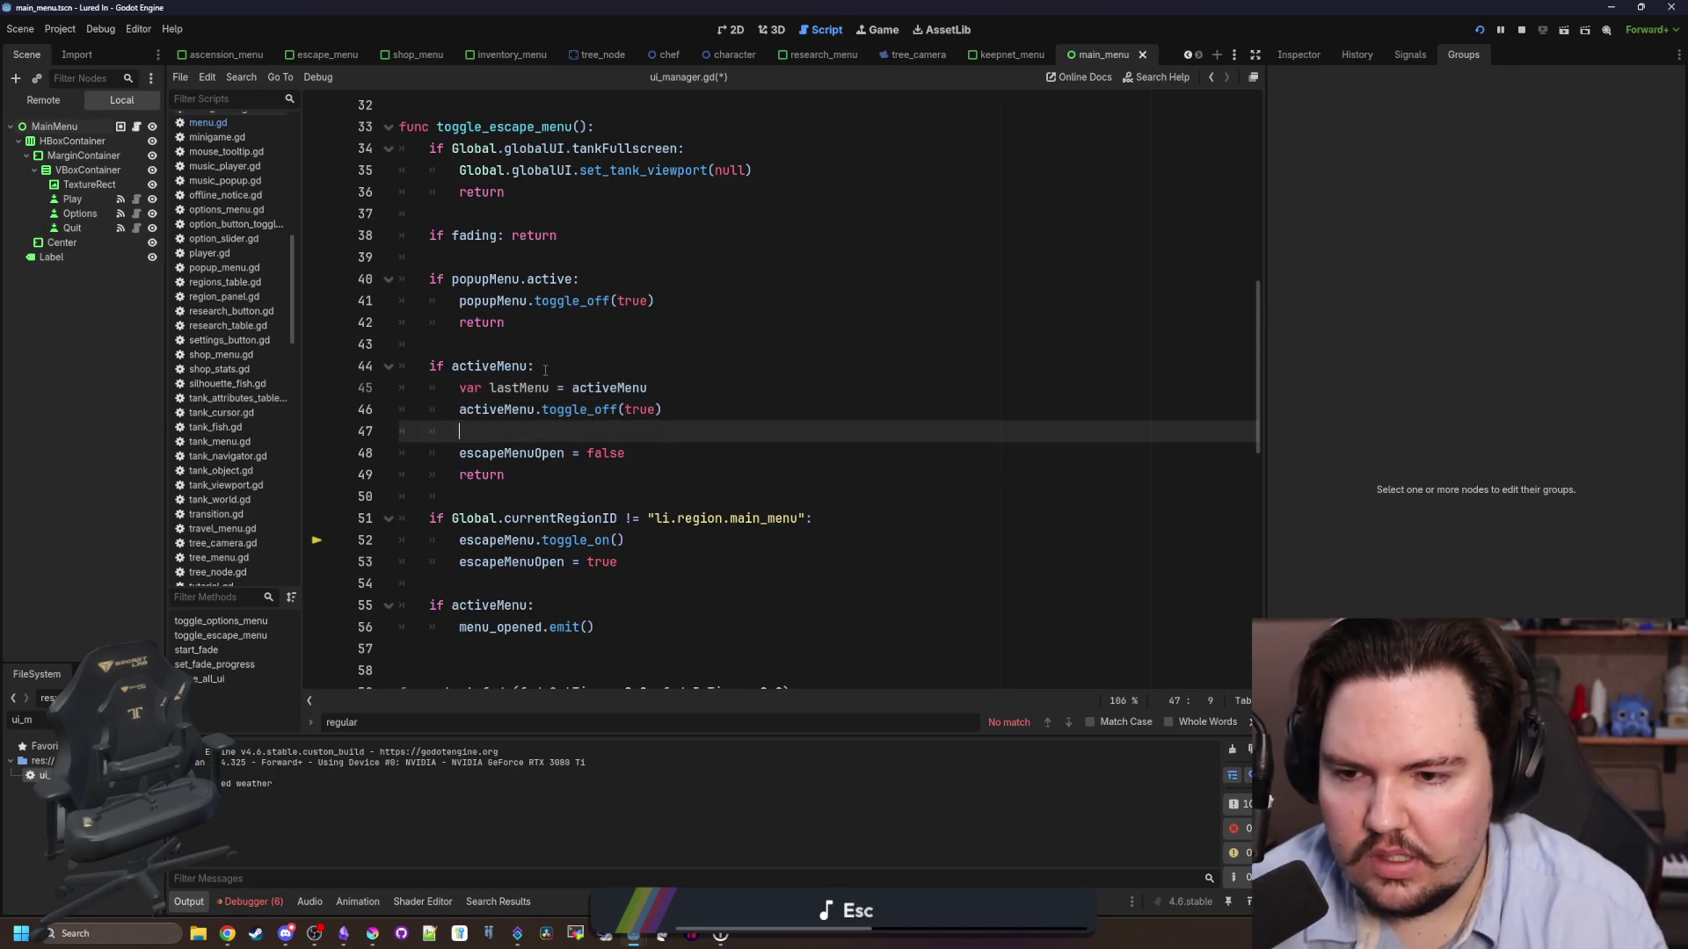
text(if activeMenu ios)
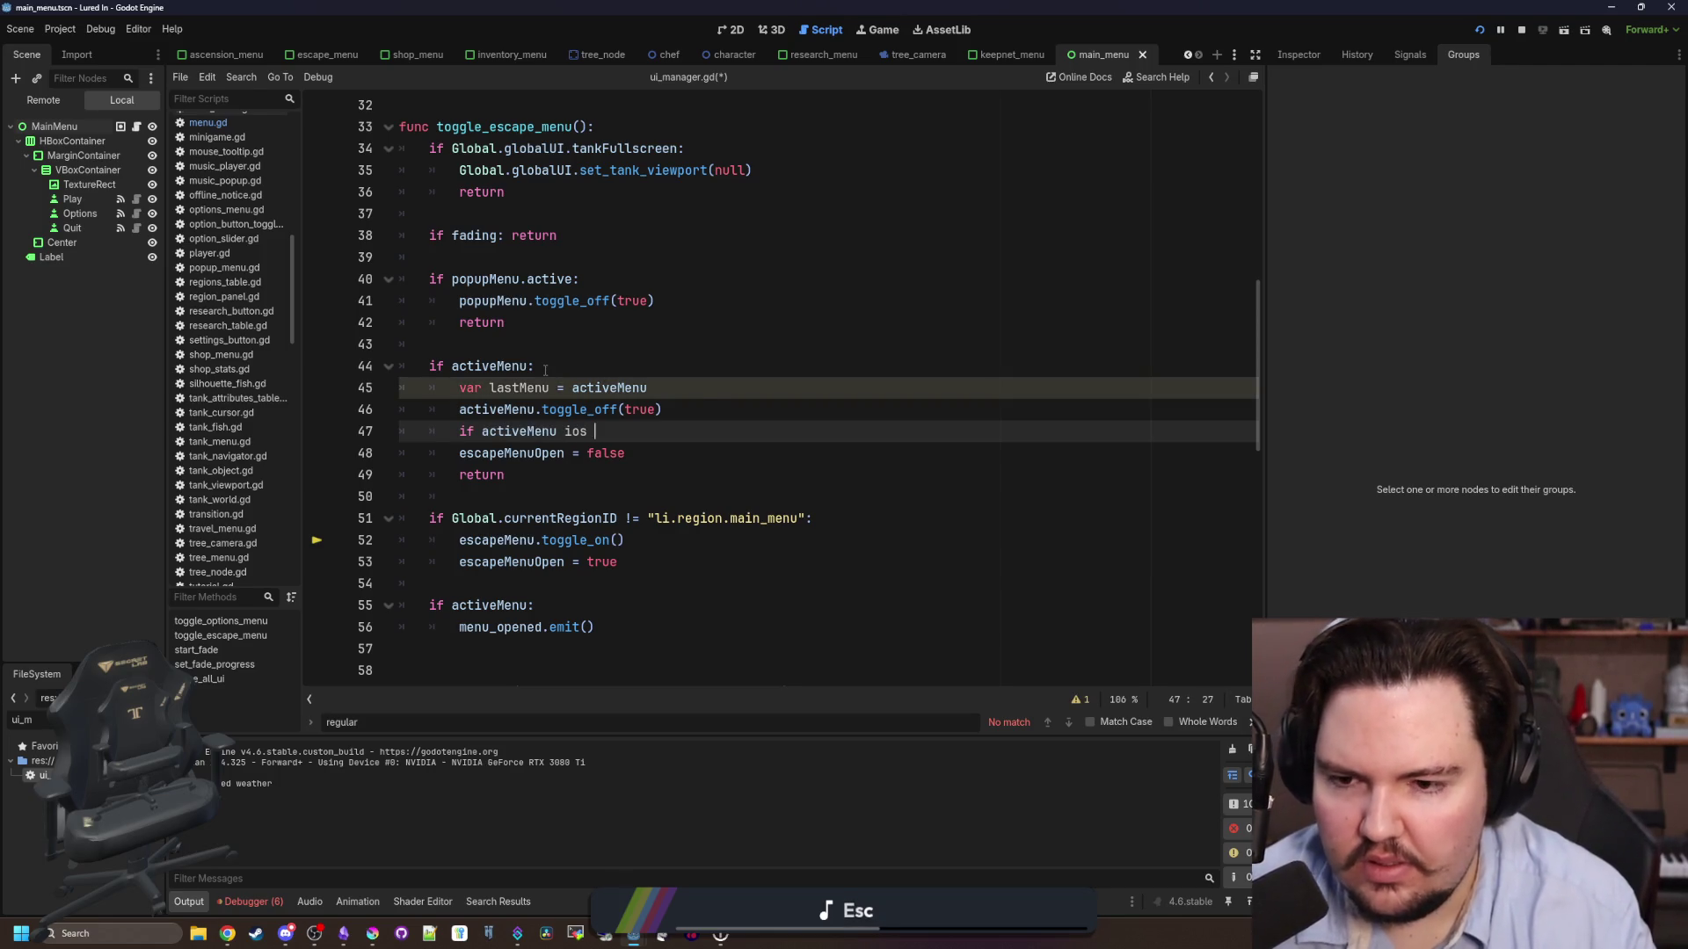
key(BackSpace)
key(BackSpace)
key(BackSpace)
text(s Op)
key(Return)
text(:)
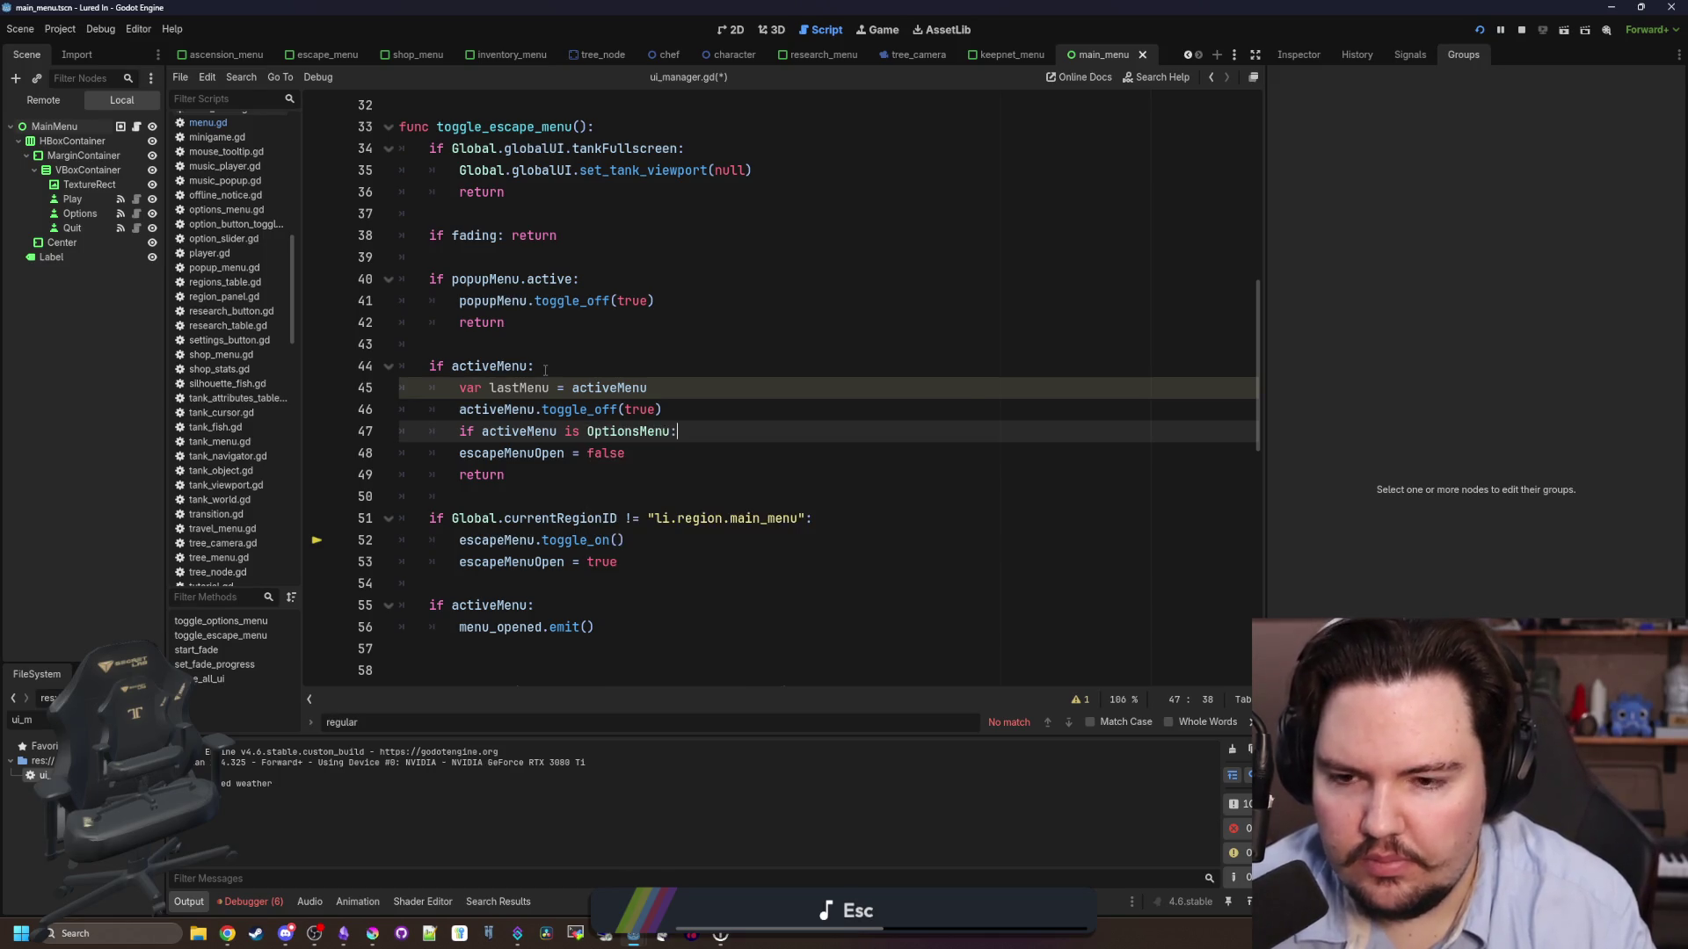
key(Return)
text(escap)
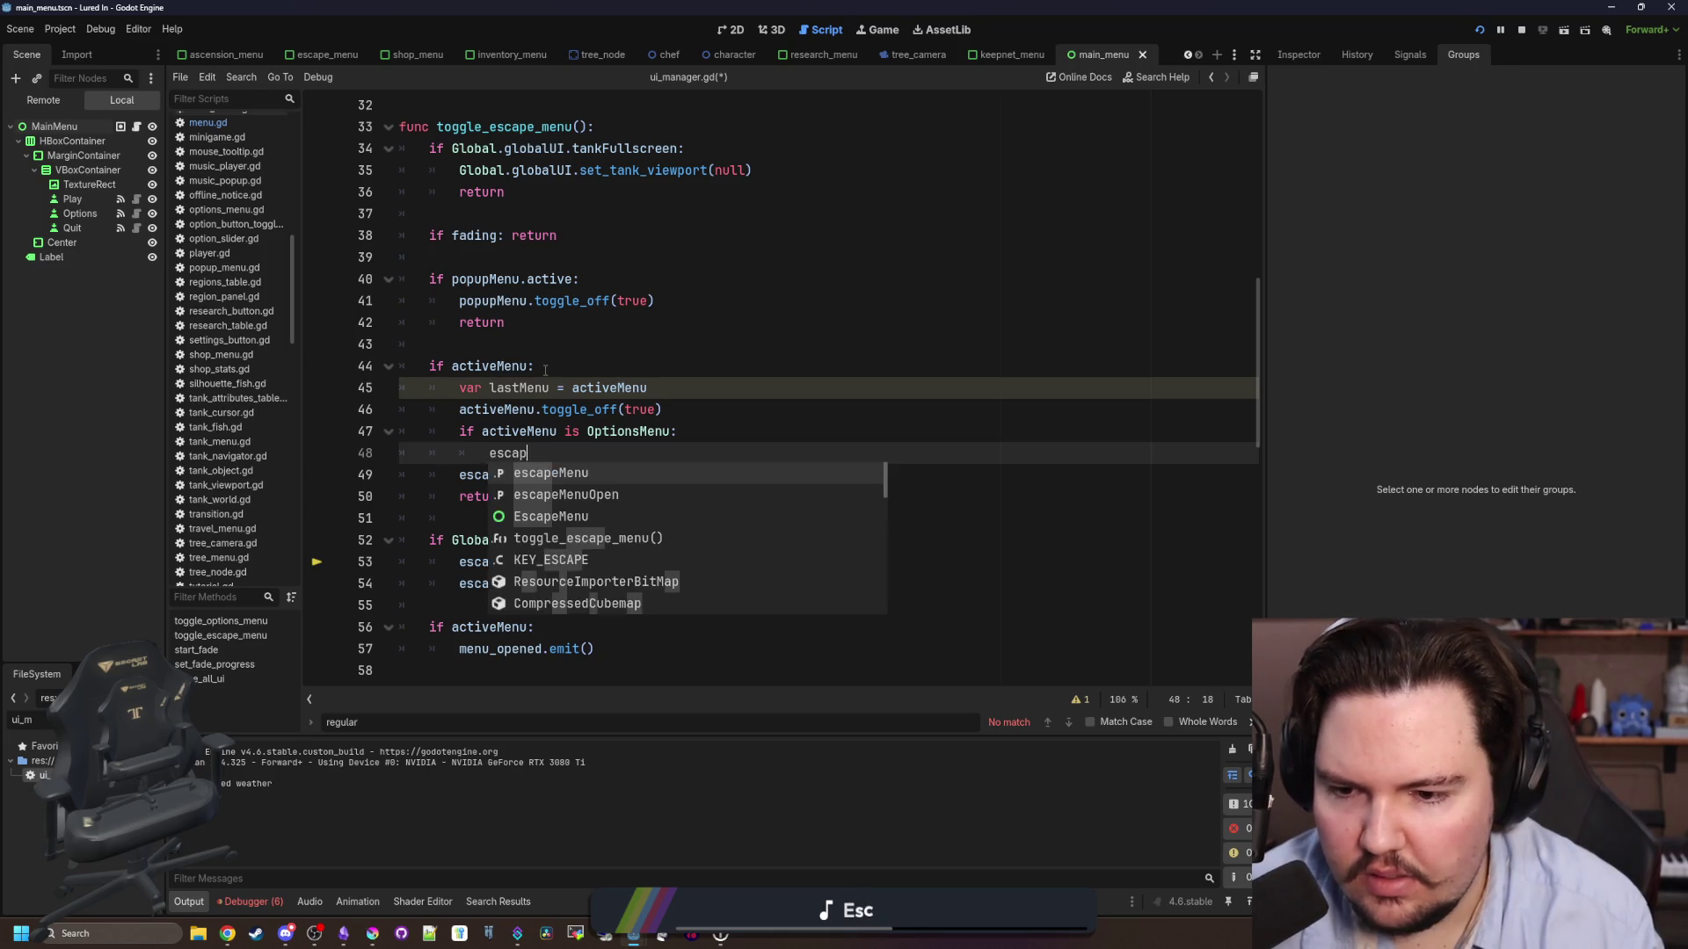
key(BackSpace)
key(BackSpace)
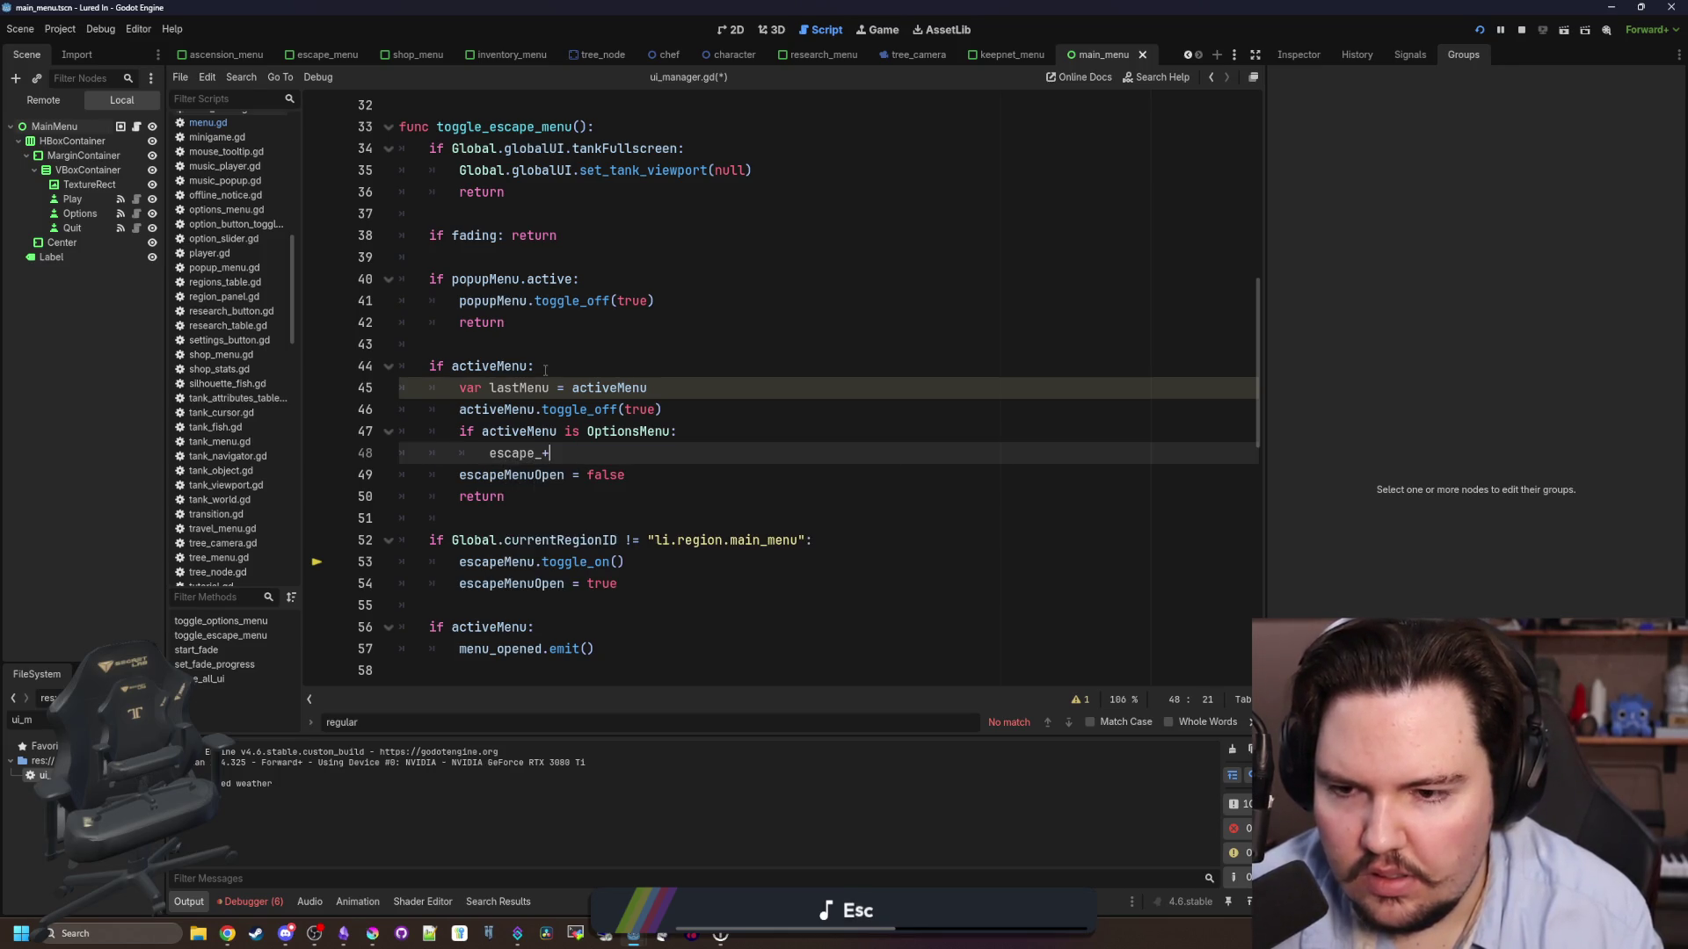
text(menu)
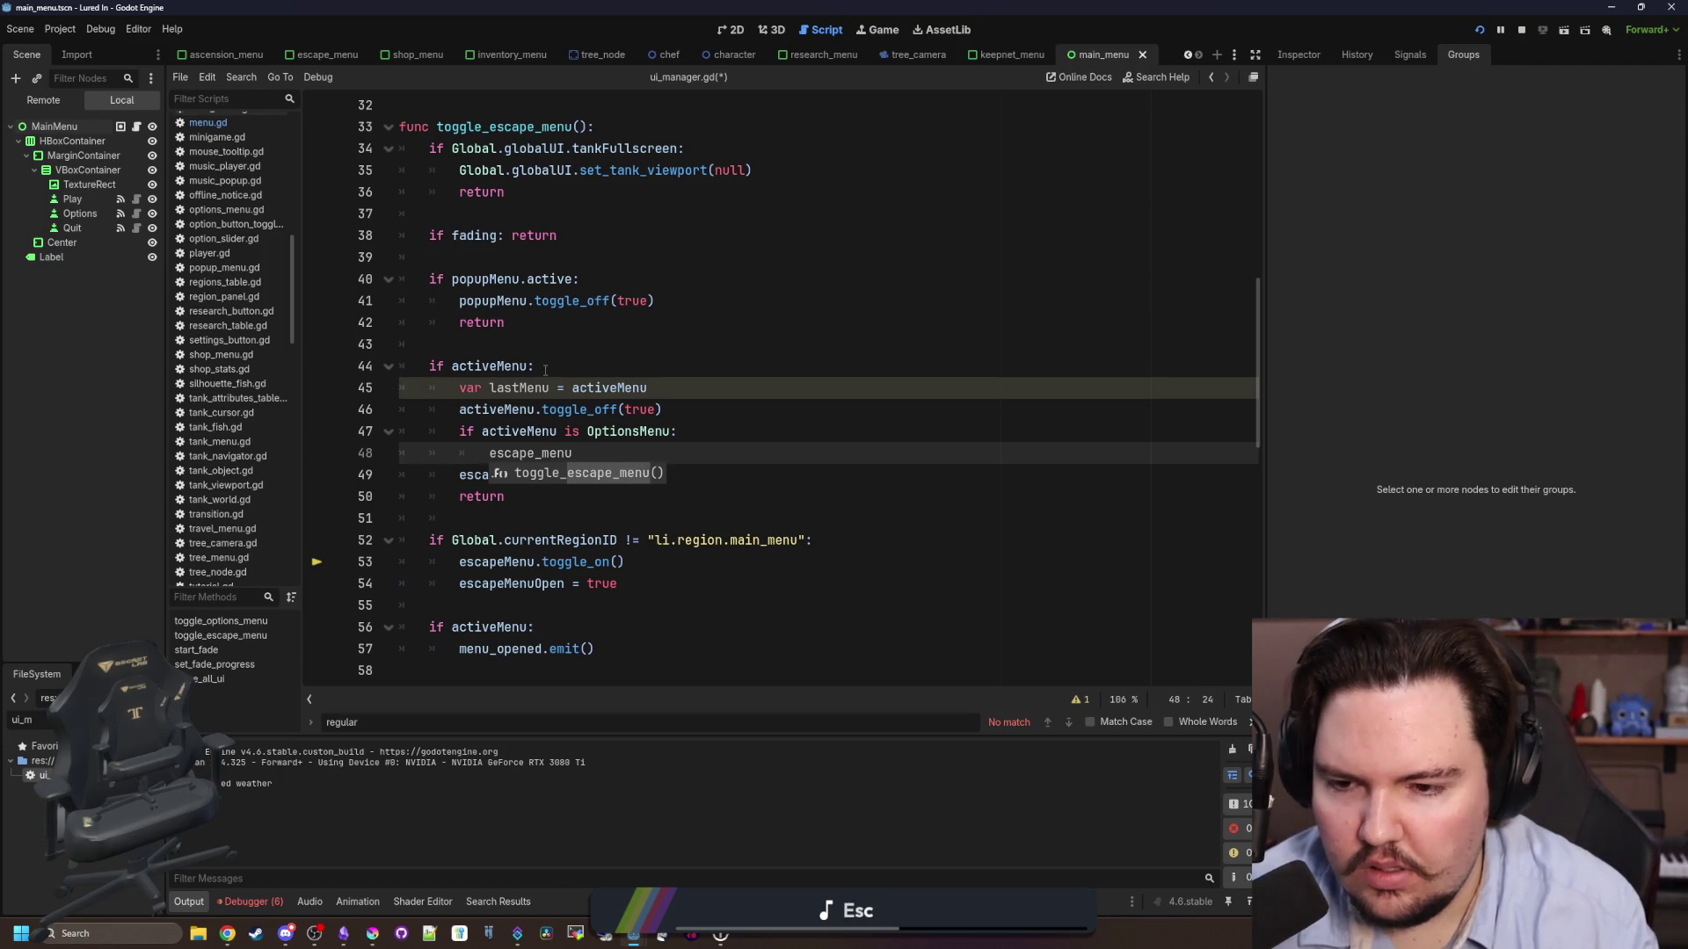
key(BackSpace)
key(BackSpace)
key(BackSpace)
key(BackSpace)
key(BackSpace)
text(Menu)
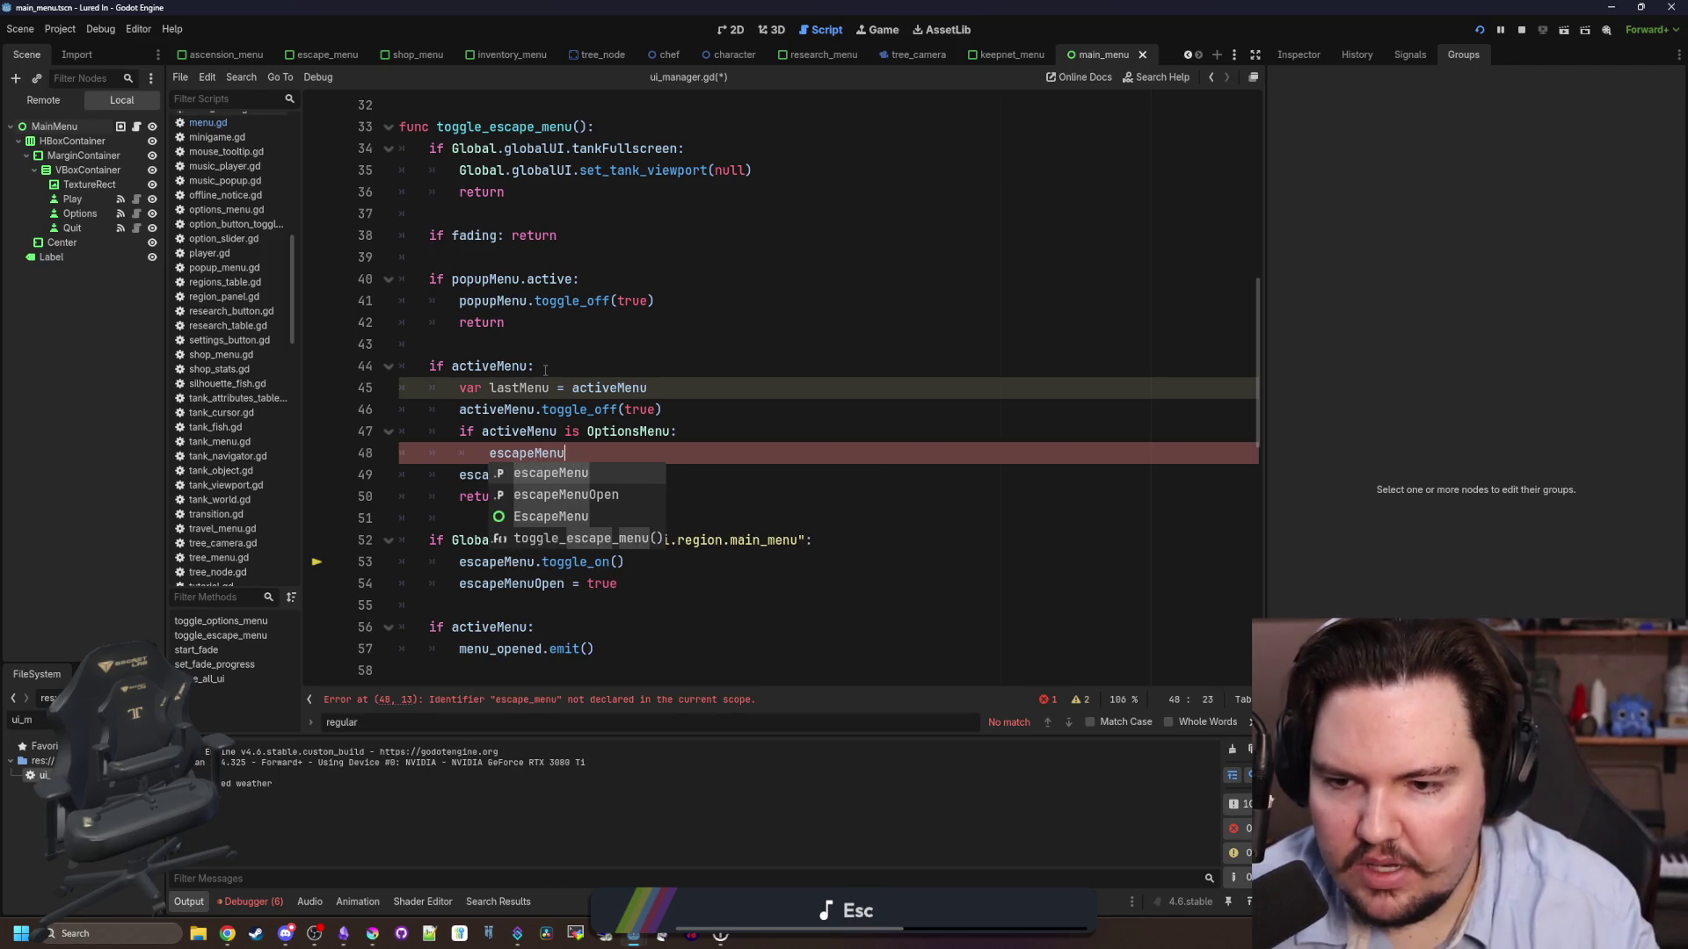
text(.toggle_on()
key(Return)
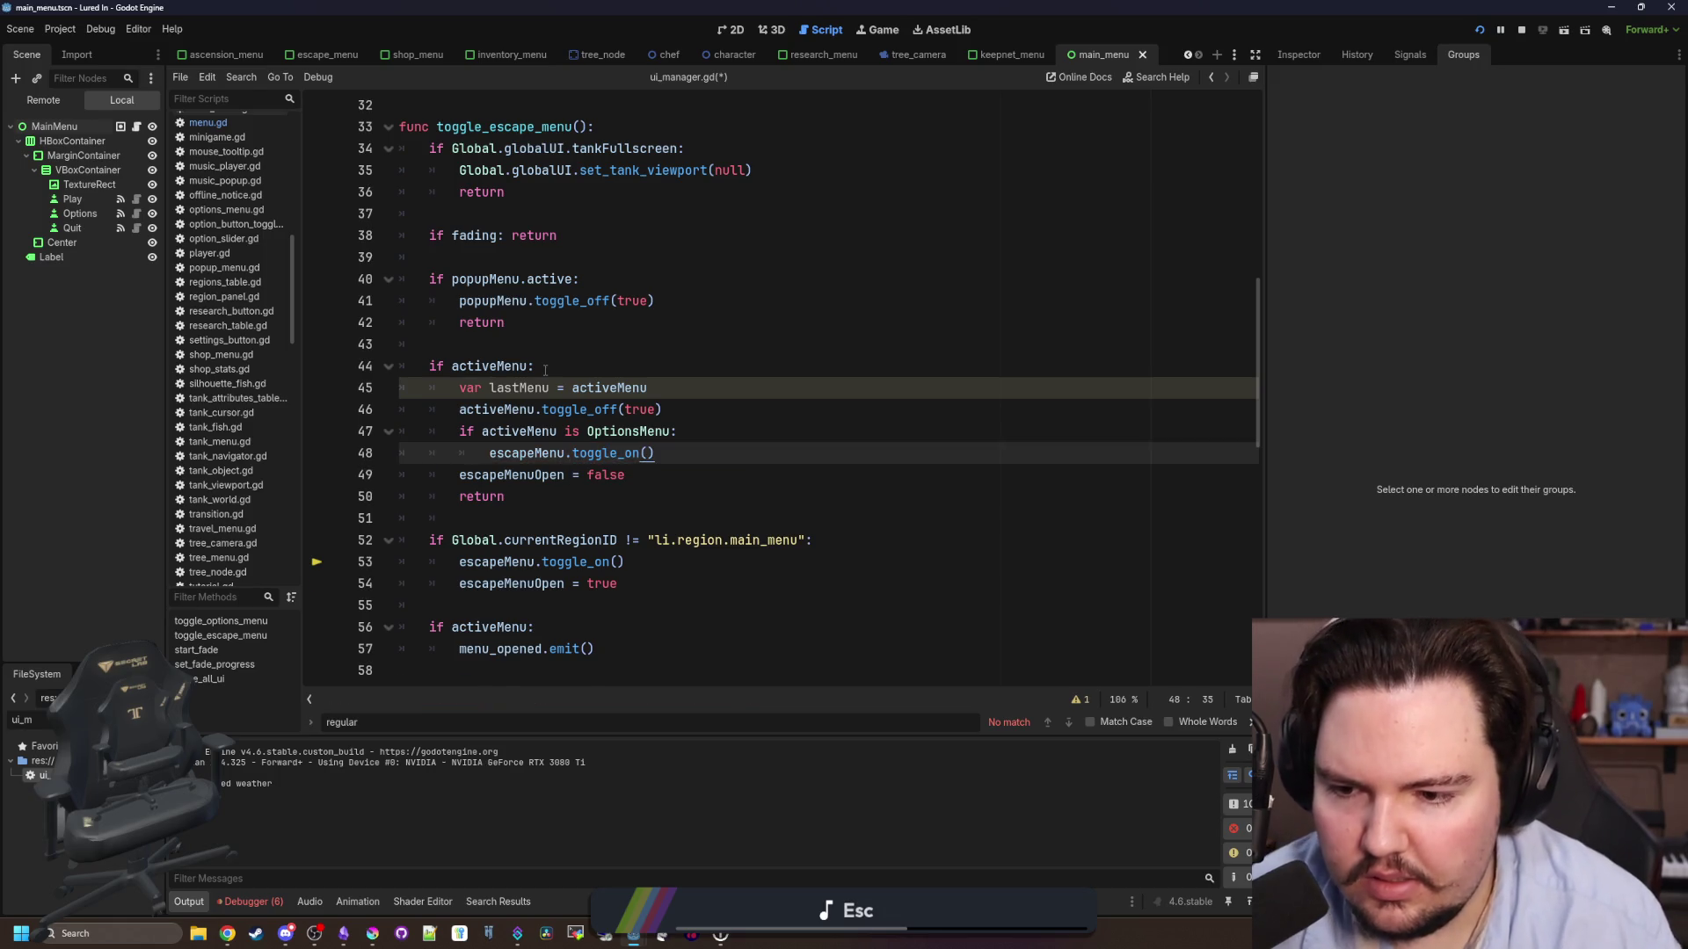
key(Return)
- Delete the 'escapeMenuOpen = false' line from toggle_escape_menu
drag(551, 497, 625, 497)
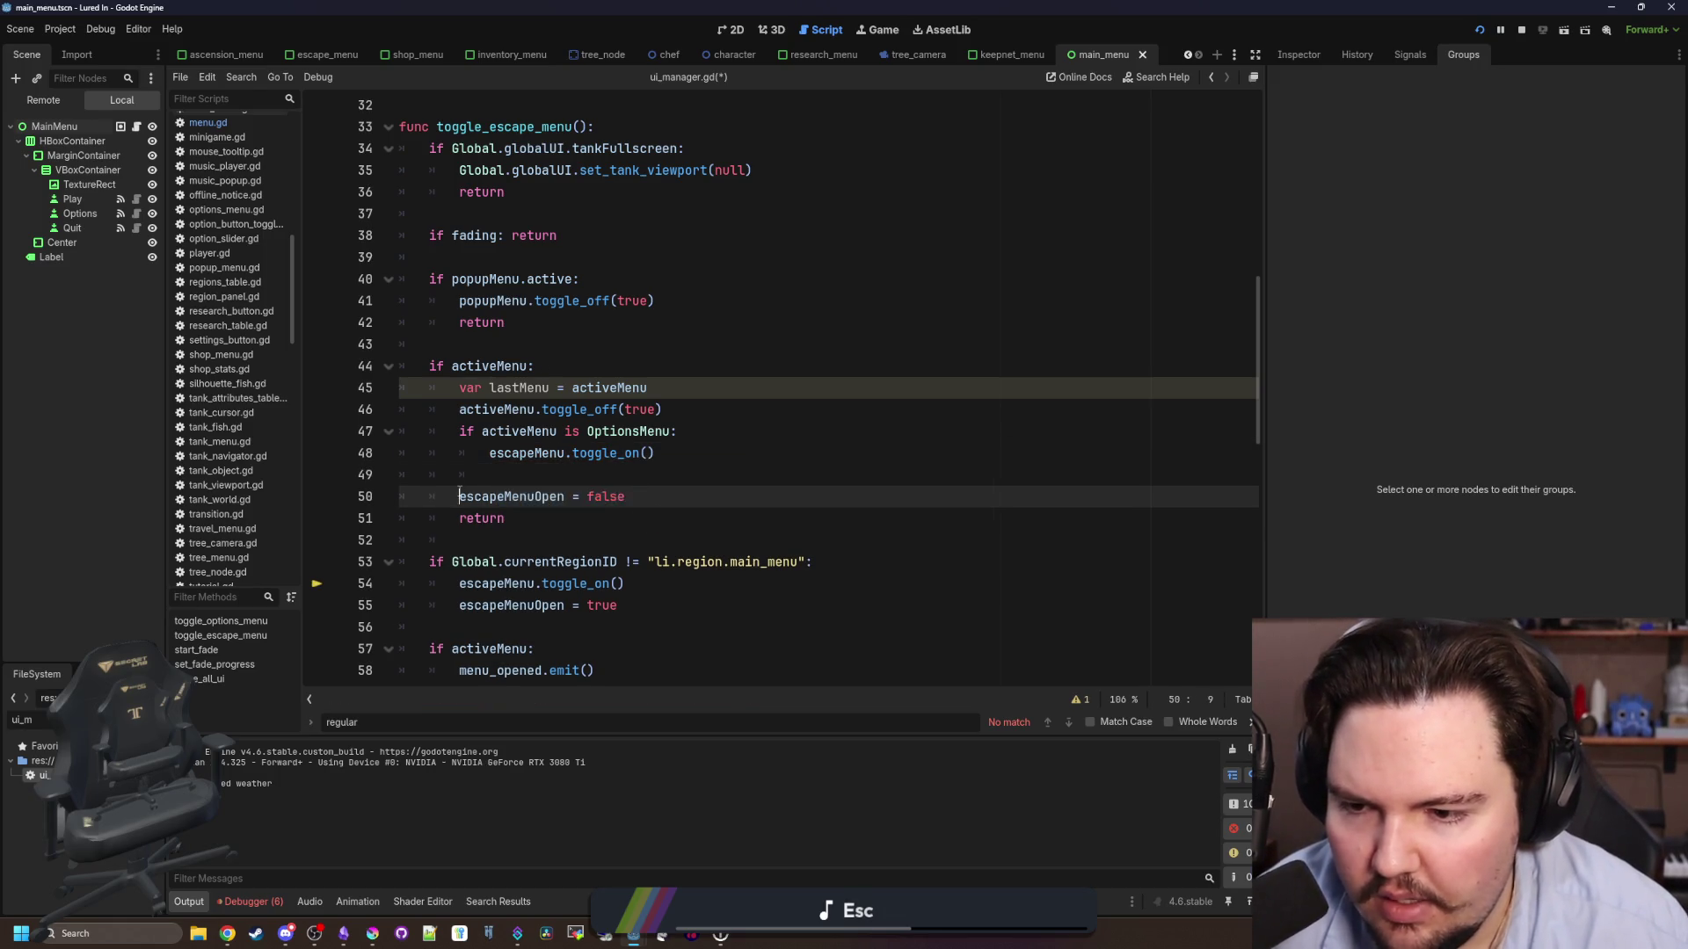
key(Tab)
click(506, 480)
key(Delete)
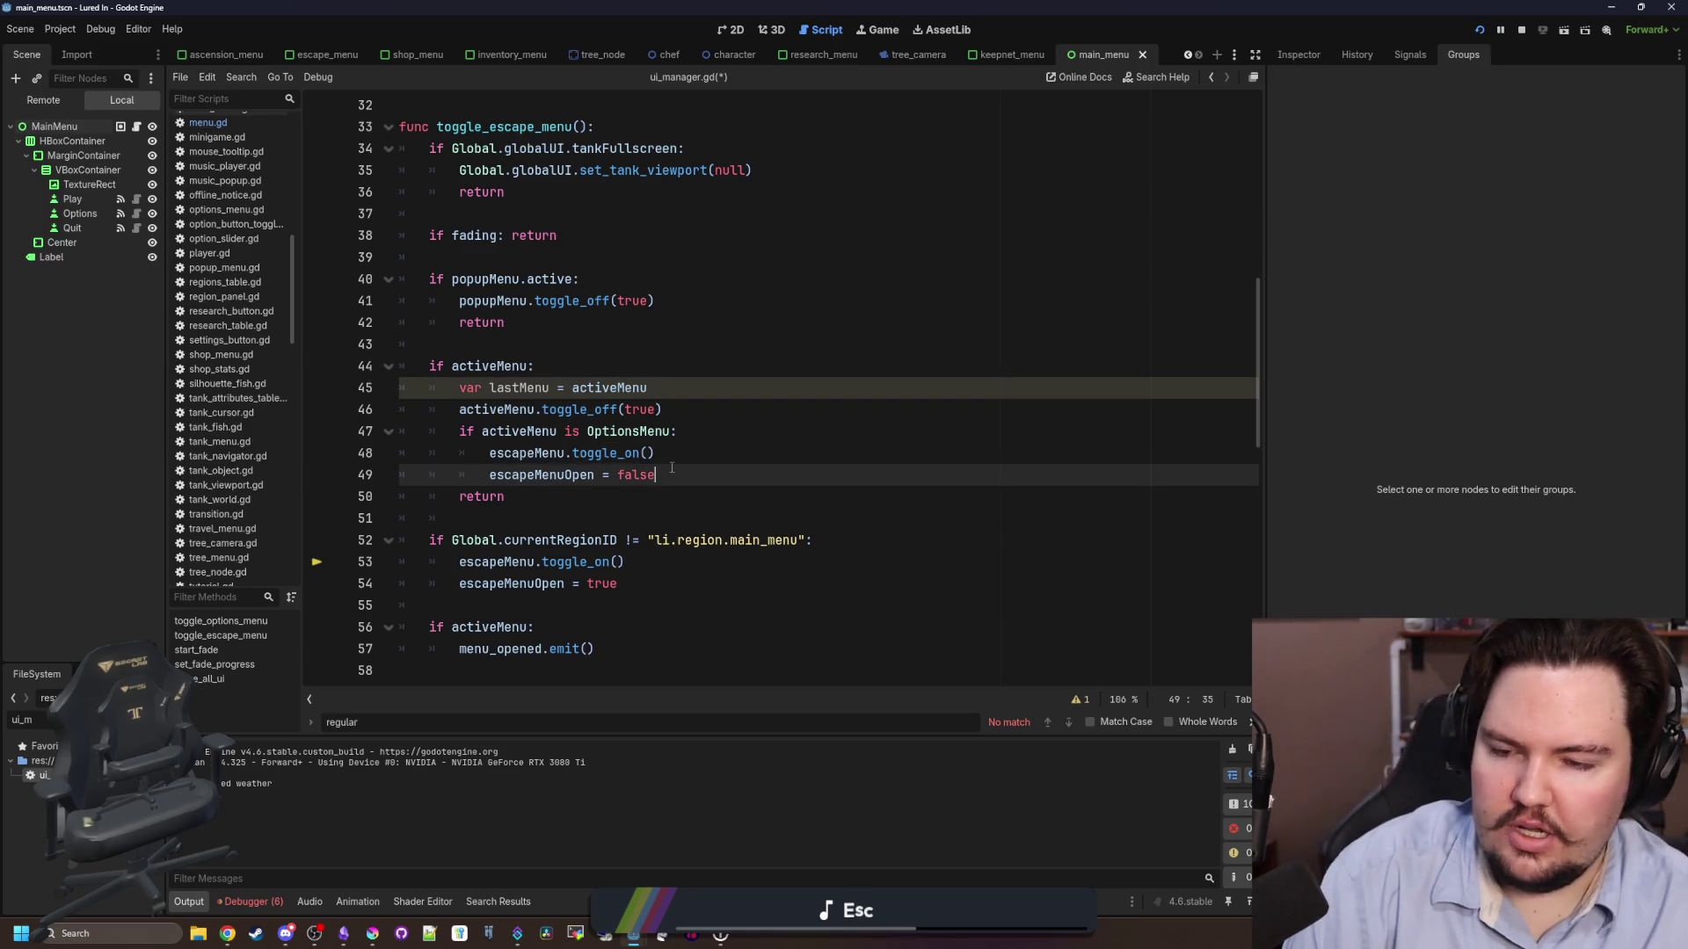
drag(655, 475, 489, 476)
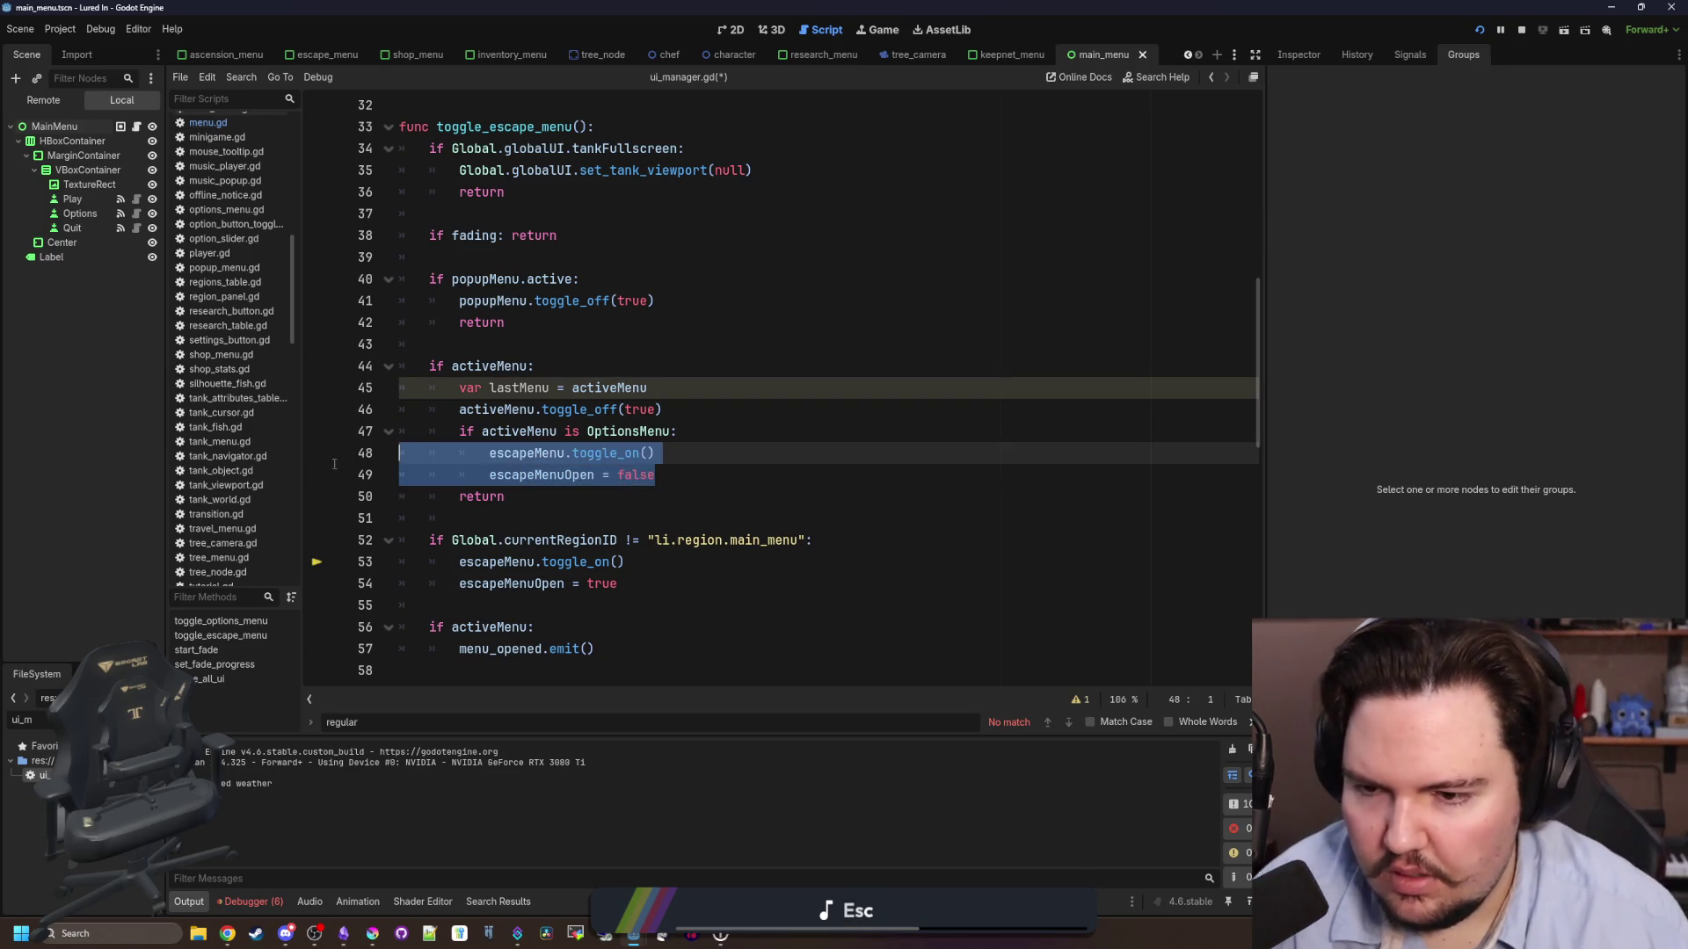
key(BackSpace)
key(BackSpace)
click(691, 471)
- Make the OptionsMenu check test lastMenu instead of activeMenu
click(618, 370)
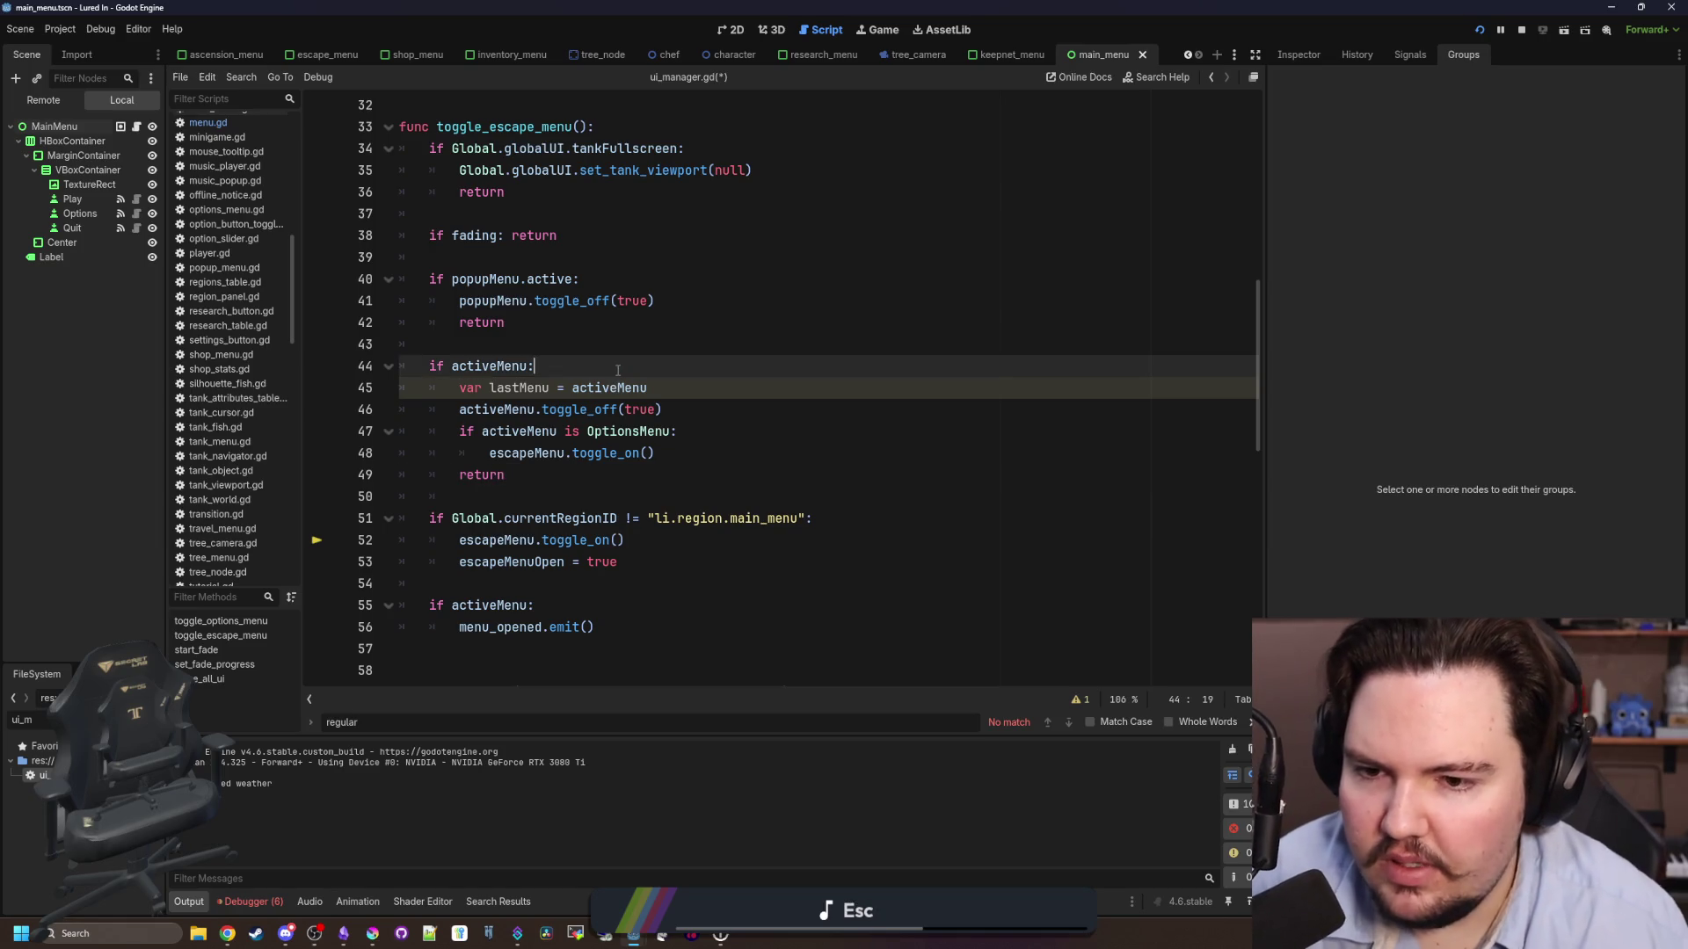
double_click(538, 388)
key(ctrl+c)
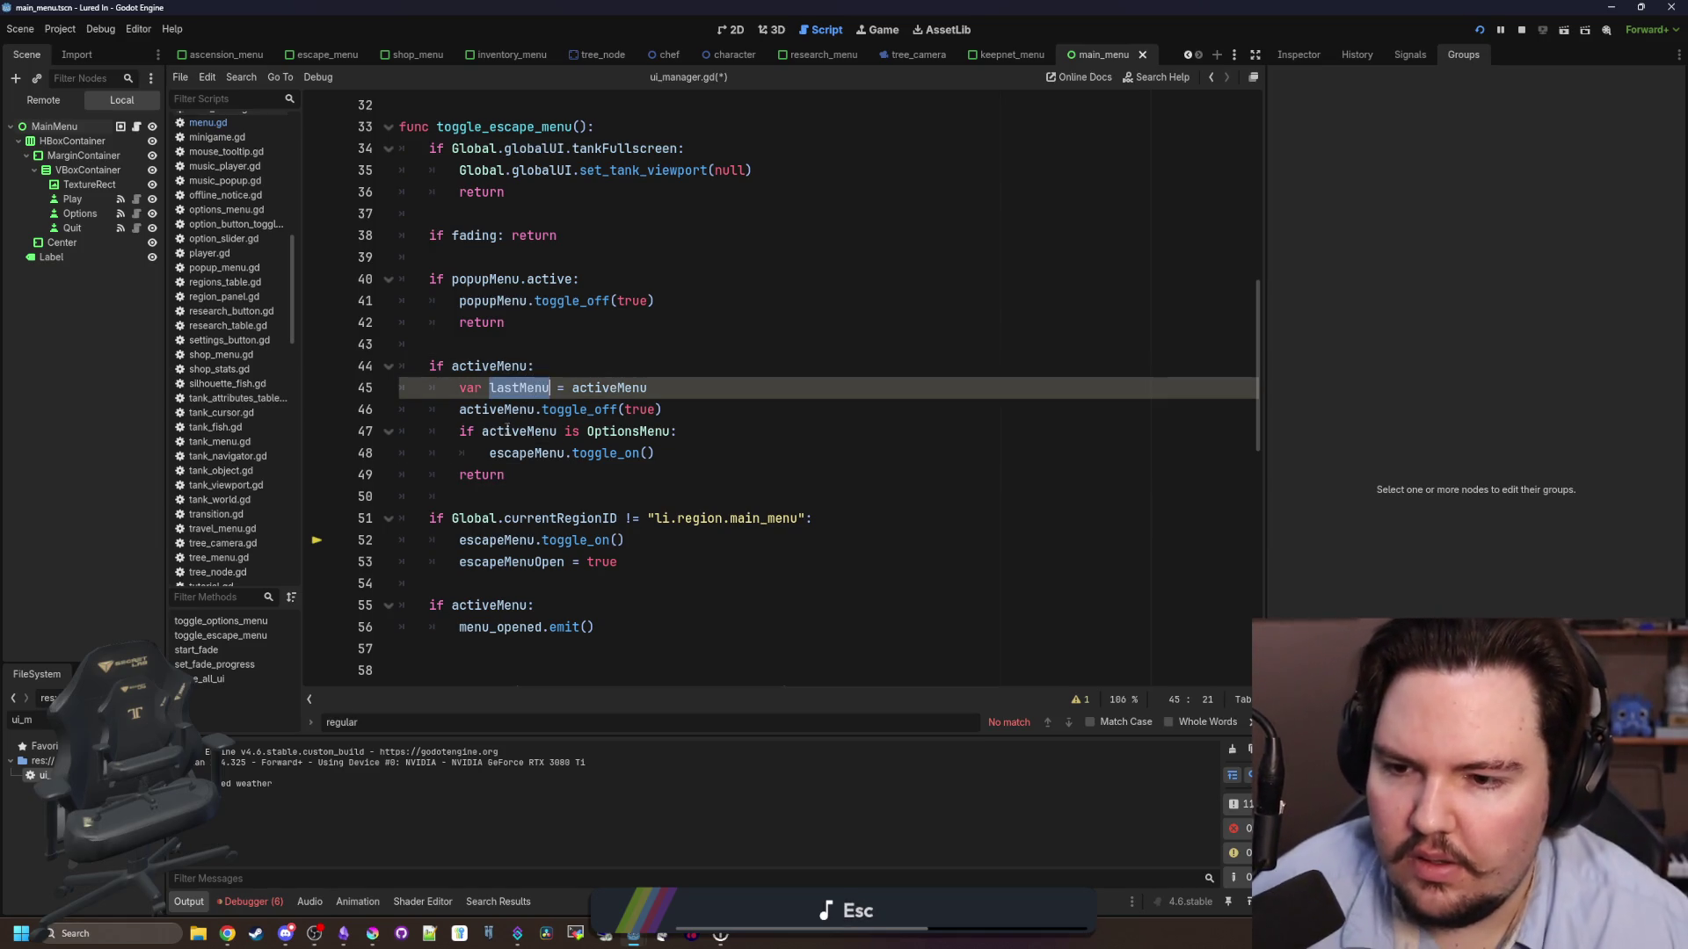
double_click(509, 430)
key(ctrl+v)
click(594, 370)
- Save ui_manager.gd and restart the running game to test the change
scroll(595, 370, down, 1)
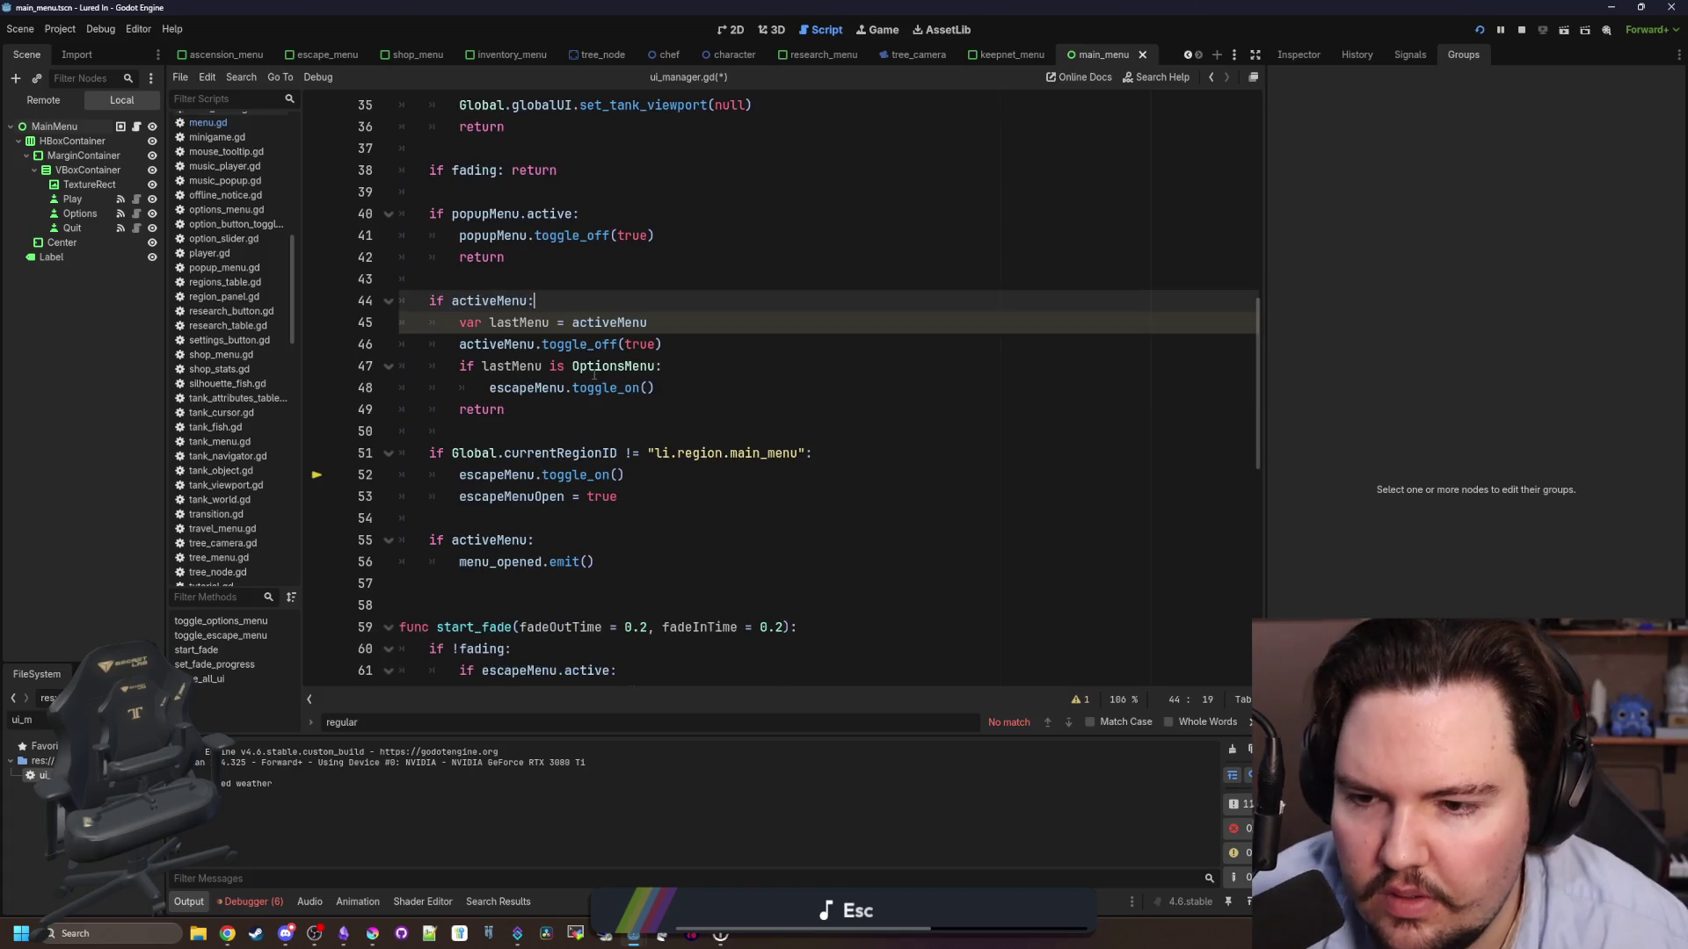
click(567, 401)
key(ctrl+s)
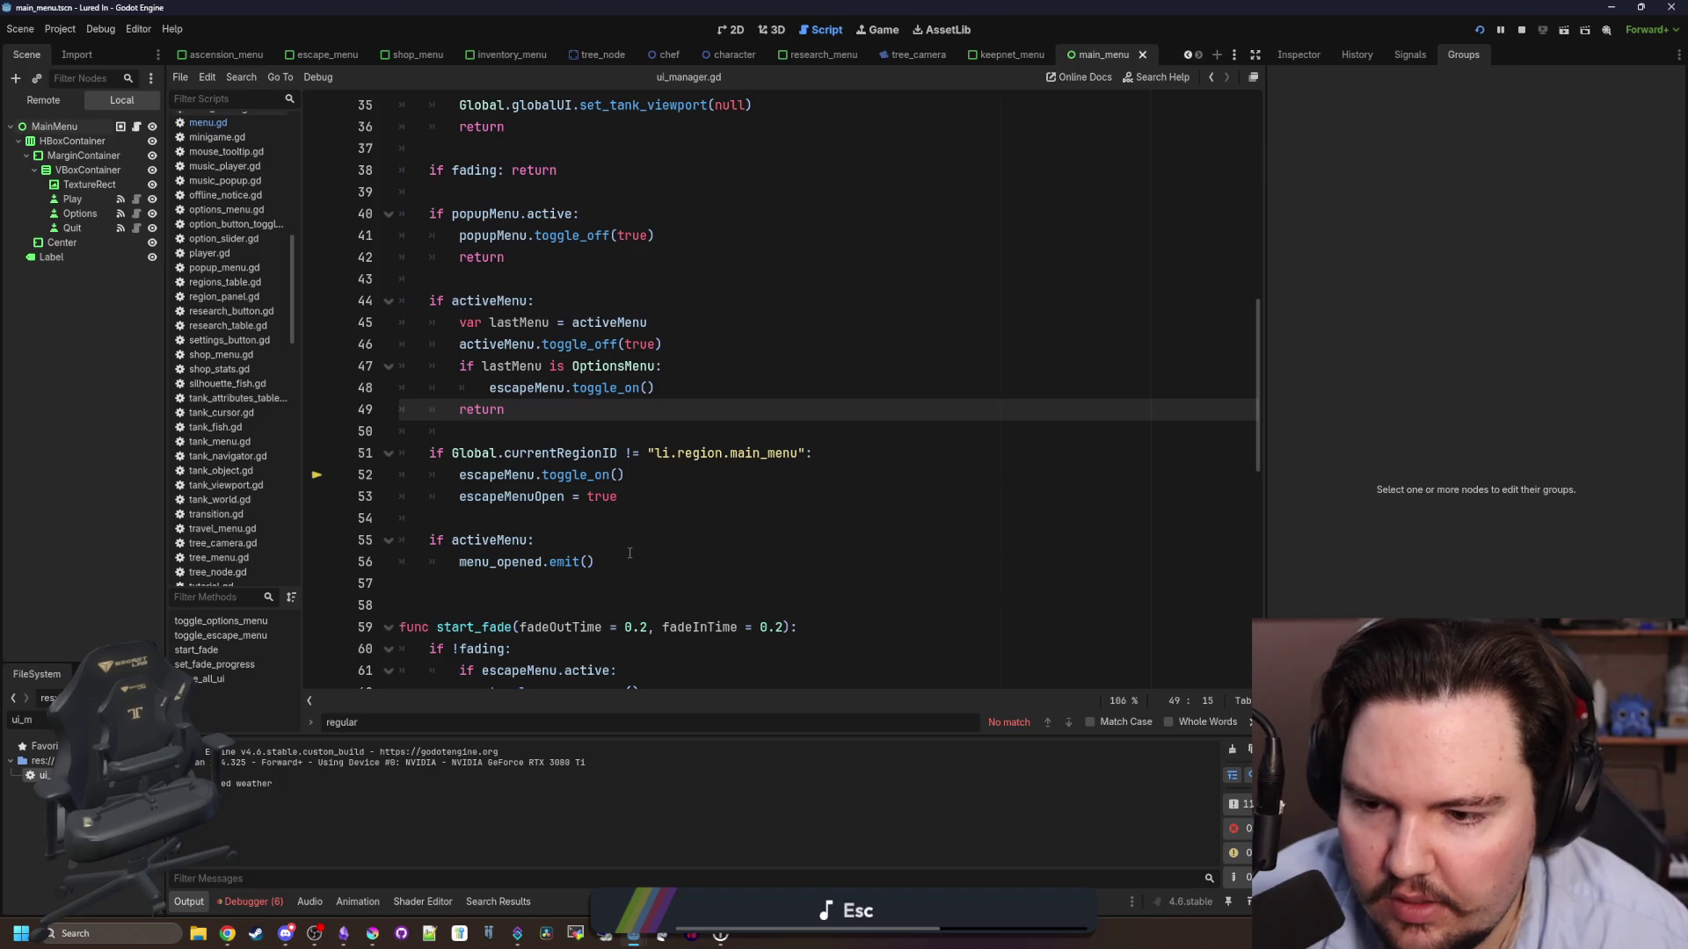
drag(625, 555, 445, 559)
scroll(445, 558, up, 1)
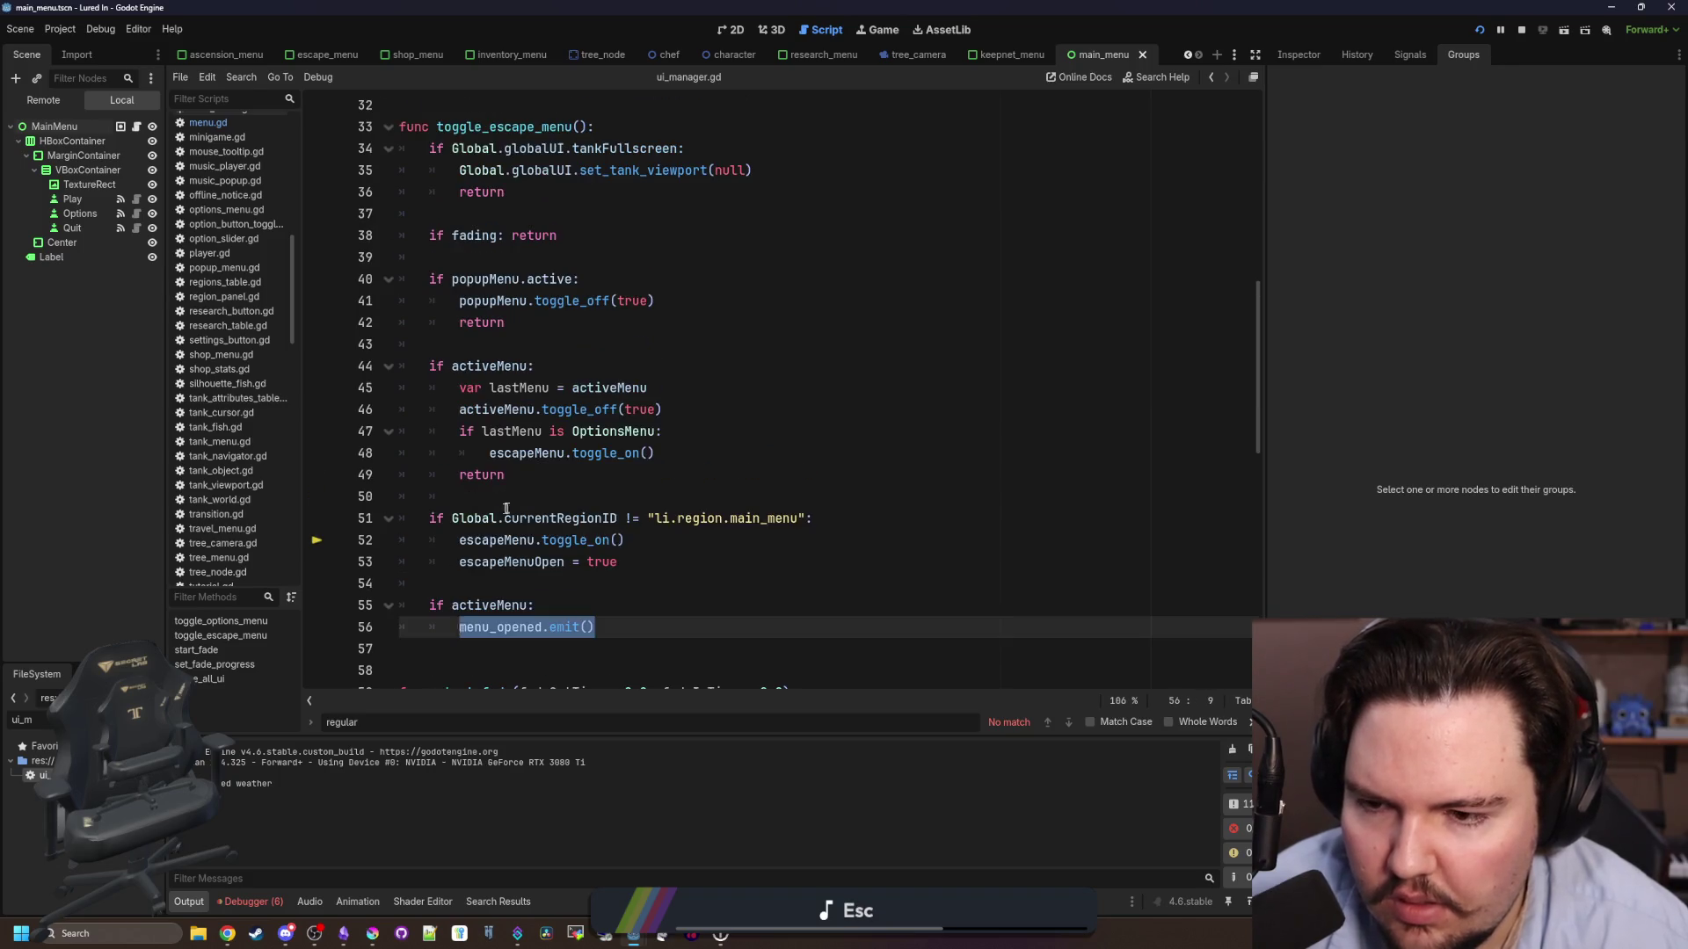
click(506, 501)
key(Up)
key(ctrl+s)
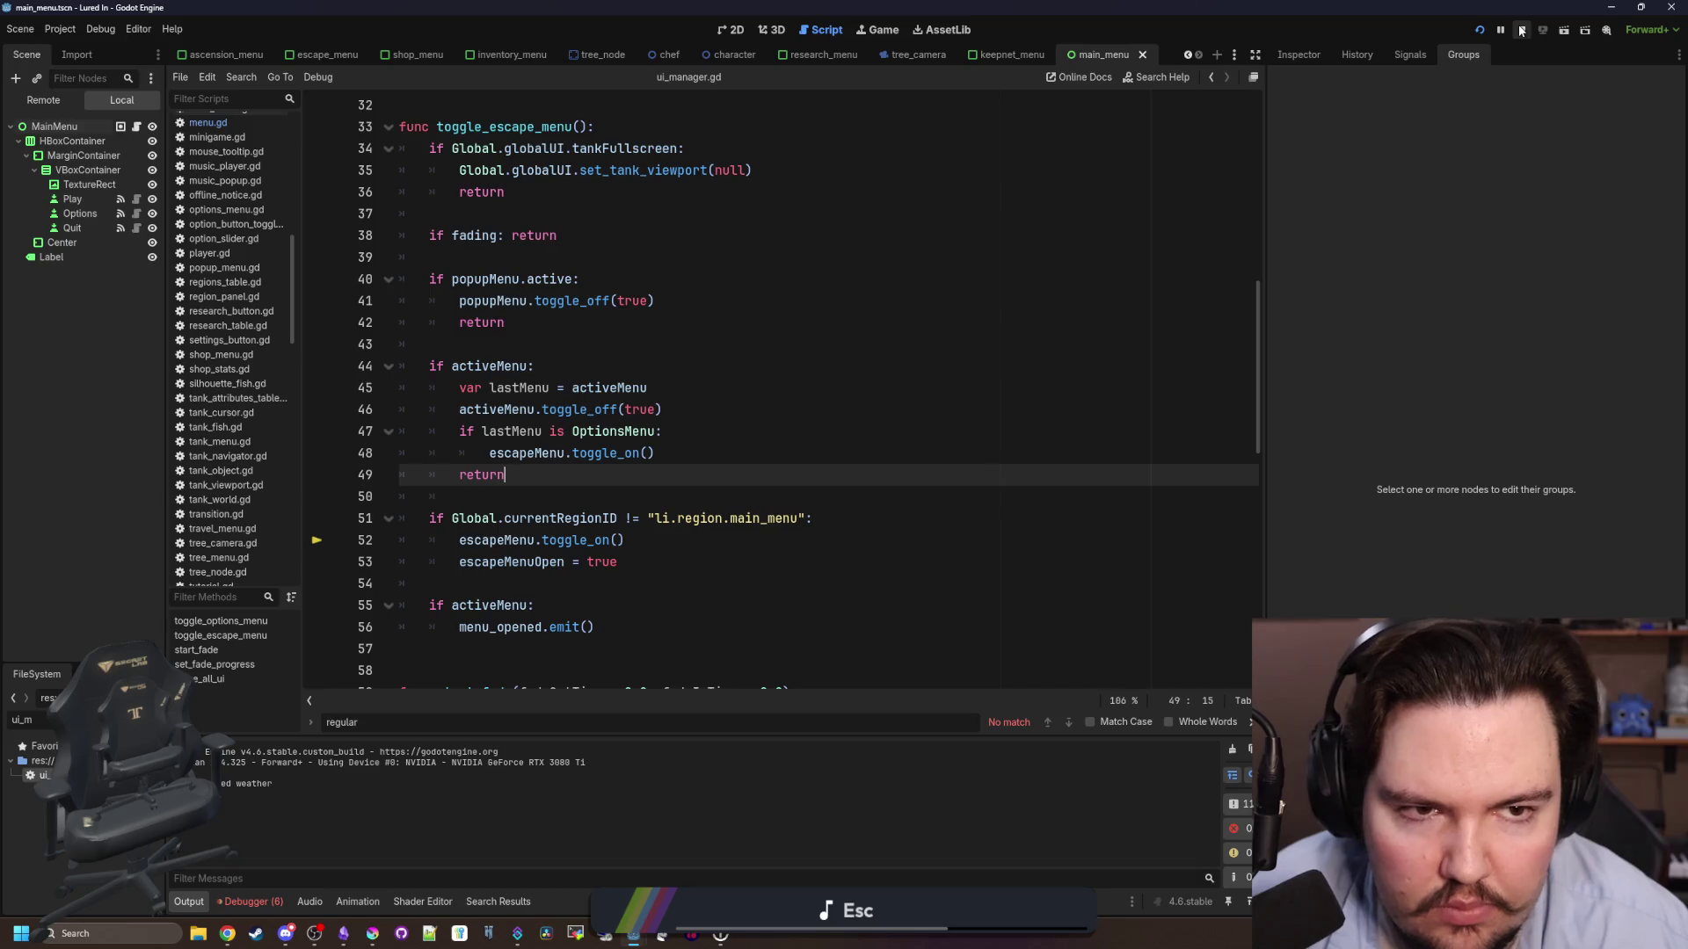
click(1480, 29)
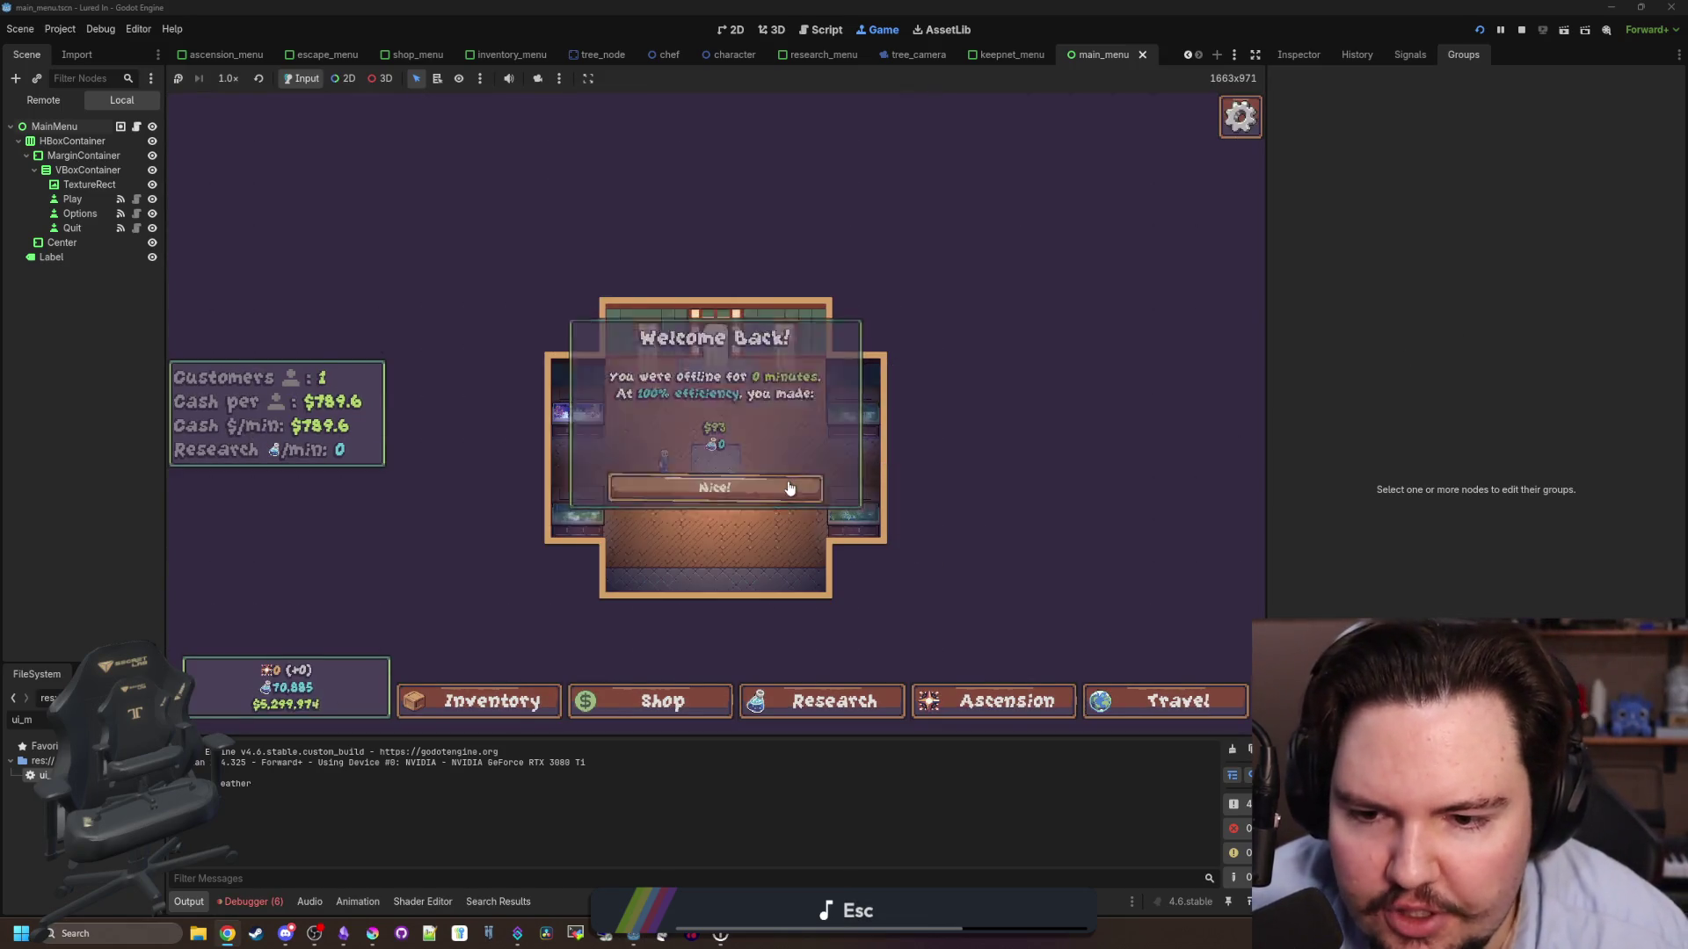
- Dismiss Welcome Back, open Options from the Escape Menu, and close it with Escape
click(789, 488)
key(Escape)
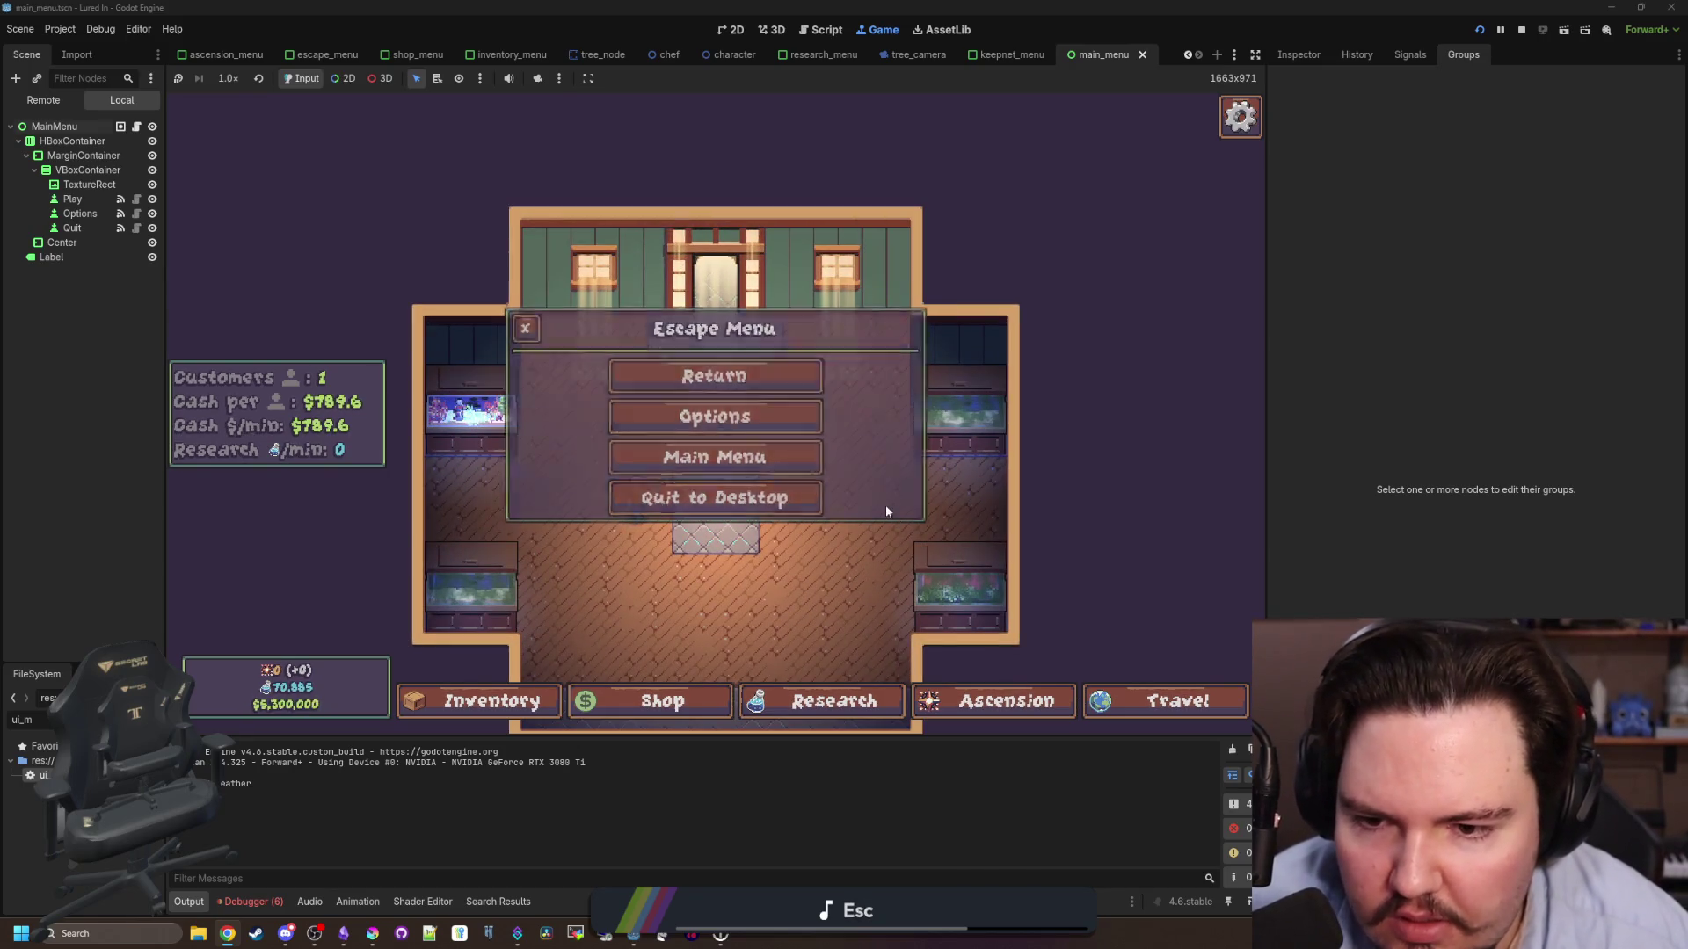
click(778, 429)
key(Escape)
- Reopen and close Options twice more, confirming the Escape Menu returns, then close the menus
click(777, 430)
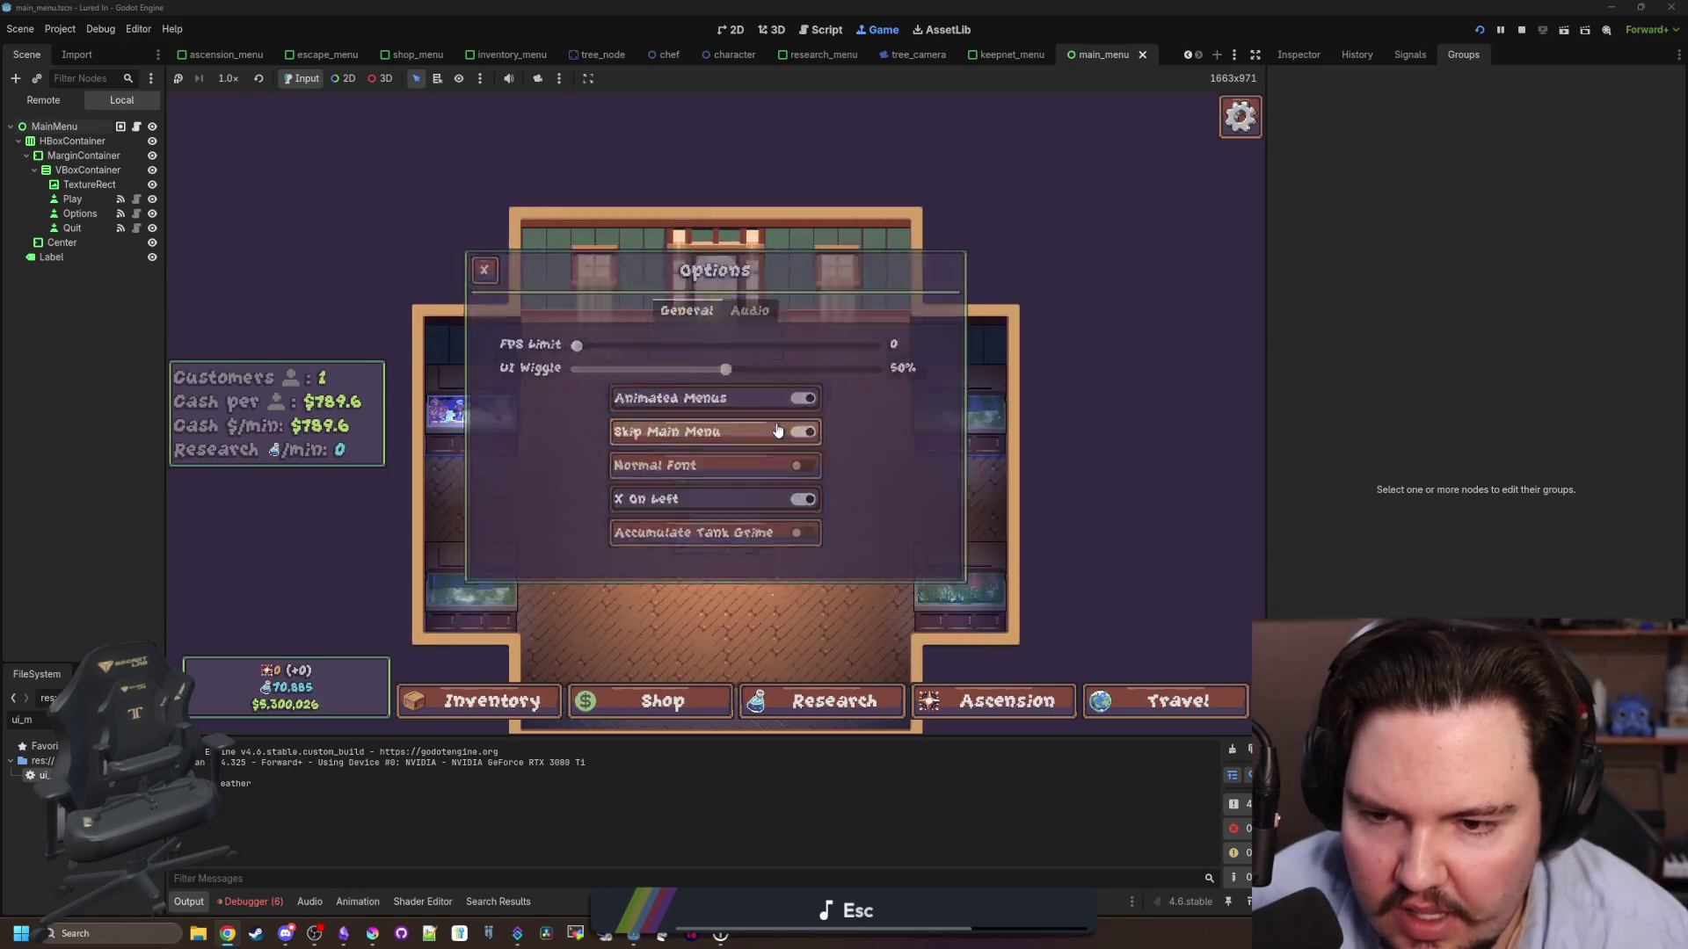
key(Escape)
click(777, 430)
key(Escape)
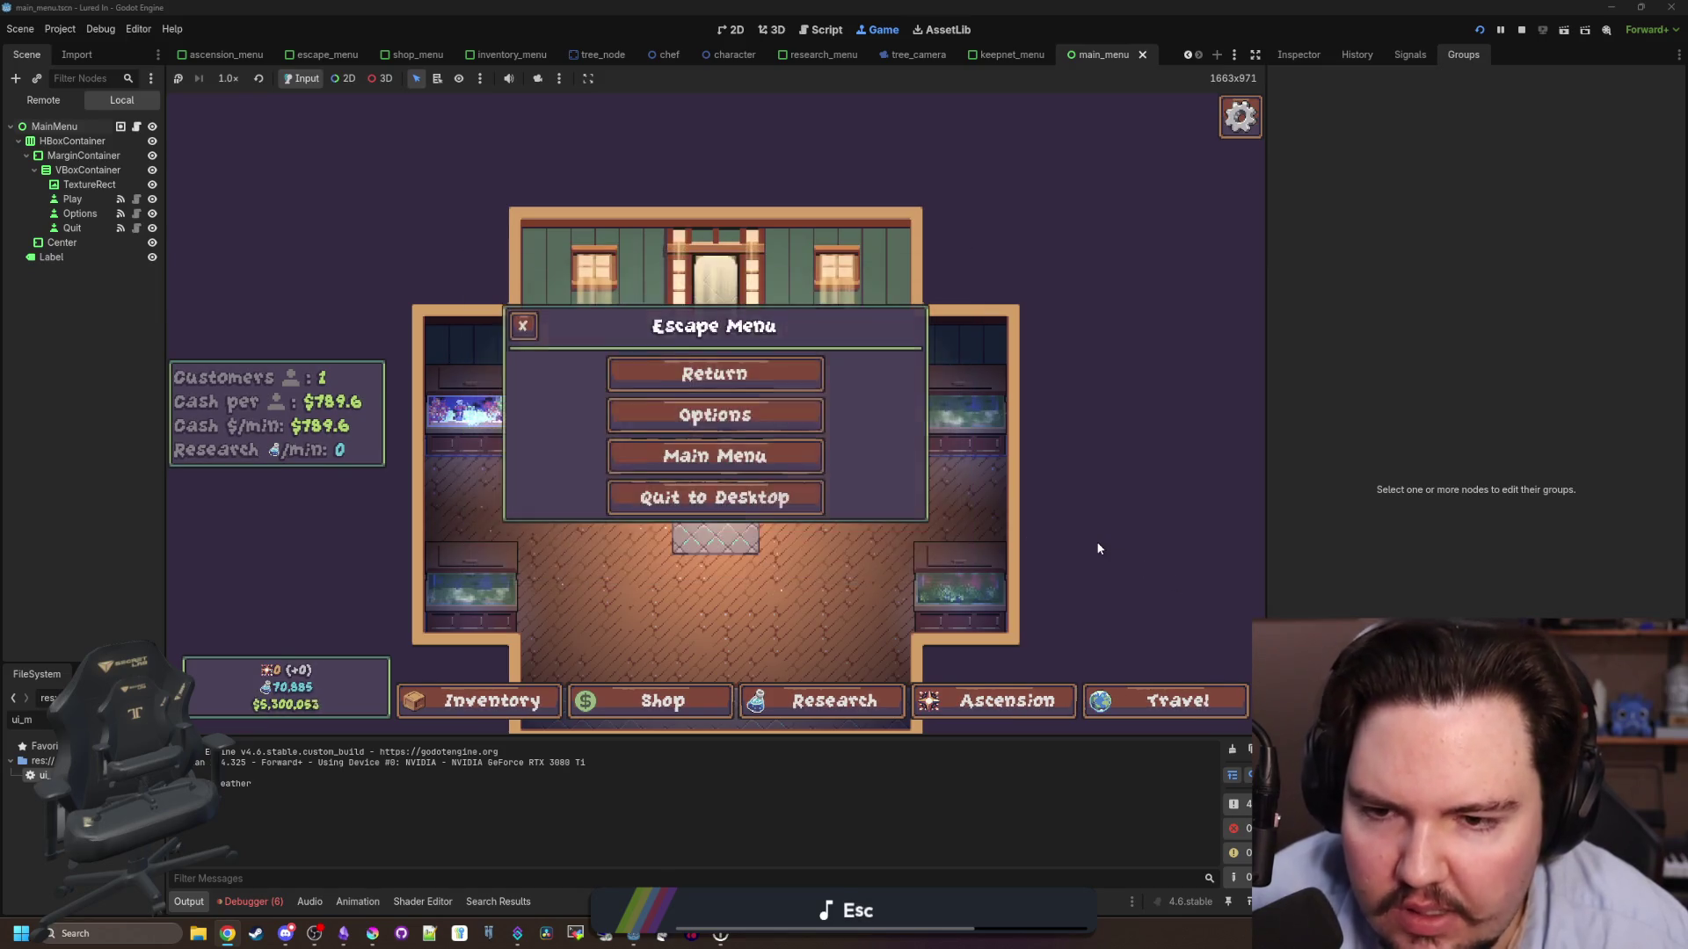
key(Escape)
key(Escape)
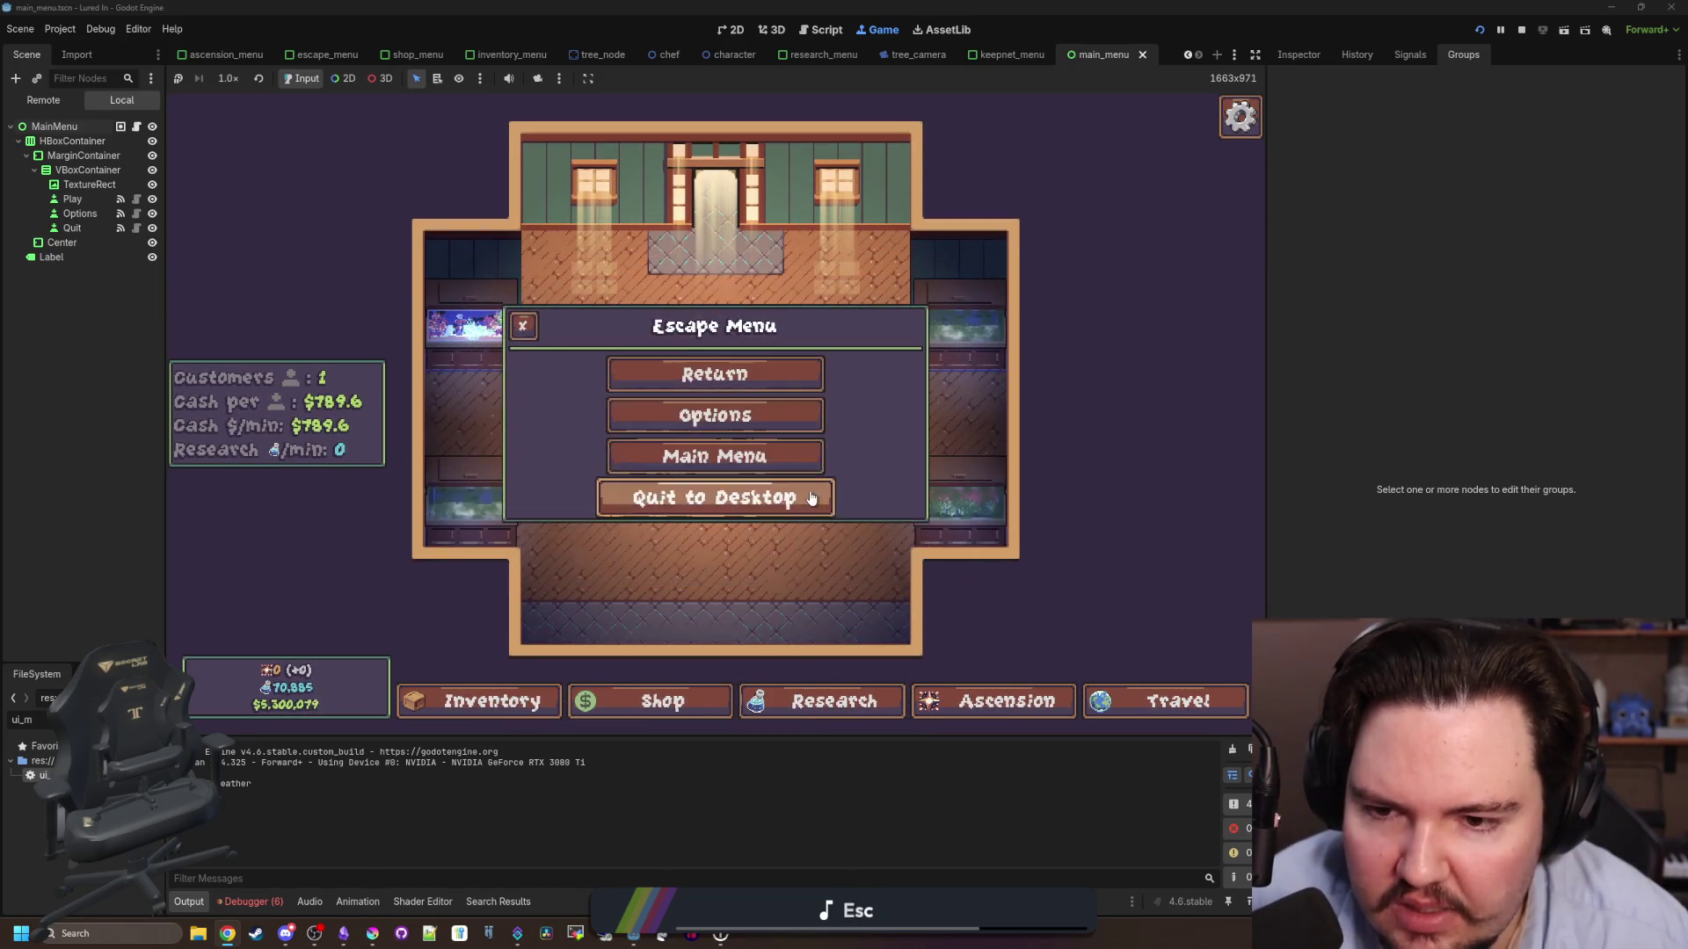
click(763, 418)
key(Escape)
key(Escape)
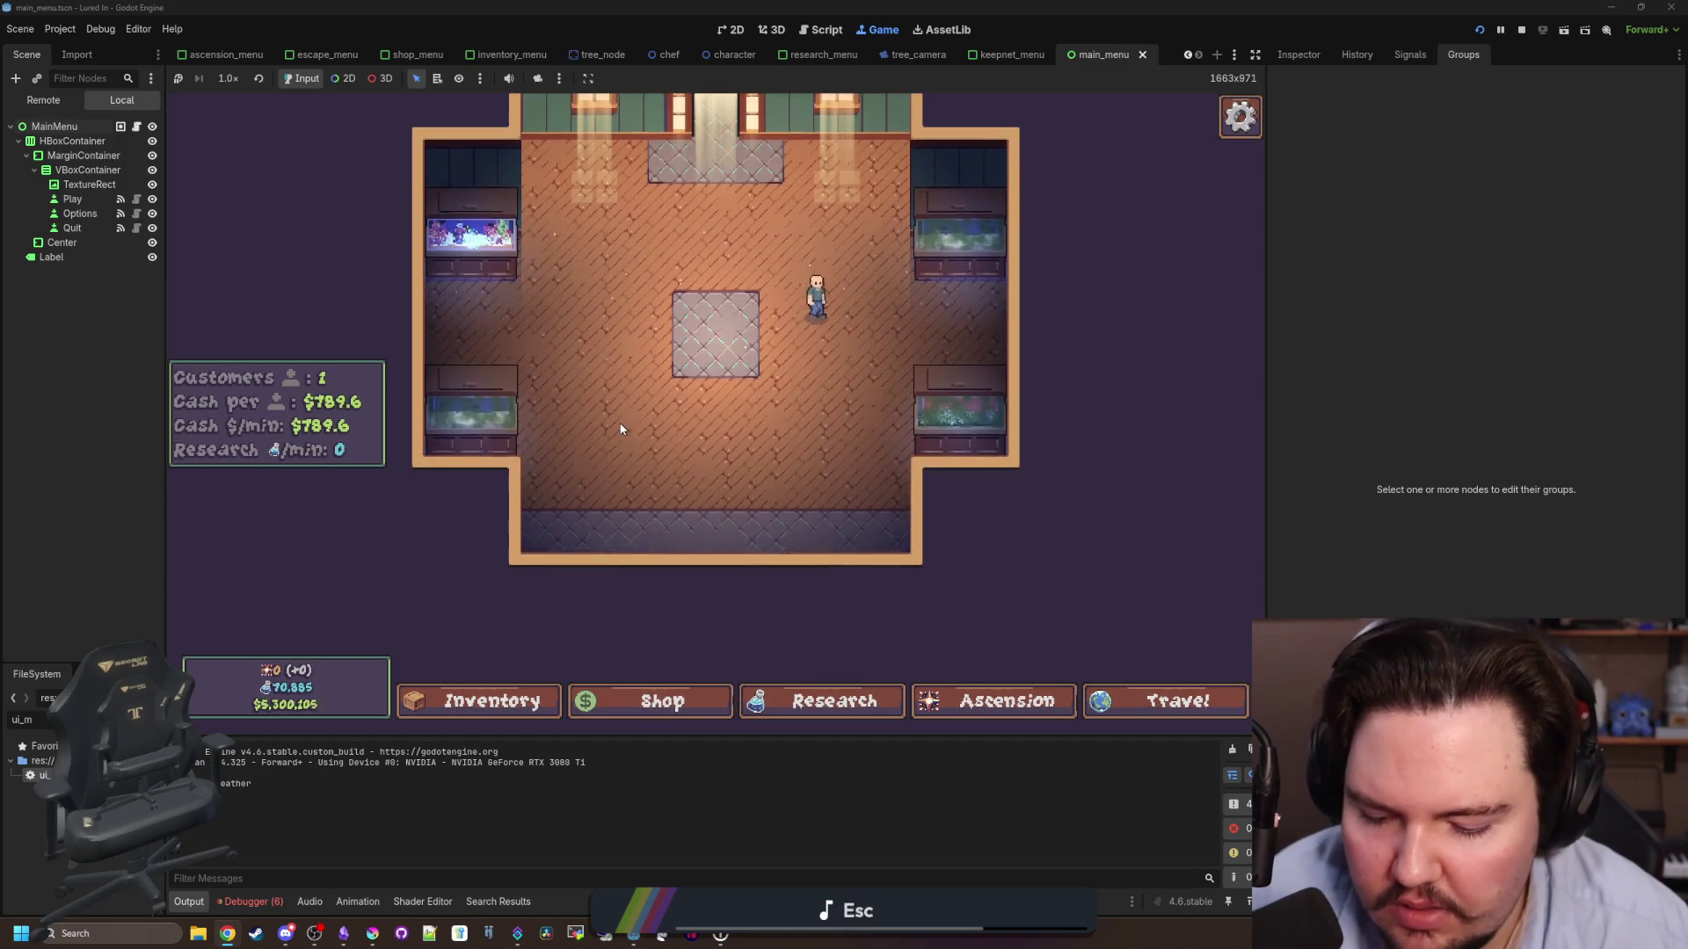
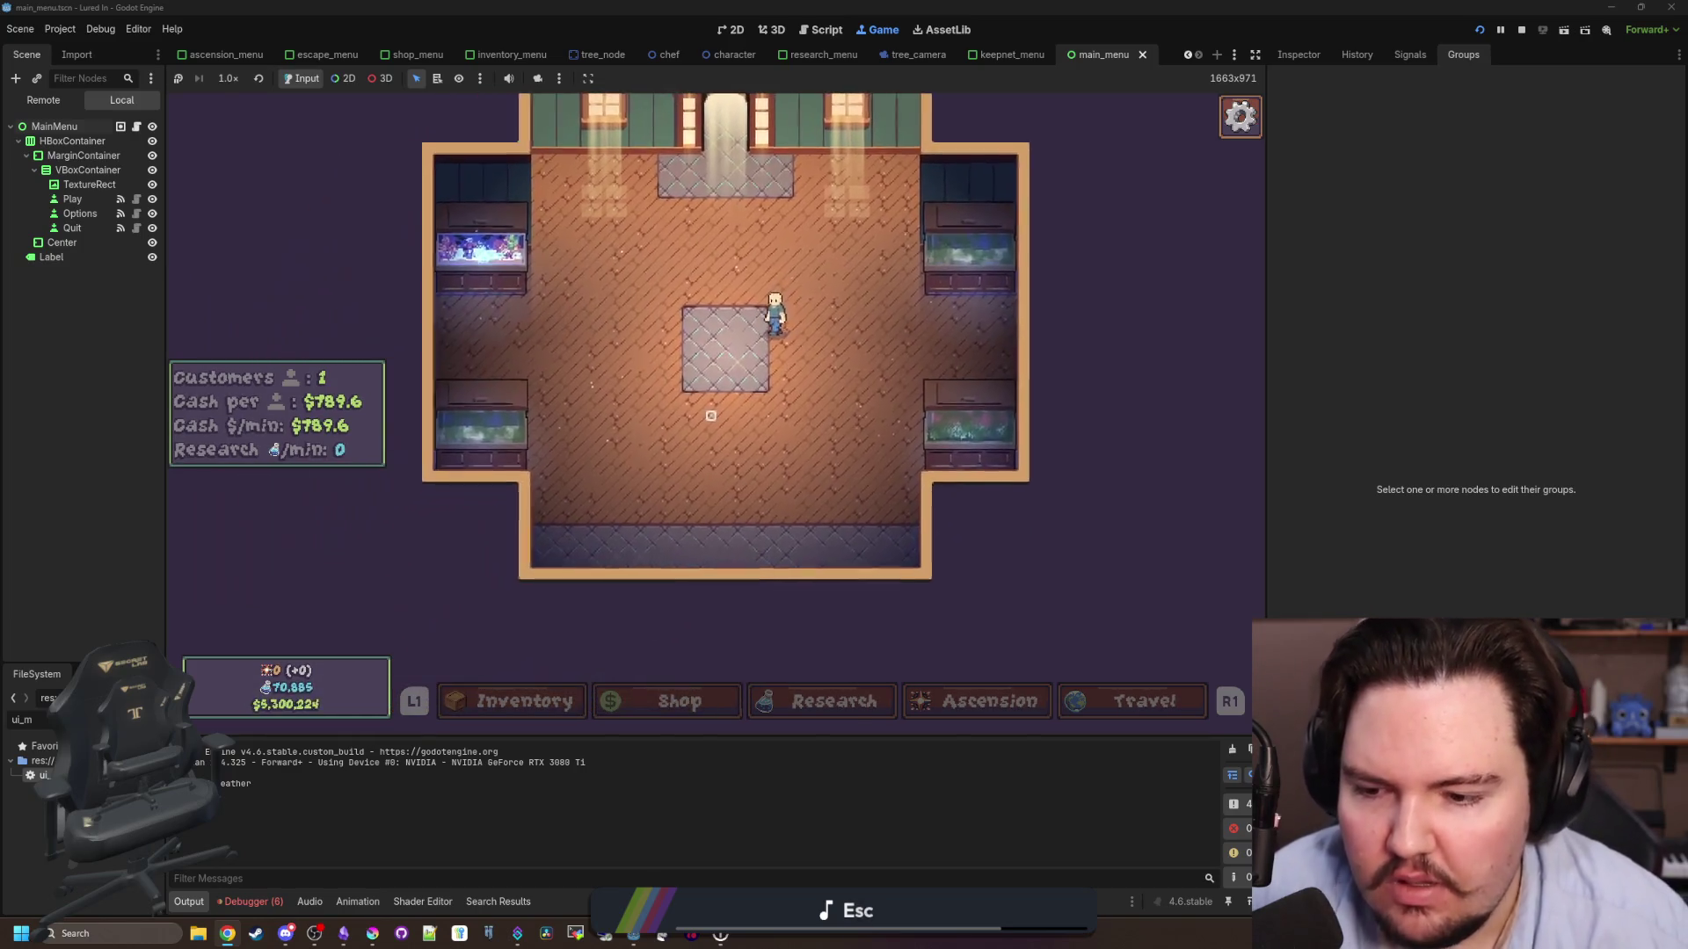
- Open Options from the in-game escape menu and step through the General settings up to FPS Limit
key(Escape)
key(Down)
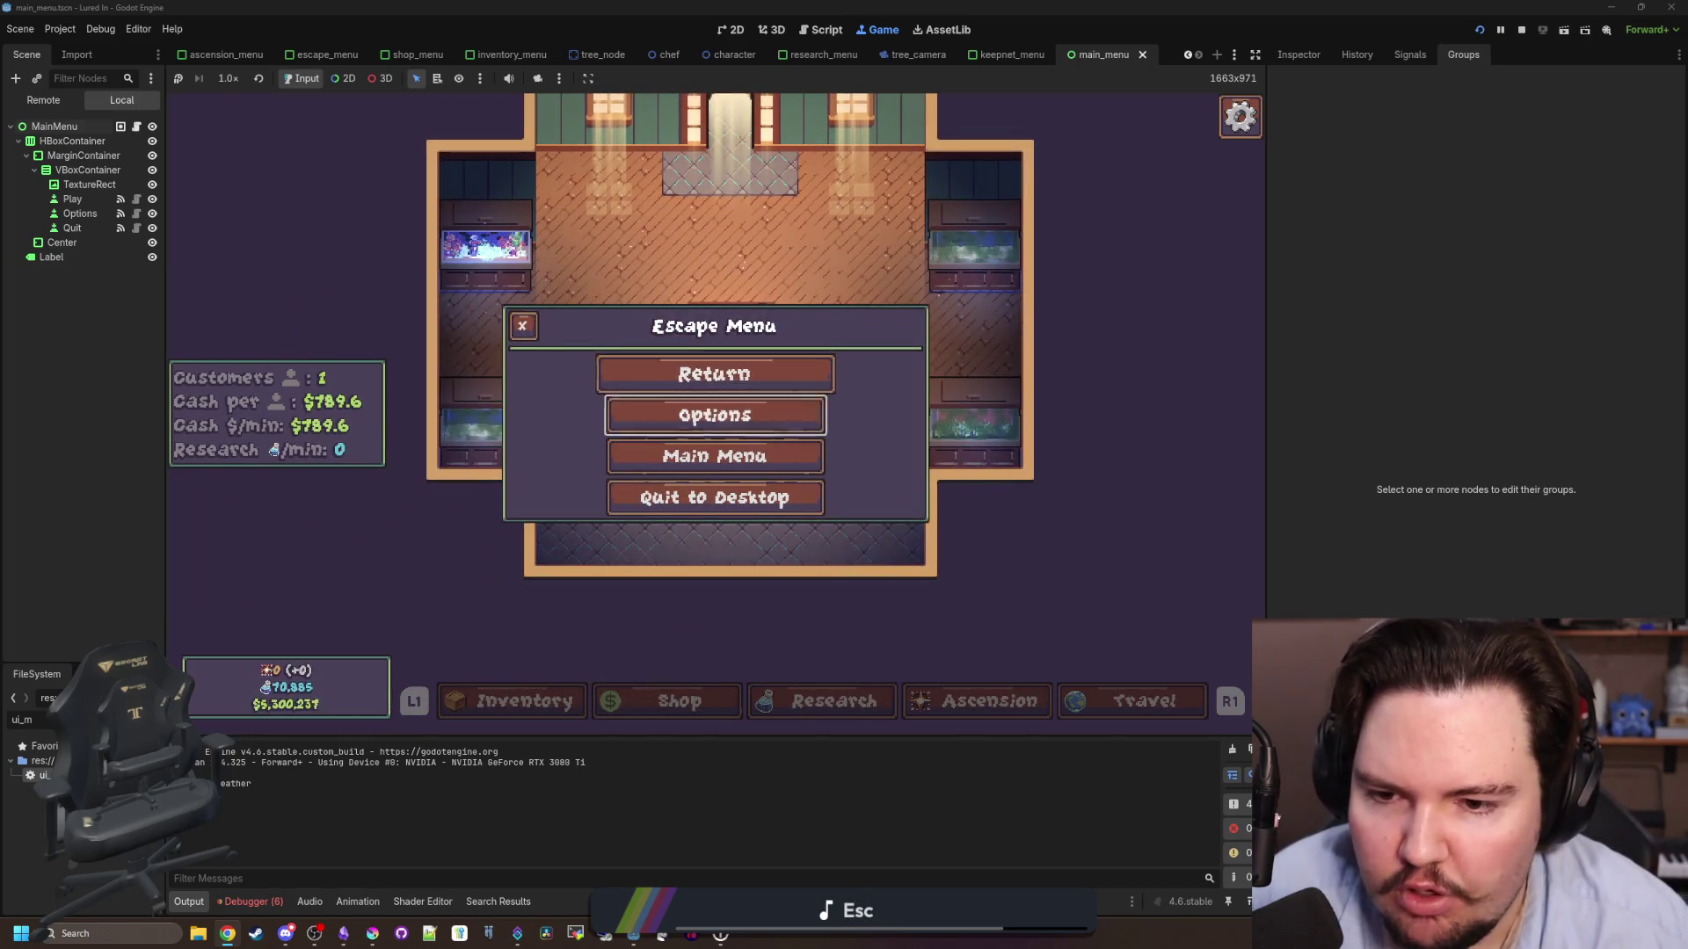
key(Return)
key(Down)
key(Down)
key(Down)
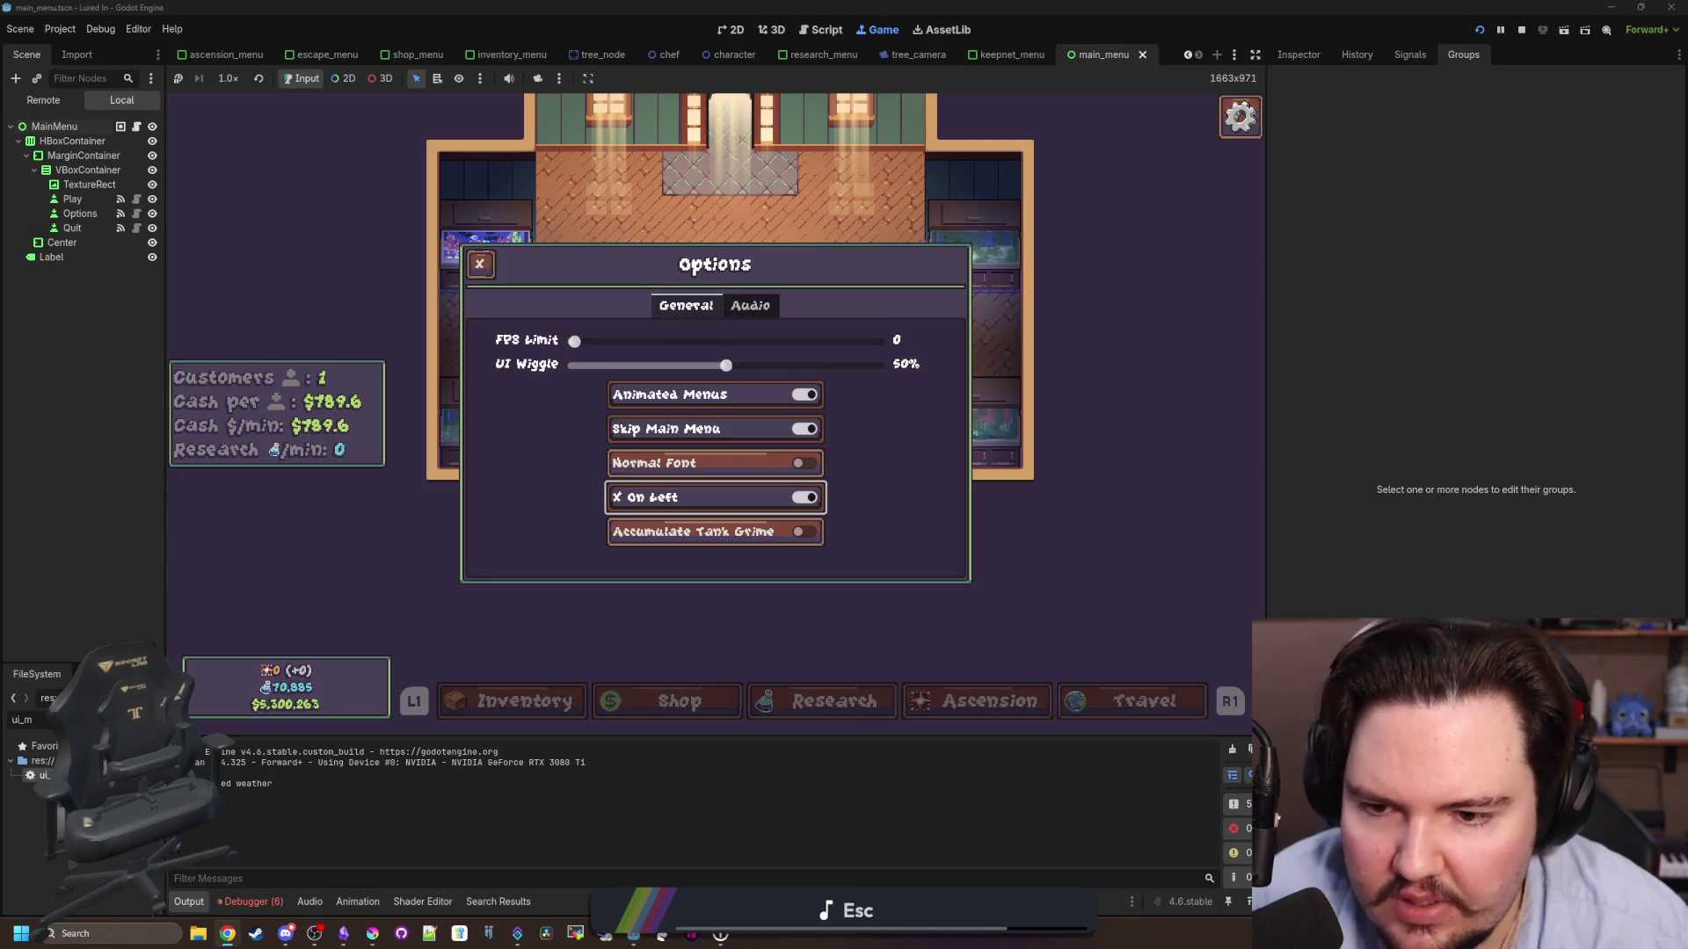
key(Up)
key(Up)
key(Up)
key(Up)
key(Up)
key(Up)
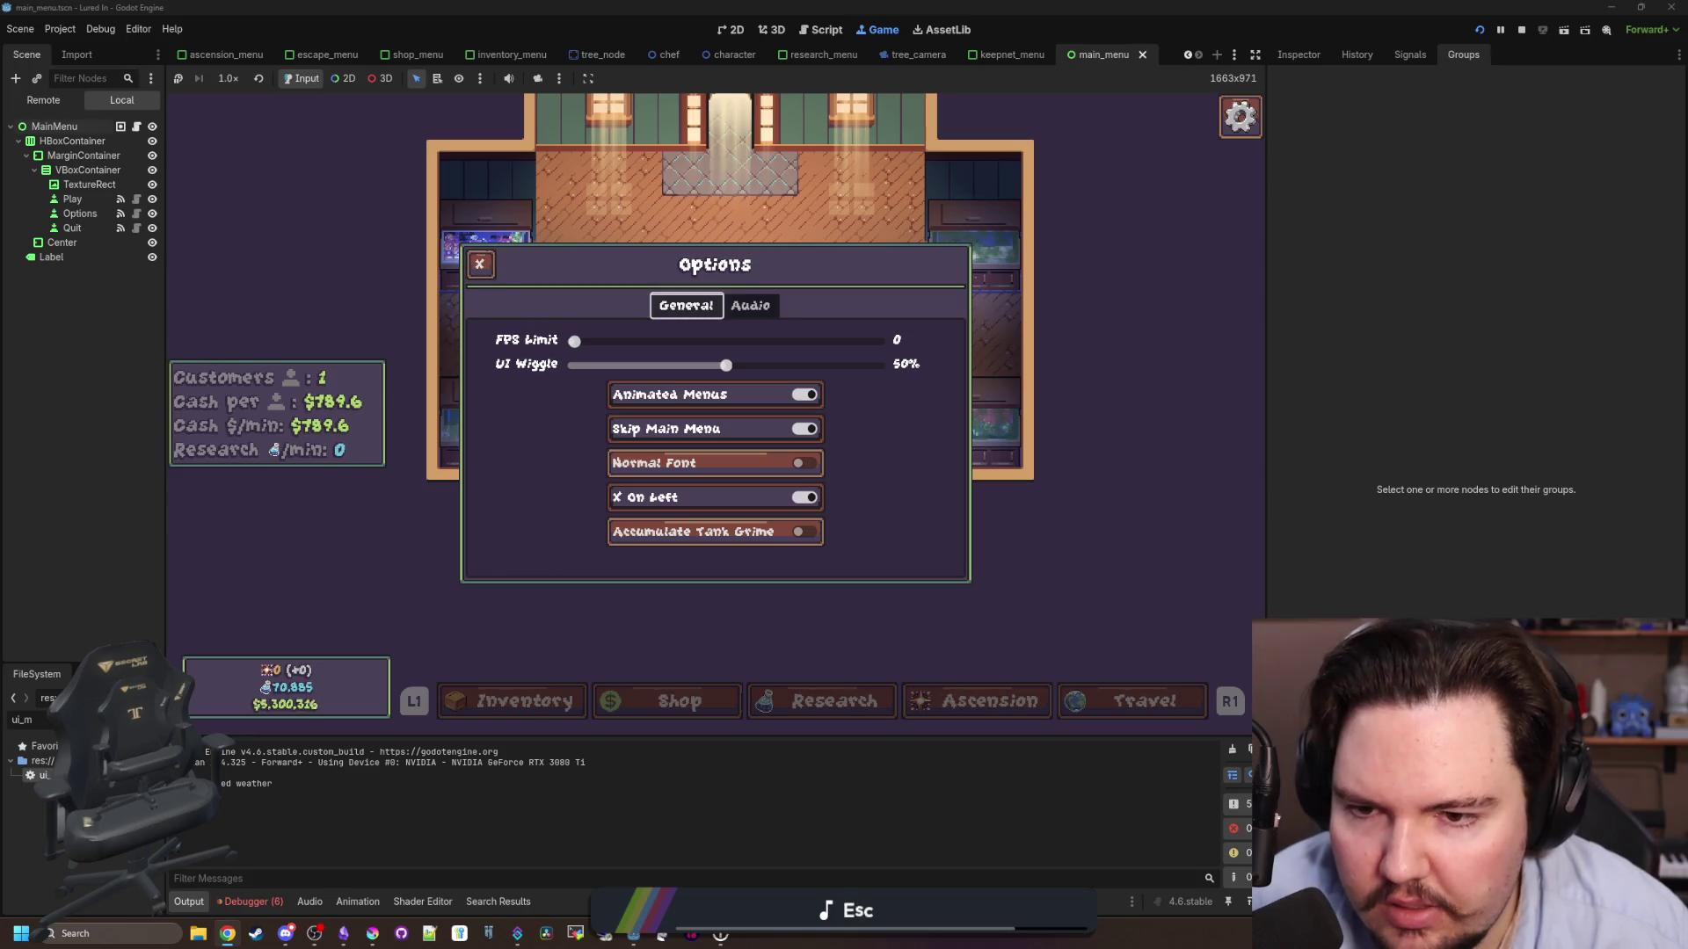
key(Down)
key(Down)
key(Down)
key(Up)
key(Up)
key(Up)
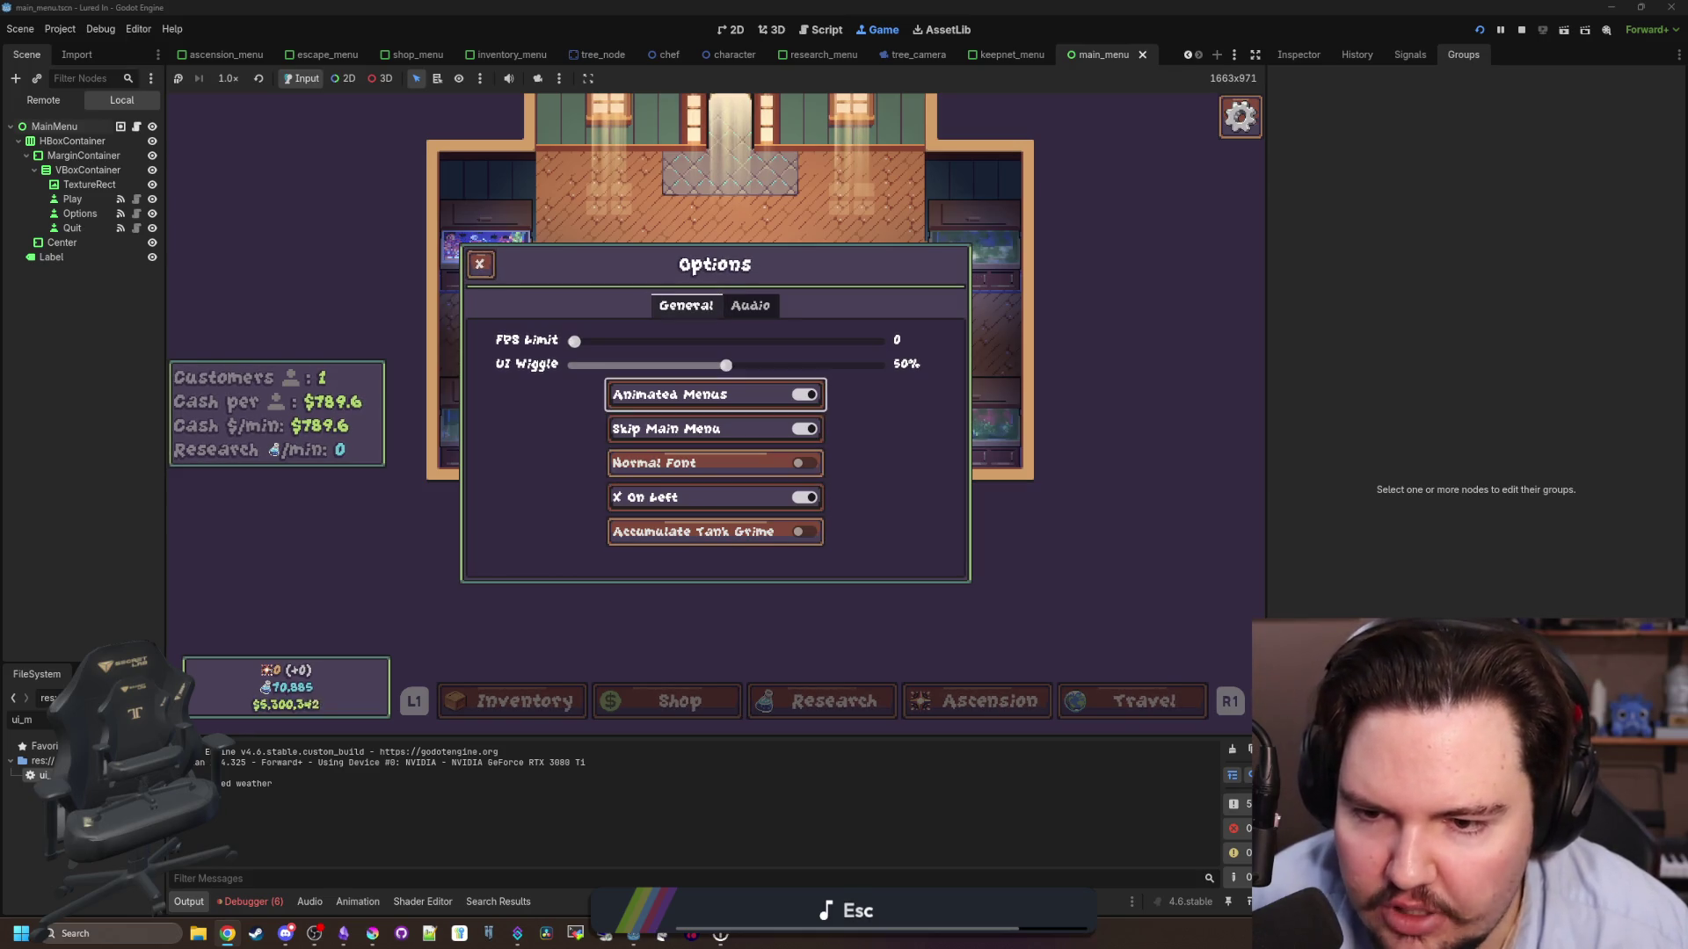
key(Up)
key(Up)
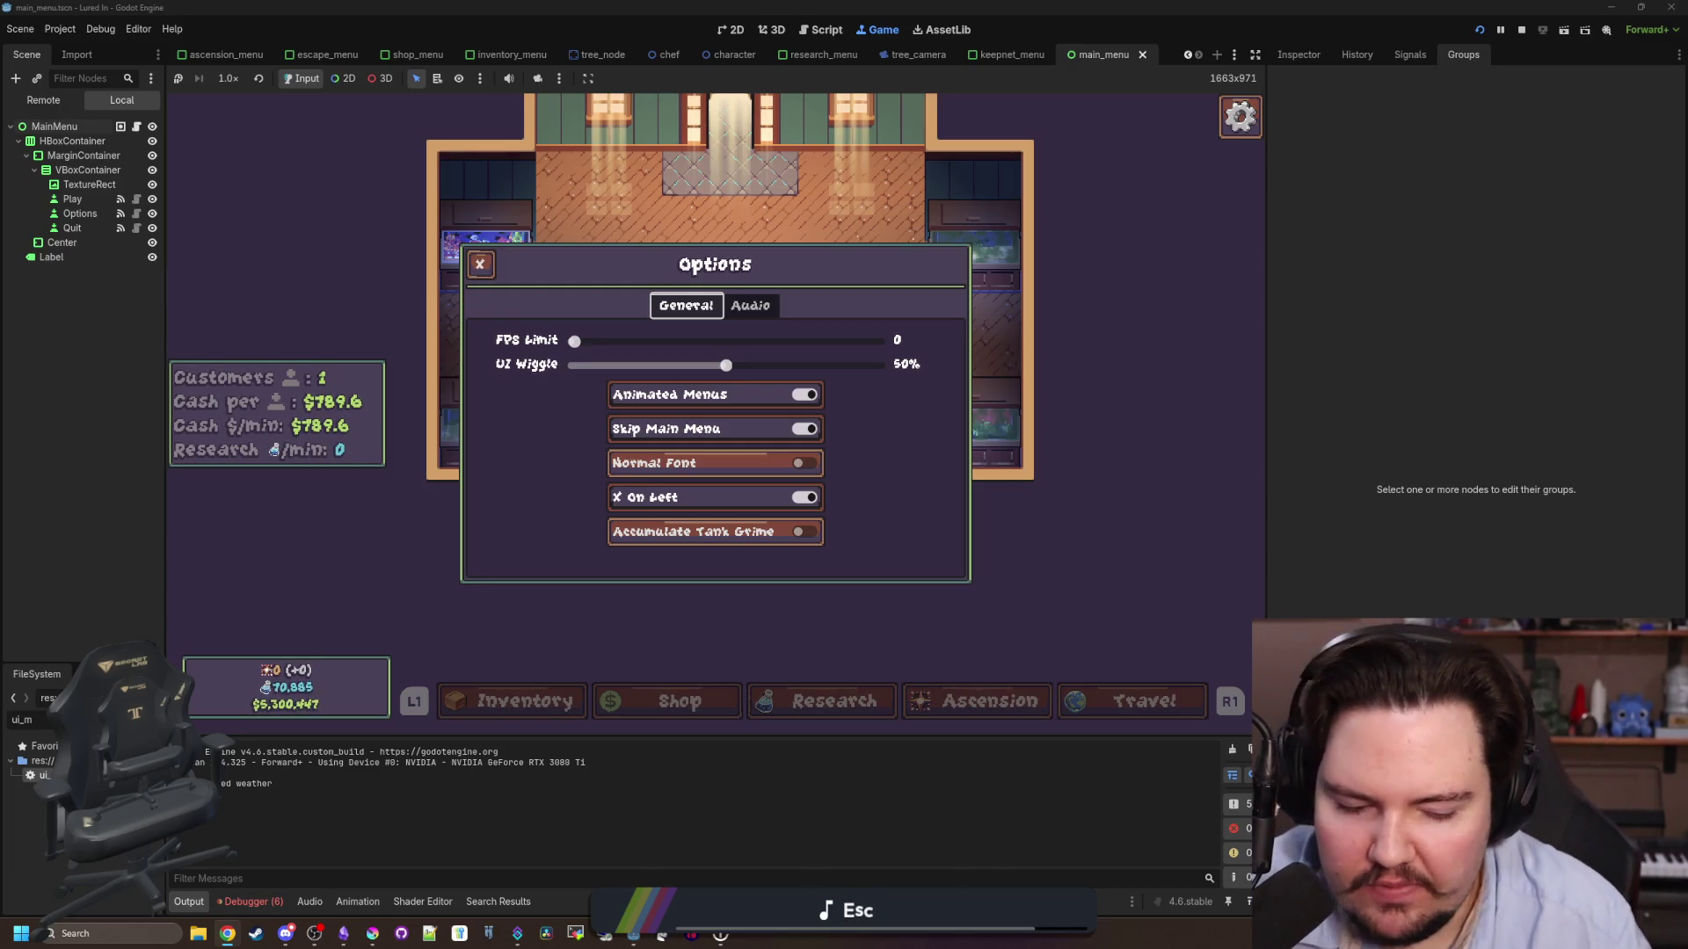
- Browse the remaining General settings and the Audio tab, then close Options with Esc
key(Down)
key(Down)
key(Down)
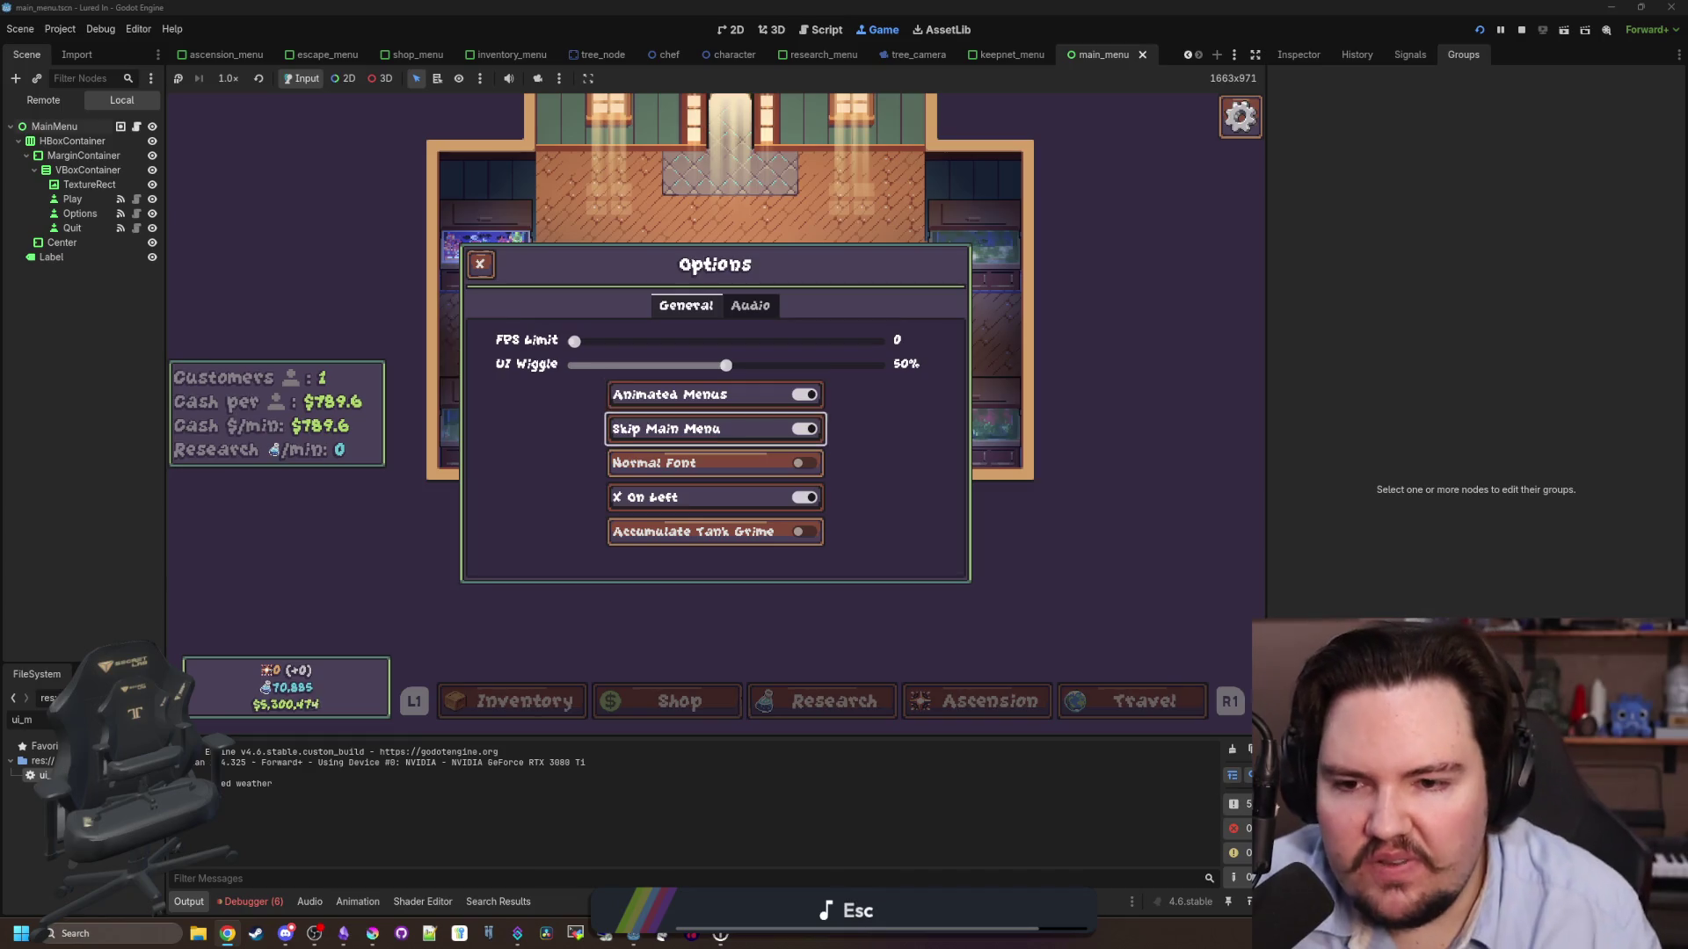
key(Up)
key(Up)
key(Up)
key(Up)
key(Up)
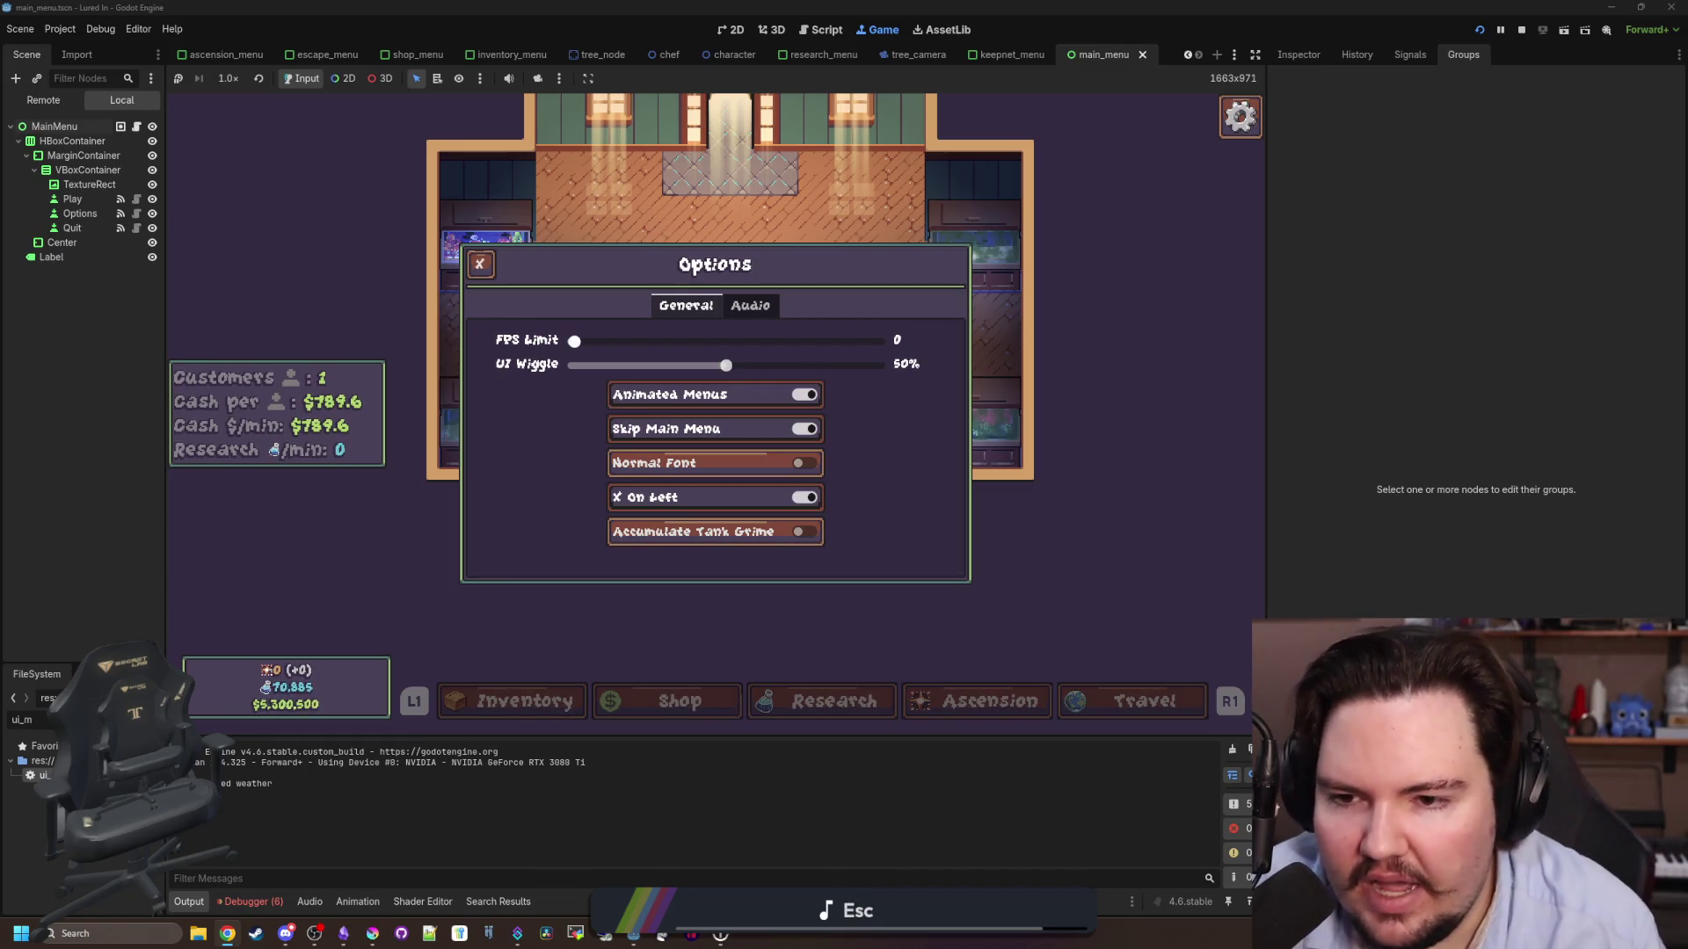
key(Down)
key(Down)
key(Down)
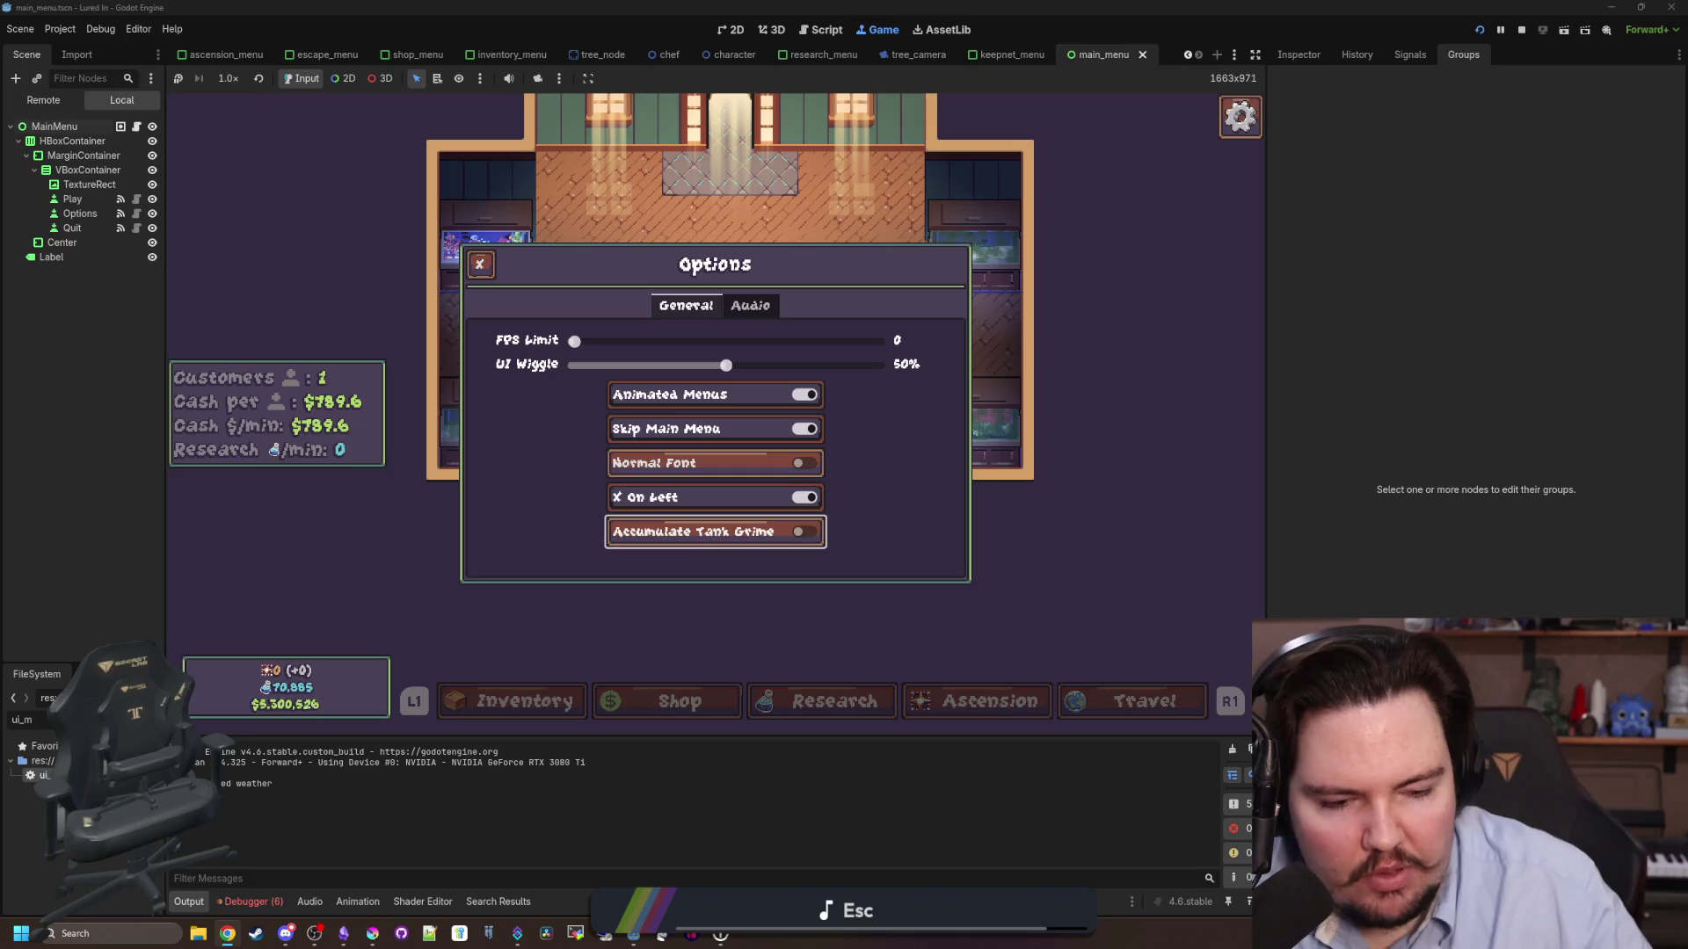
key(Up)
key(Up)
key(Up)
key(Up)
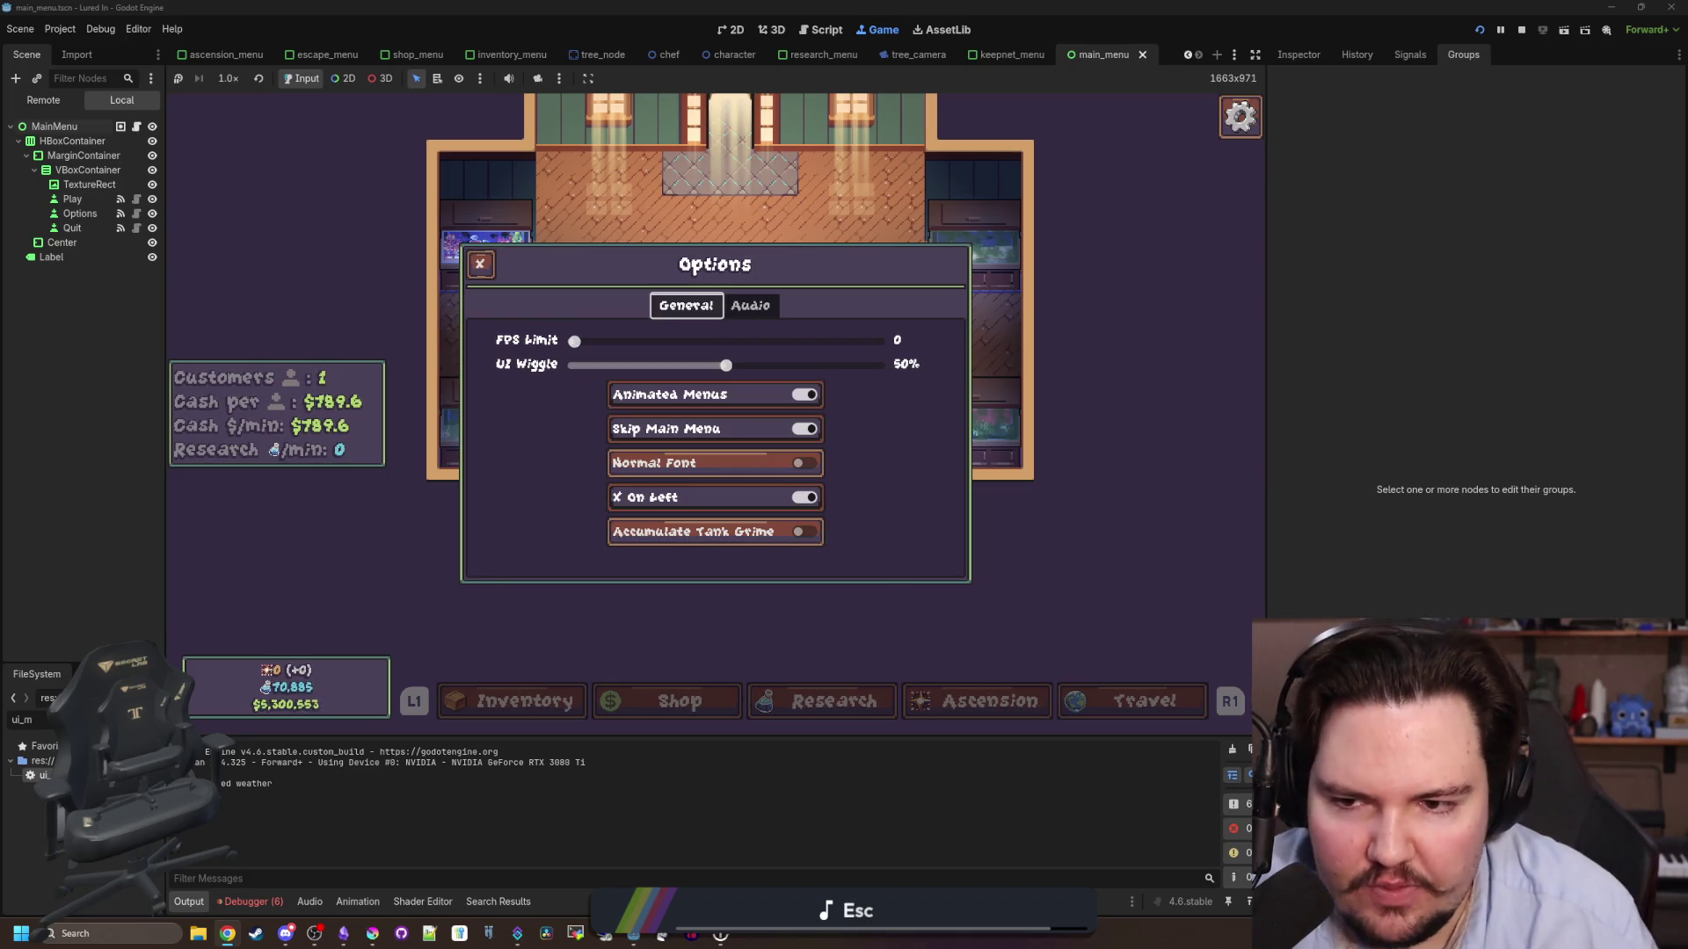
key(Right)
key(Left)
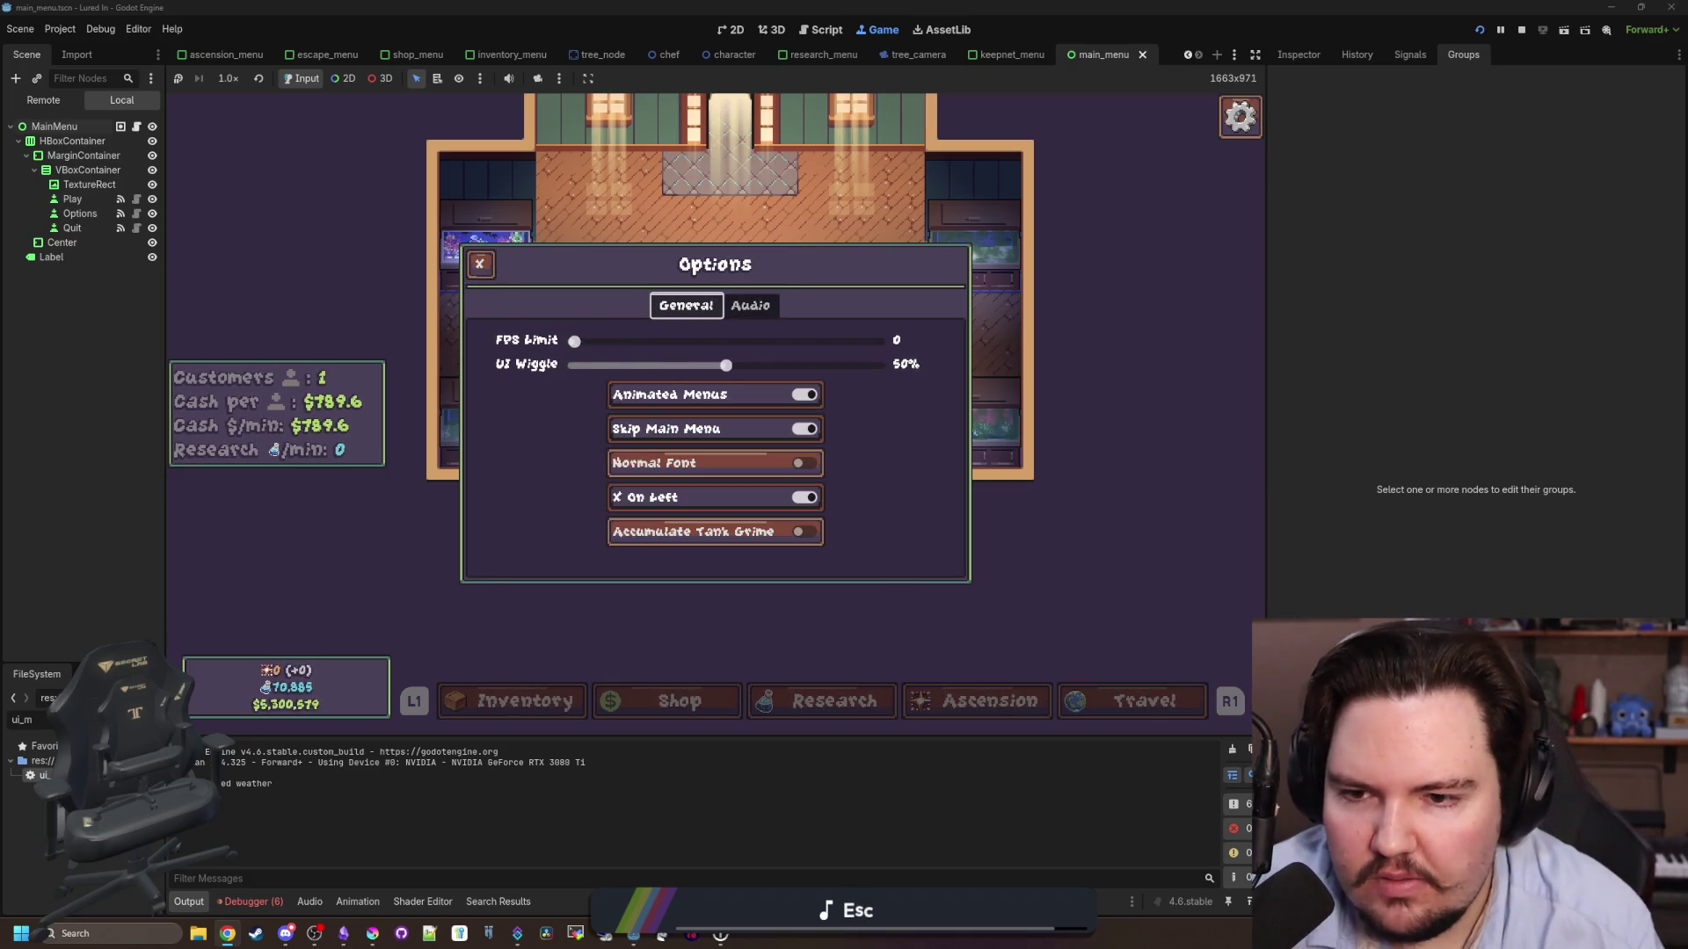
key(Down)
key(Down)
key(Down)
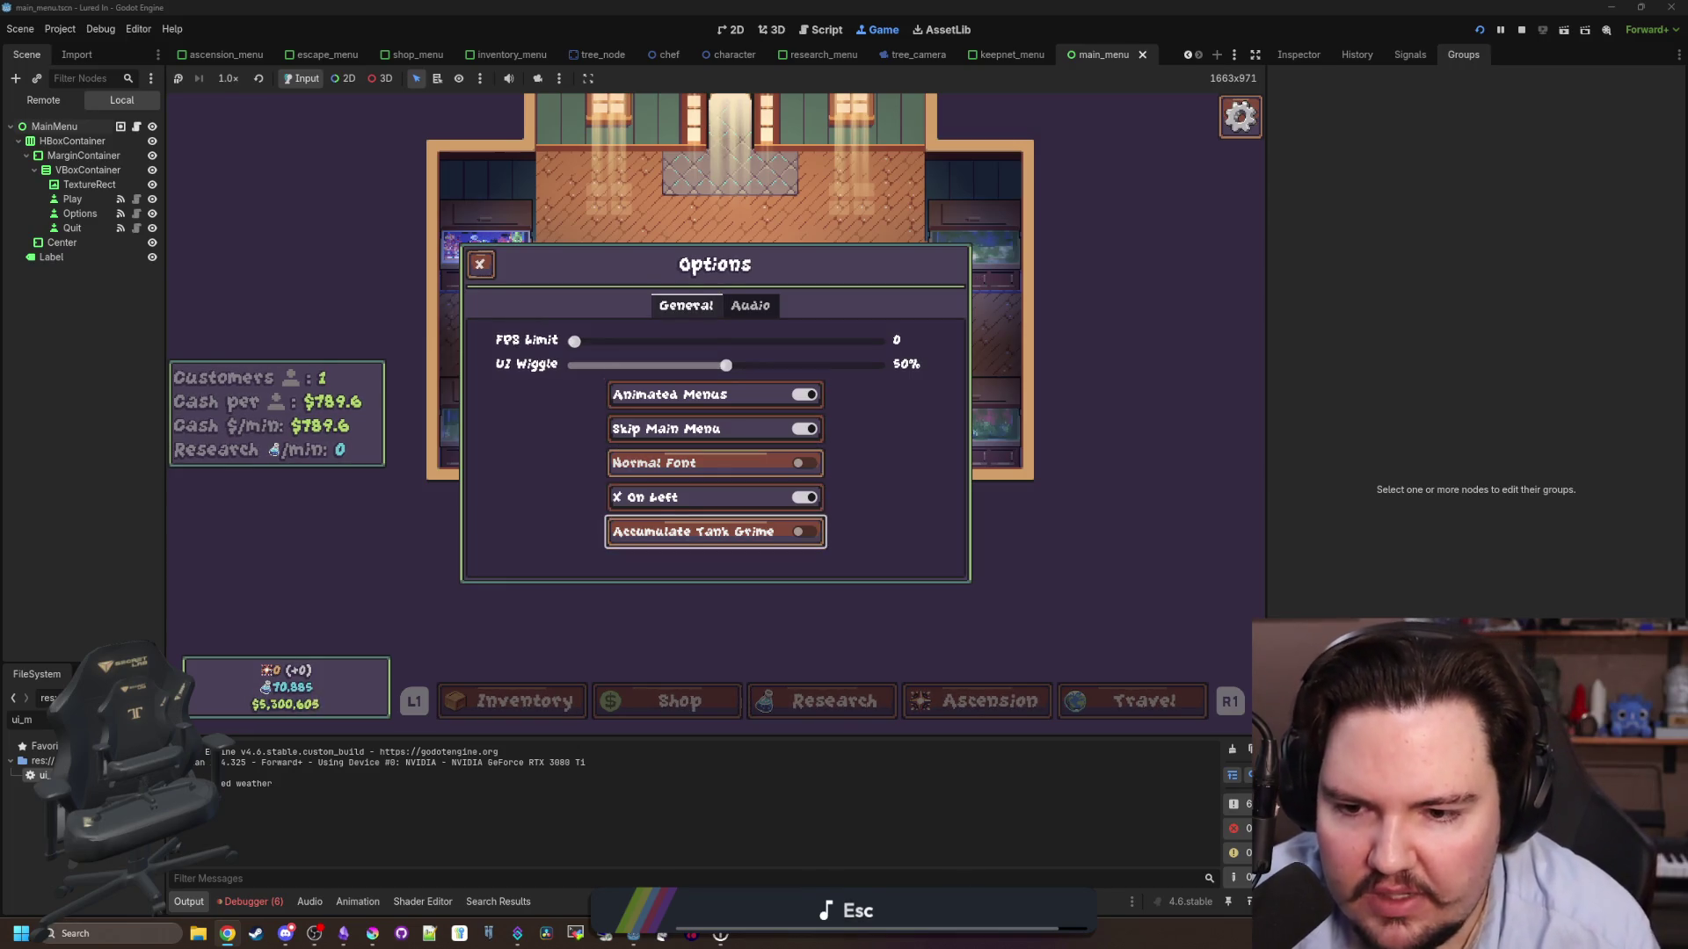
key(Up)
key(Up)
key(Up)
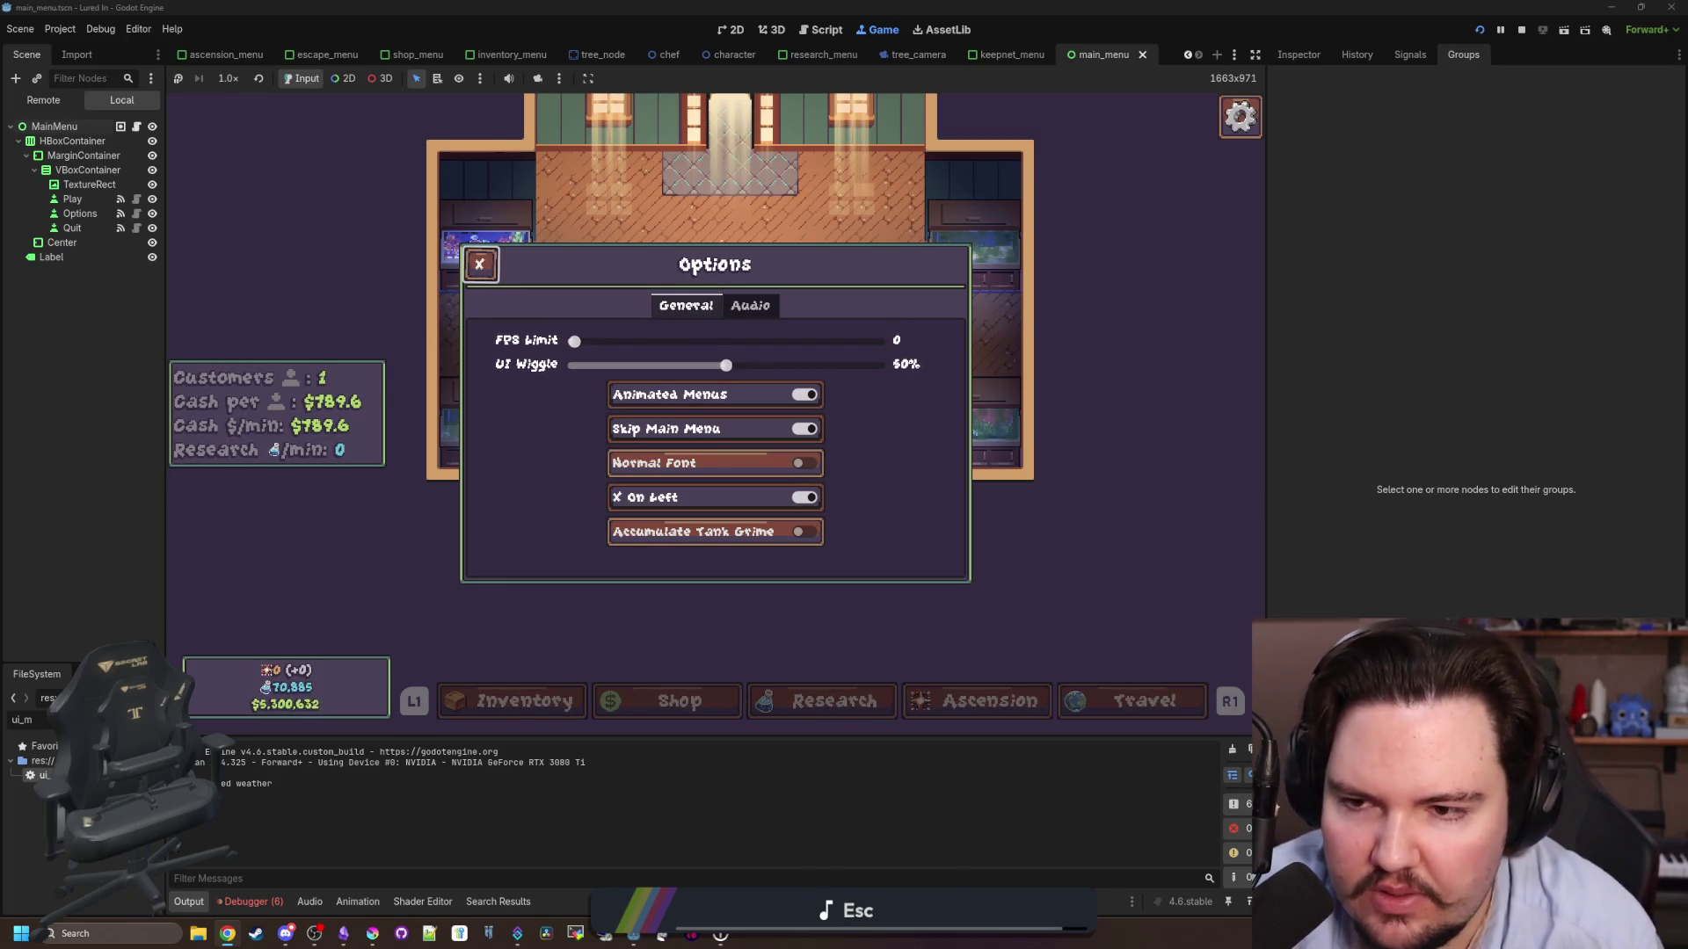
key(Escape)
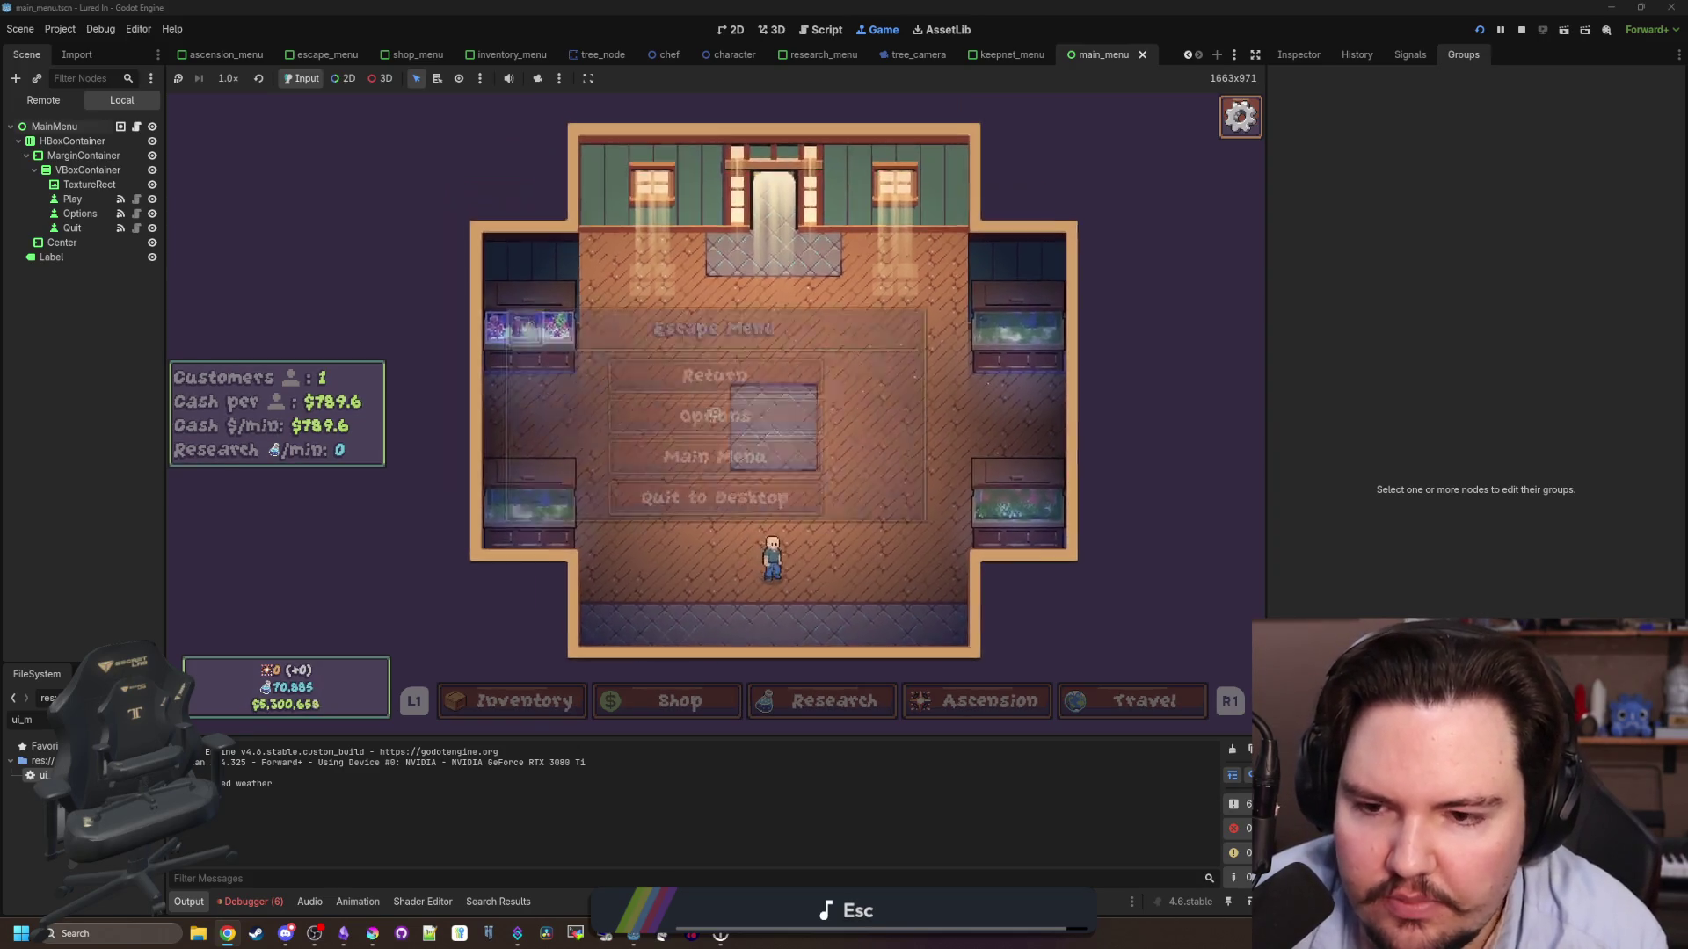
- Repeatedly open and close Options from the escape menu to check that the escape menu returns
key(Down)
key(Return)
key(Escape)
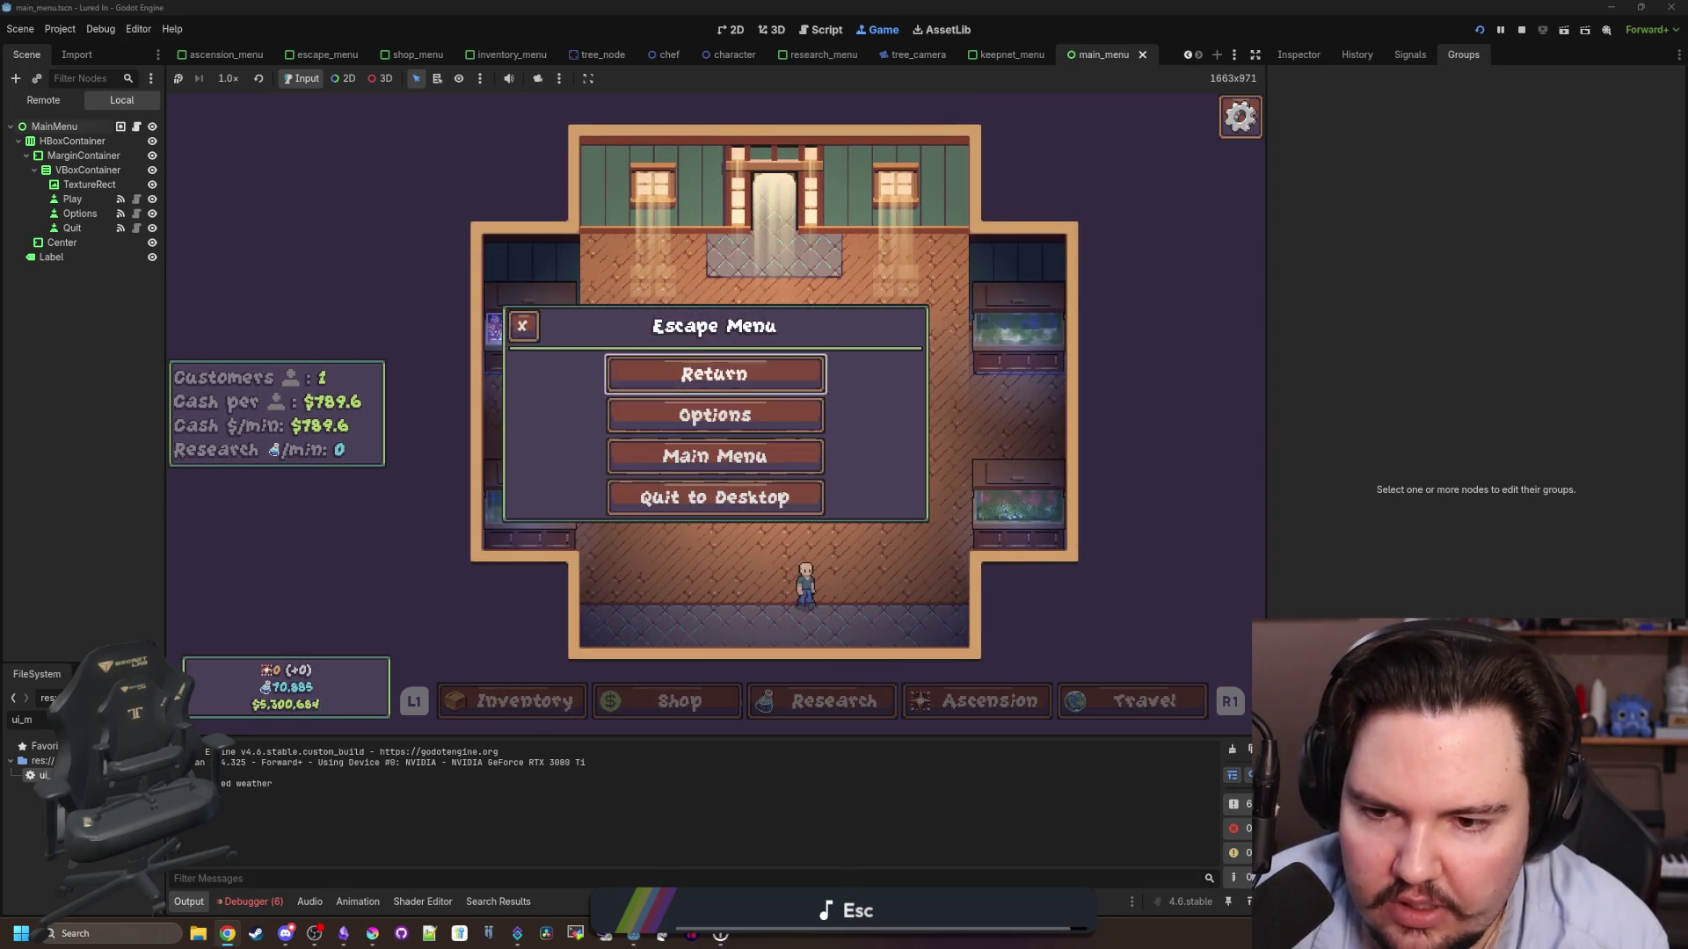
key(Down)
key(Return)
key(Escape)
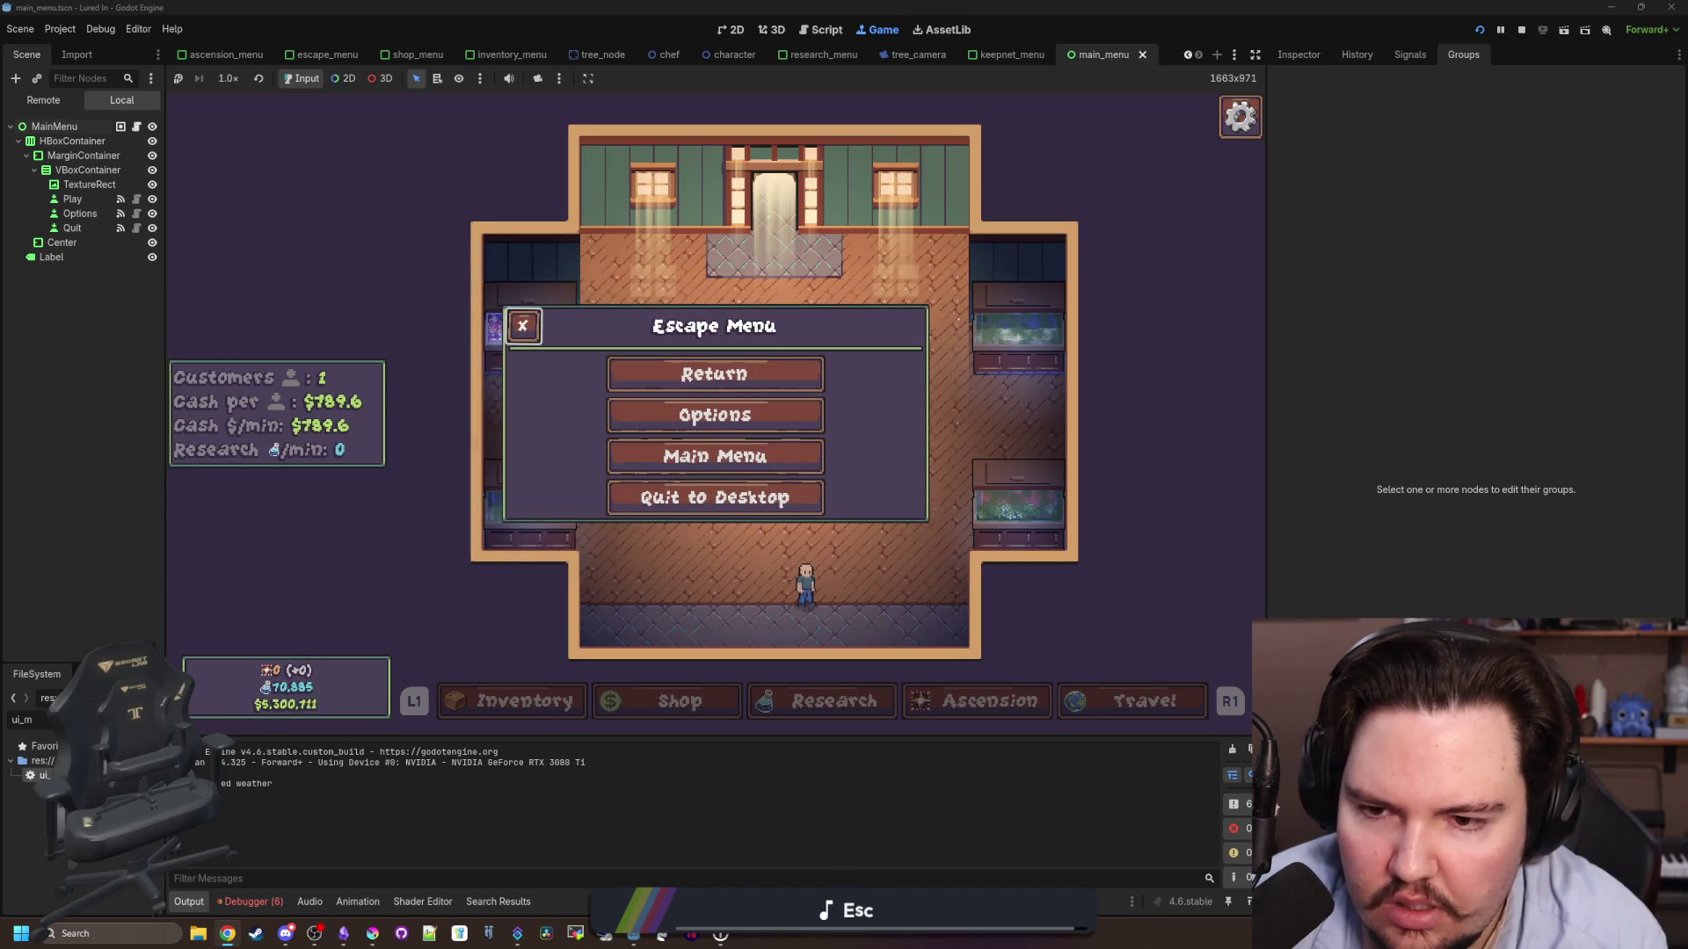
key(Escape)
key(Escape)
key(Down)
key(Escape)
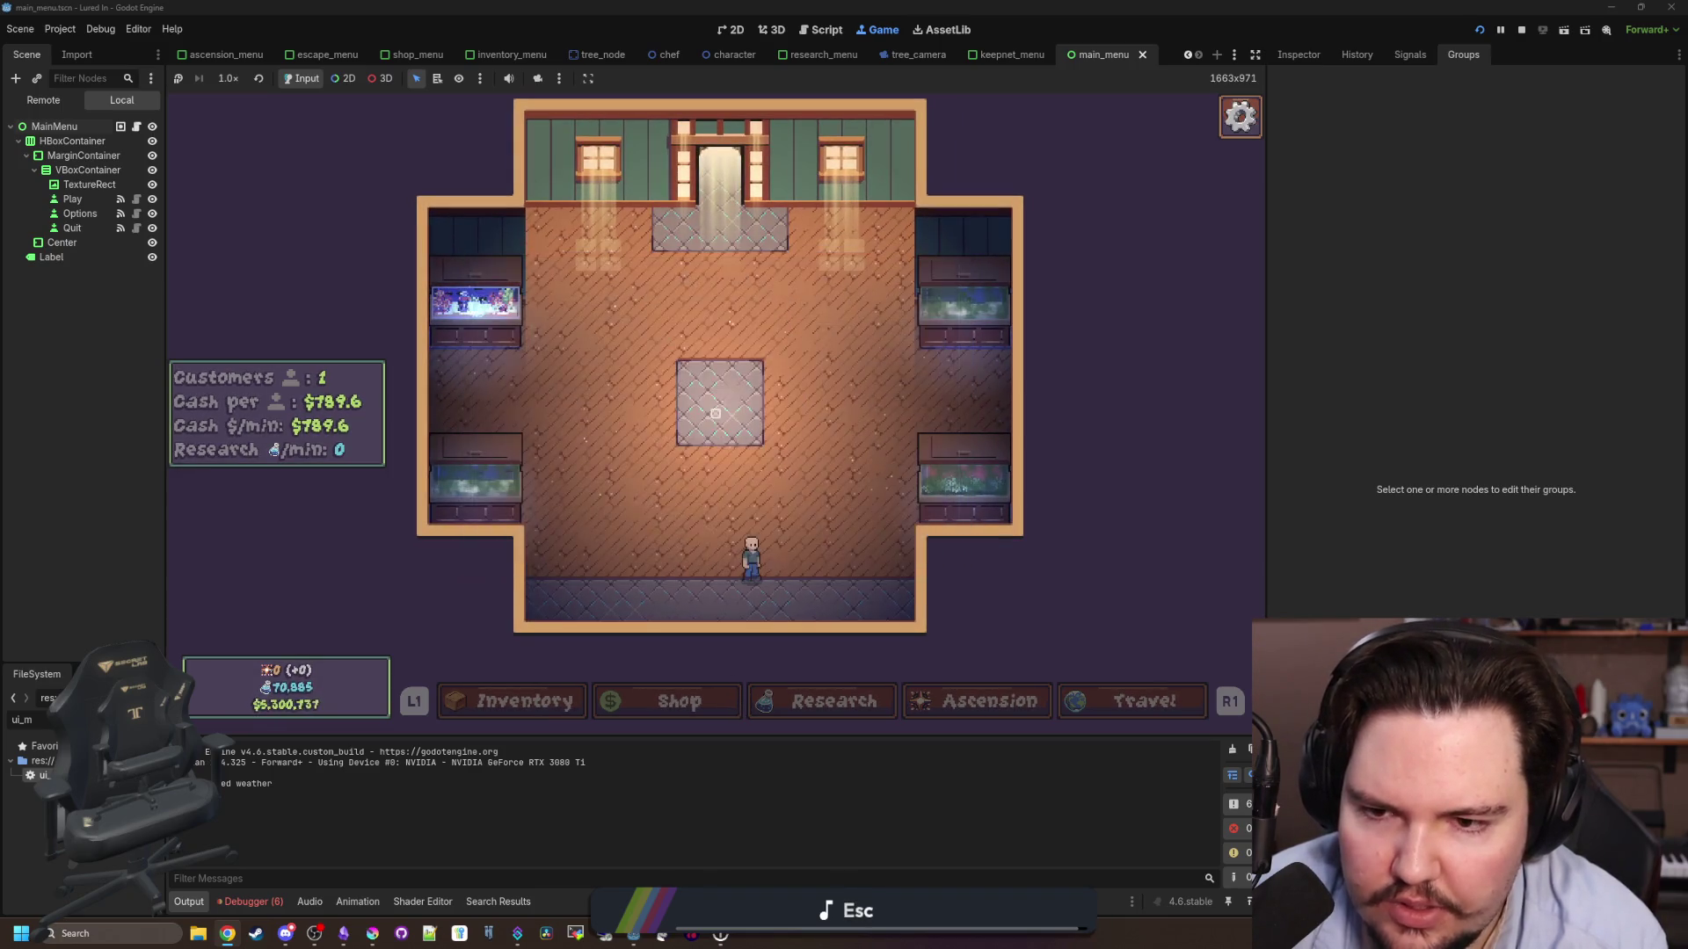
key(Escape)
click(716, 413)
key(Escape)
key(Escape)
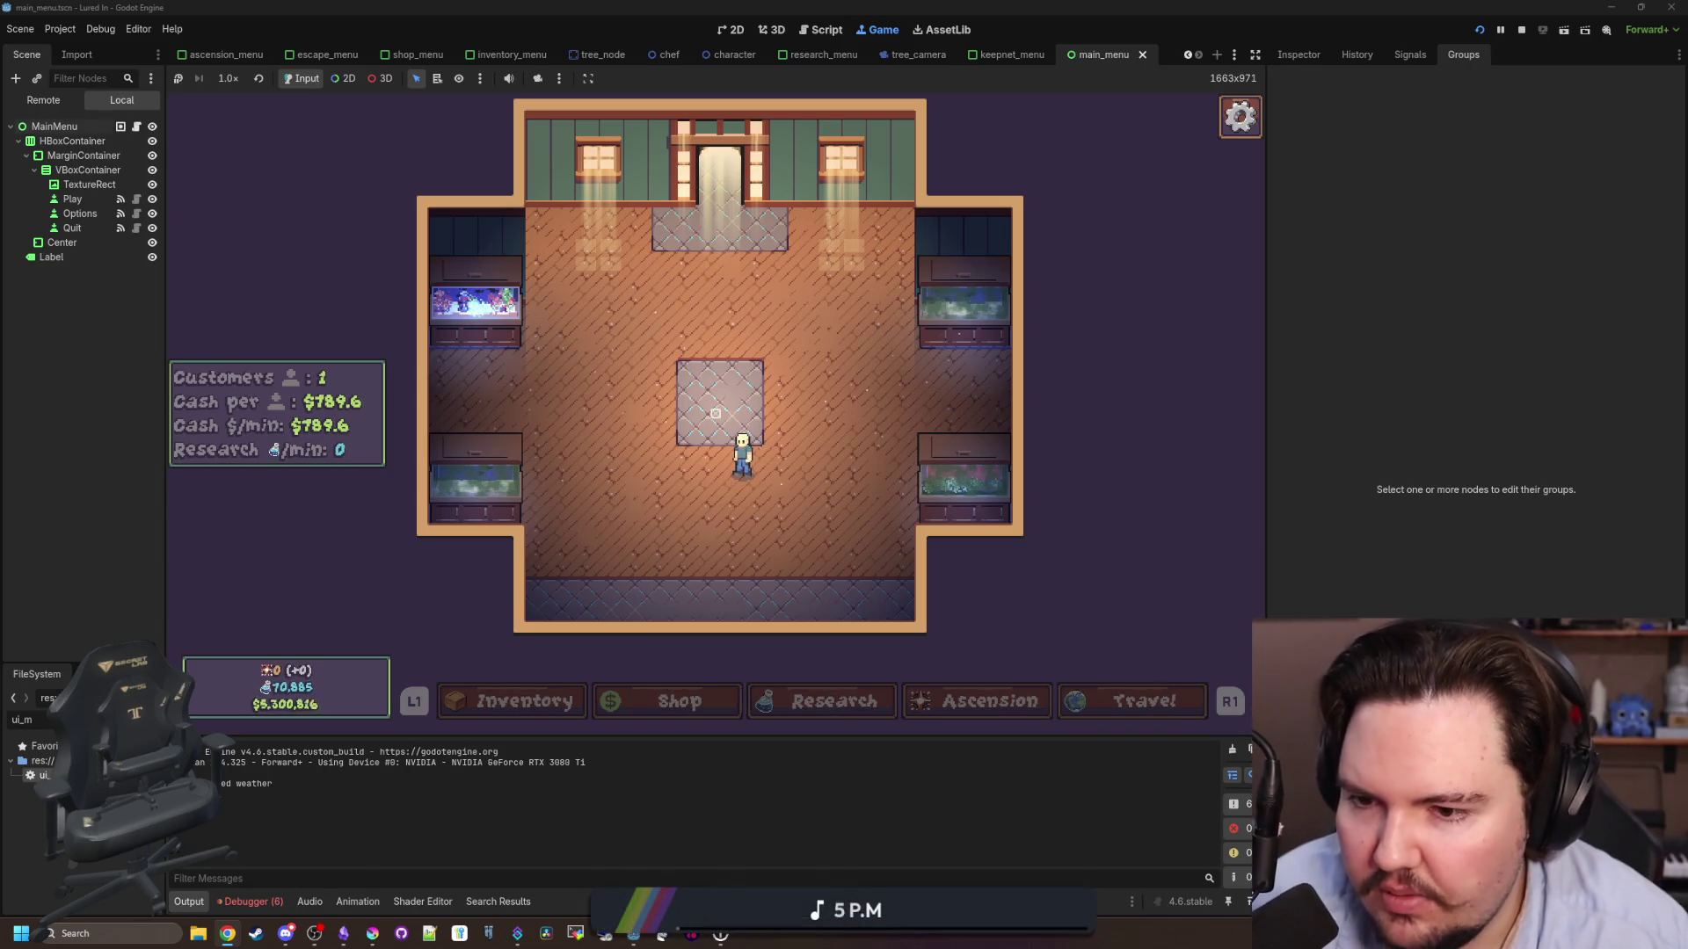
- Filter FileSystem for 'options', widen the dock, and open options_menu.gd
key(super)
key(super)
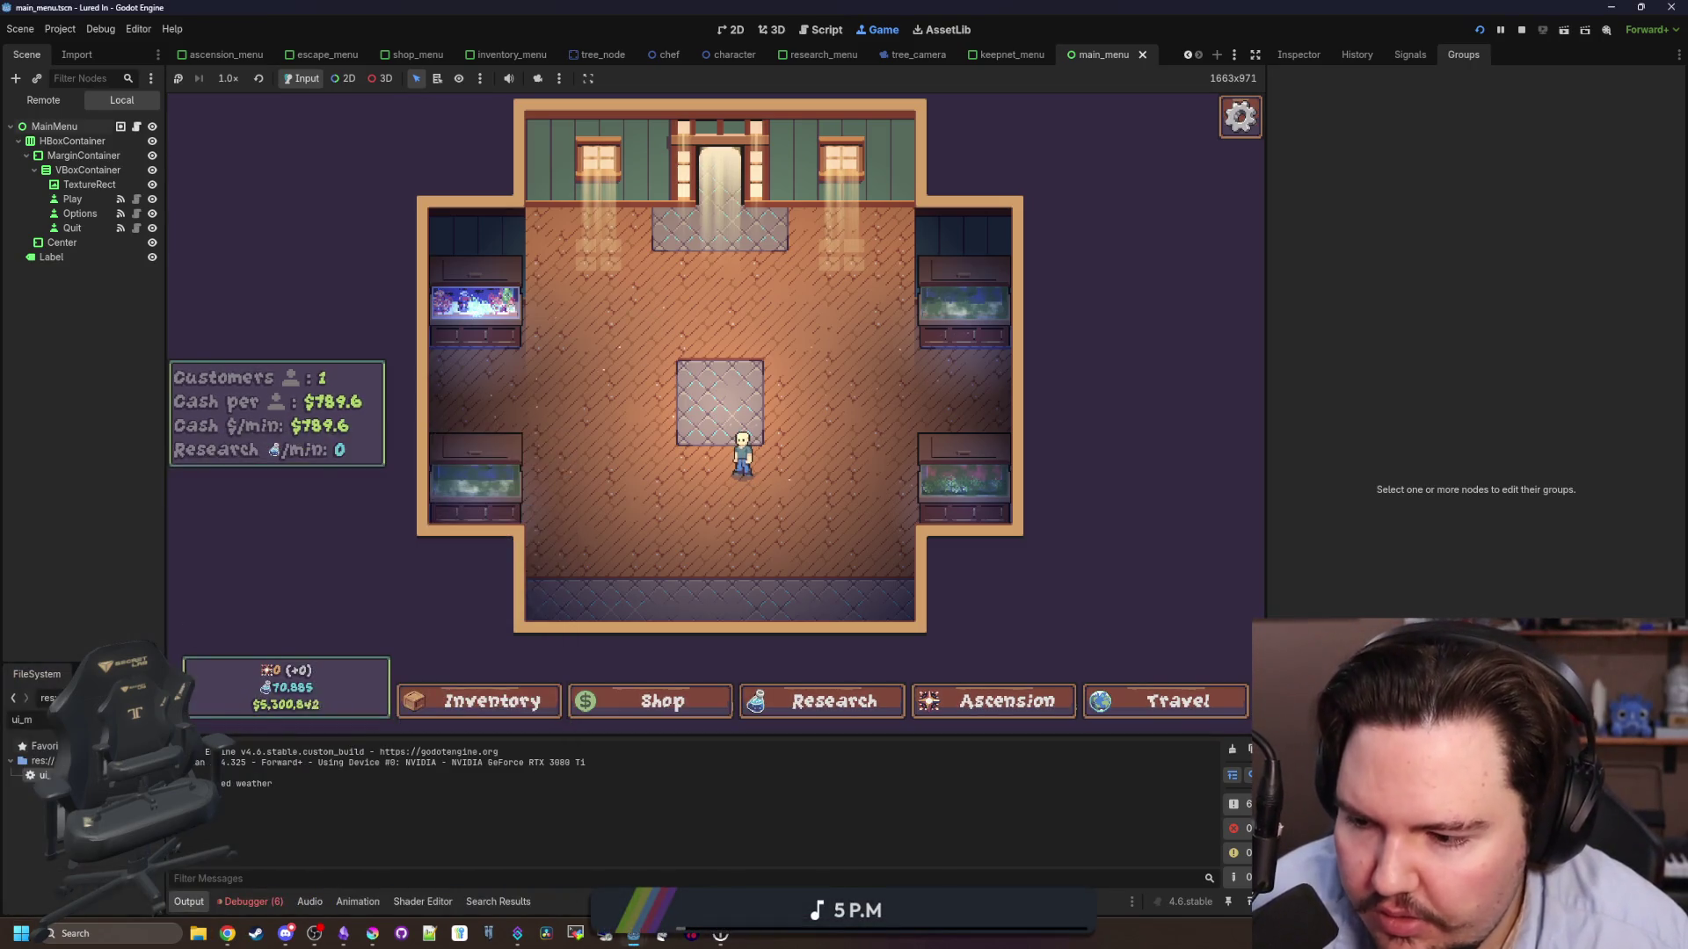
key(BackSpace)
key(BackSpace)
key(BackSpace)
text(options)
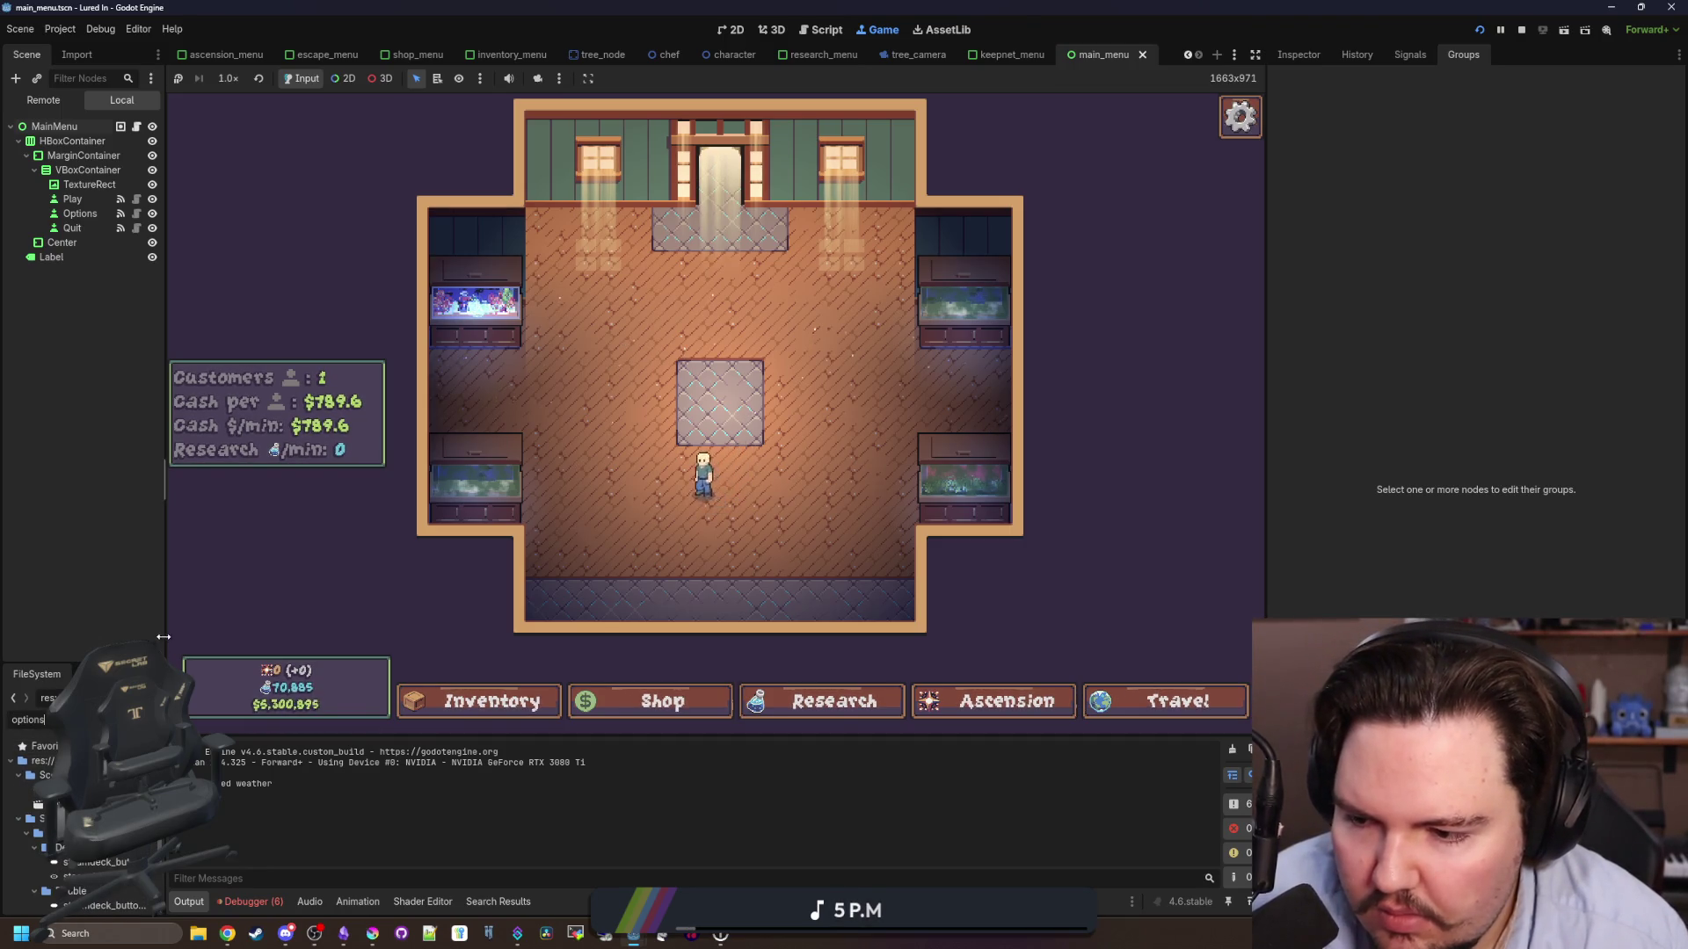
drag(165, 647, 318, 659)
double_click(264, 790)
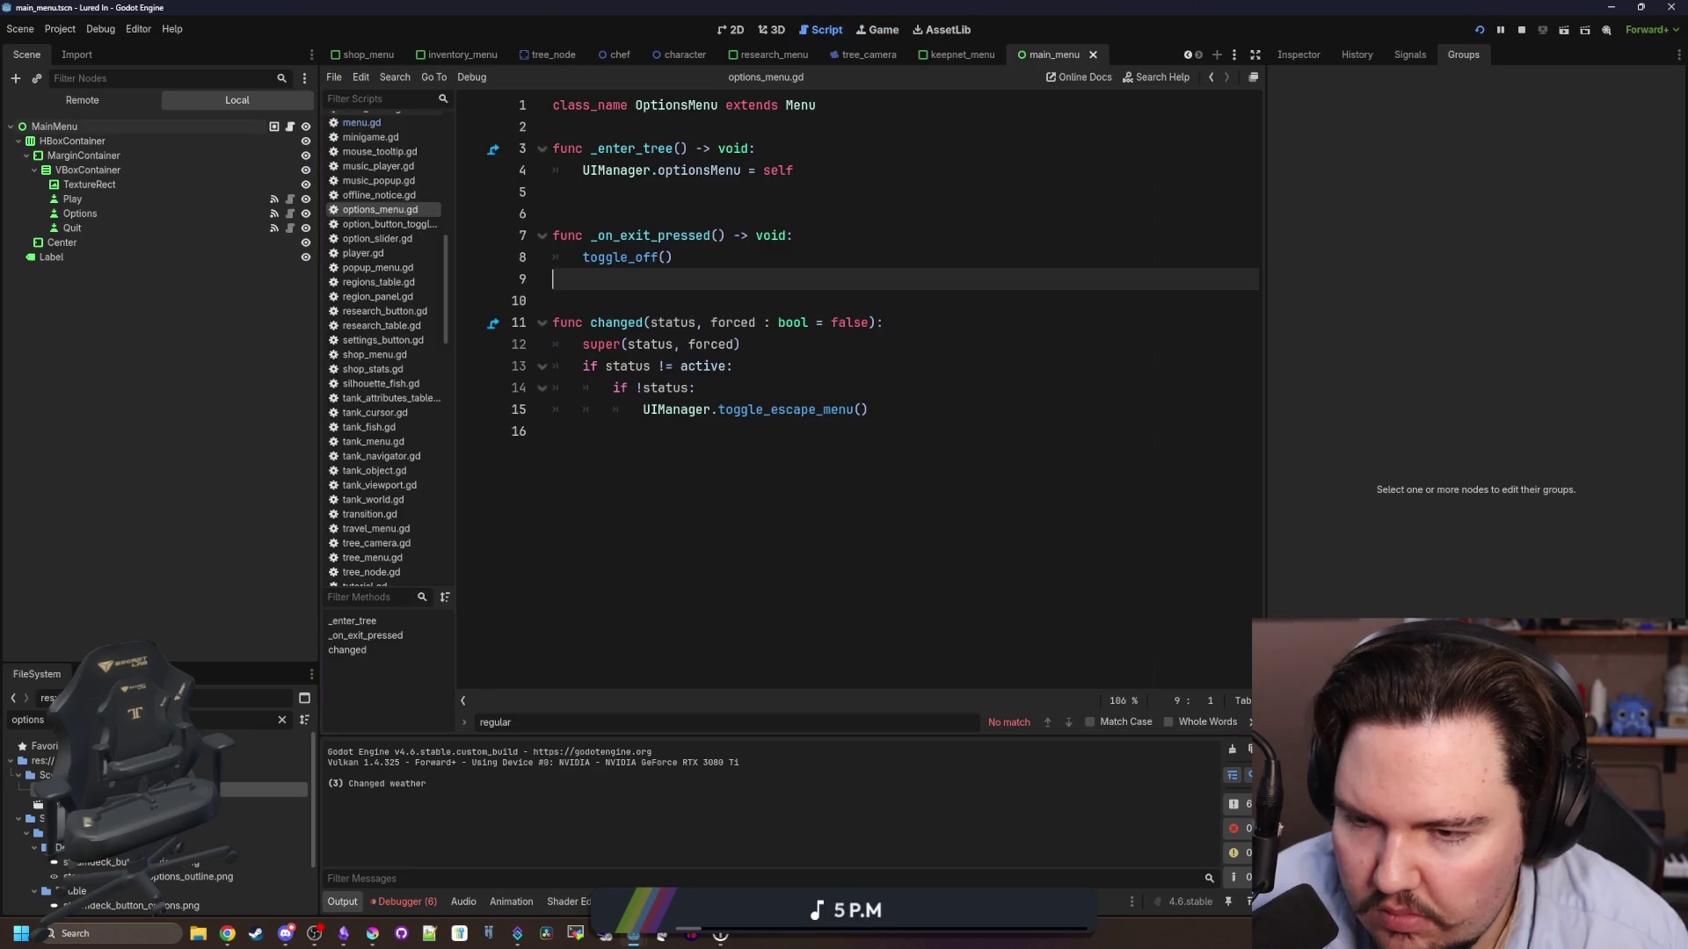
- Click into the options_menu.gd script and save the project with Ctrl+S
click(698, 285)
click(750, 206)
key(ctrl+s)
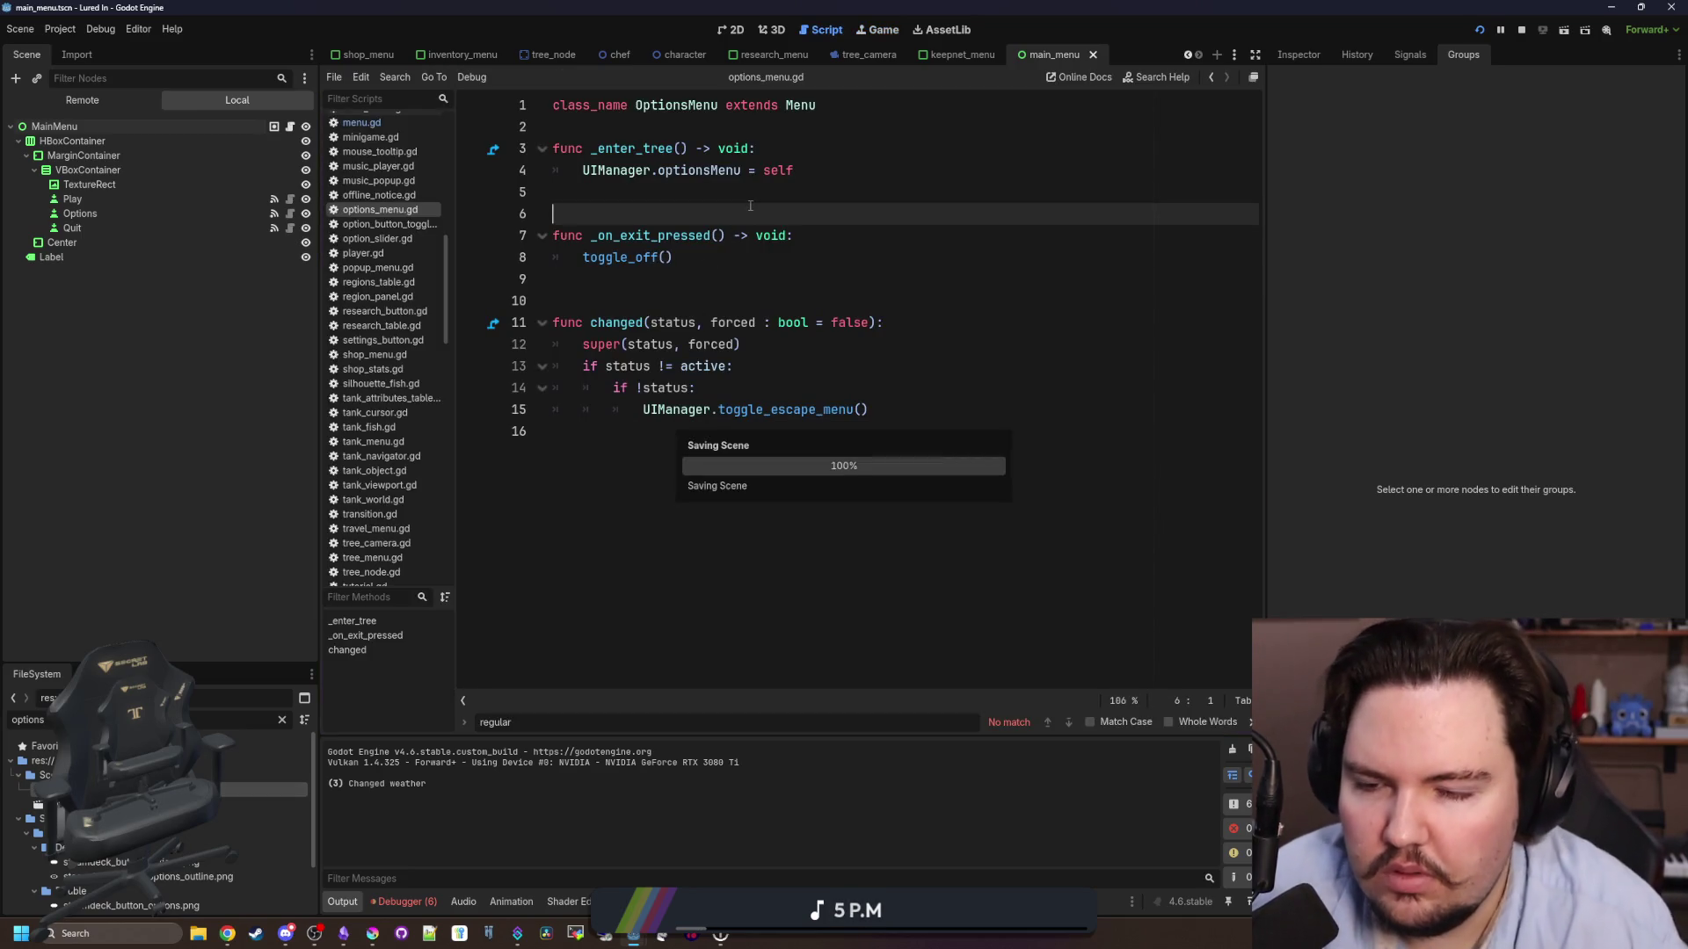
click(678, 283)
key(ctrl+s)
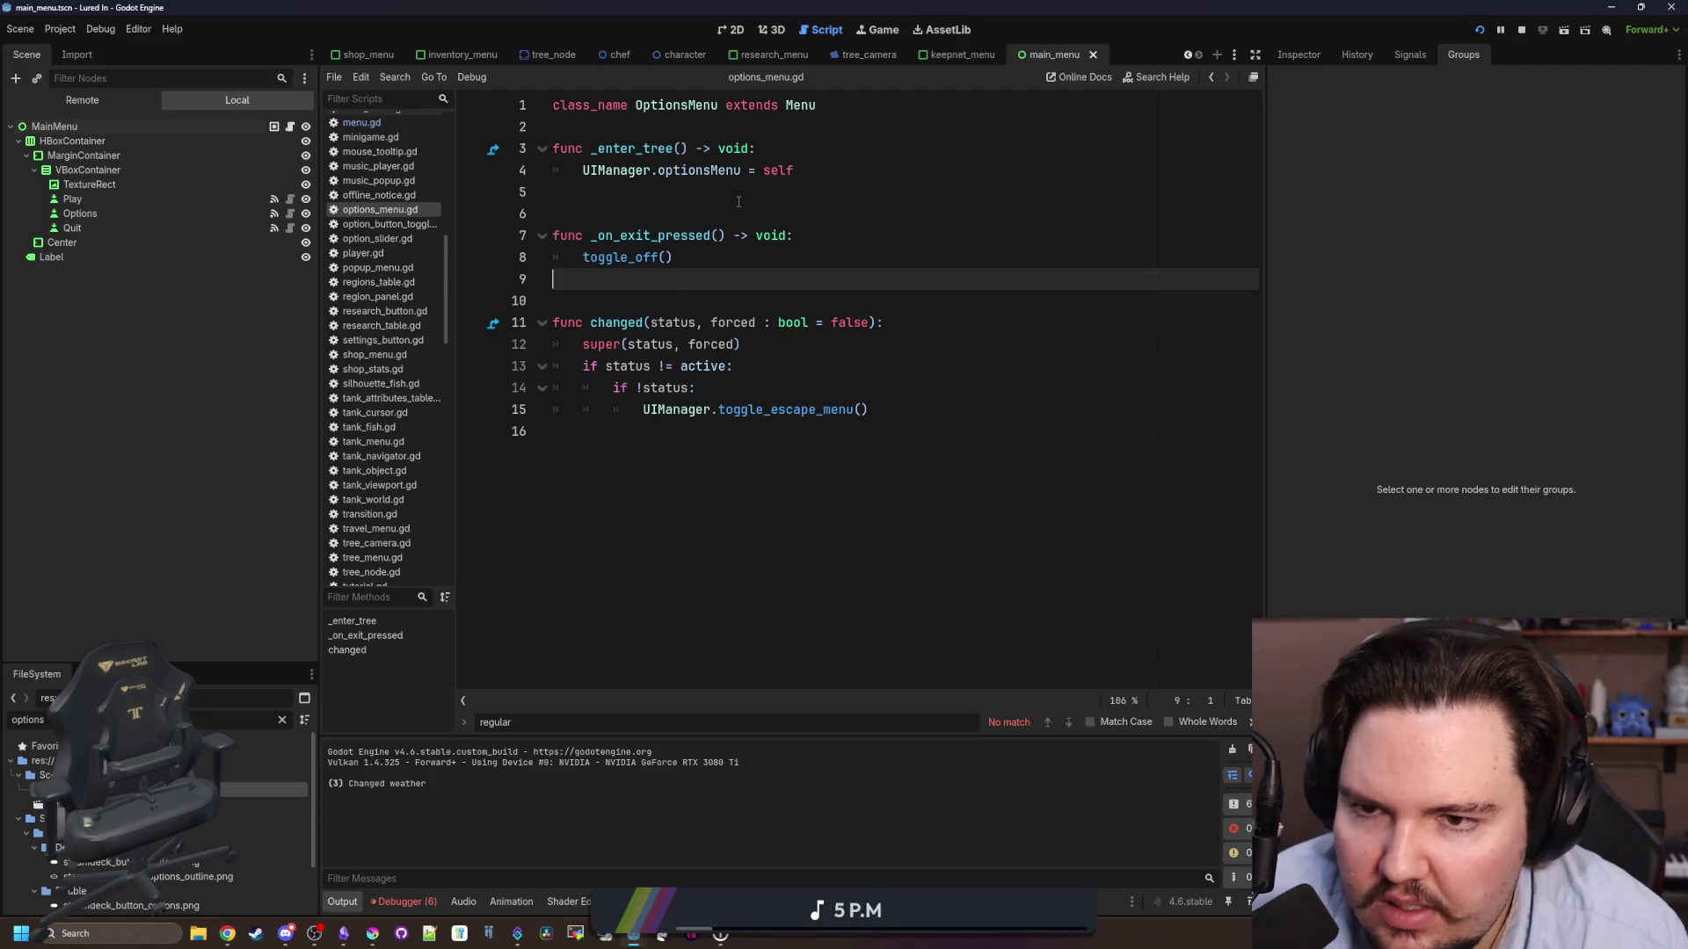
click(750, 191)
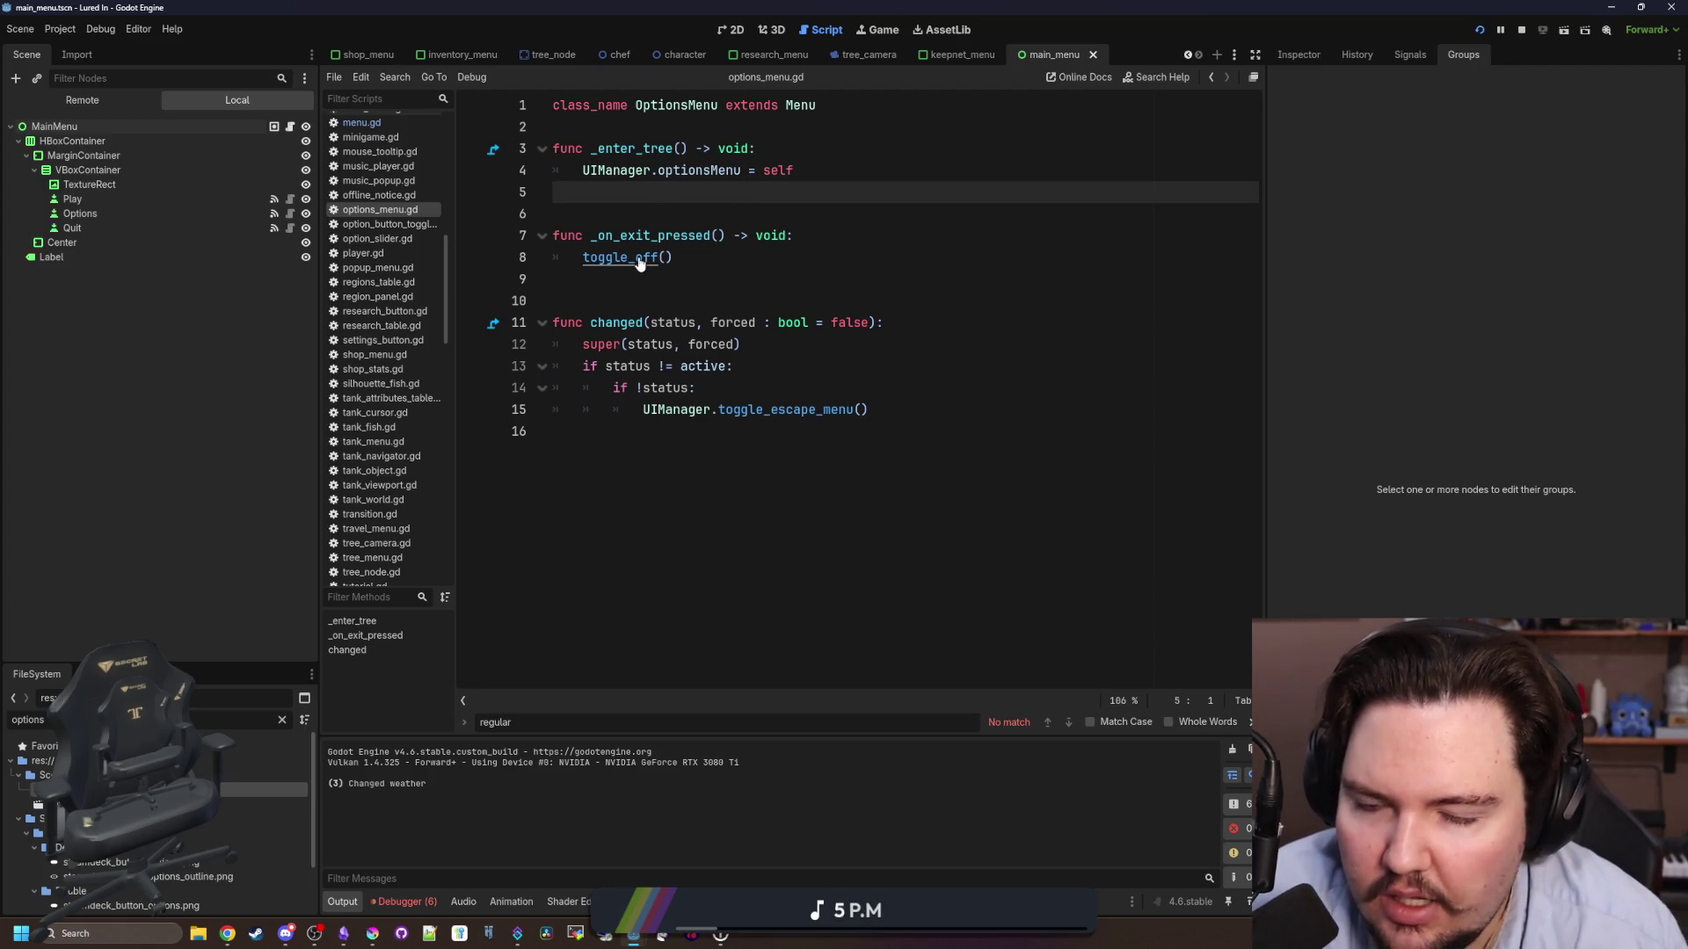
- Clear the 'options' file filter and filter FileSystem for 'ui' instead
scroll(363, 243, up, 10)
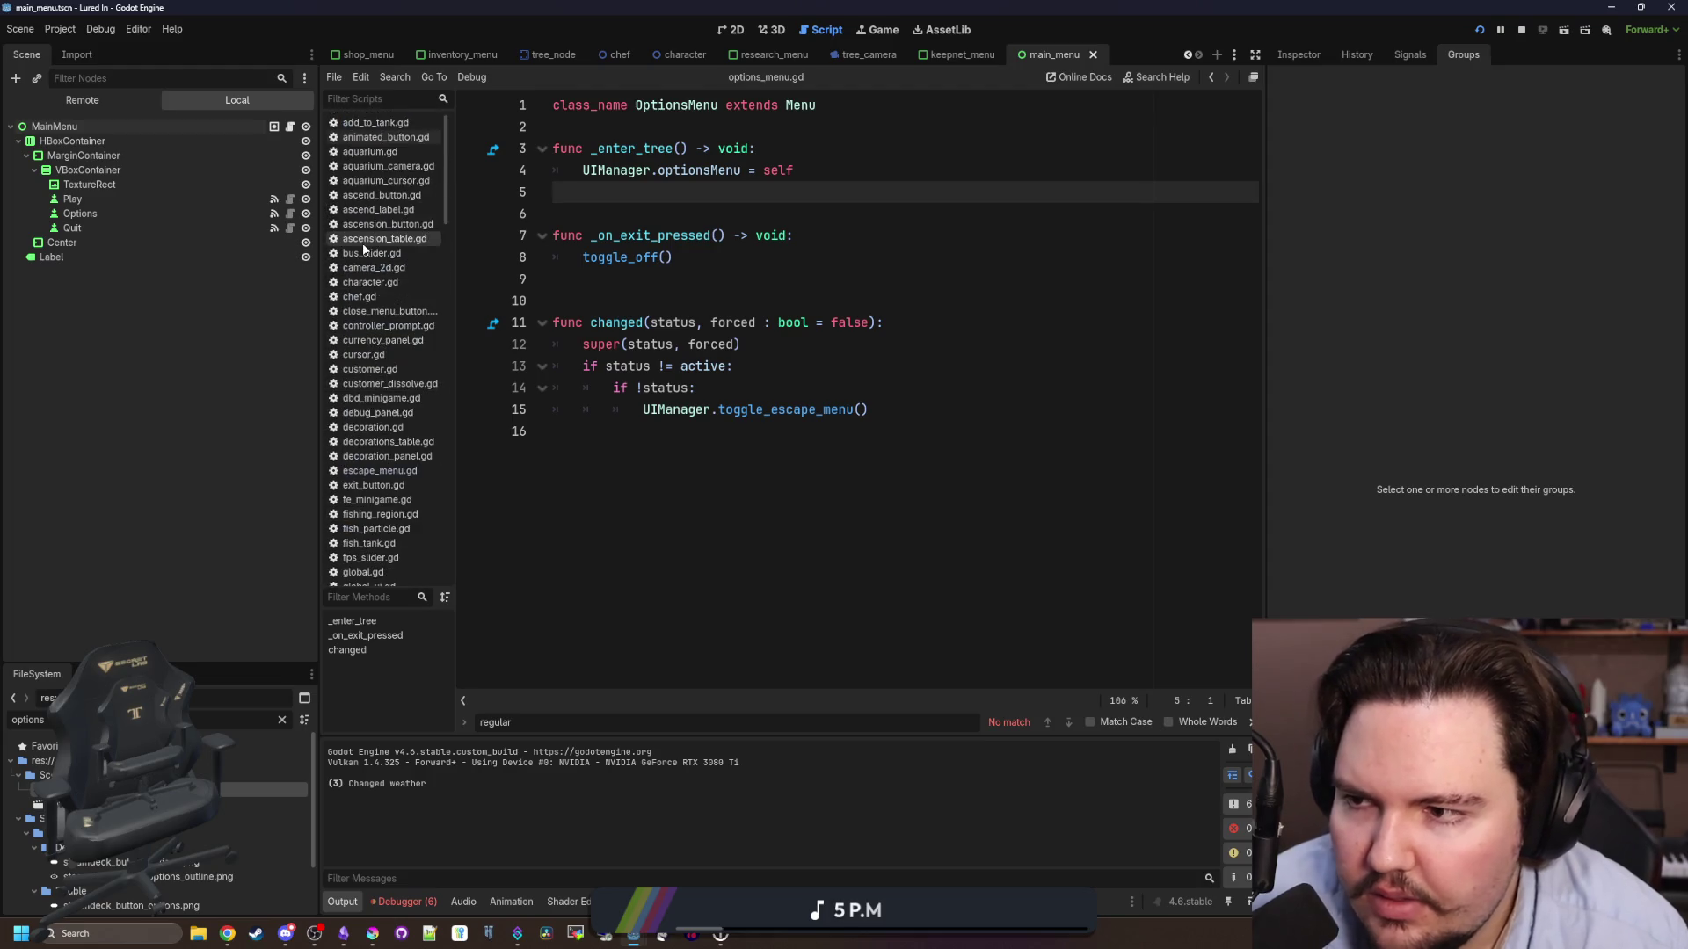
click(282, 721)
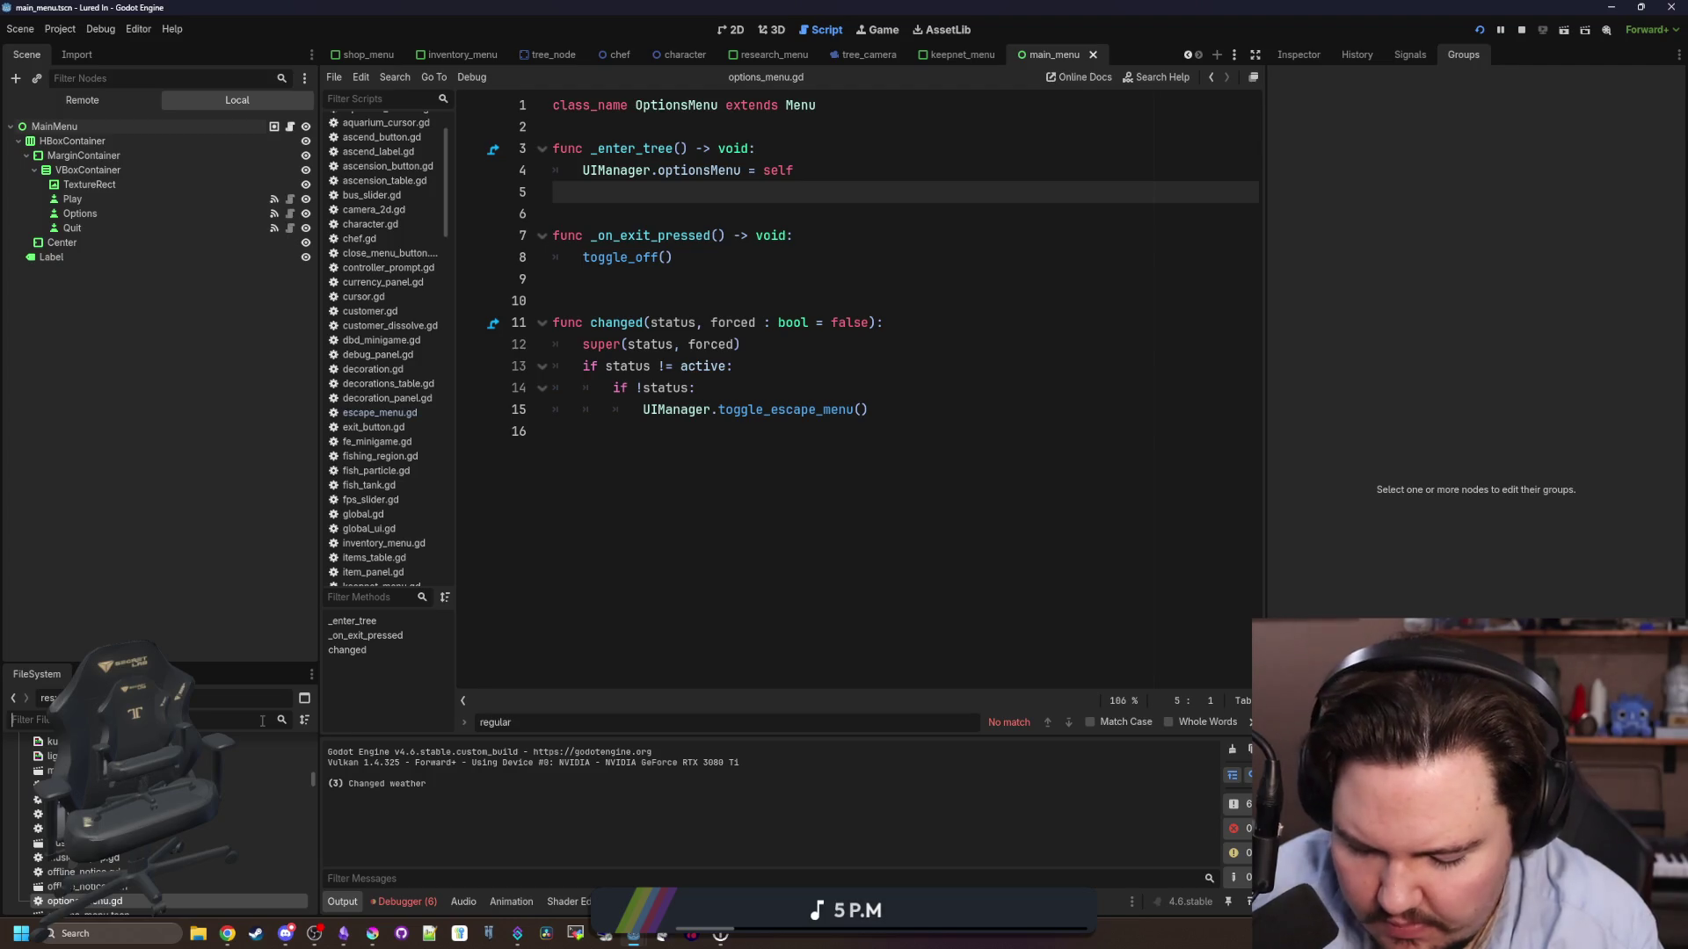
text(ui_ma)
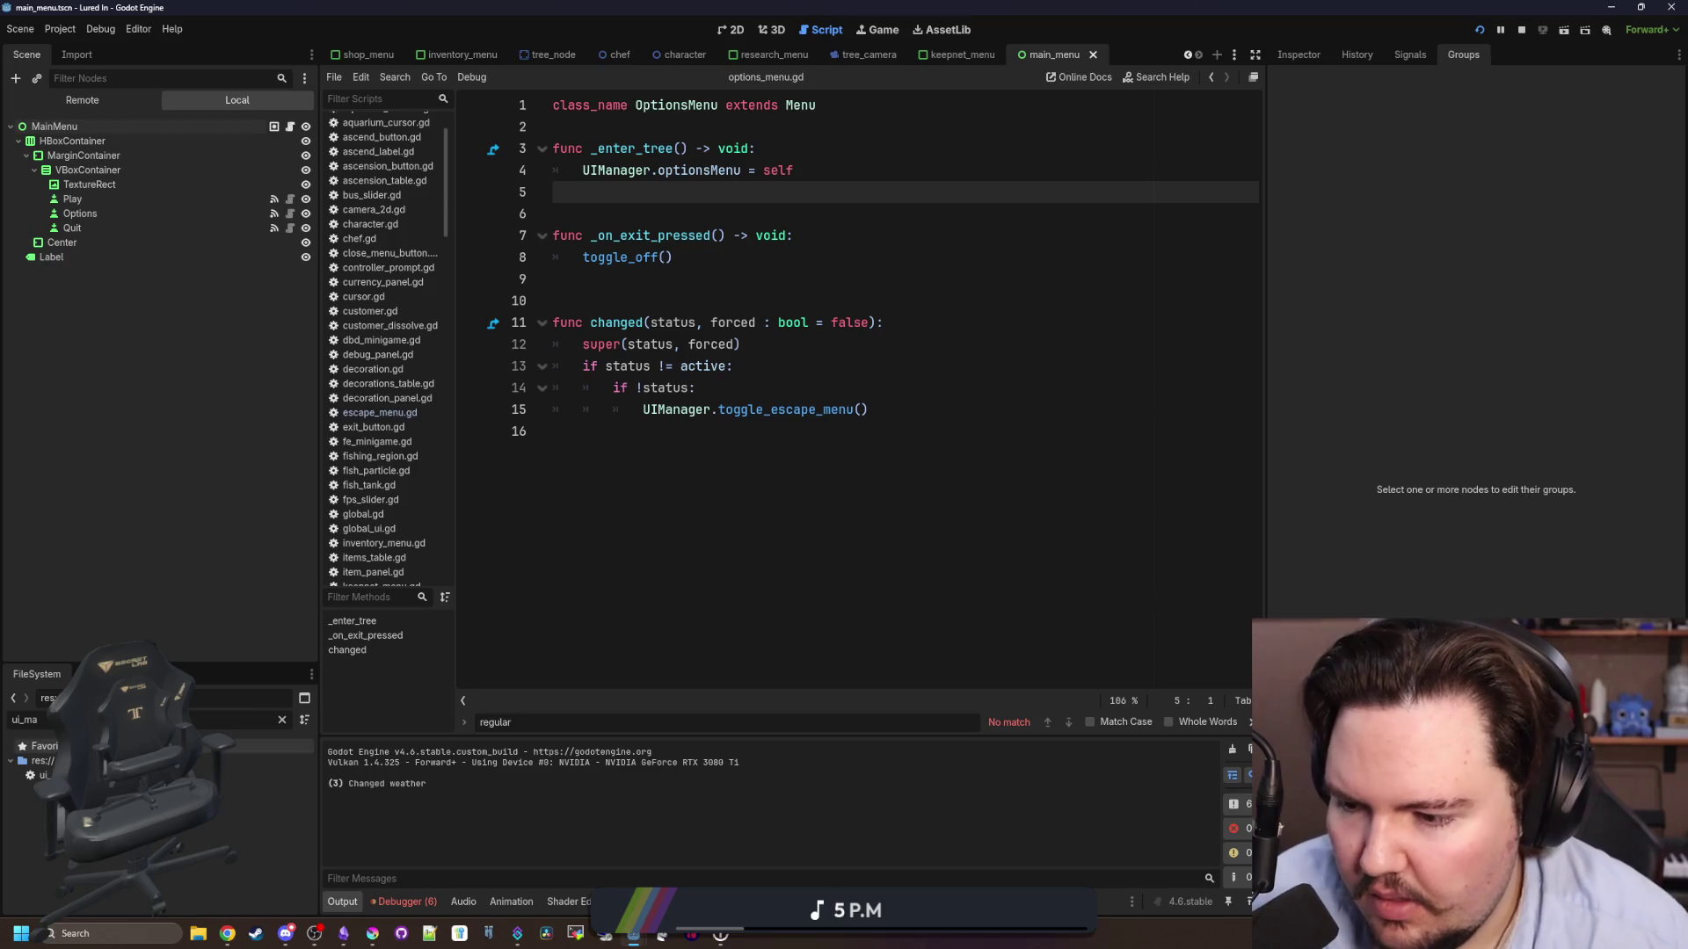
- Open ui_manager.gd and search it for an existing _ready function
double_click(176, 775)
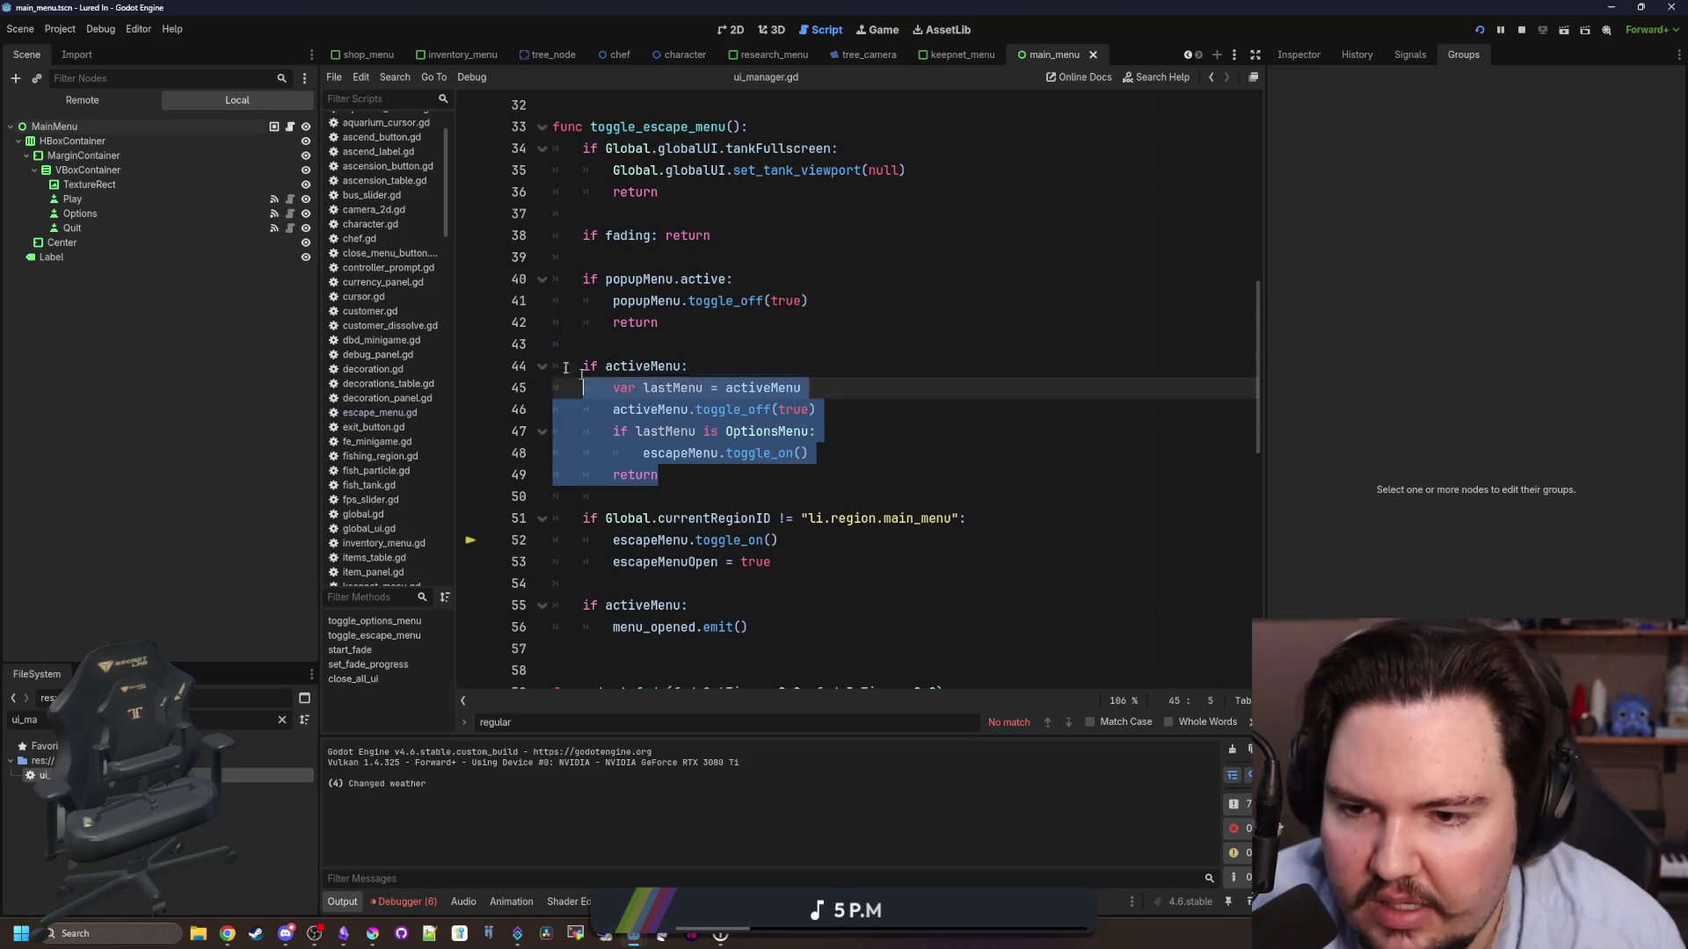
scroll(733, 463, up, 6)
click(654, 479)
scroll(655, 347, up, 4)
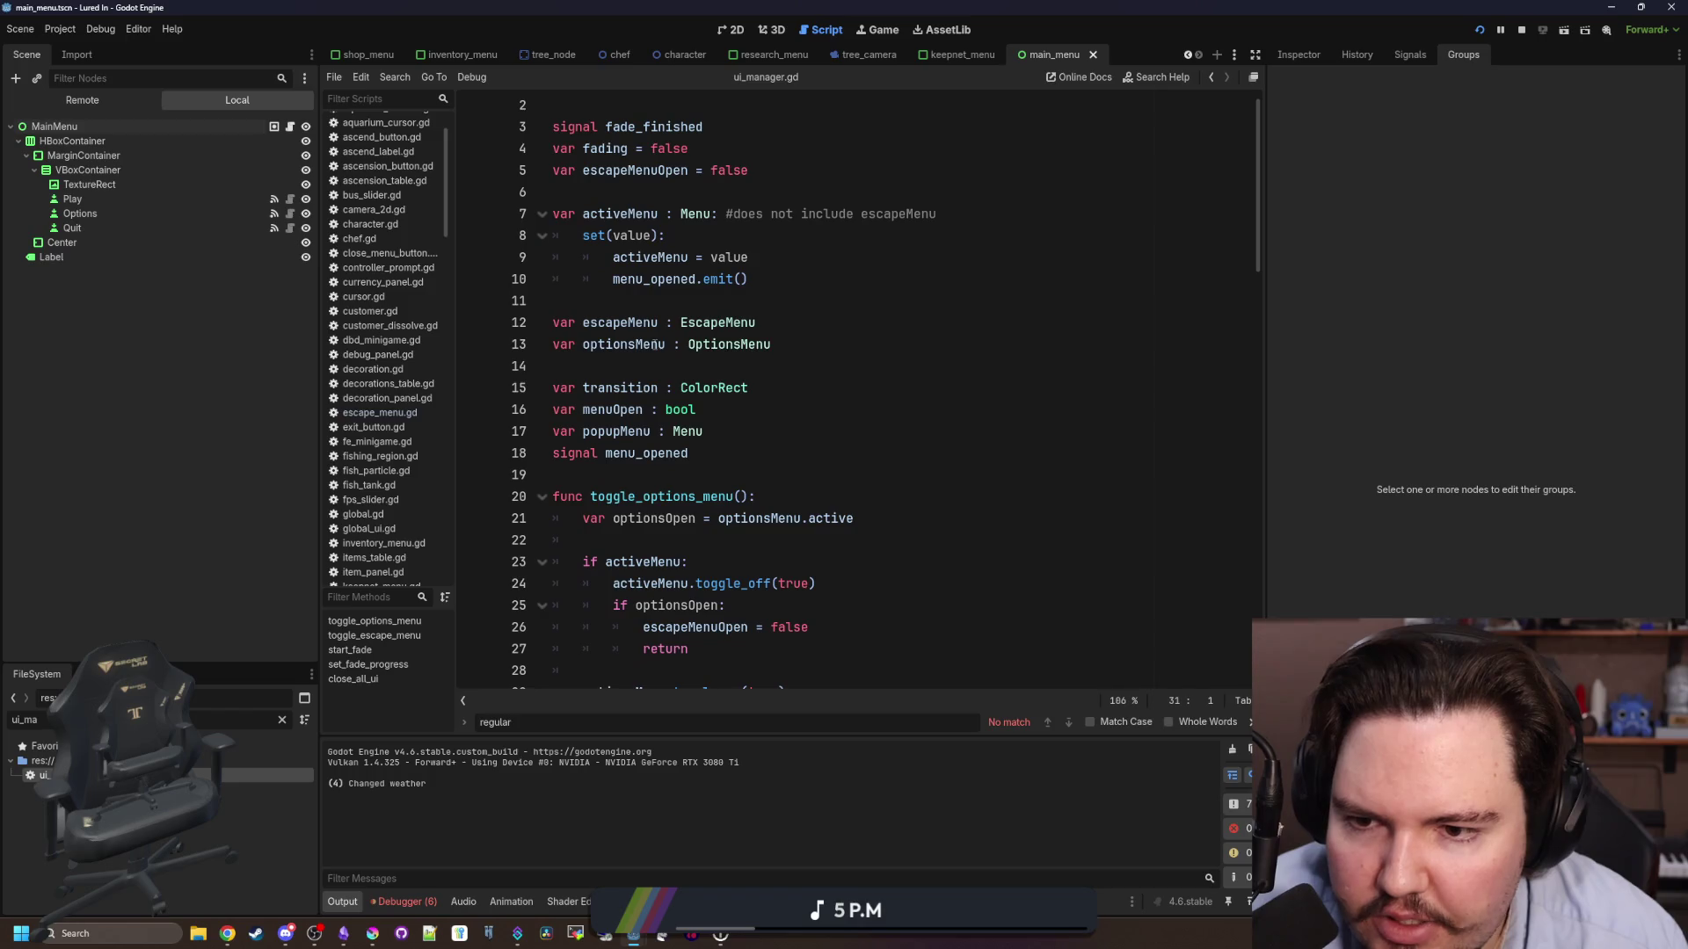
scroll(689, 408, down, 5)
key(ctrl+f)
text(_ready)
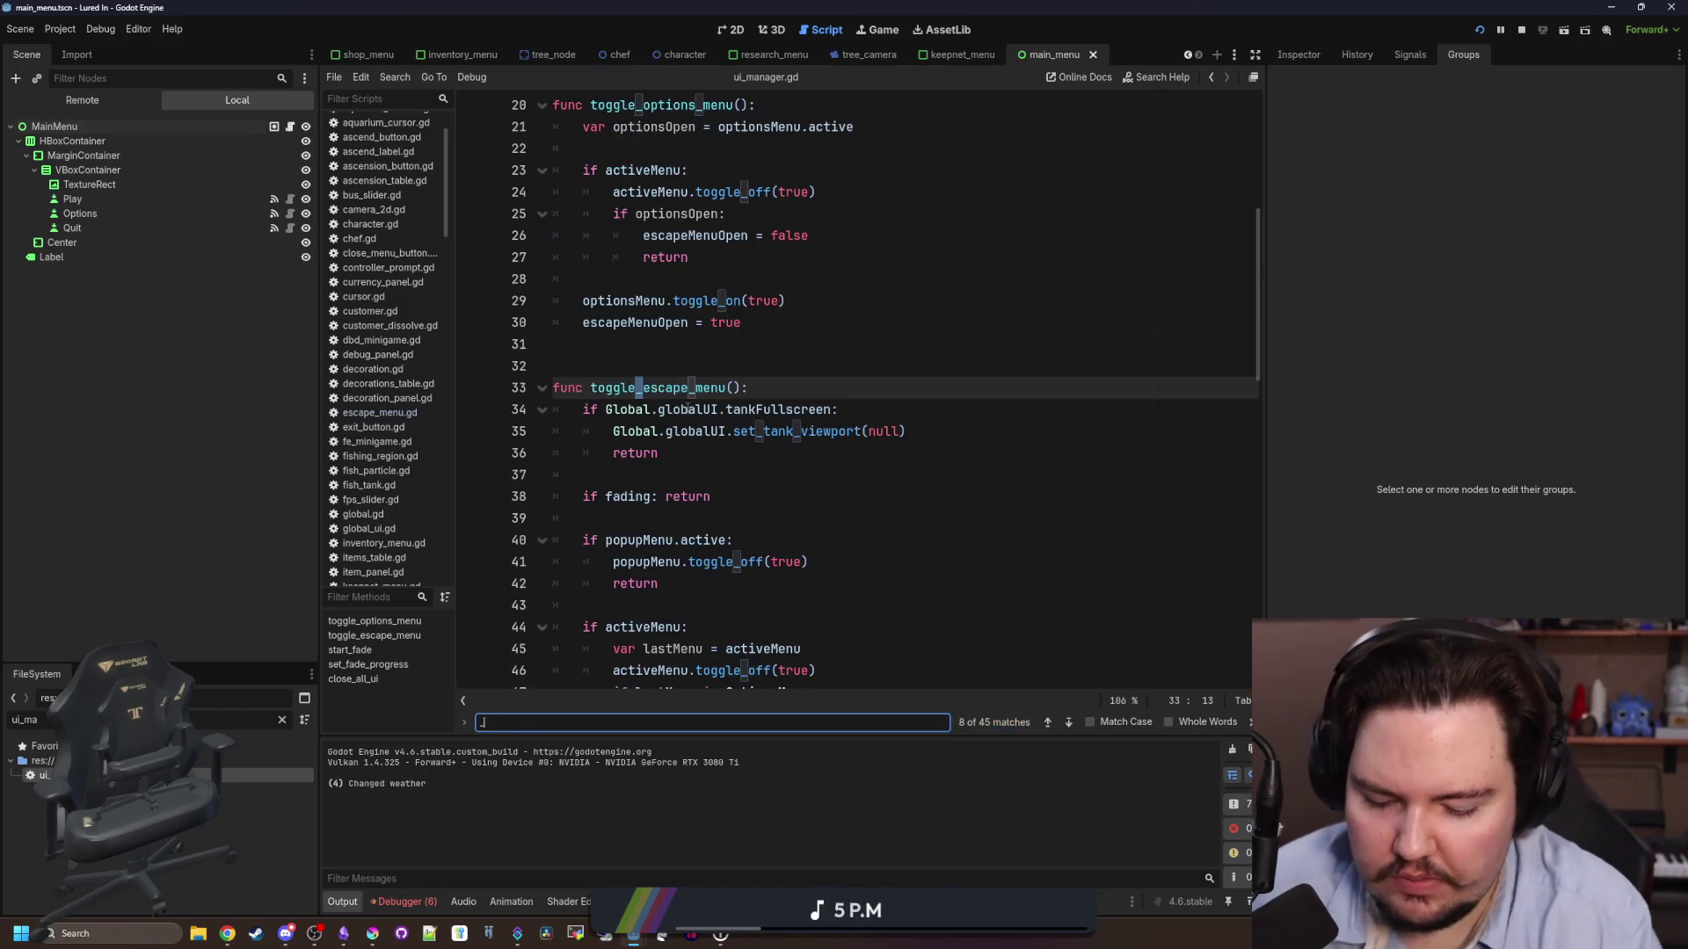
scroll(688, 408, up, 3)
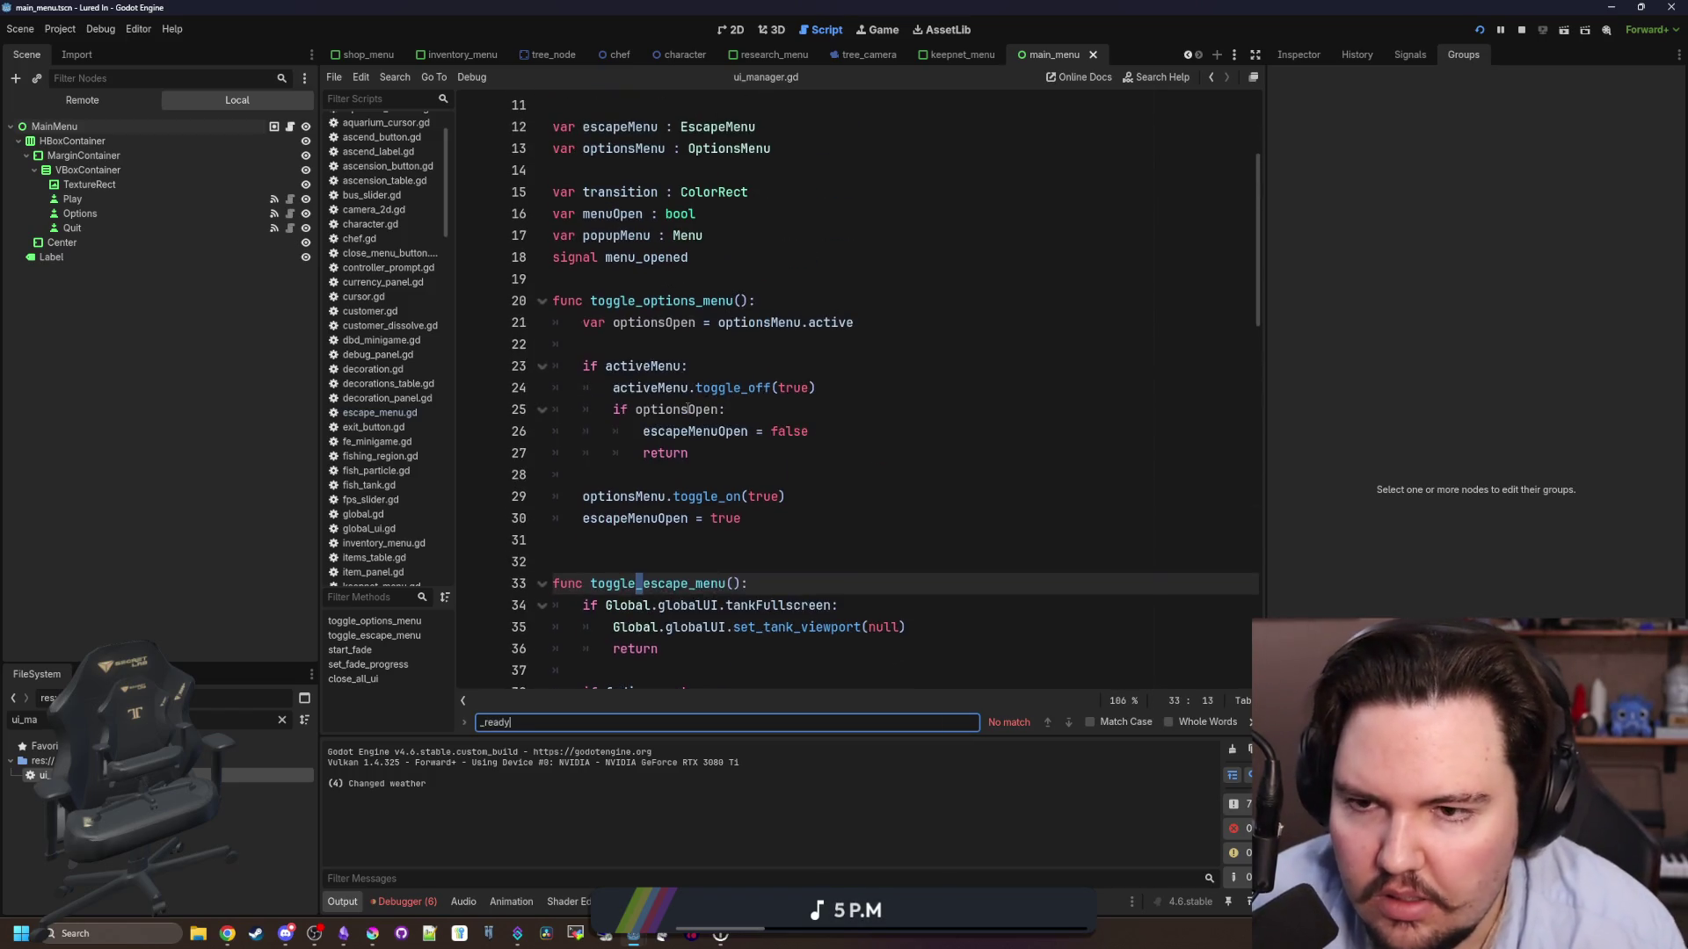
- After the variable declarations, write func _ready() with optionsMenu.closed.connect(toggle_escape_menu) using autocomplete
click(652, 282)
key(Return)
key(Return)
key(Up)
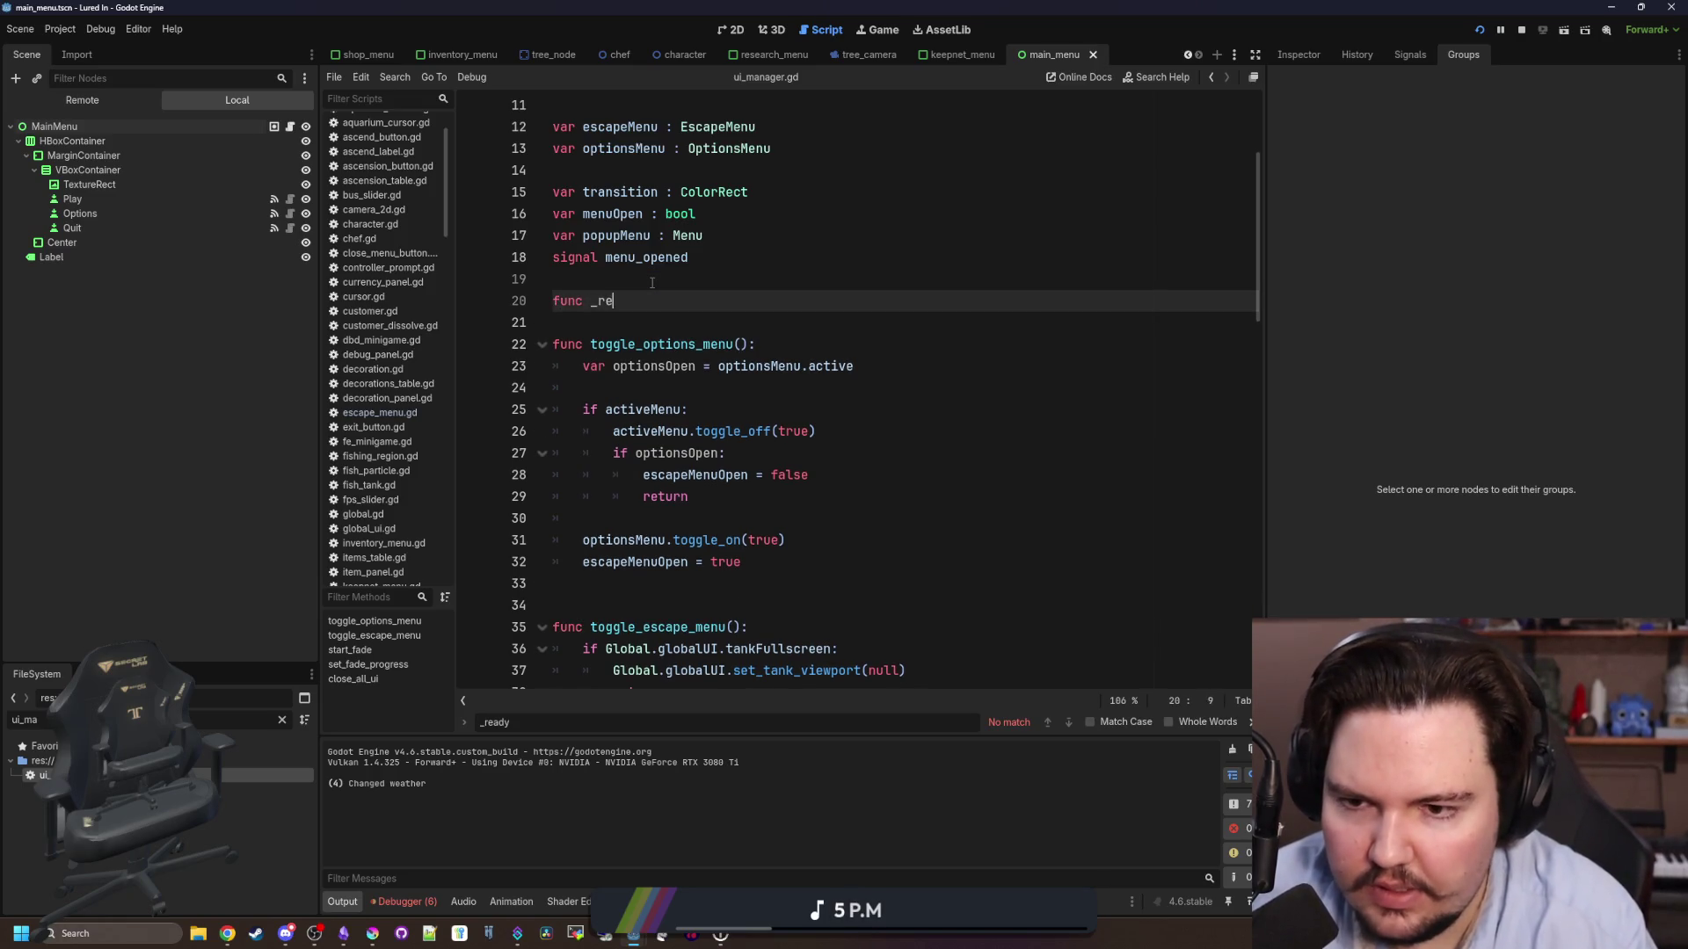
key(Return)
key(Return)
text(optionsMenu)
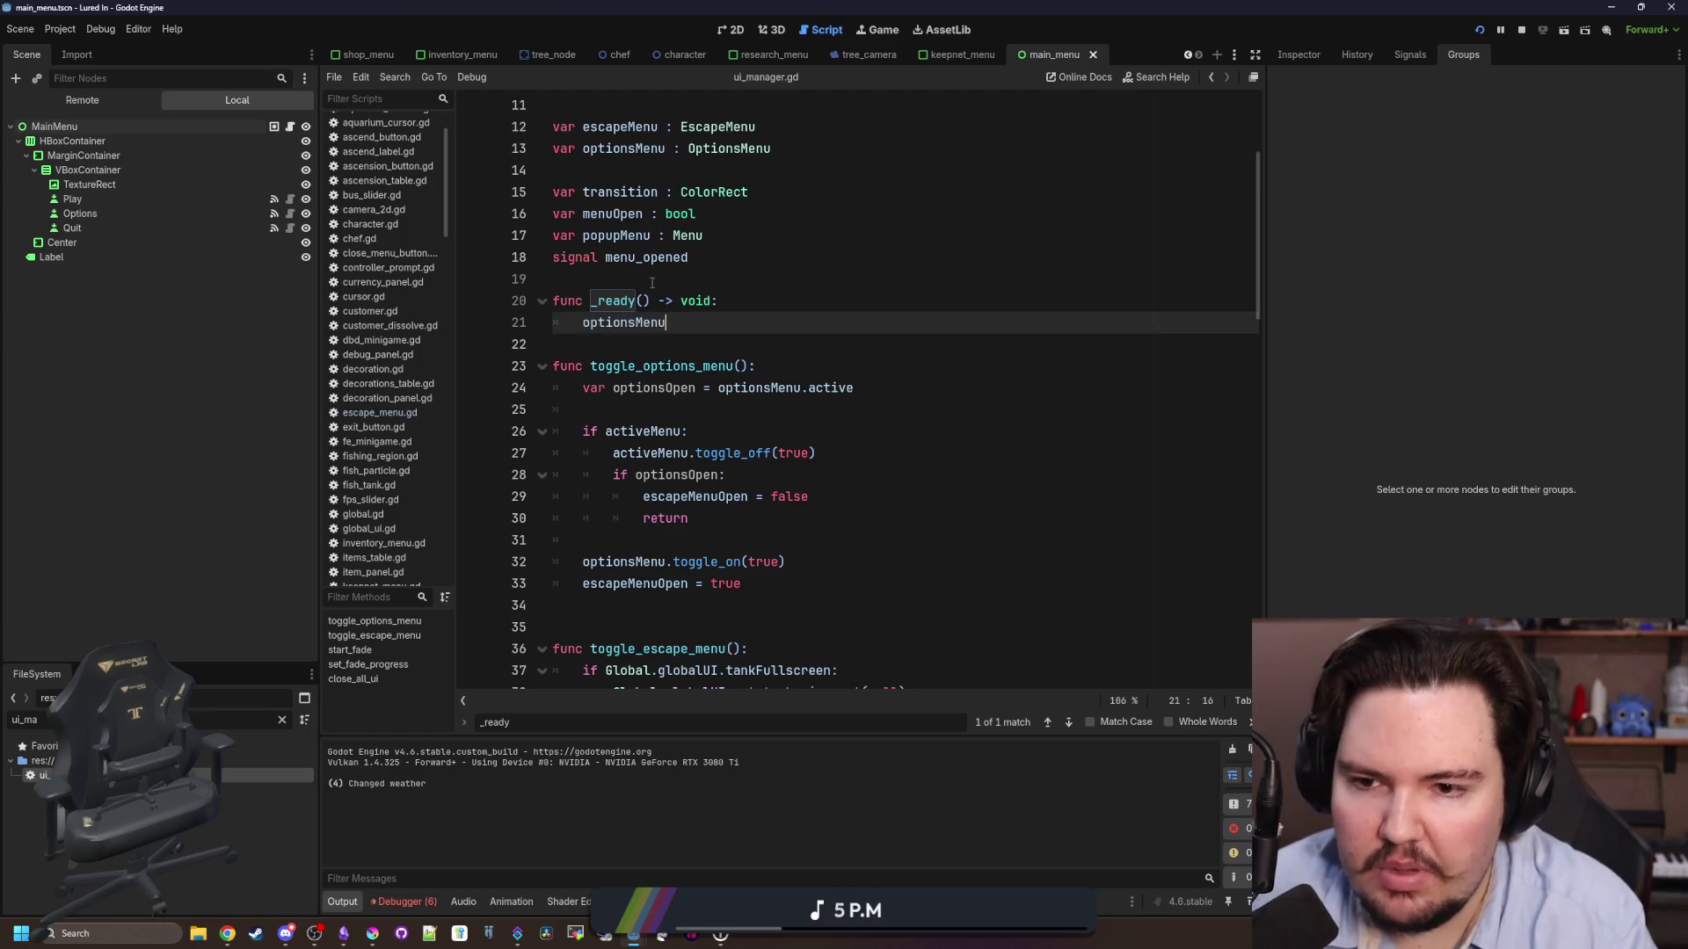
text(.cl)
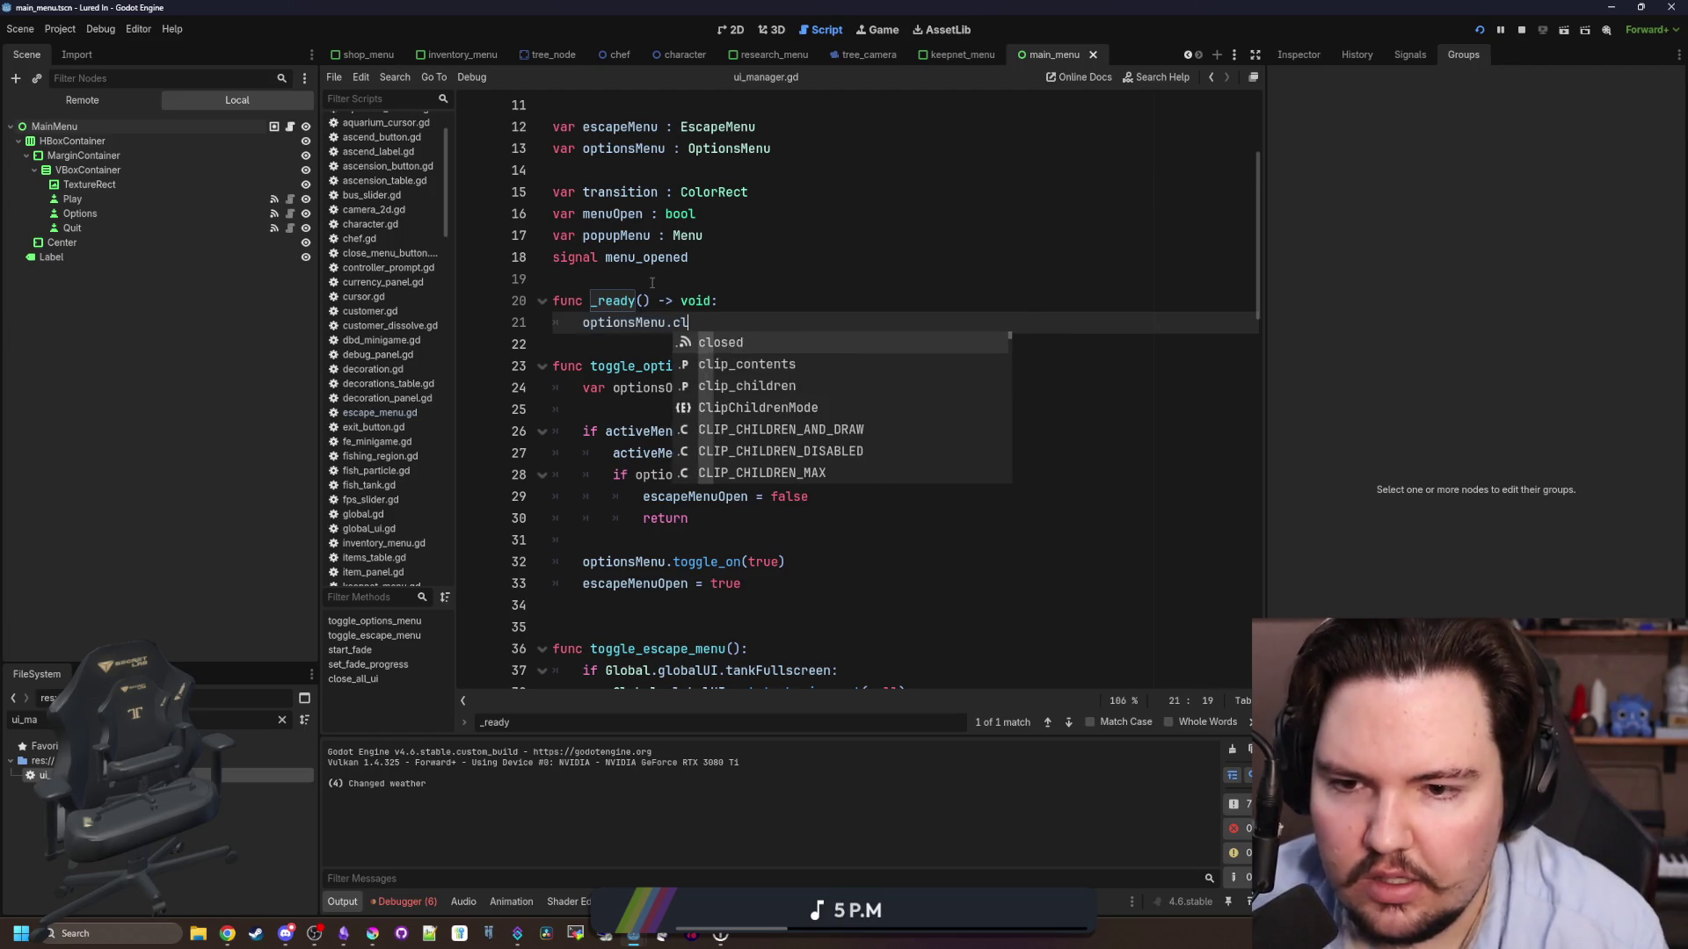
key(Return)
text(.closed.connect()
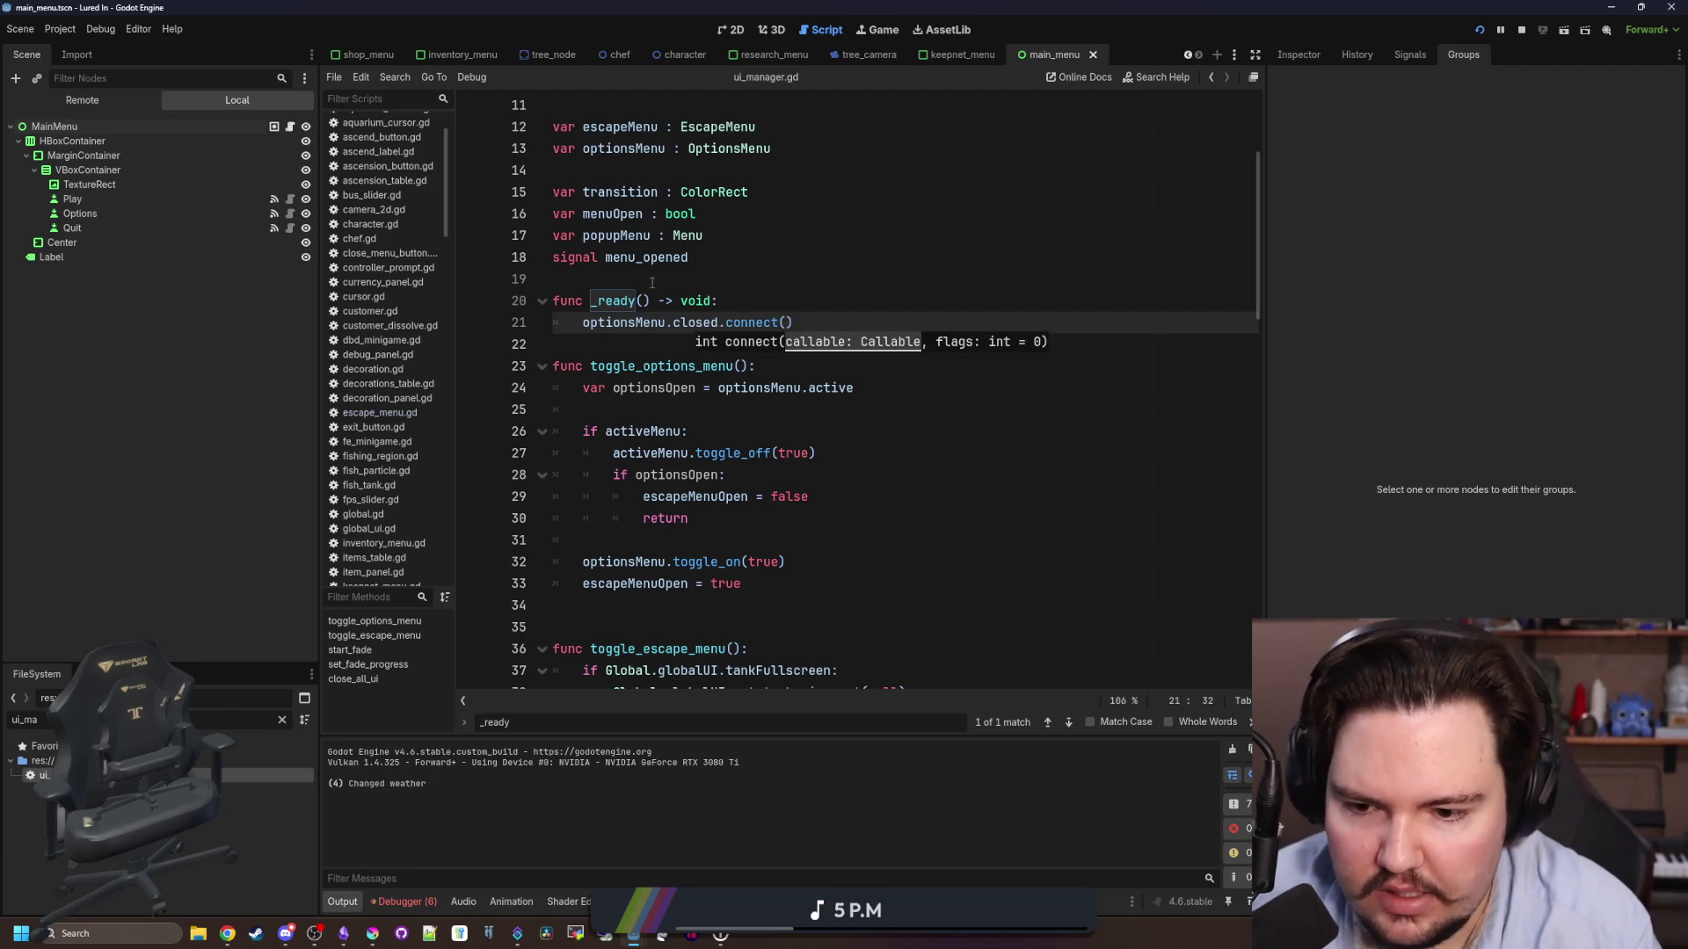
text(e_)
key(Return)
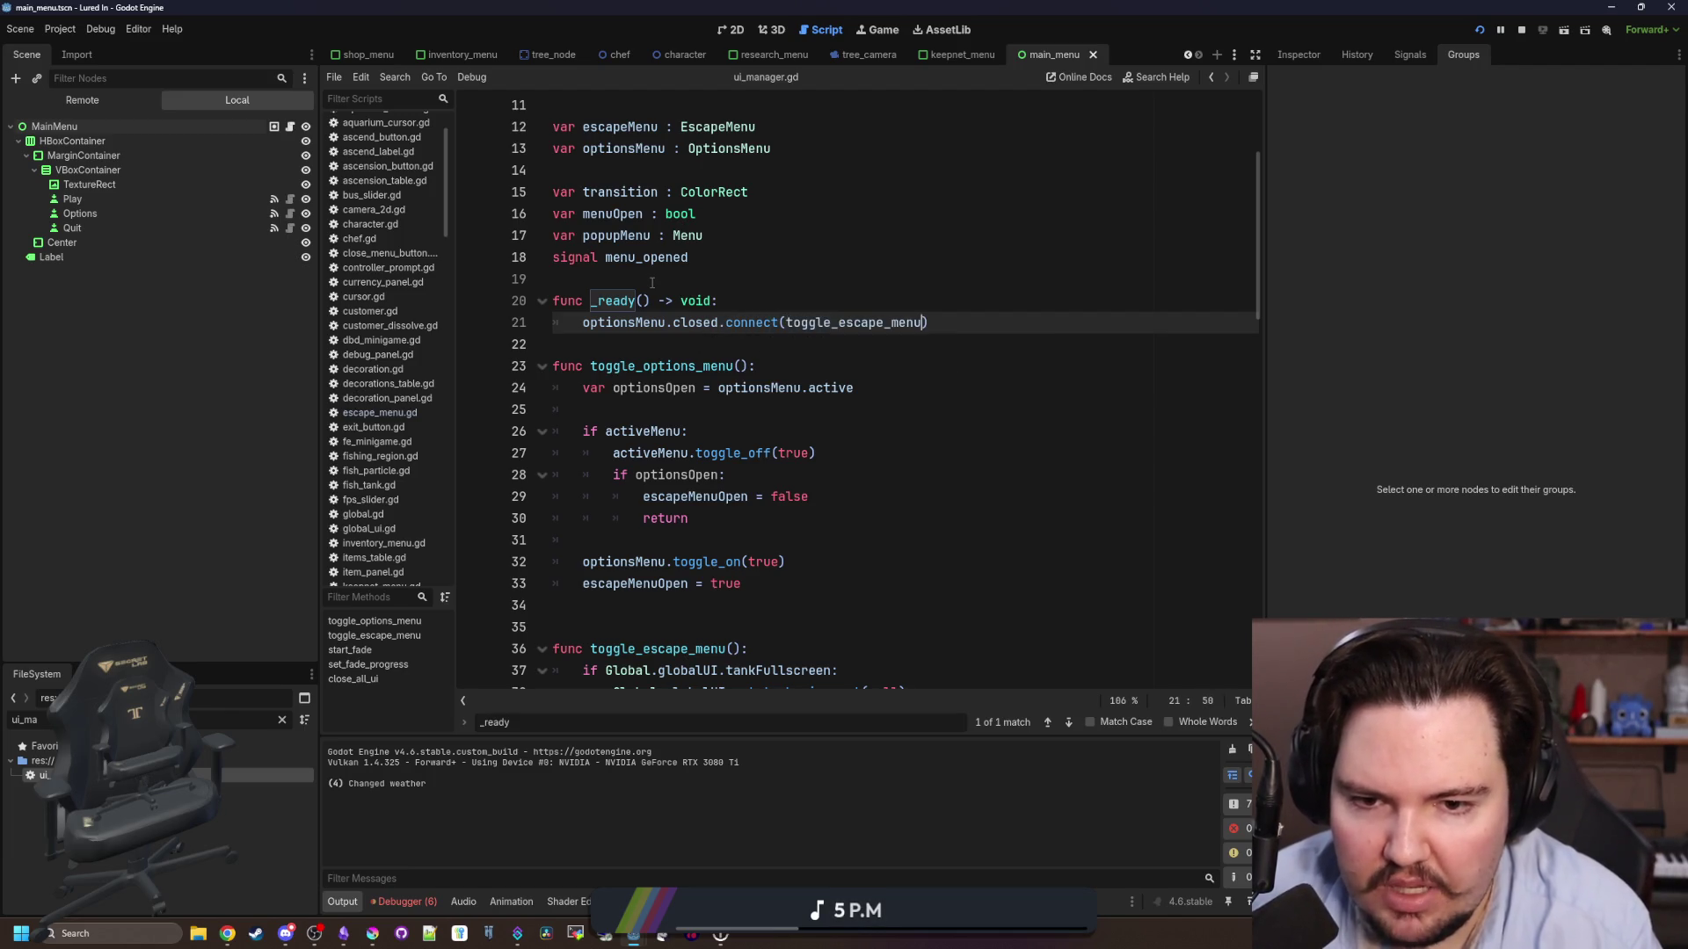
key(Return)
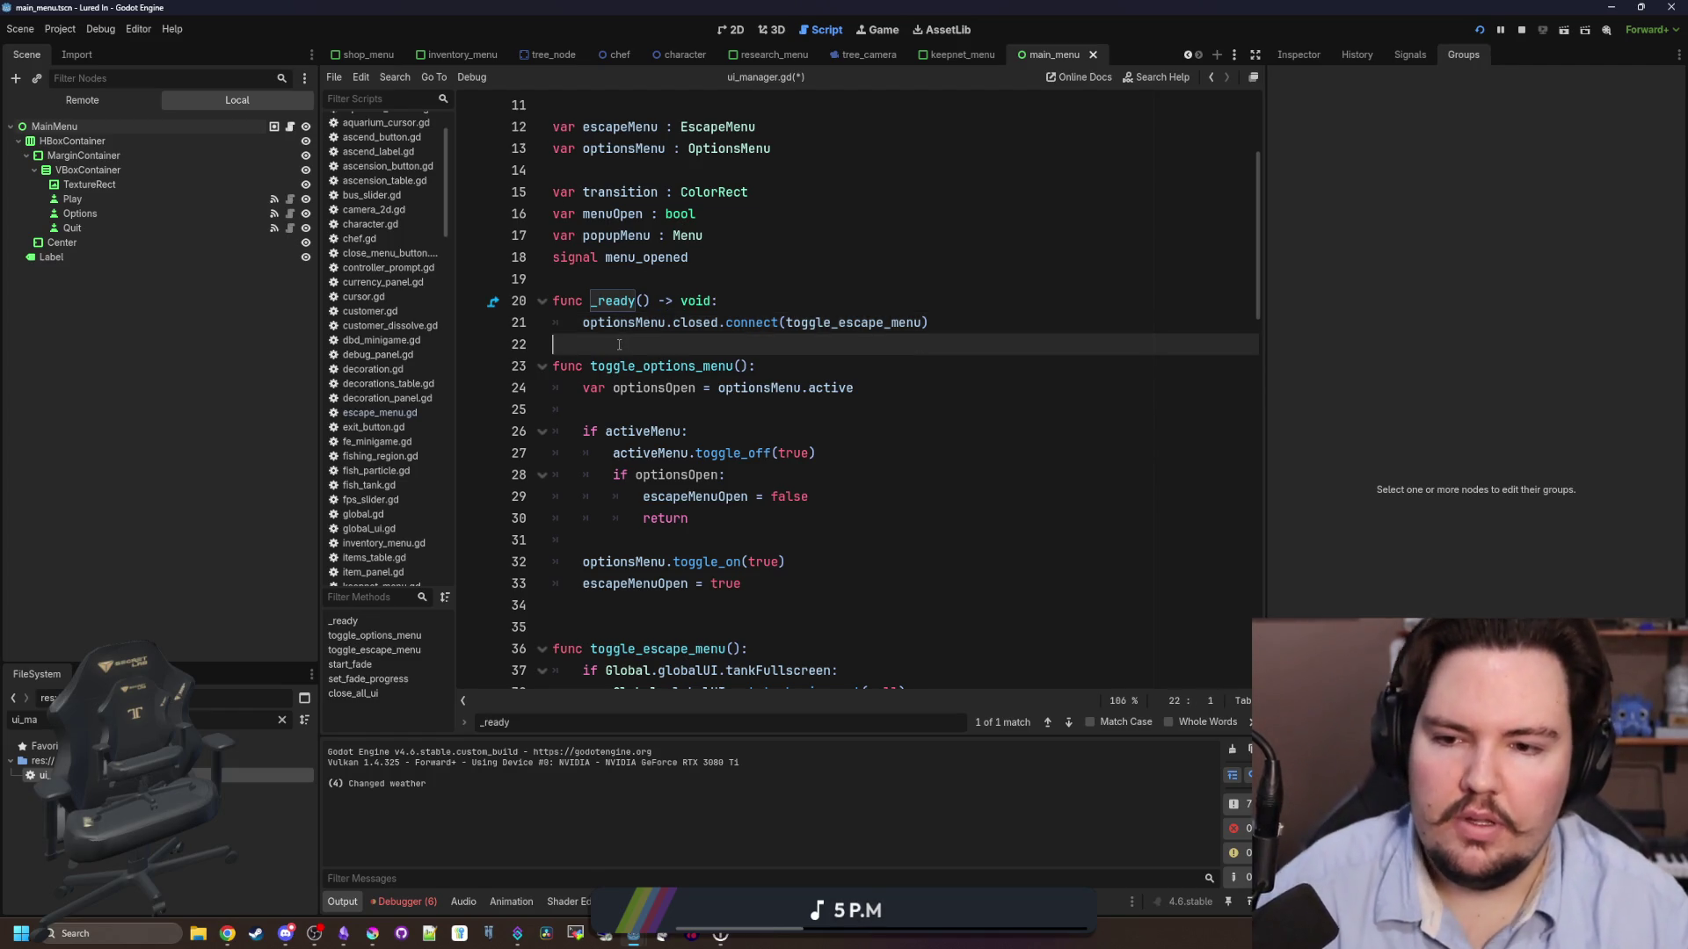
key(BackSpace)
key(Return)
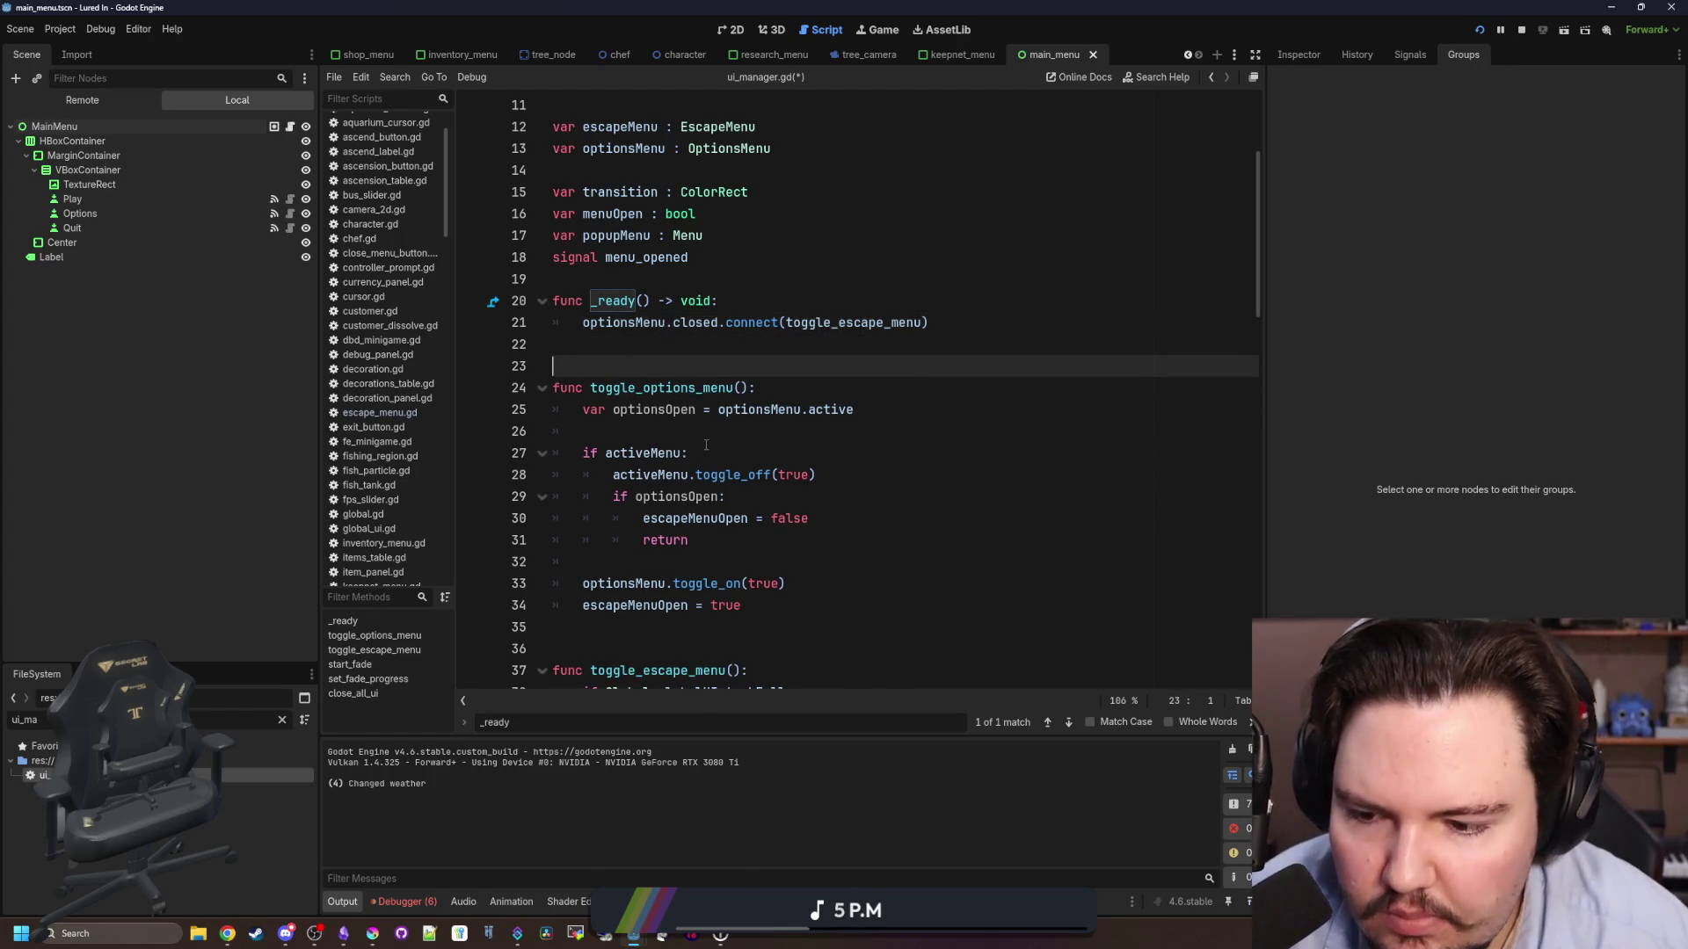
- Delete the 'if lastMenu is OptionsMenu' check and the unused 'var lastMenu' line from toggle_escape_menu
scroll(706, 445, down, 1)
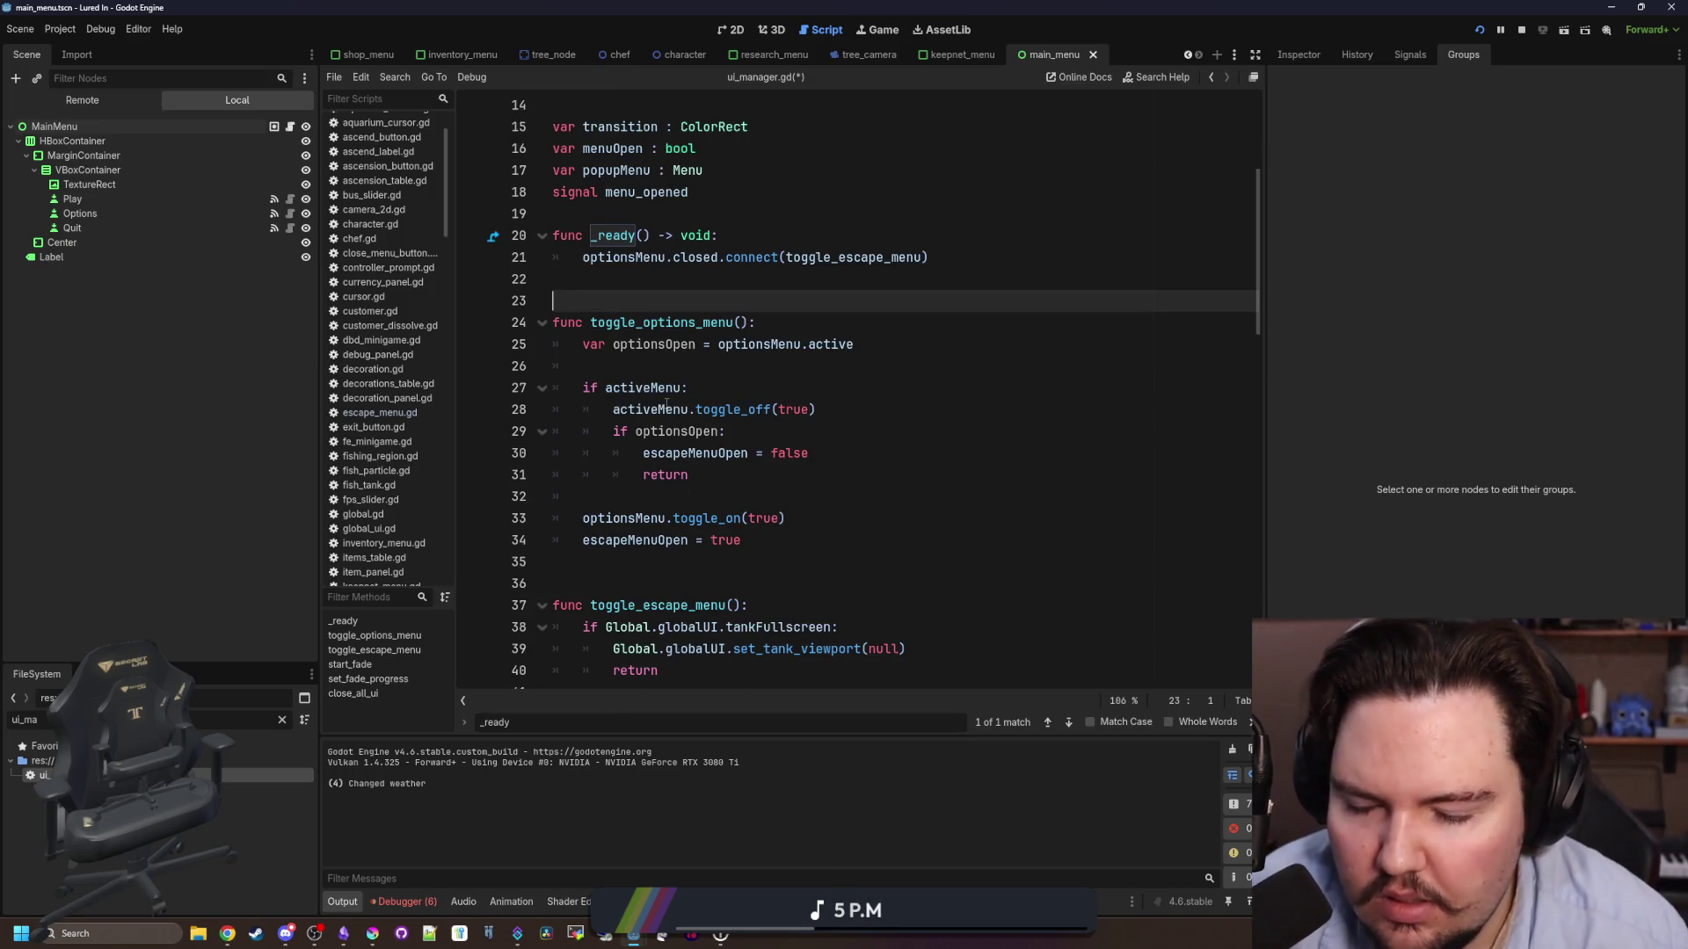
click(639, 366)
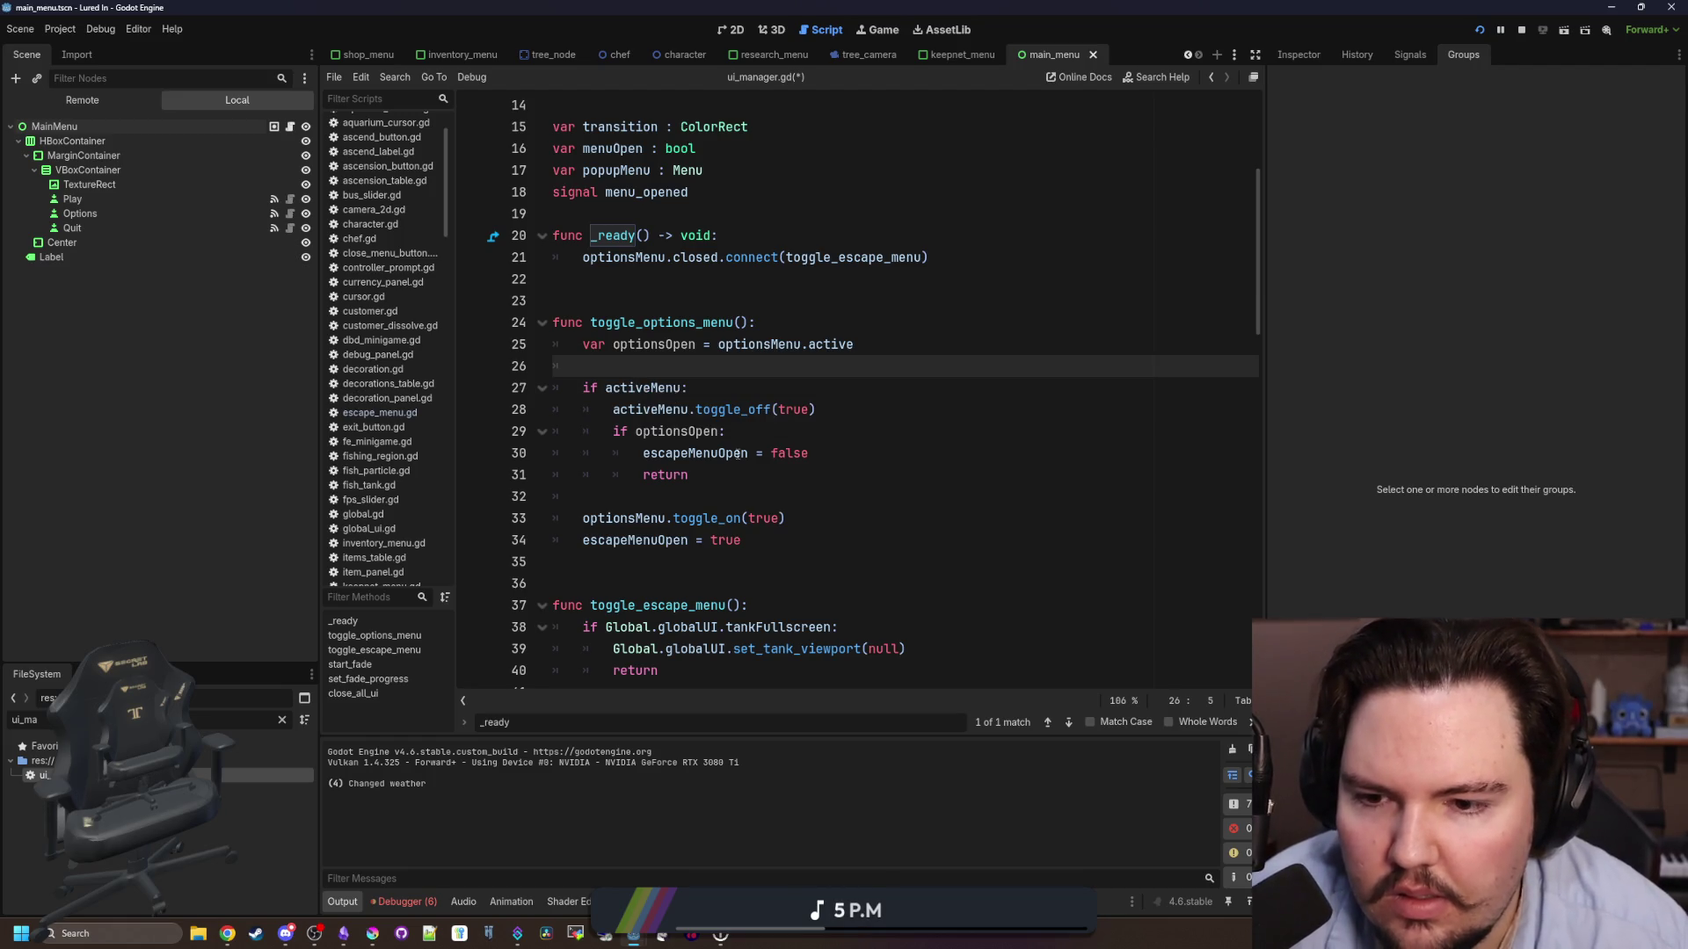
scroll(706, 486, down, 1)
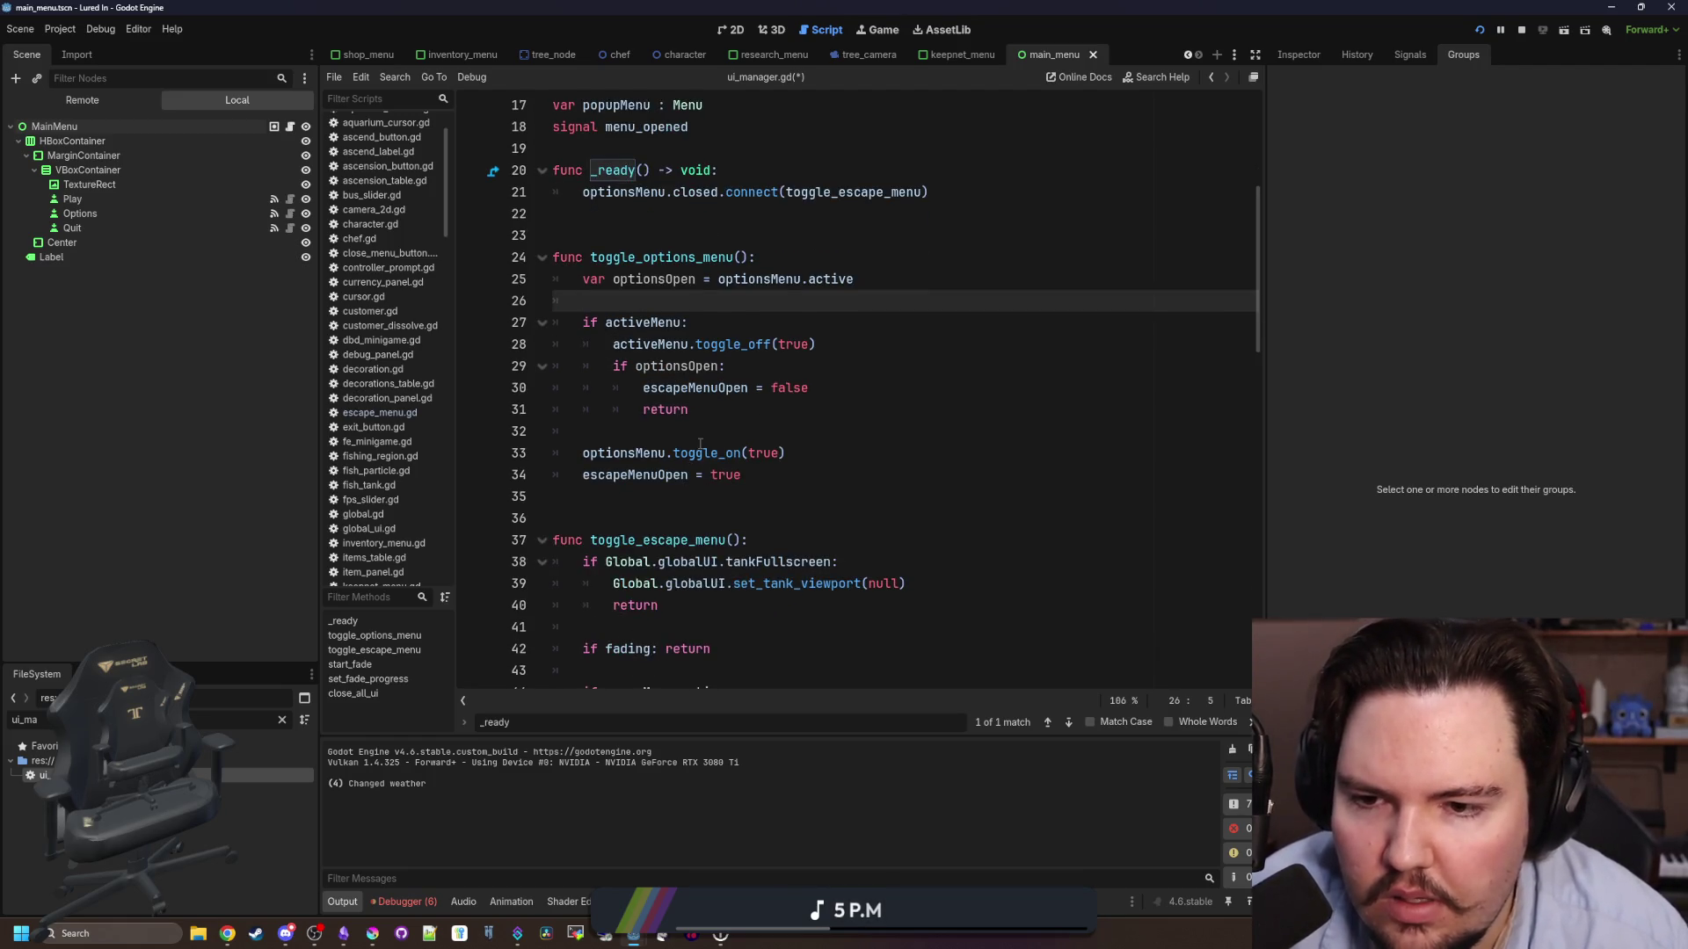
scroll(701, 444, up, 1)
scroll(708, 436, down, 6)
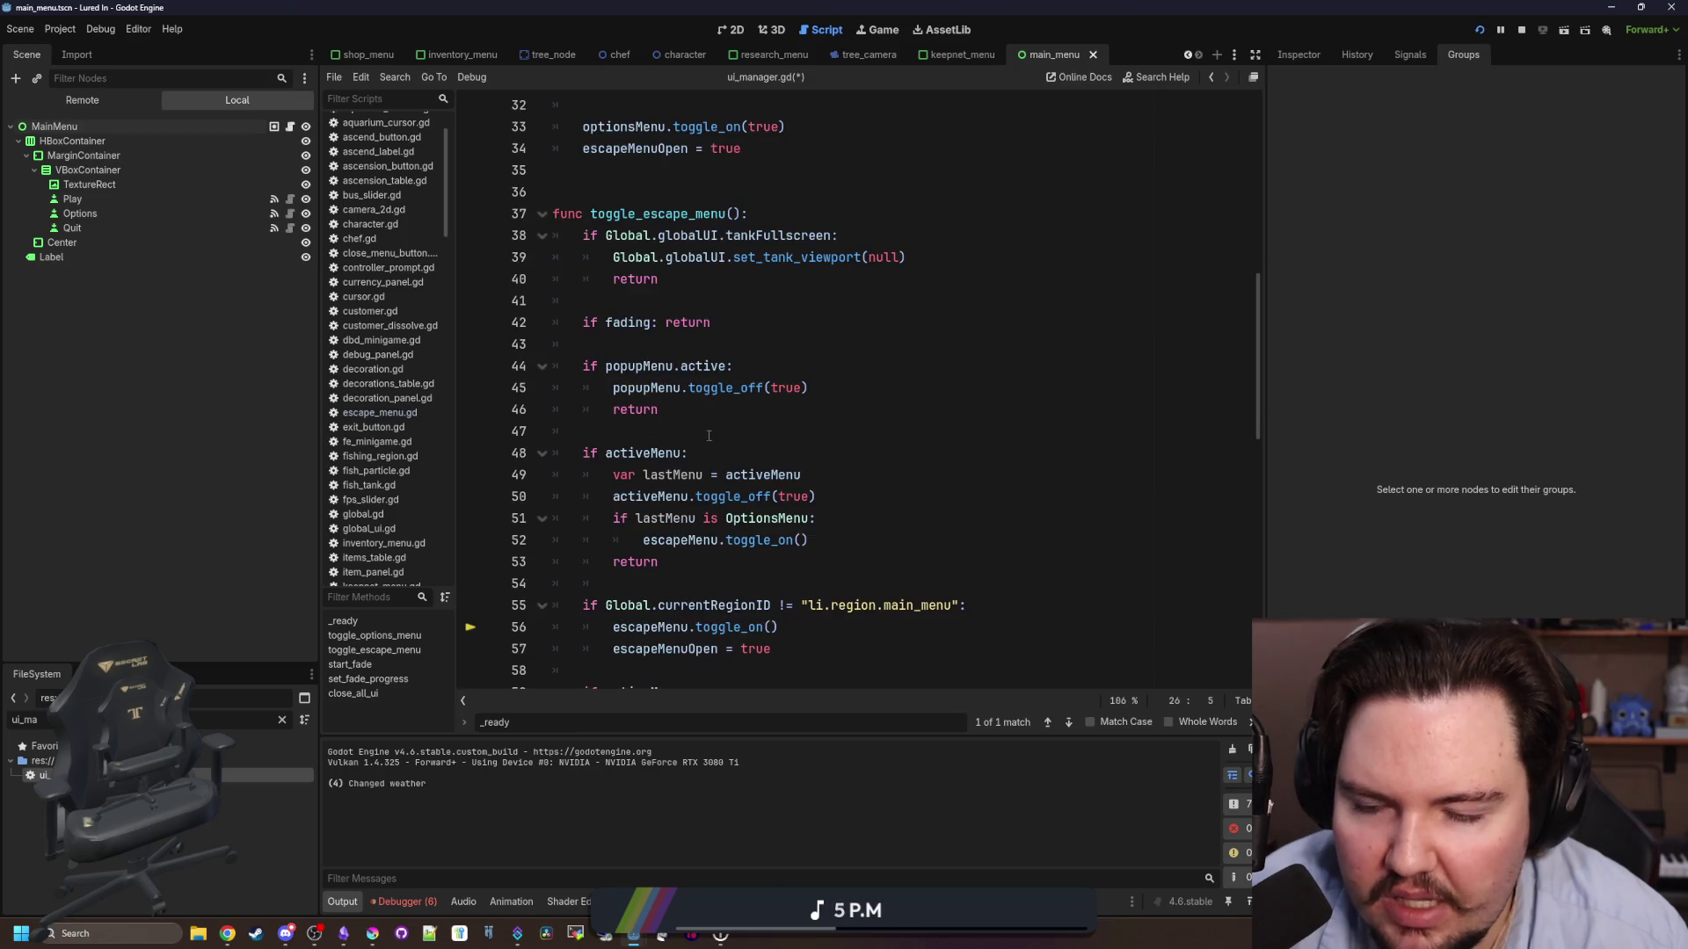
scroll(709, 436, down, 1)
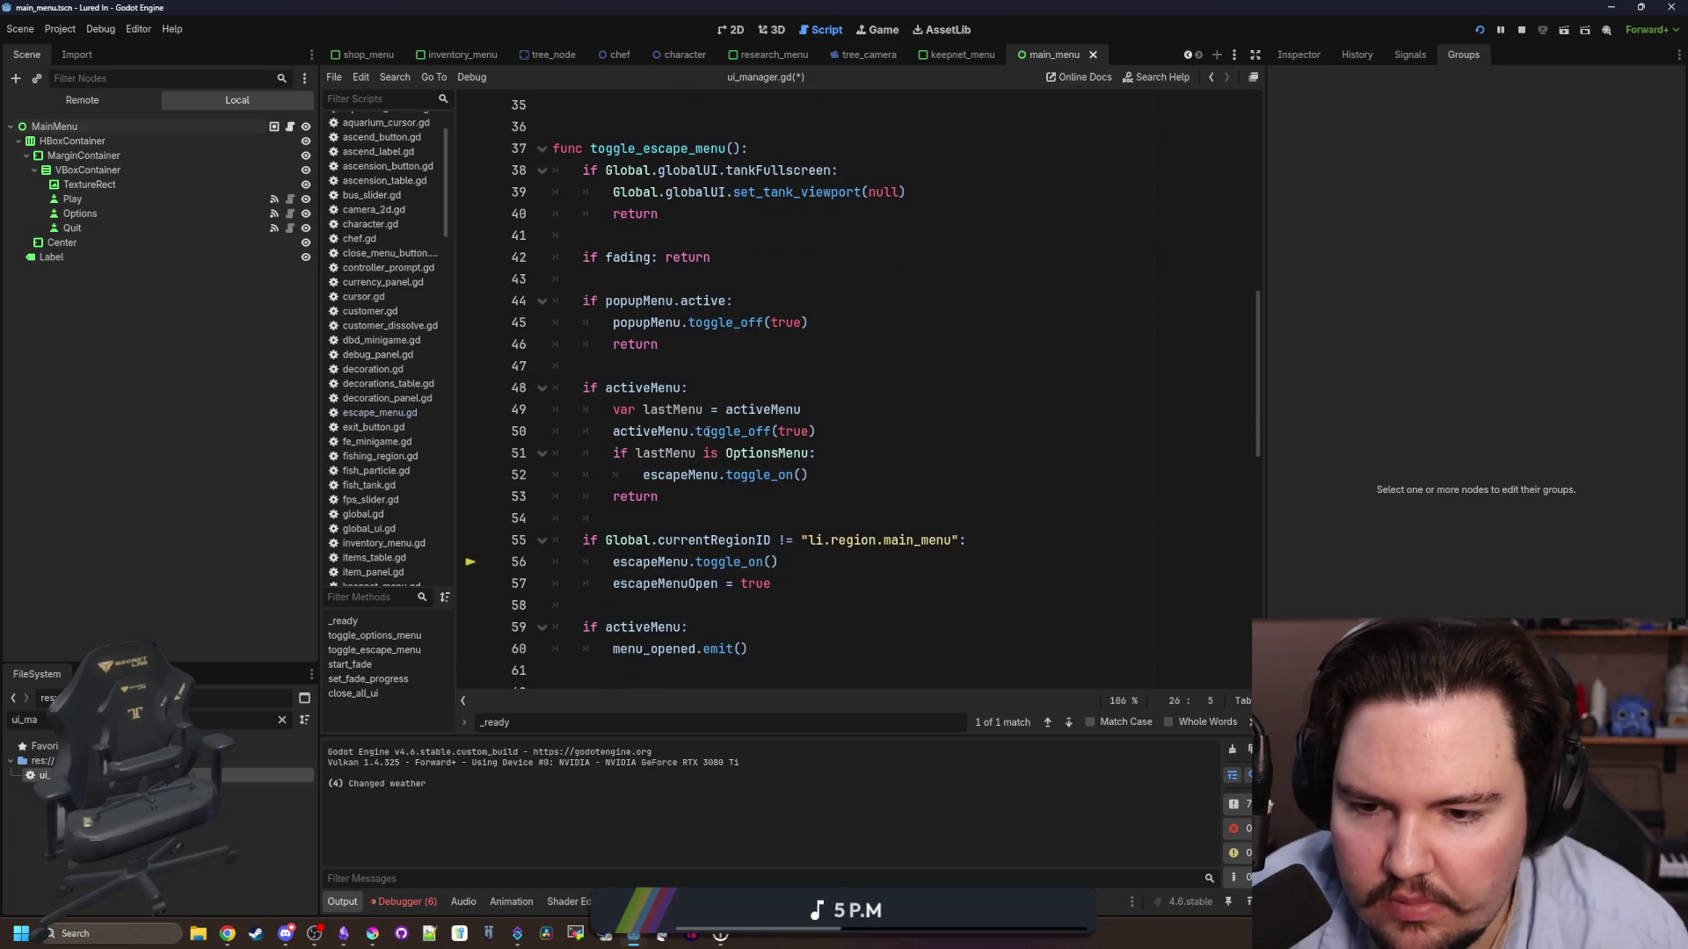
scroll(703, 474, down, 1)
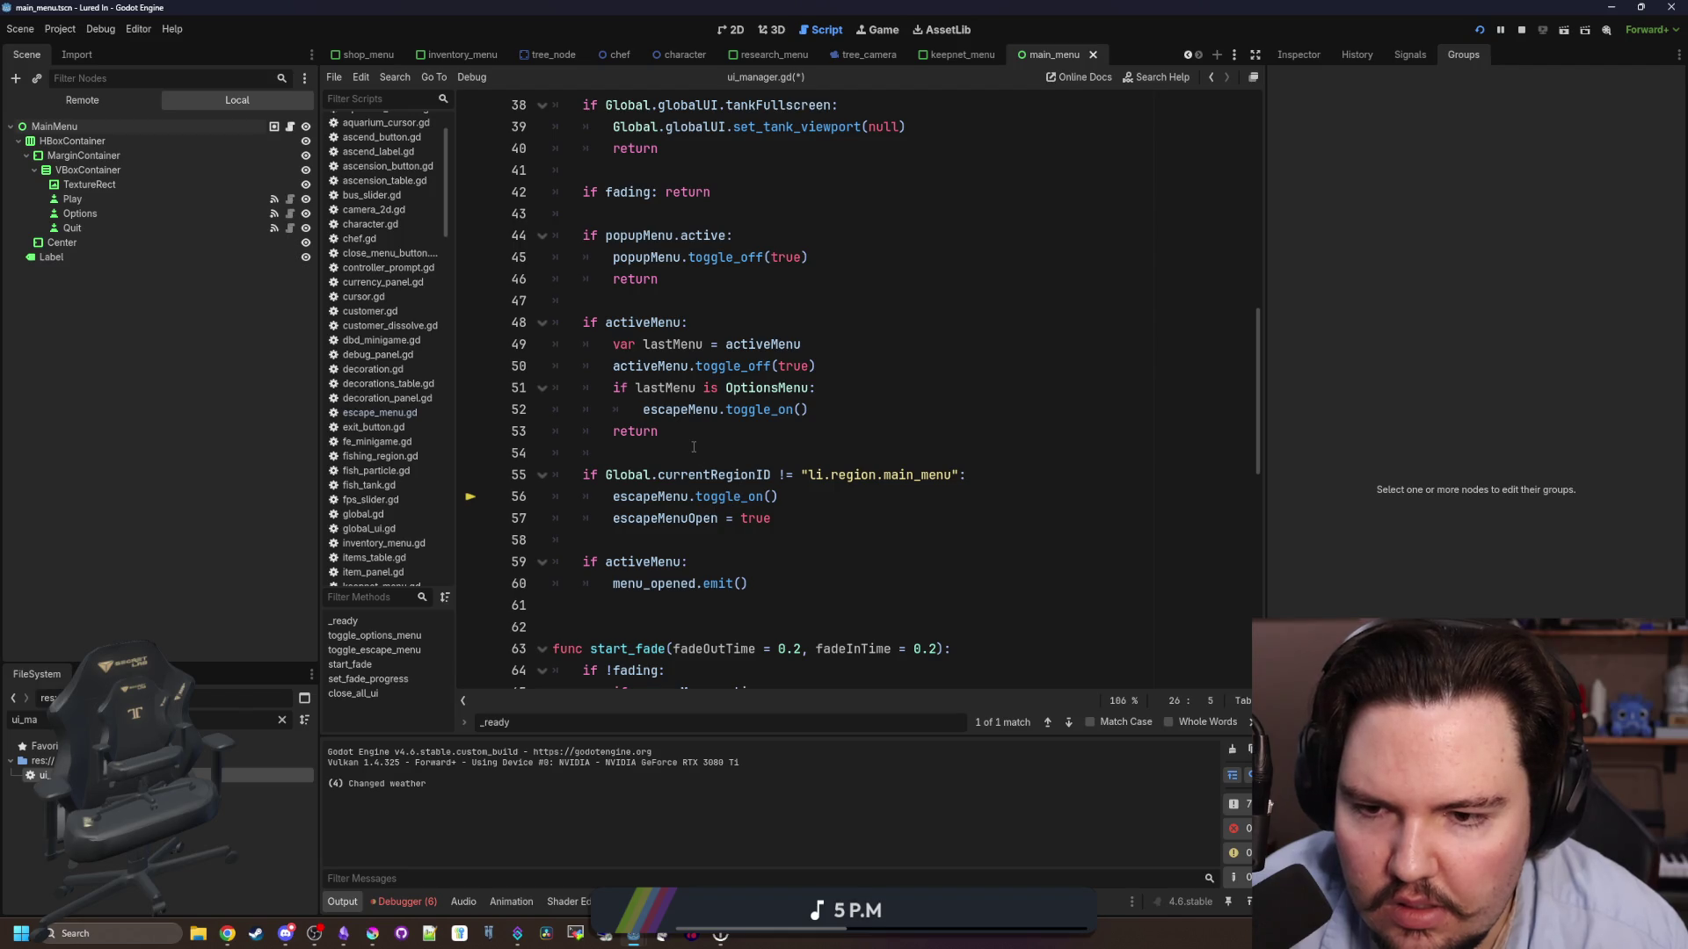
drag(808, 410, 492, 391)
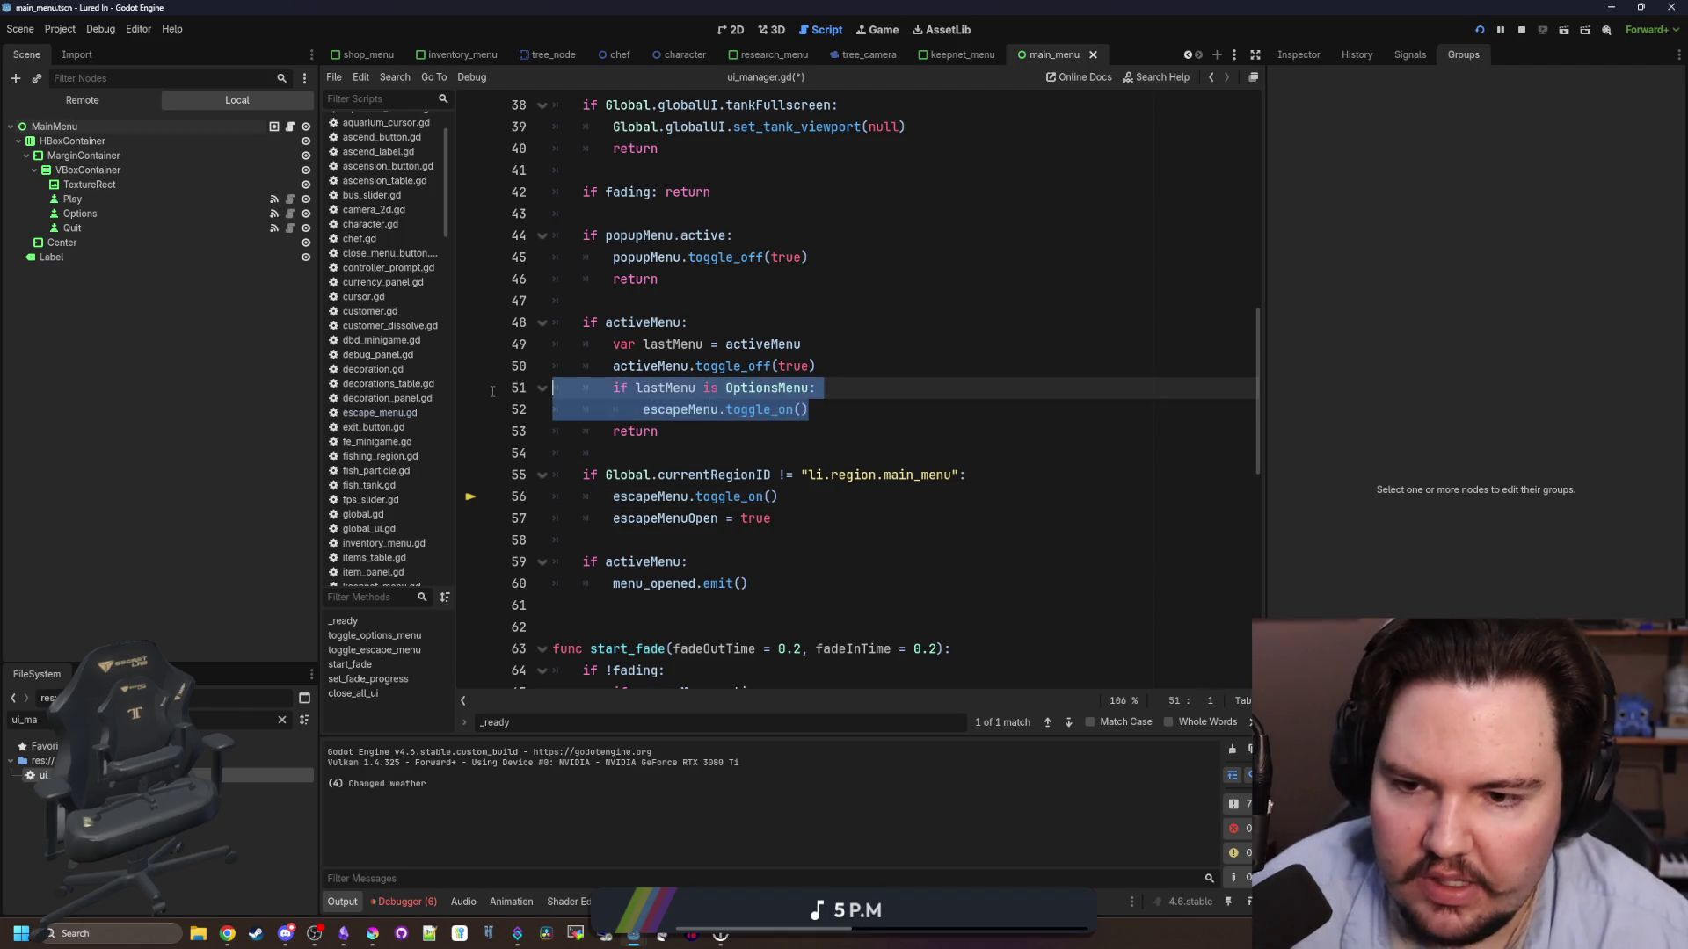
key(BackSpace)
key(BackSpace)
drag(802, 344, 493, 346)
key(BackSpace)
key(BackSpace)
key(Up)
- Review the _ready function and the optionsOpen check in toggle_options_menu, then save ui_manager.gd
scroll(677, 354, up, 1)
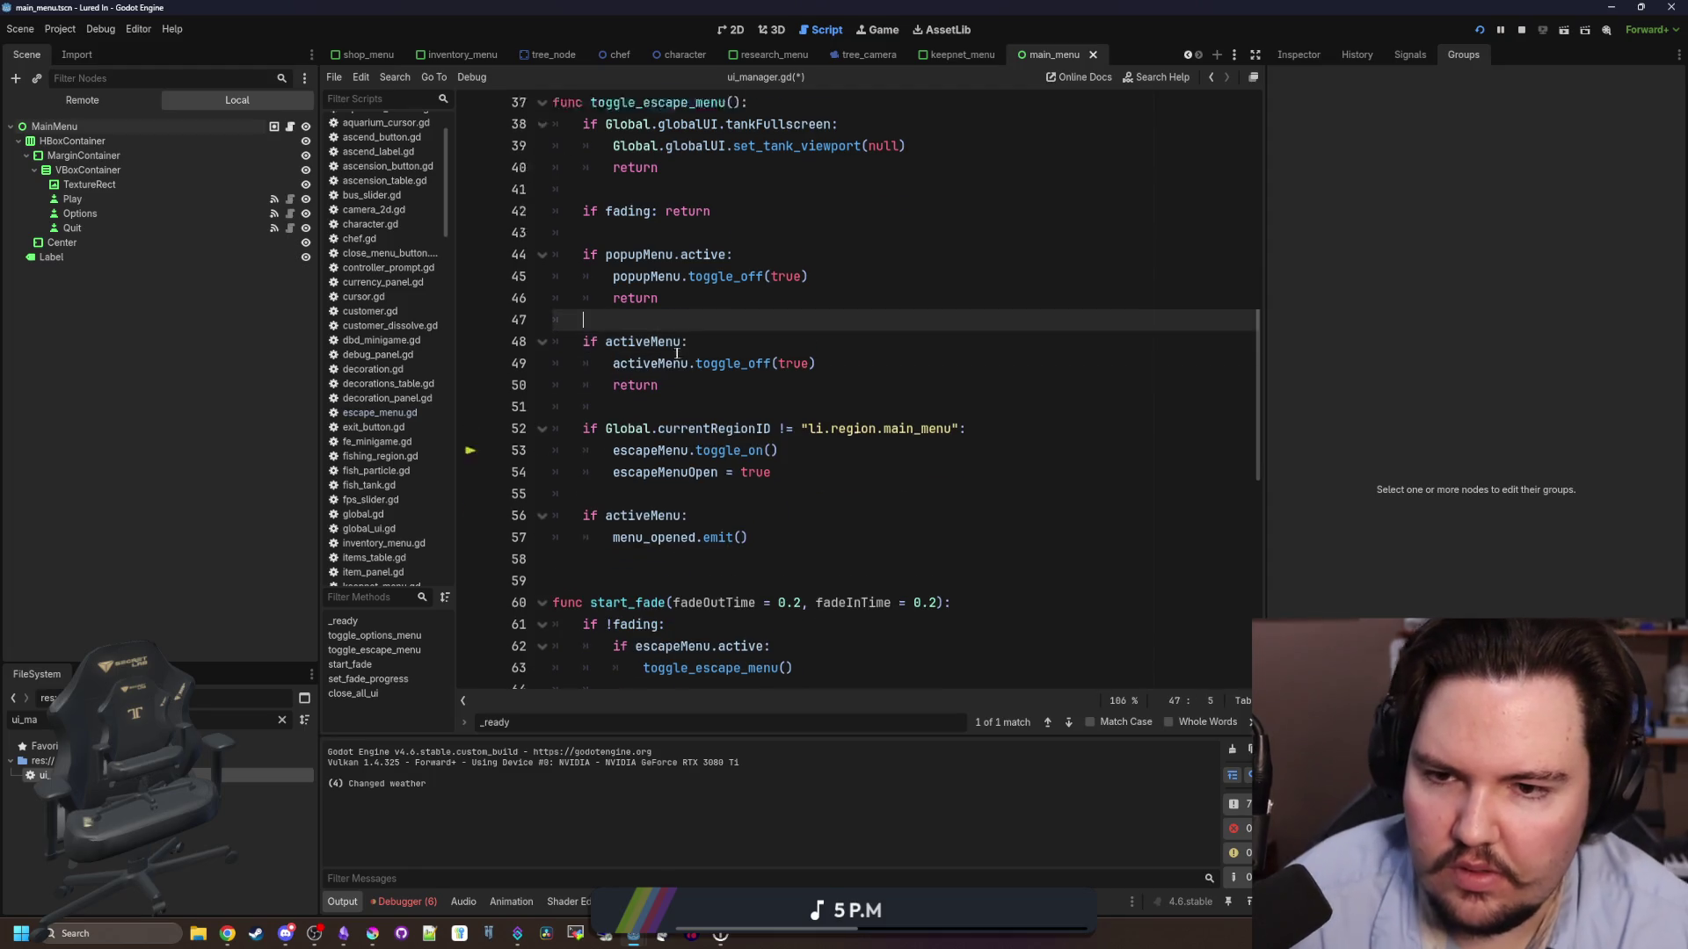
scroll(677, 354, up, 8)
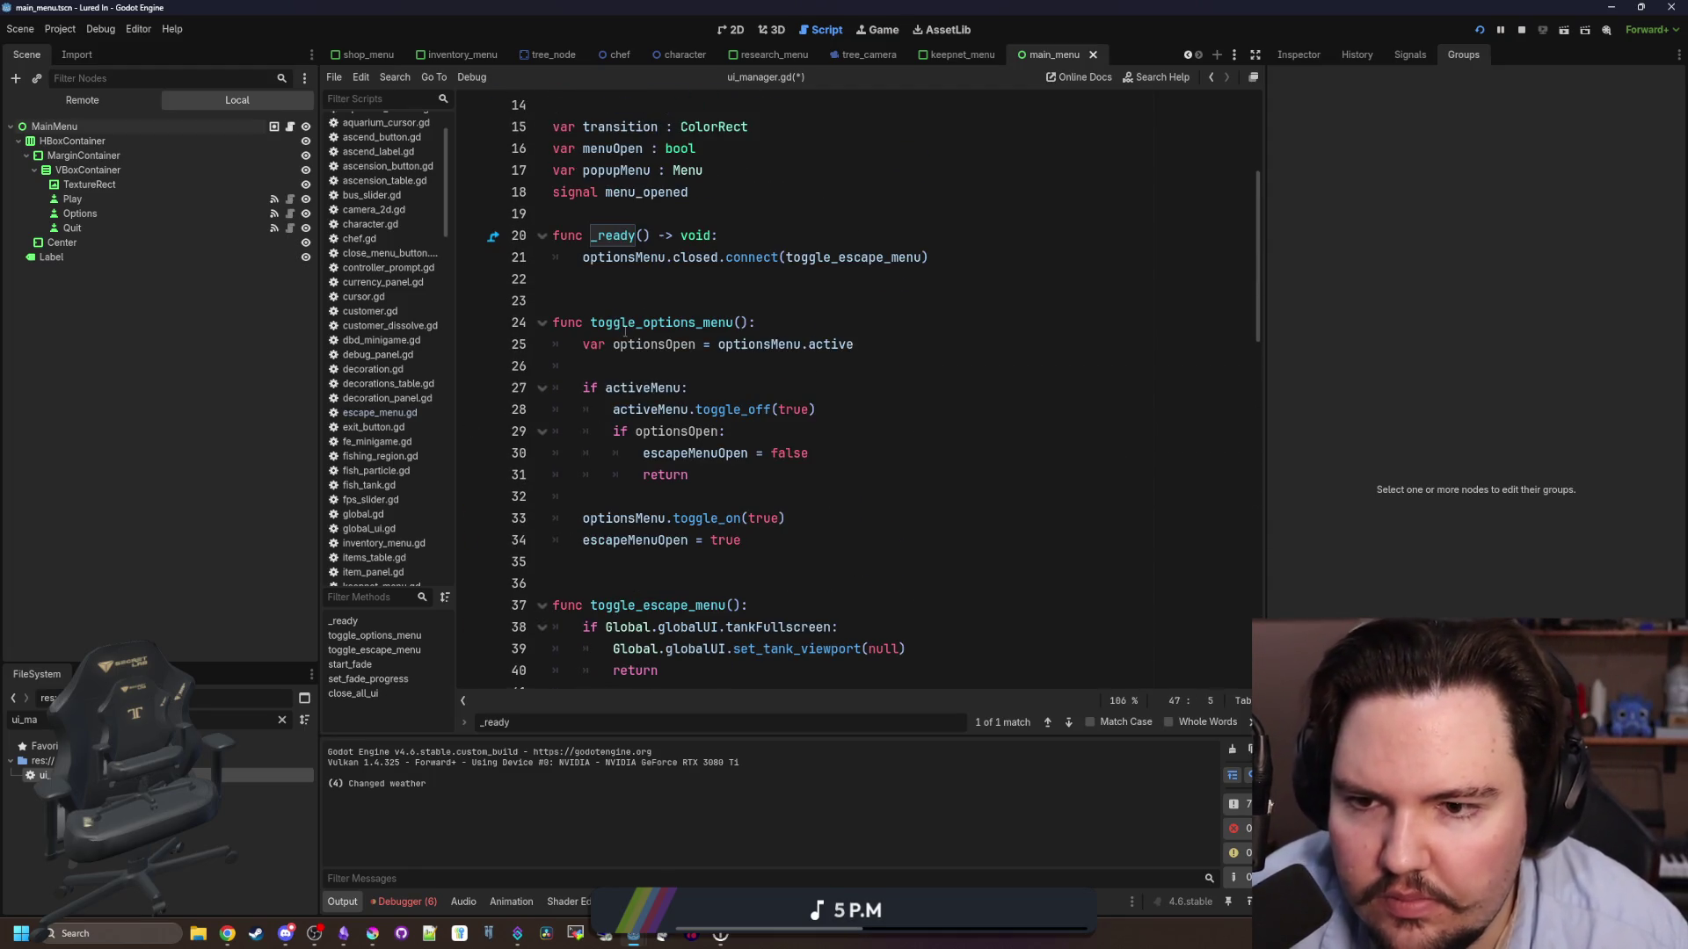
click(708, 282)
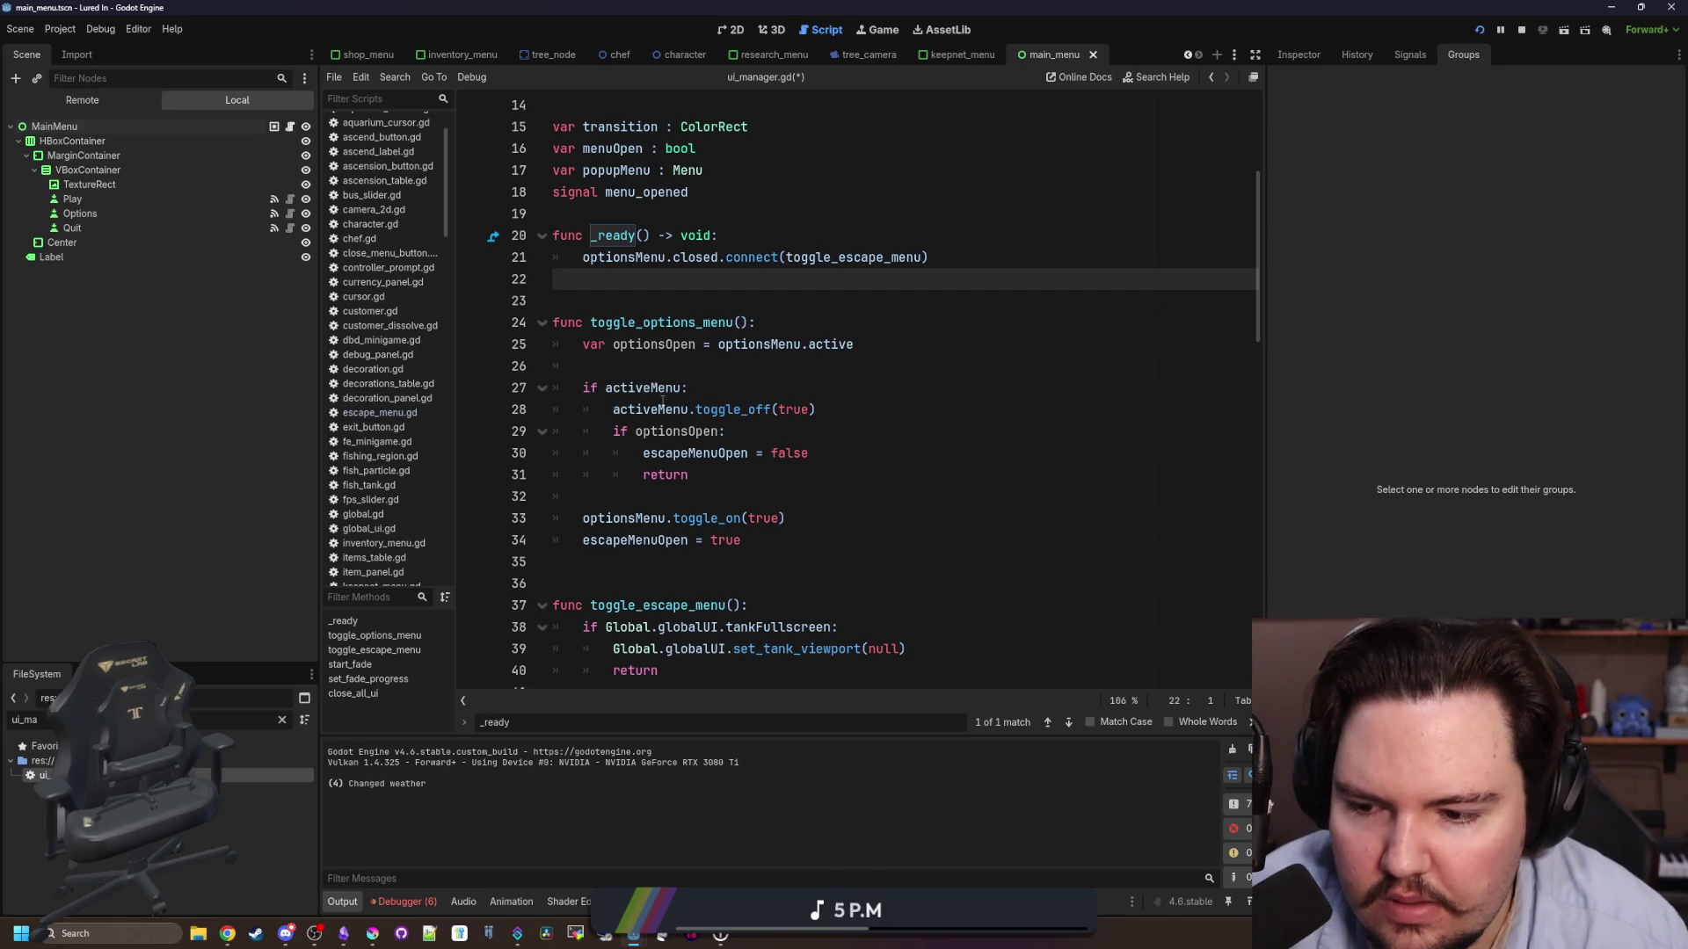
scroll(683, 475, down, 4)
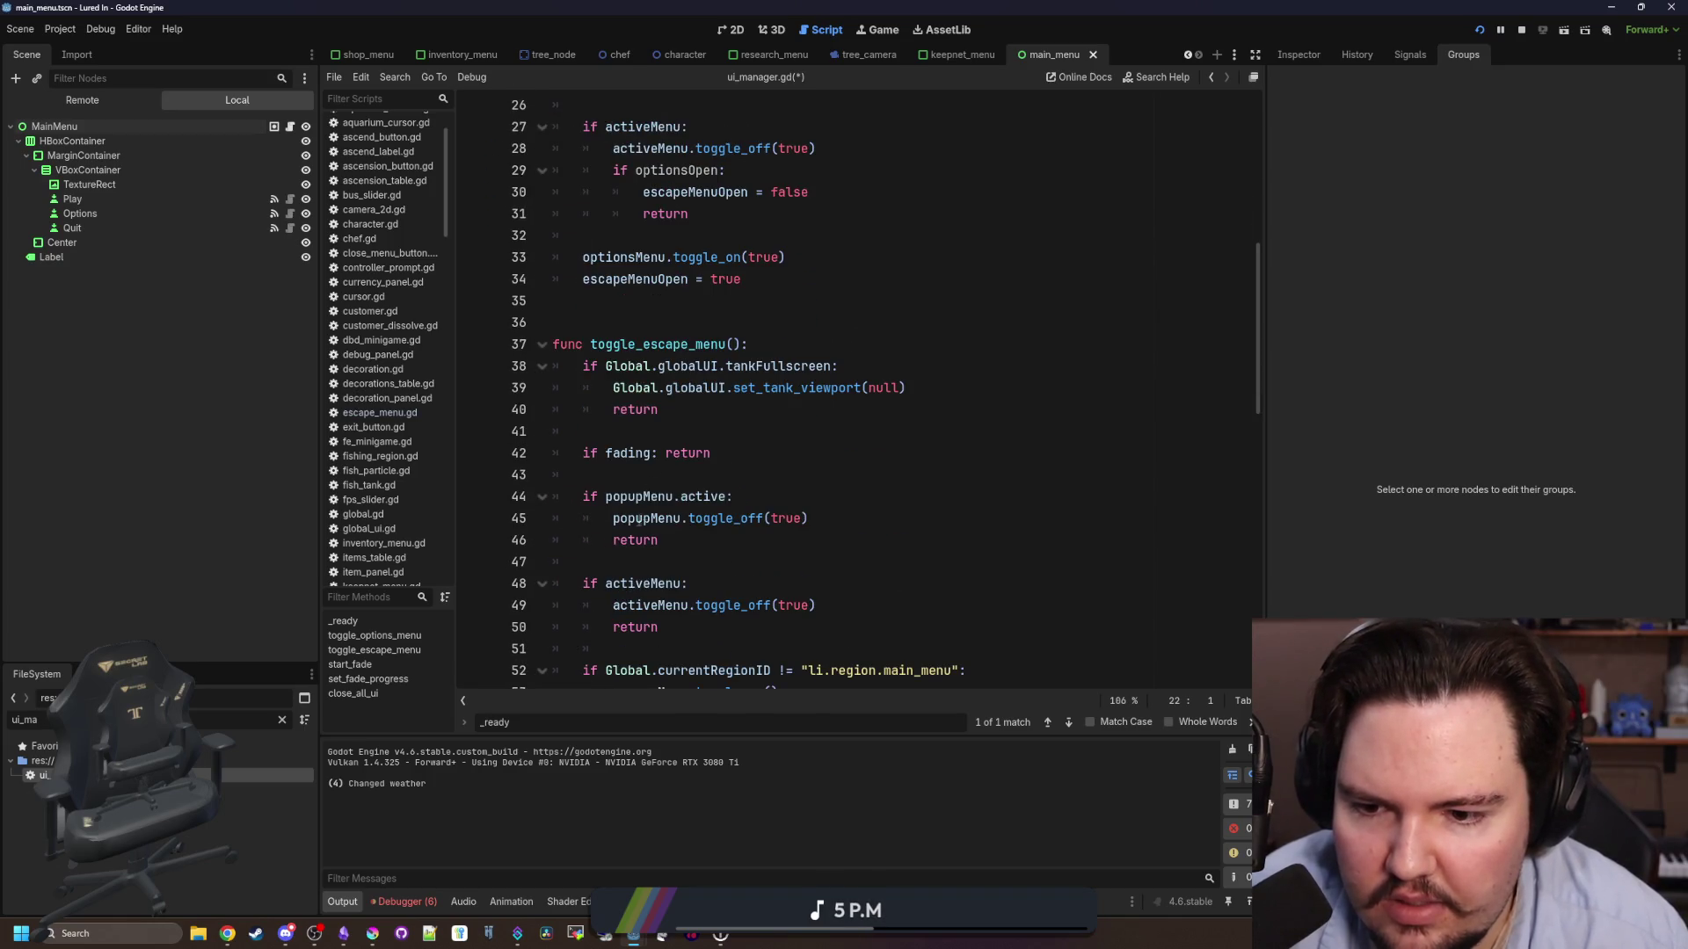
scroll(699, 516, up, 3)
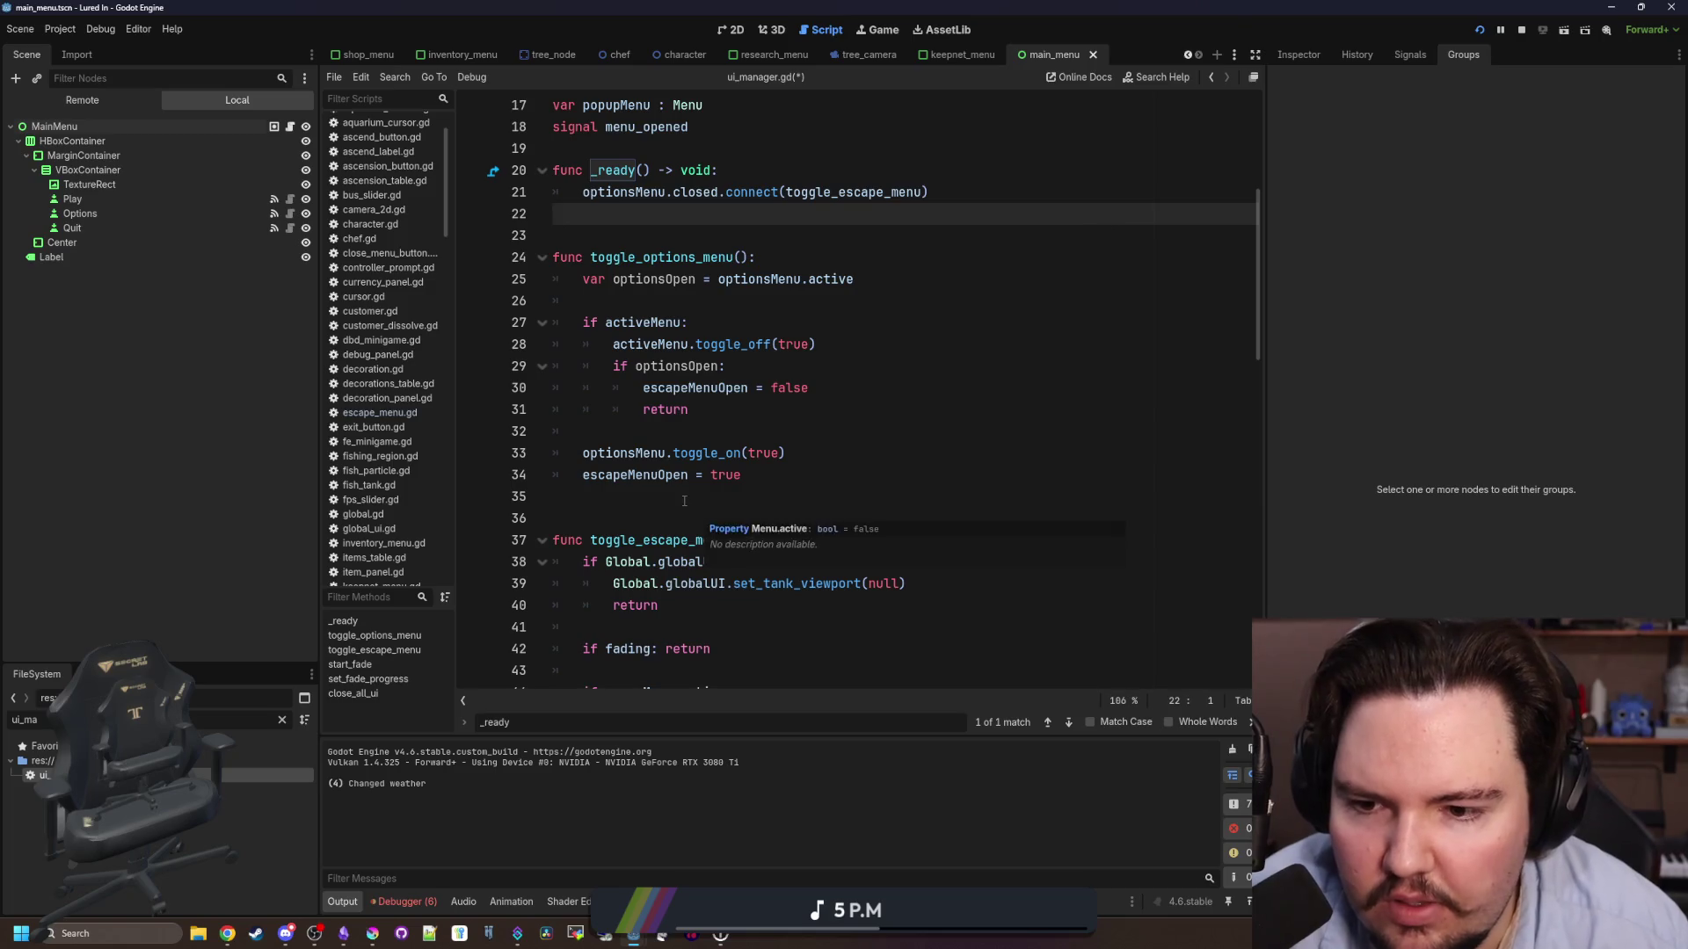
click(669, 496)
scroll(662, 463, up, 2)
scroll(663, 463, down, 1)
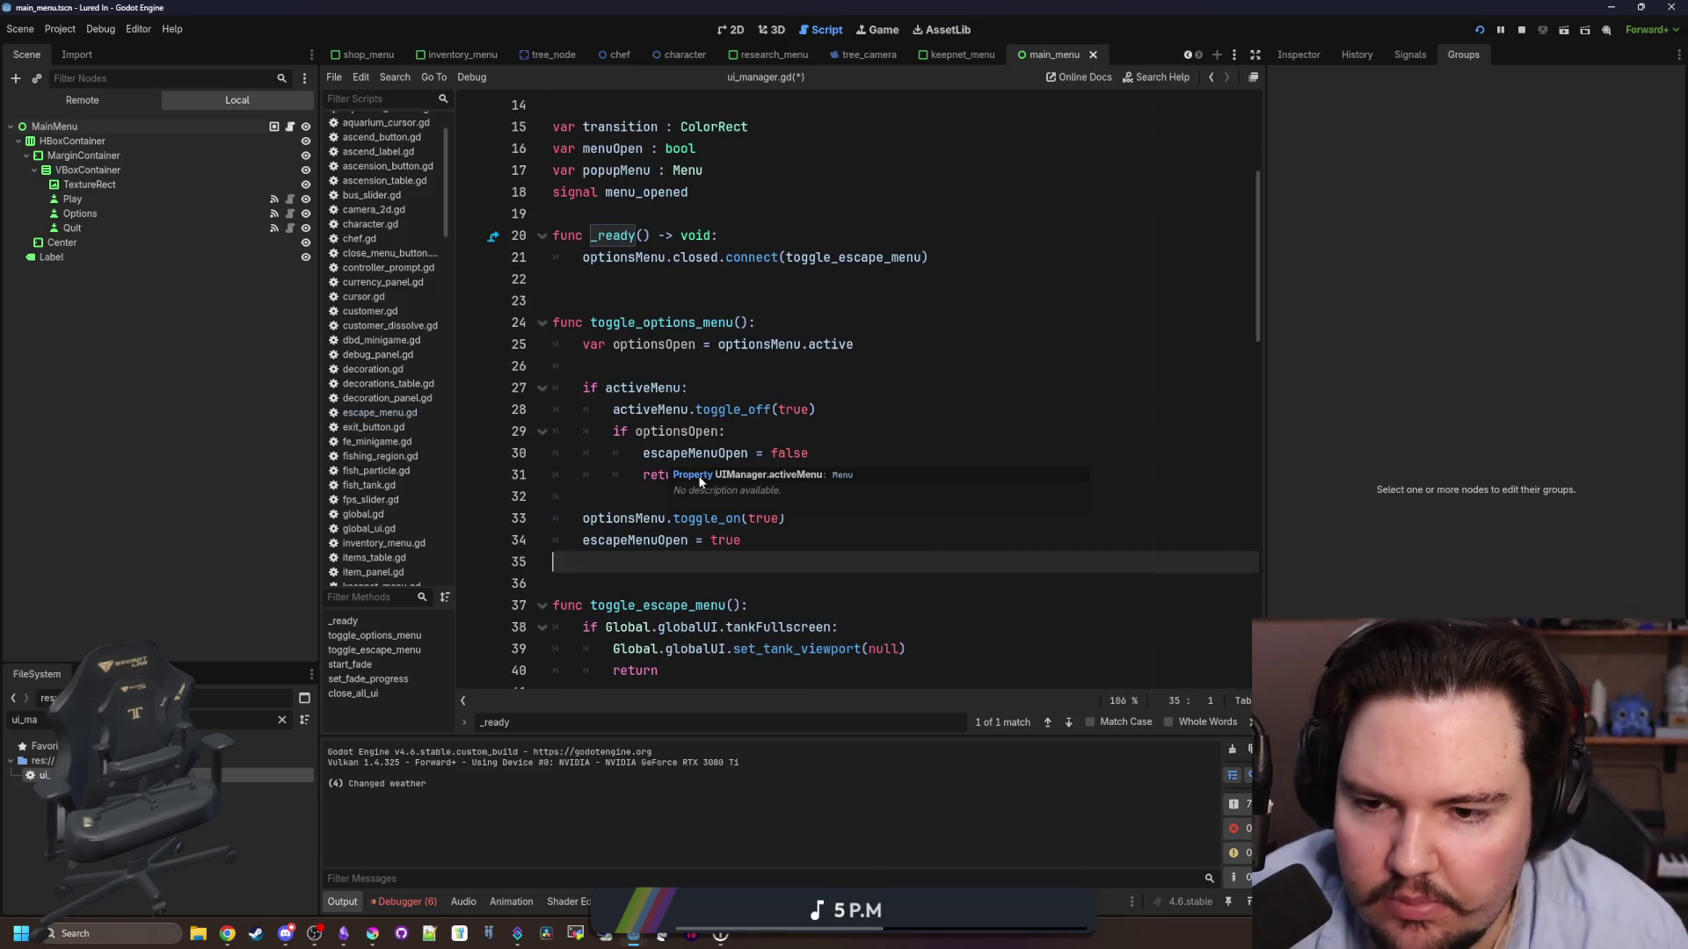
click(726, 375)
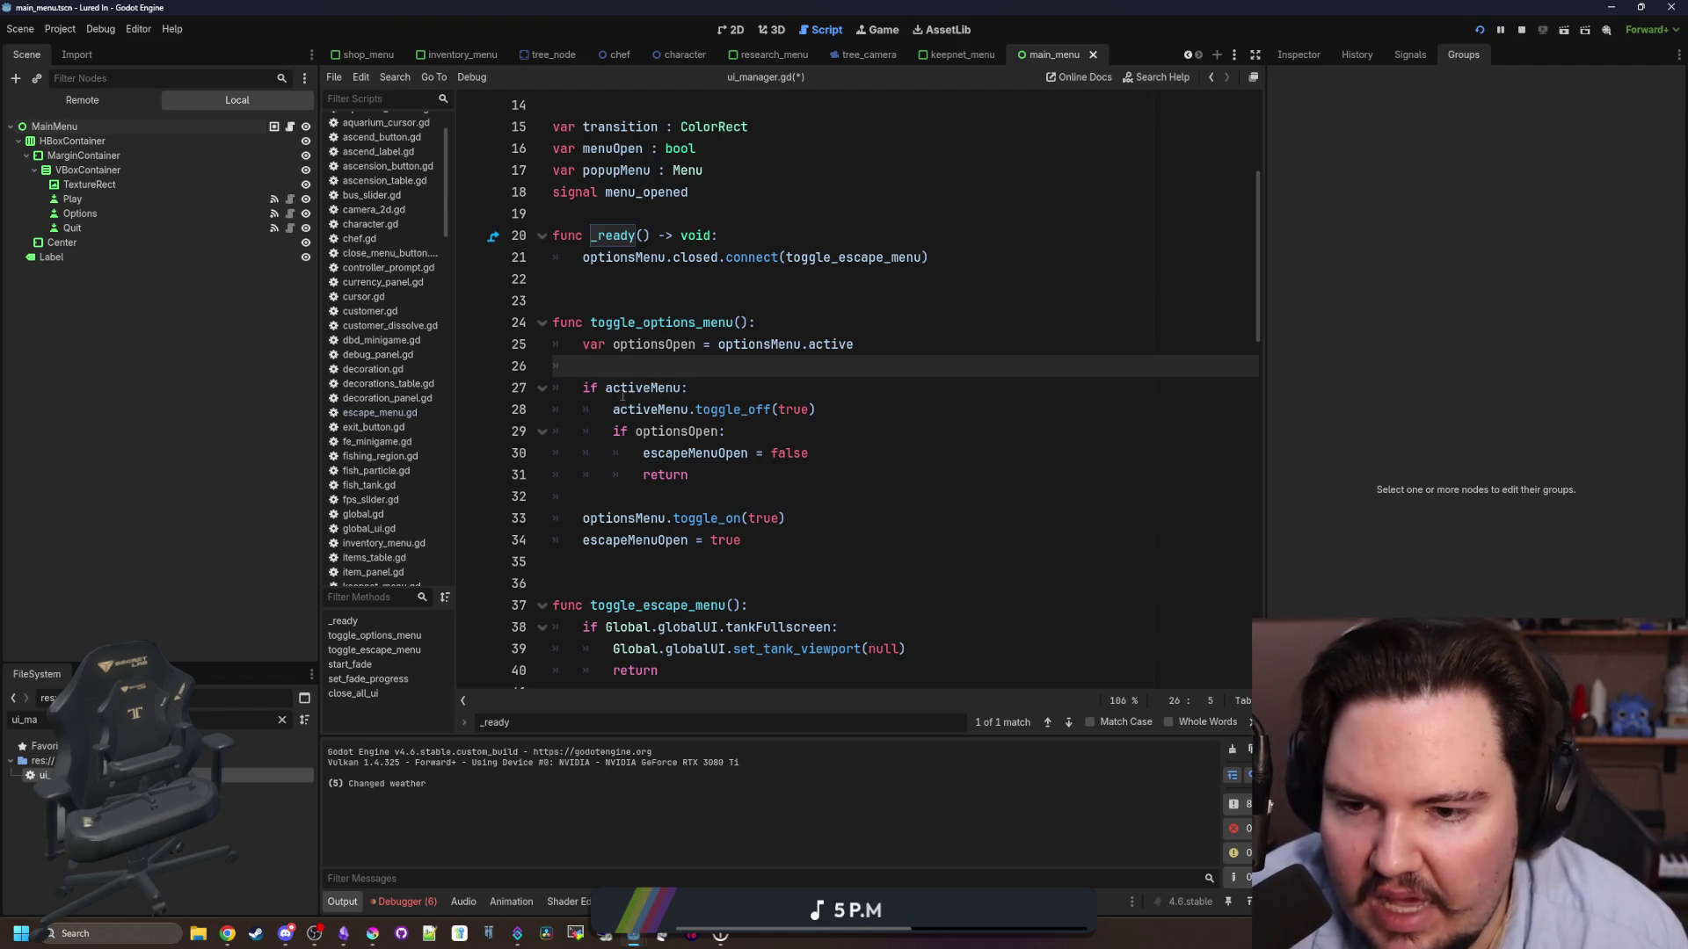
click(615, 453)
mouse_move(626, 409)
mouse_down()
mouse_move(725, 432)
mouse_move(773, 475)
mouse_up()
click(773, 476)
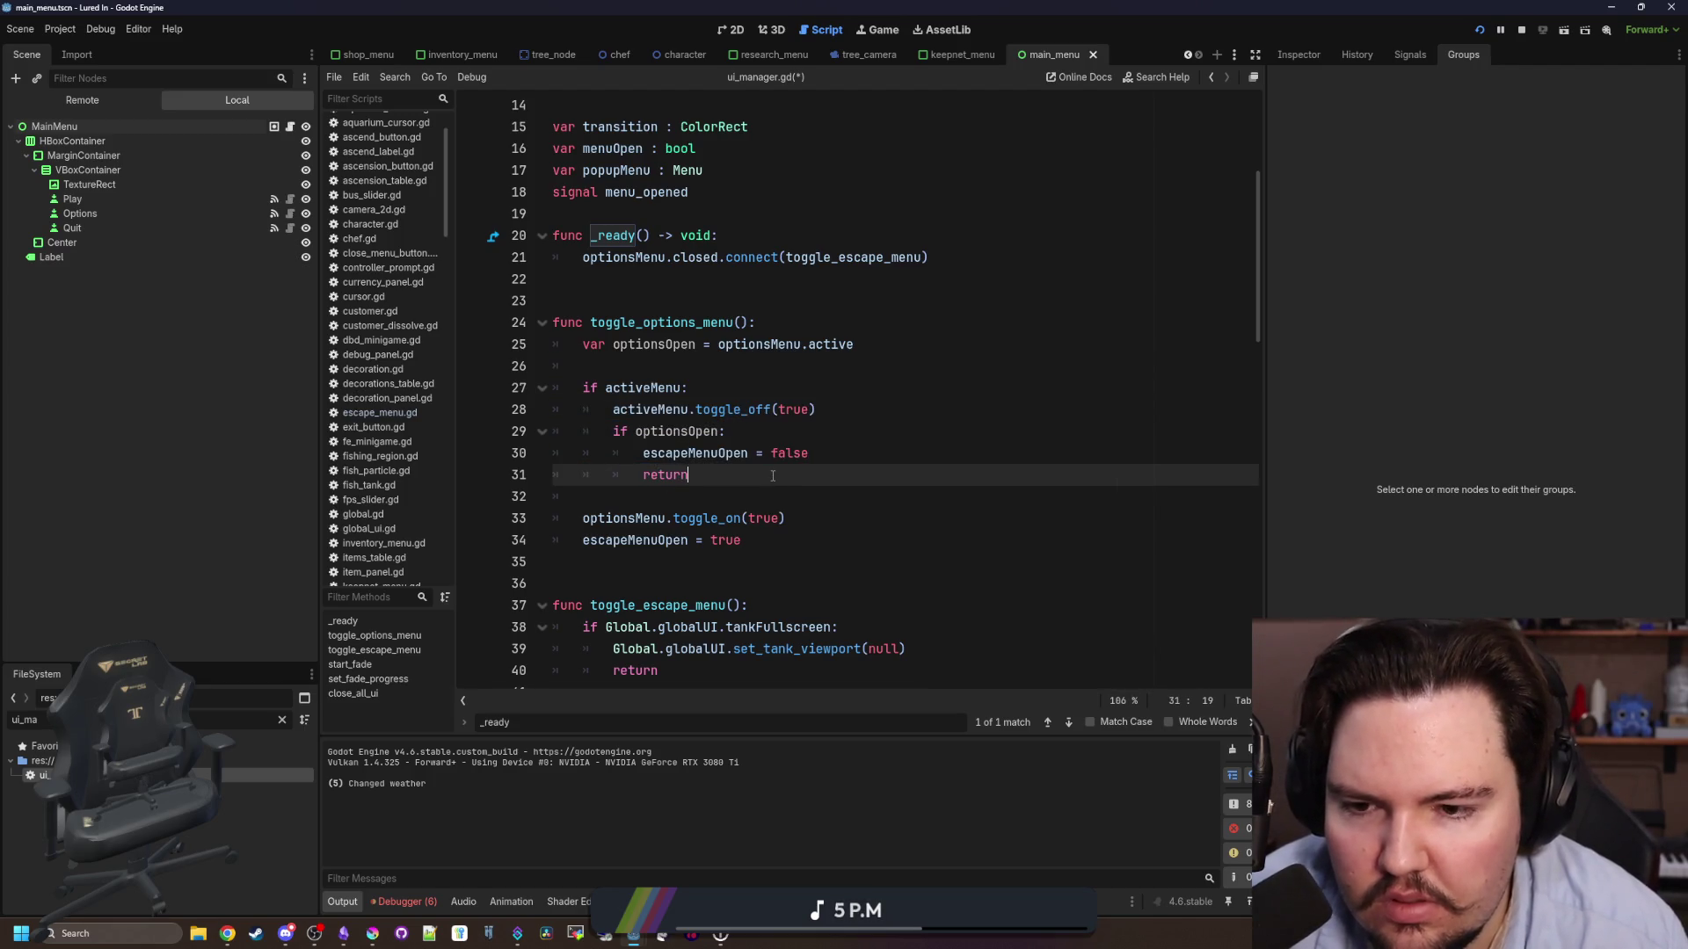
drag(612, 431, 756, 466)
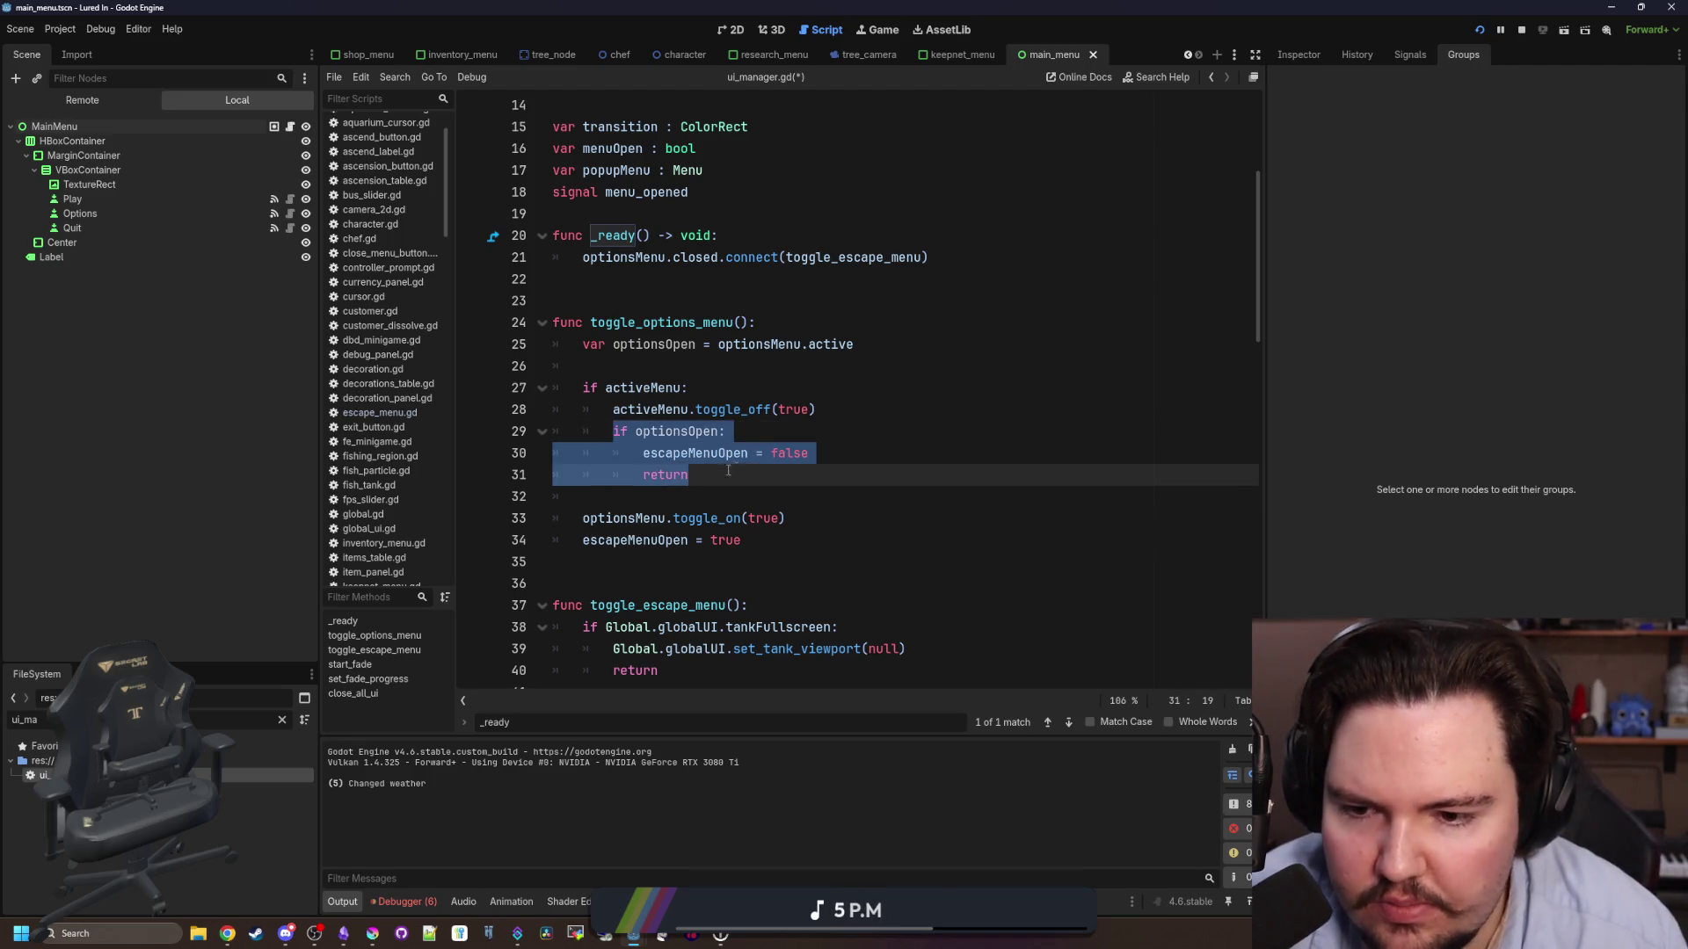
click(728, 473)
key(ctrl+s)
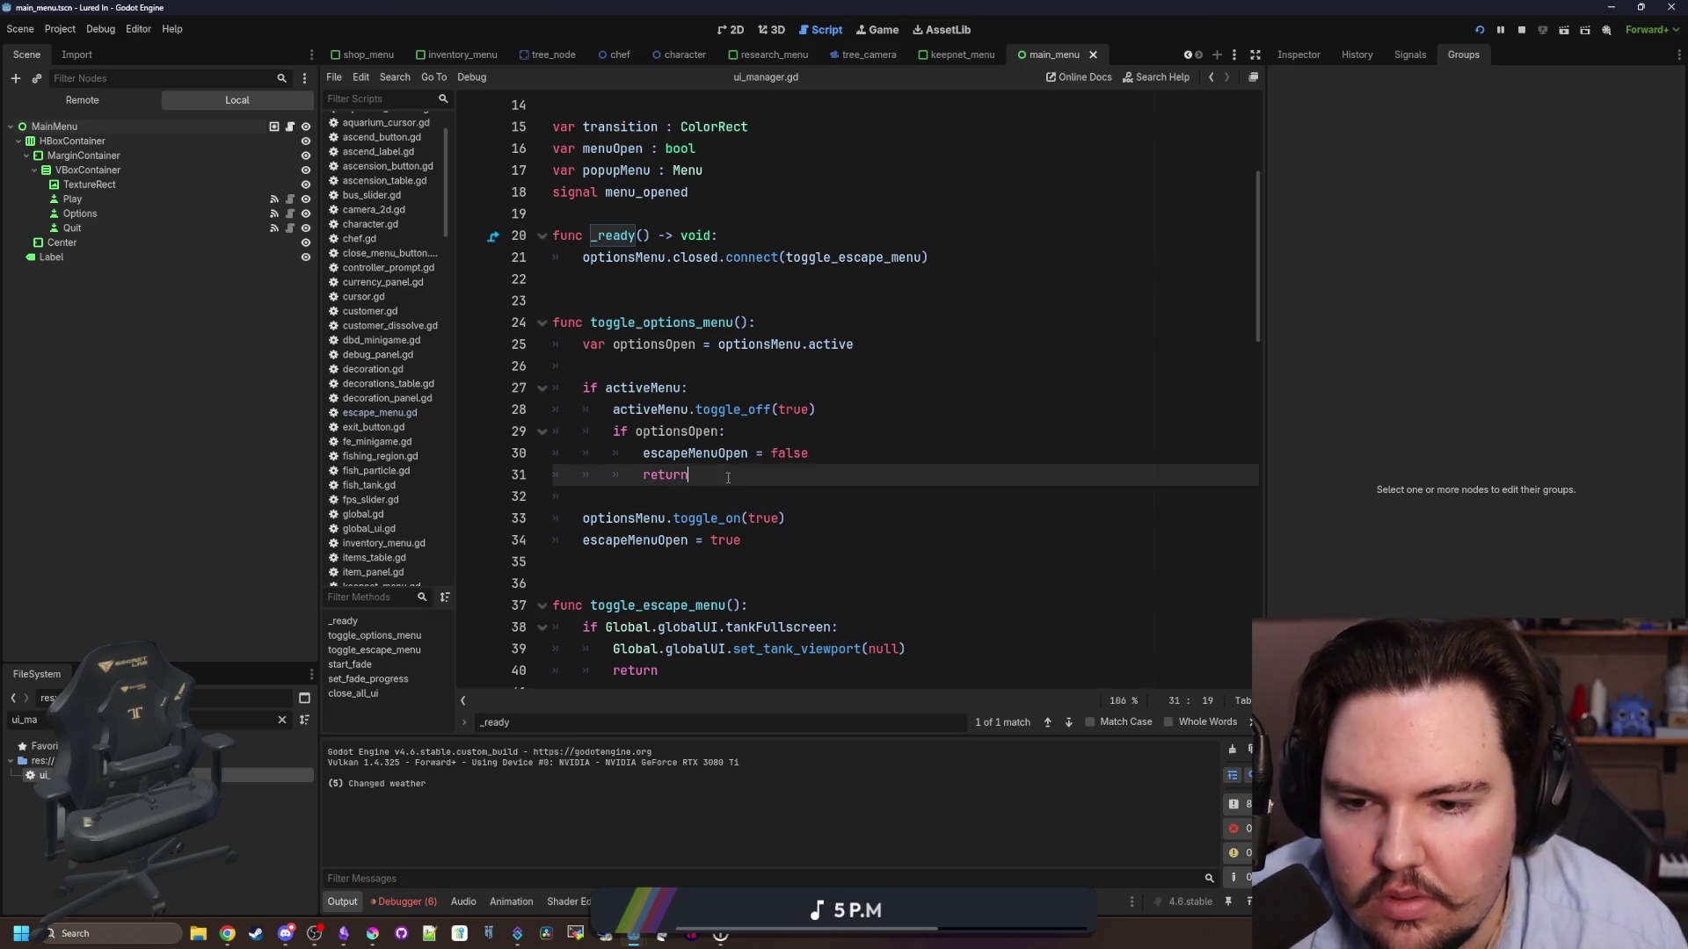
- Check the toggle_escape_menu definition and run the game to test the change
scroll(700, 421, down, 3)
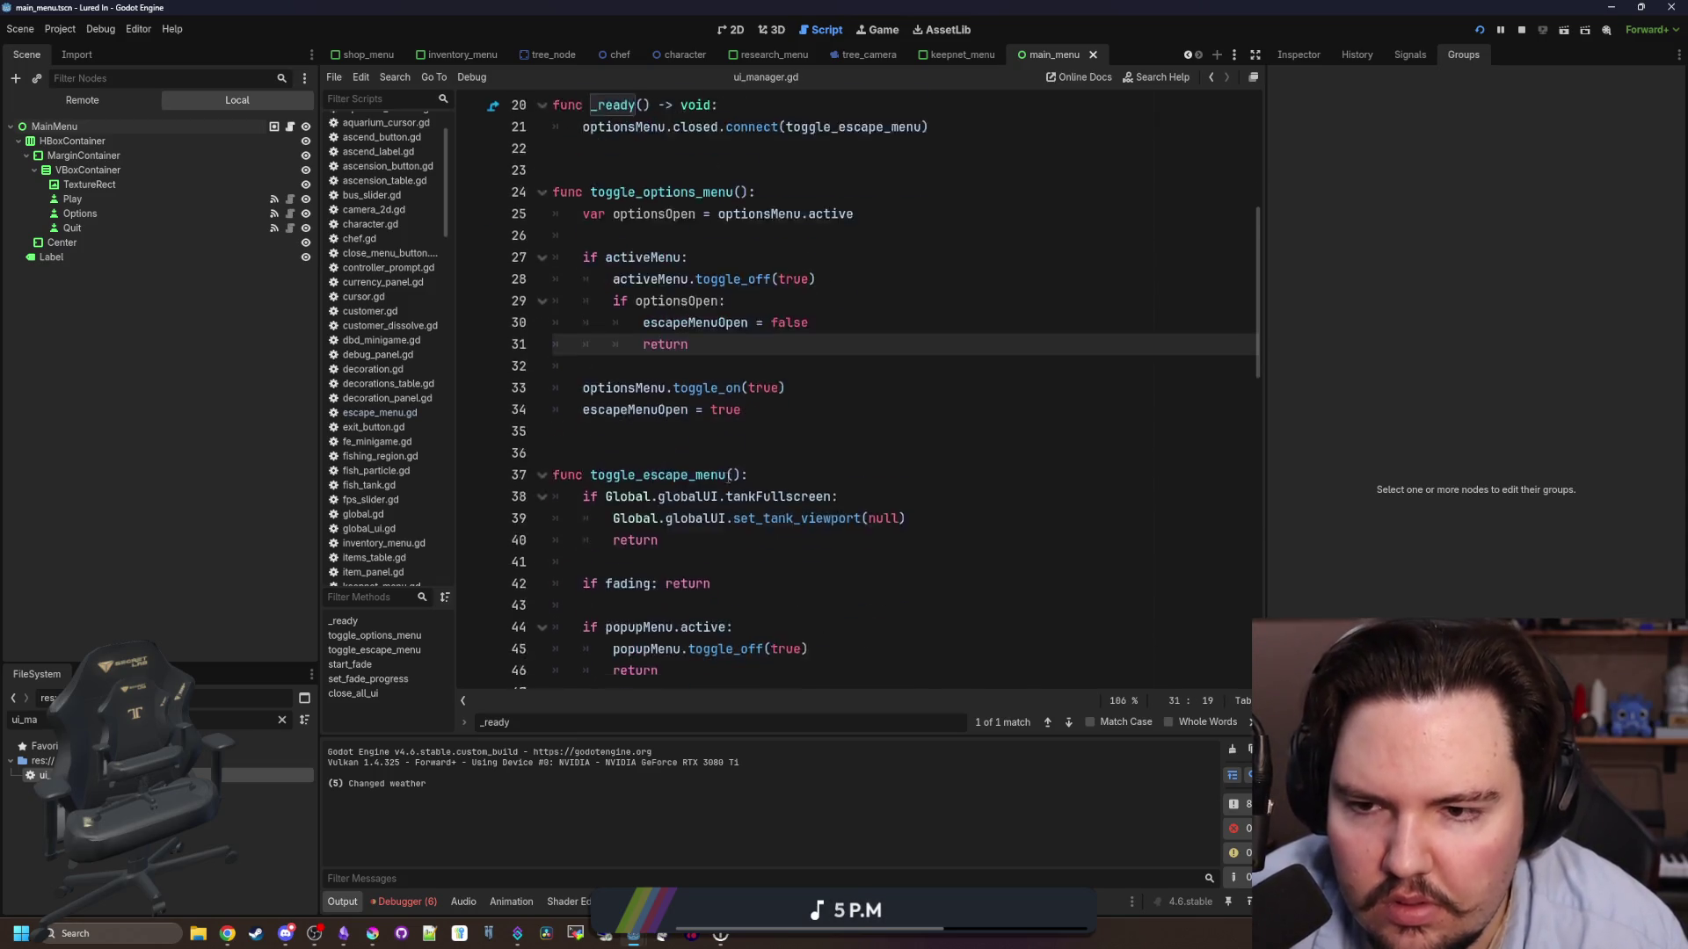
scroll(699, 422, up, 3)
ctrl+click(852, 204)
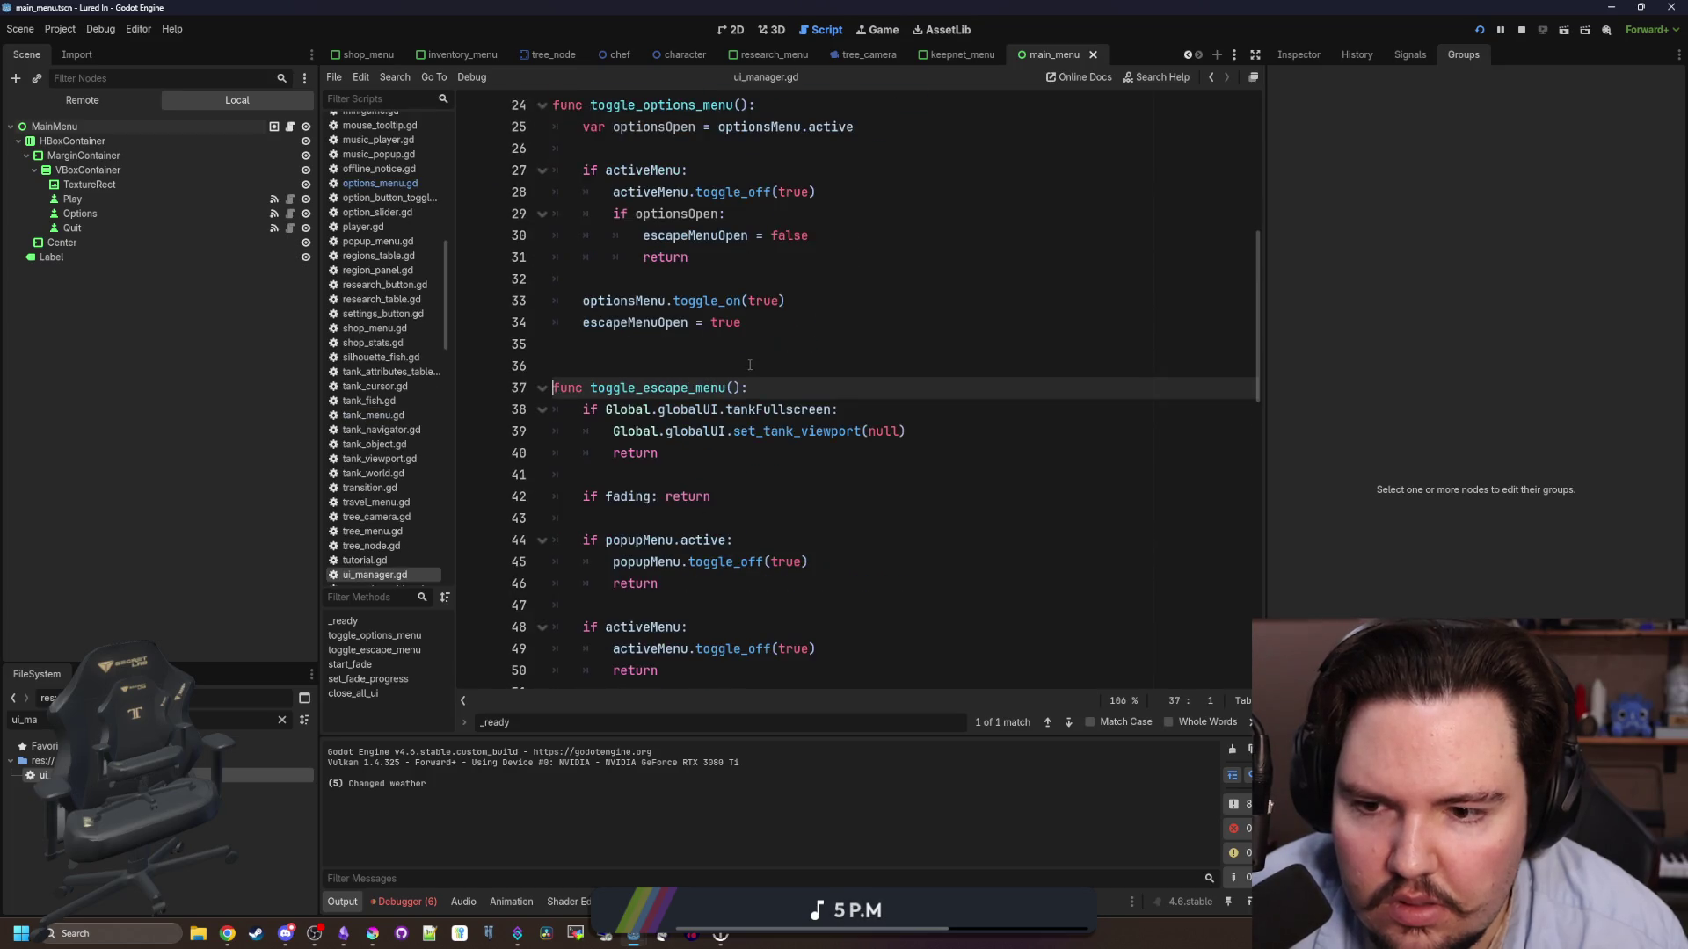
scroll(723, 383, down, 4)
click(892, 344)
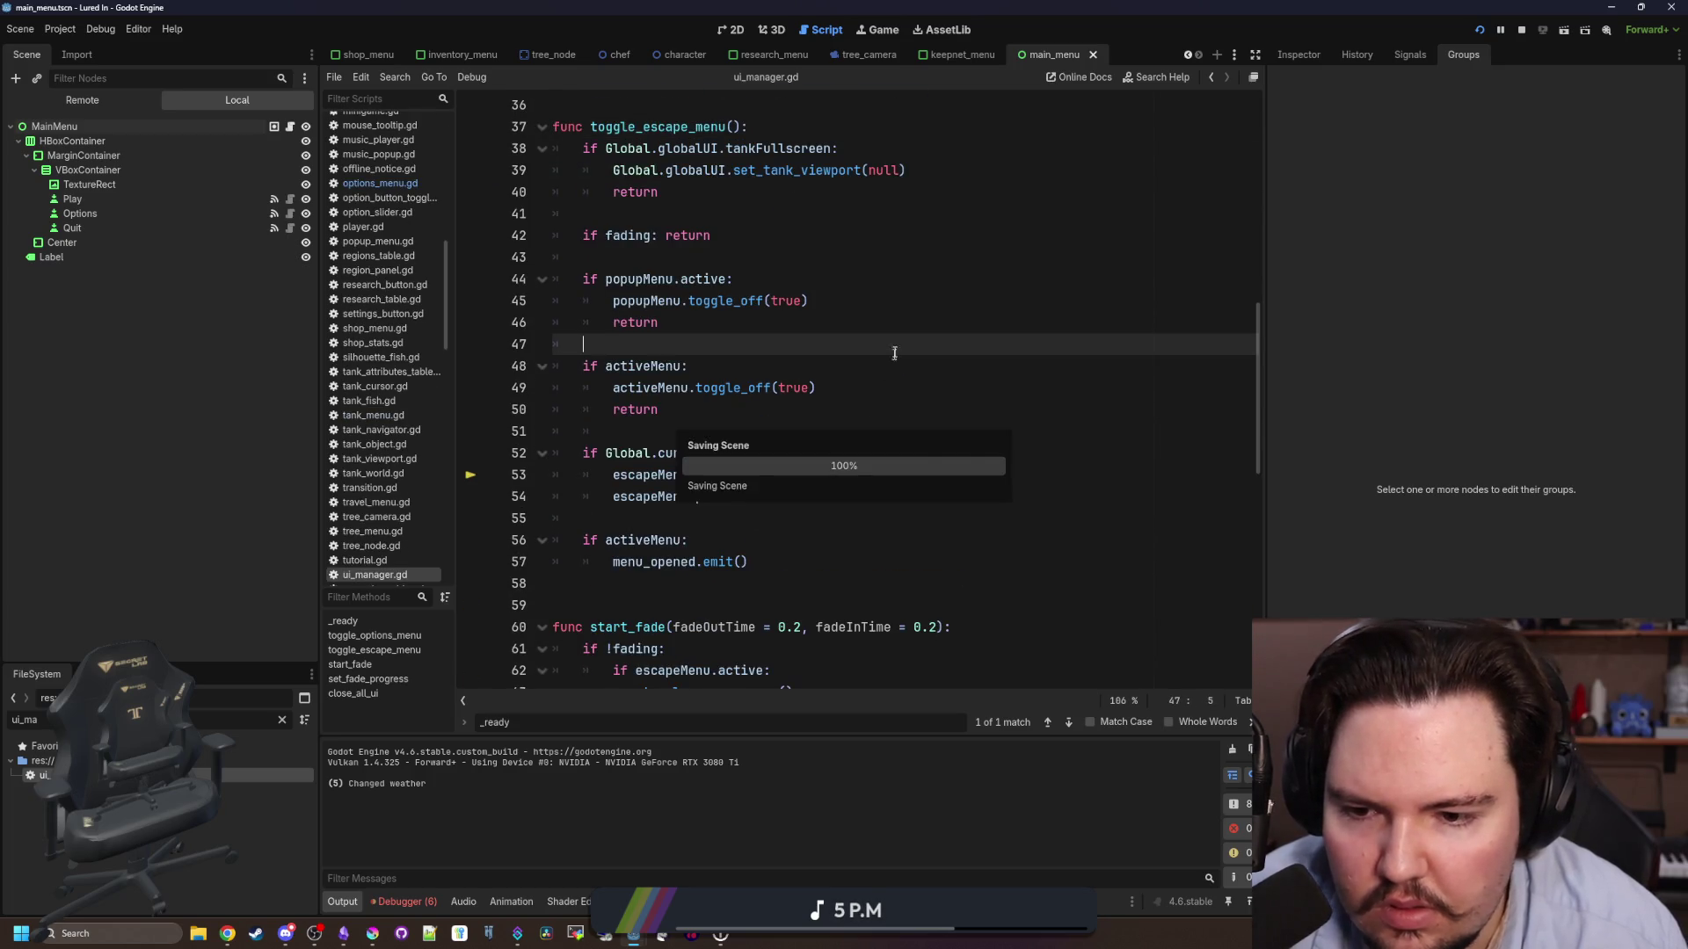
click(890, 32)
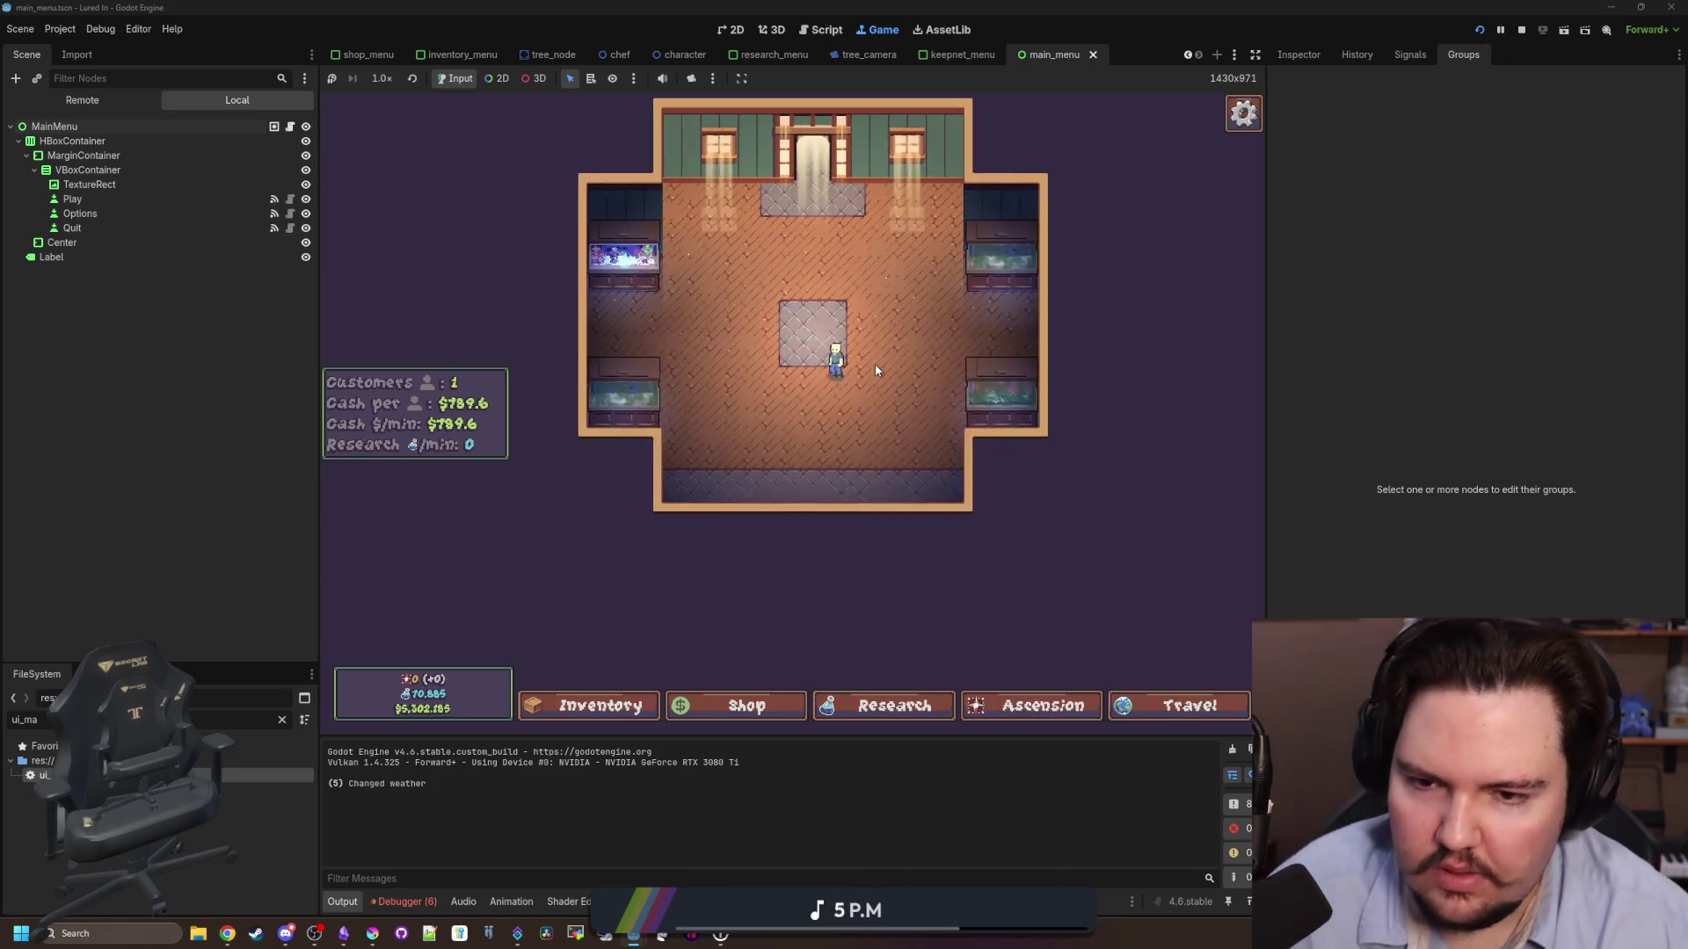
- Dismiss the welcome back dialog, then open and close Options with the mouse several times, confirming the Escape Menu returns
key(Escape)
click(796, 417)
key(Escape)
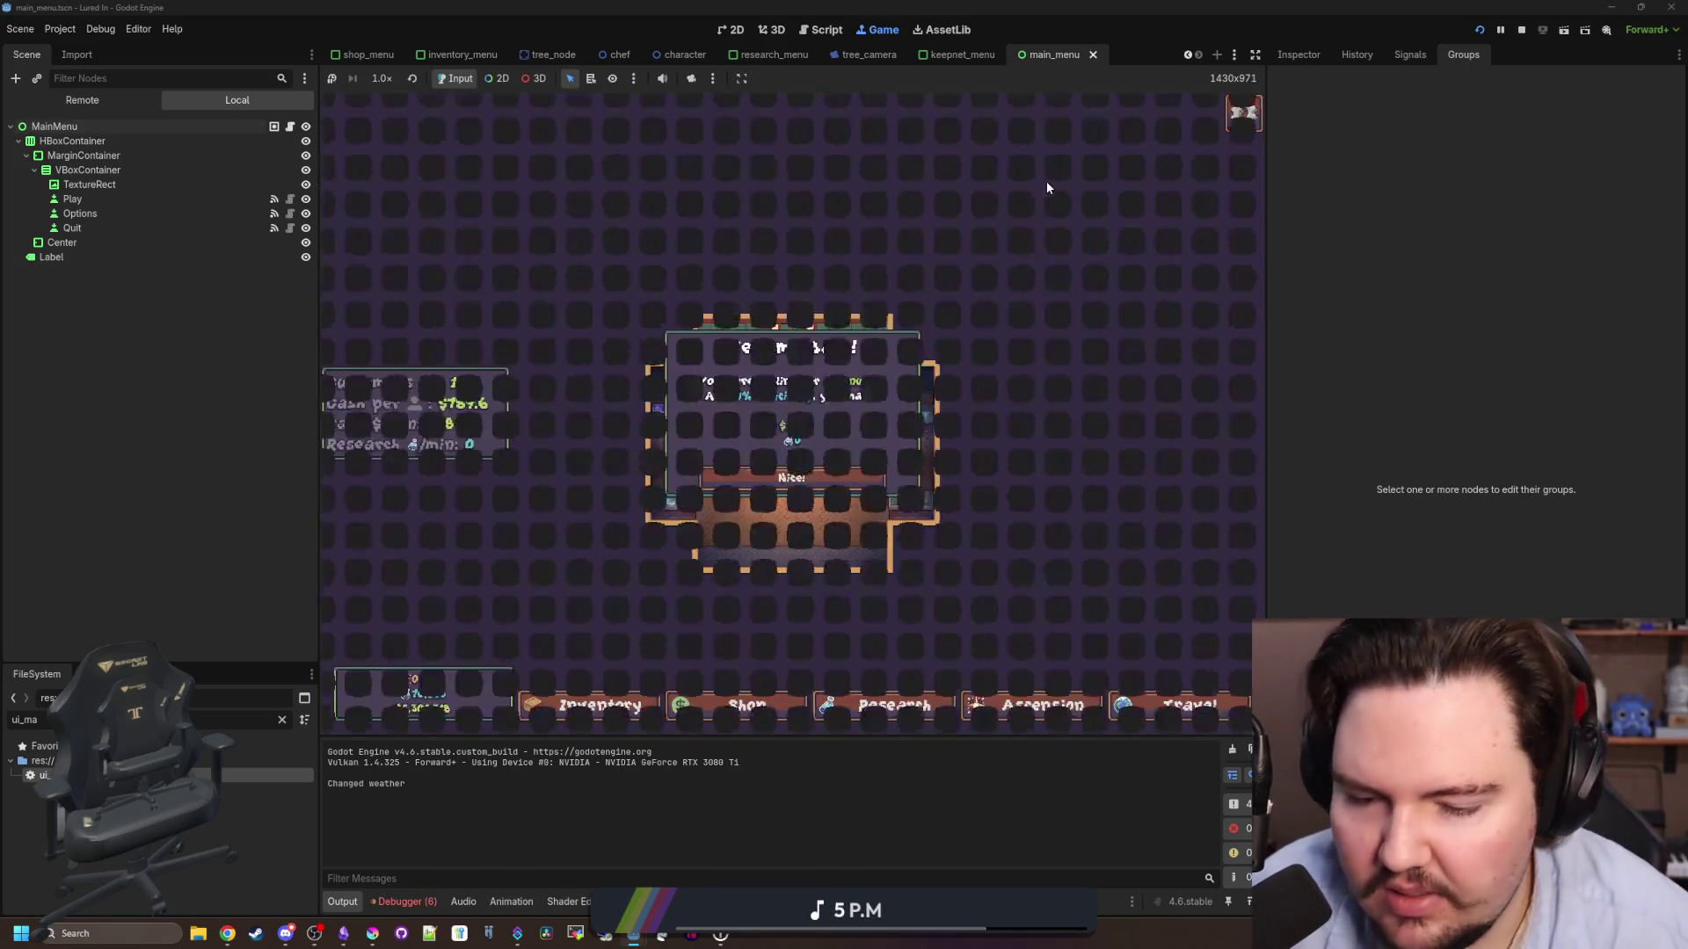
click(849, 475)
key(Escape)
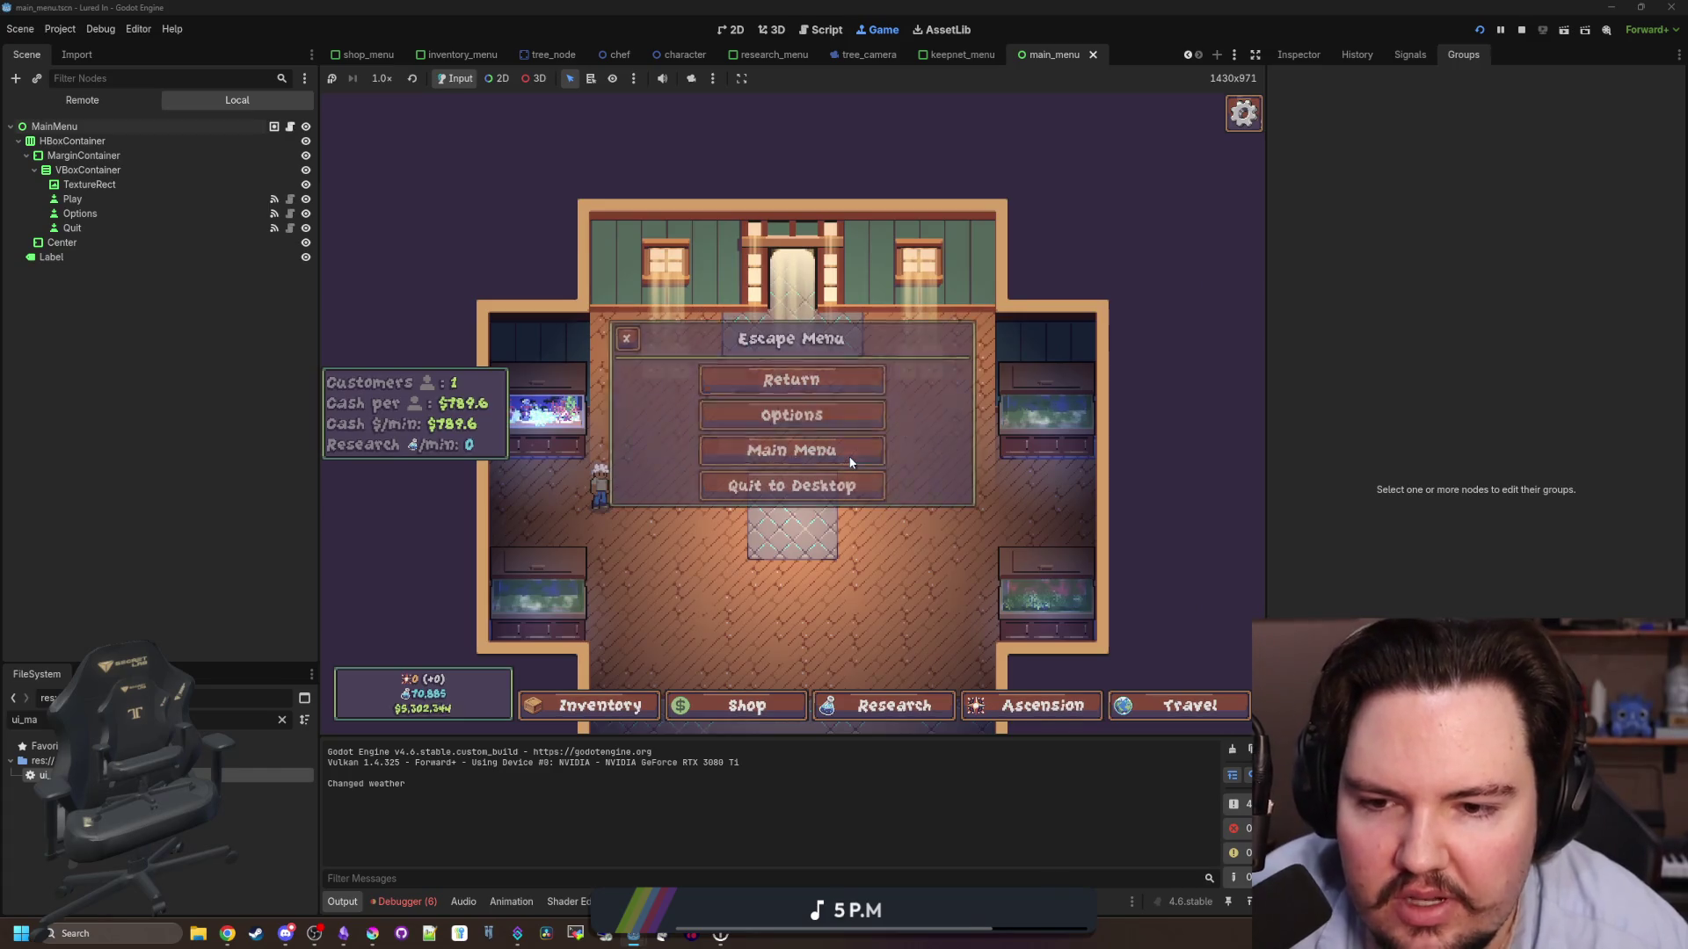
click(791, 417)
click(591, 284)
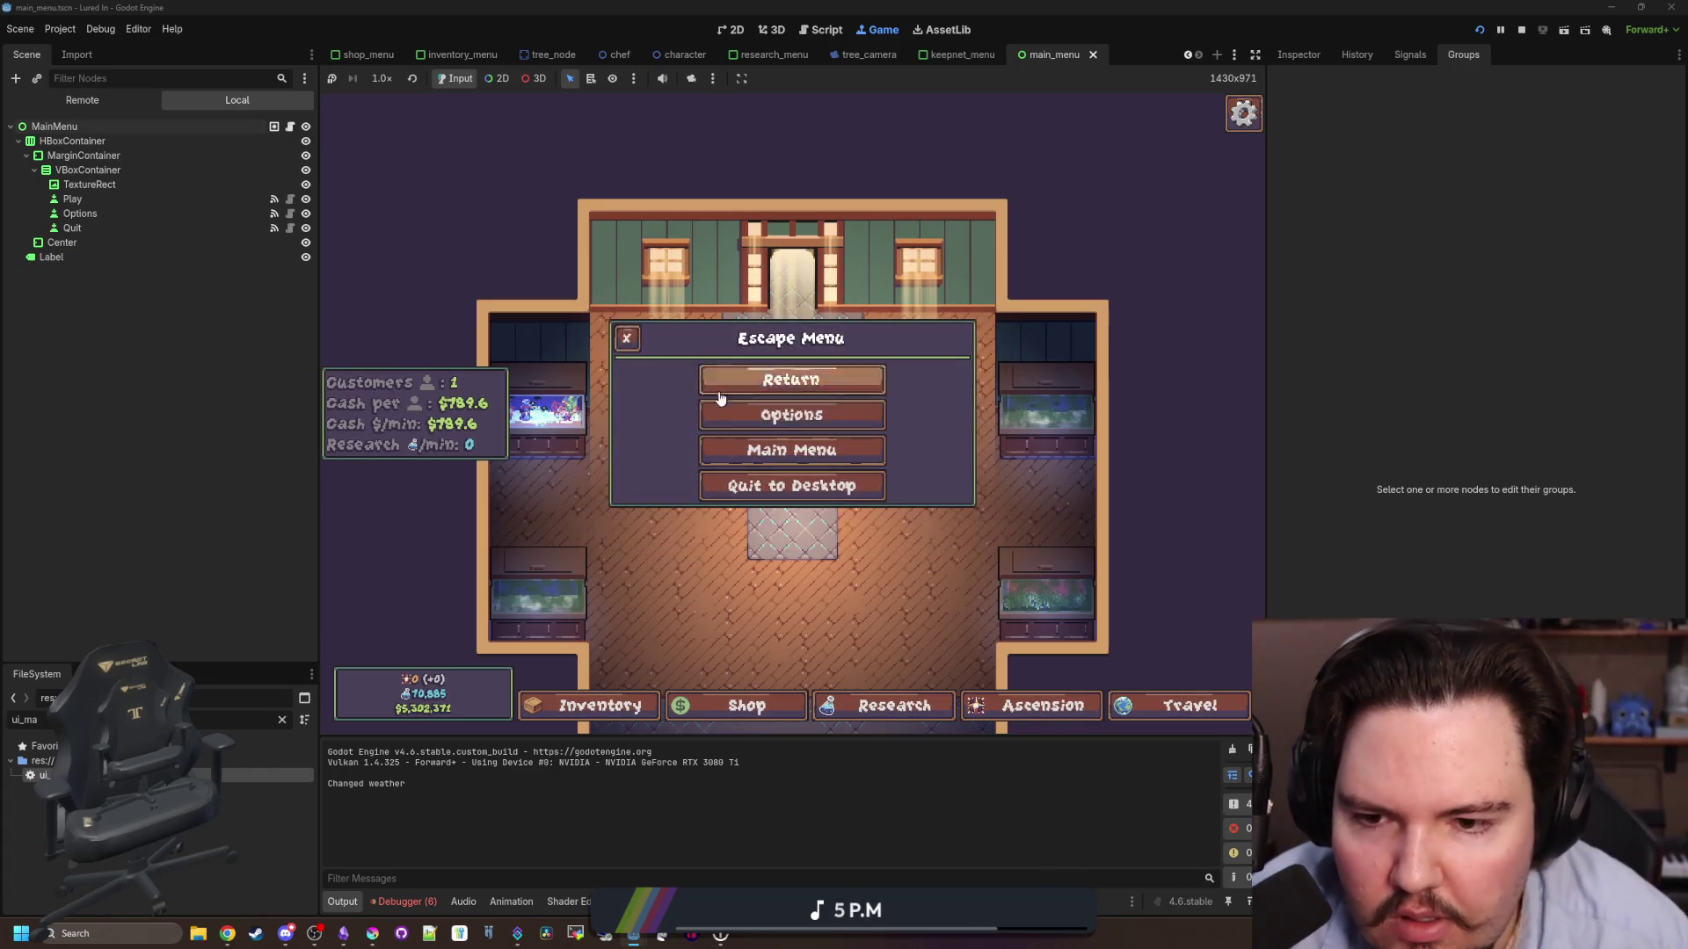
key(Return)
click(589, 283)
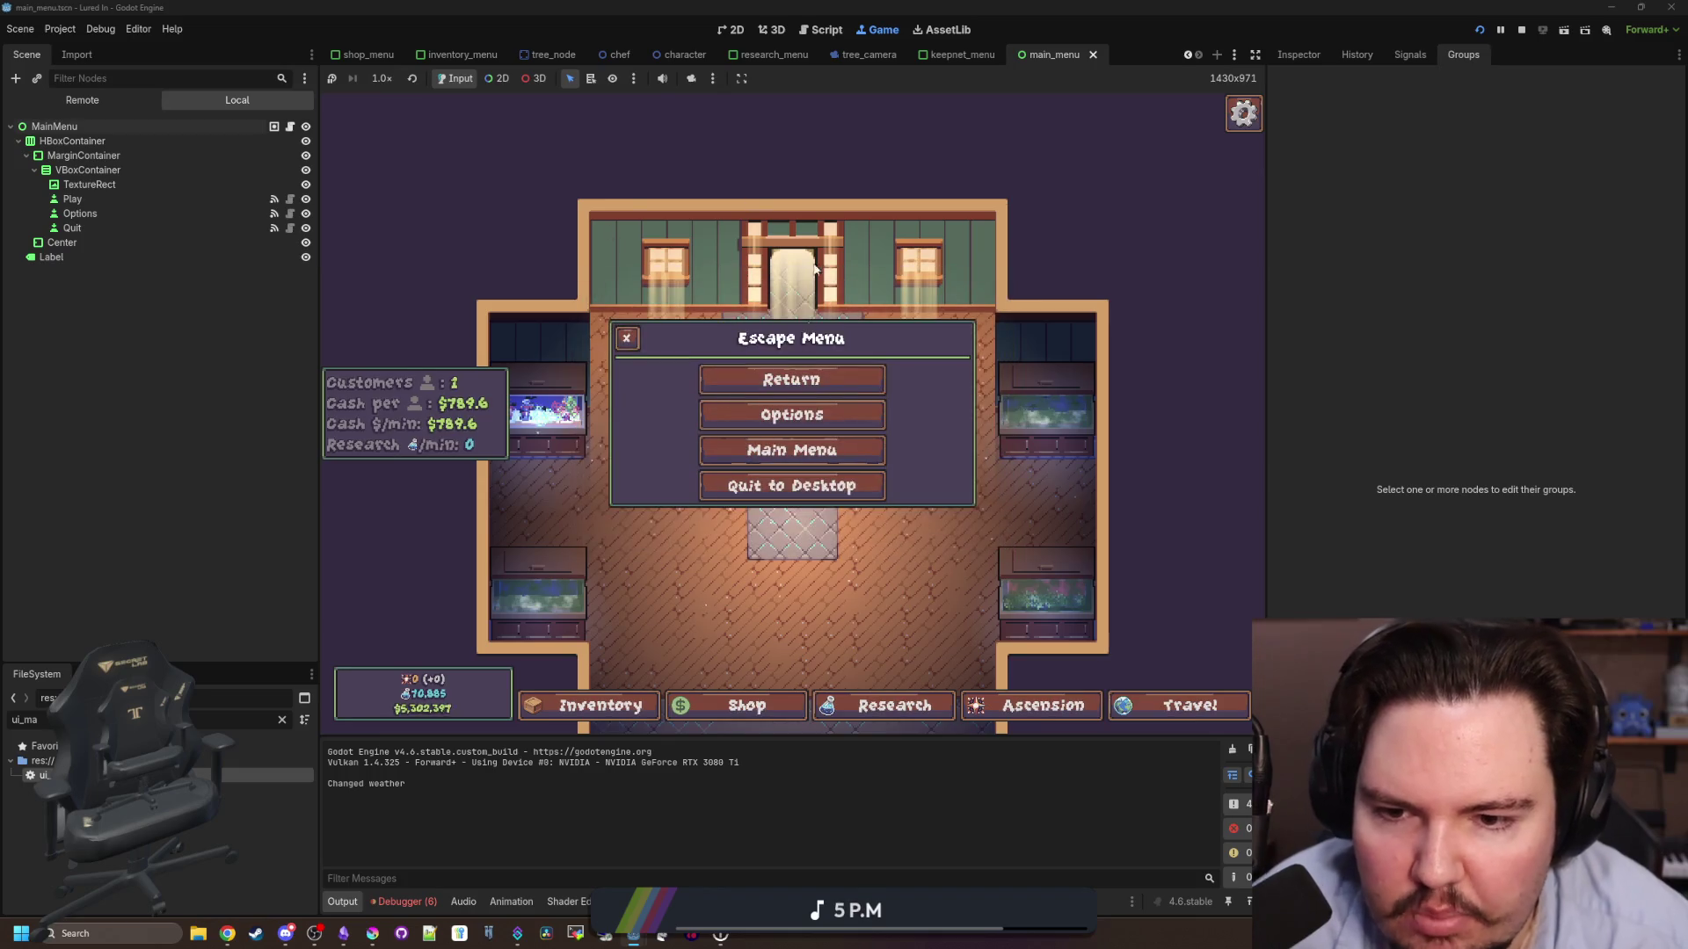
key(Return)
click(586, 284)
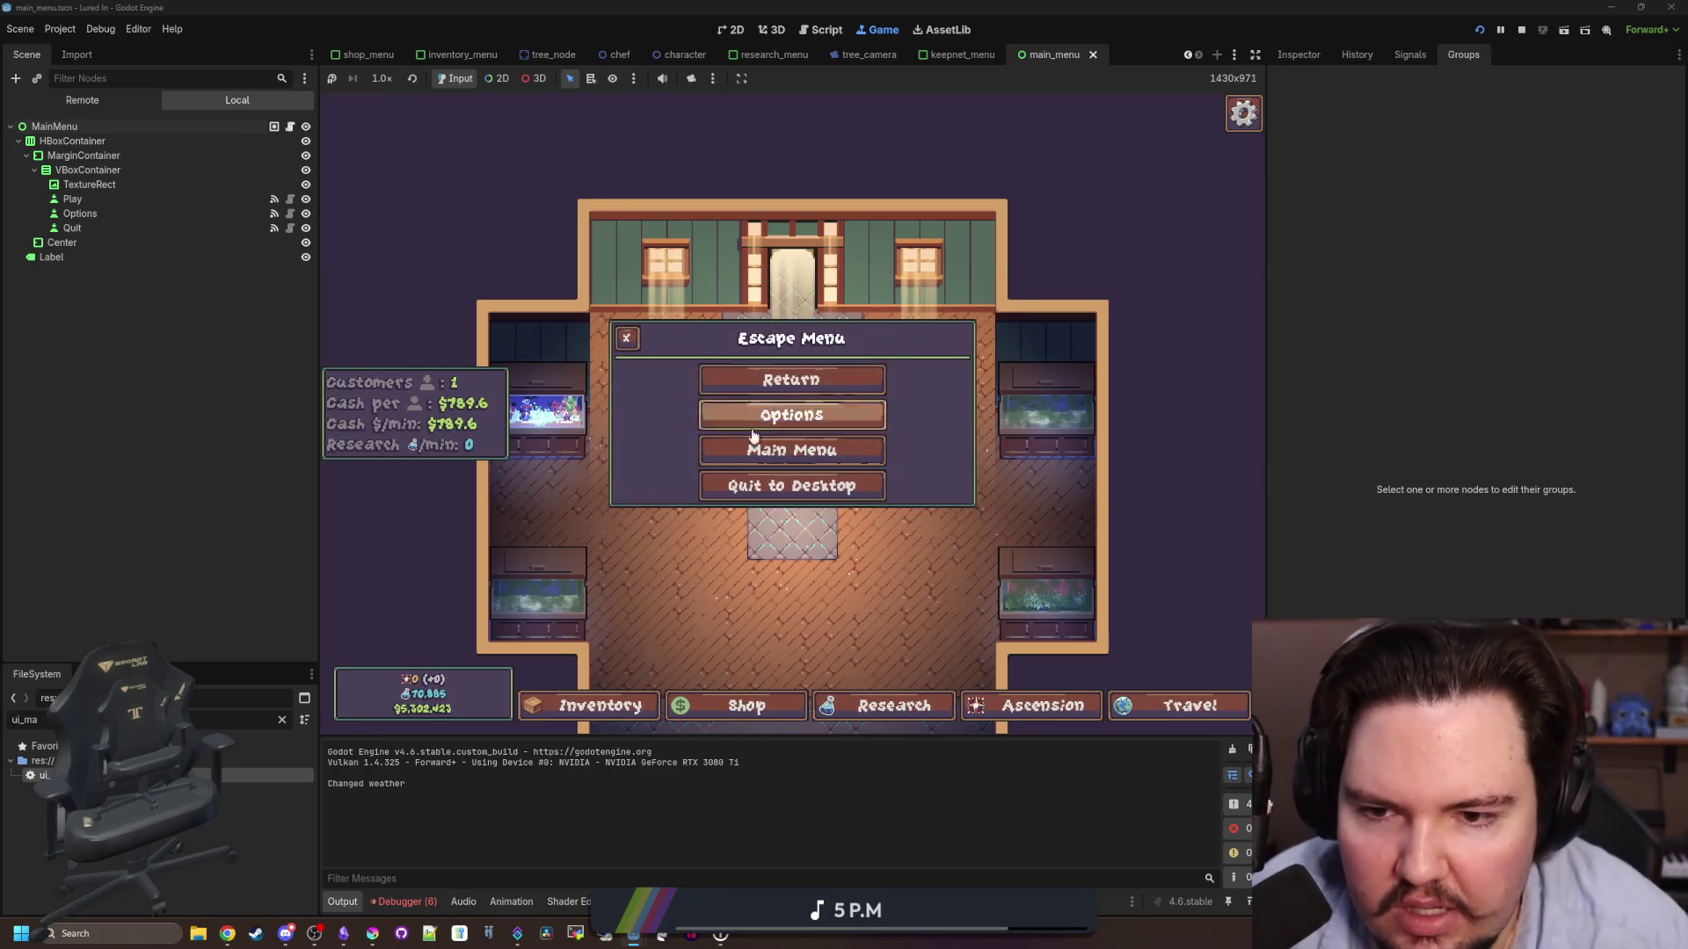
click(710, 413)
key(Escape)
click(712, 413)
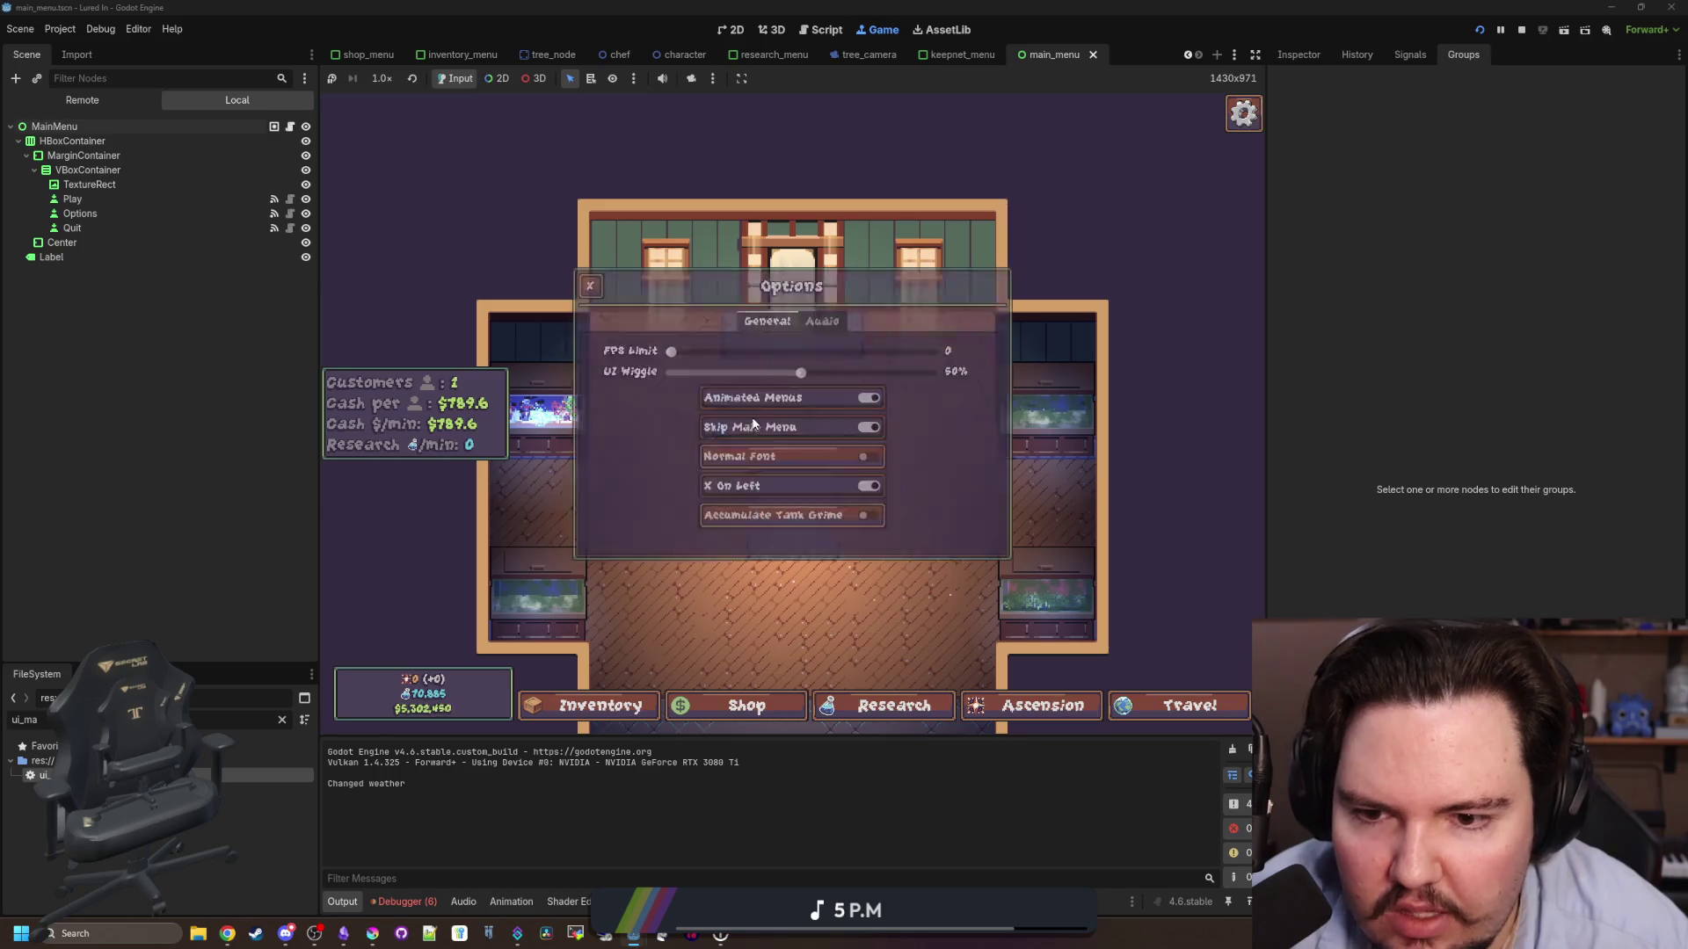
key(Escape)
key(Escape)
key(Escape)
click(810, 408)
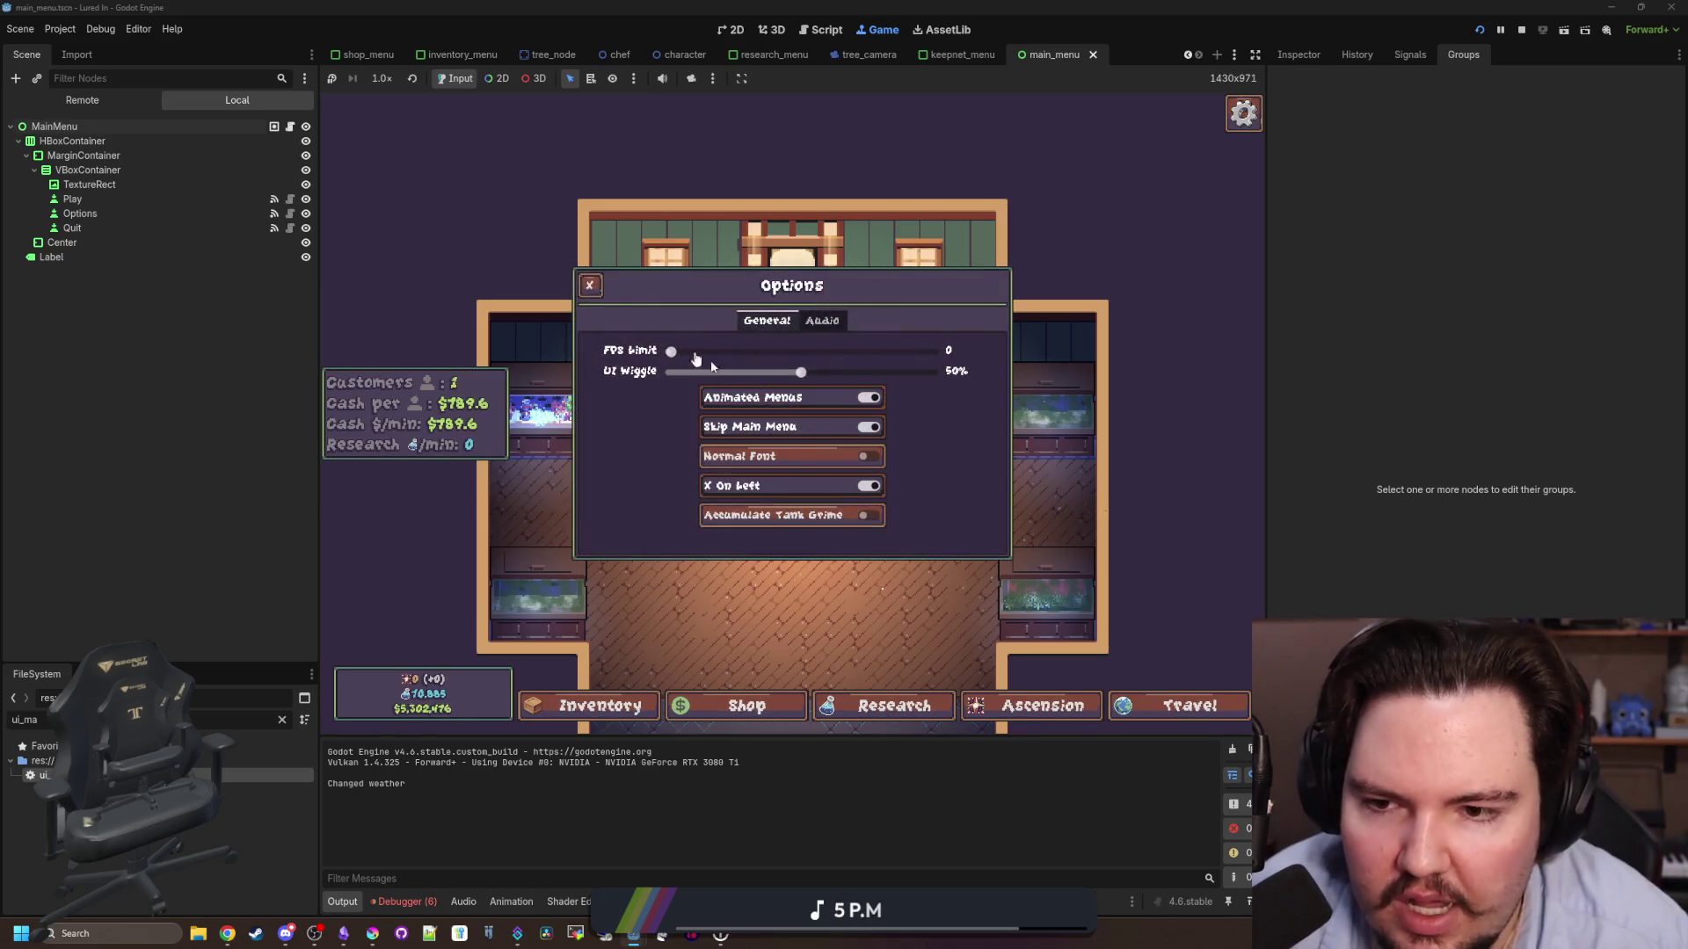
click(592, 285)
key(Escape)
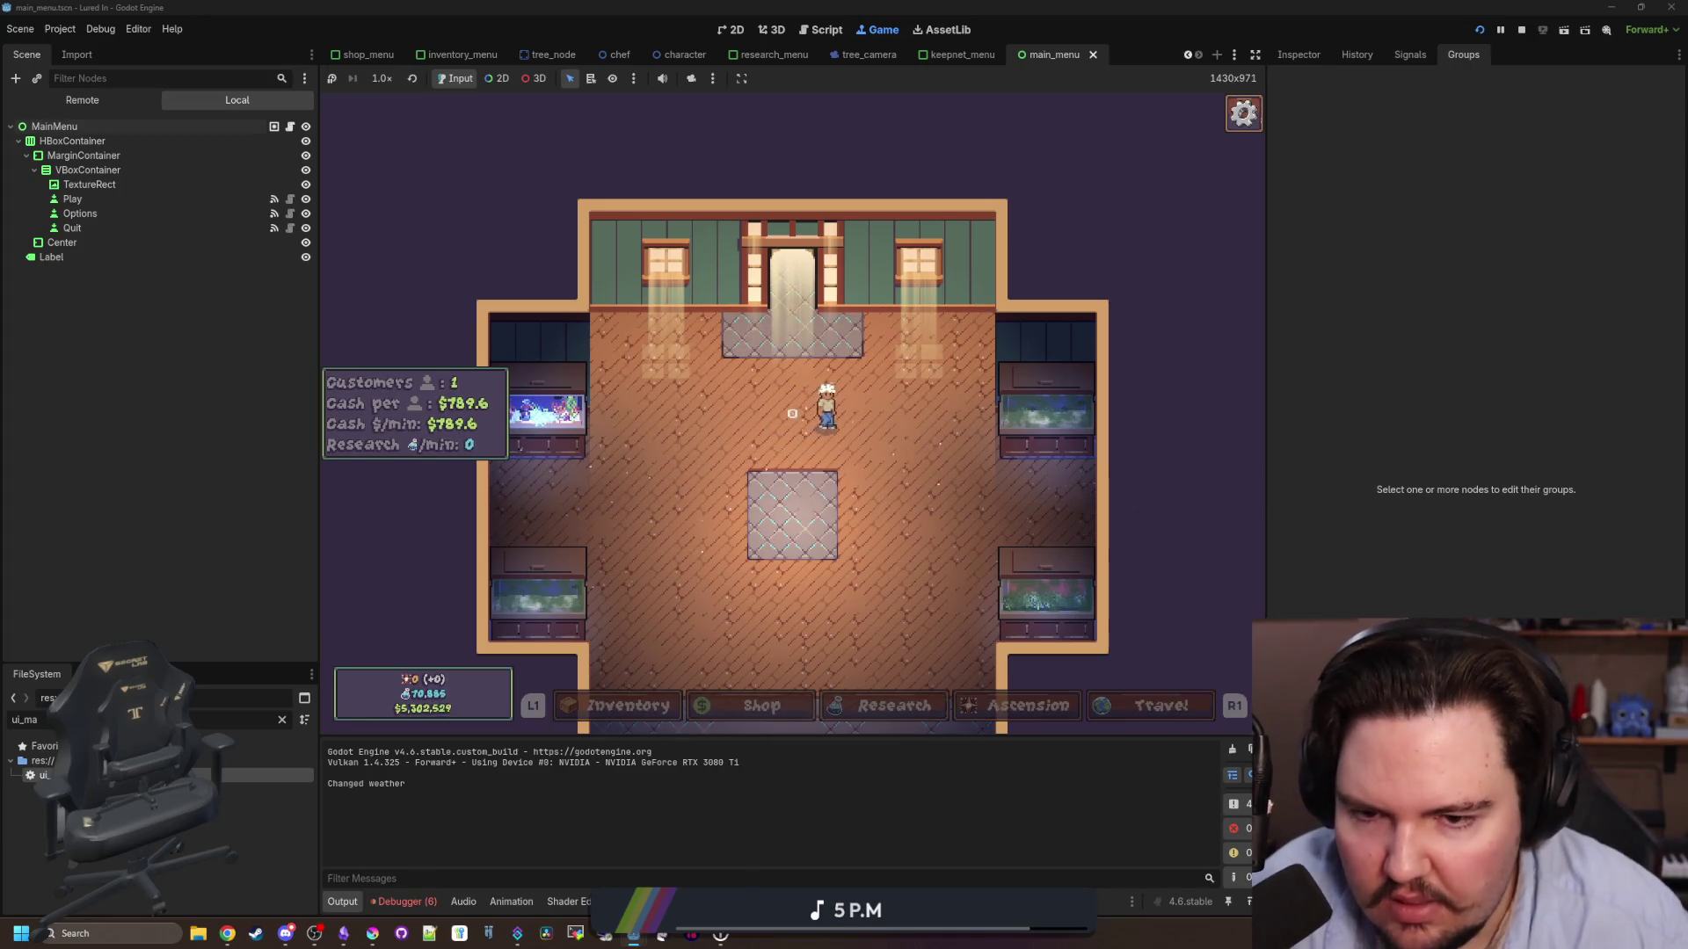
- Repeat the Options open/close test using only the keyboard, then resume play
key(Escape)
key(Down)
key(Return)
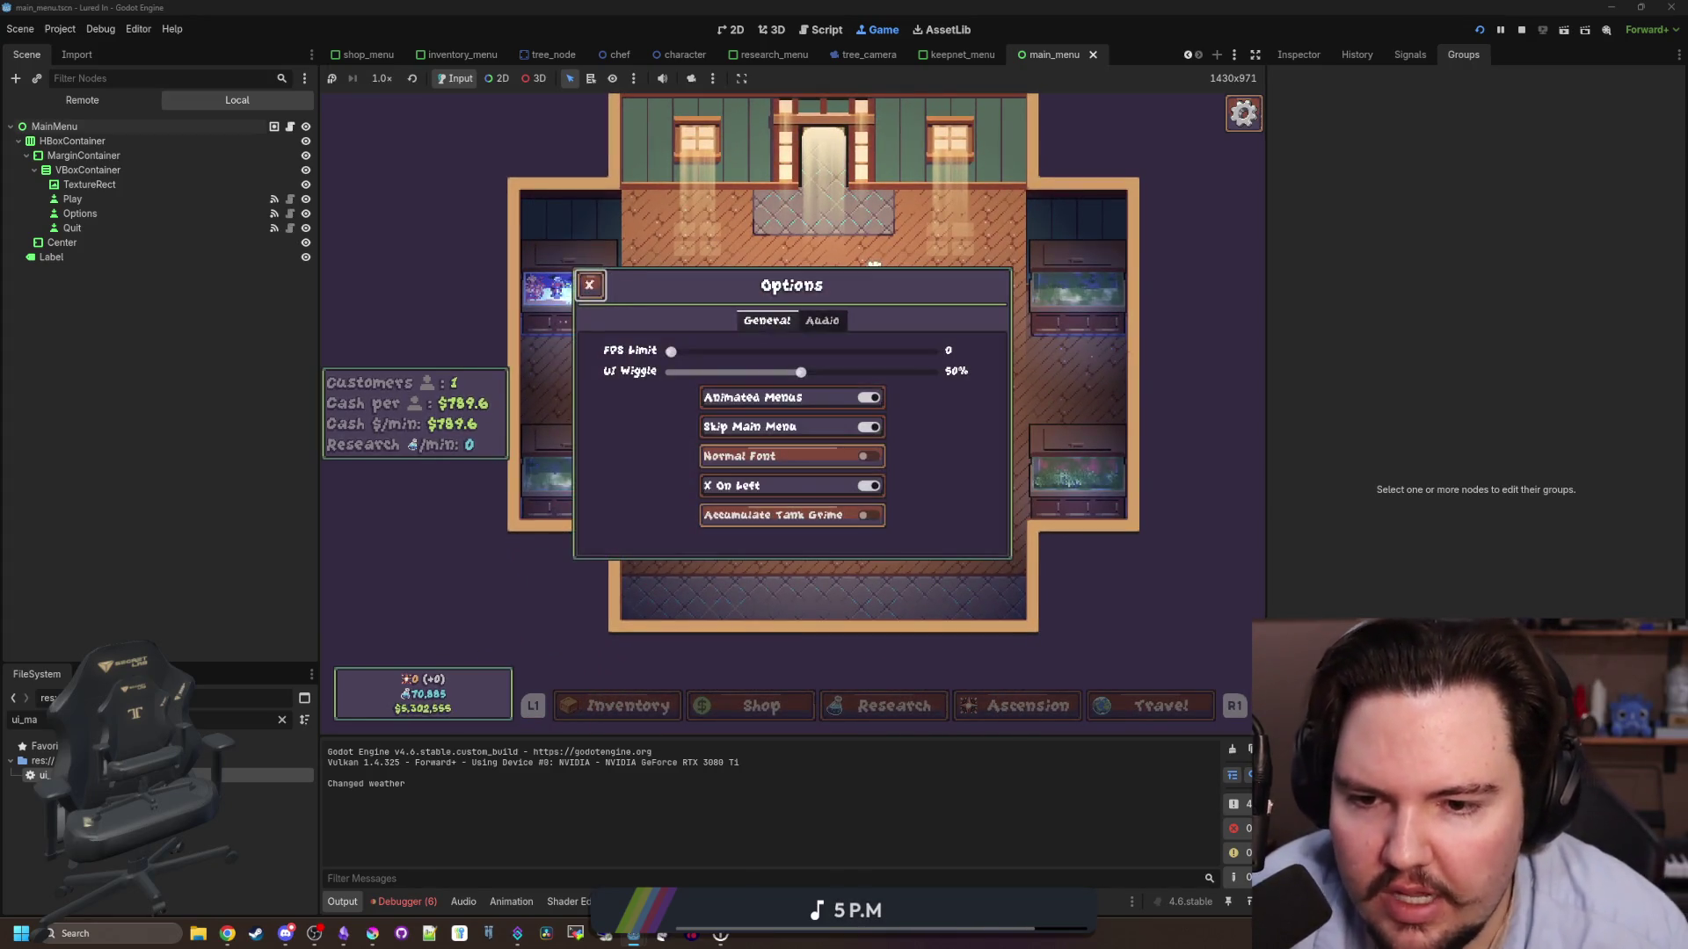
key(Up)
key(Up)
key(Up)
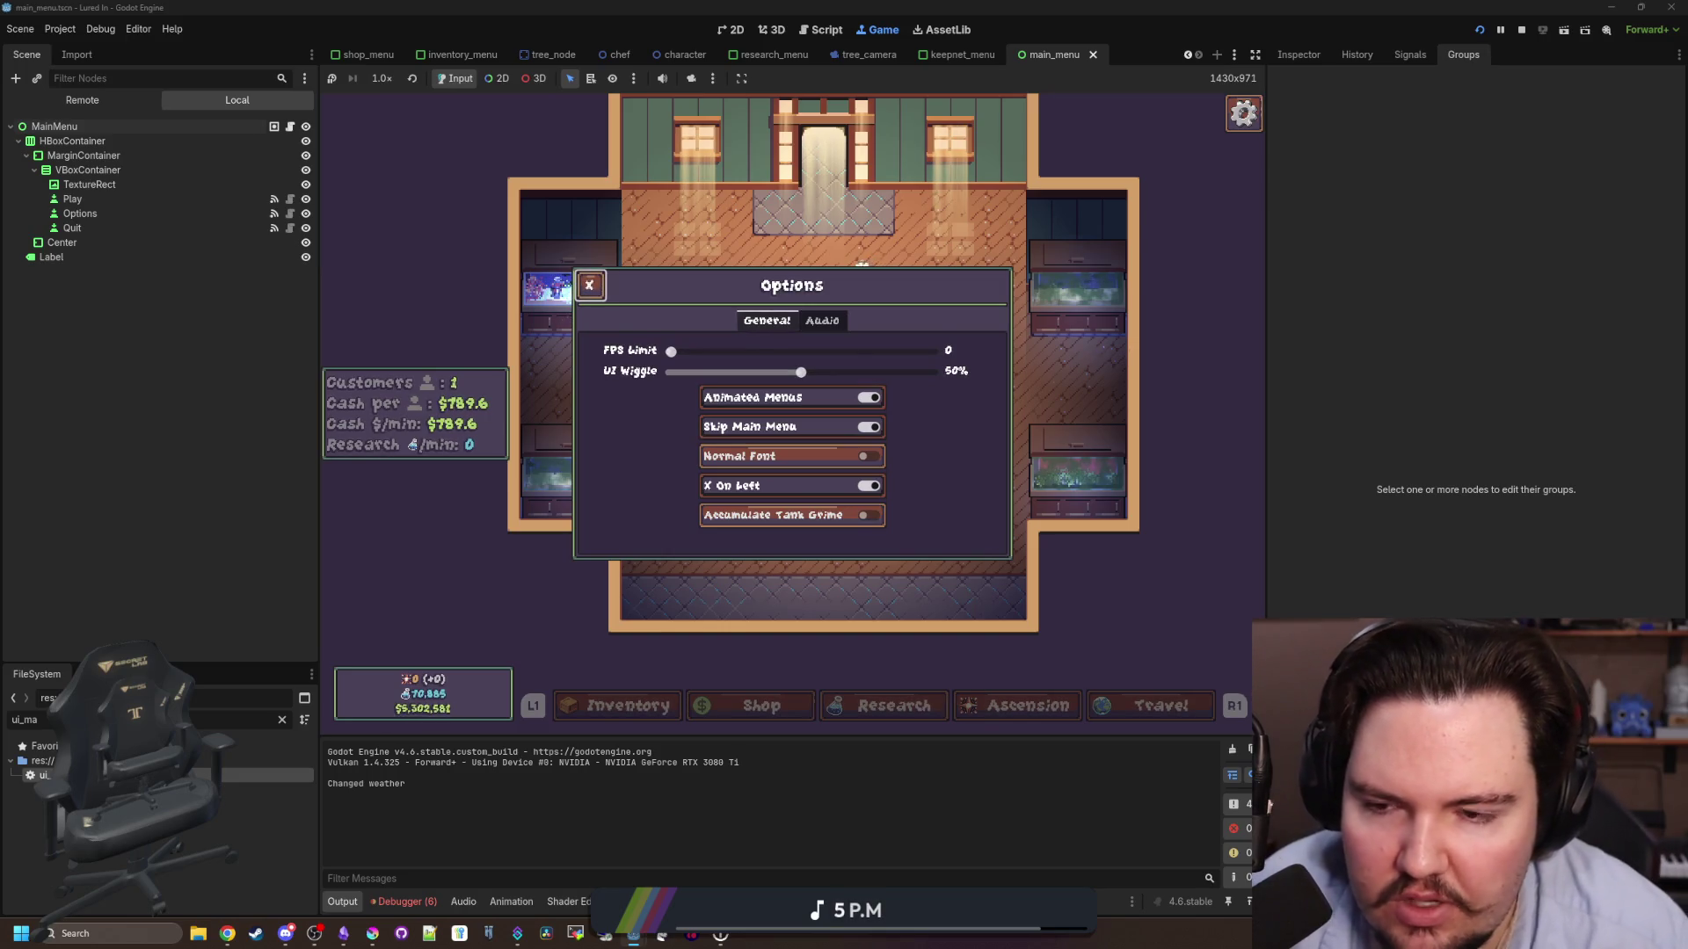
key(Down)
key(Up)
key(Return)
key(Down)
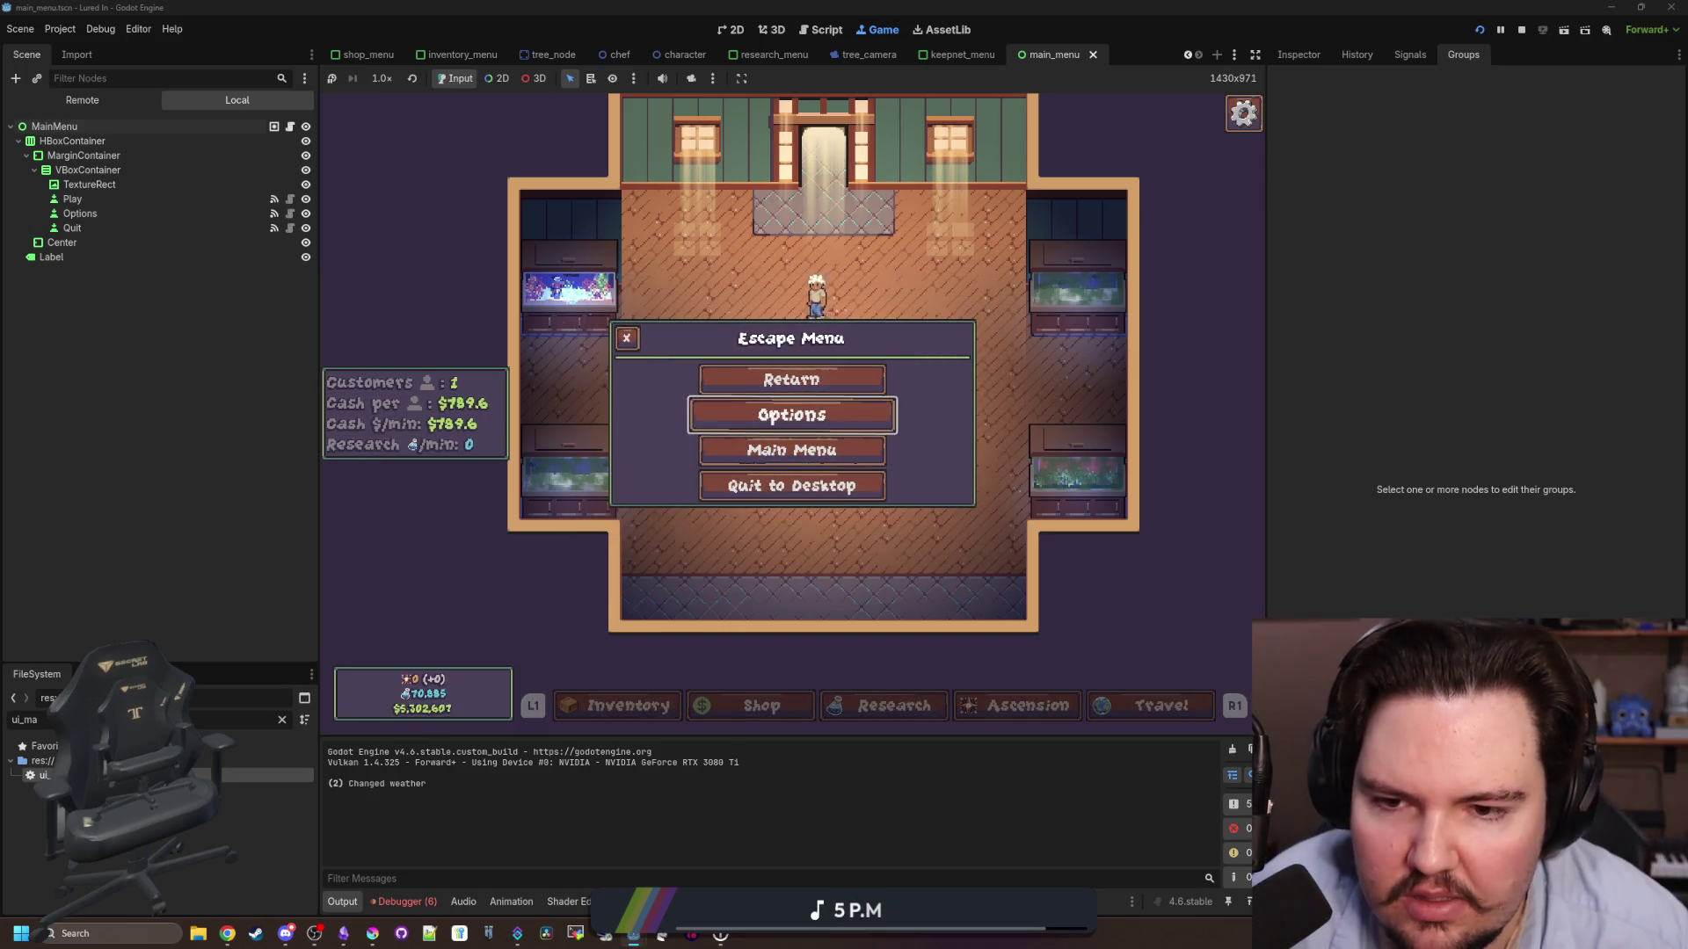
key(Return)
key(Down)
key(Down)
key(Down)
key(Escape)
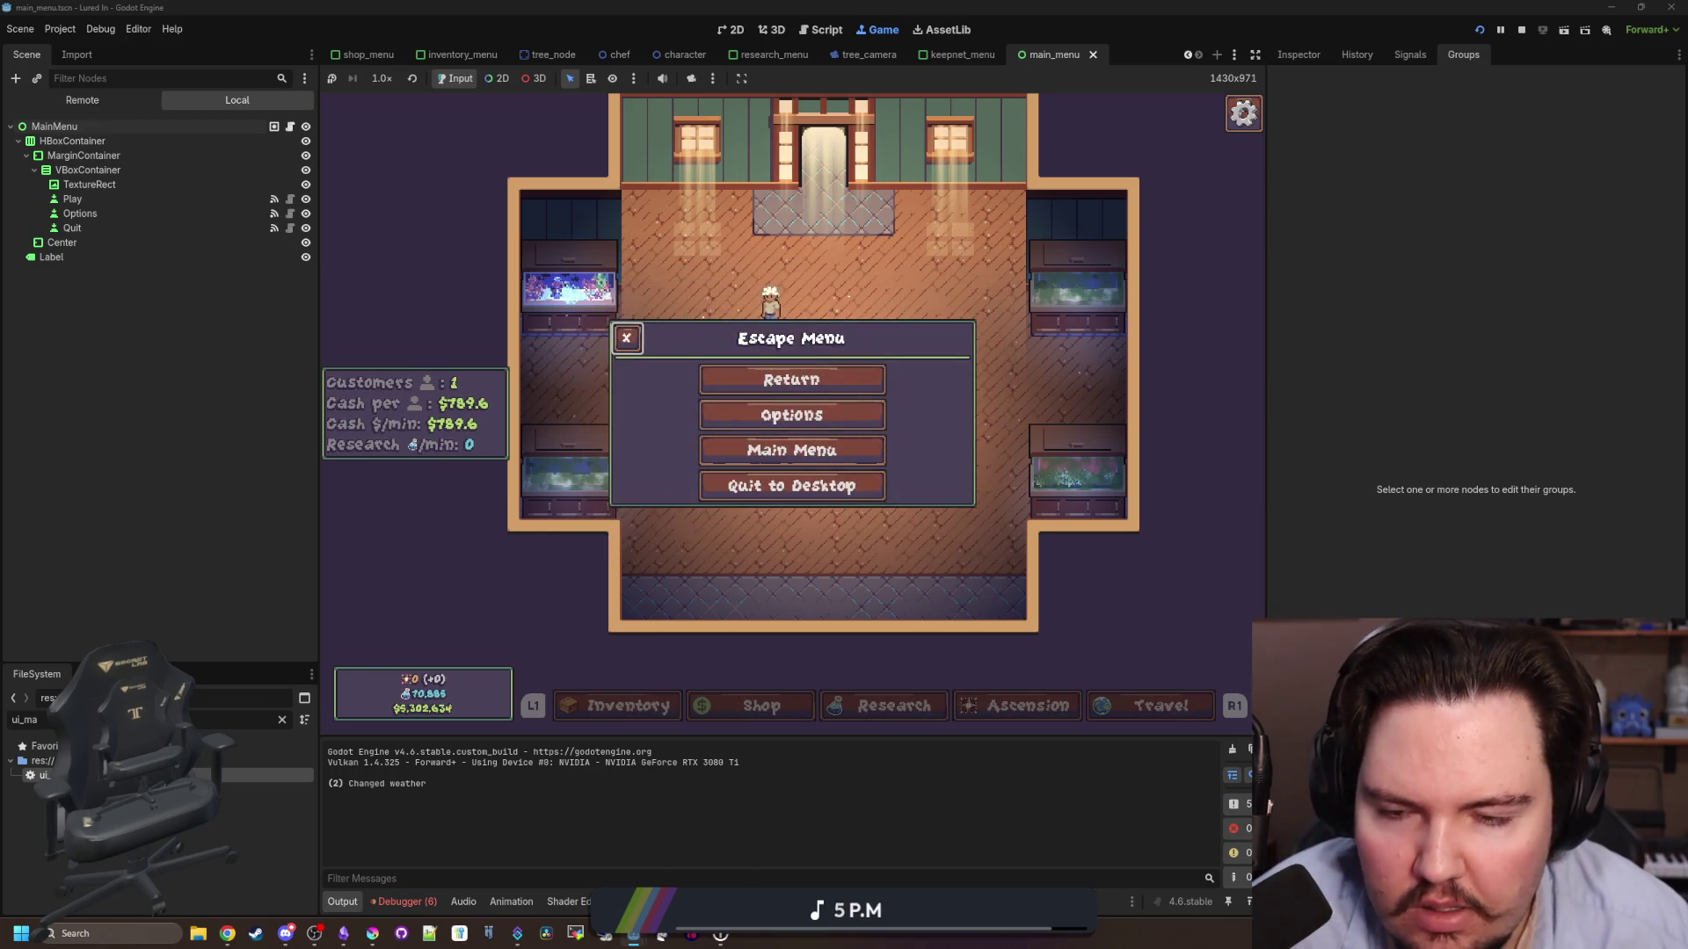
key(Escape)
key(Escape)
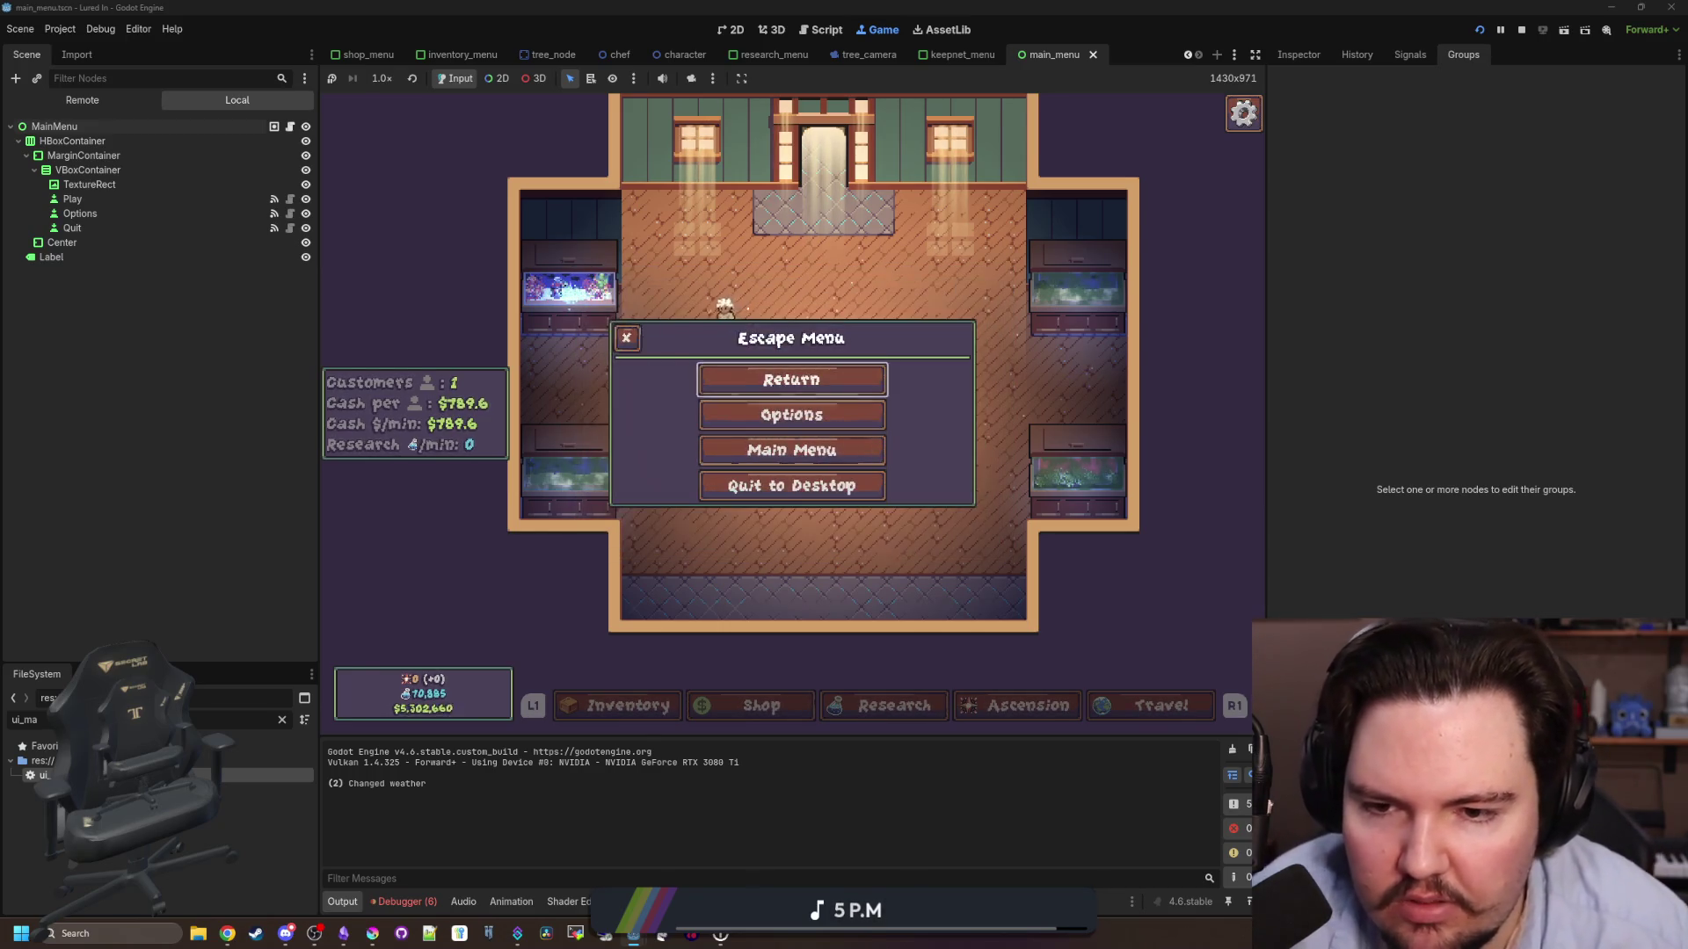
key(Escape)
key(Escape)
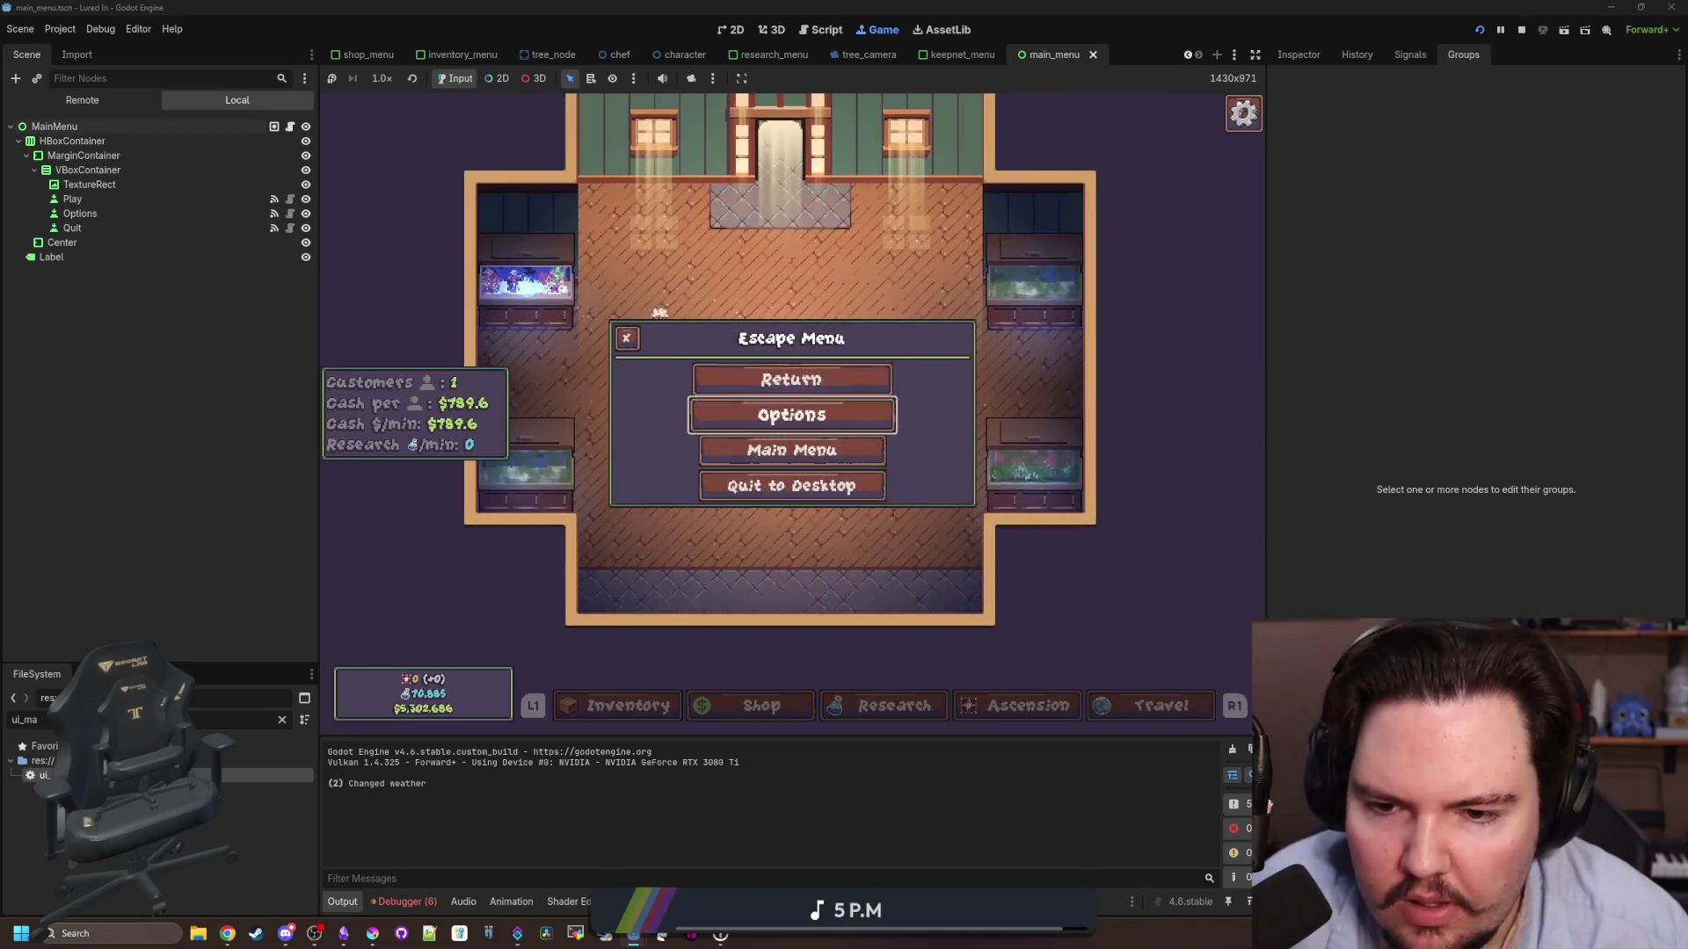
- Return the game to its main menu and open the MainMenu scene's script, main_menu.gd
key(Down)
key(Return)
key(Down)
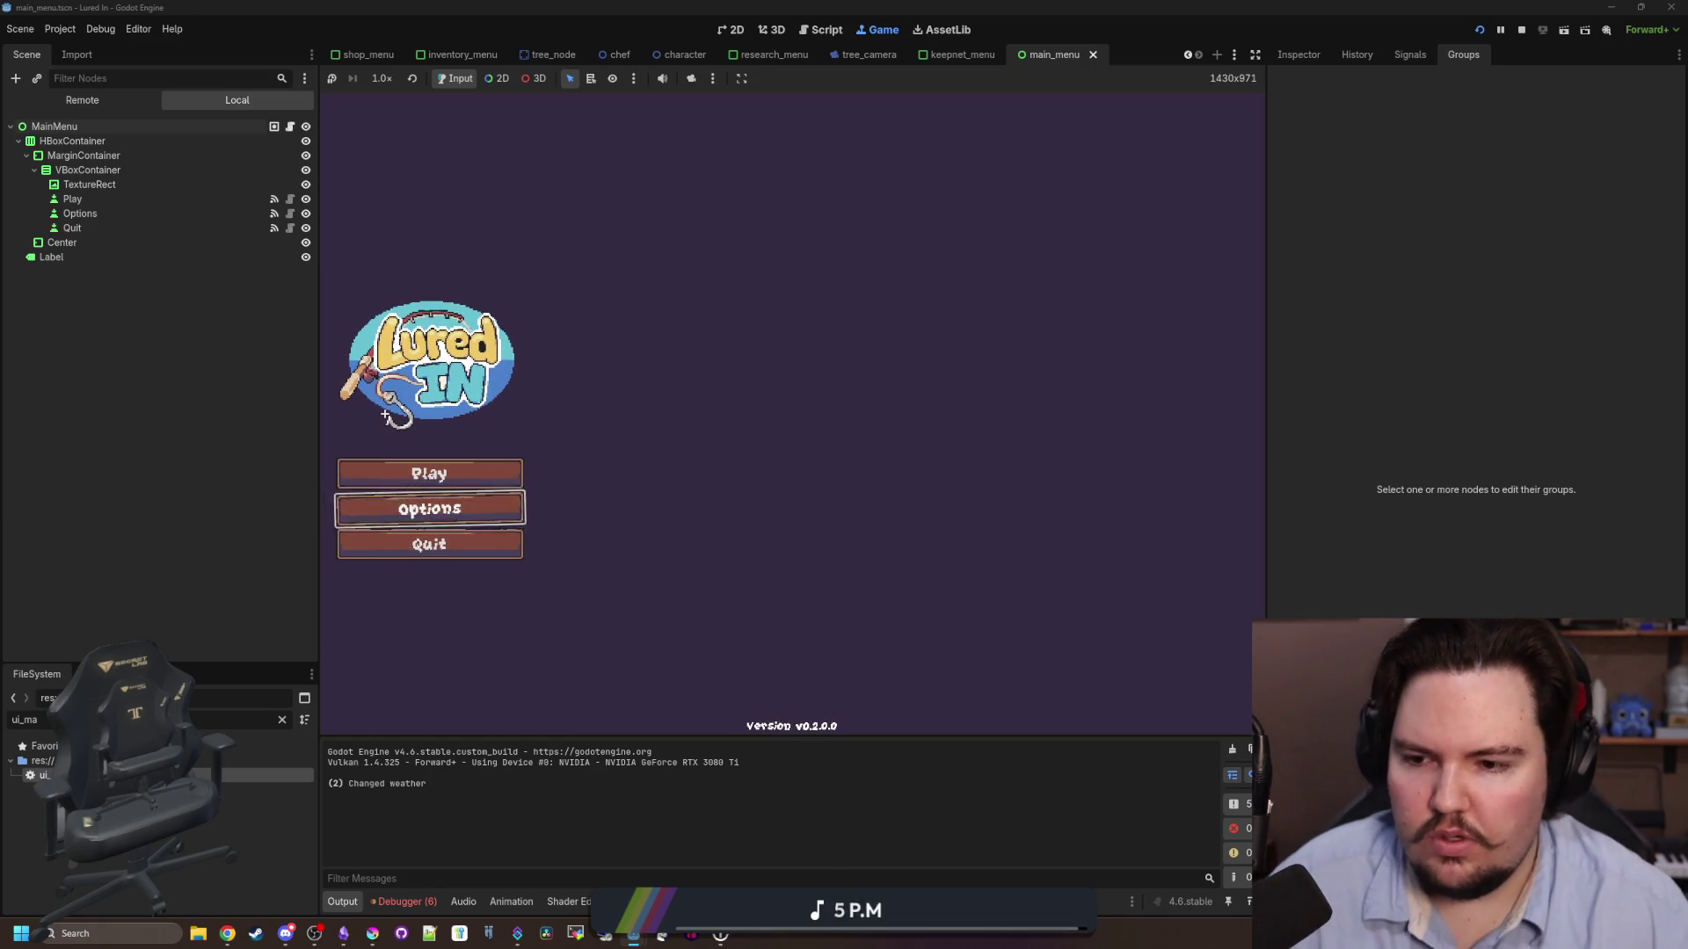
key(super)
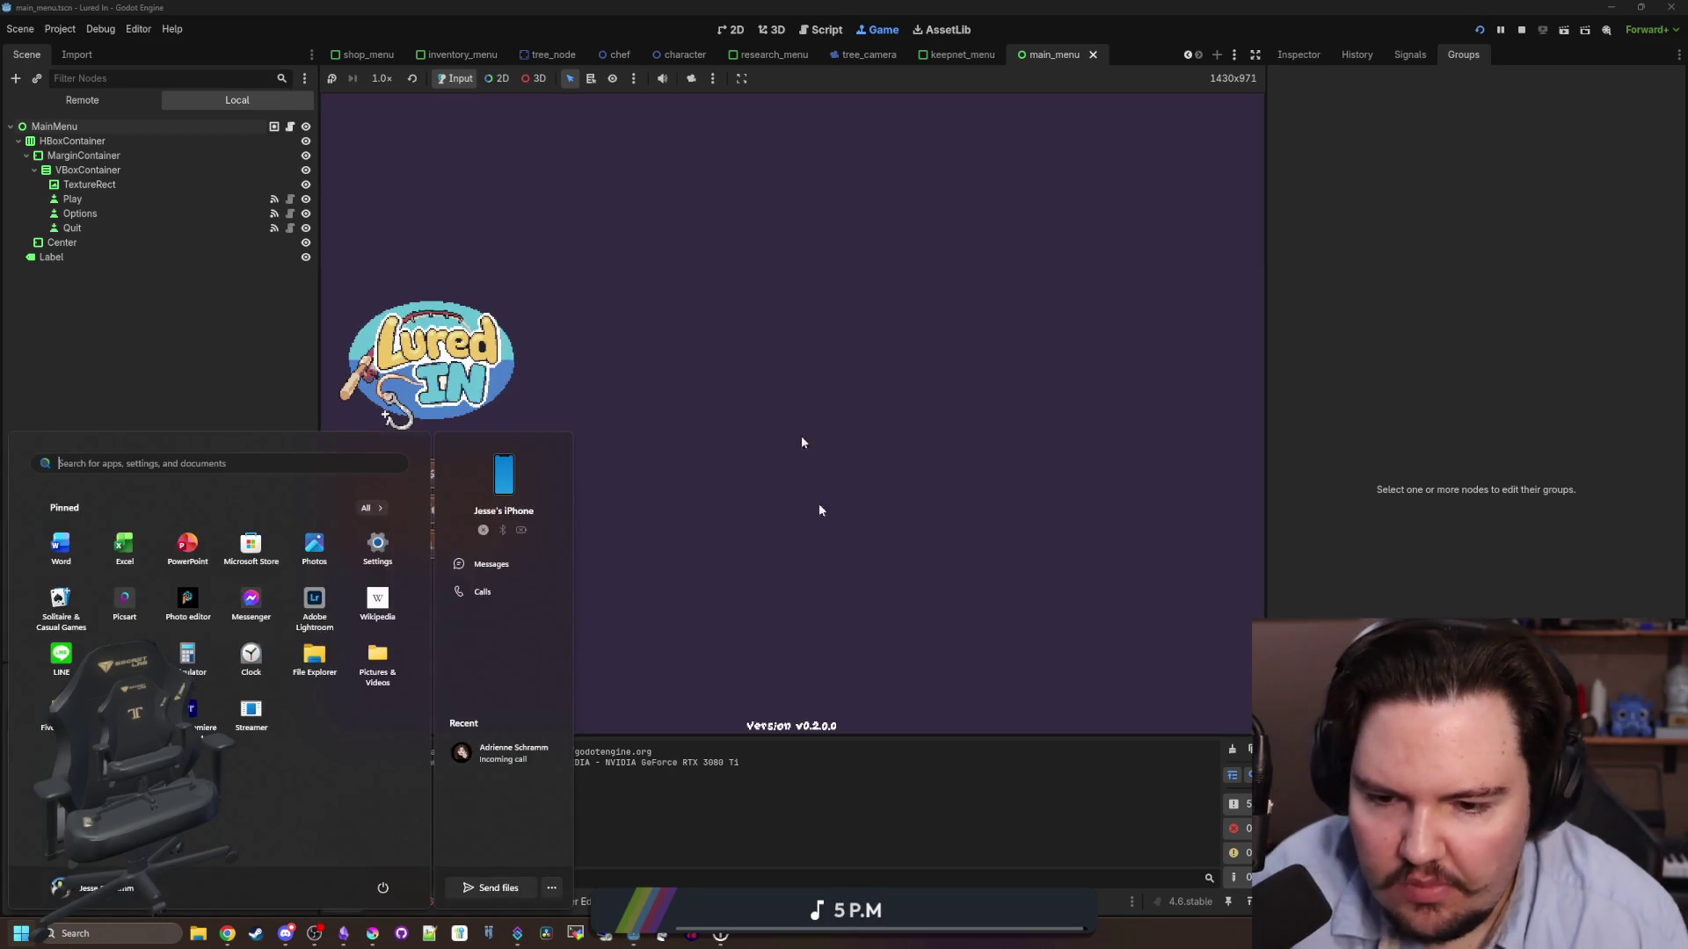
key(Escape)
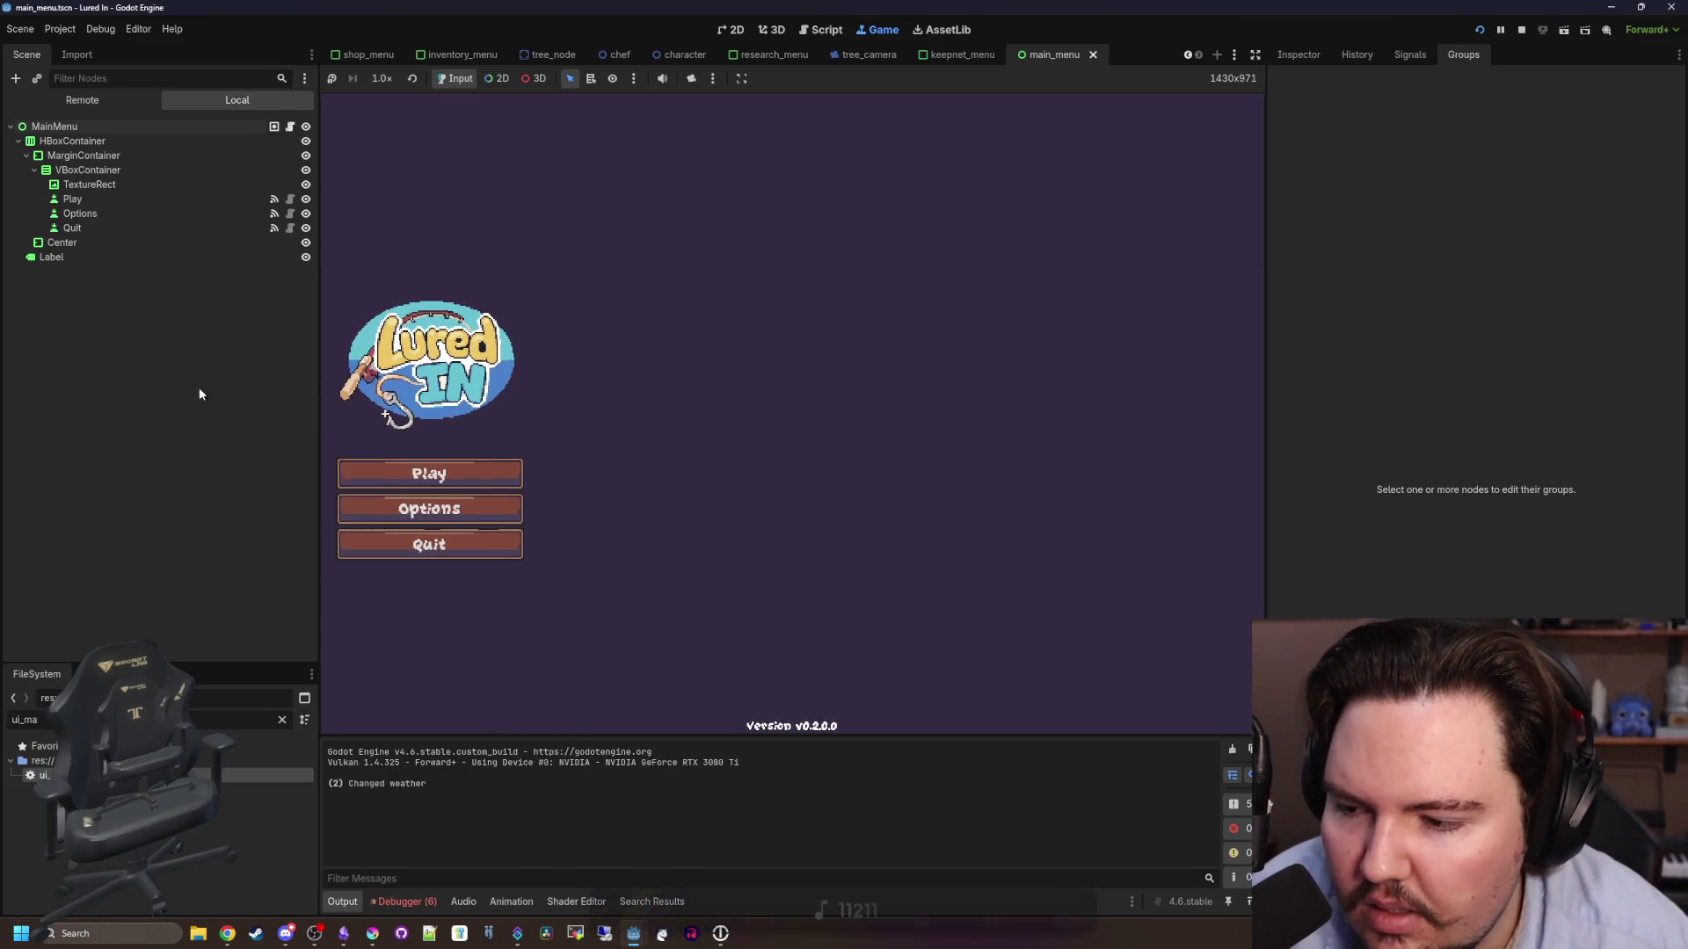
click(289, 126)
- Change line 23's call from toggle_escape_menu() to UIManager.toggle_options_menu()
click(708, 369)
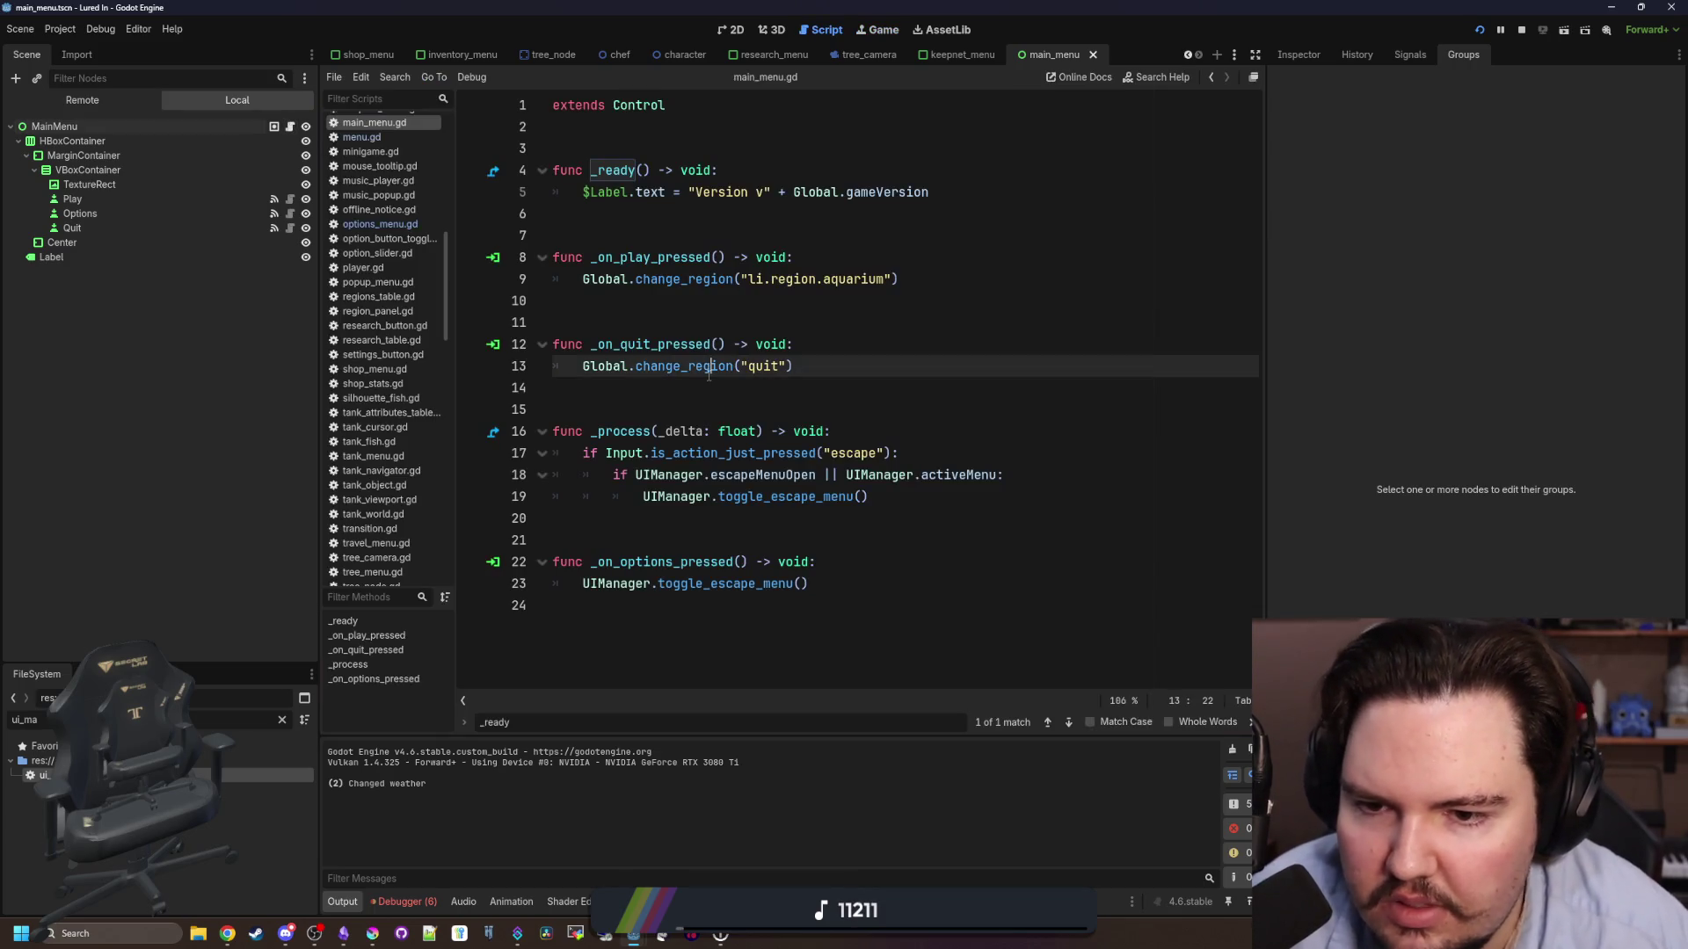
click(795, 517)
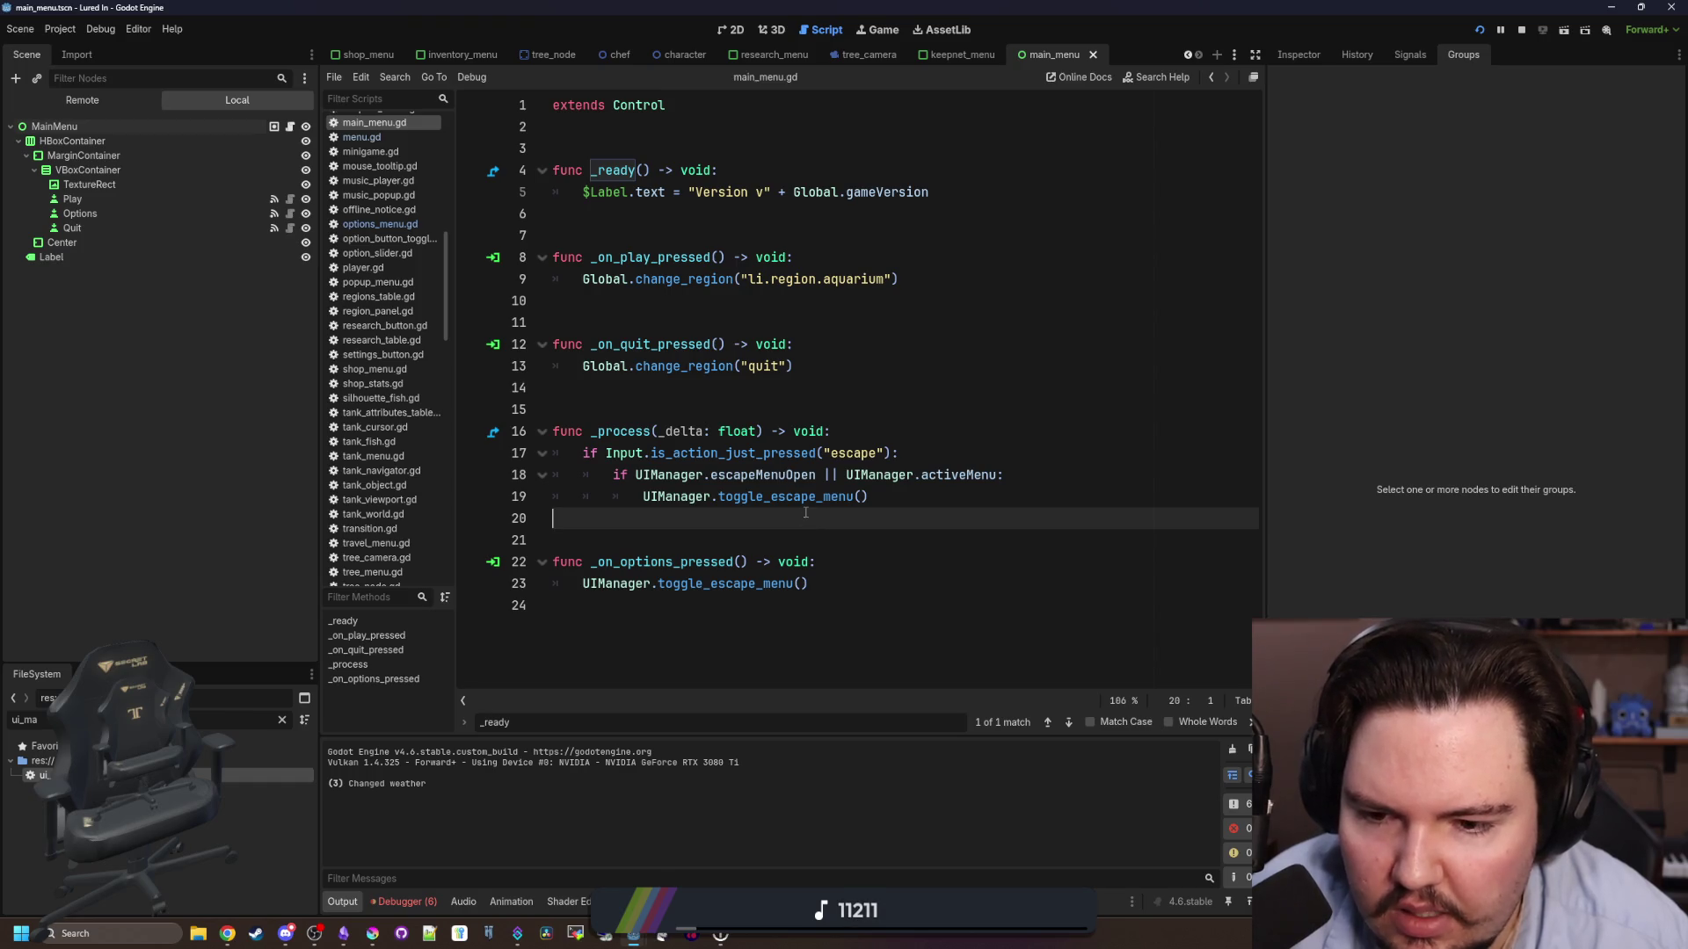
drag(808, 584, 718, 584)
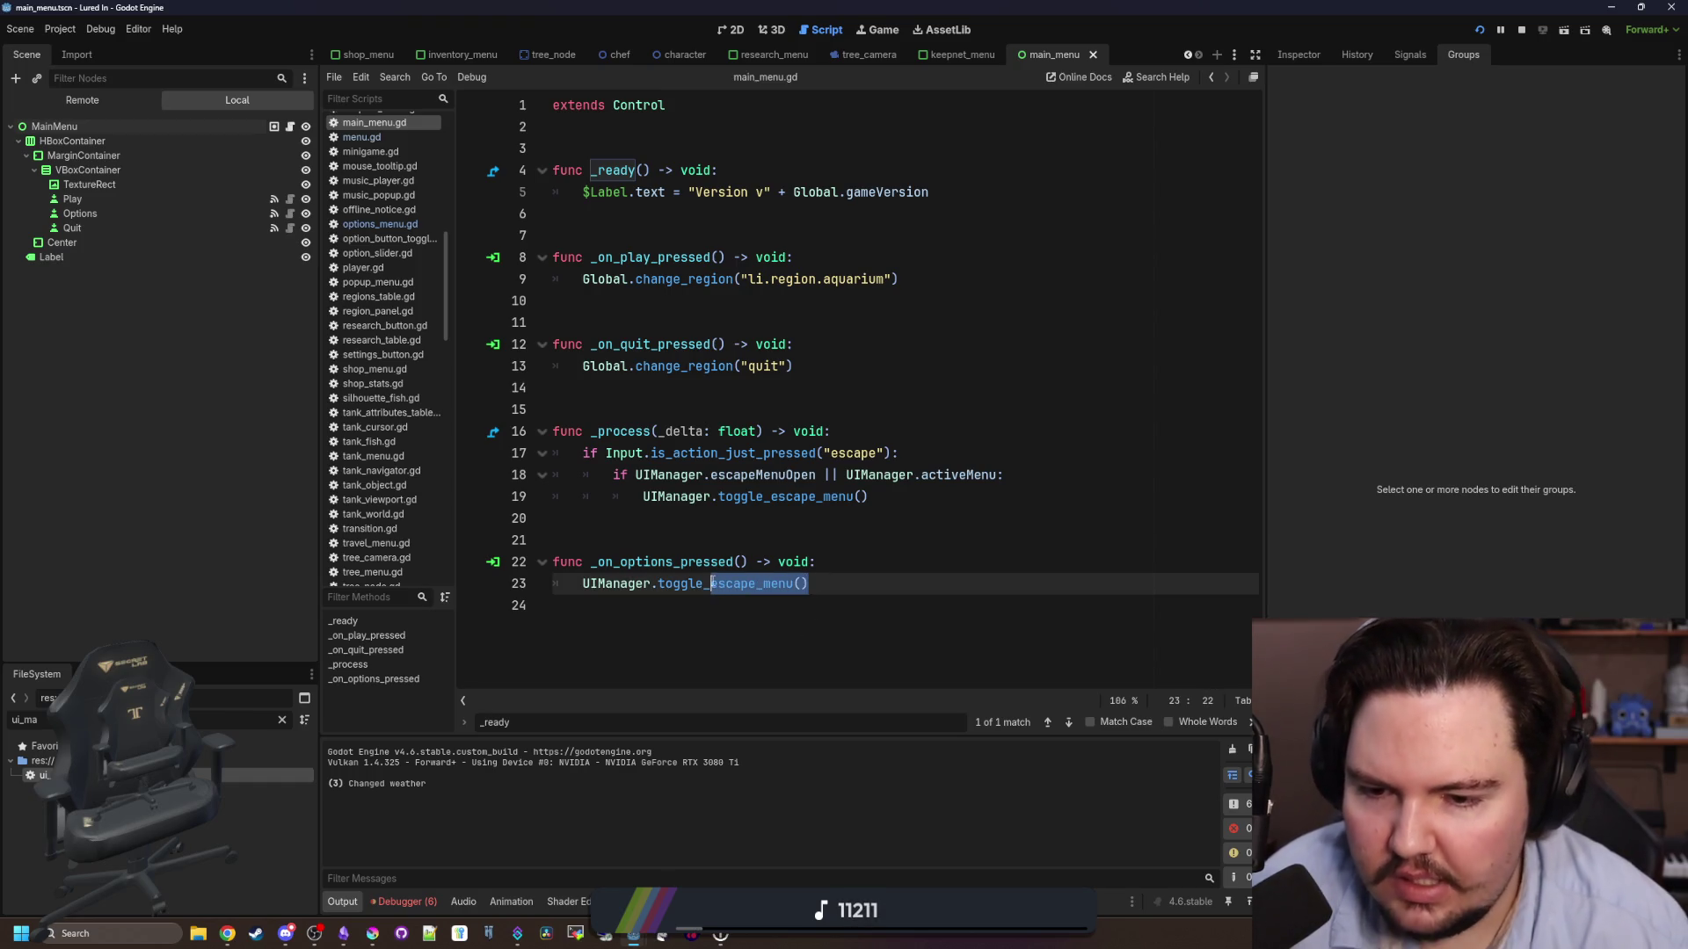
text(options_menu())
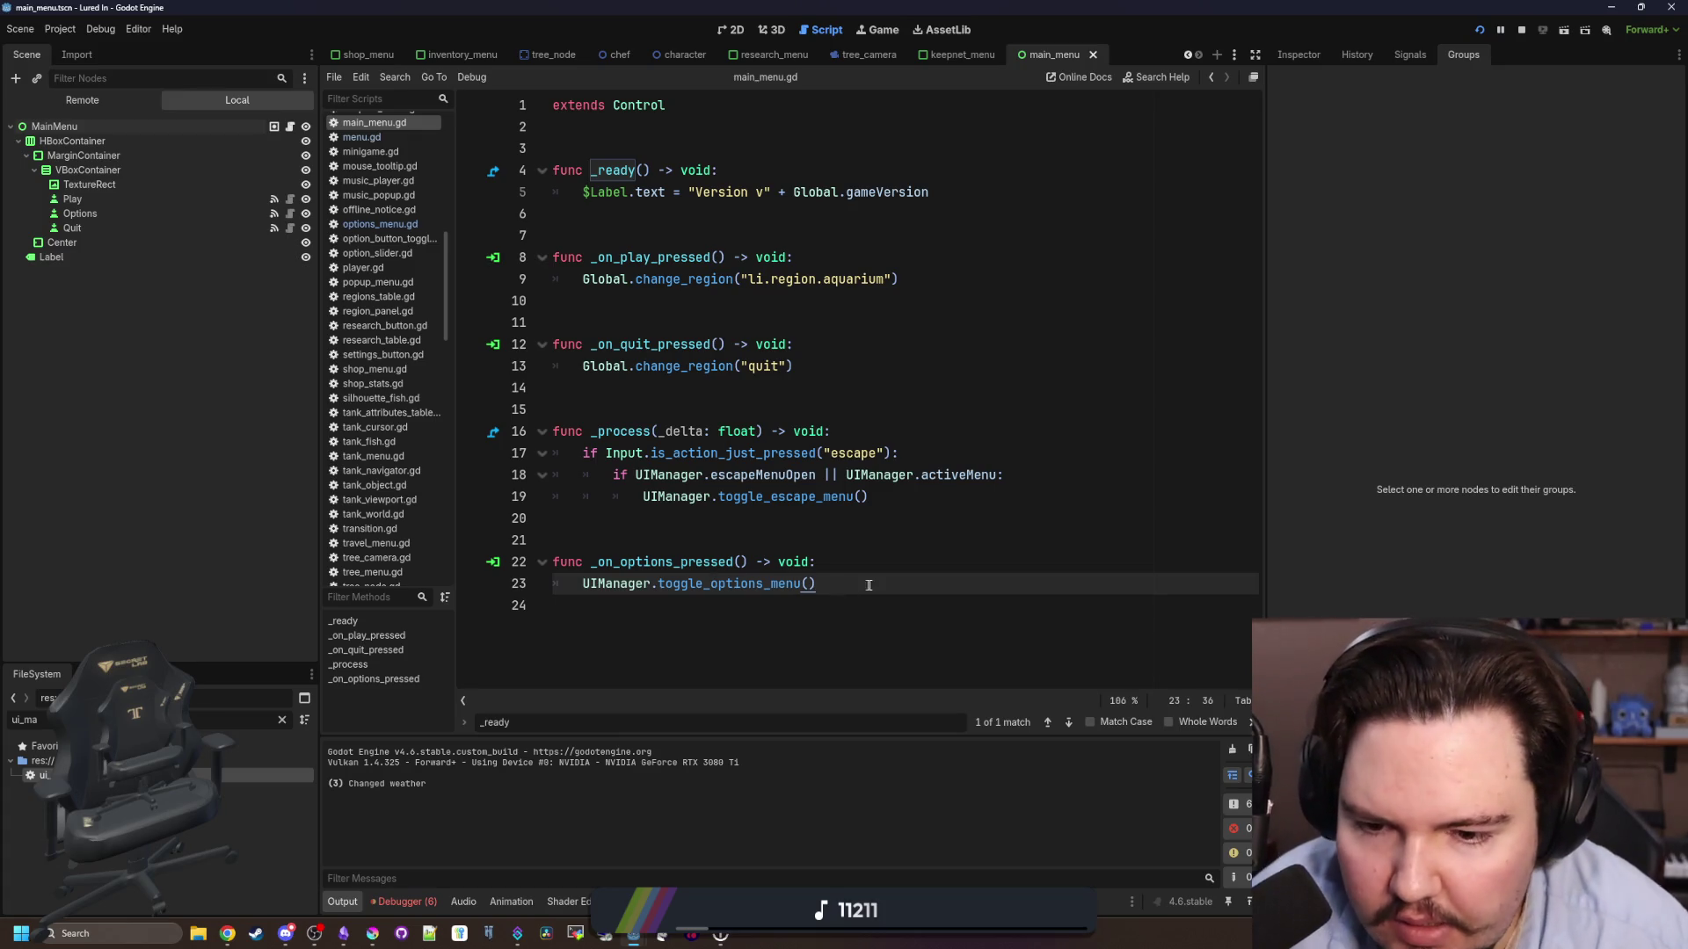
drag(869, 584, 651, 583)
key(ctrl+c)
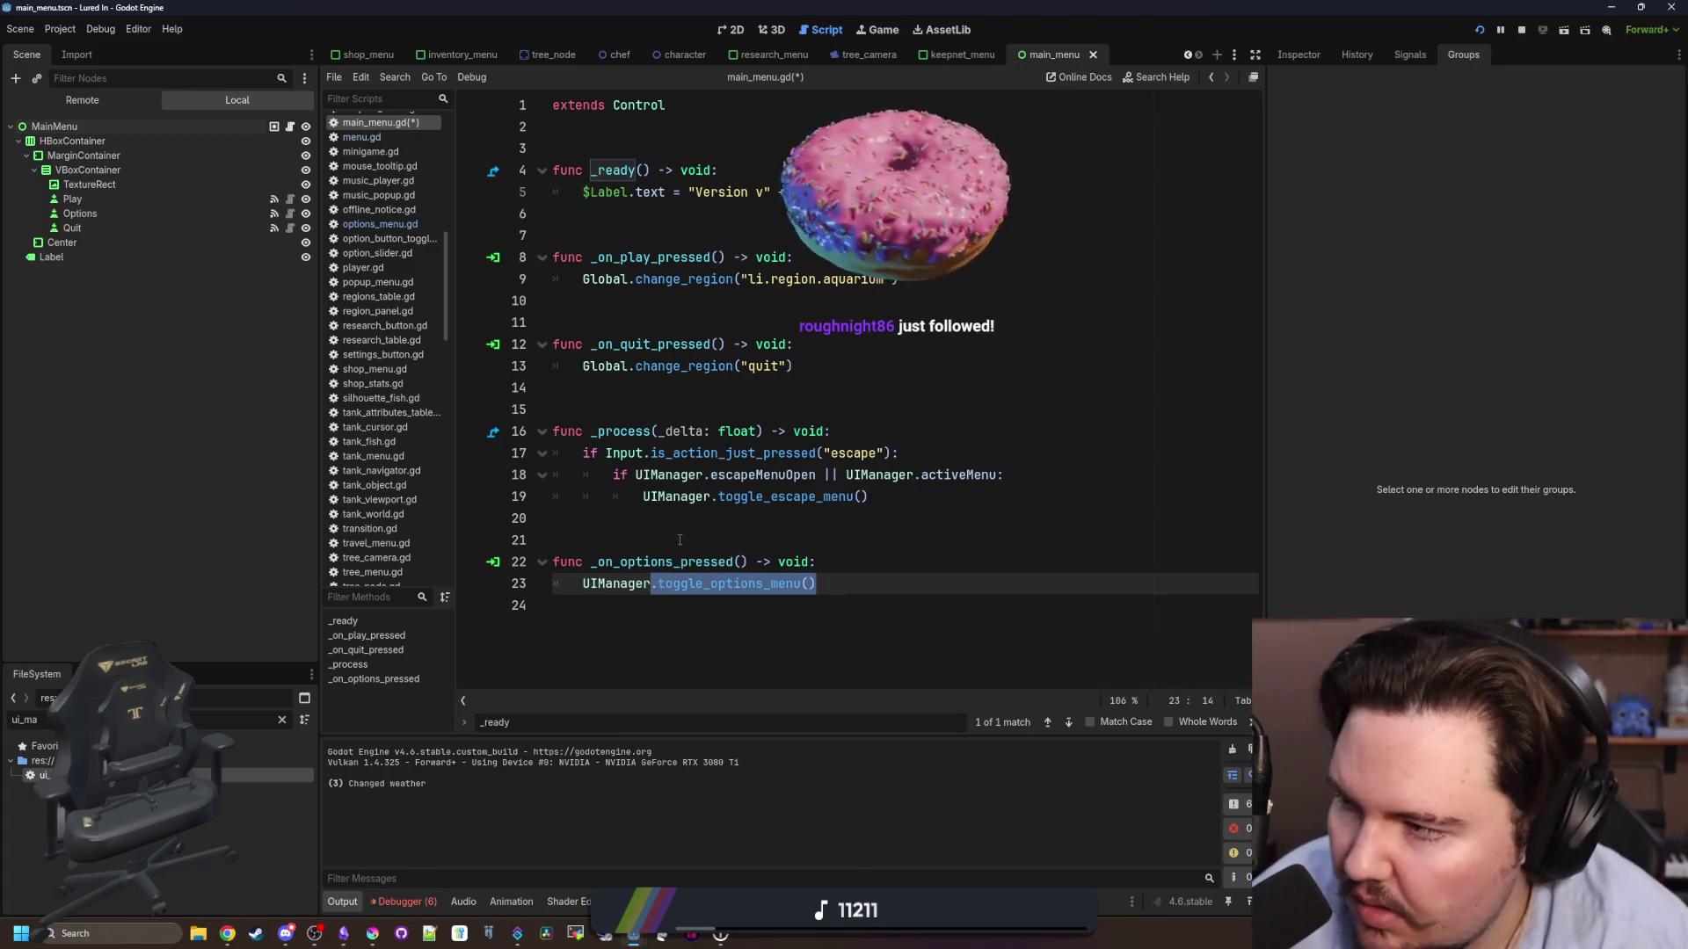
click(680, 540)
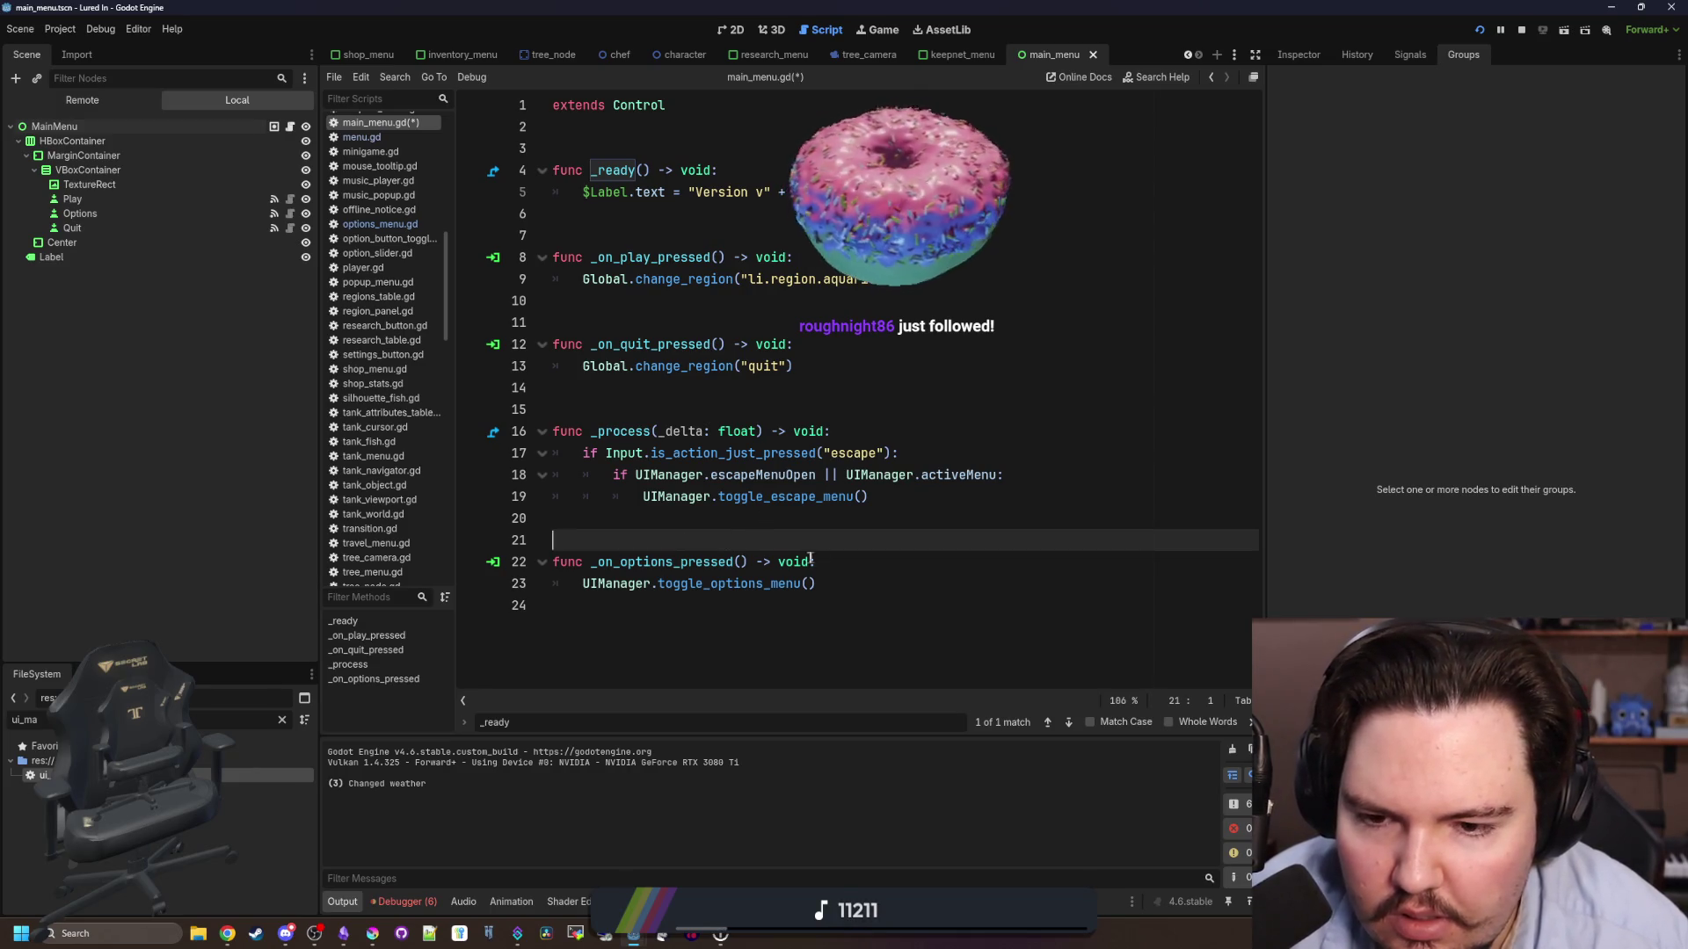
- Comment out the _process escape check and paste a toggle_options_menu() call beneath it
drag(576, 431, 831, 482)
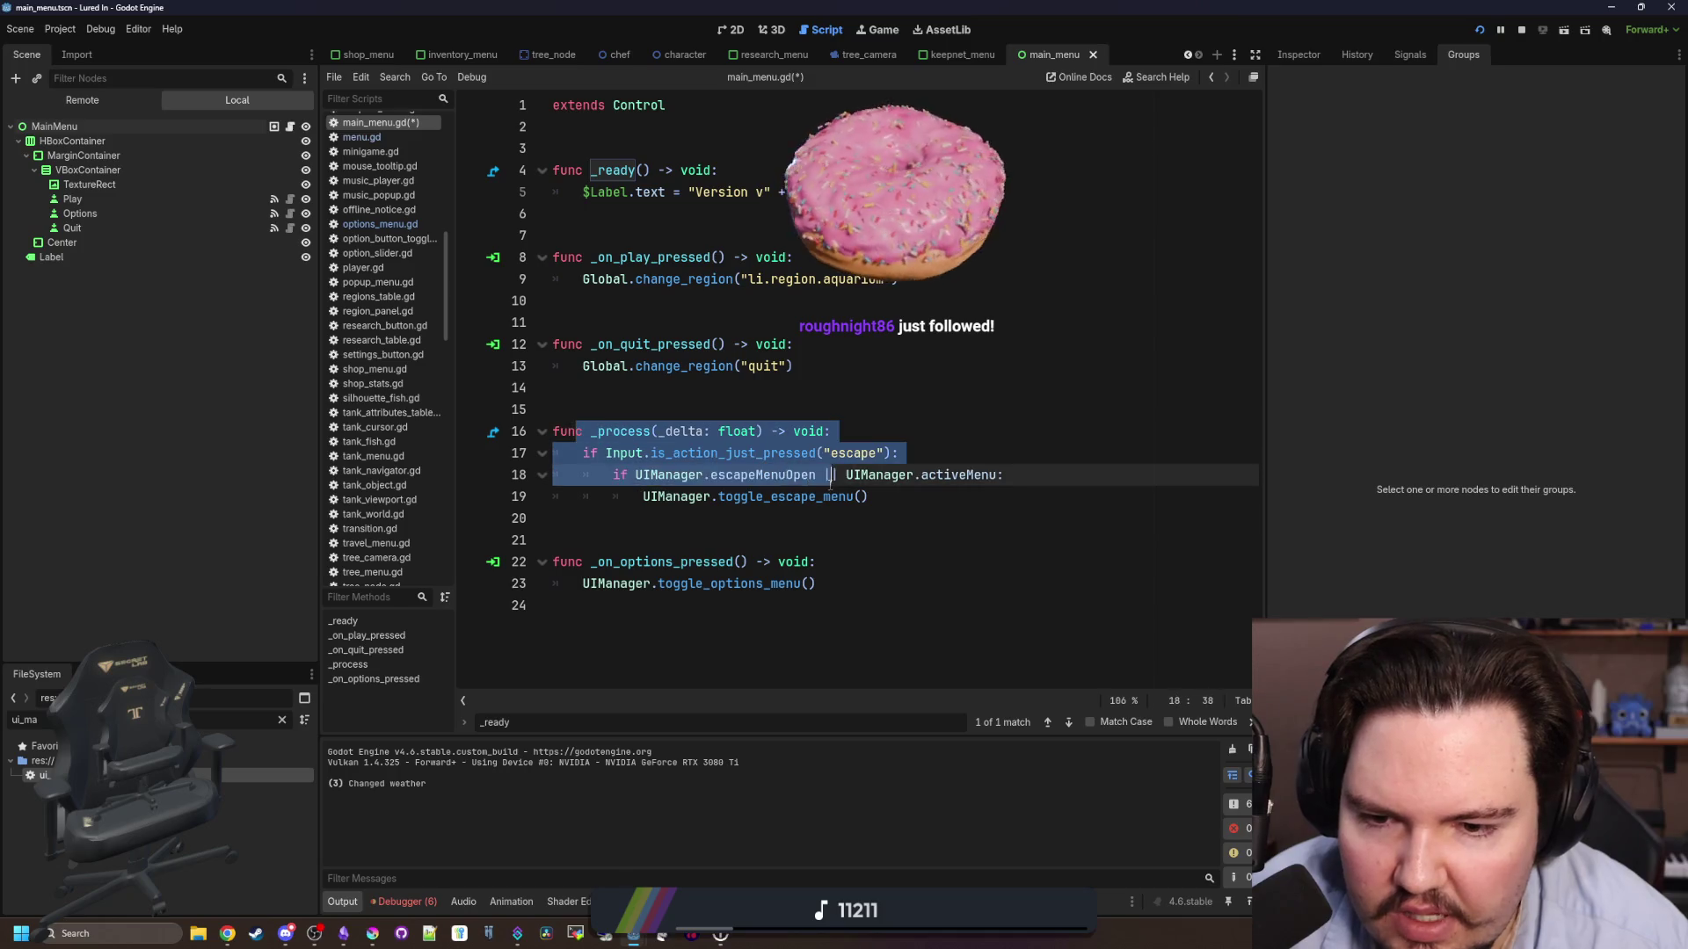
click(870, 497)
click(615, 475)
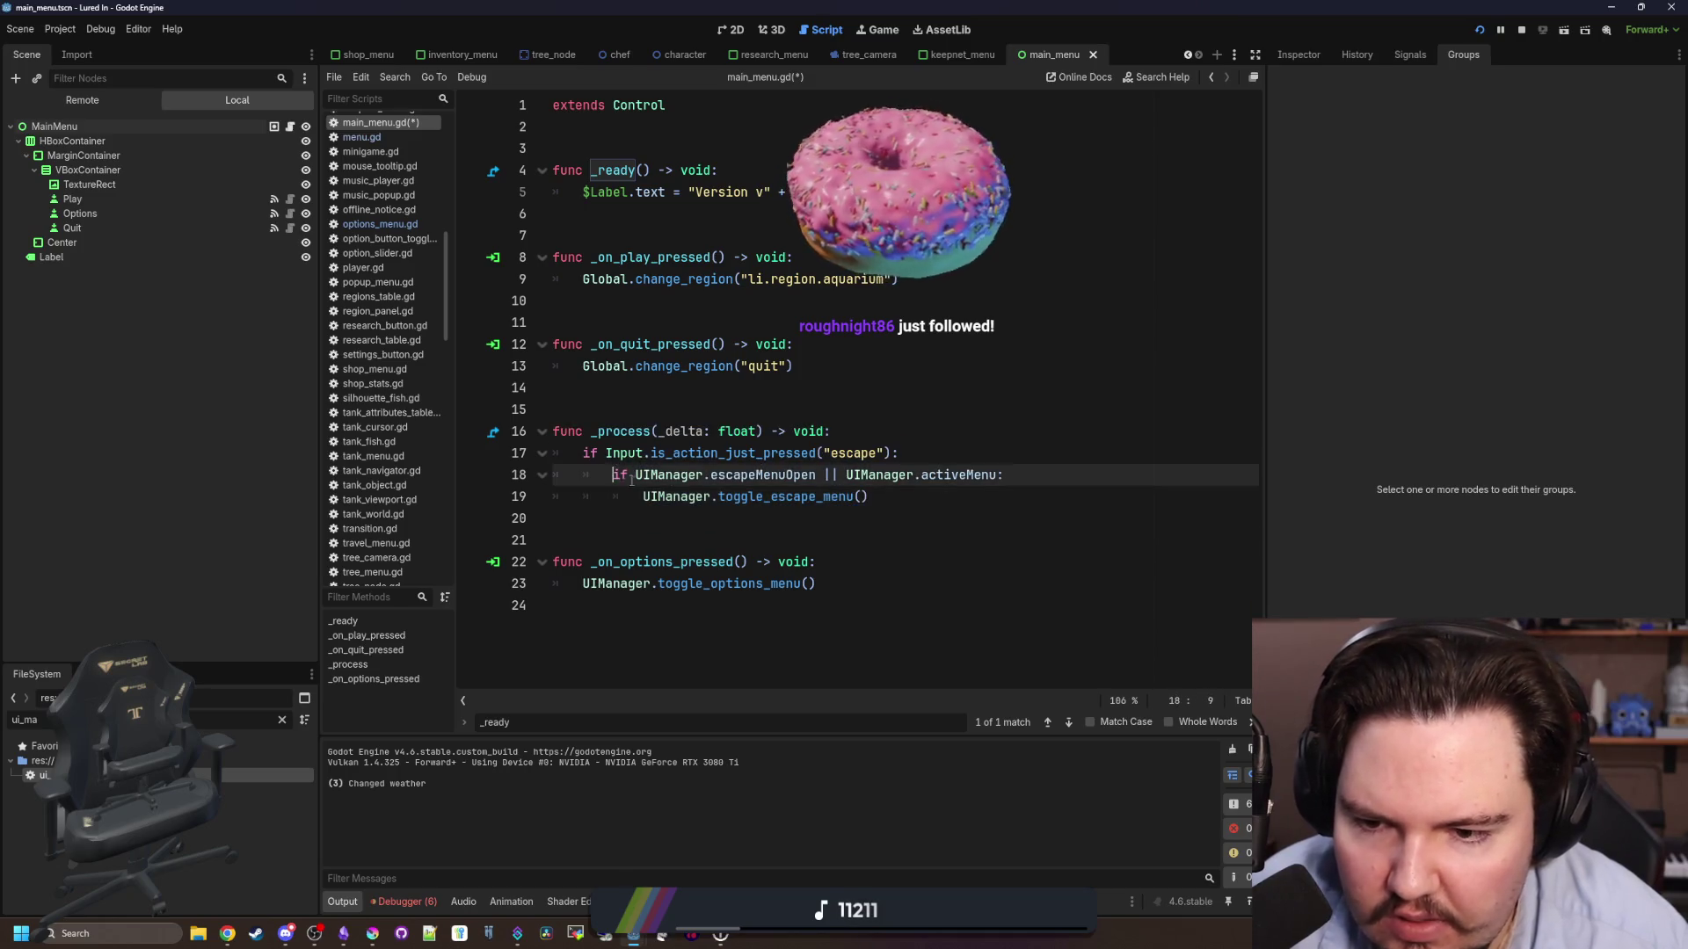
key(ctrl+k)
key(Down)
key(ctrl+k)
click(923, 457)
key(Return)
key(ctrl+v)
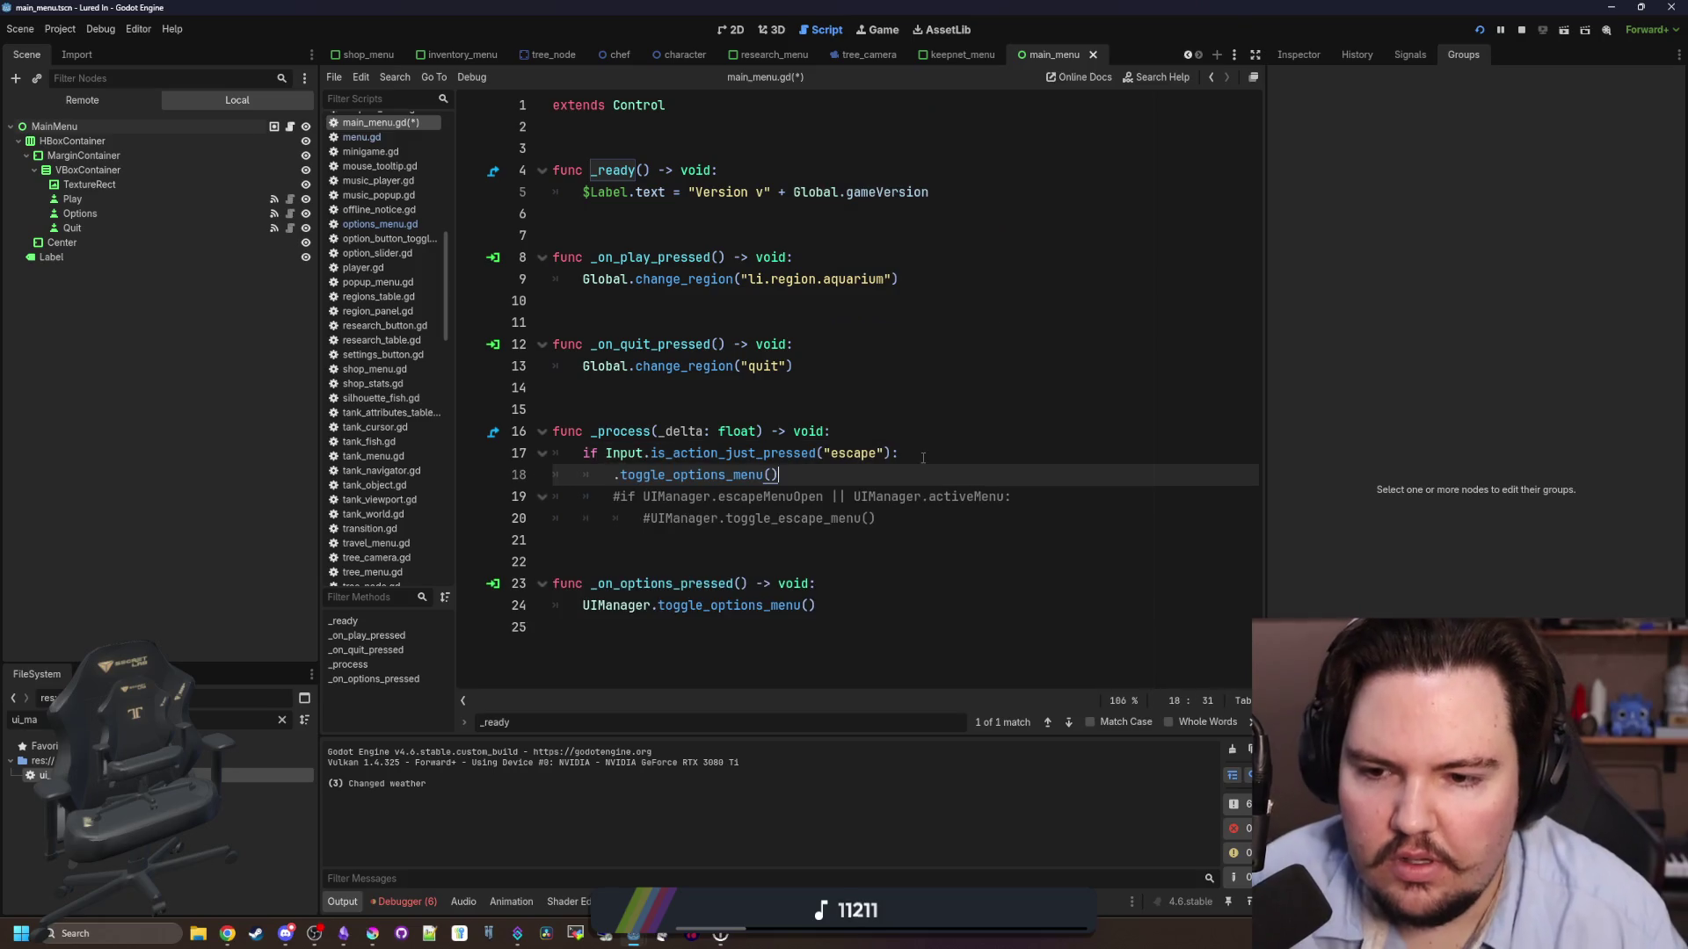
- Delete the pasted line and uncomment the escape check, restoring the original _process code
click(622, 474)
key(BackSpace)
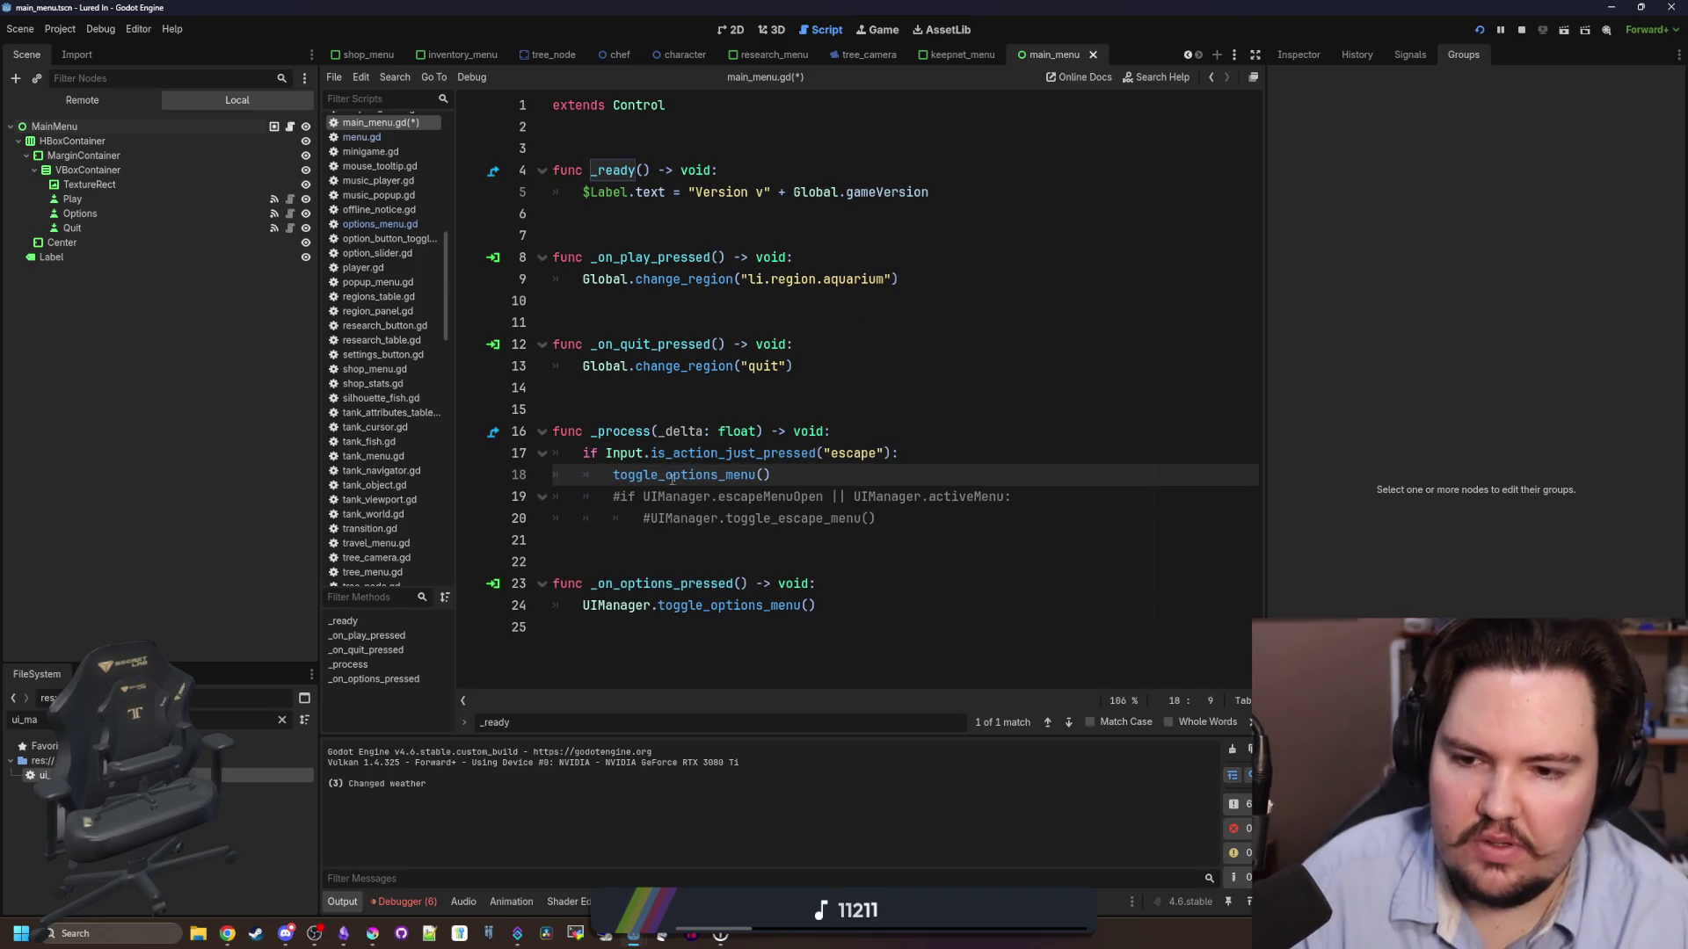
key(shift+End)
key(BackSpace)
key(ctrl+shift+k)
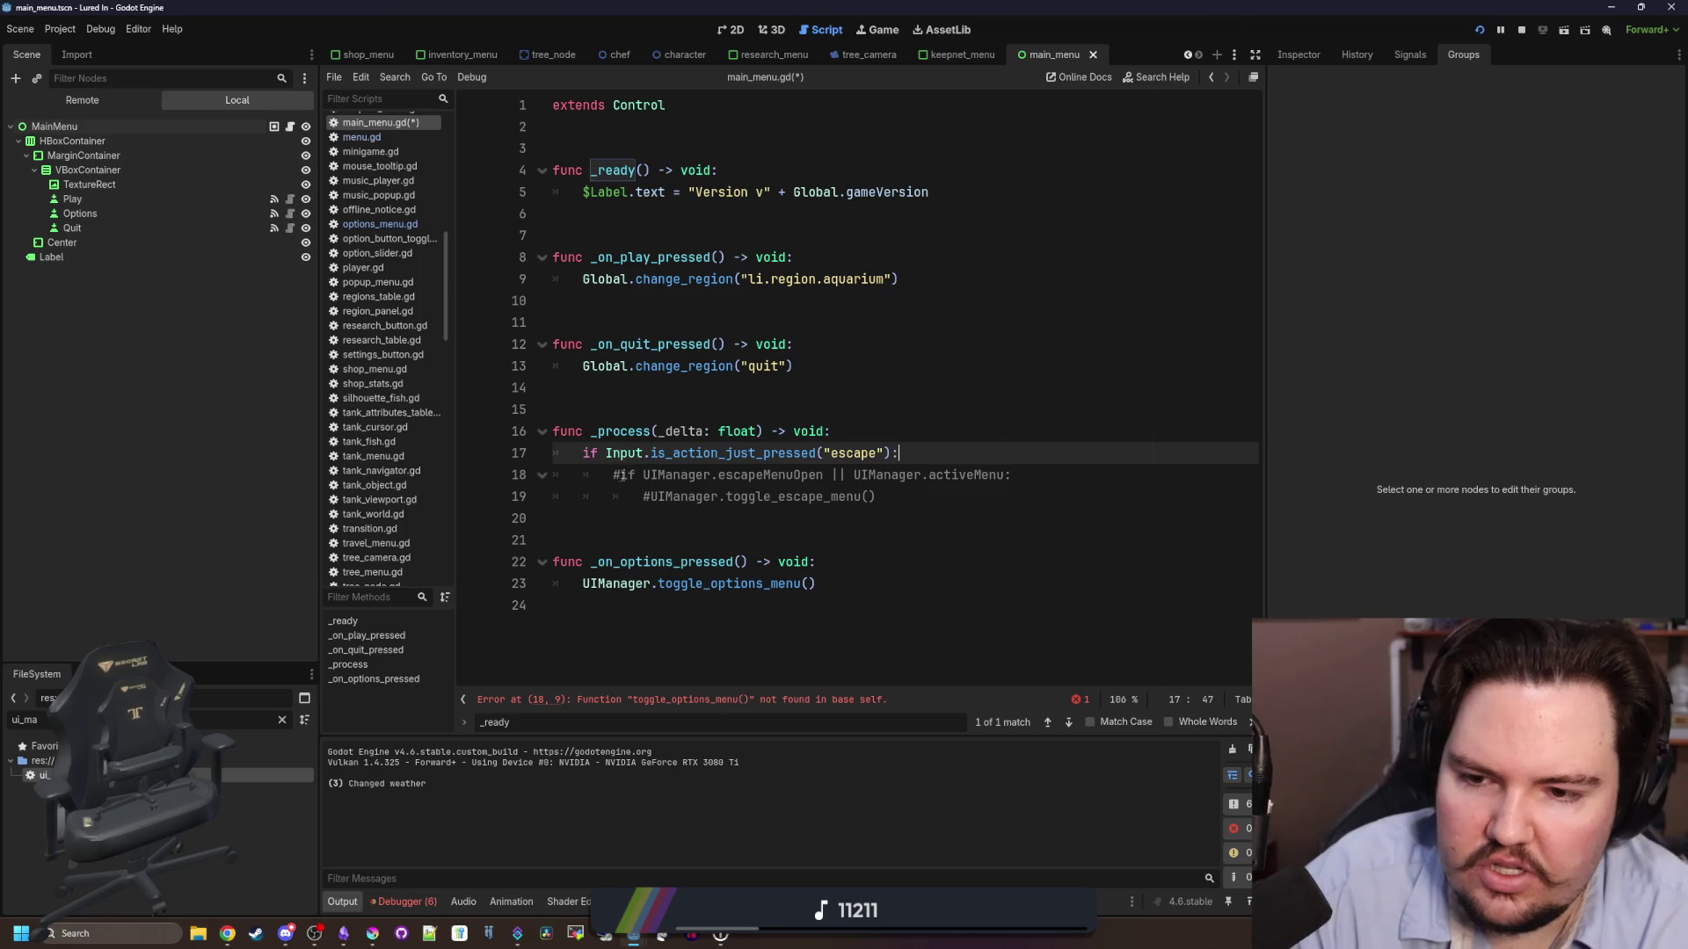
key(ctrl+k)
key(Down)
key(ctrl+k)
key(Down)
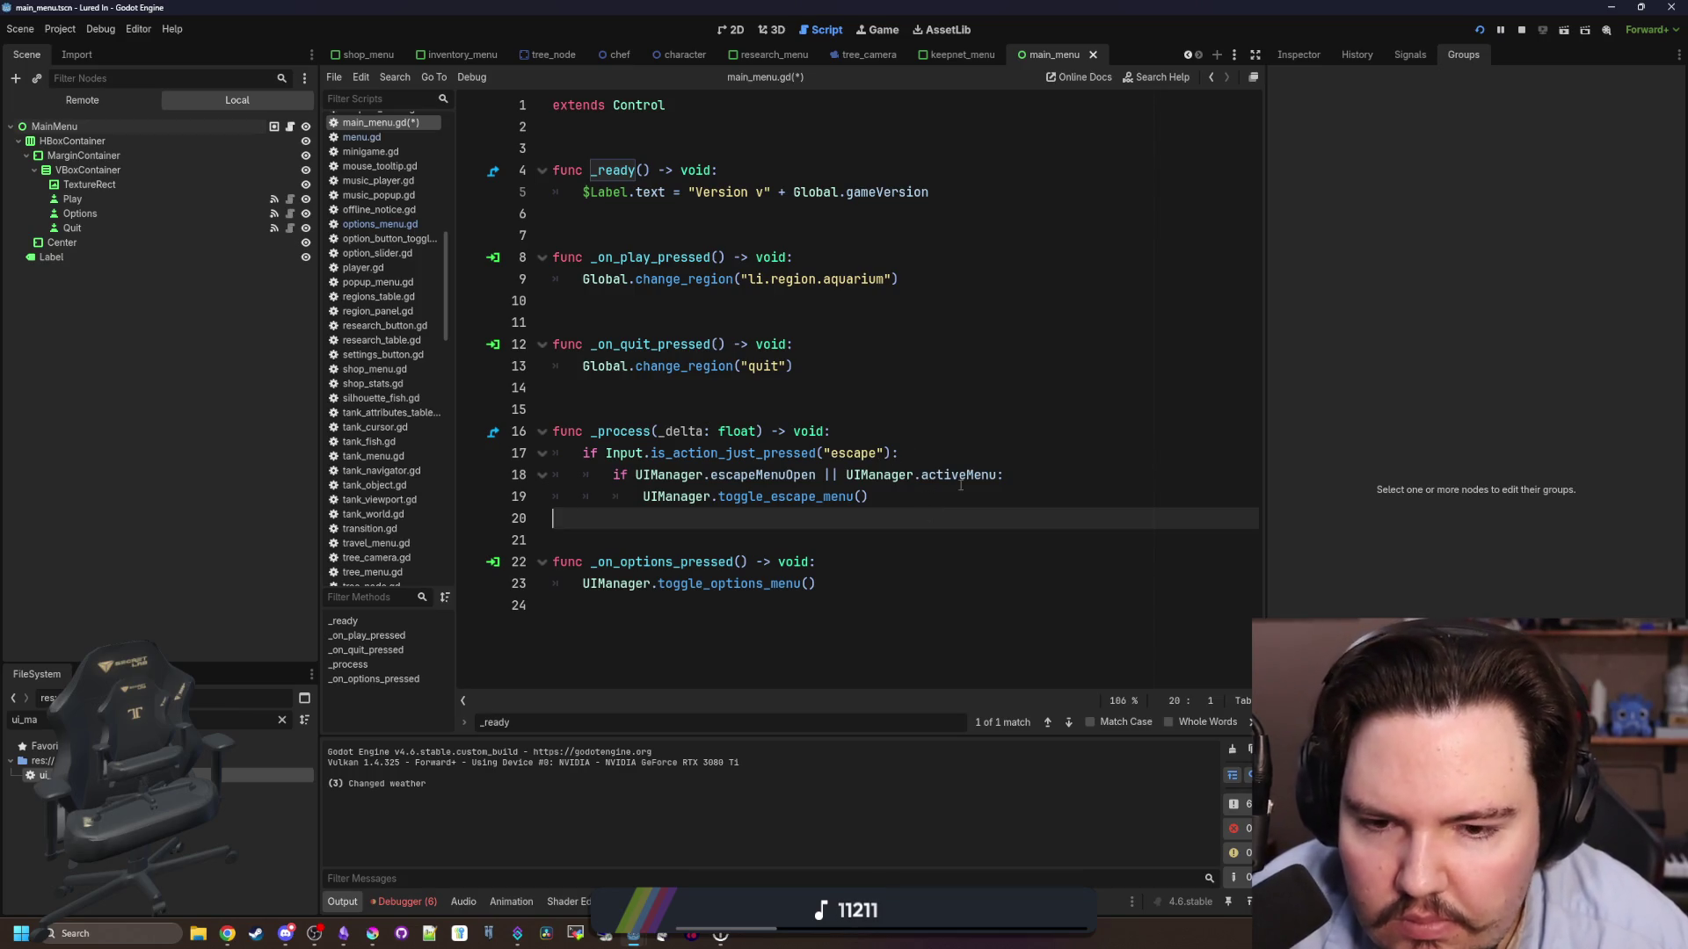
click(887, 489)
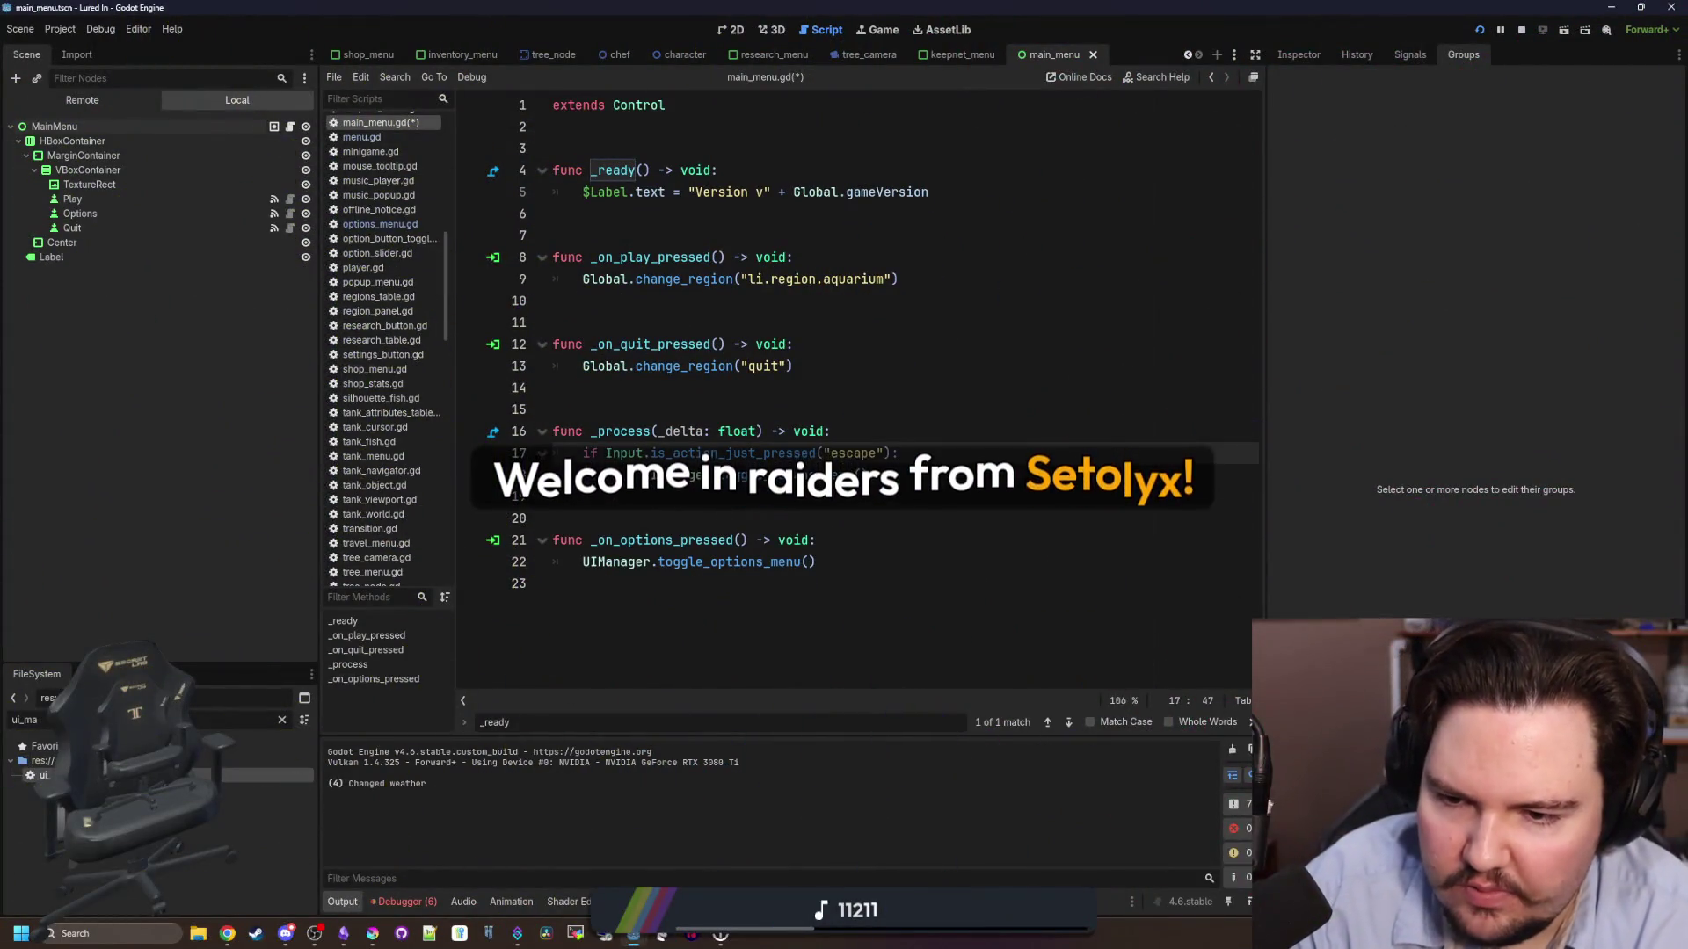
- In ui_manager.gd's toggle_escape_menu, tidy blank line 51 above the region check and save
ctrl+click(748, 475)
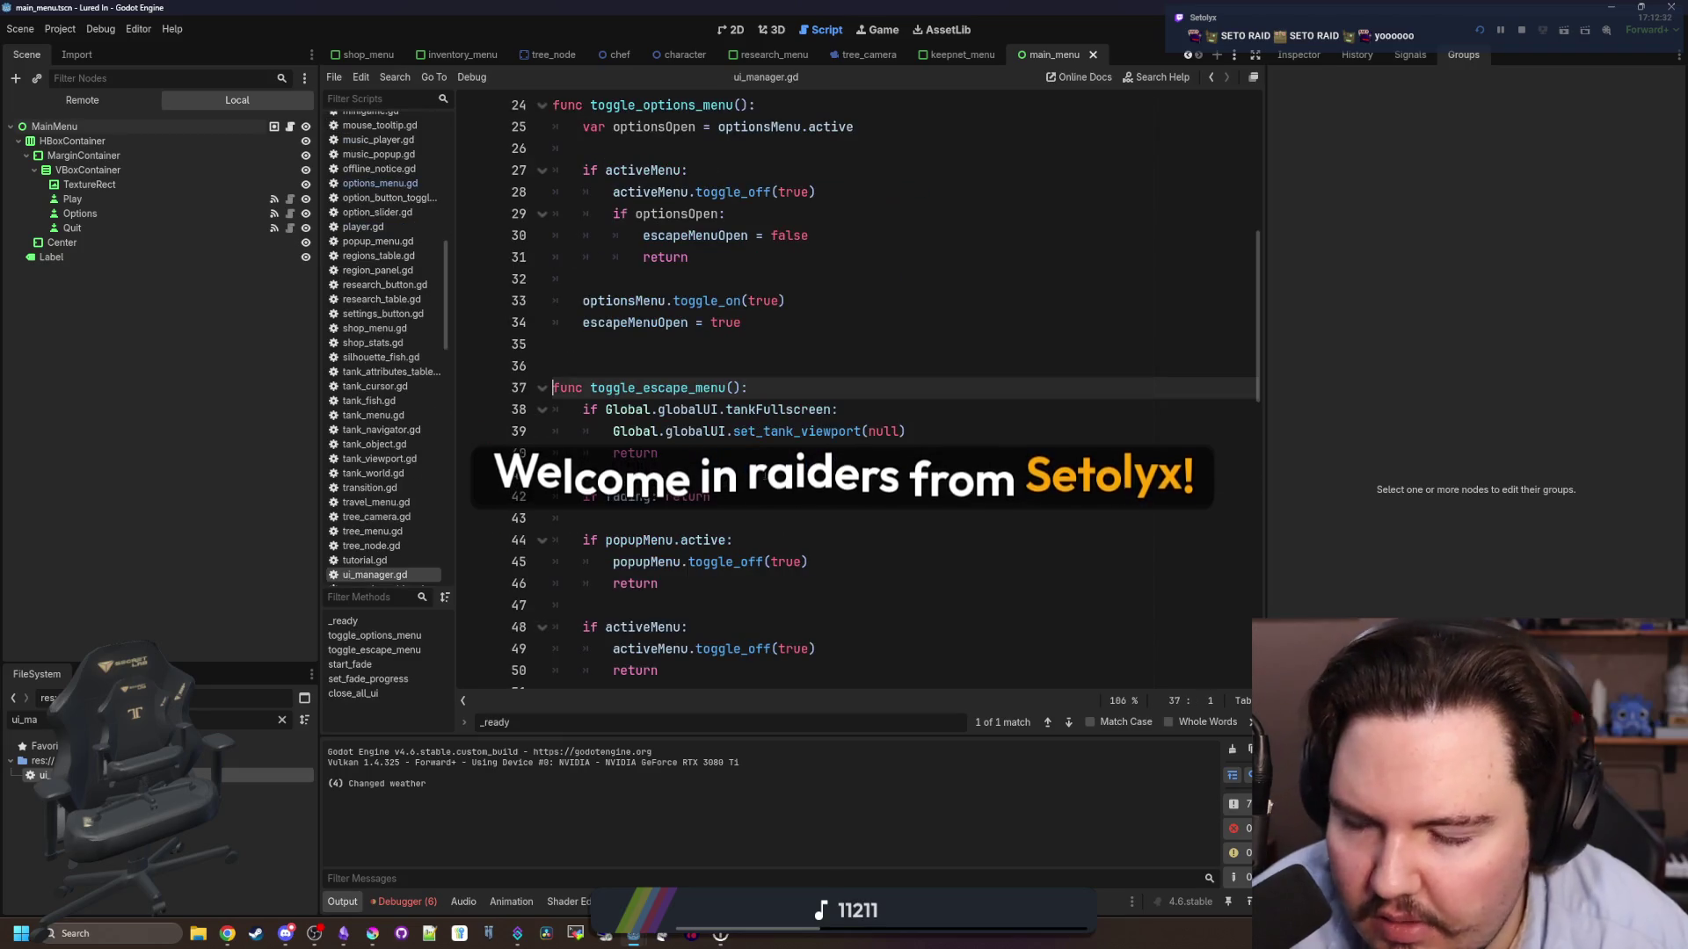
scroll(682, 511, down, 3)
scroll(681, 511, down, 1)
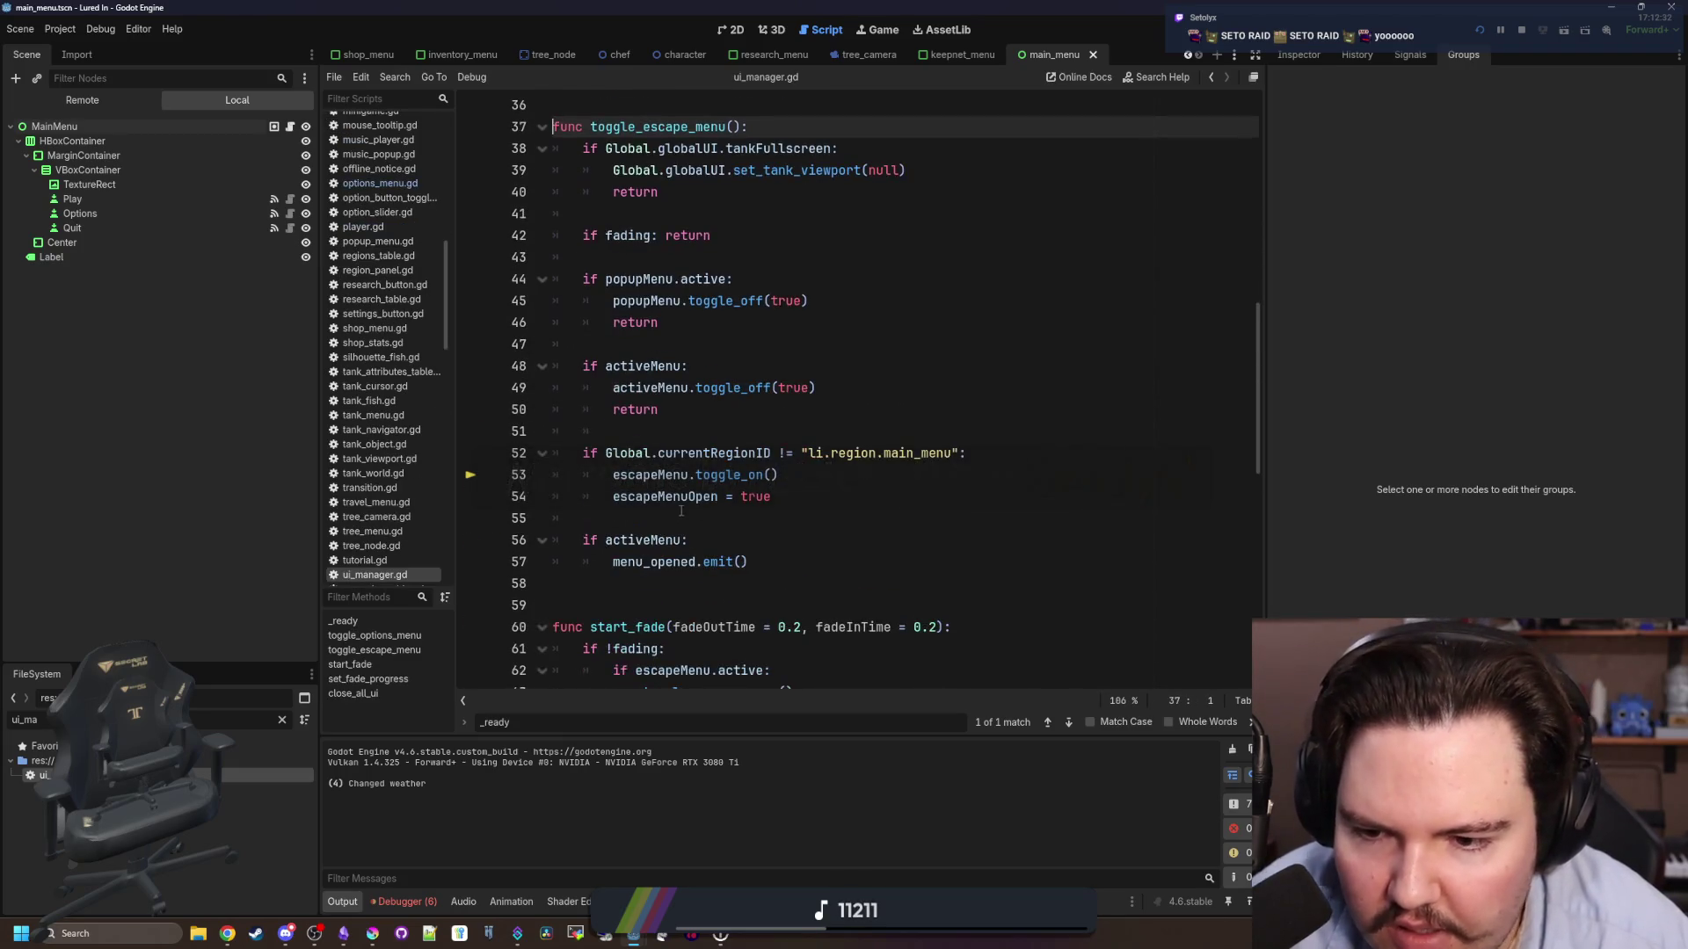
click(675, 427)
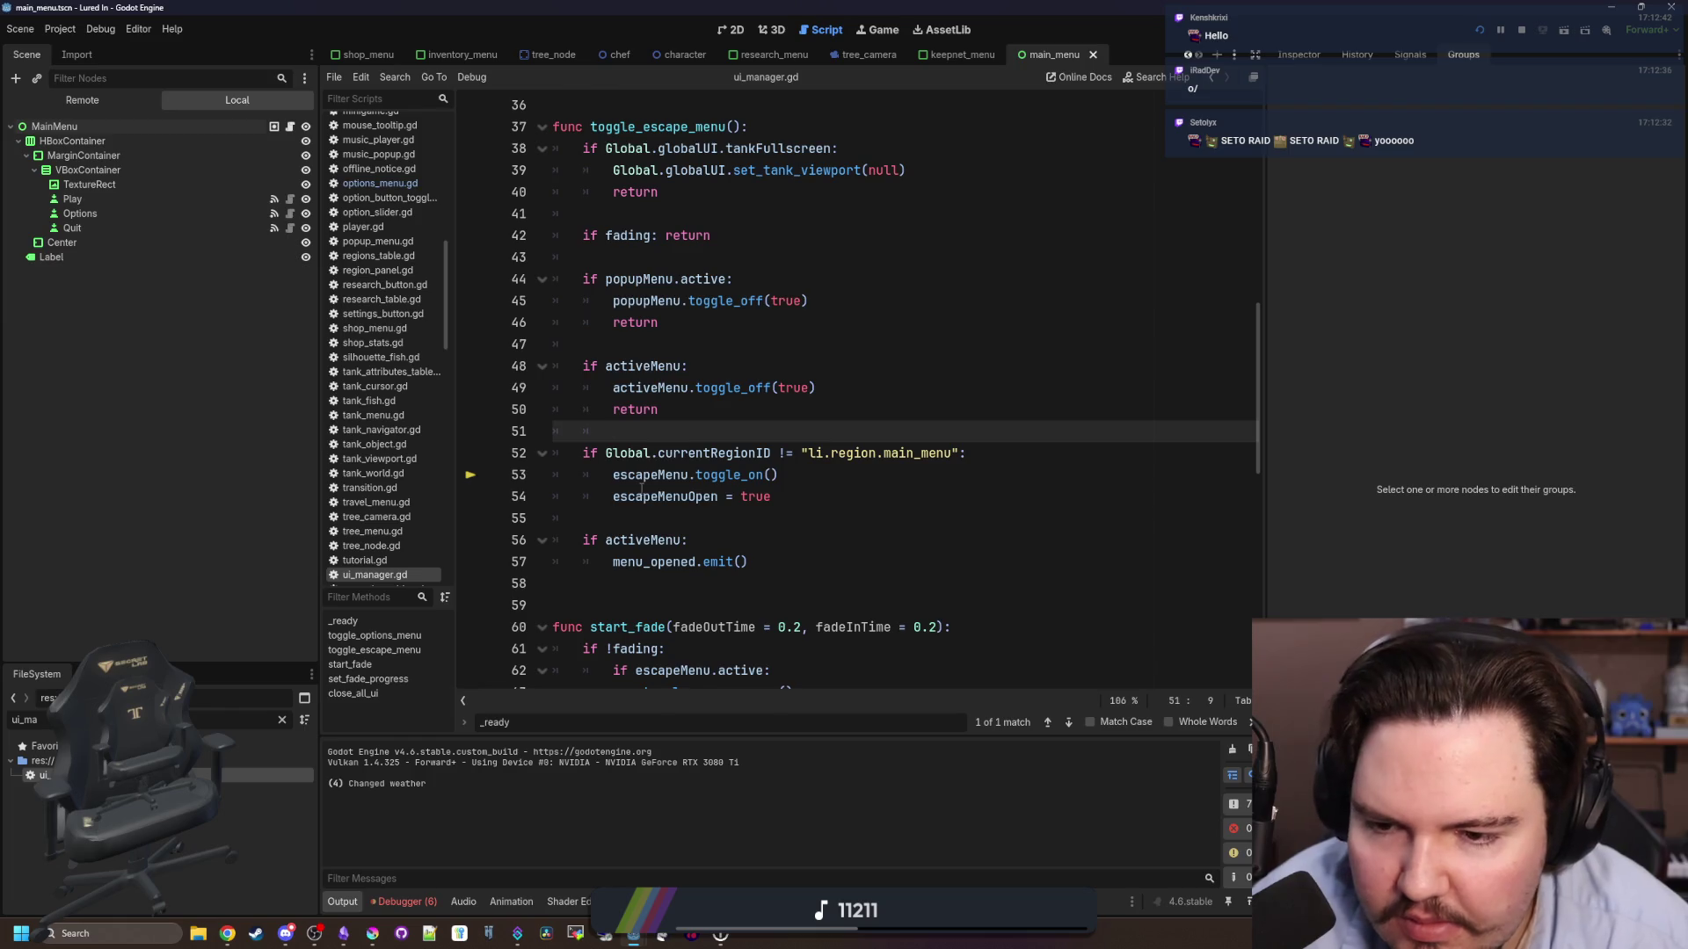
click(625, 517)
click(673, 434)
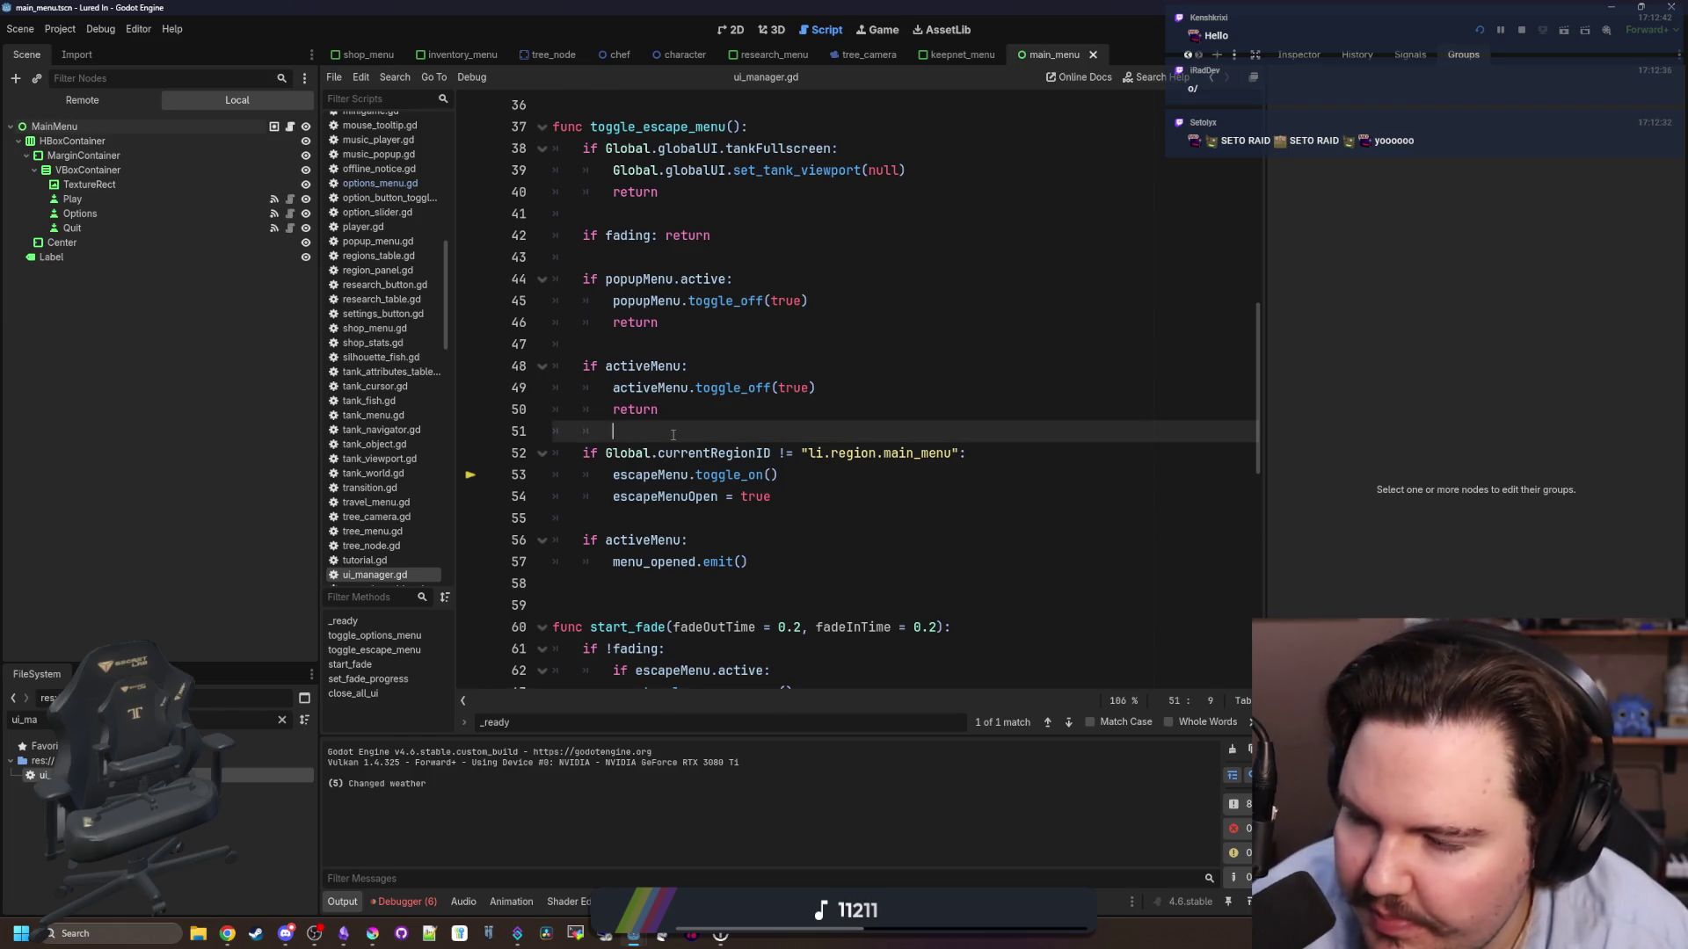
click(703, 525)
click(660, 450)
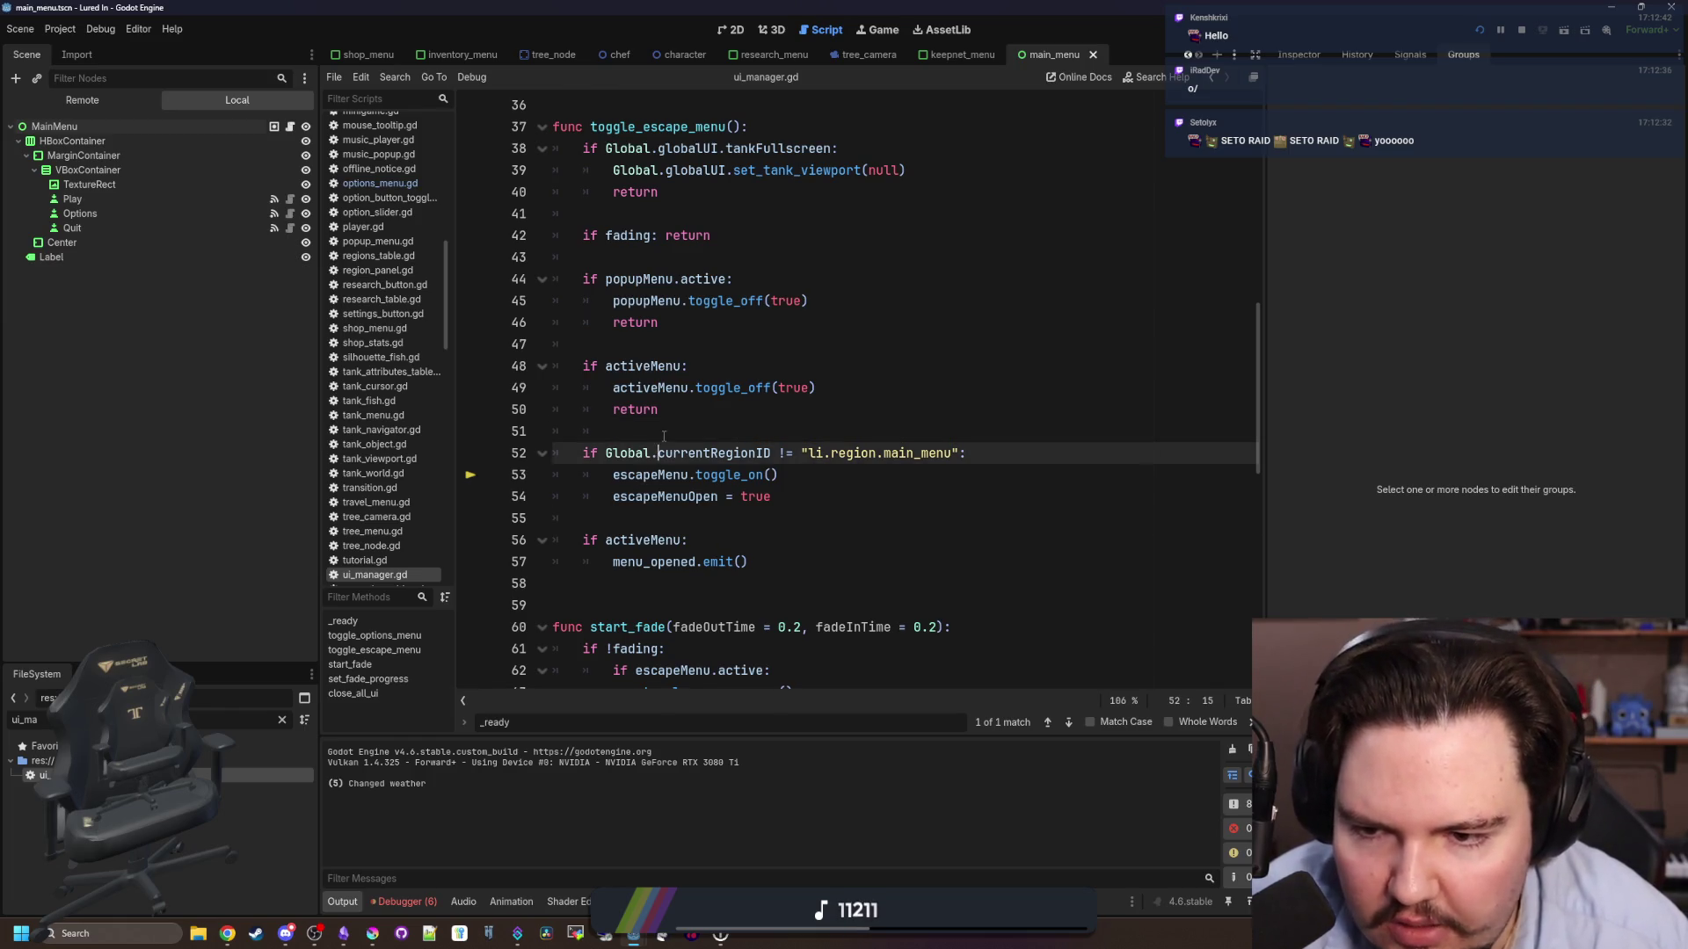
click(664, 435)
key(ctrl+s)
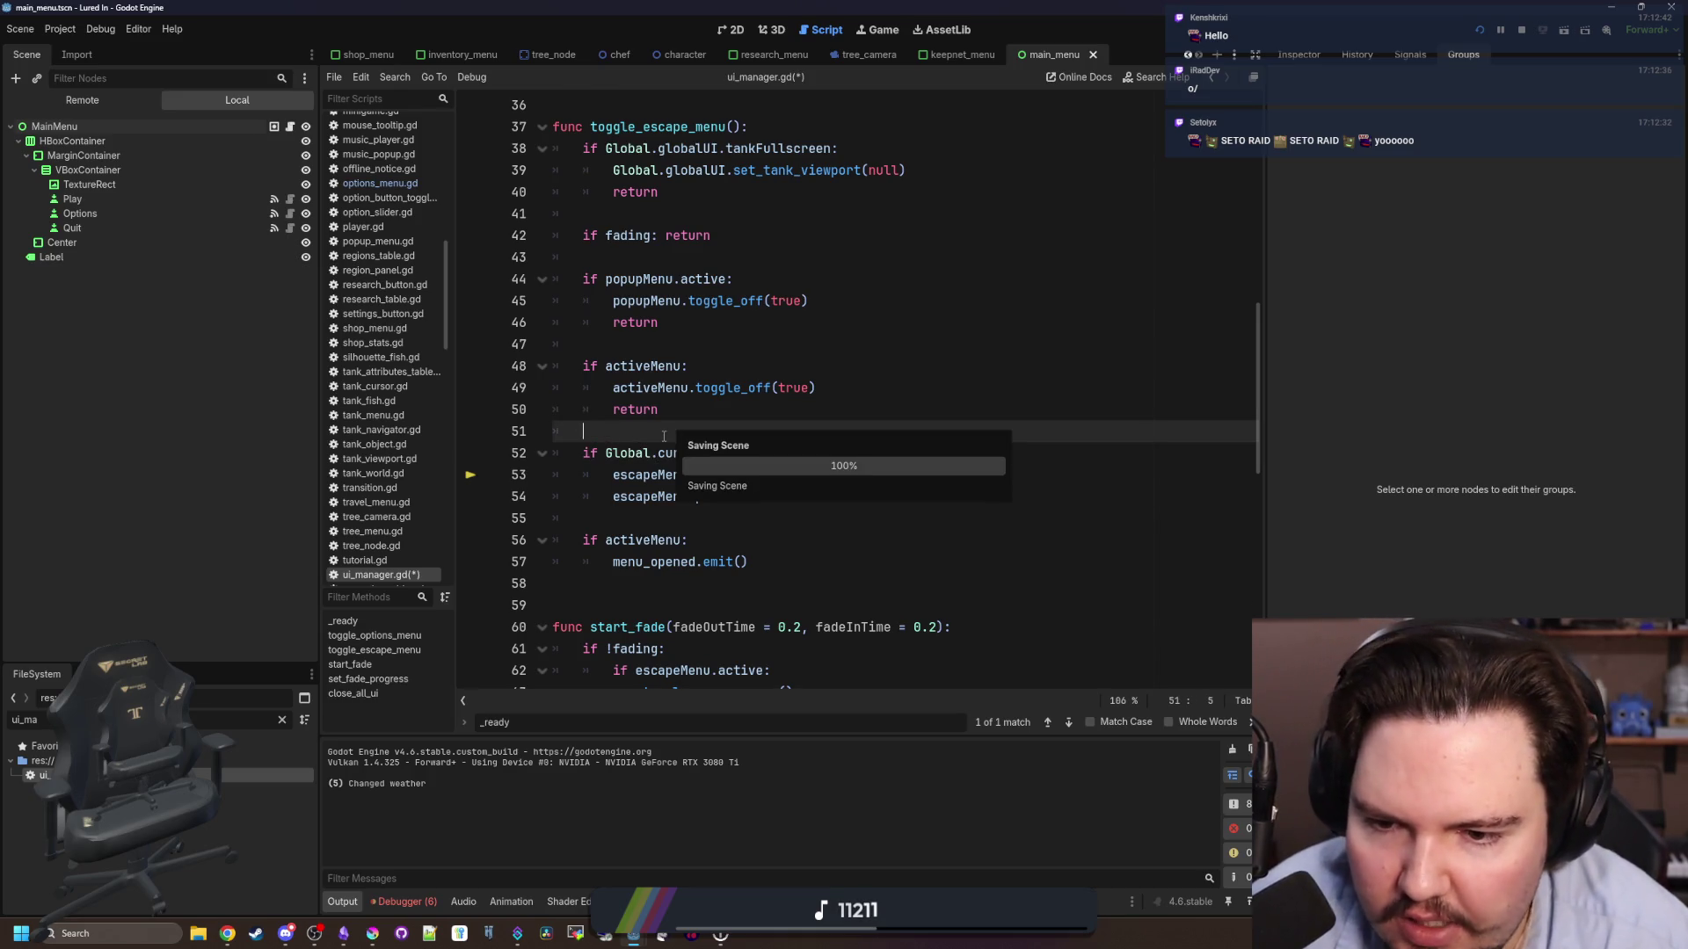
- Tidy blank line 55, resave, then save again from line 51 before returning to _ready
scroll(654, 449, down, 1)
click(635, 459)
key(ctrl+s)
scroll(635, 464, up, 1)
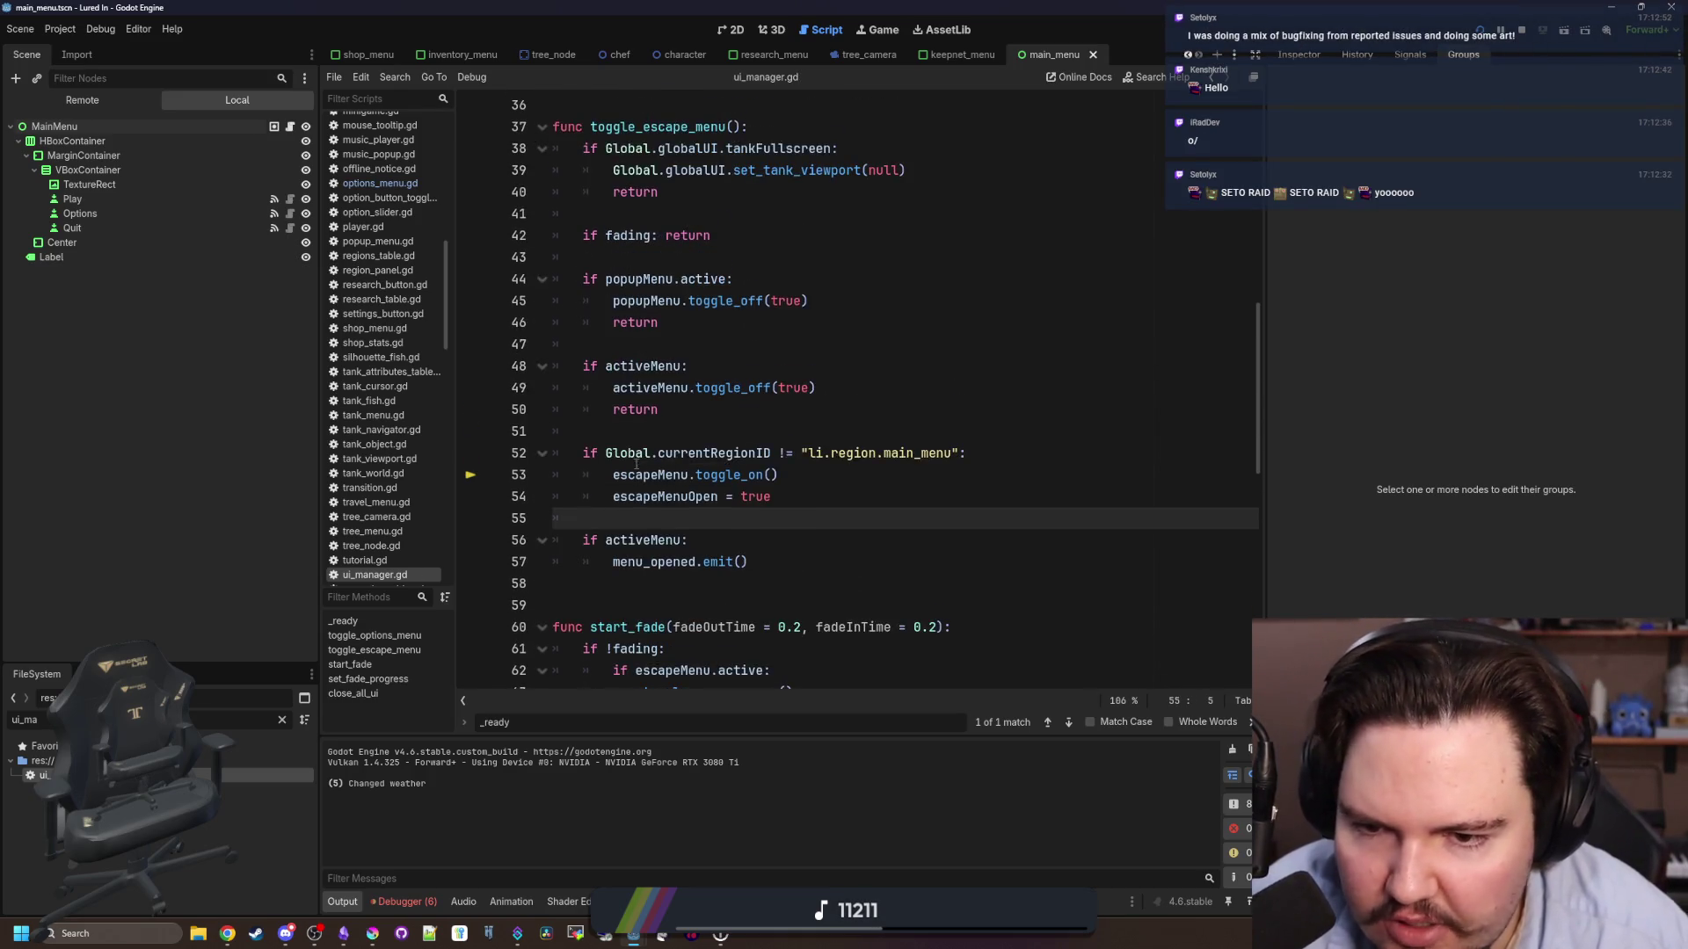
click(700, 426)
key(ctrl+s)
key(ctrl+s)
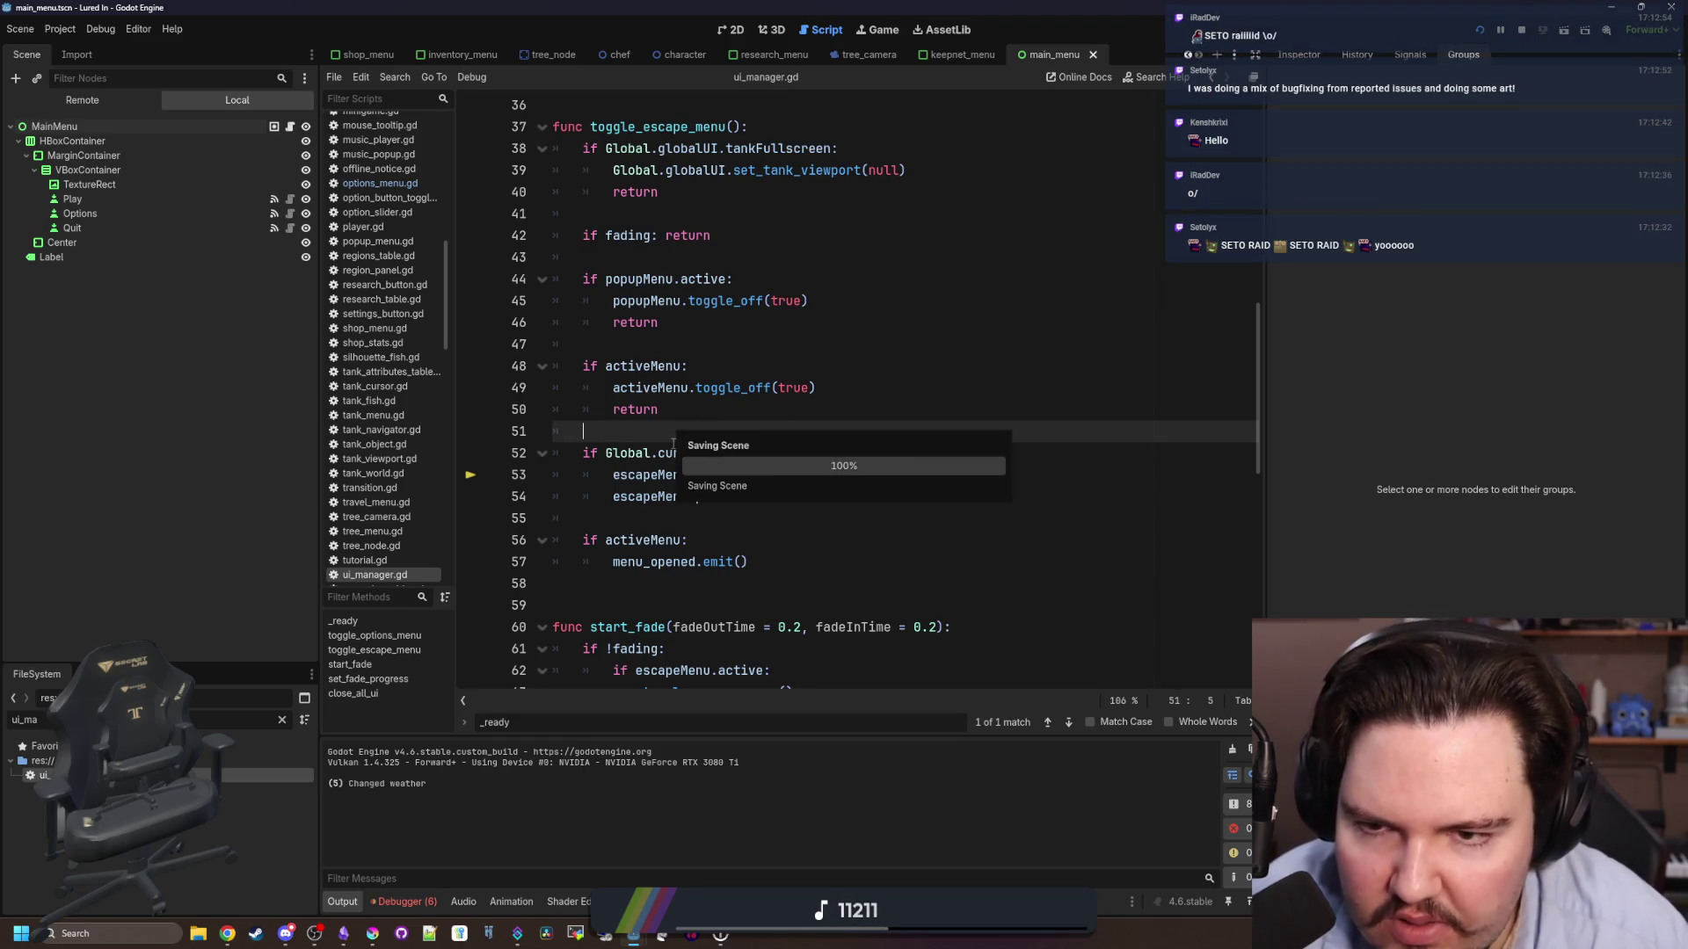
scroll(681, 418, up, 9)
click(690, 396)
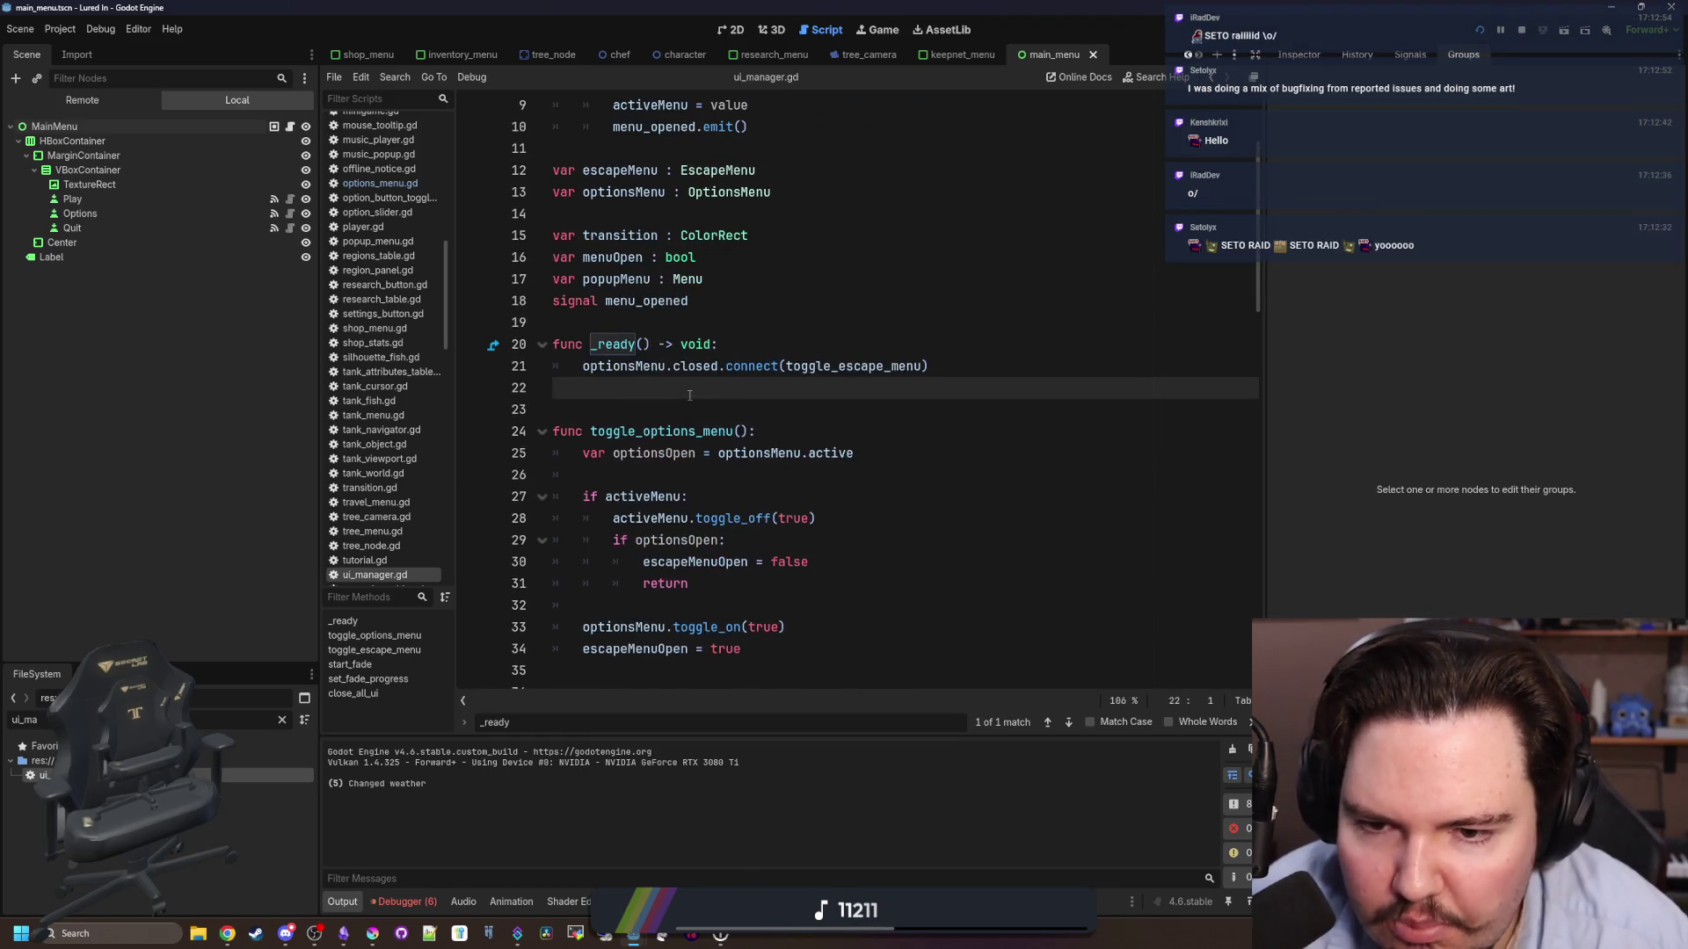
- Split the optionsMenu.closed connect onto separate lines with an empty indented callback line
scroll(690, 395, down, 4)
click(689, 409)
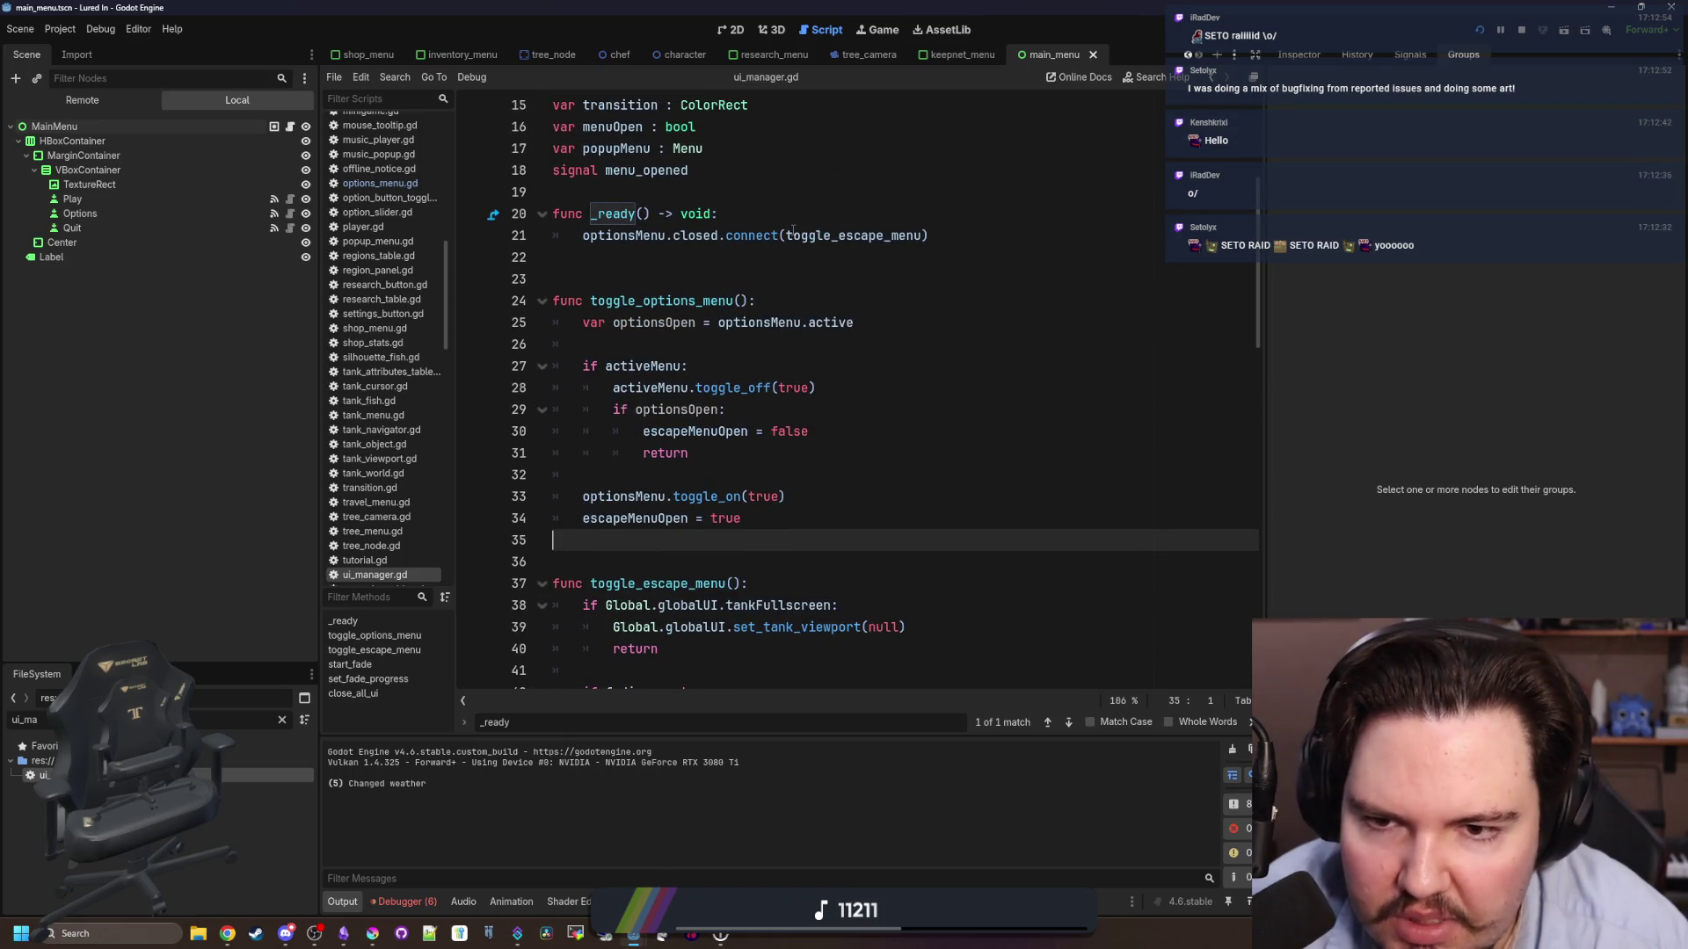
click(786, 236)
key(Return)
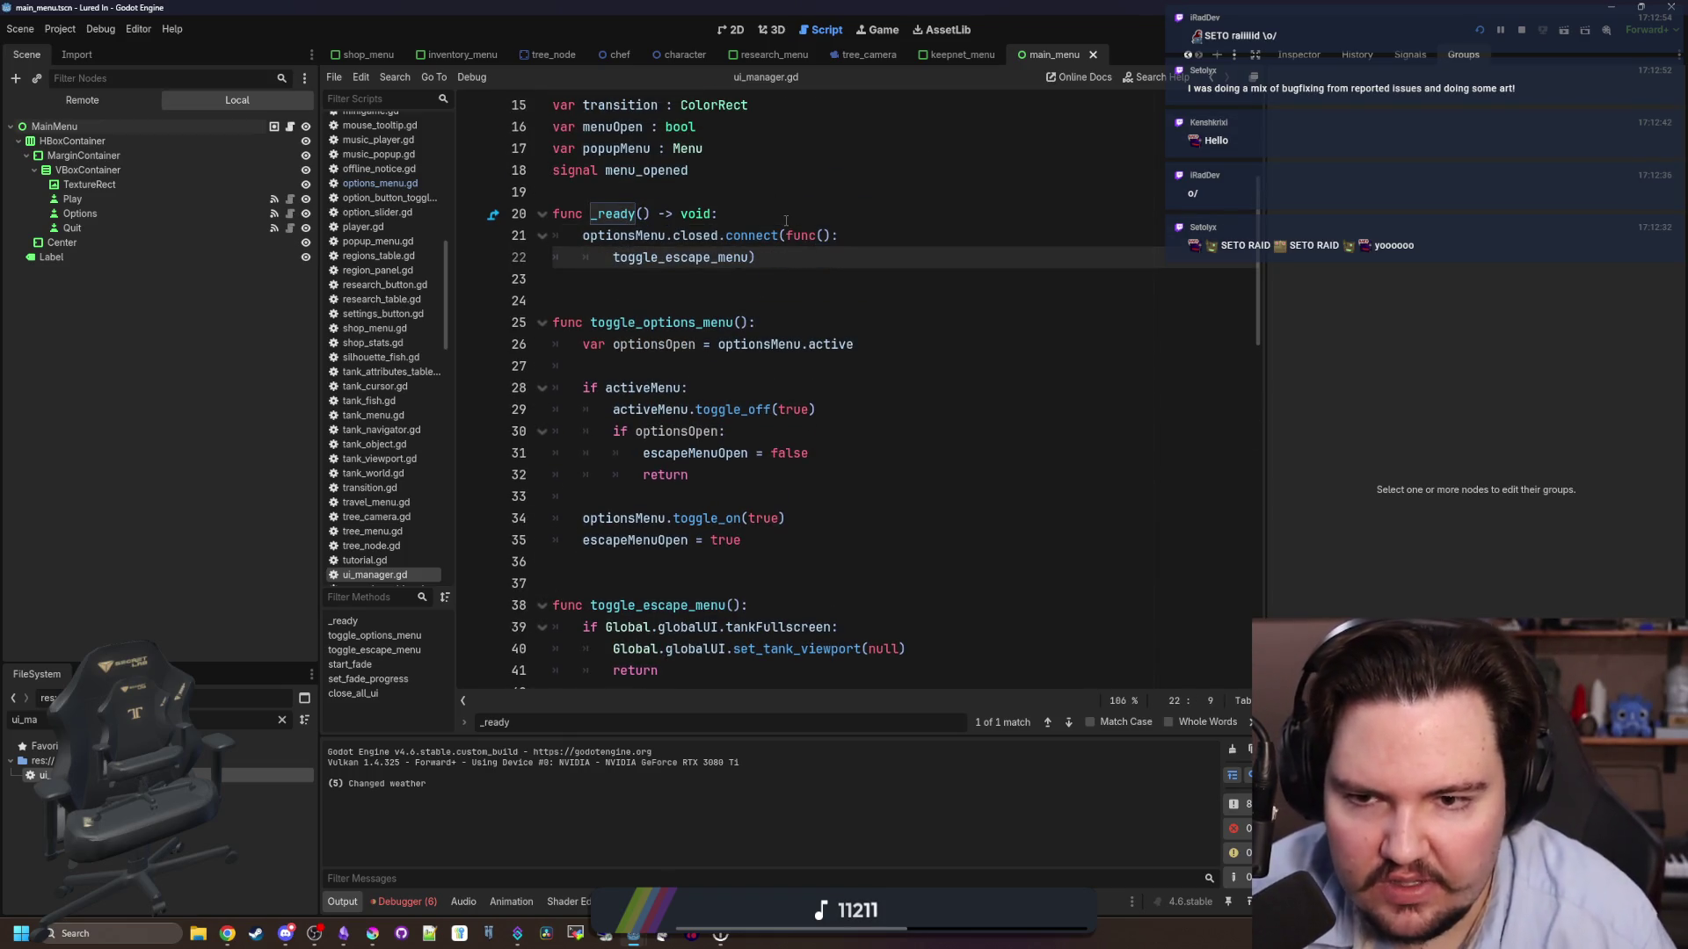
click(749, 258)
key(Return)
click(855, 236)
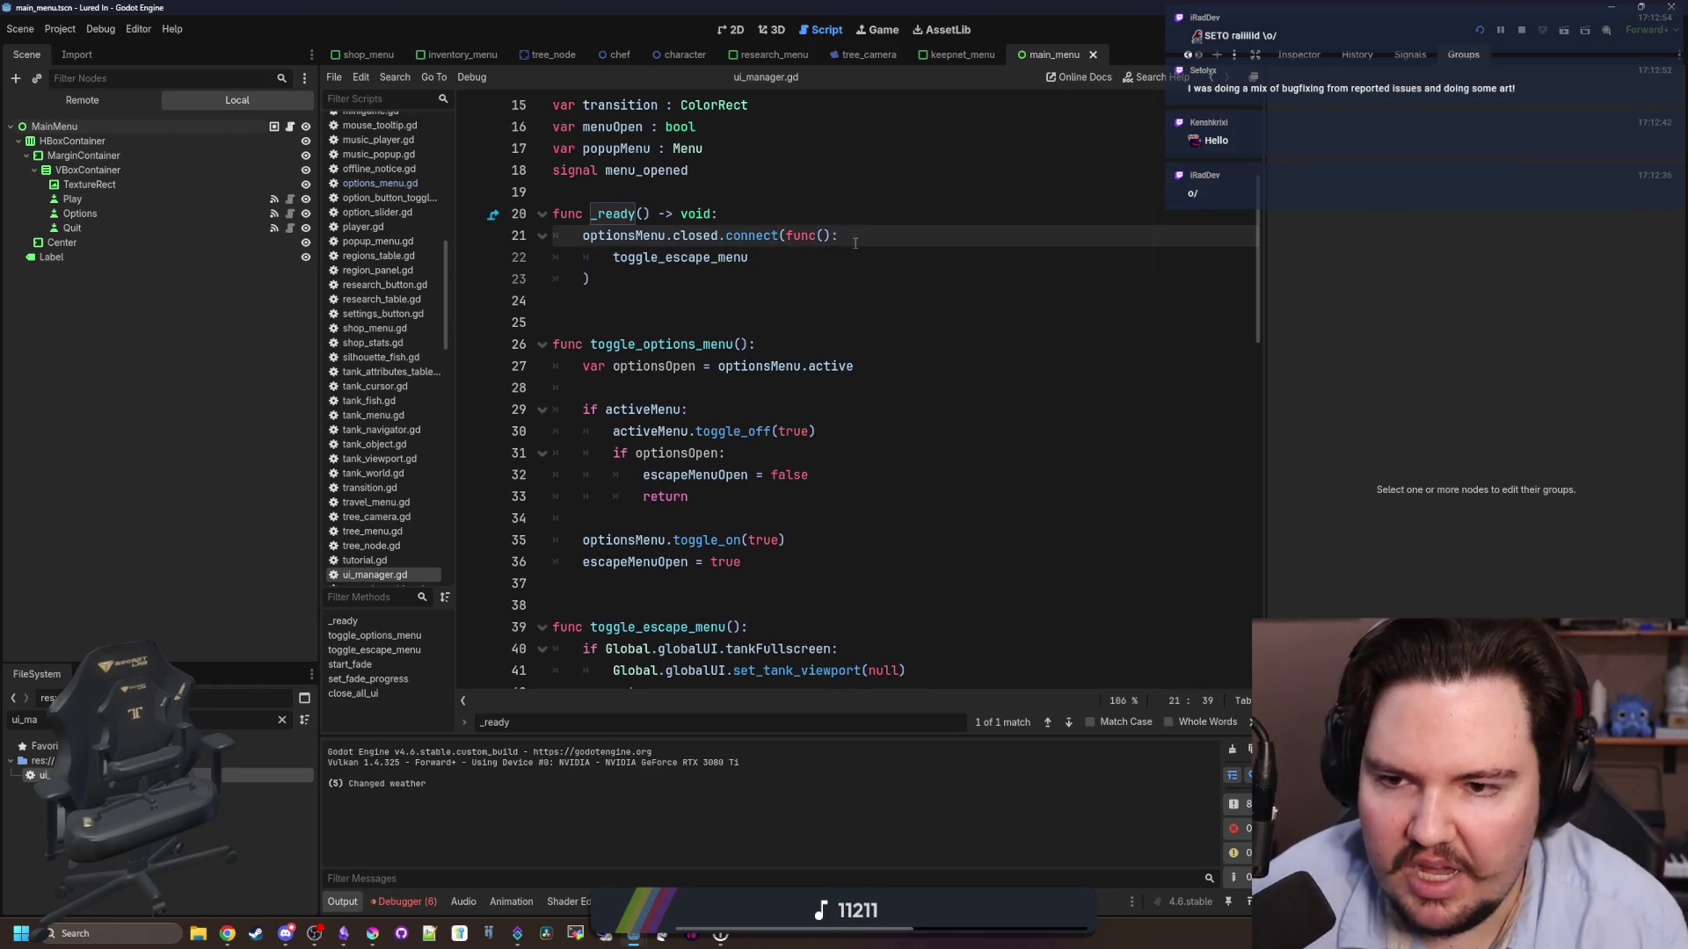
key(Return)
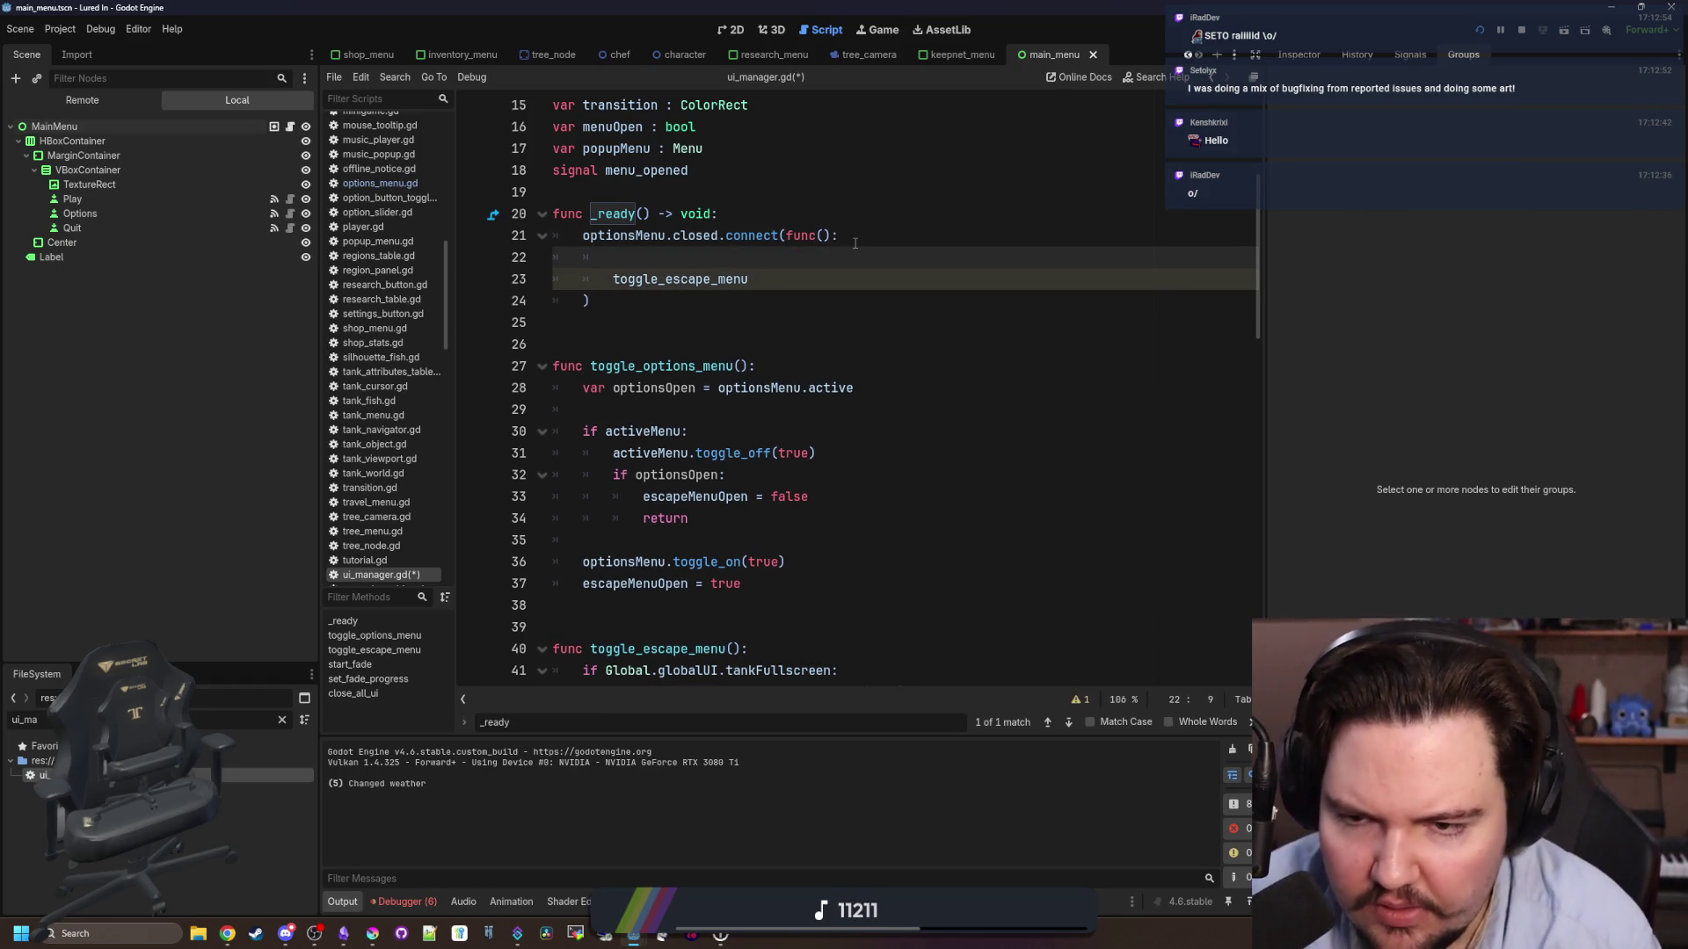
text(if)
- Copy the Global.currentRegionID main-menu check into the new callback line
scroll(855, 244, down, 5)
click(791, 496)
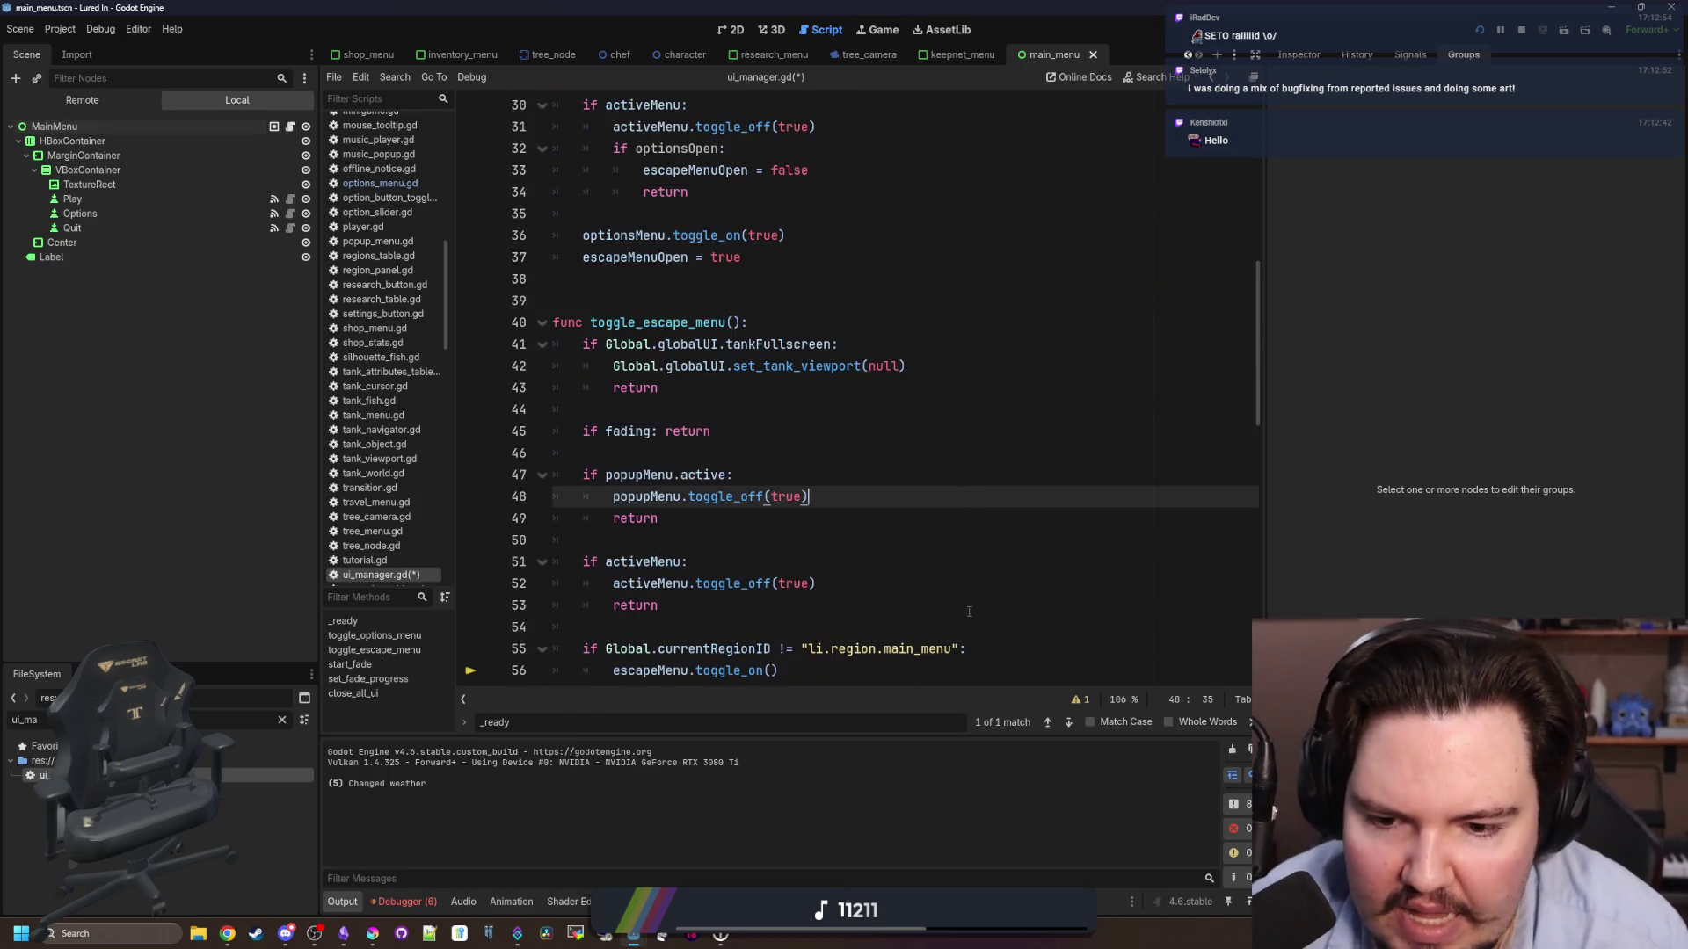
drag(966, 649, 562, 628)
key(ctrl+c)
scroll(673, 352, up, 4)
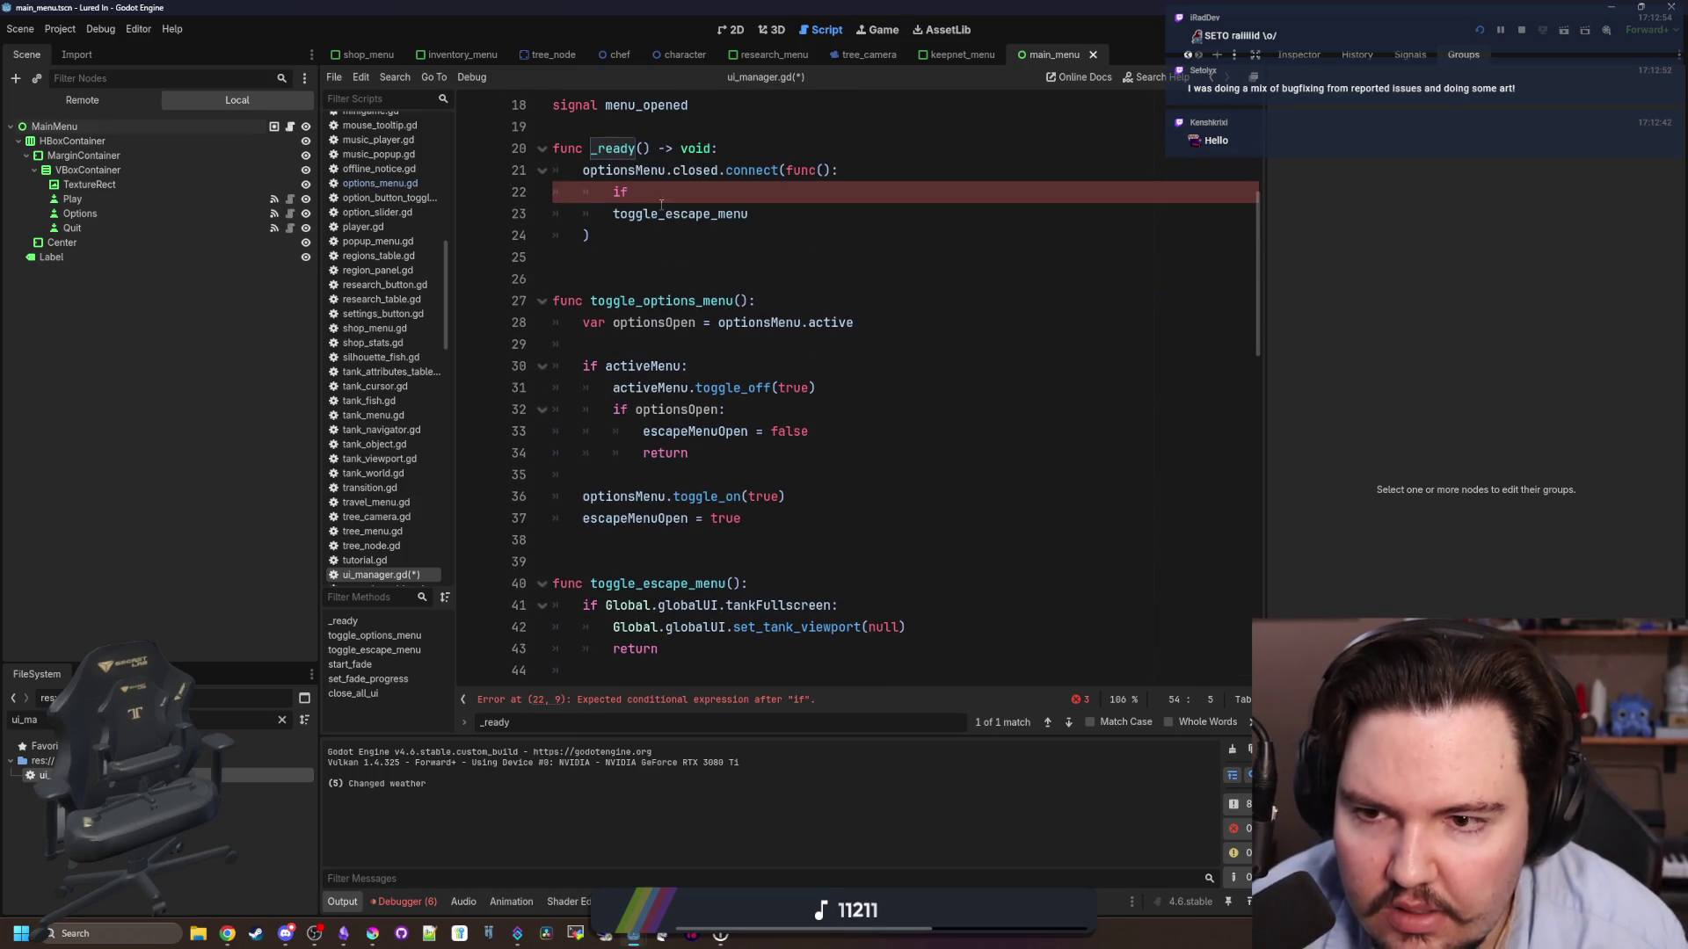
click(673, 195)
key(ctrl+v)
key(BackSpace)
key(BackSpace)
key(BackSpace)
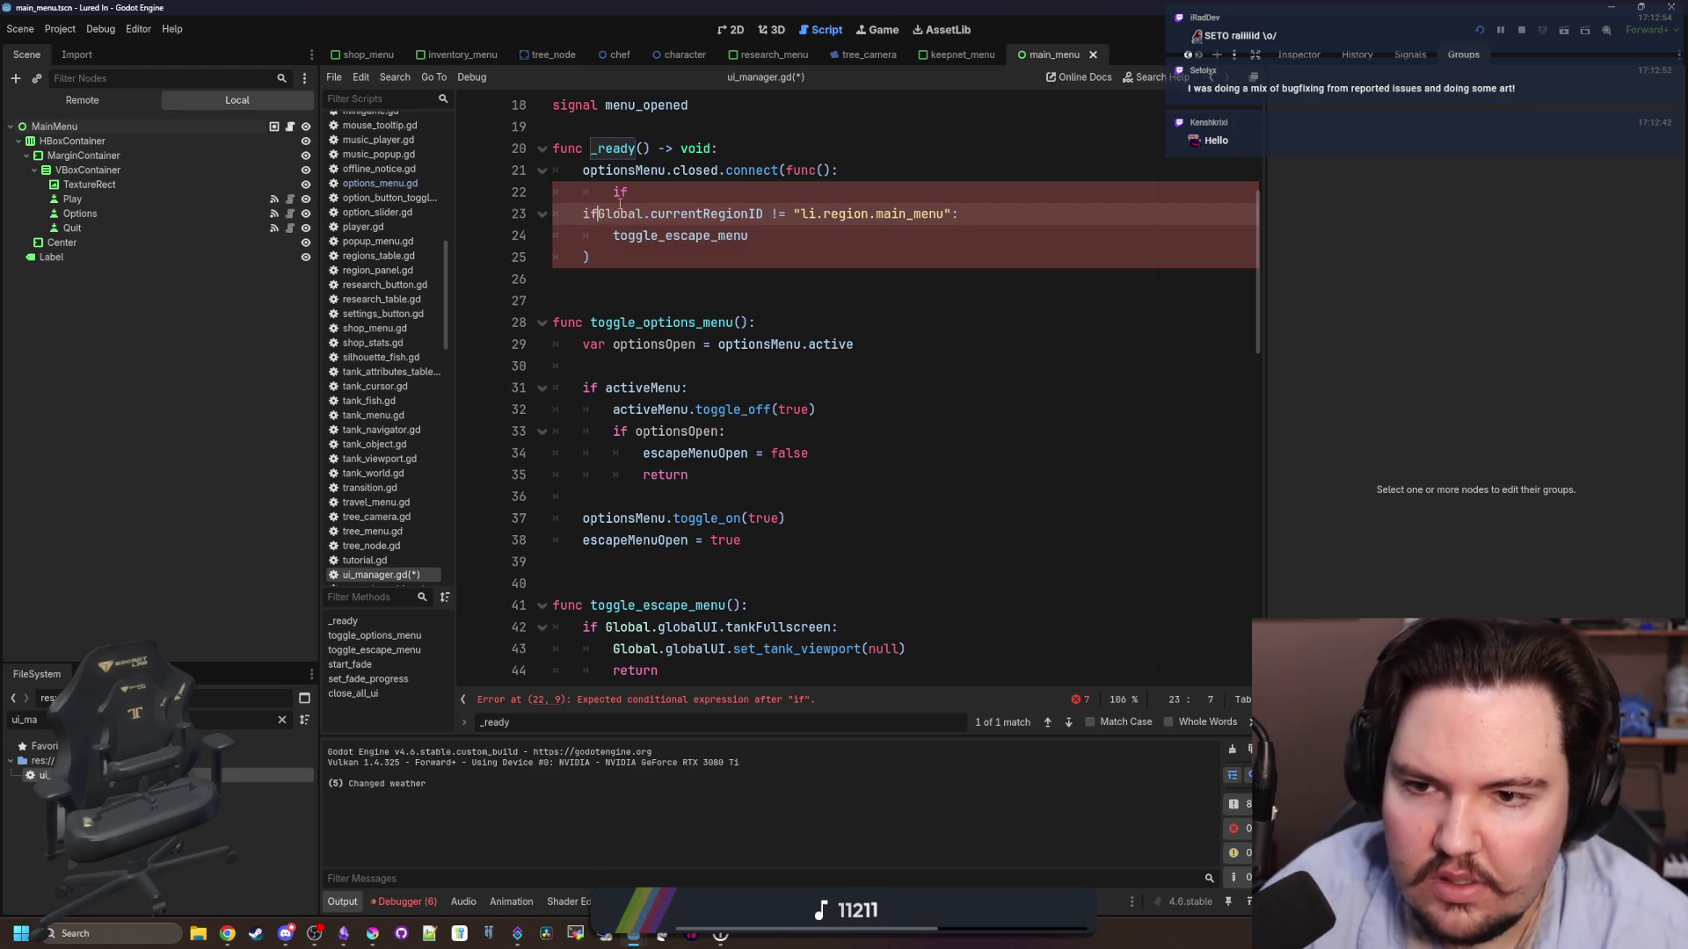
- Indent toggle_escape_menu() under the region check, save ui_manager.gd, and run the game
scroll(777, 279, up, 1)
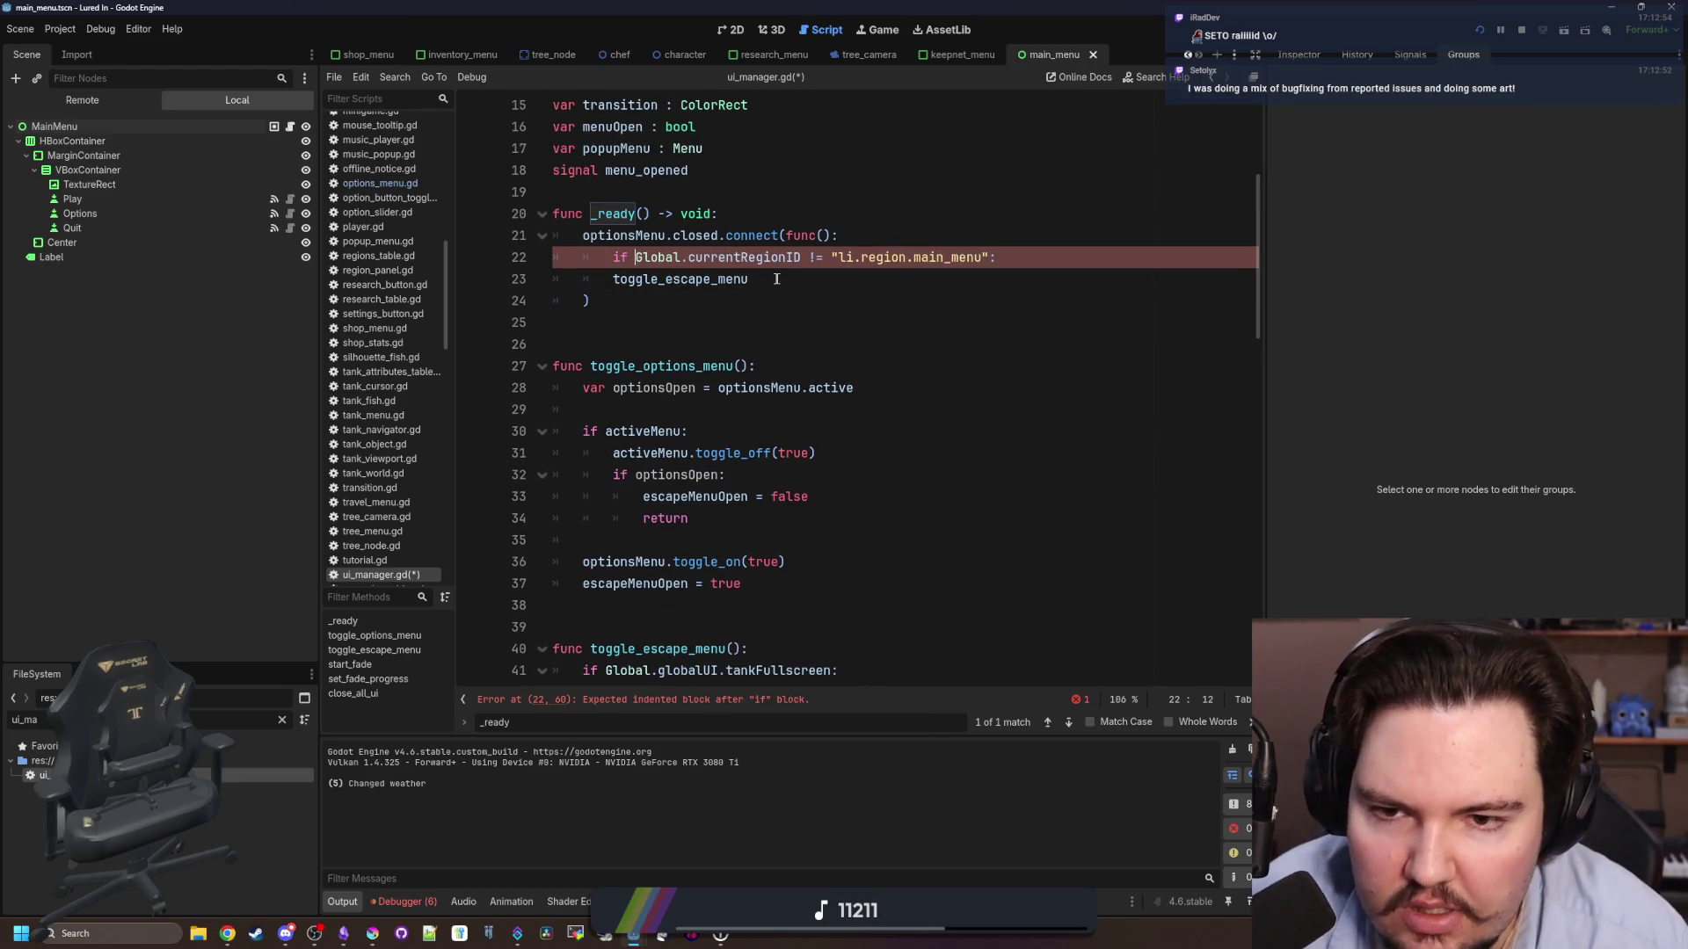
click(612, 273)
key(Tab)
click(840, 271)
text(())
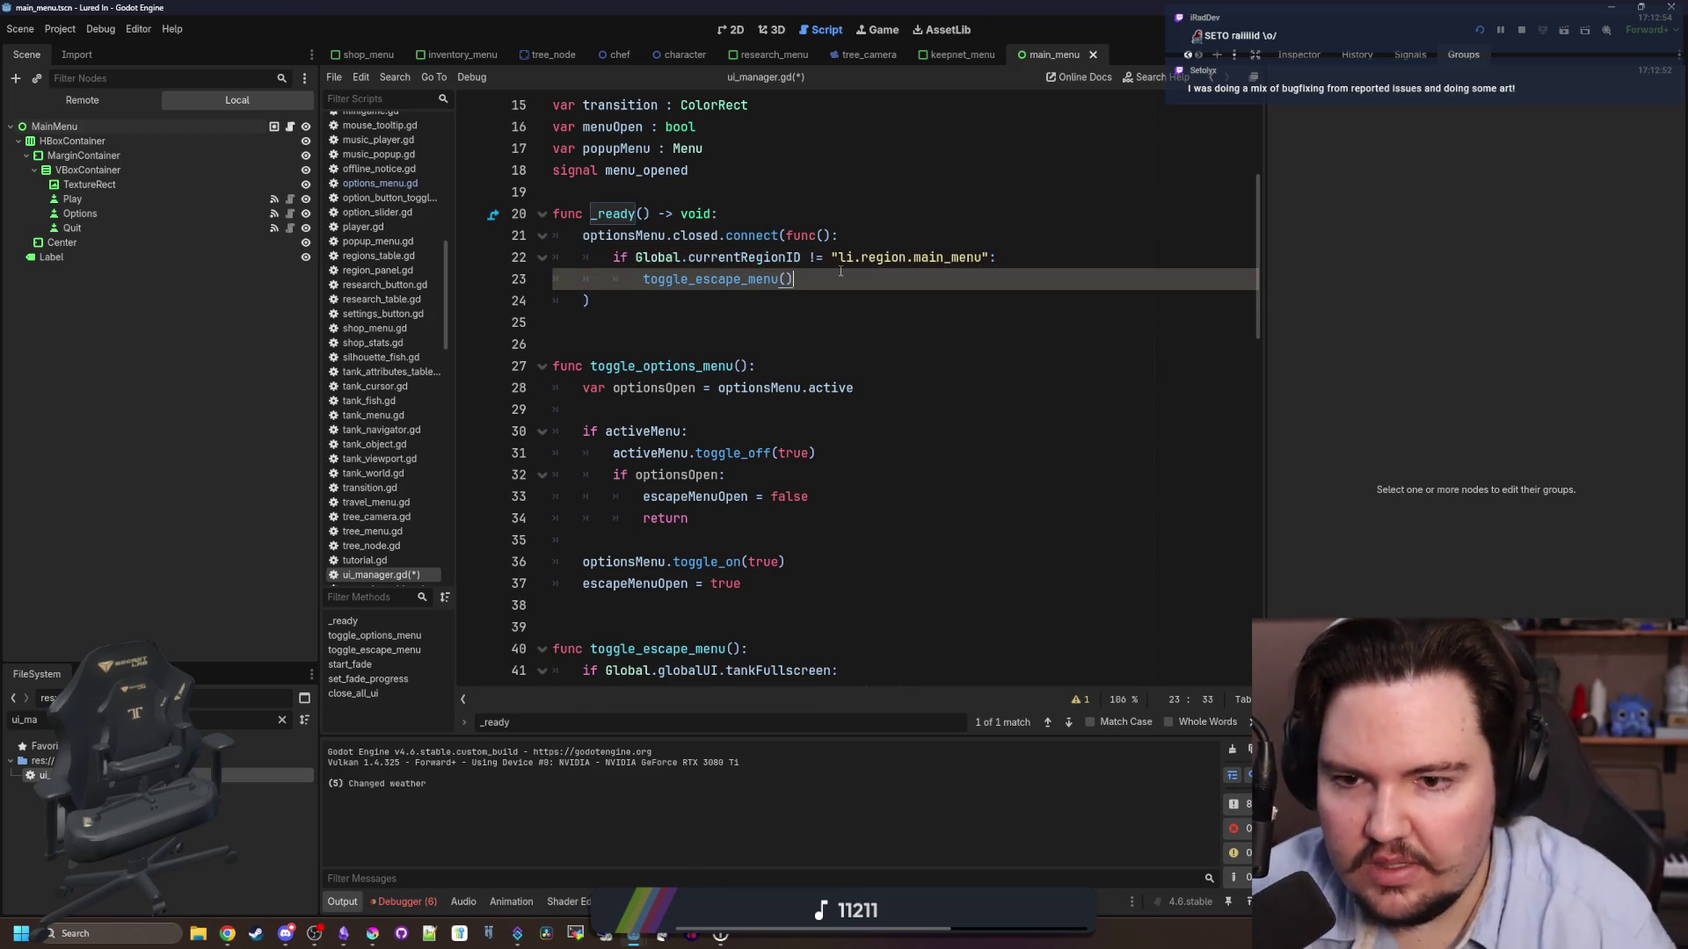
key(ctrl+s)
click(879, 191)
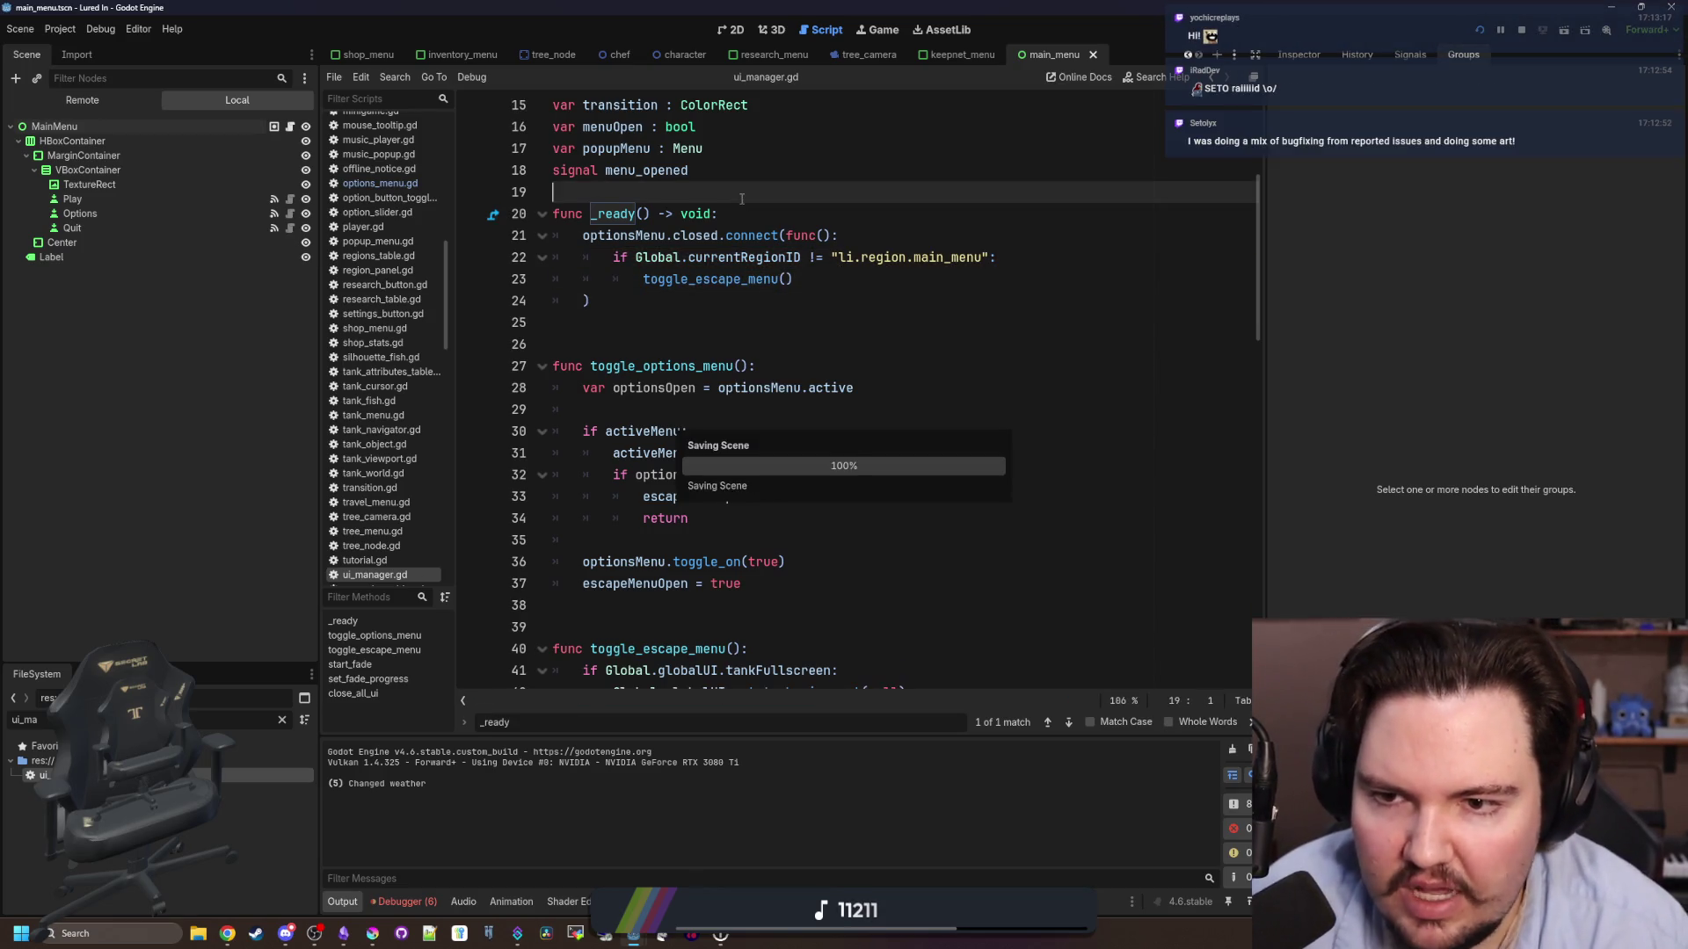
click(1526, 31)
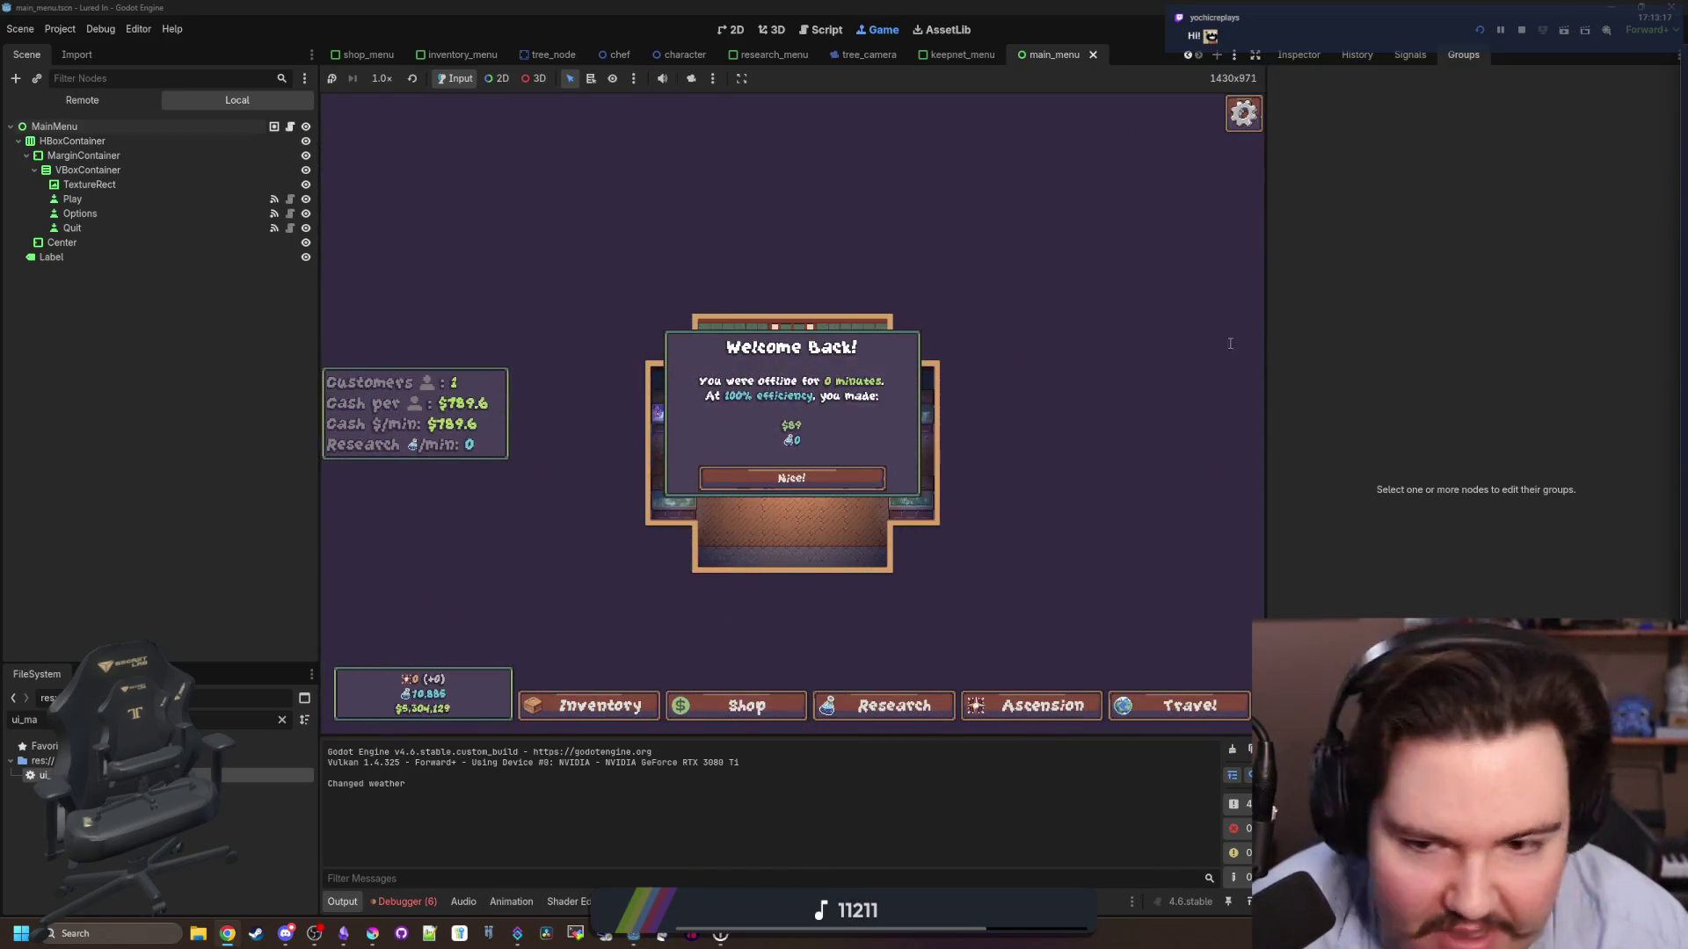
click(227, 933)
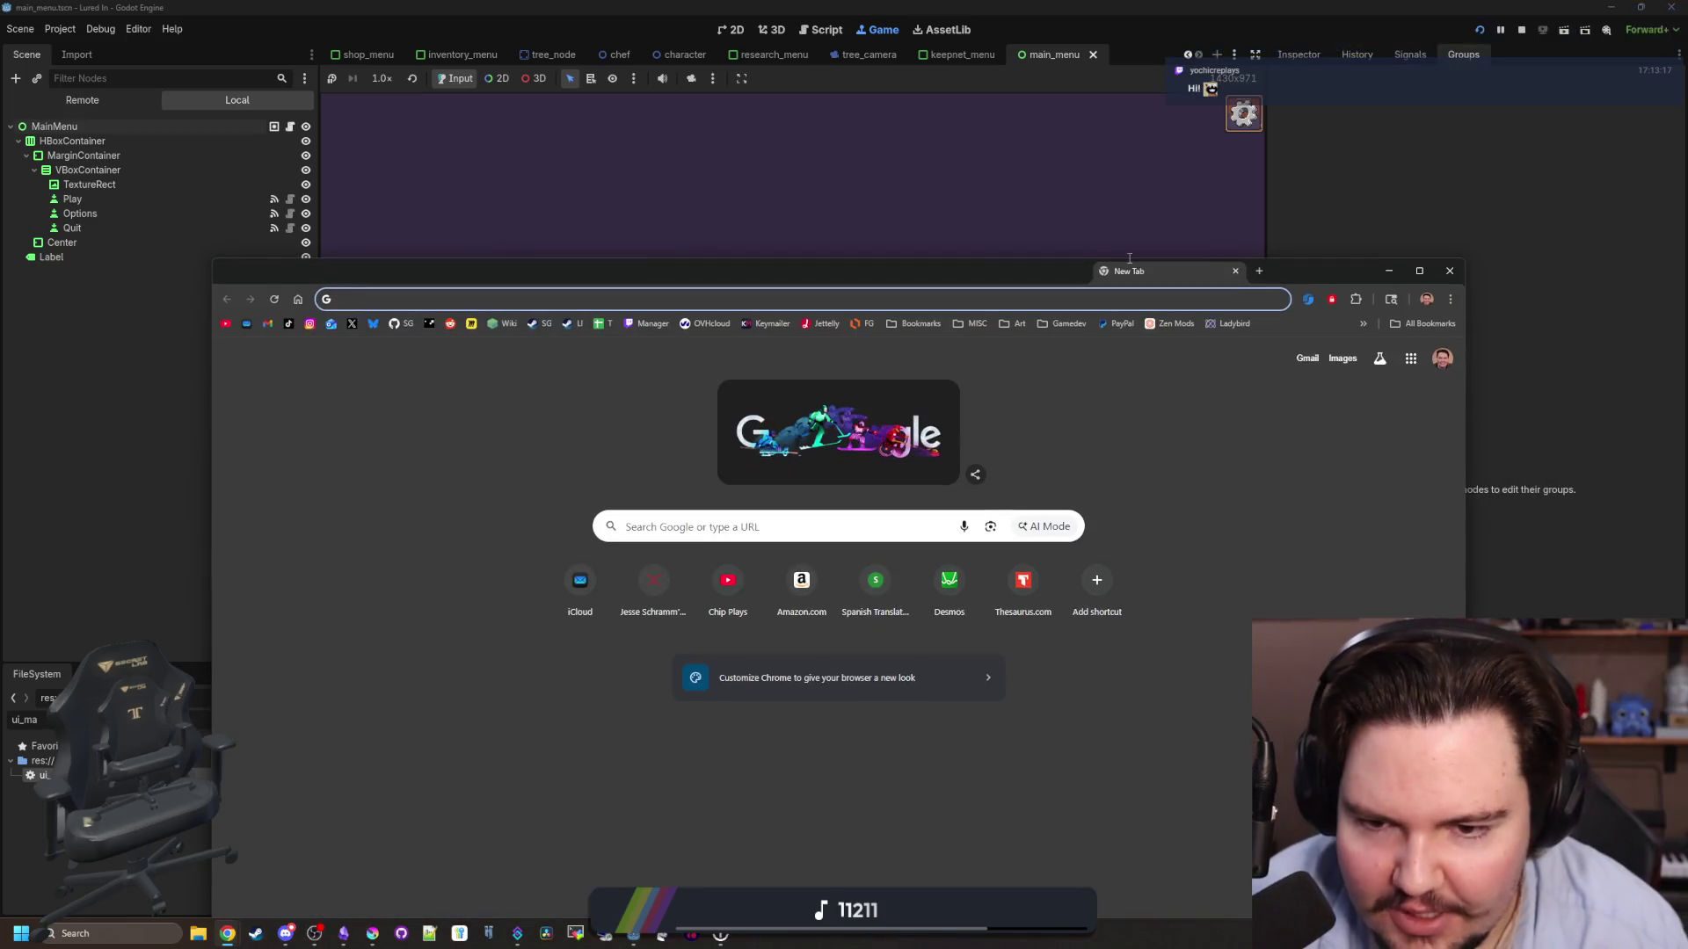
- Search Google for the developer's itch.io page, maximize Chrome, and open the Locks & Larceny page
text(setolyx in)
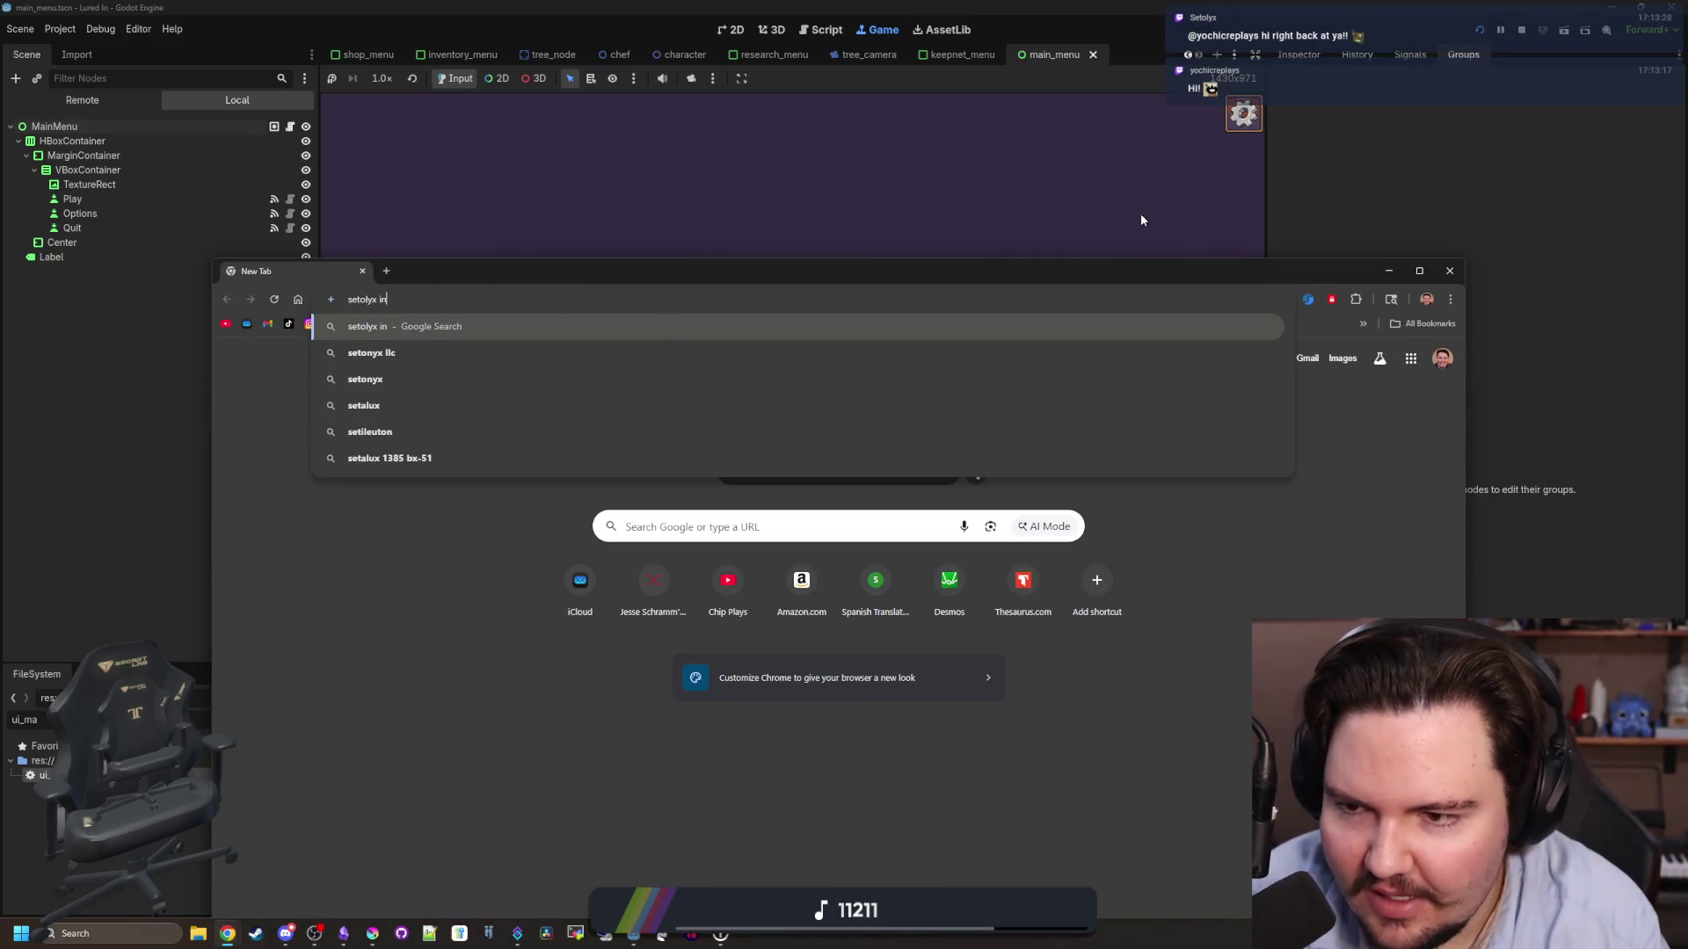
key(BackSpace)
text(tch)
key(Return)
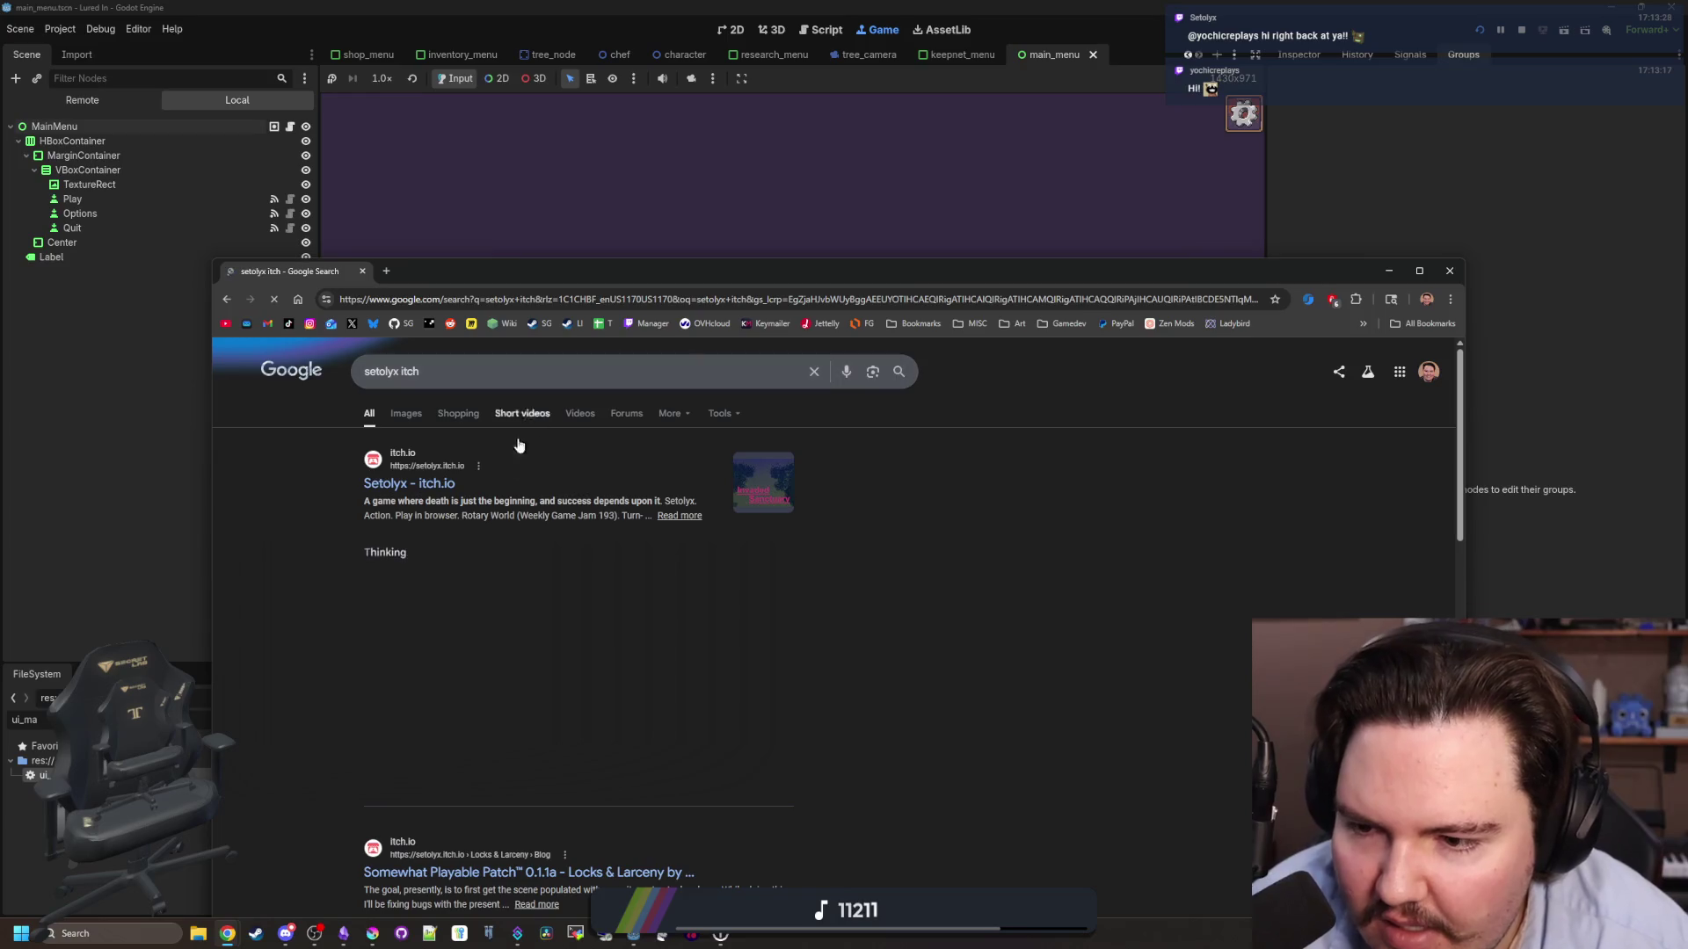
click(429, 491)
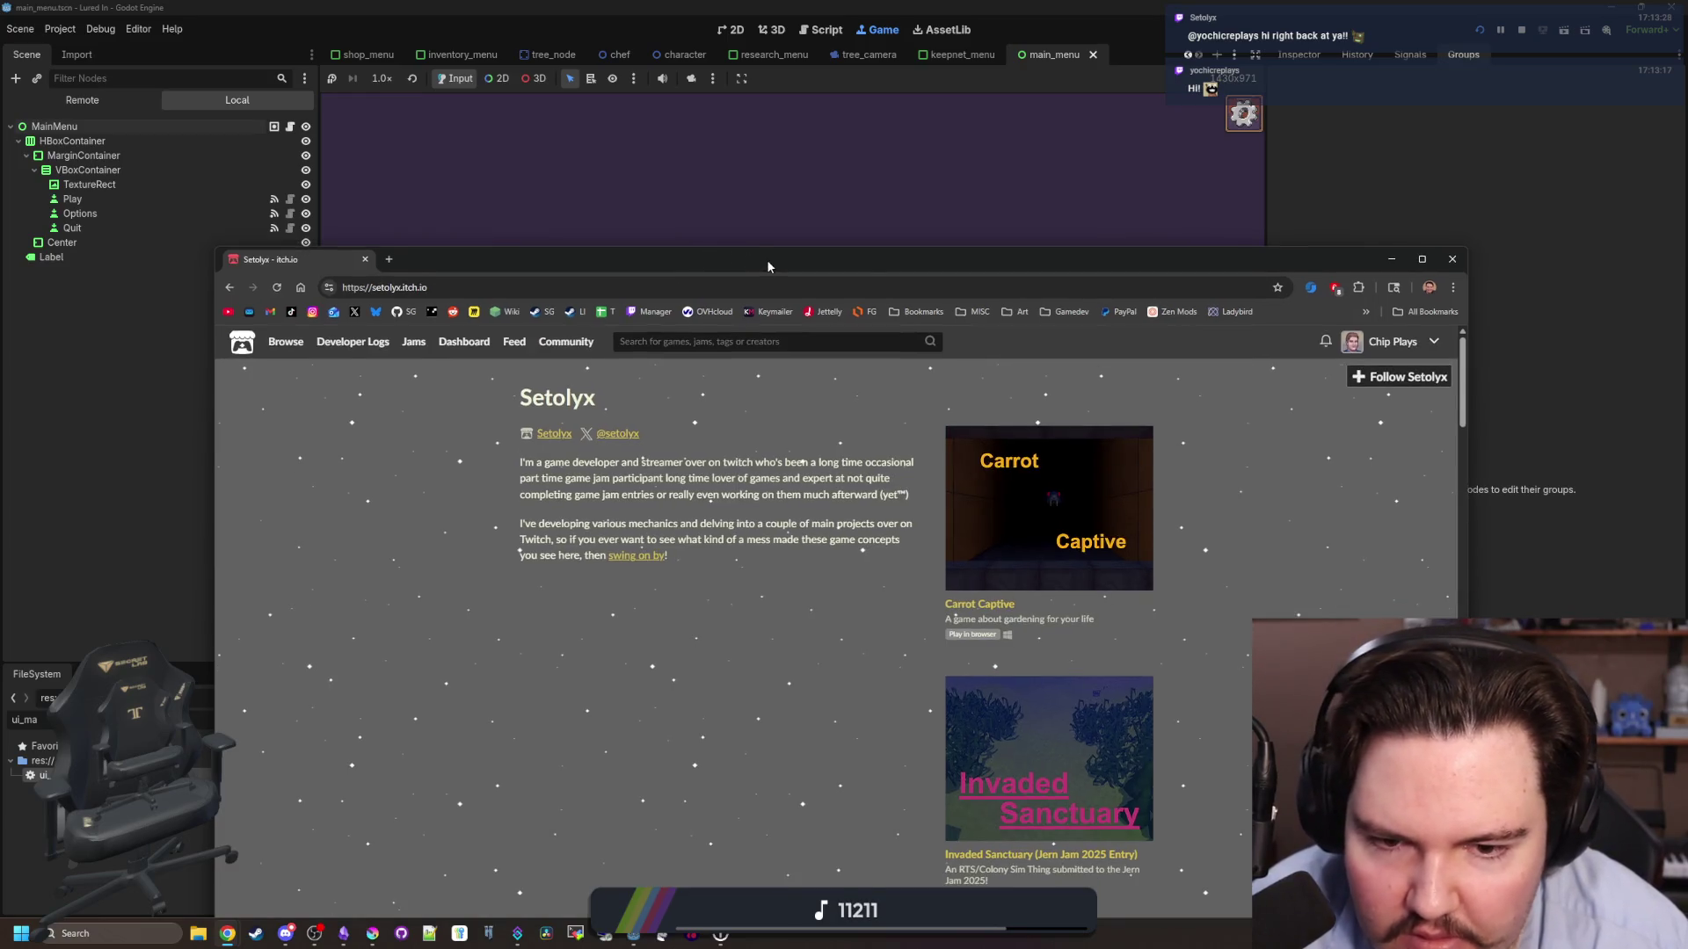
drag(766, 260, 663, 5)
scroll(863, 635, down, 2)
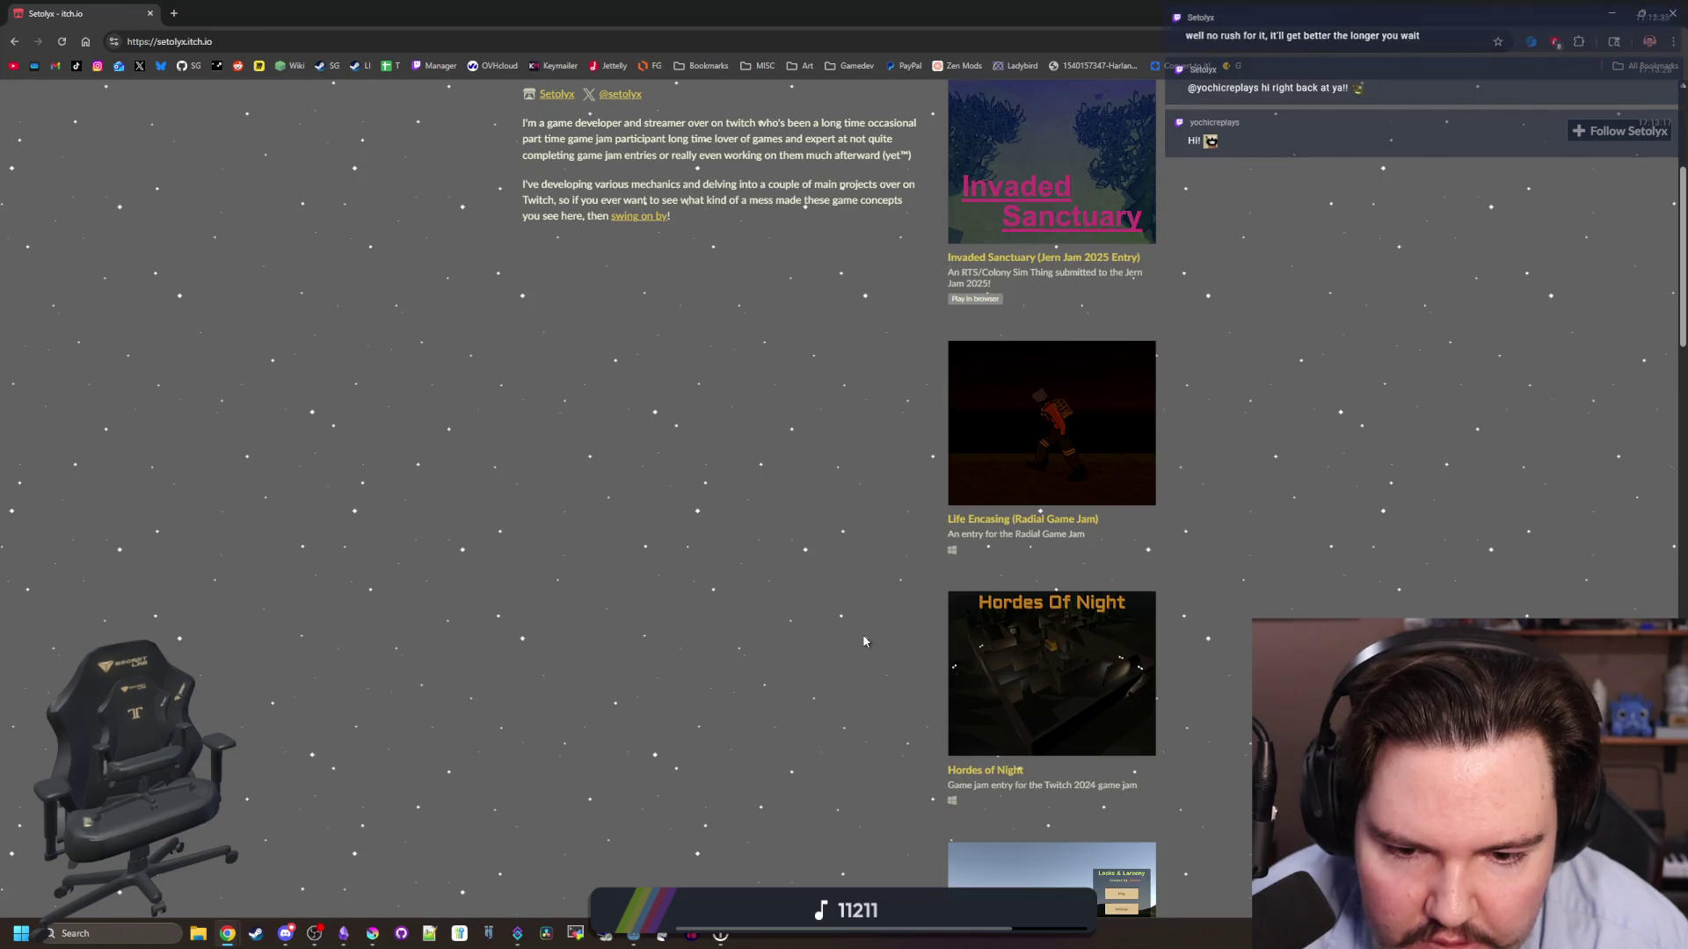
scroll(862, 635, down, 2)
scroll(863, 641, down, 4)
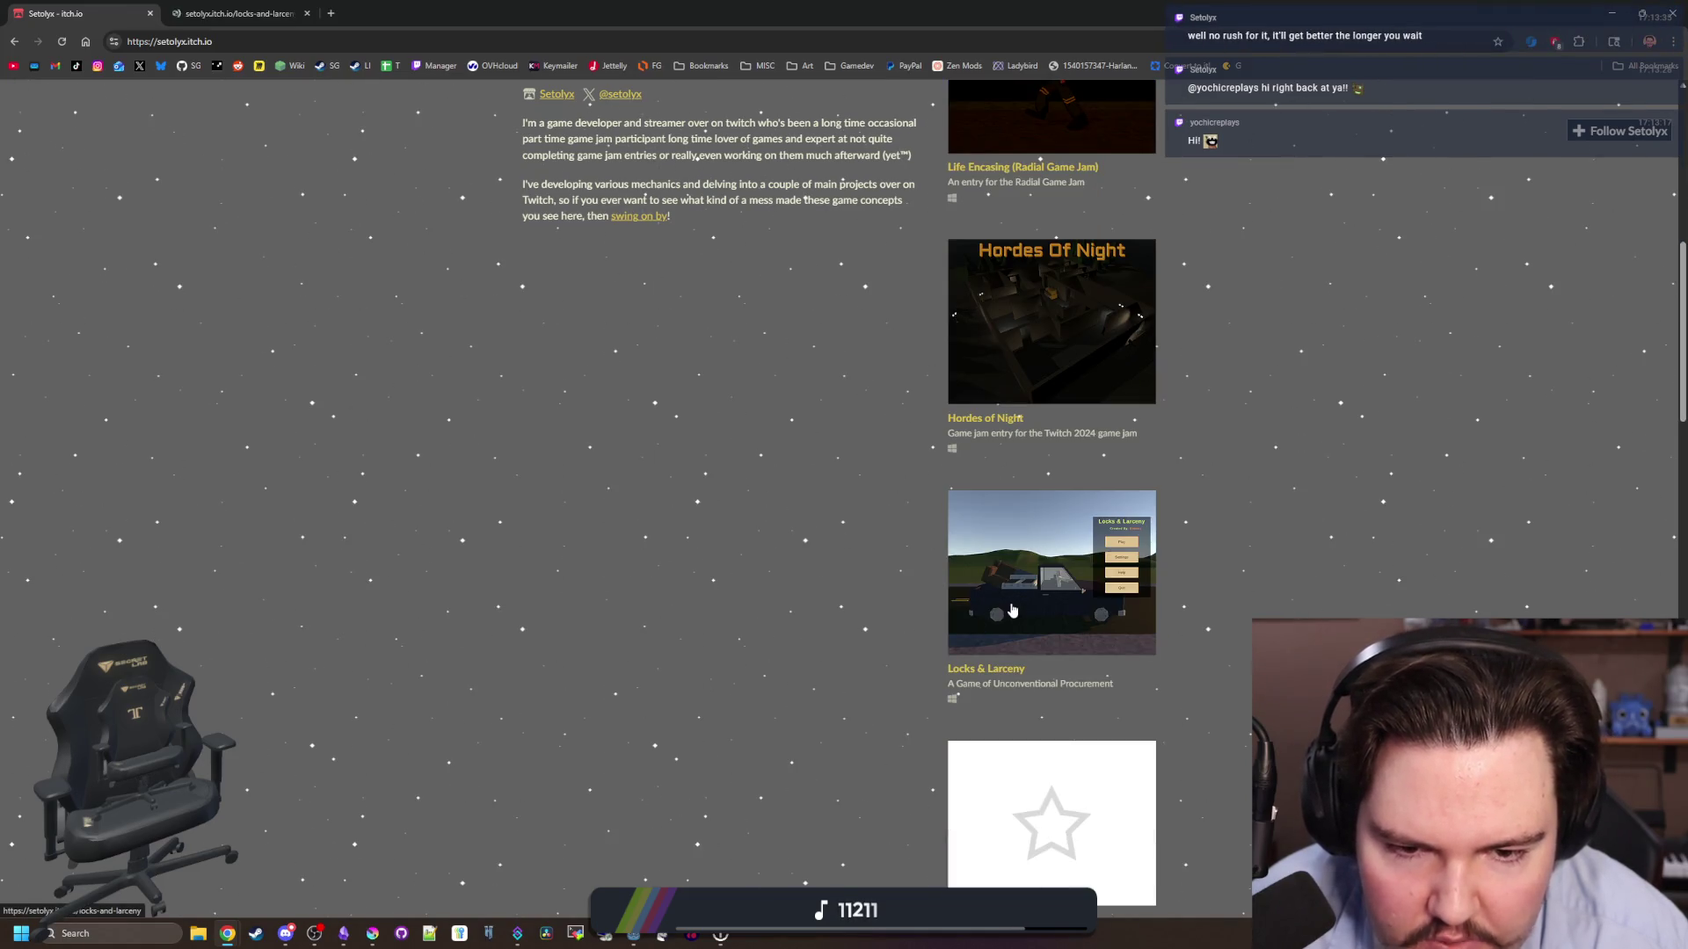
click(239, 13)
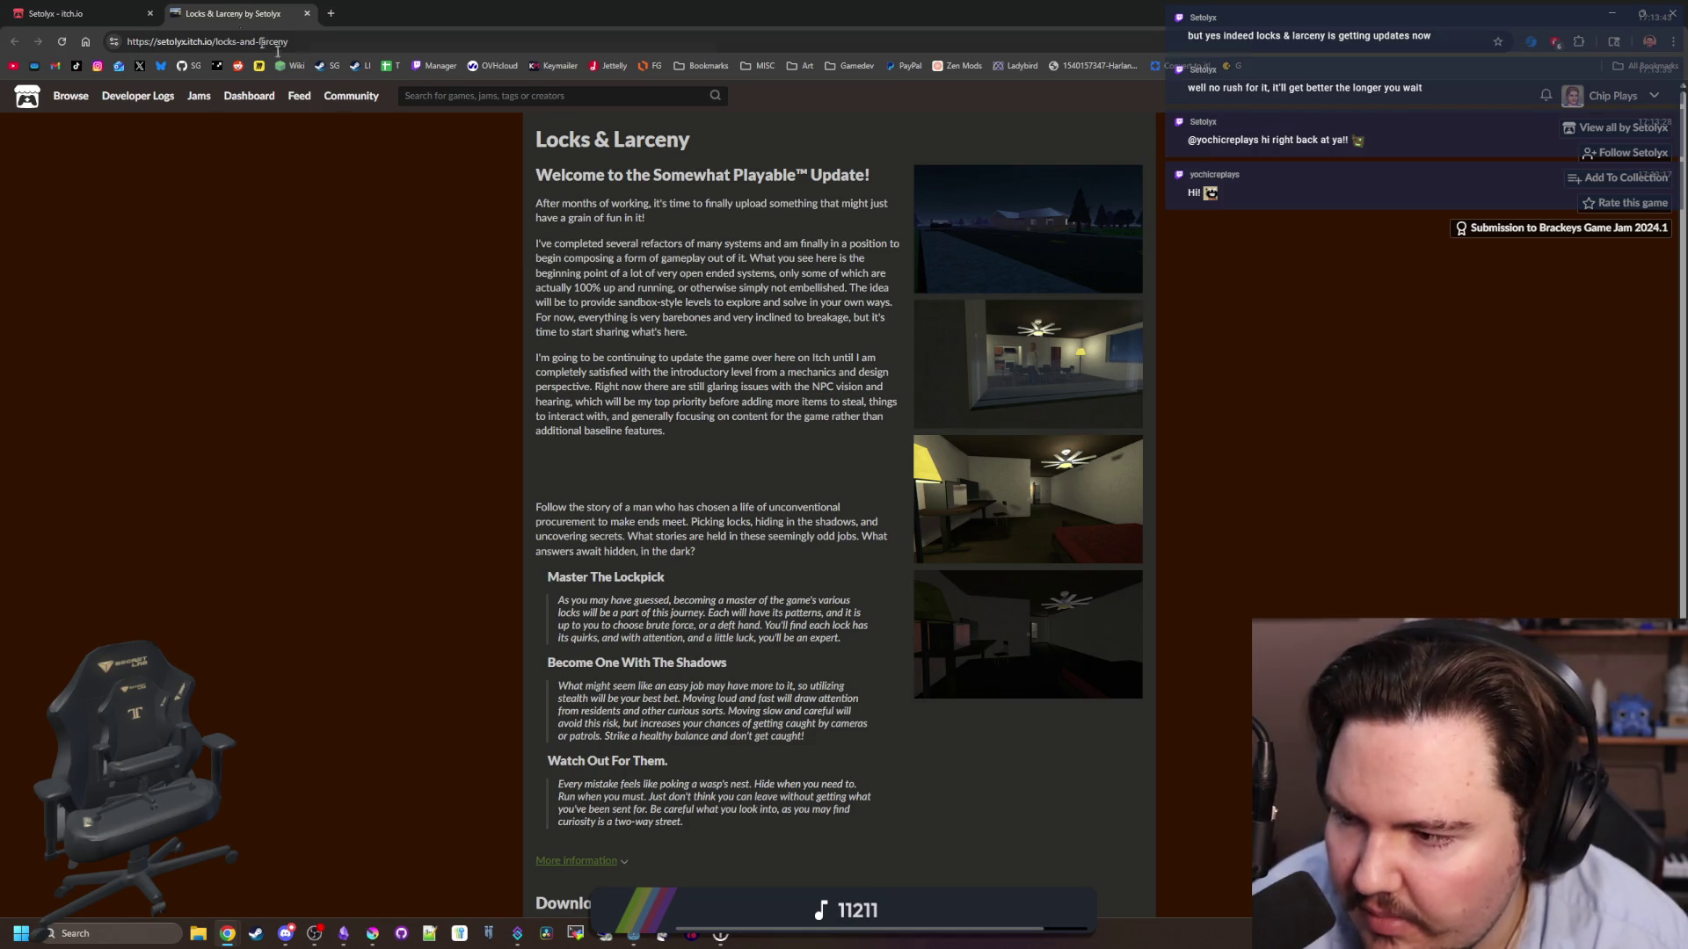
- Browse the Locks & Larceny screenshots in the enlarged gallery view, starting from the night street image
scroll(691, 359, down, 4)
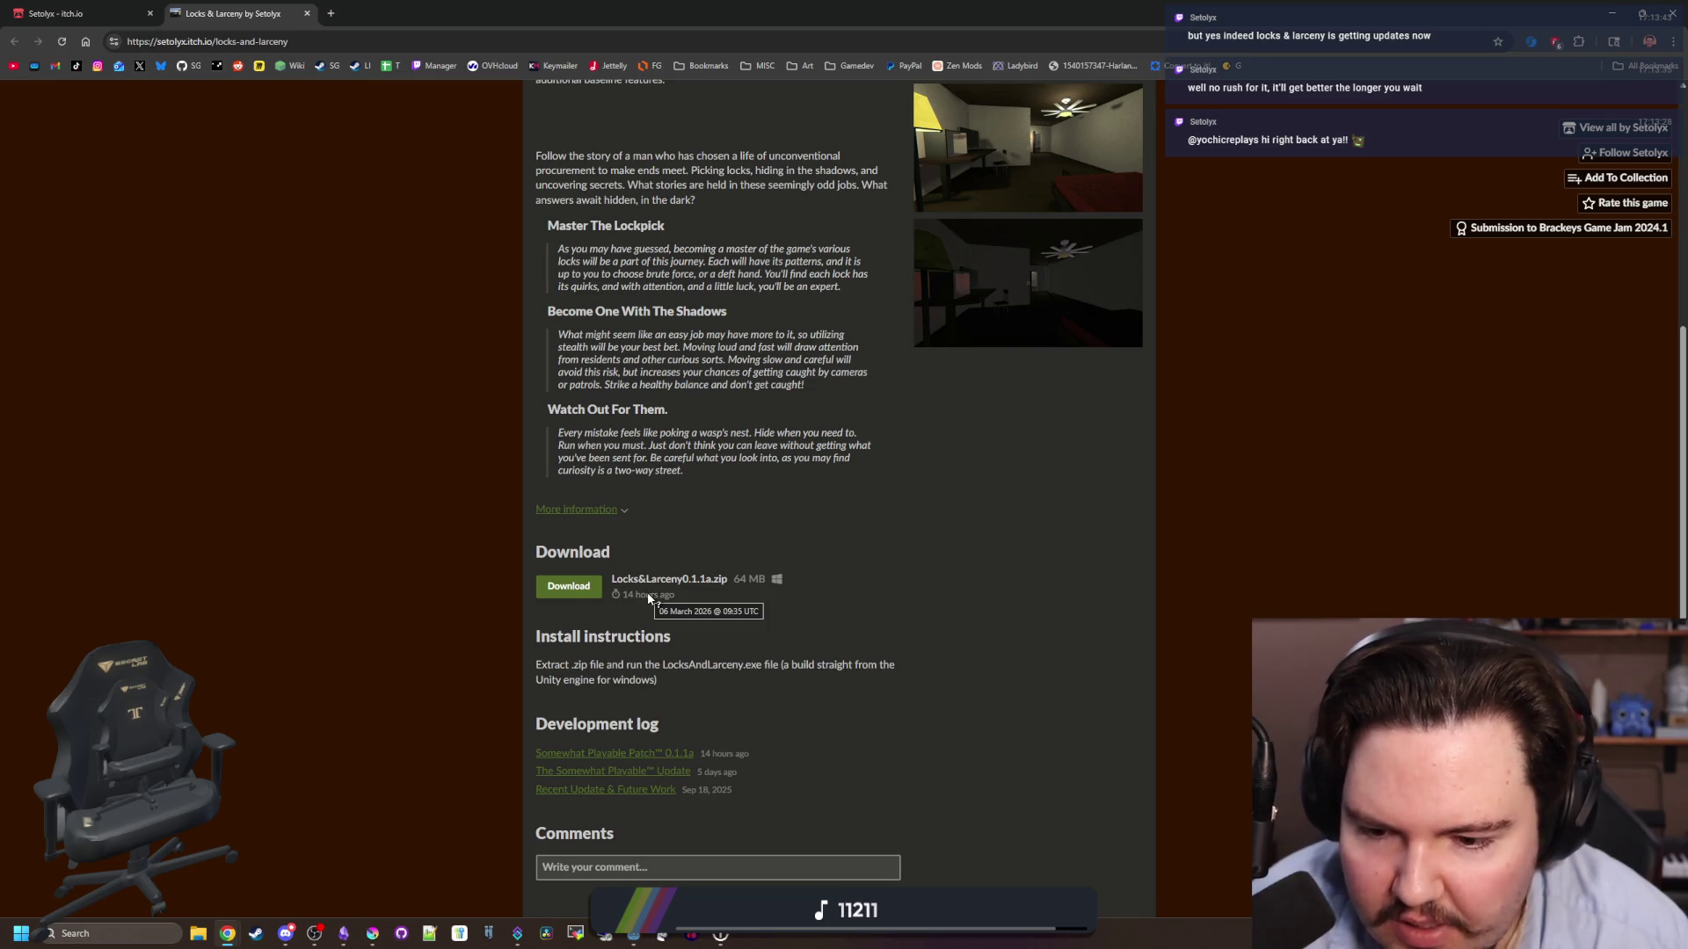
scroll(407, 572, down, 1)
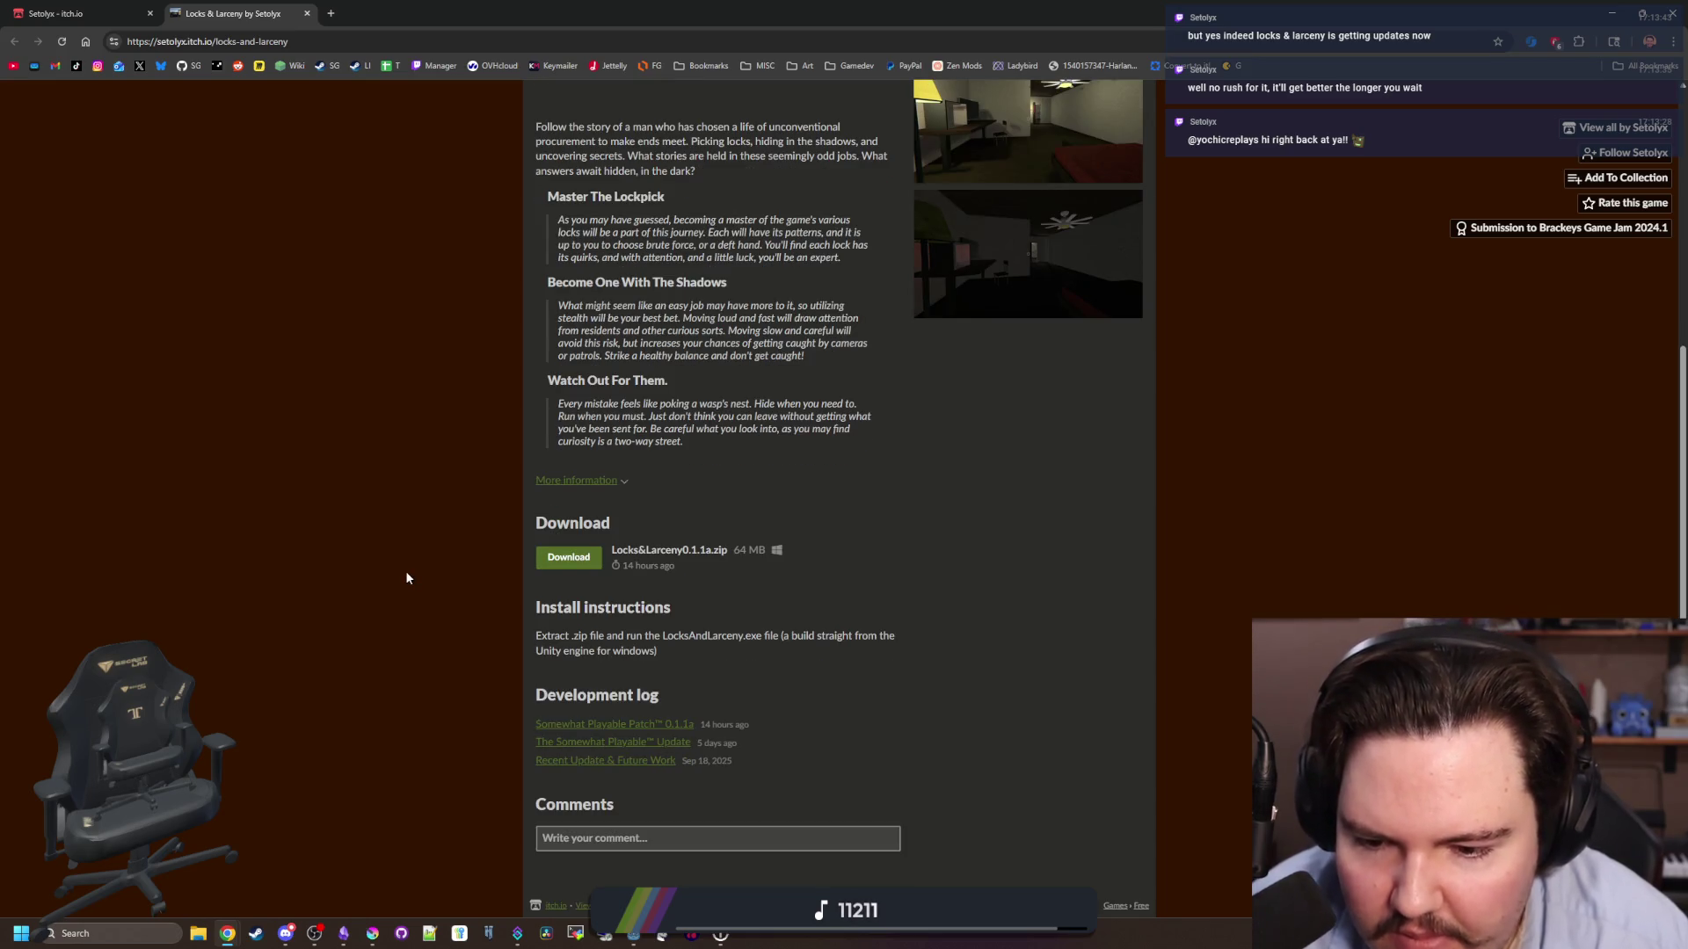
click(668, 745)
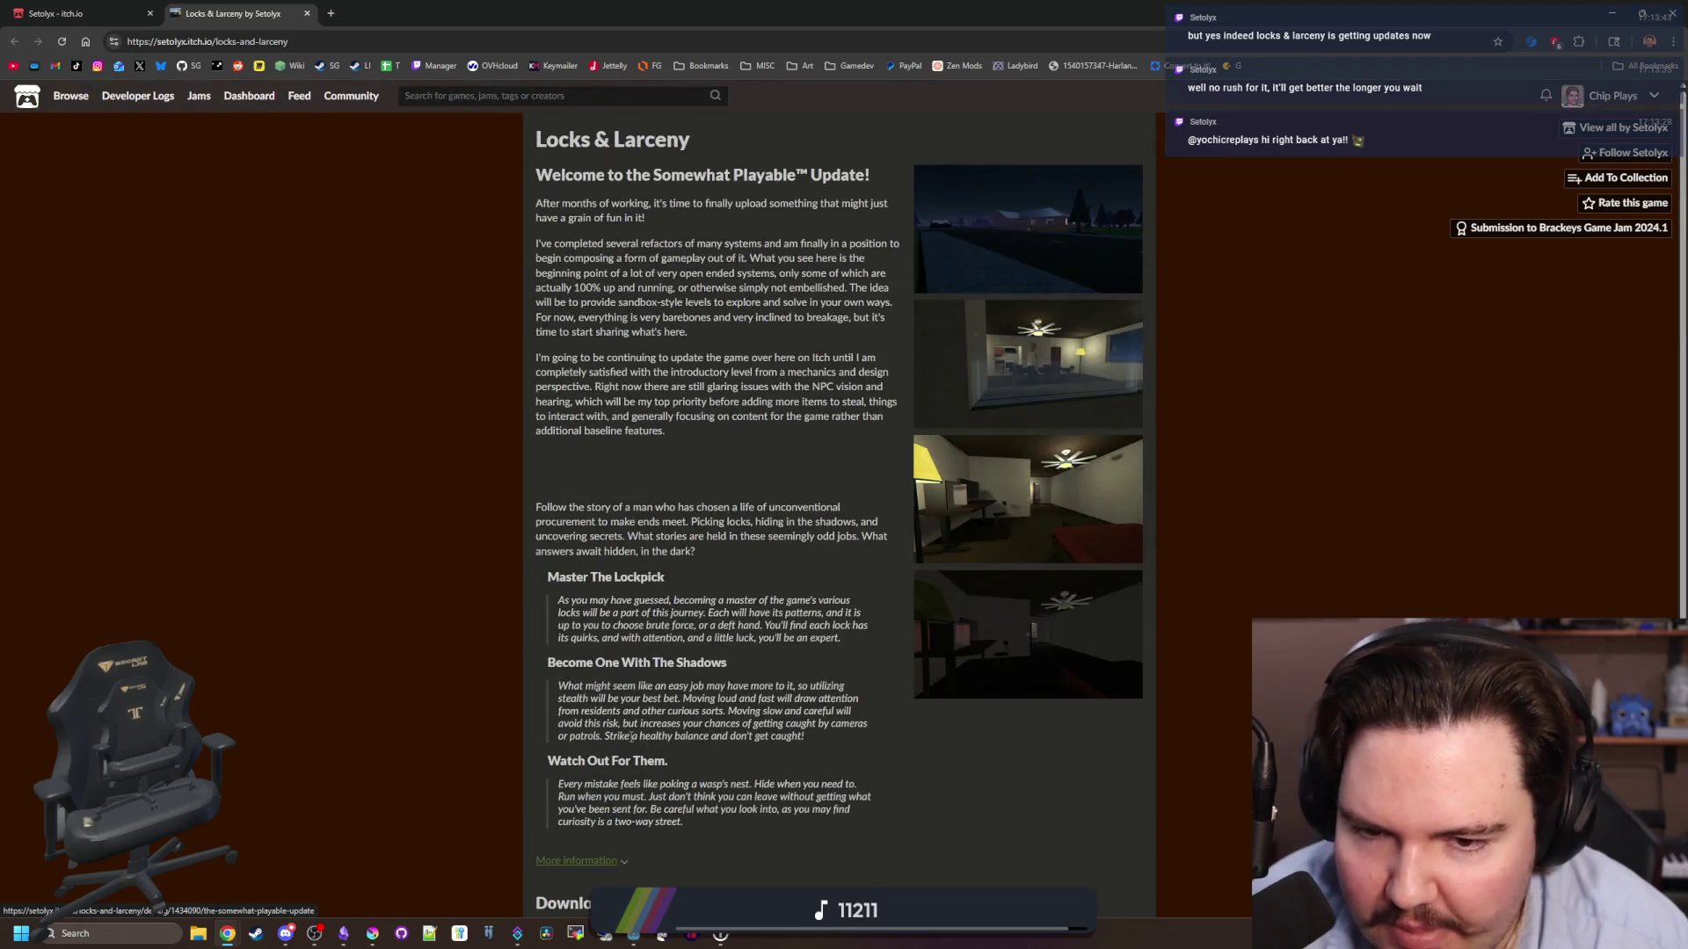
click(1094, 220)
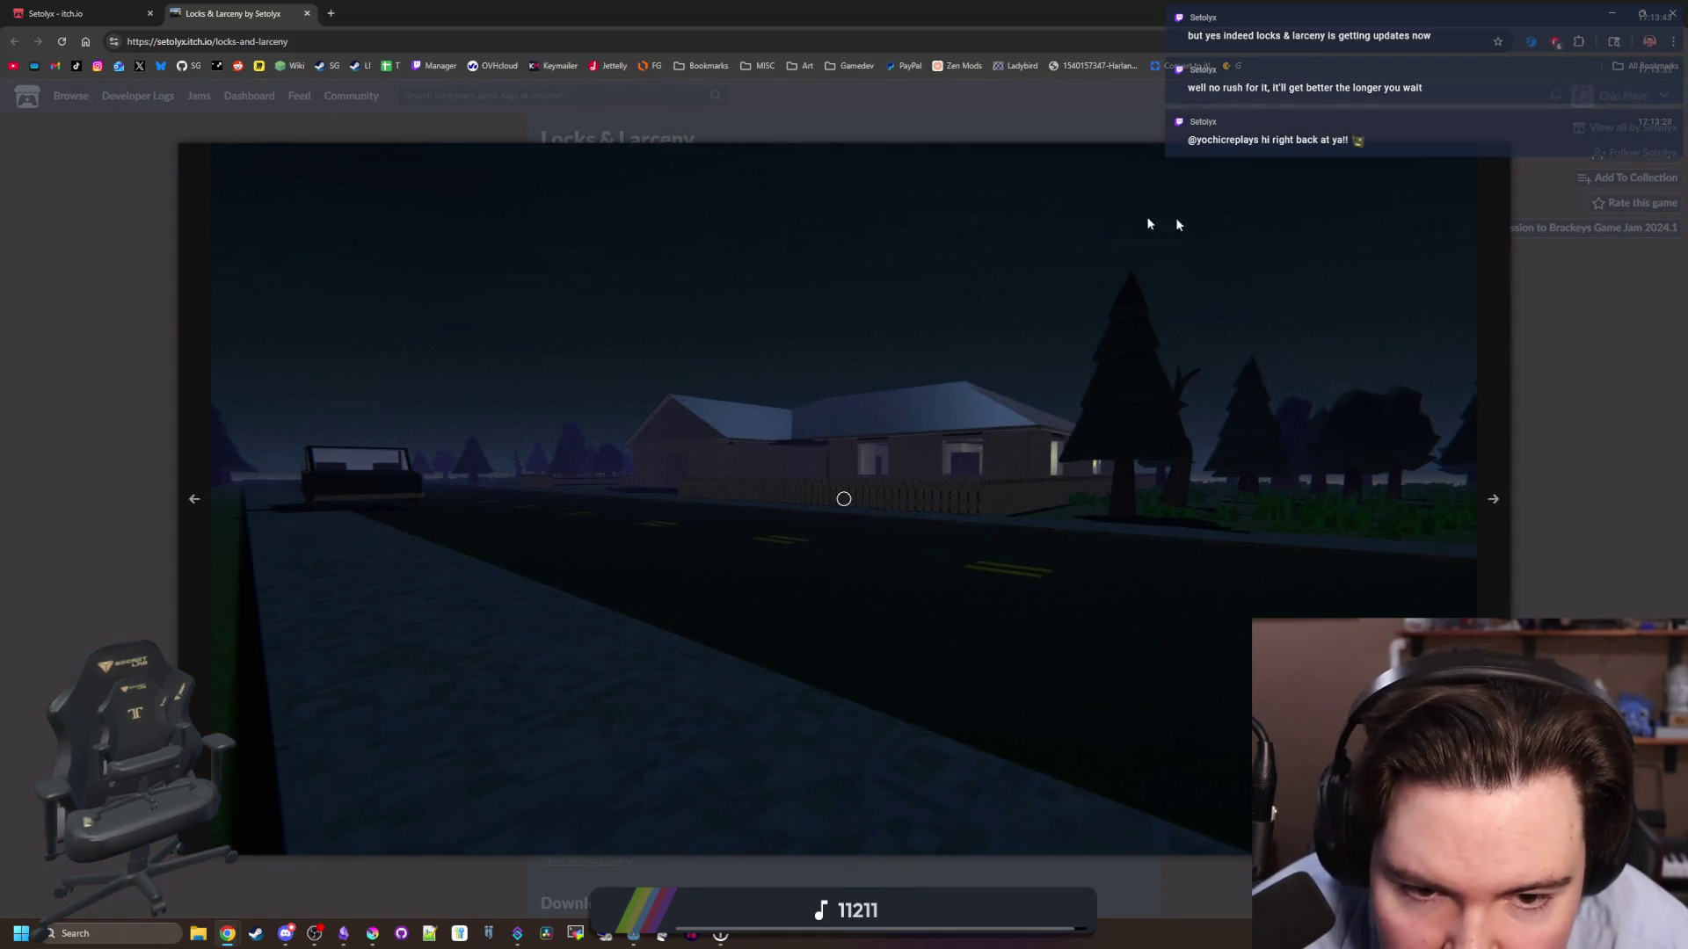
click(1485, 551)
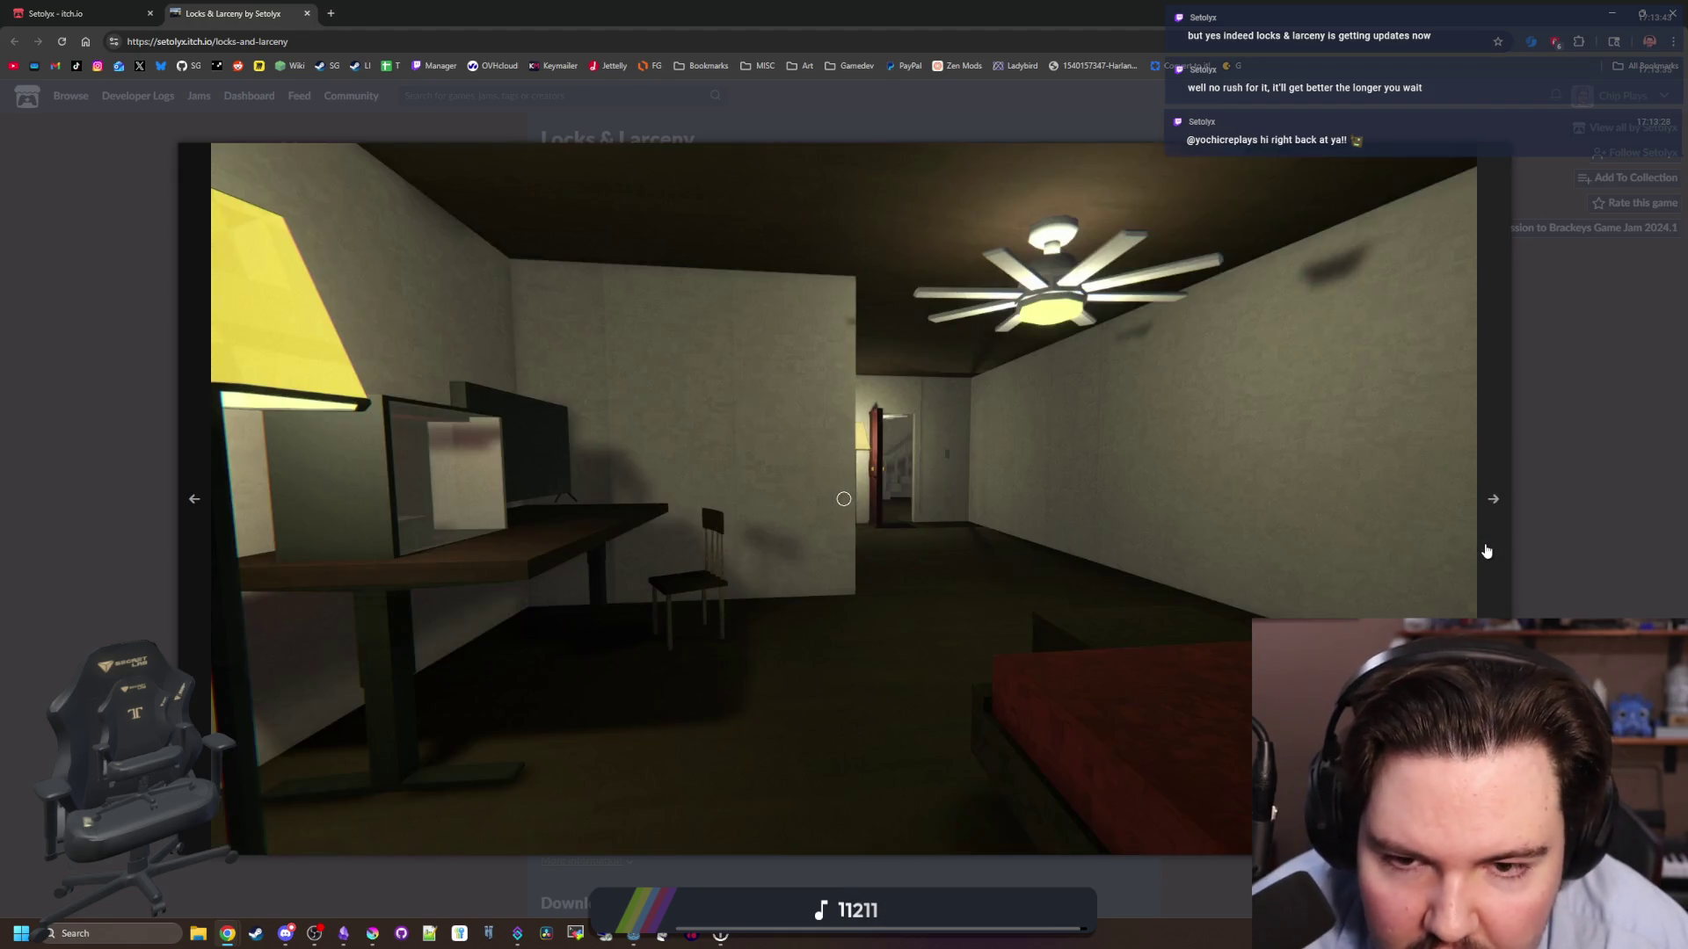
click(1485, 551)
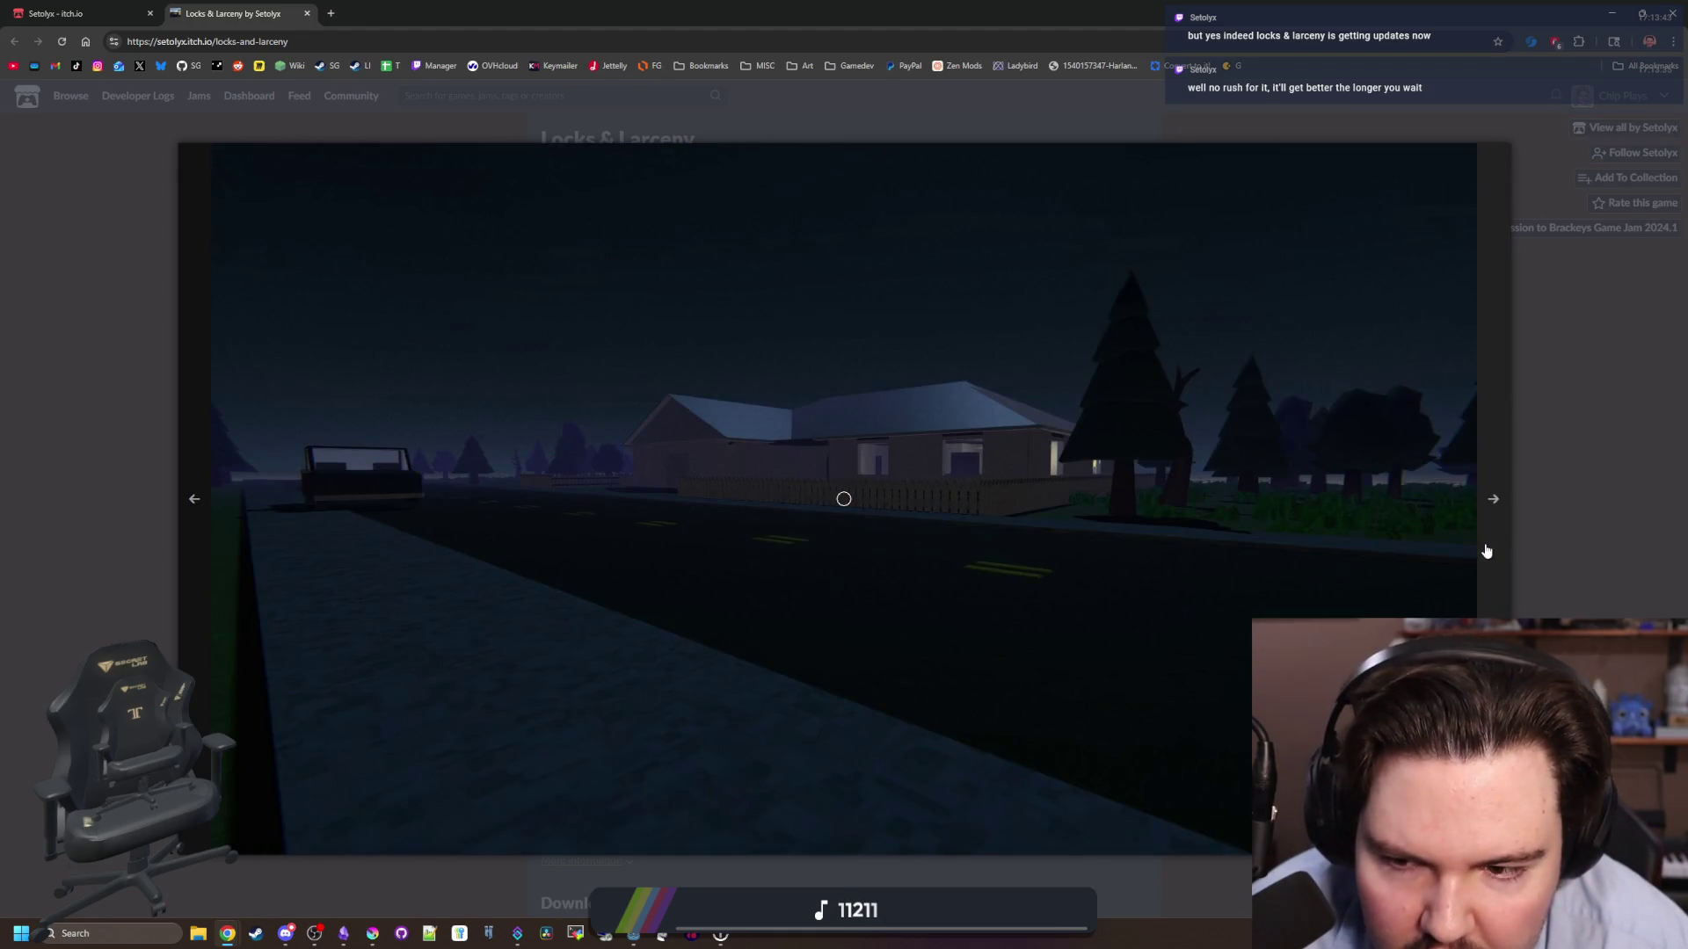
click(1485, 551)
click(1537, 493)
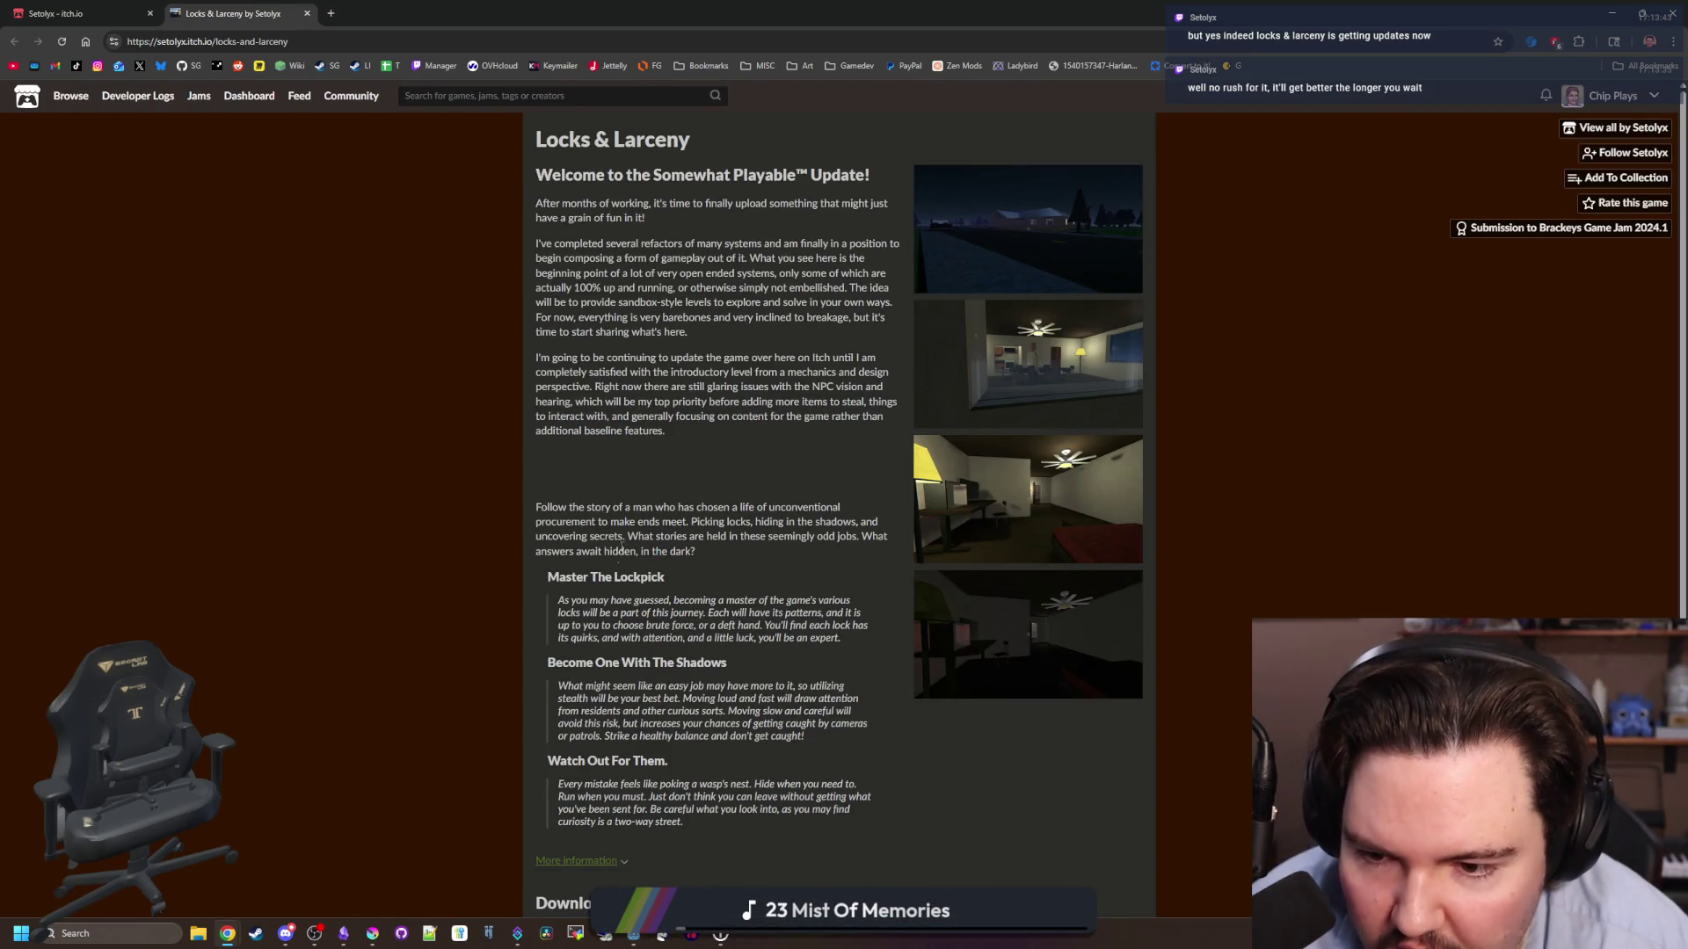
- Read the Master The Lockpick and Watch Out For Them sections, then return to the running game
scroll(620, 576, down, 1)
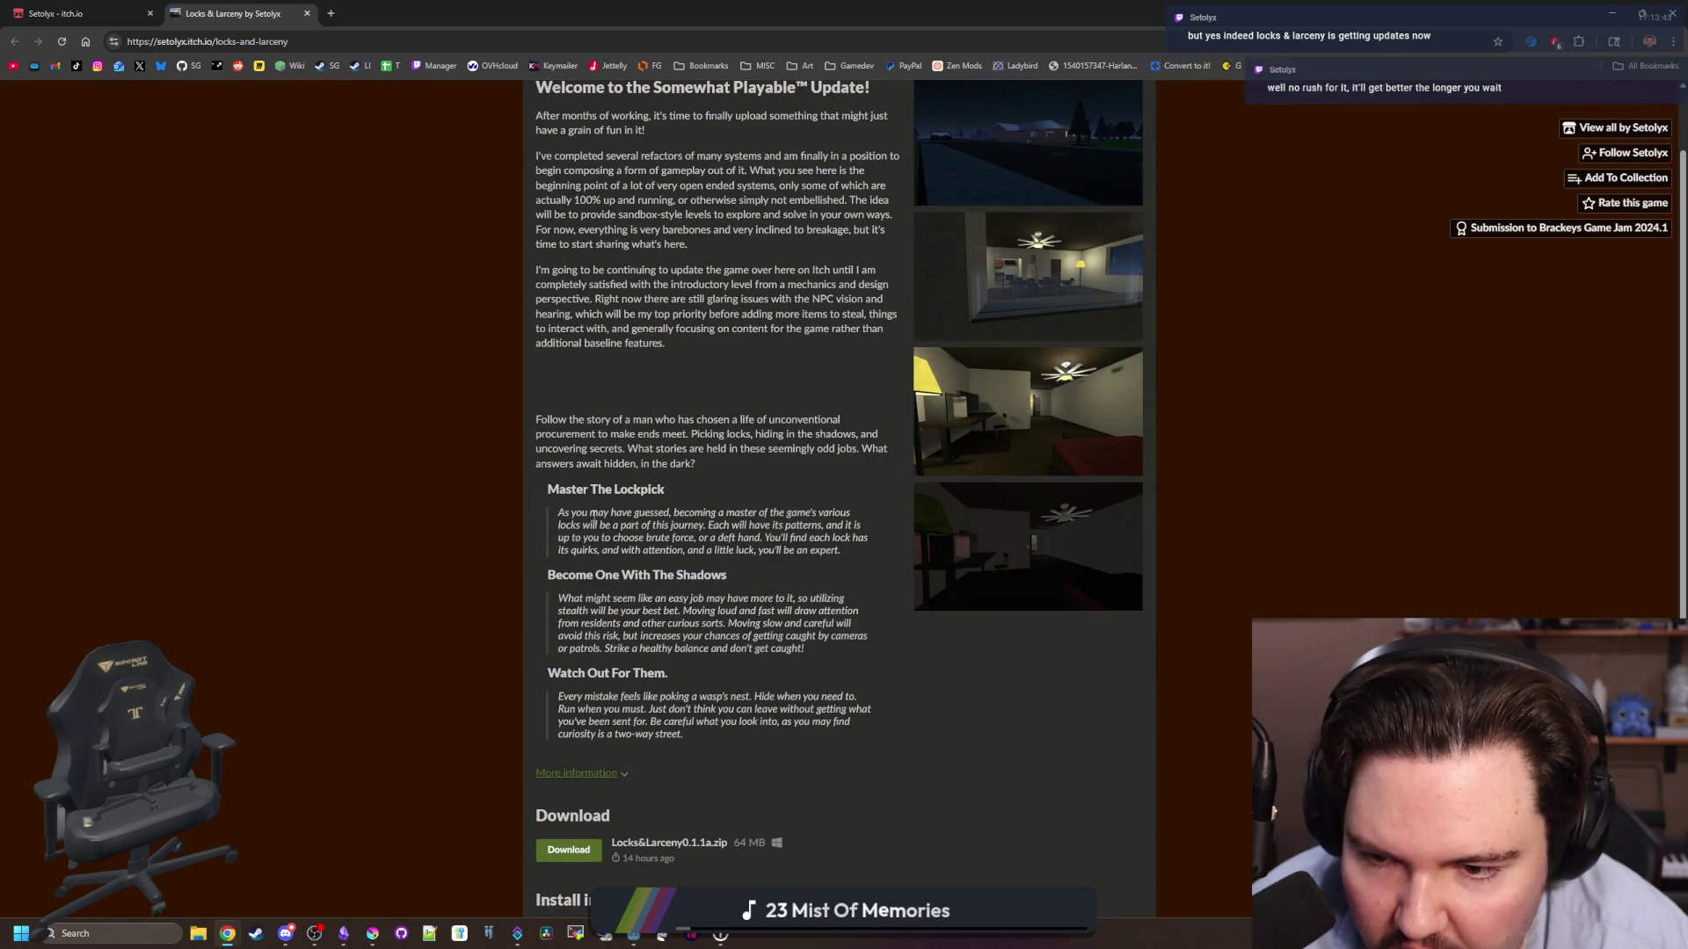
mouse_move(589, 514)
mouse_down()
mouse_move(861, 515)
mouse_move(764, 537)
mouse_up()
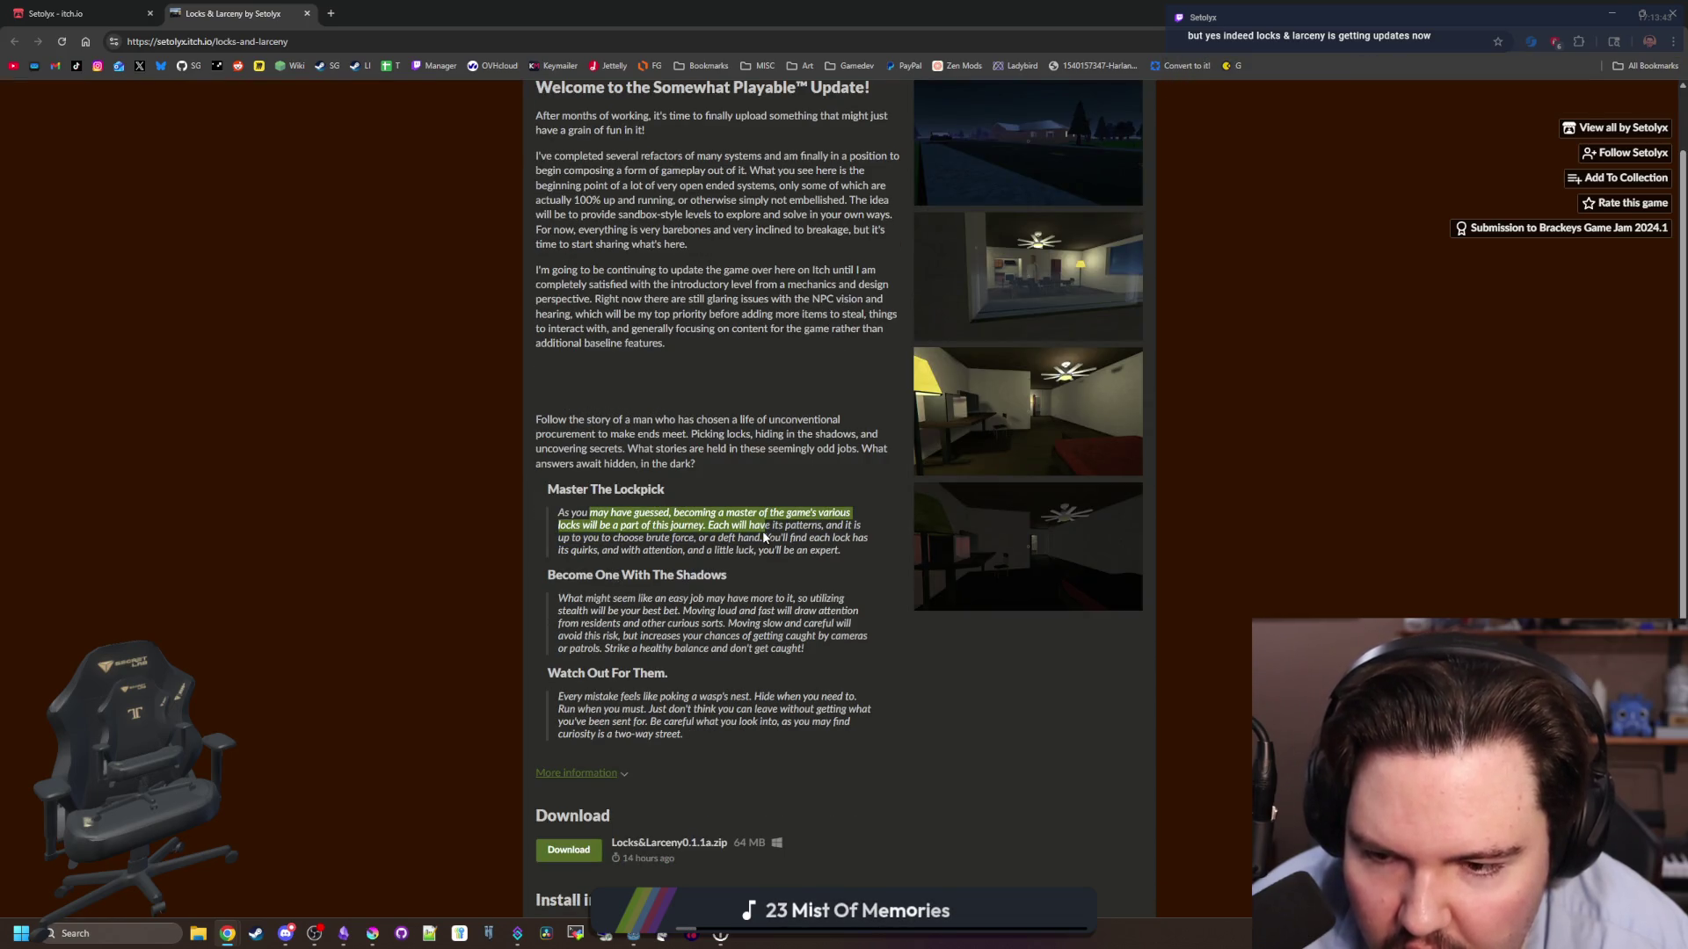
click(764, 537)
scroll(764, 537, up, 1)
scroll(681, 413, down, 3)
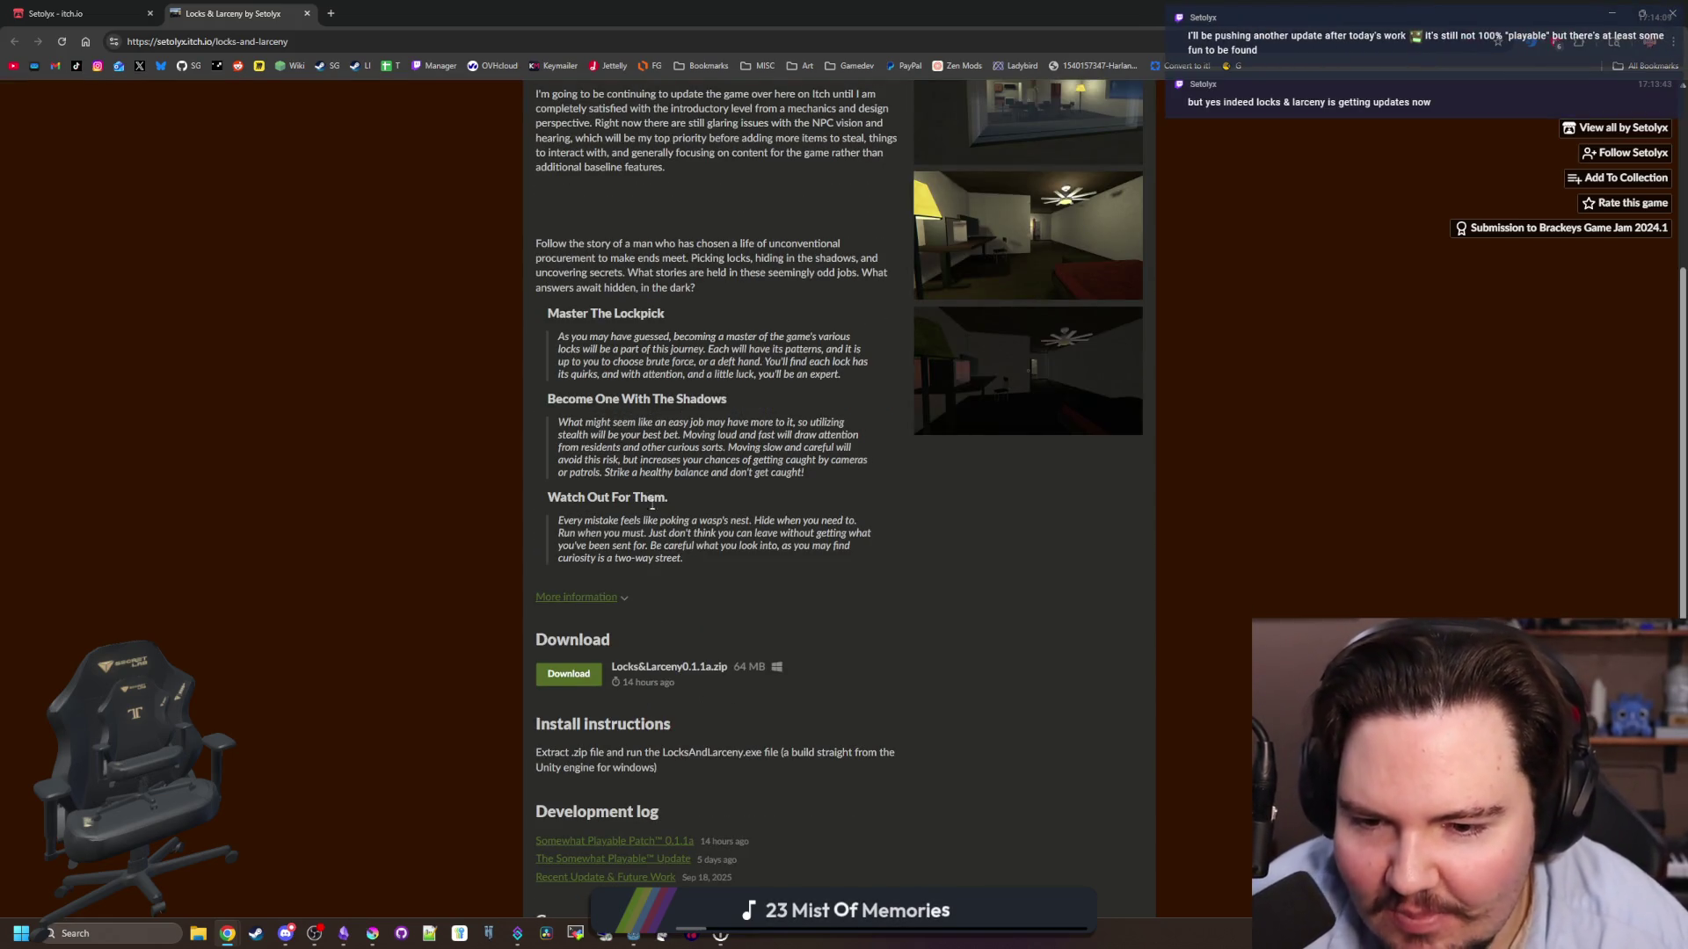
mouse_move(637, 519)
mouse_down()
mouse_move(870, 534)
mouse_move(725, 560)
mouse_up()
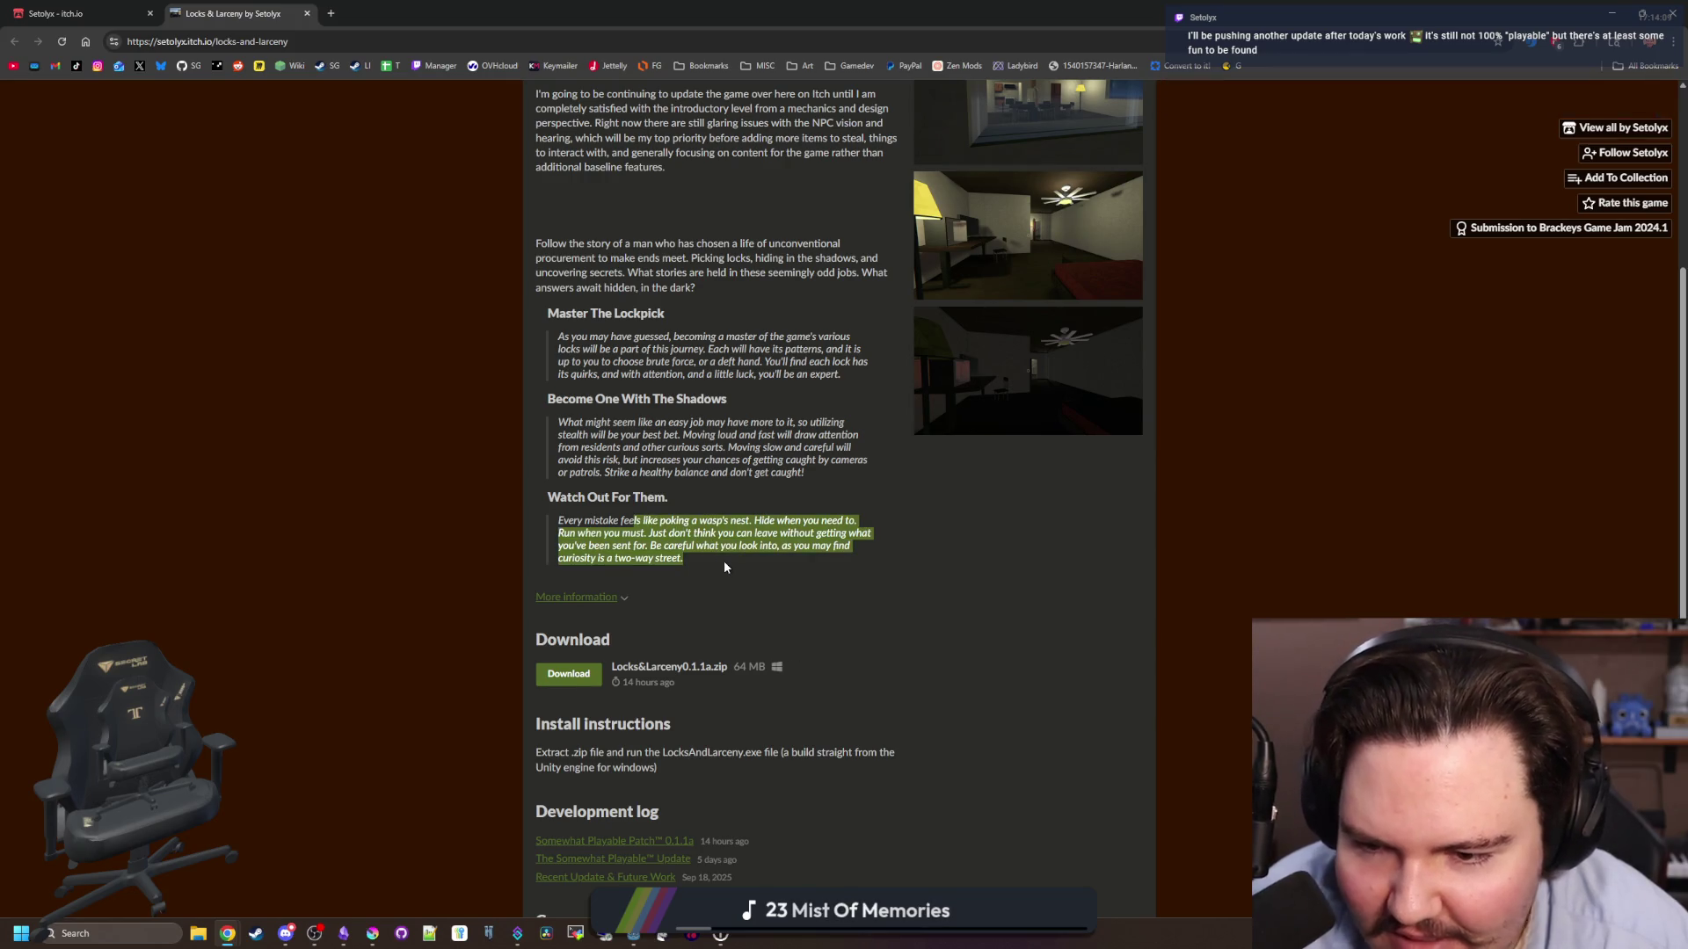
click(724, 561)
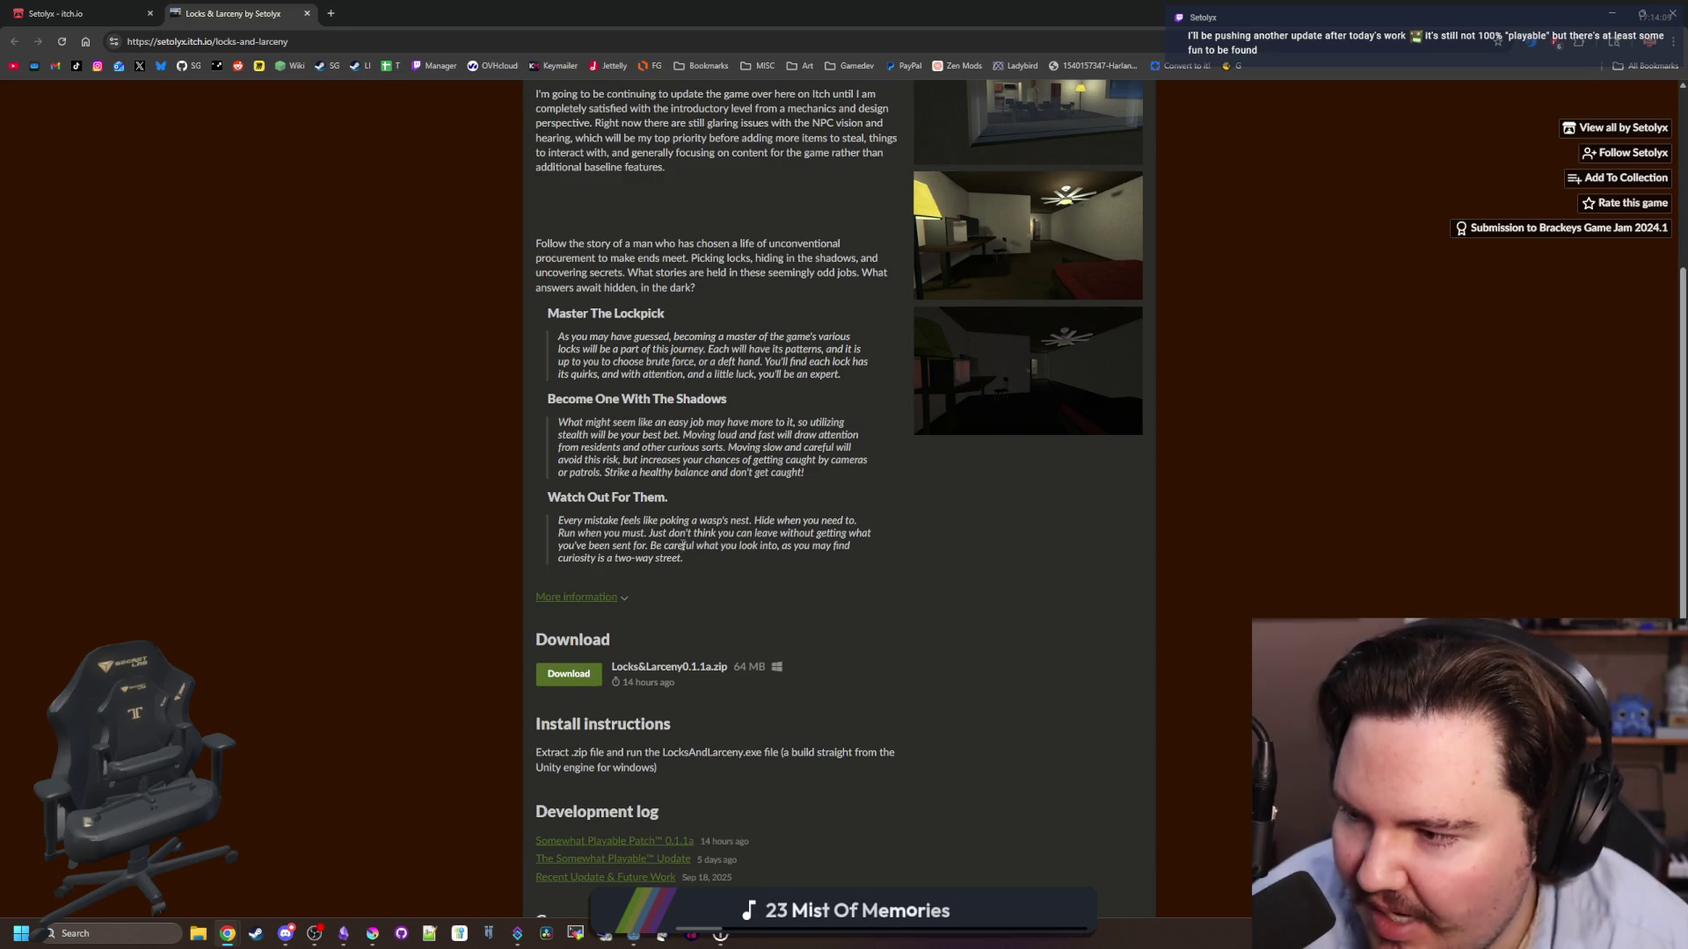
right_click(681, 551)
click(659, 449)
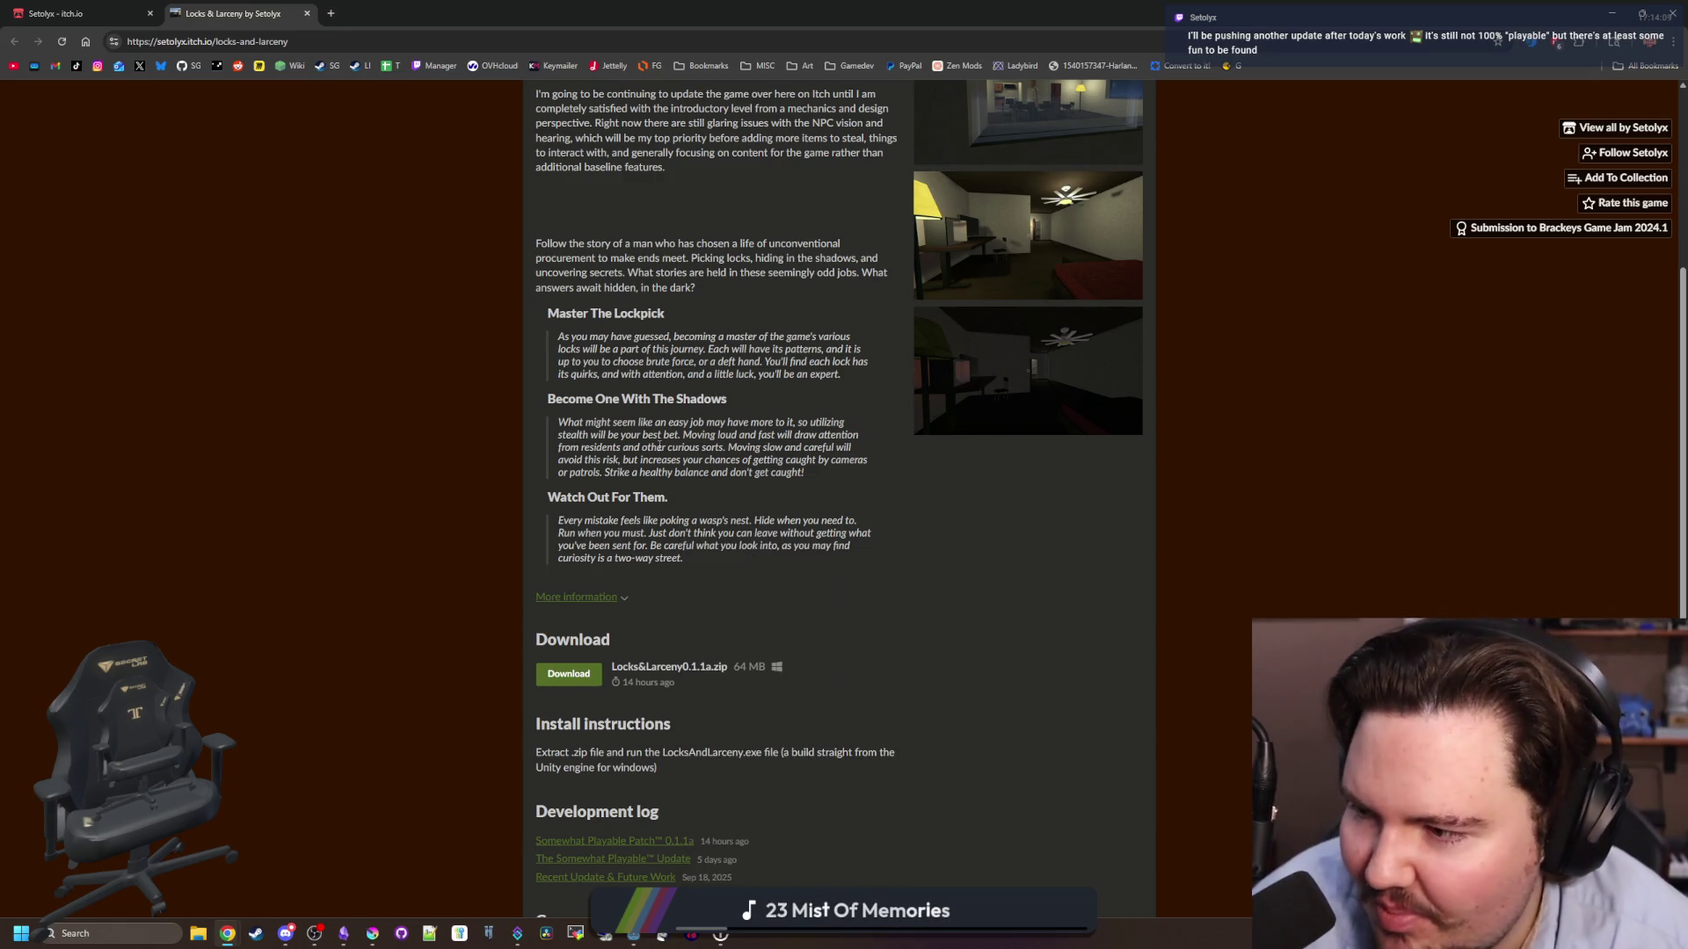
scroll(632, 469, down, 1)
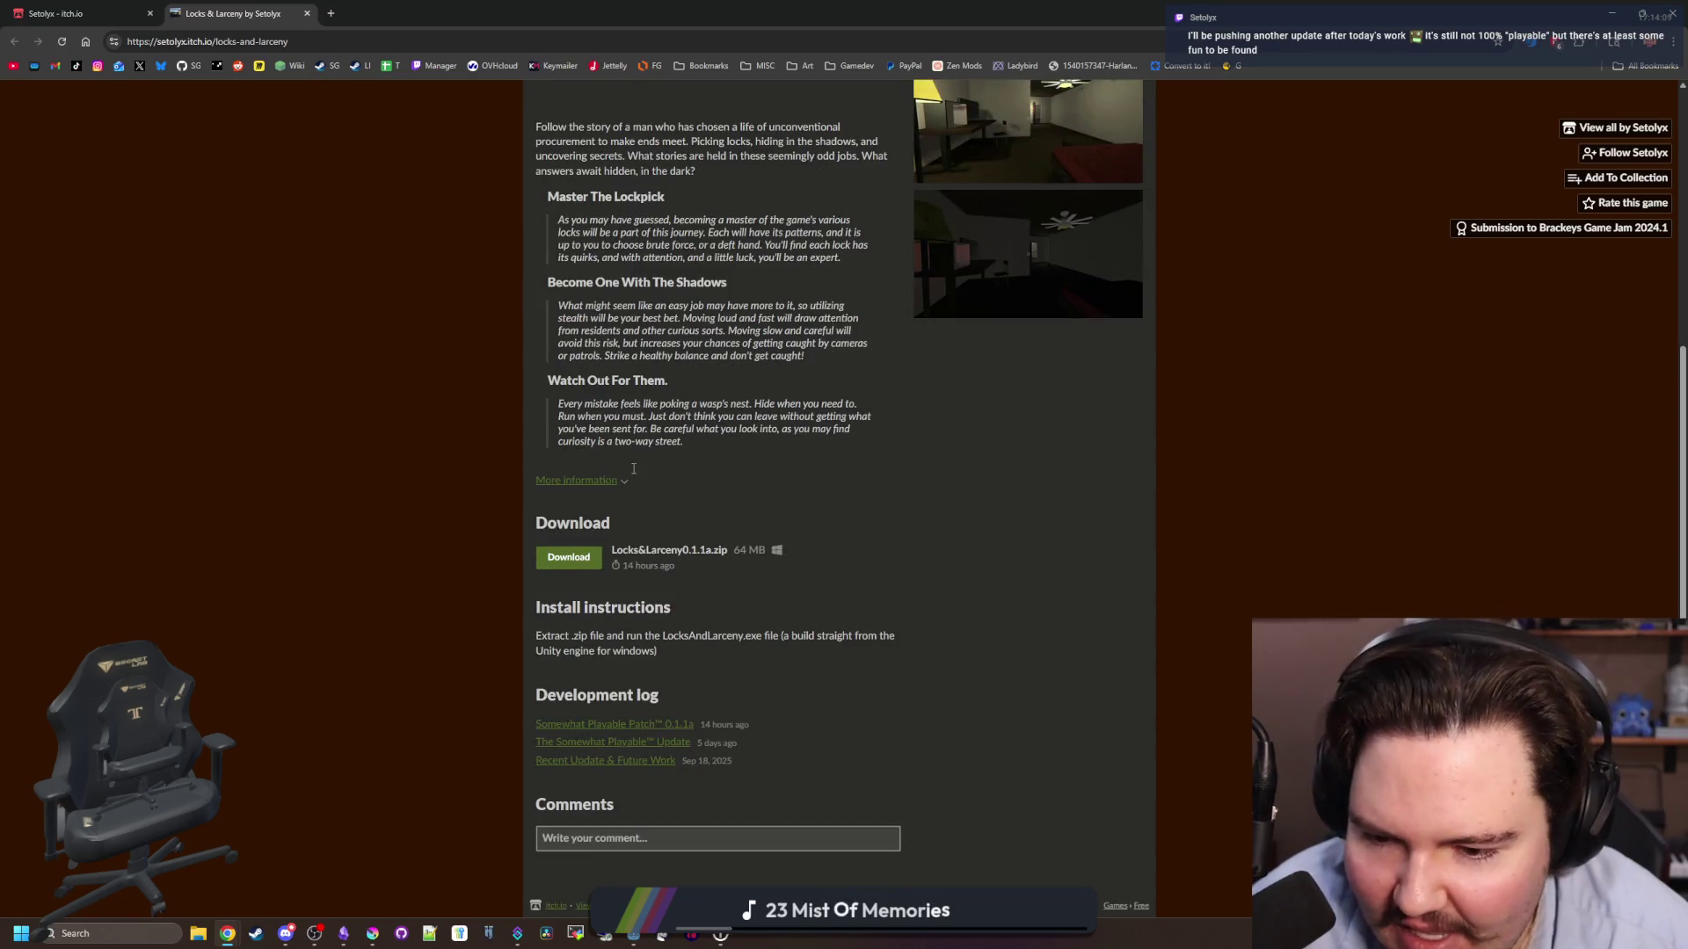
scroll(694, 570, up, 3)
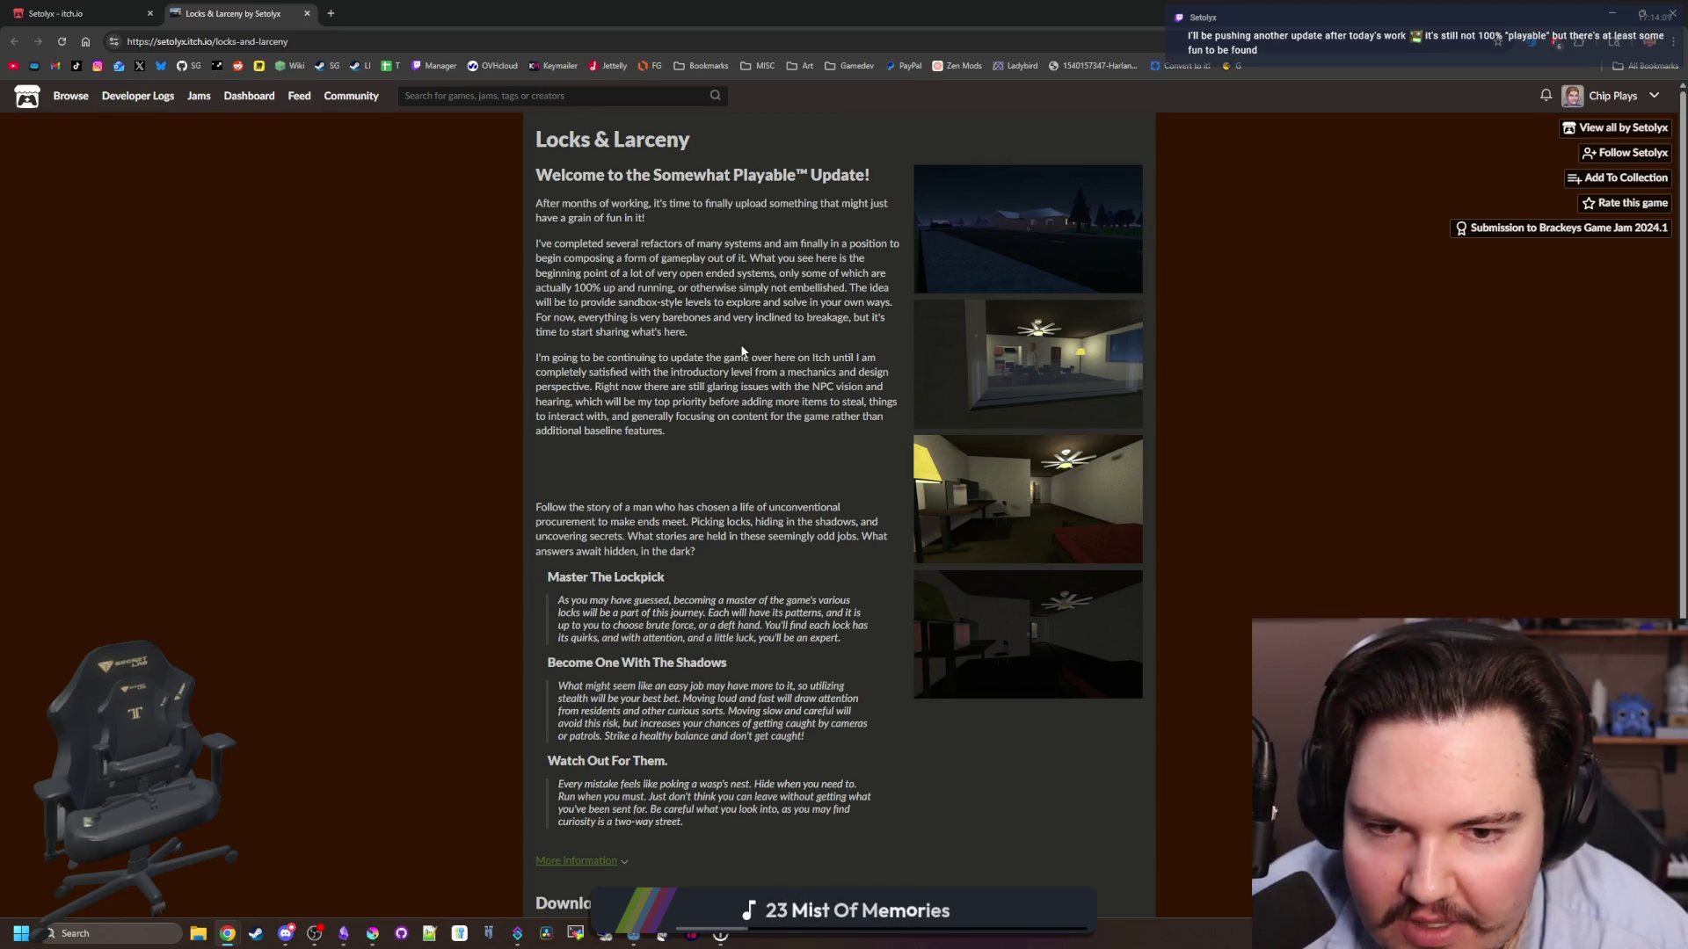
key(alt+Tab)
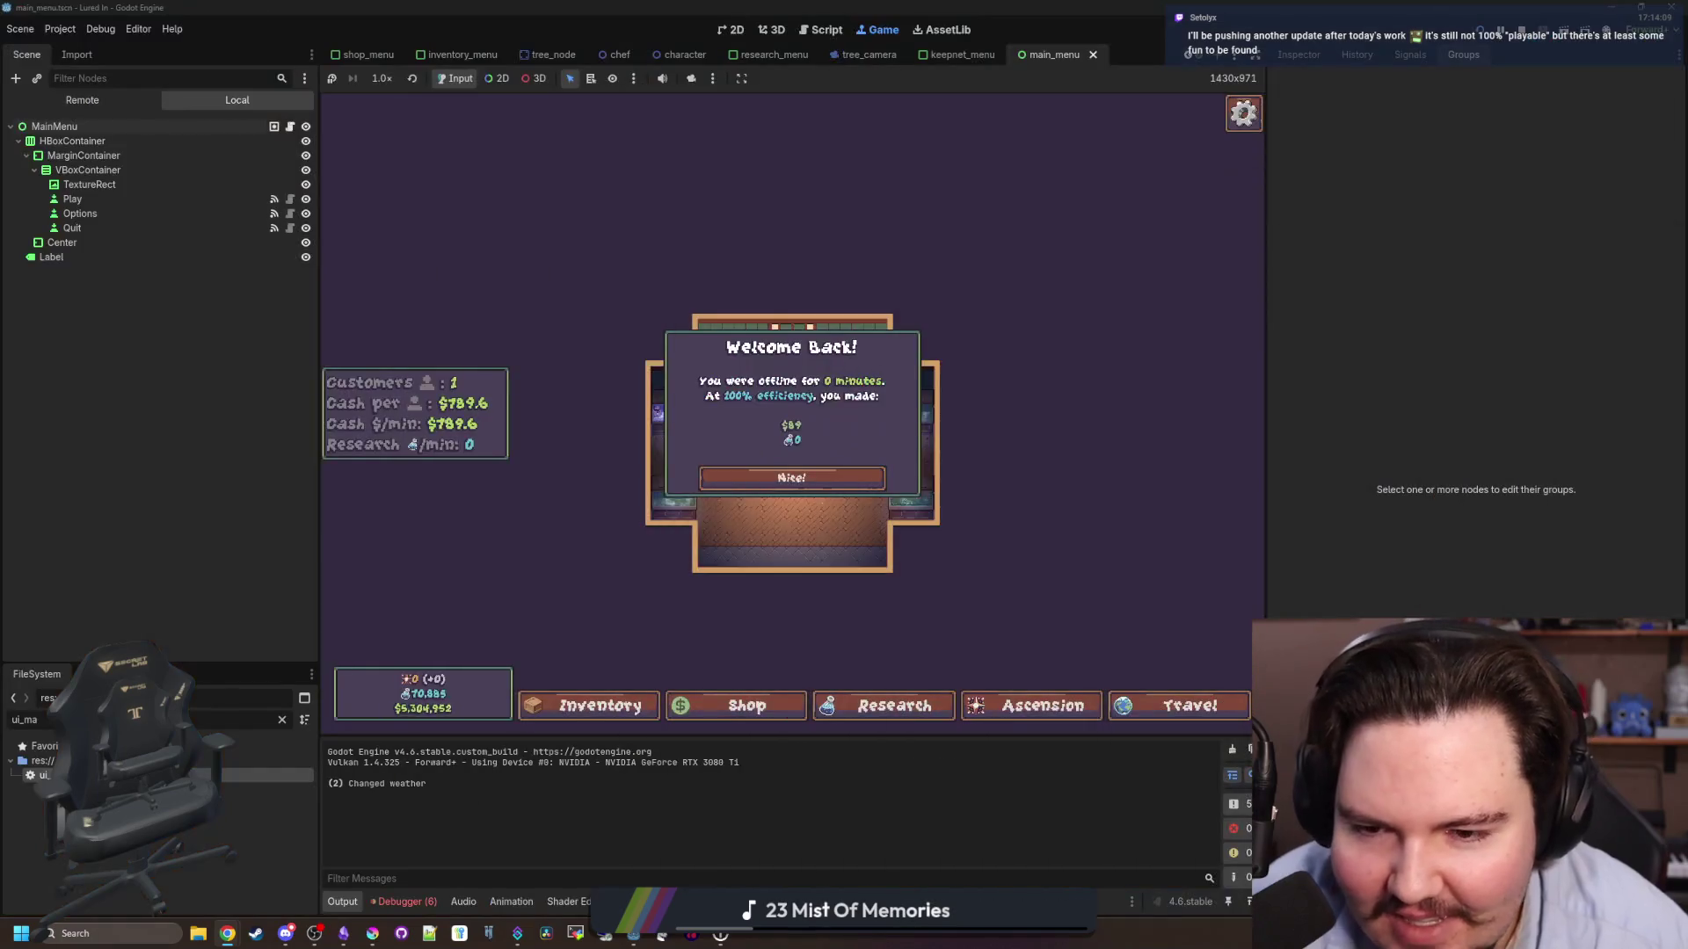
- Dismiss Welcome Back and check that closing Options returns to the Escape Menu
click(876, 479)
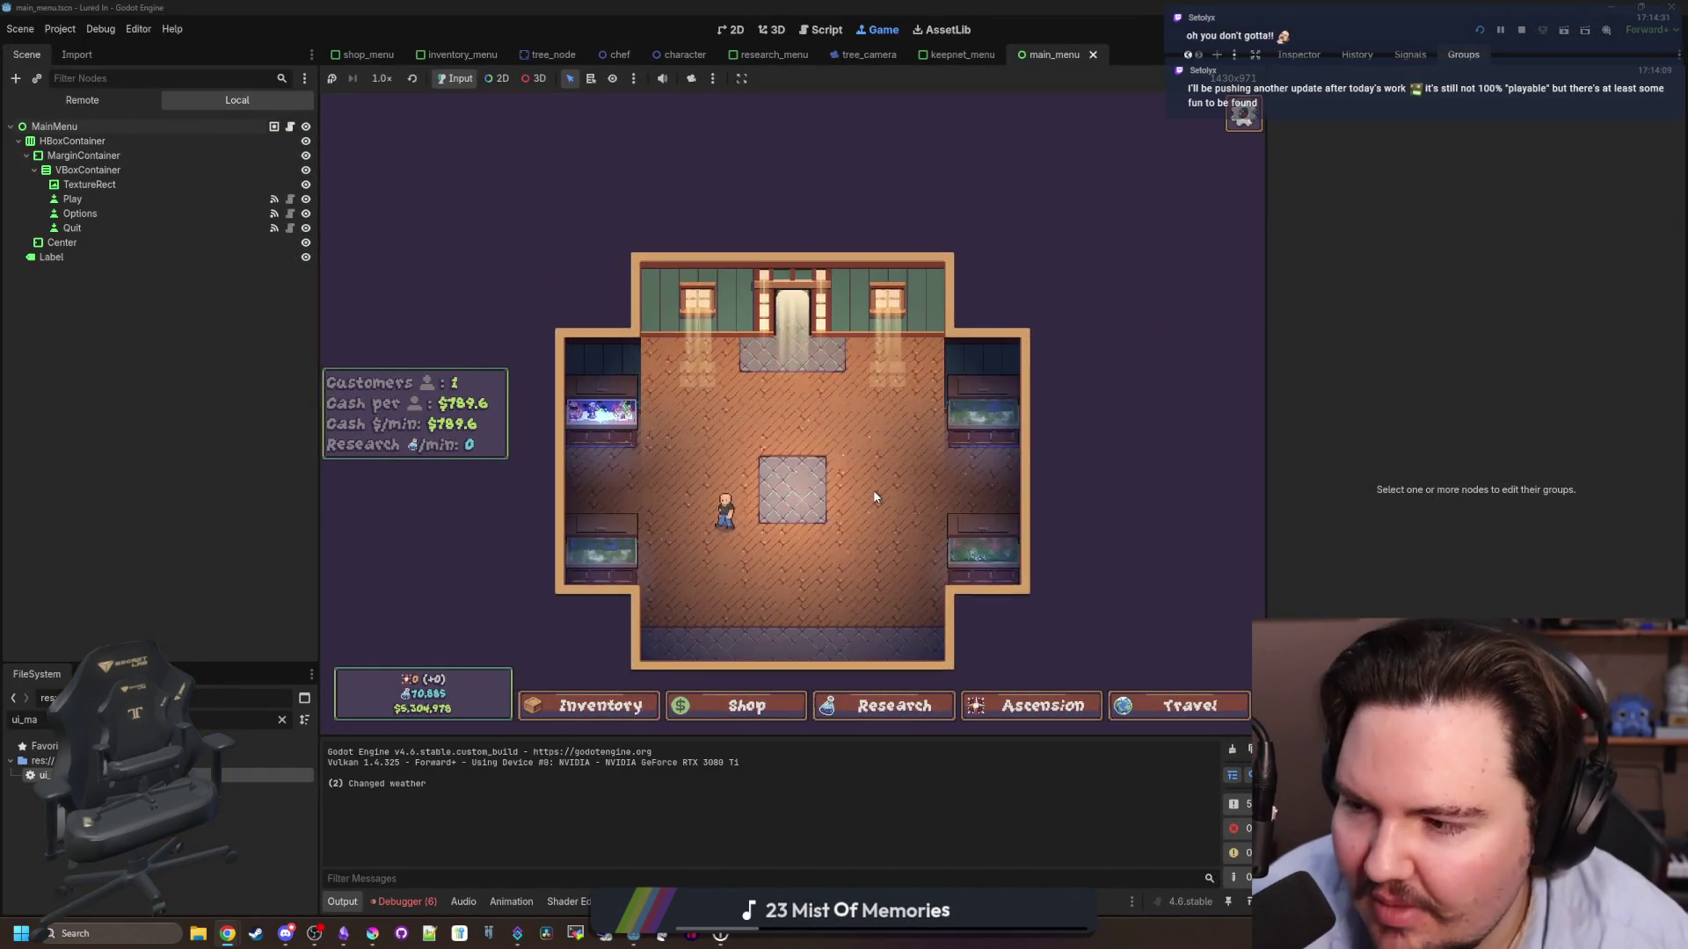
scroll(873, 489, up, 2)
key(Escape)
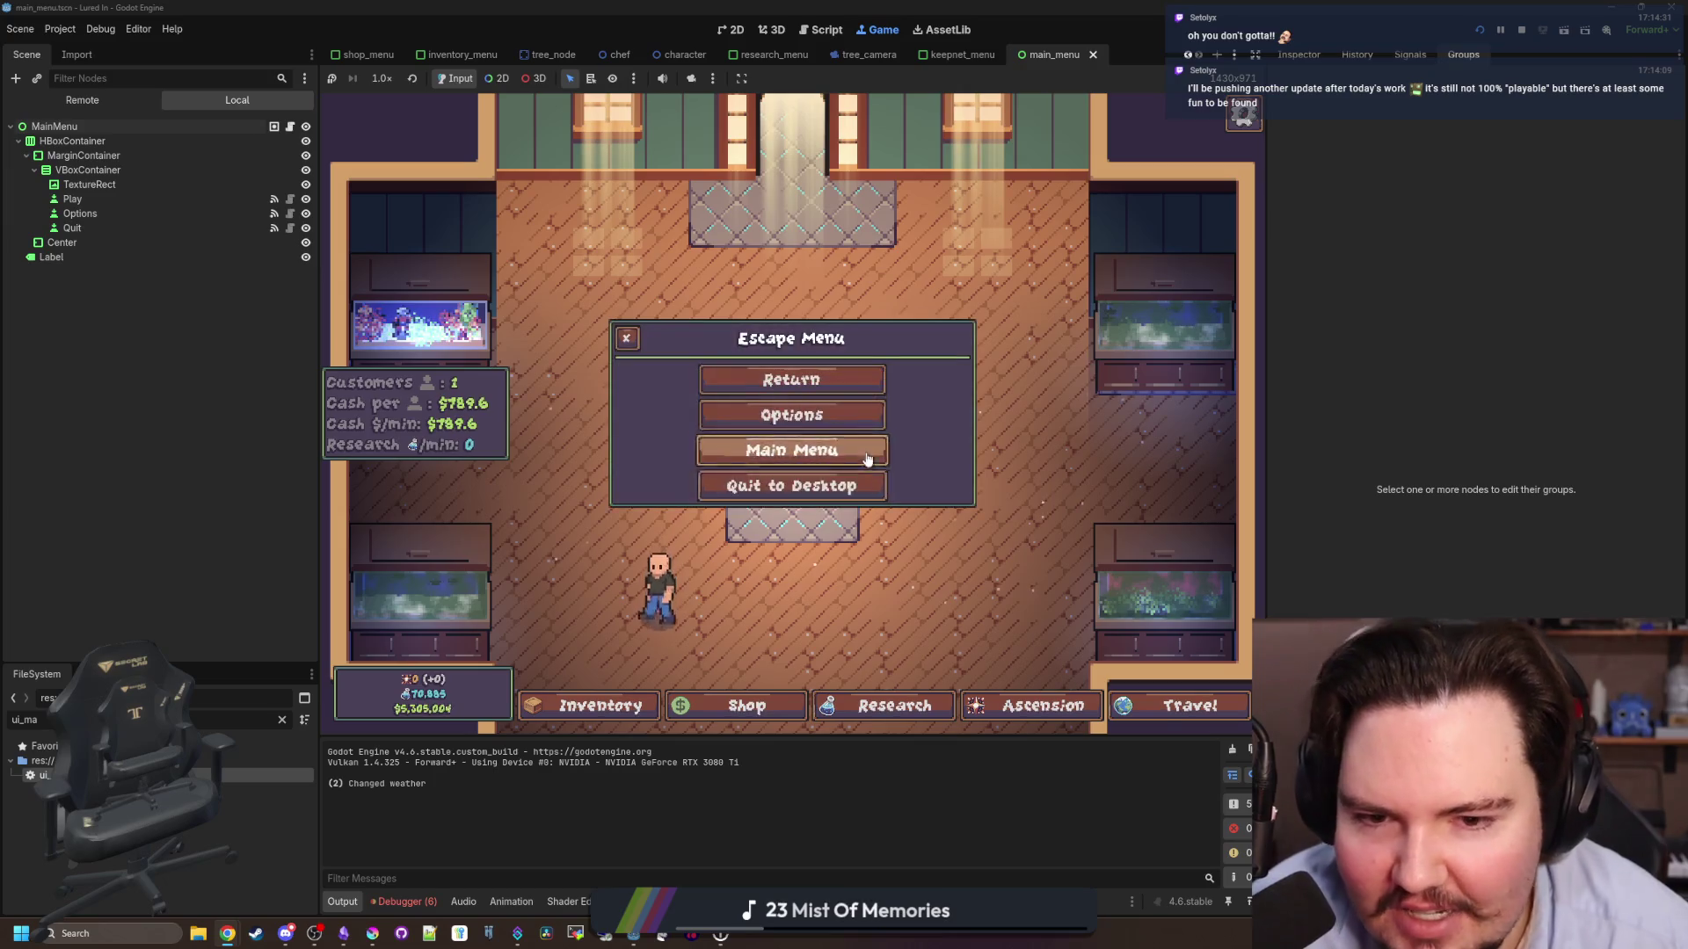
click(864, 417)
key(Escape)
click(862, 420)
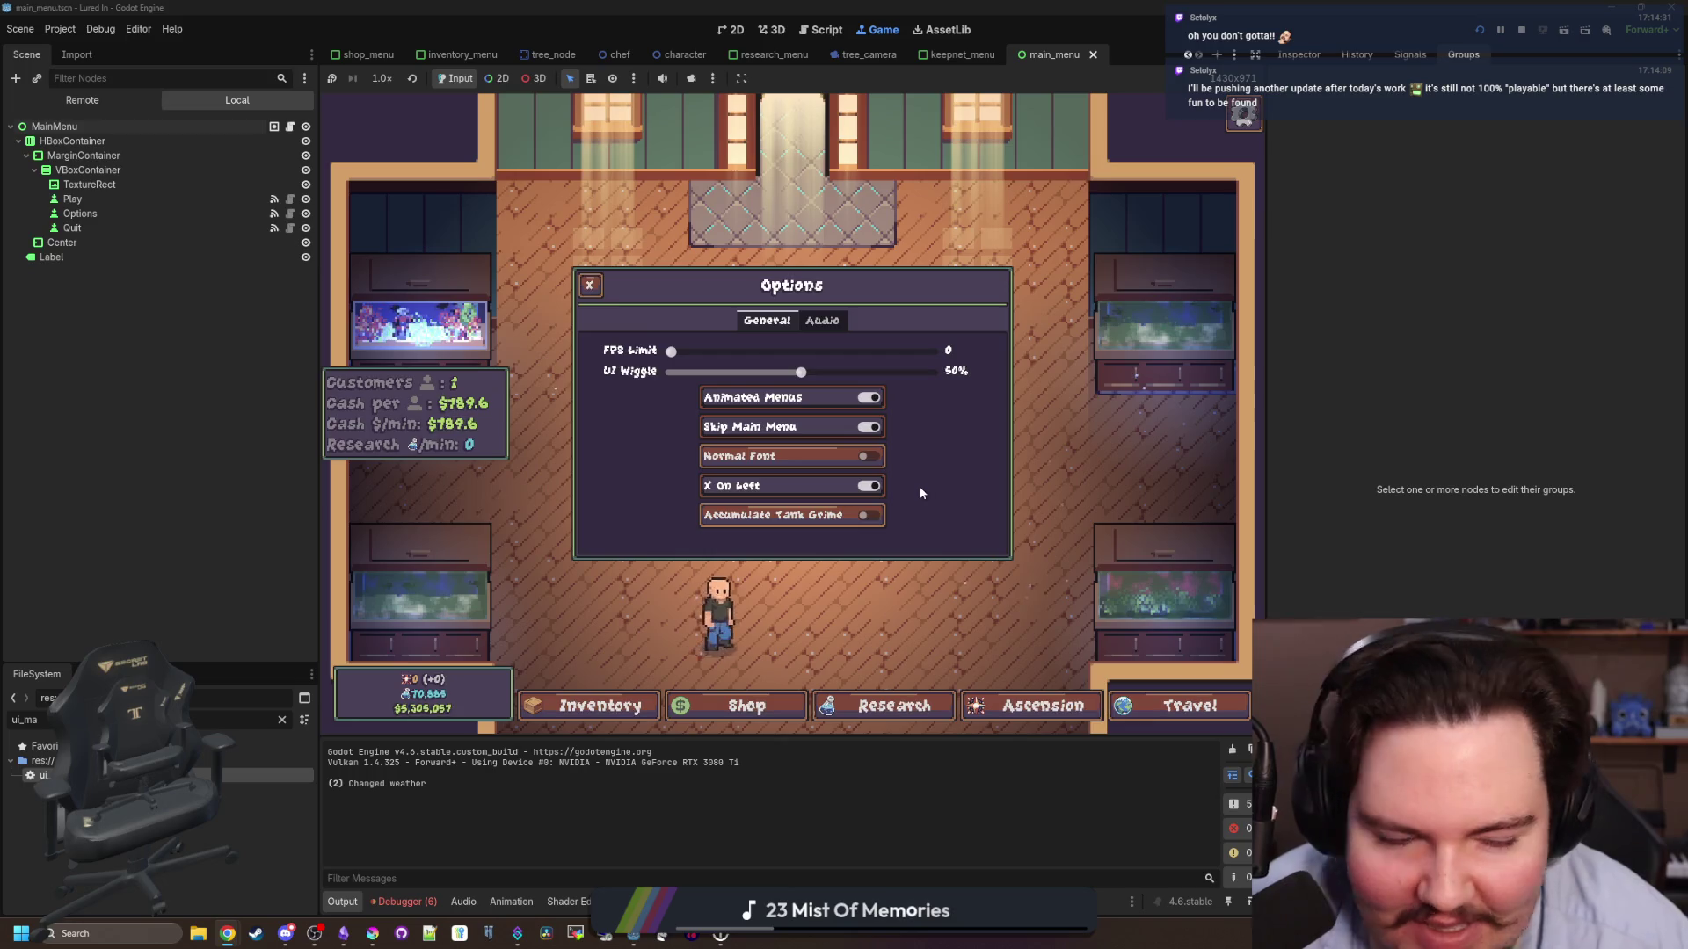
key(Escape)
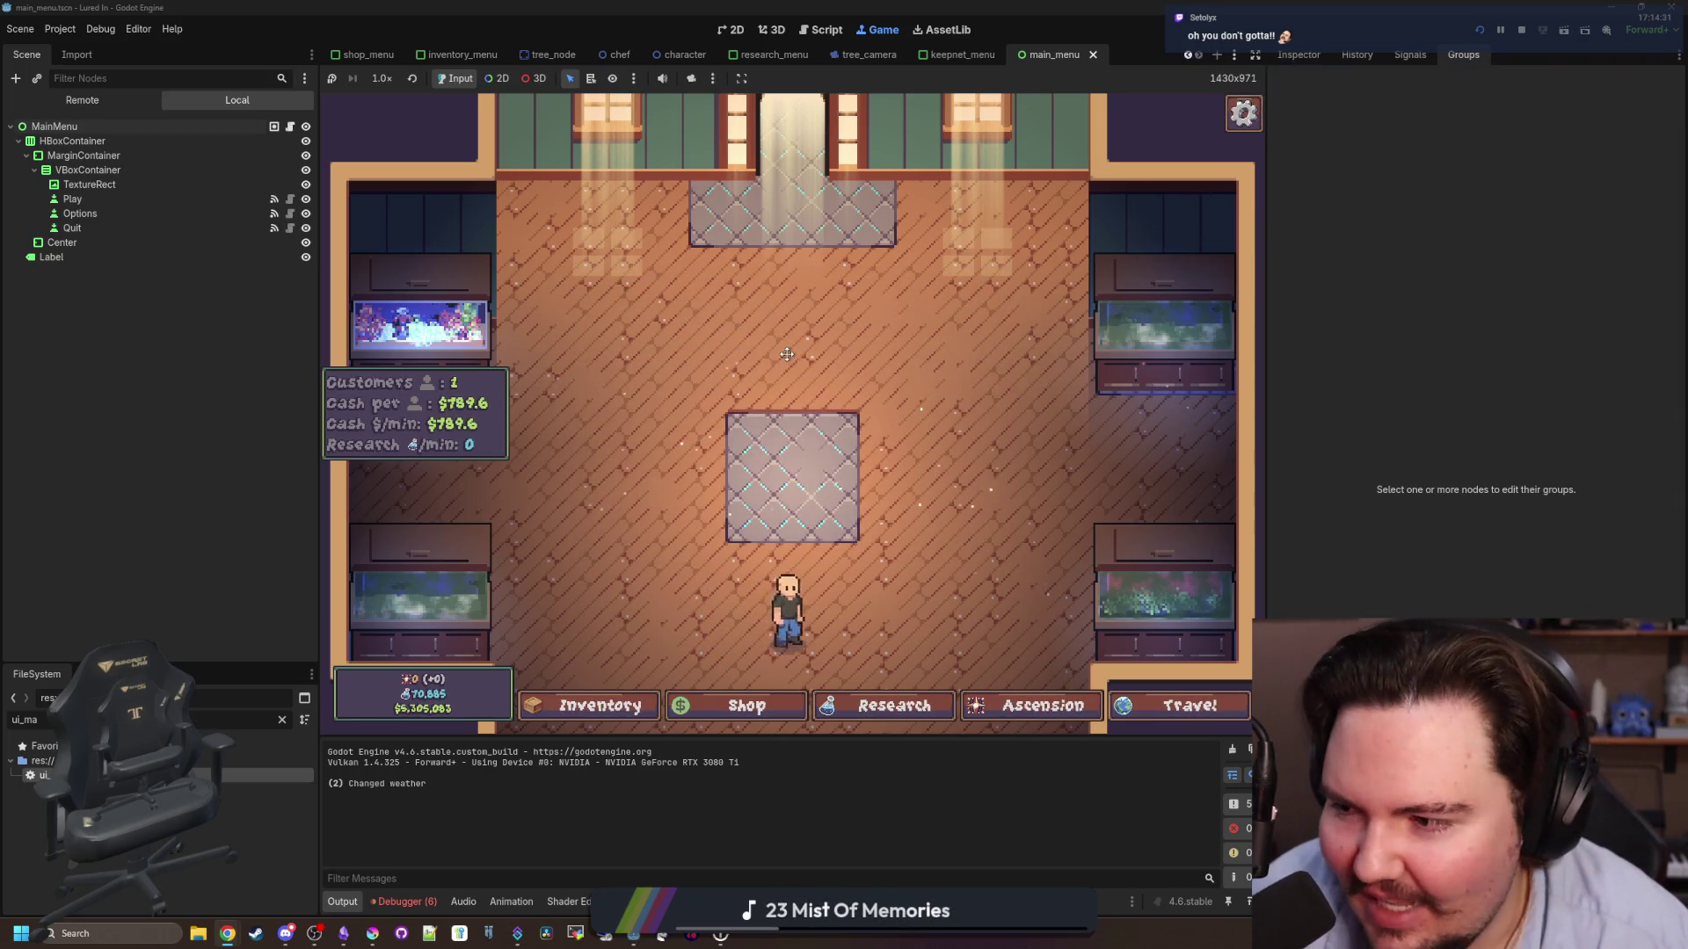
- Repeat the check during gameplay, opening and closing Options twice from the escape menu
key(Escape)
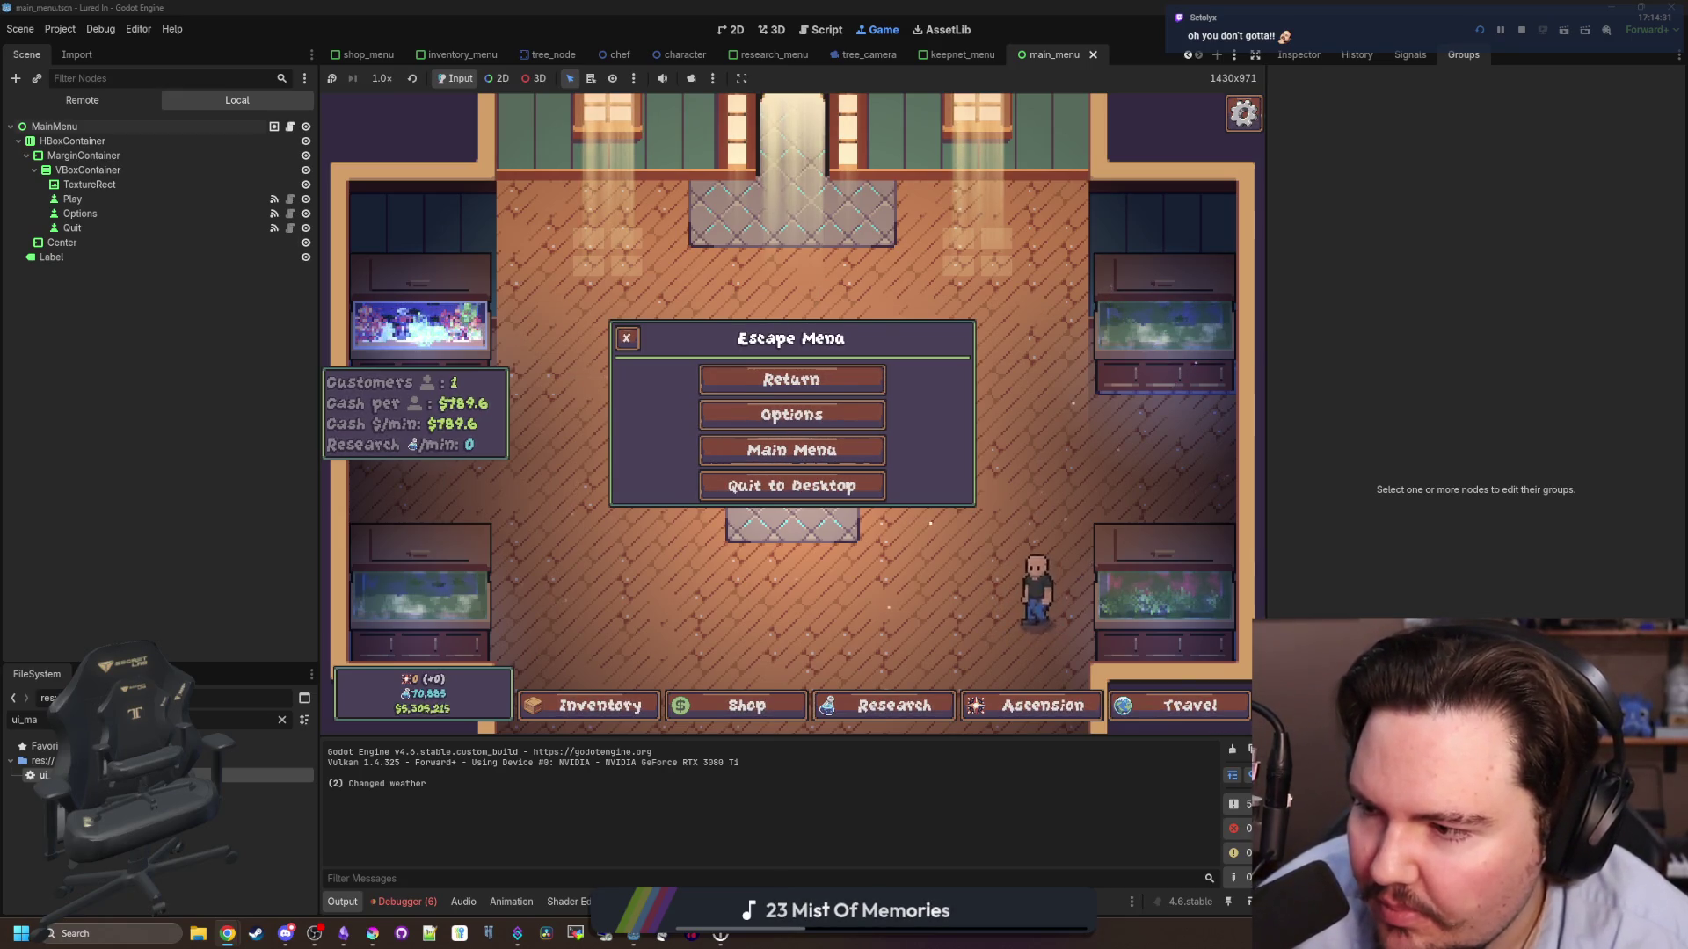
click(819, 428)
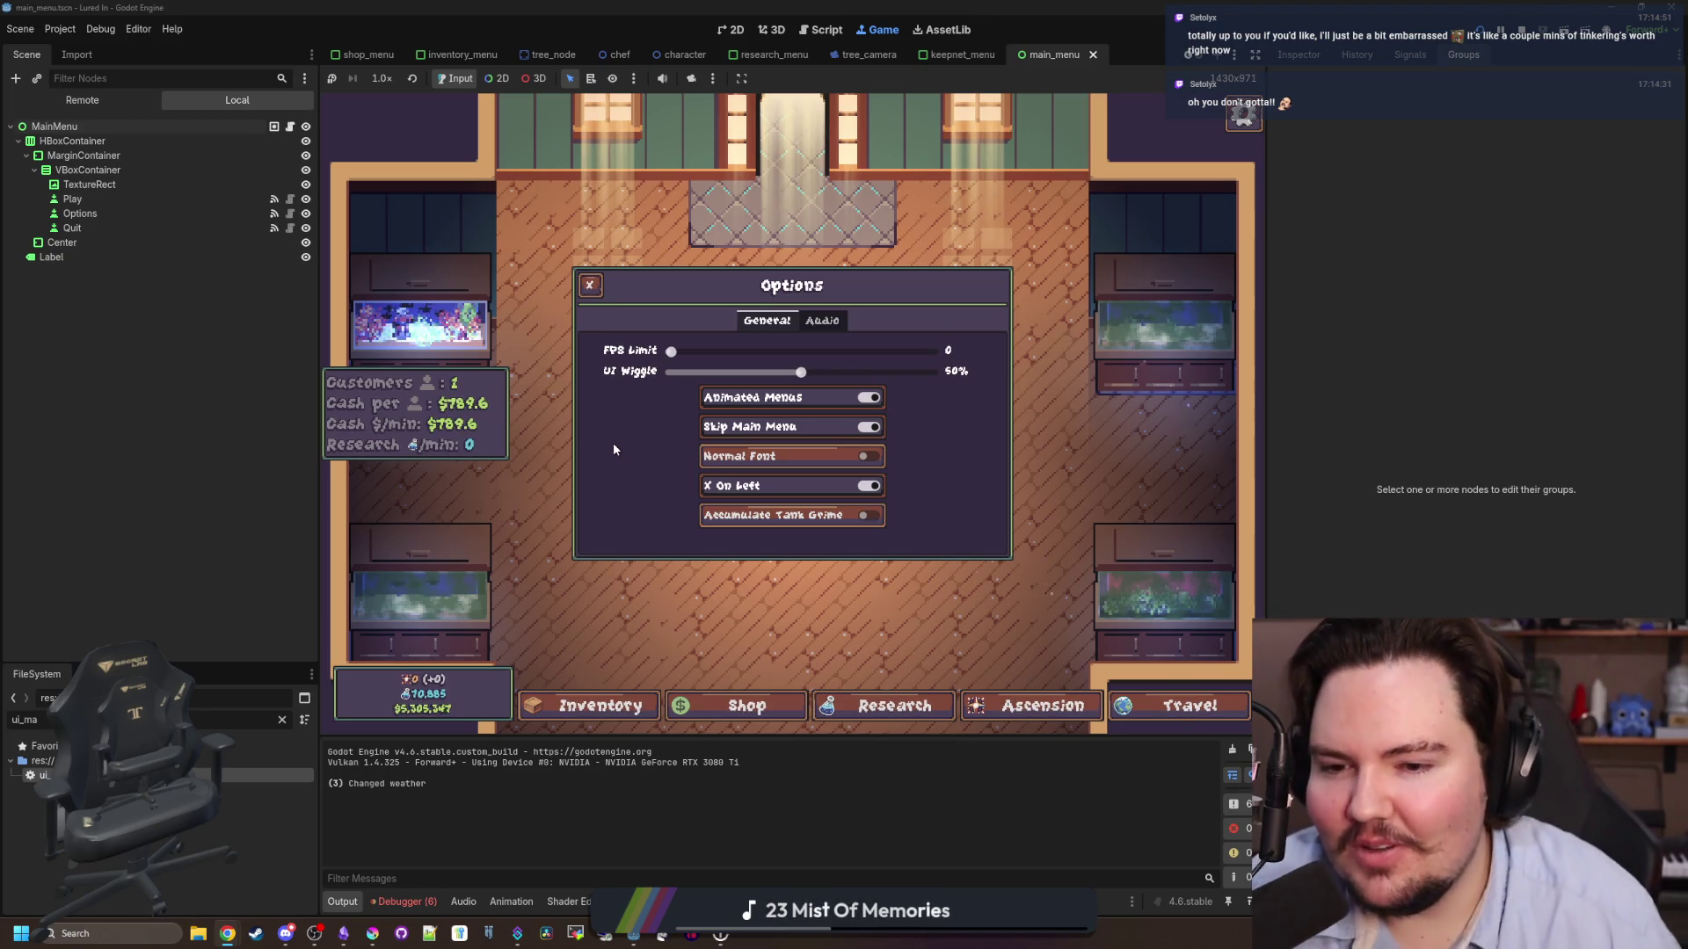
key(Escape)
click(741, 429)
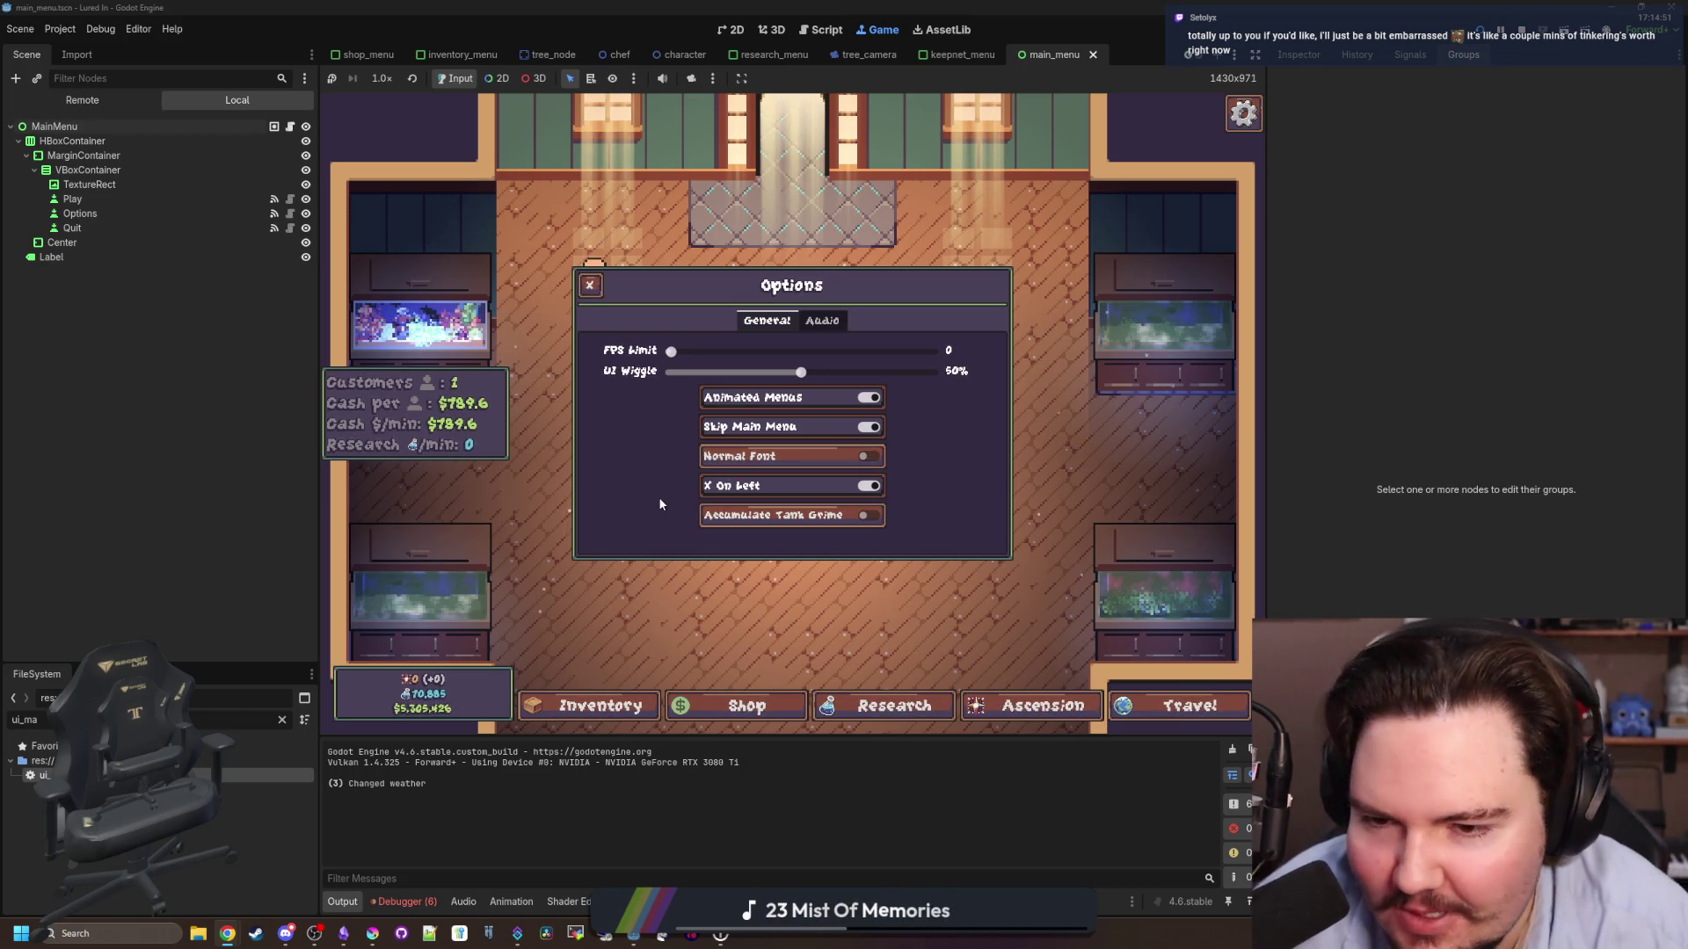
key(Escape)
key(Escape)
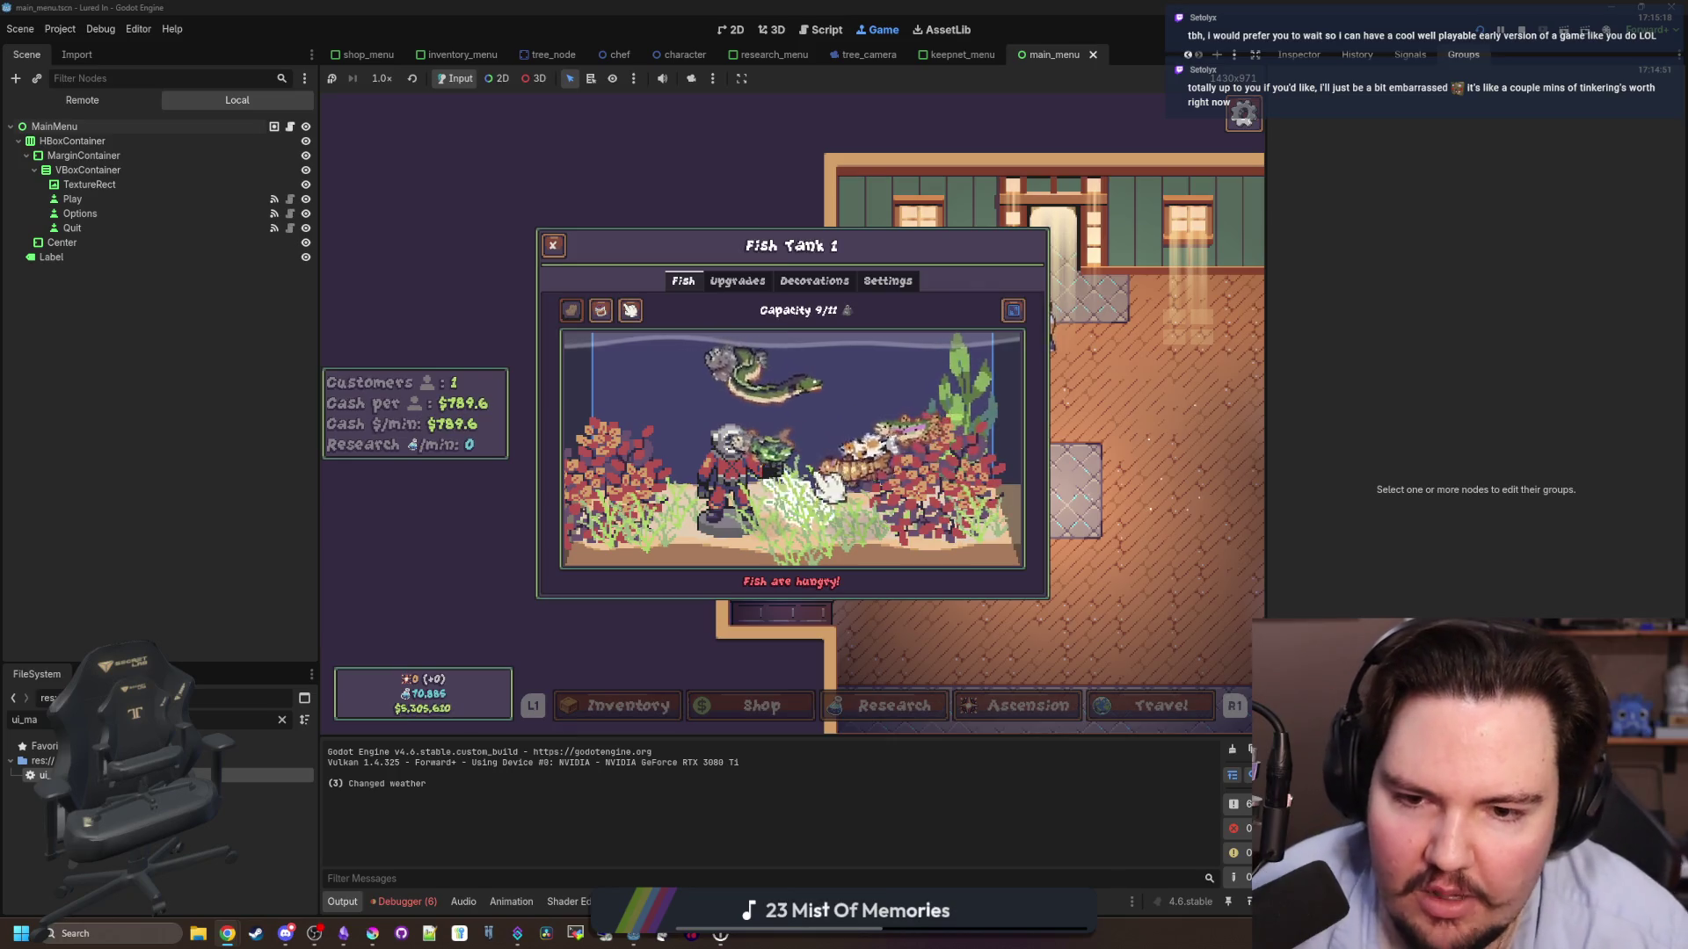
- In Fish Tank 1, inspect the Cat Fish, Koi, Stonefish and others, then browse decorations
click(870, 457)
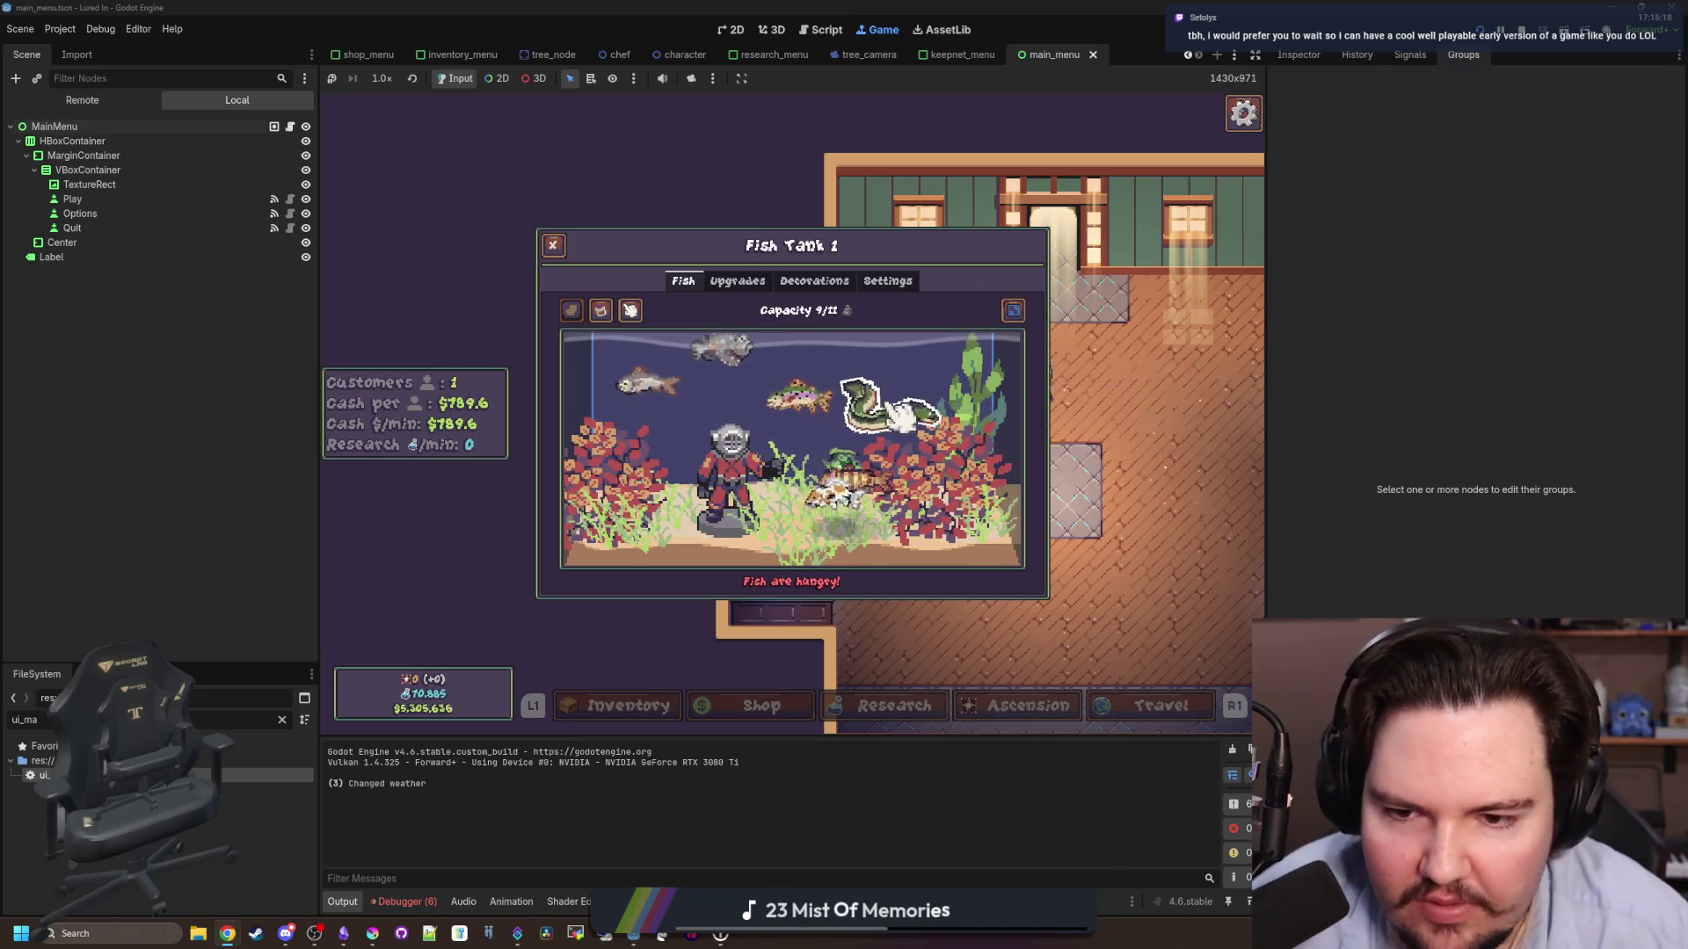
click(791, 510)
click(730, 466)
click(626, 374)
click(721, 347)
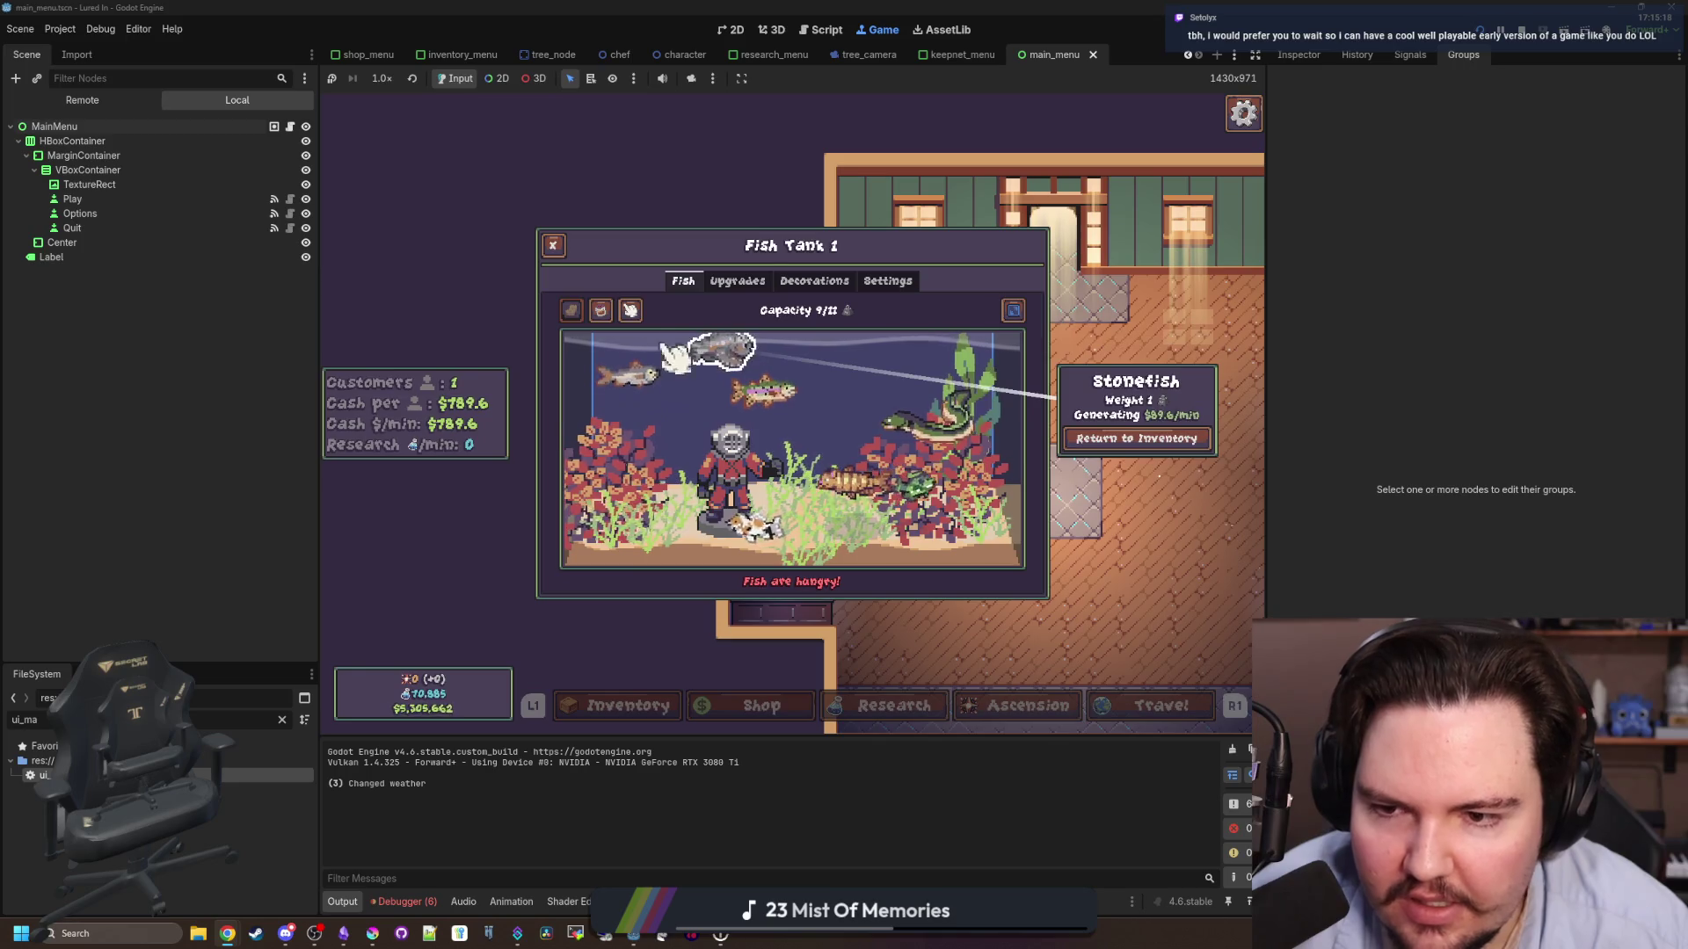
click(814, 281)
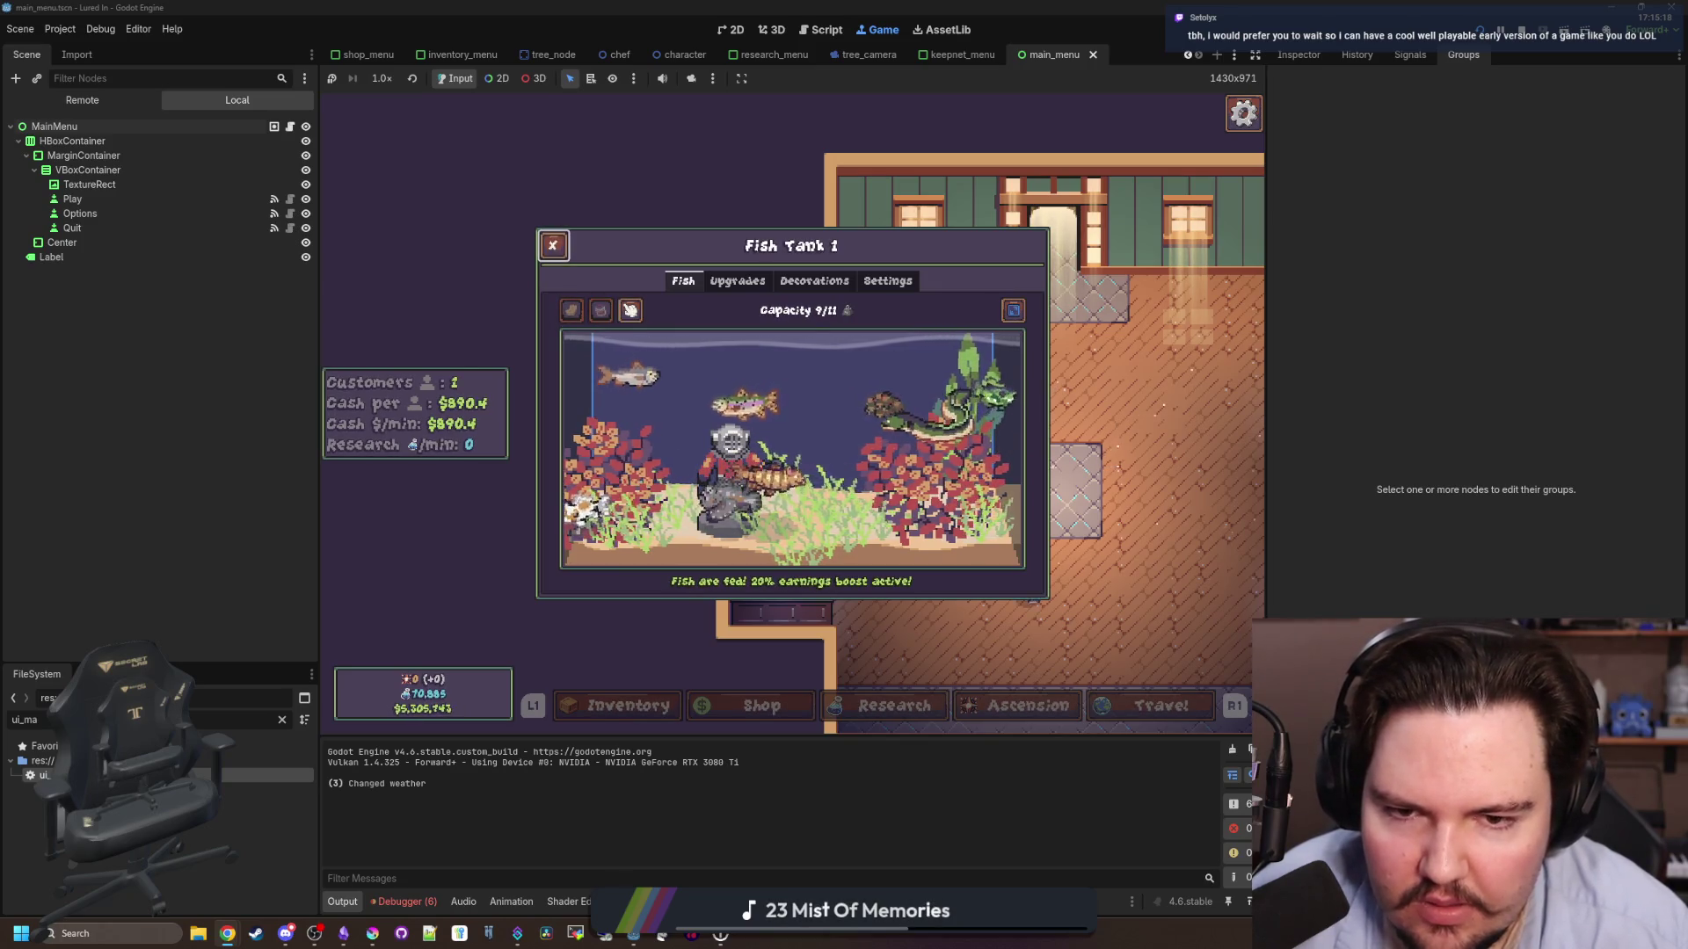
- Open and close Options from the in-game escape menu several times, confirming the escape menu returns
key(Escape)
key(Escape)
key(Return)
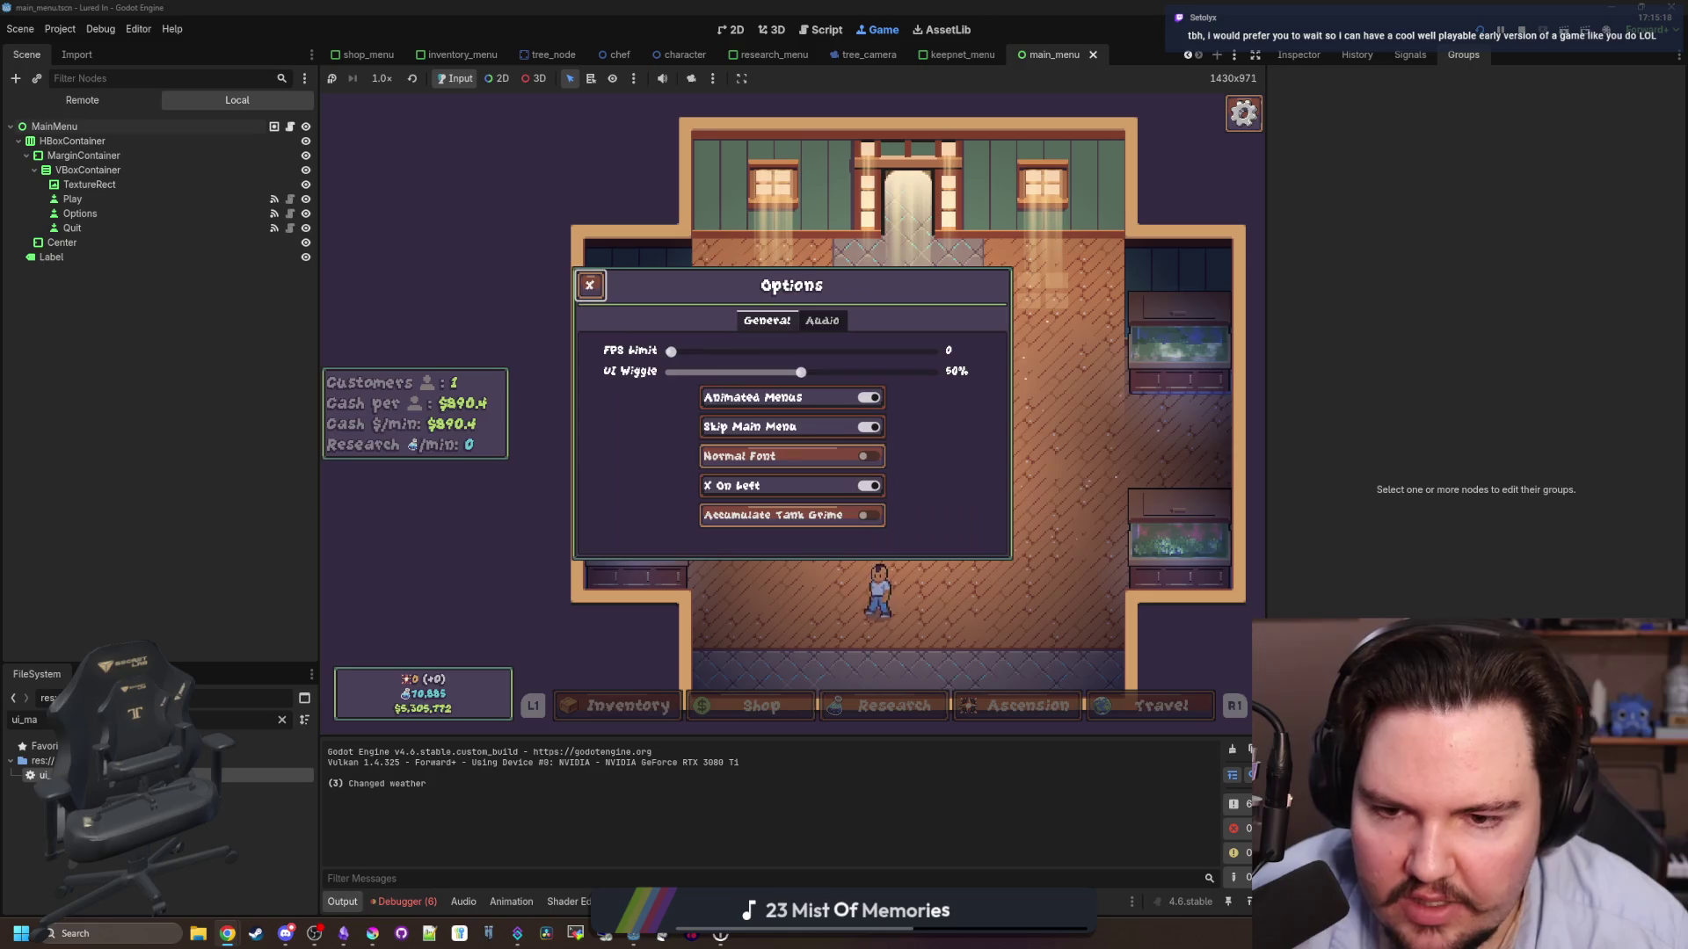
key(Escape)
key(Return)
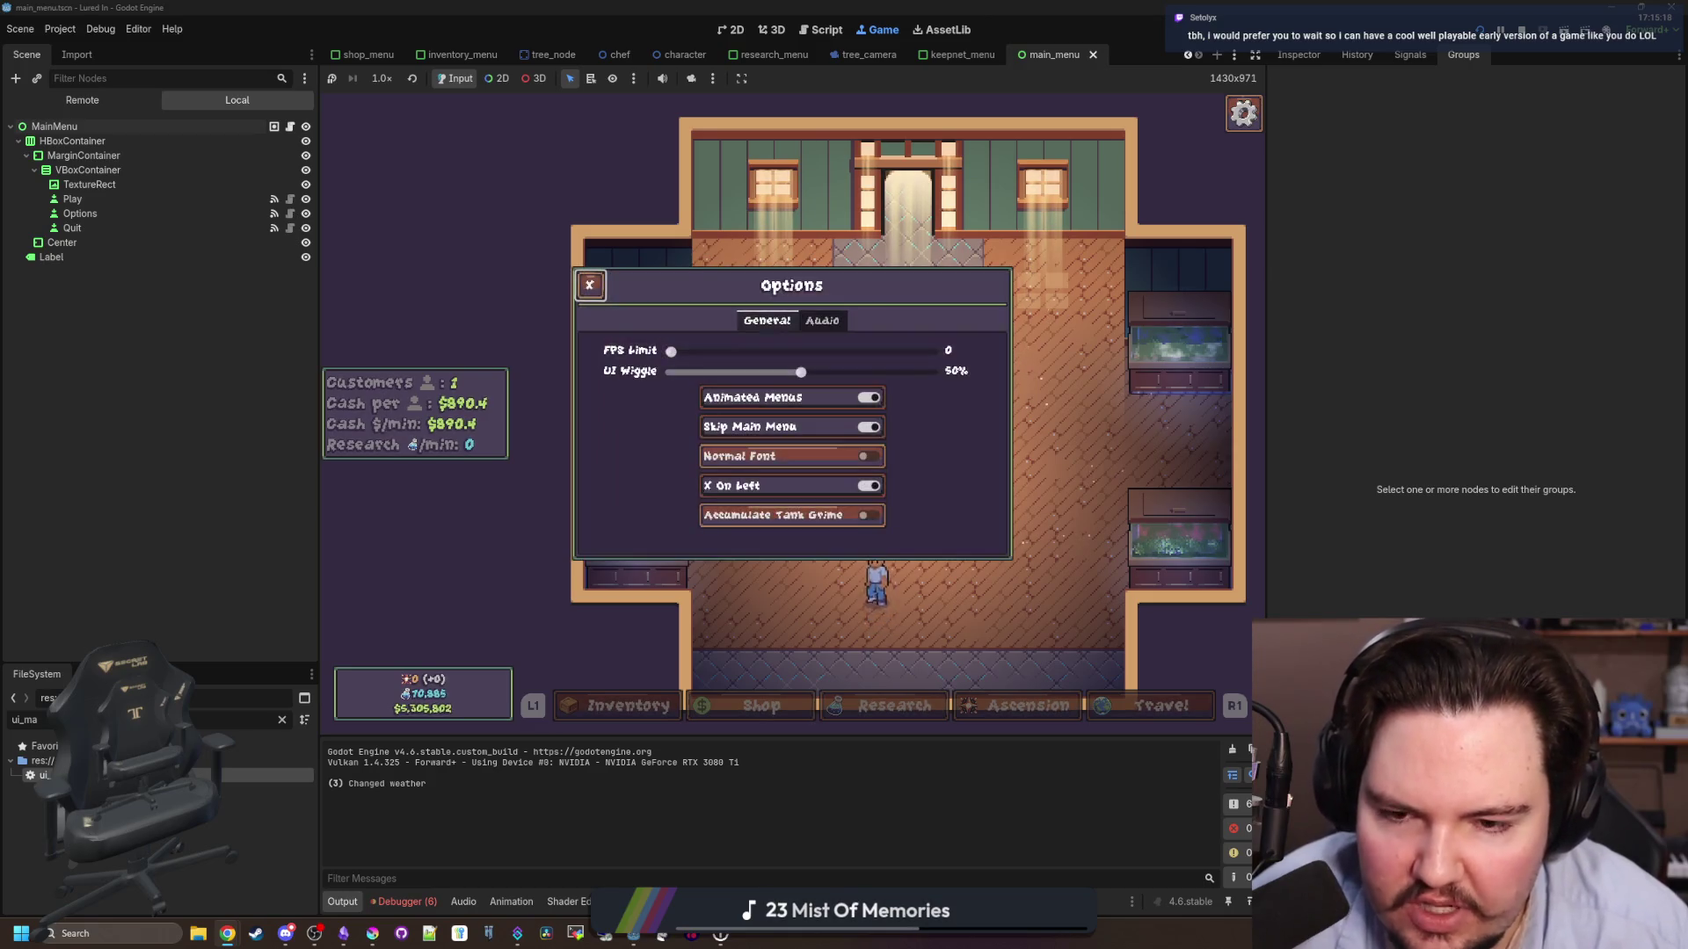
key(Escape)
key(Return)
key(Escape)
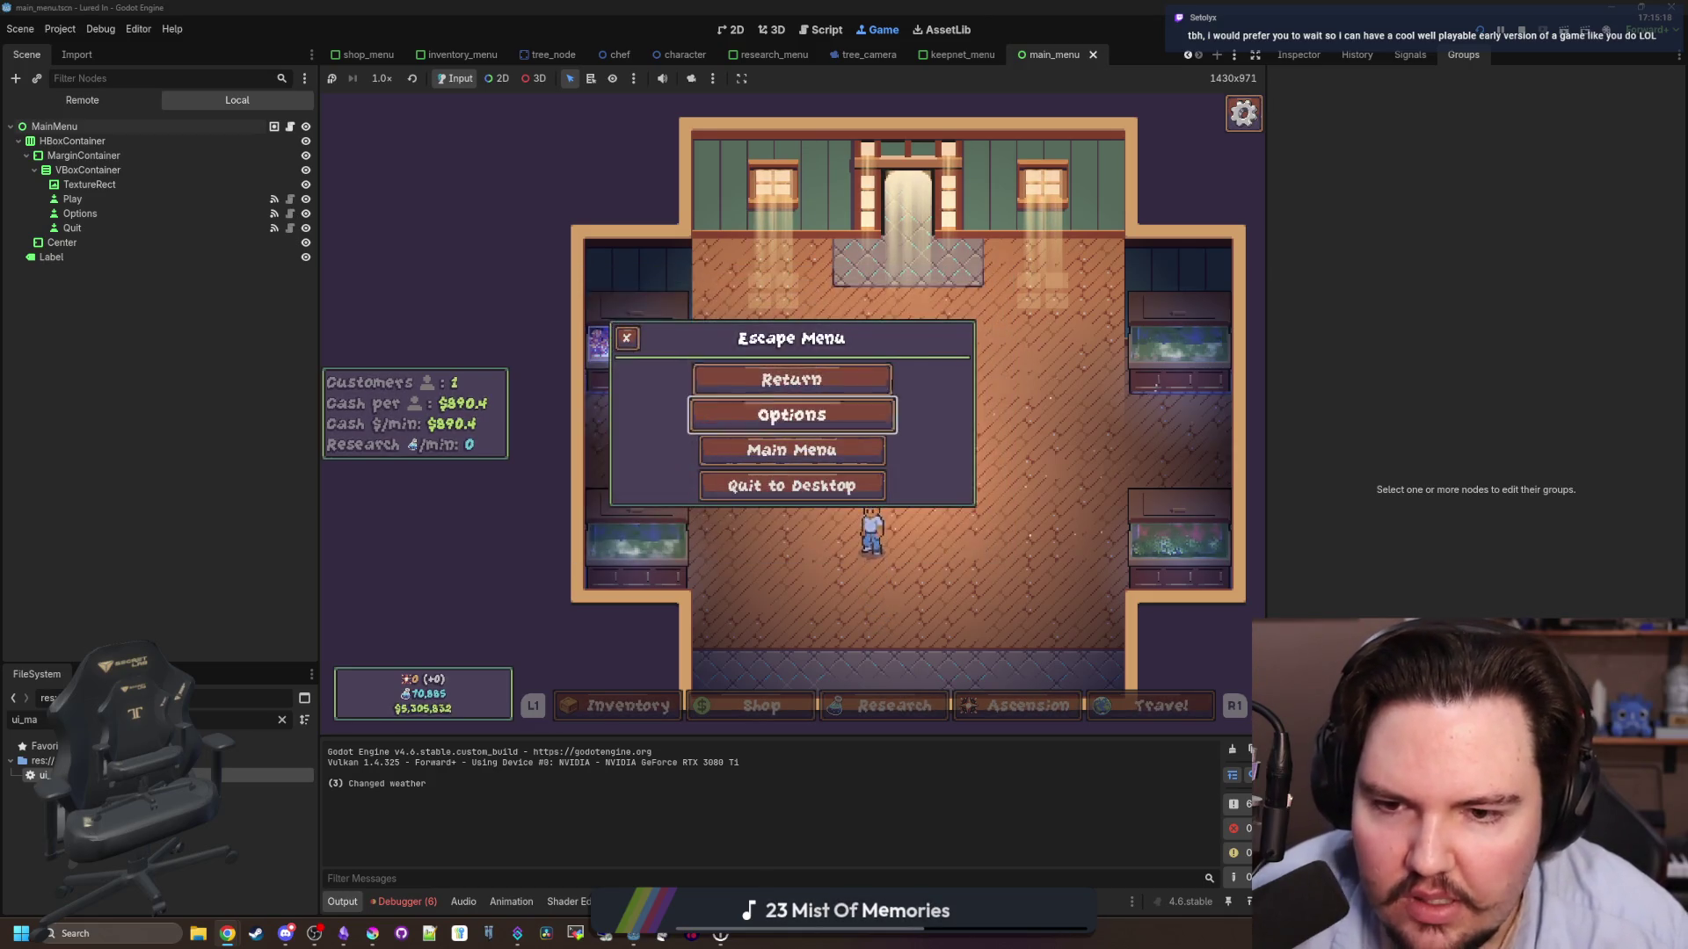
key(Return)
key(Escape)
- Close and reopen the escape menu, then open and close Options once more
key(Return)
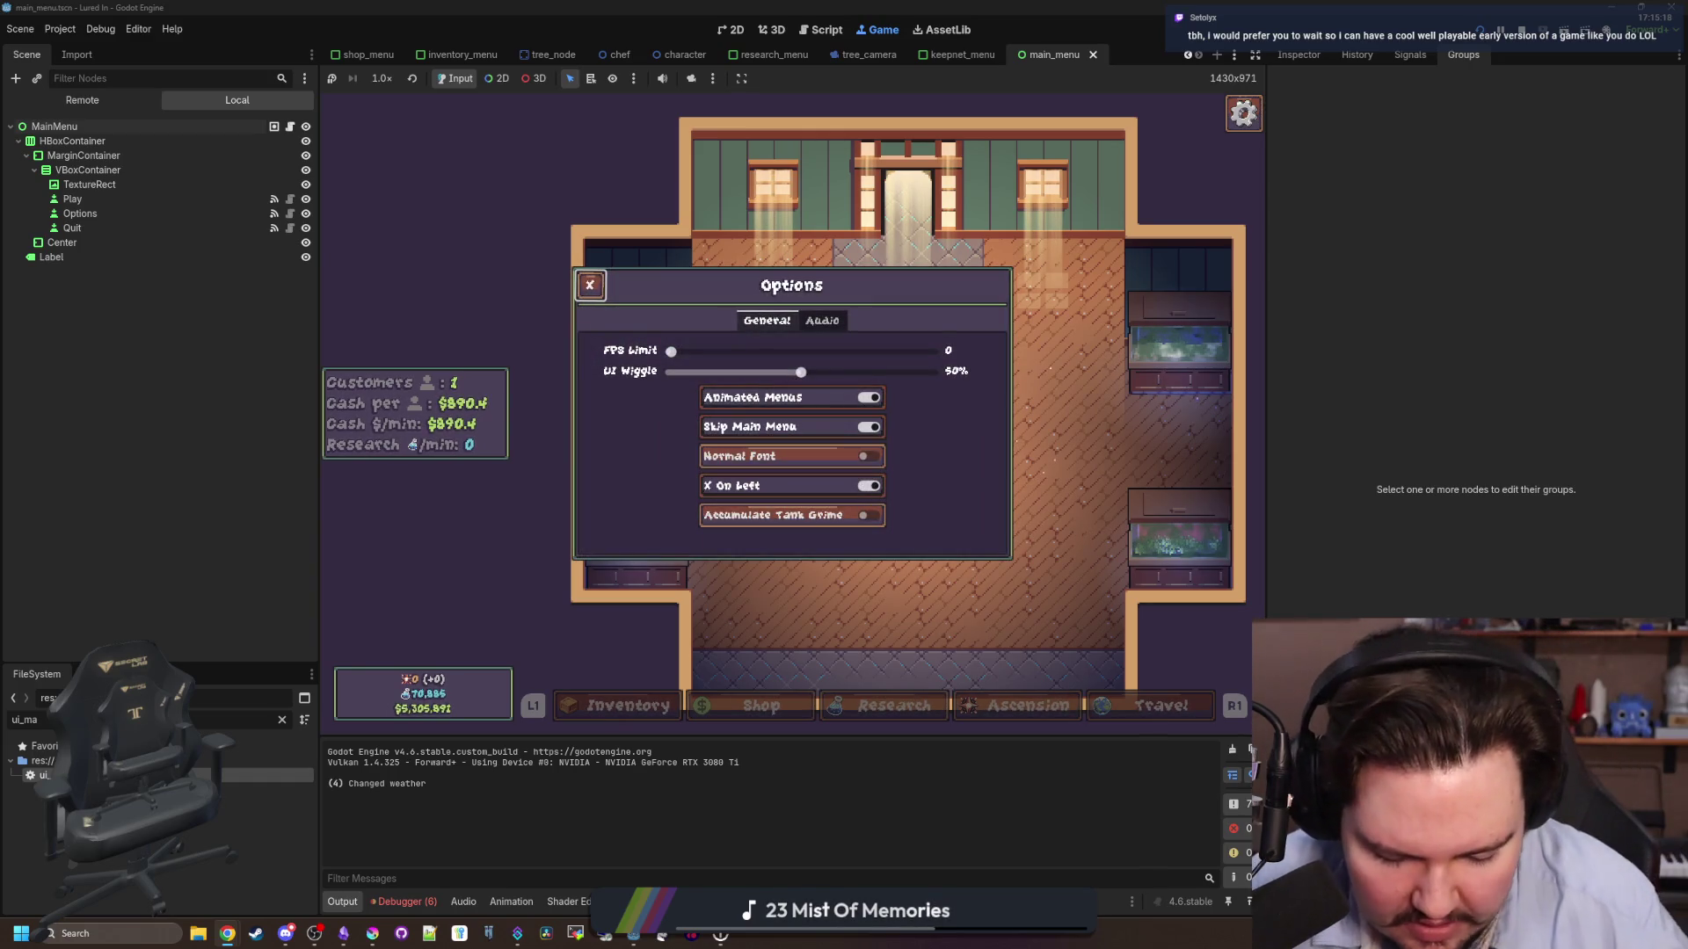
key(Escape)
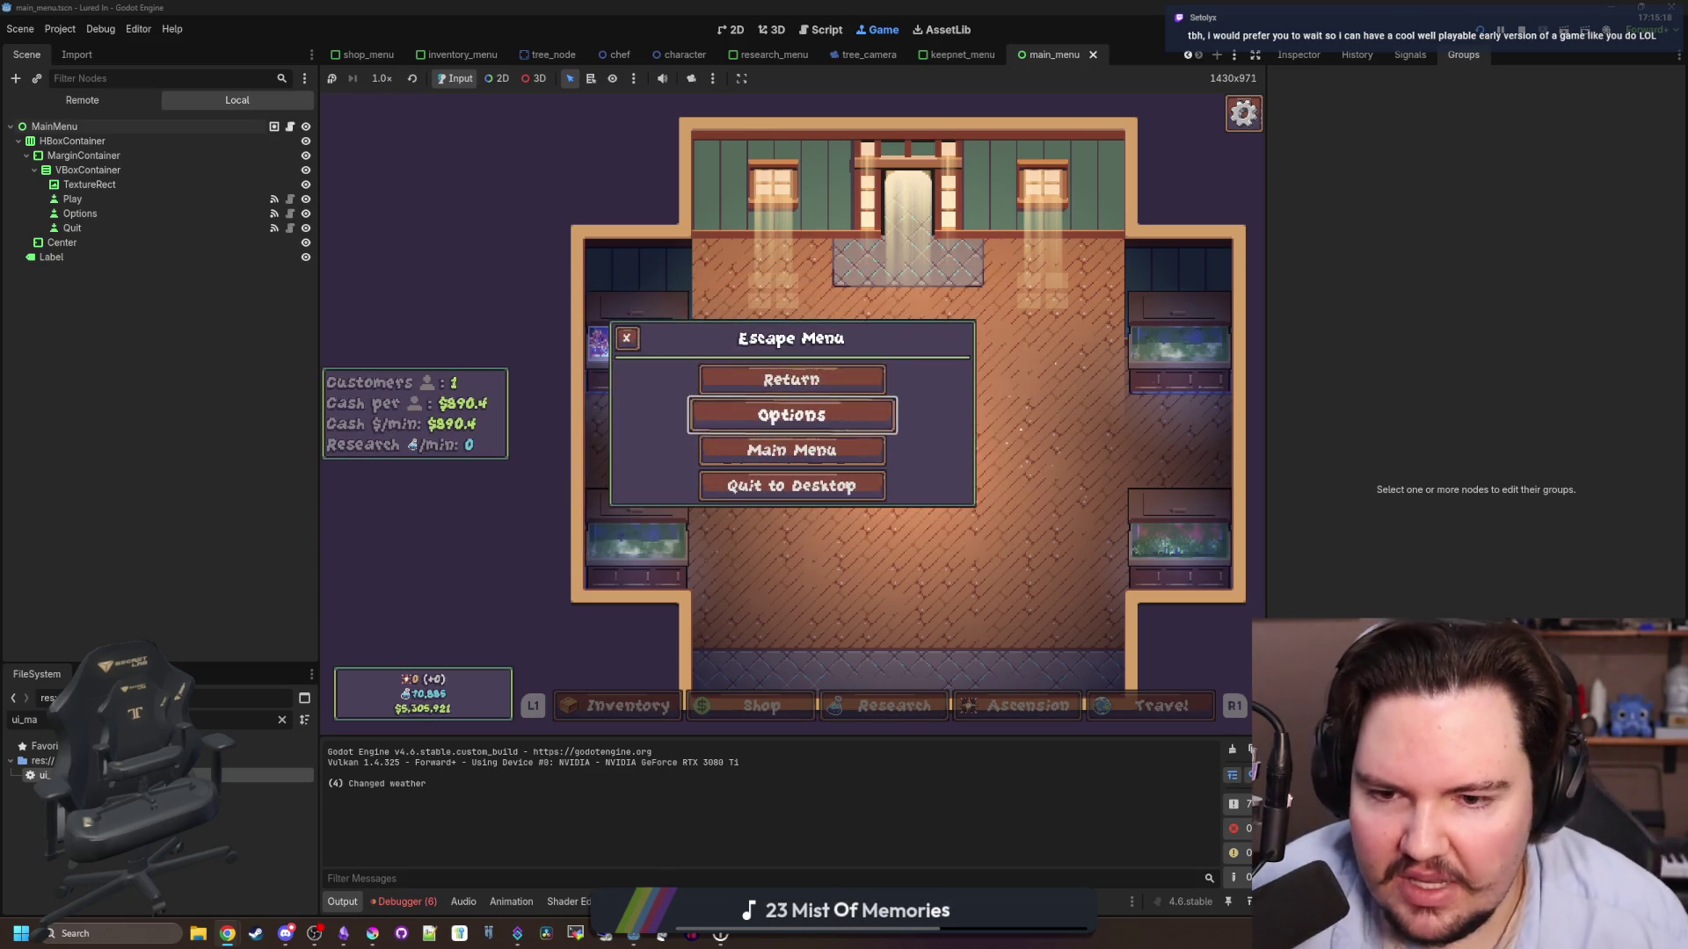
key(Return)
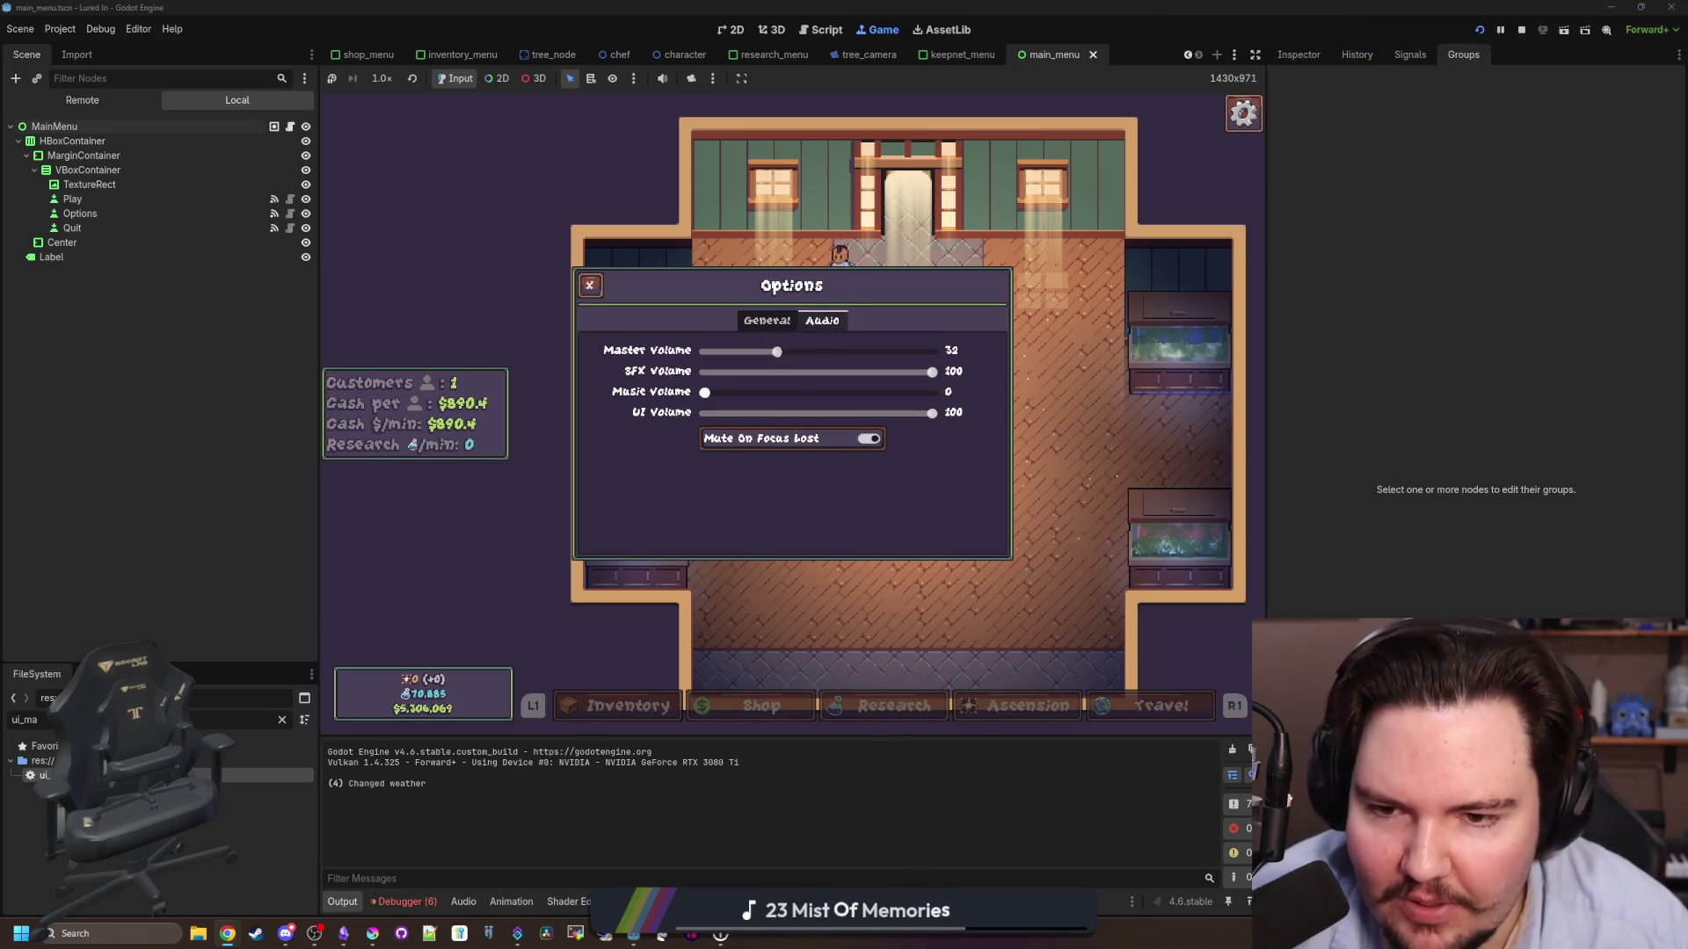
key(Escape)
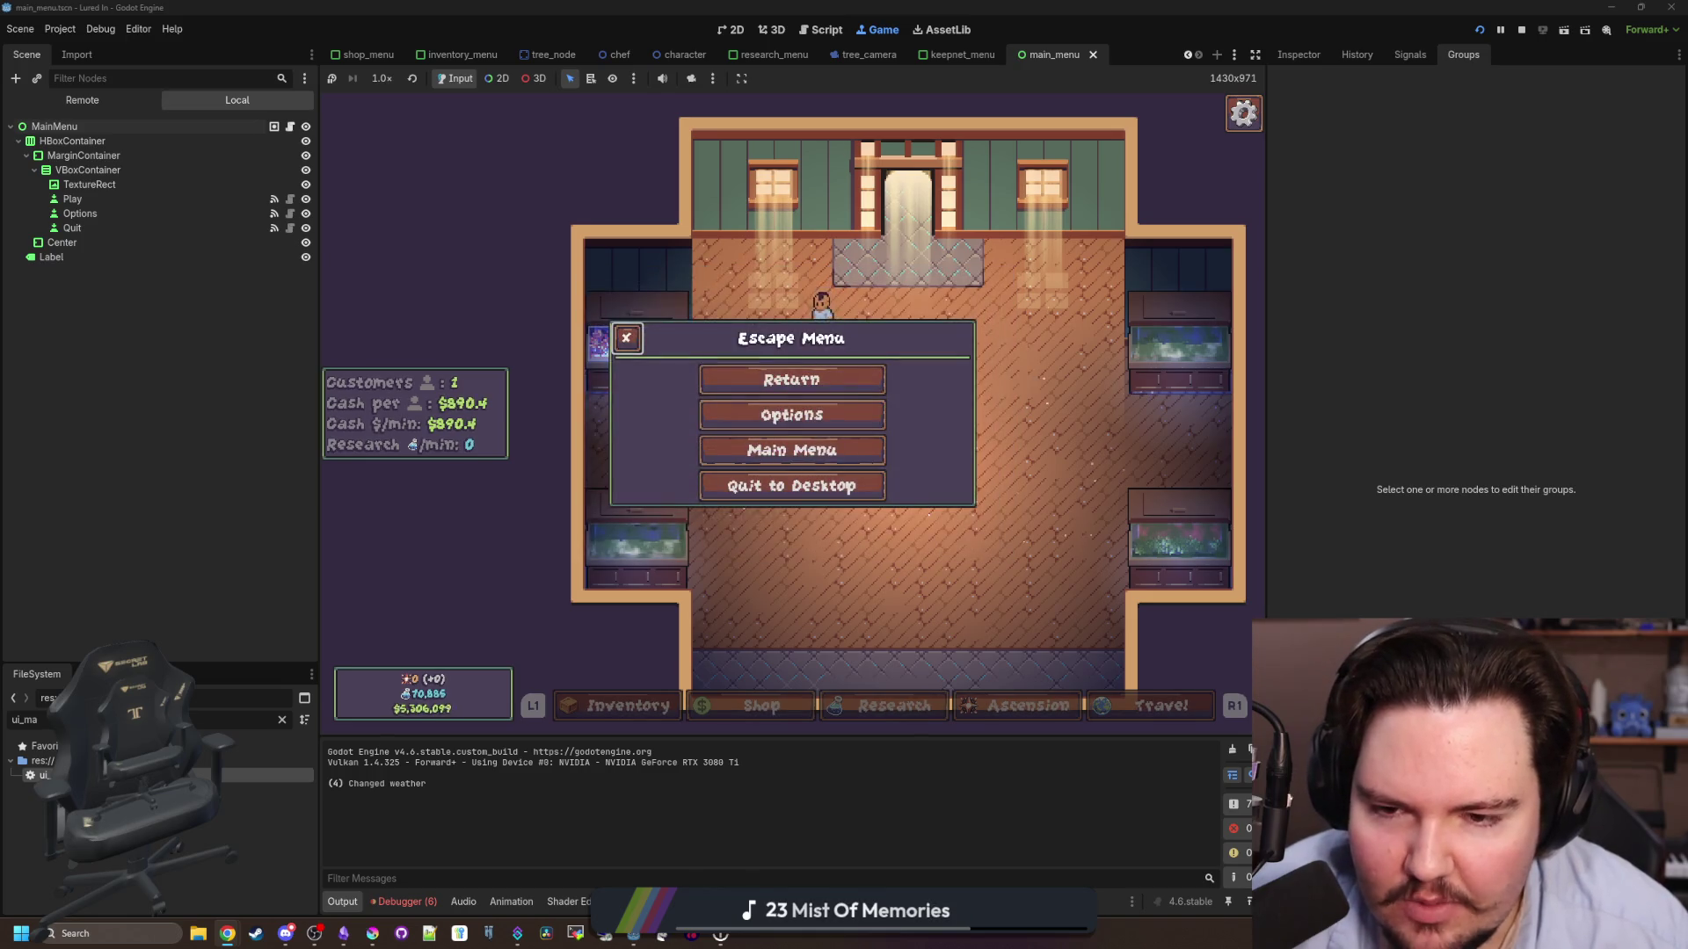
key(Escape)
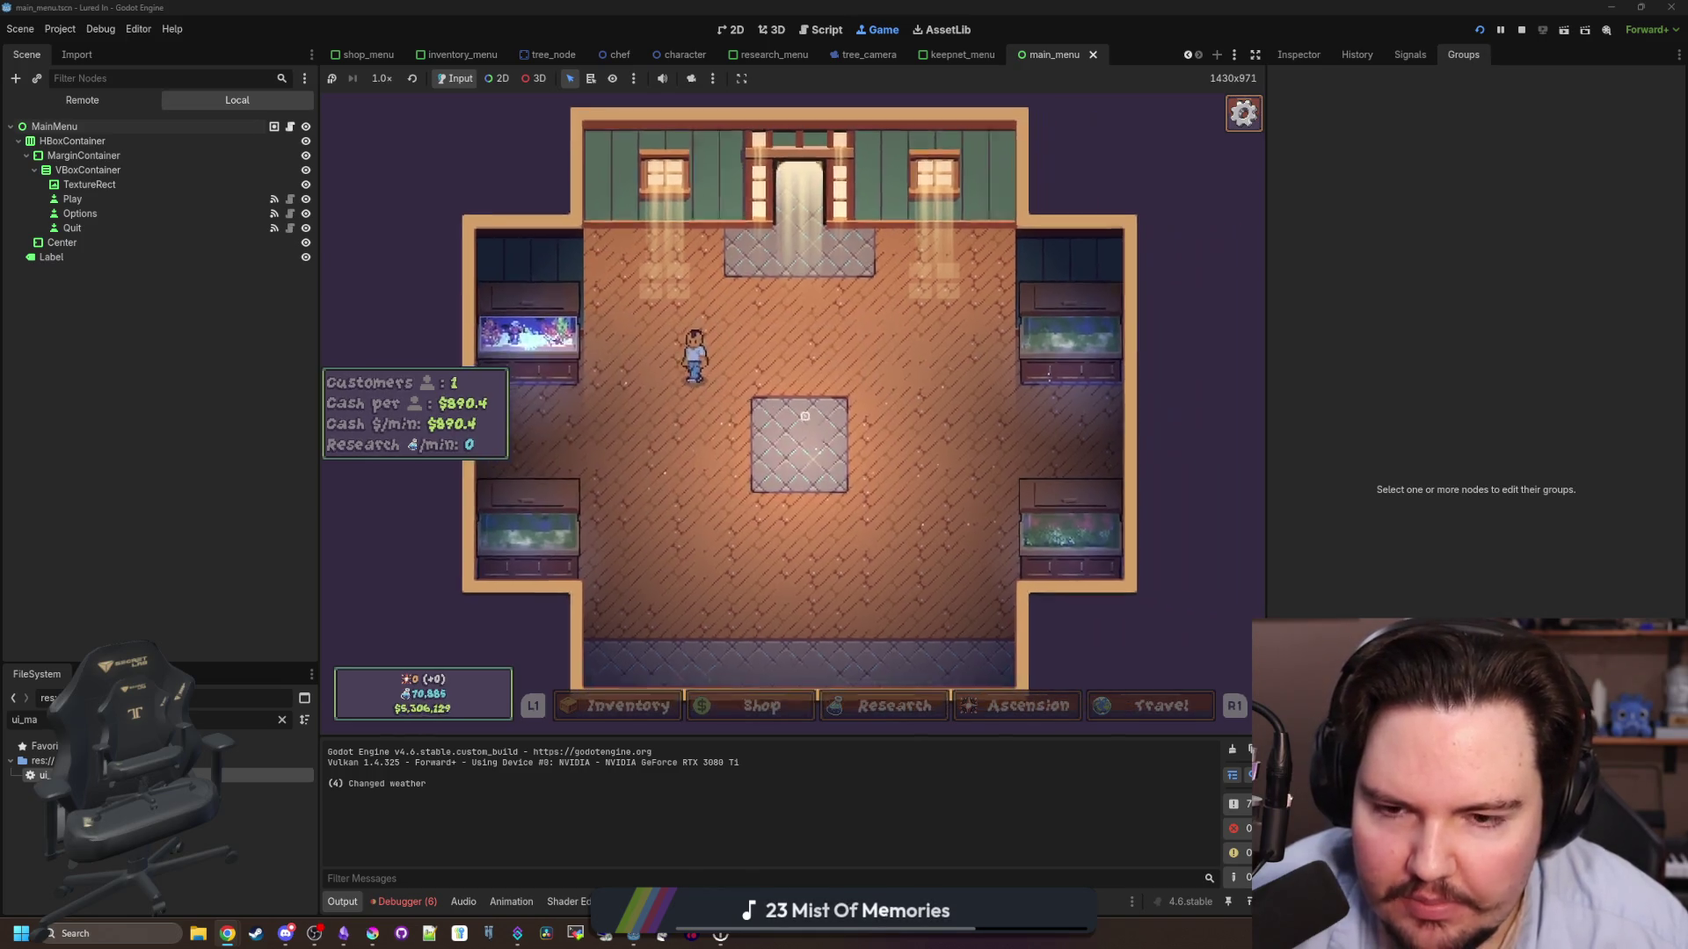
key(Escape)
key(Return)
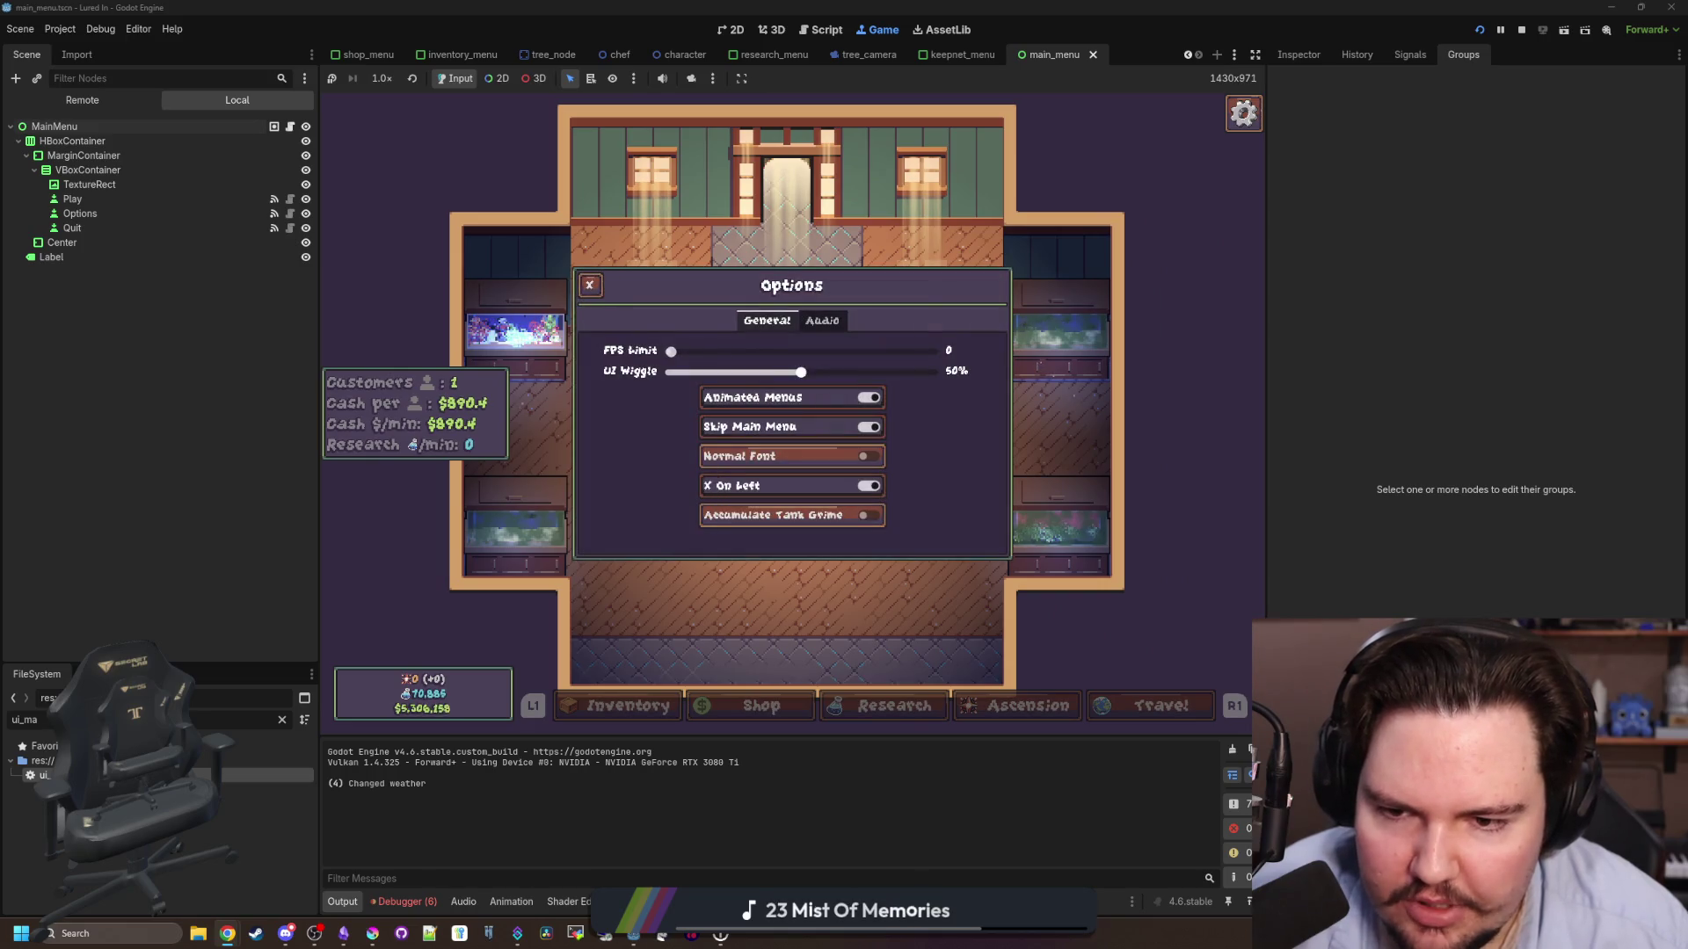
key(Escape)
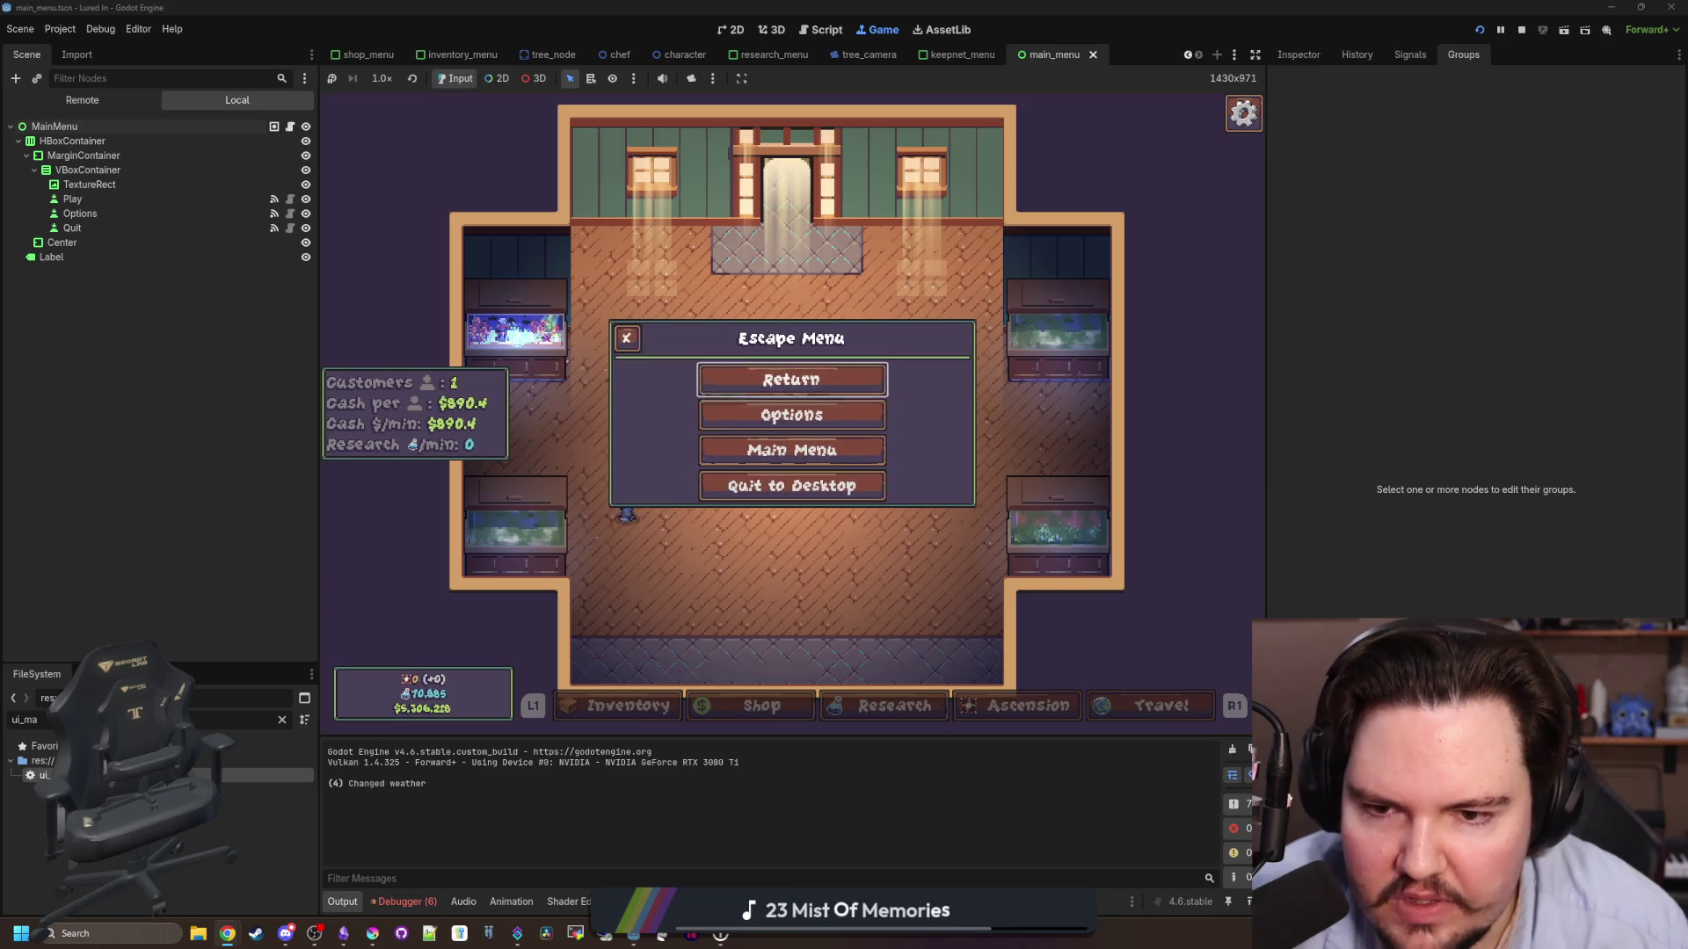
- Arrow through the escape menu buttons and choose Main Menu to return to the Lured In title screen
key(Up)
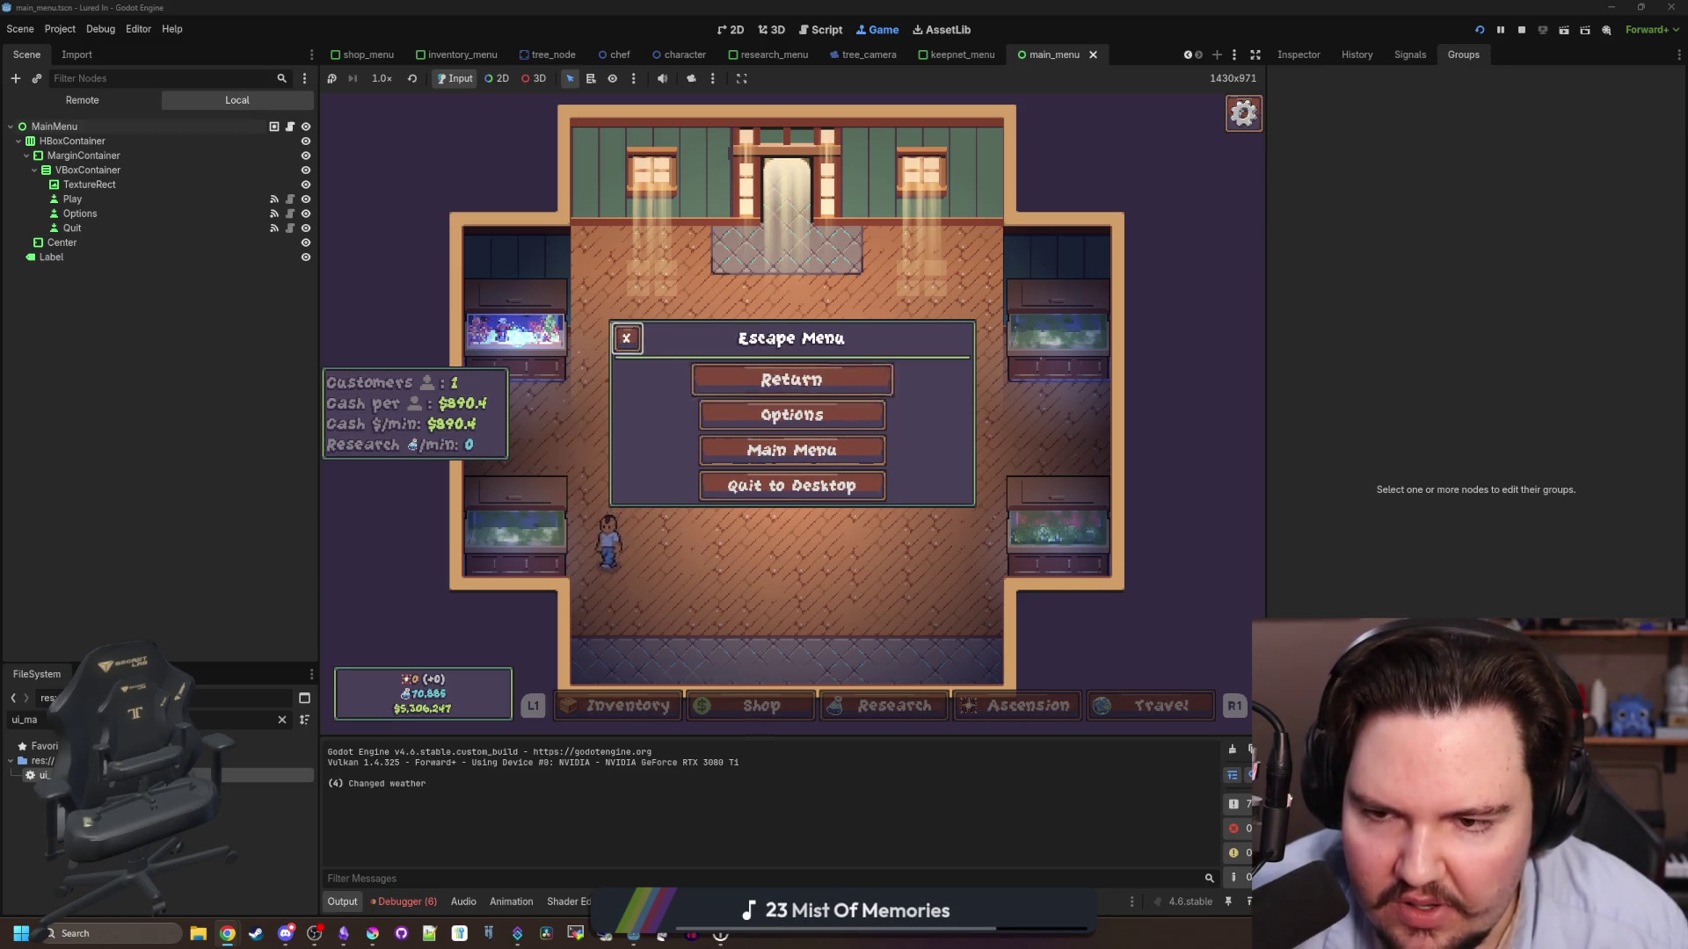
key(Up)
key(Escape)
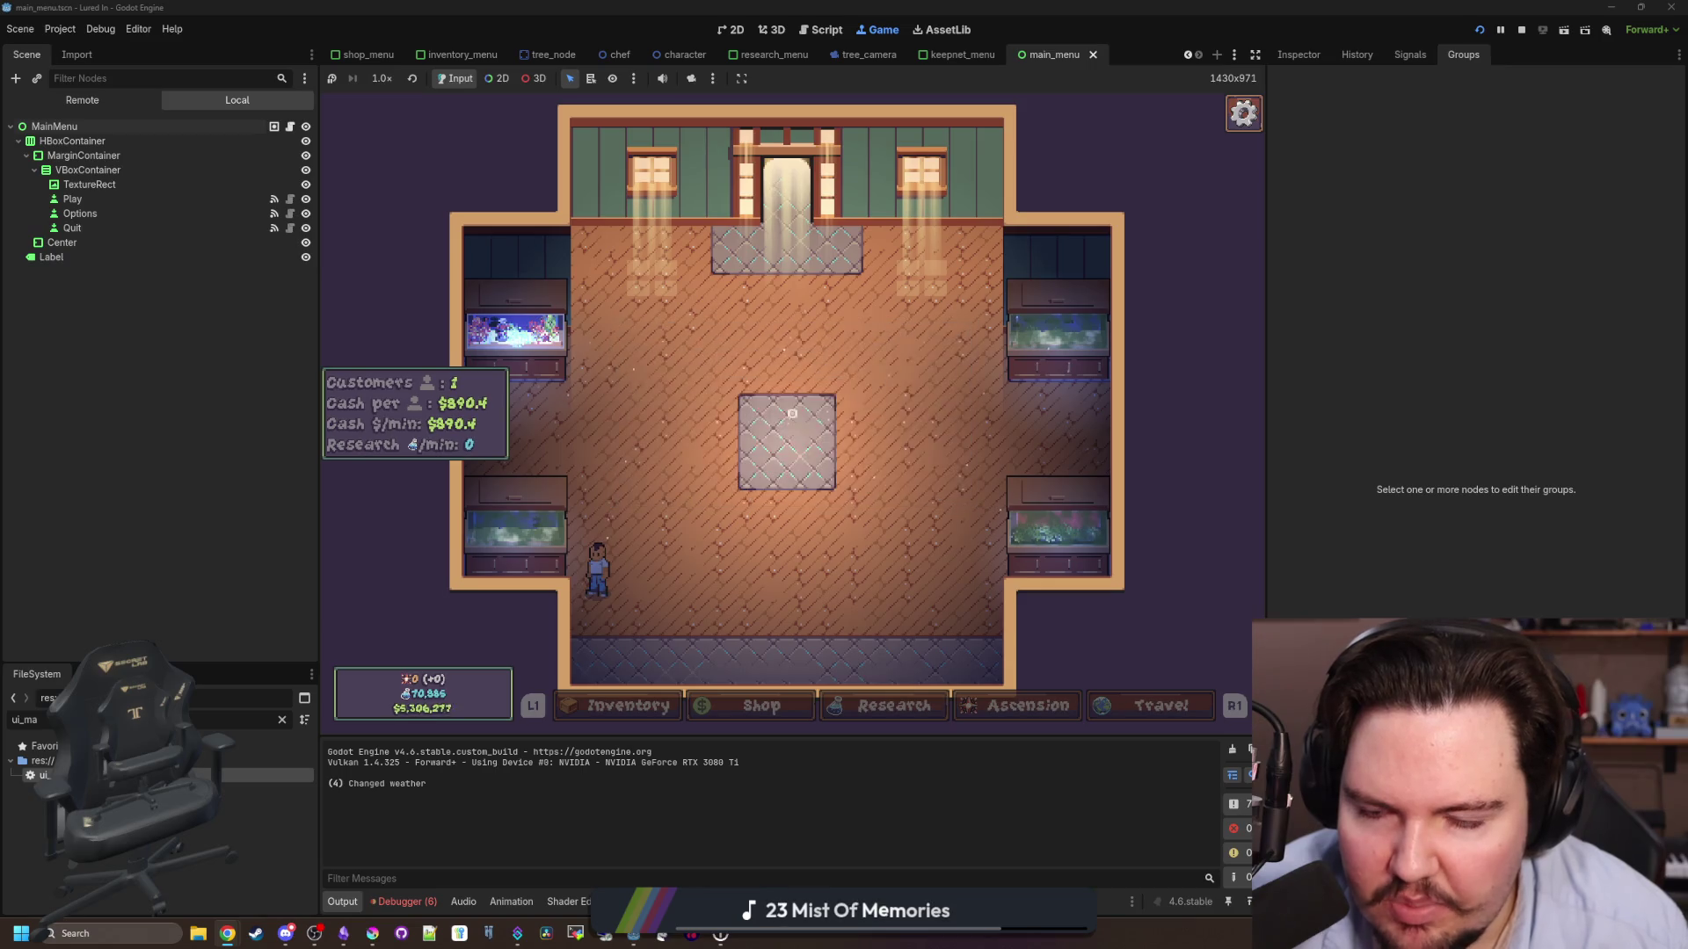
key(Escape)
key(Escape)
key(Escape)
key(Down)
key(Down)
key(Down)
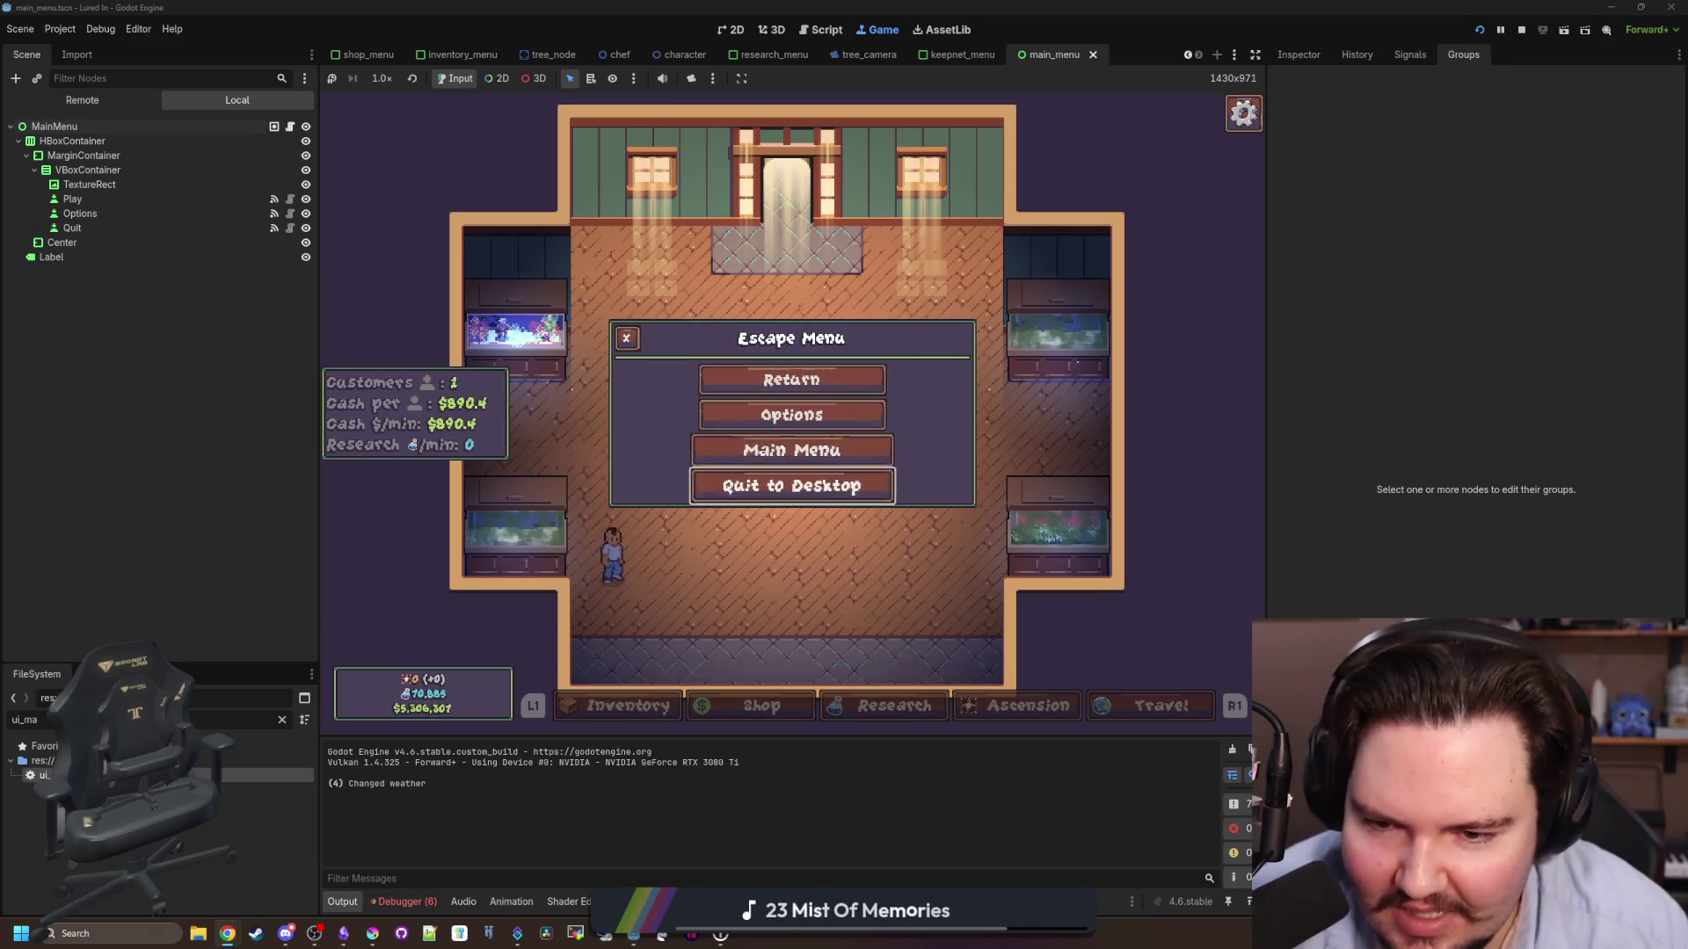
key(Up)
key(Up)
key(Up)
key(Down)
key(Down)
key(Down)
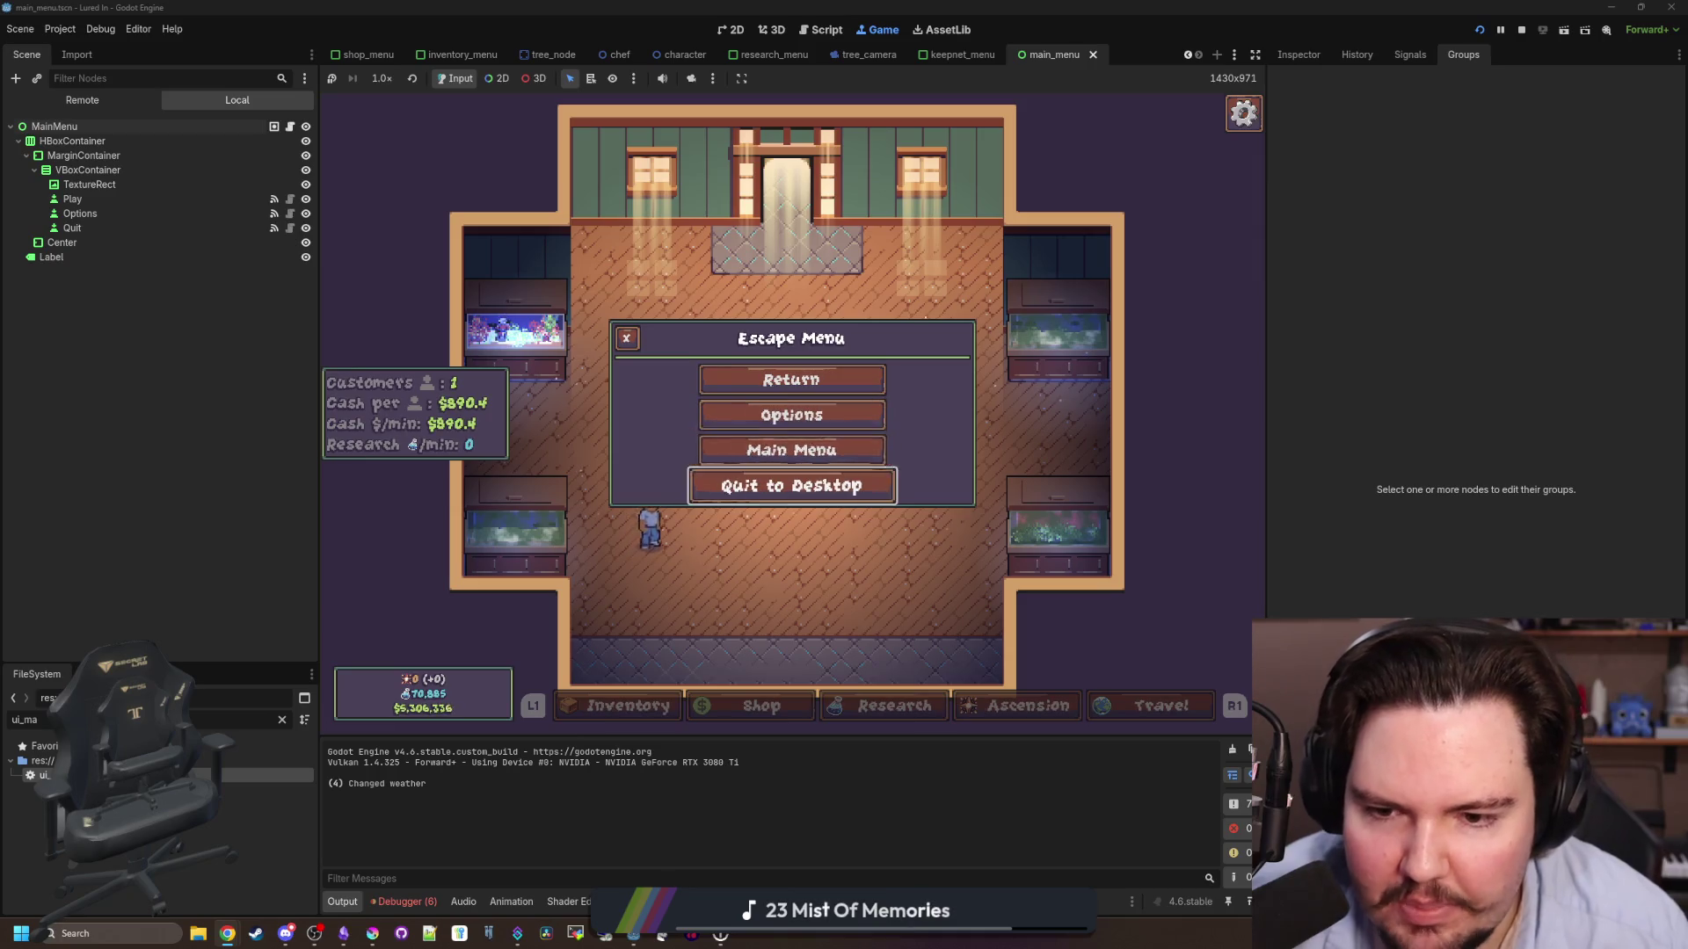
key(Up)
key(Up)
key(Up)
key(Down)
key(Down)
key(Return)
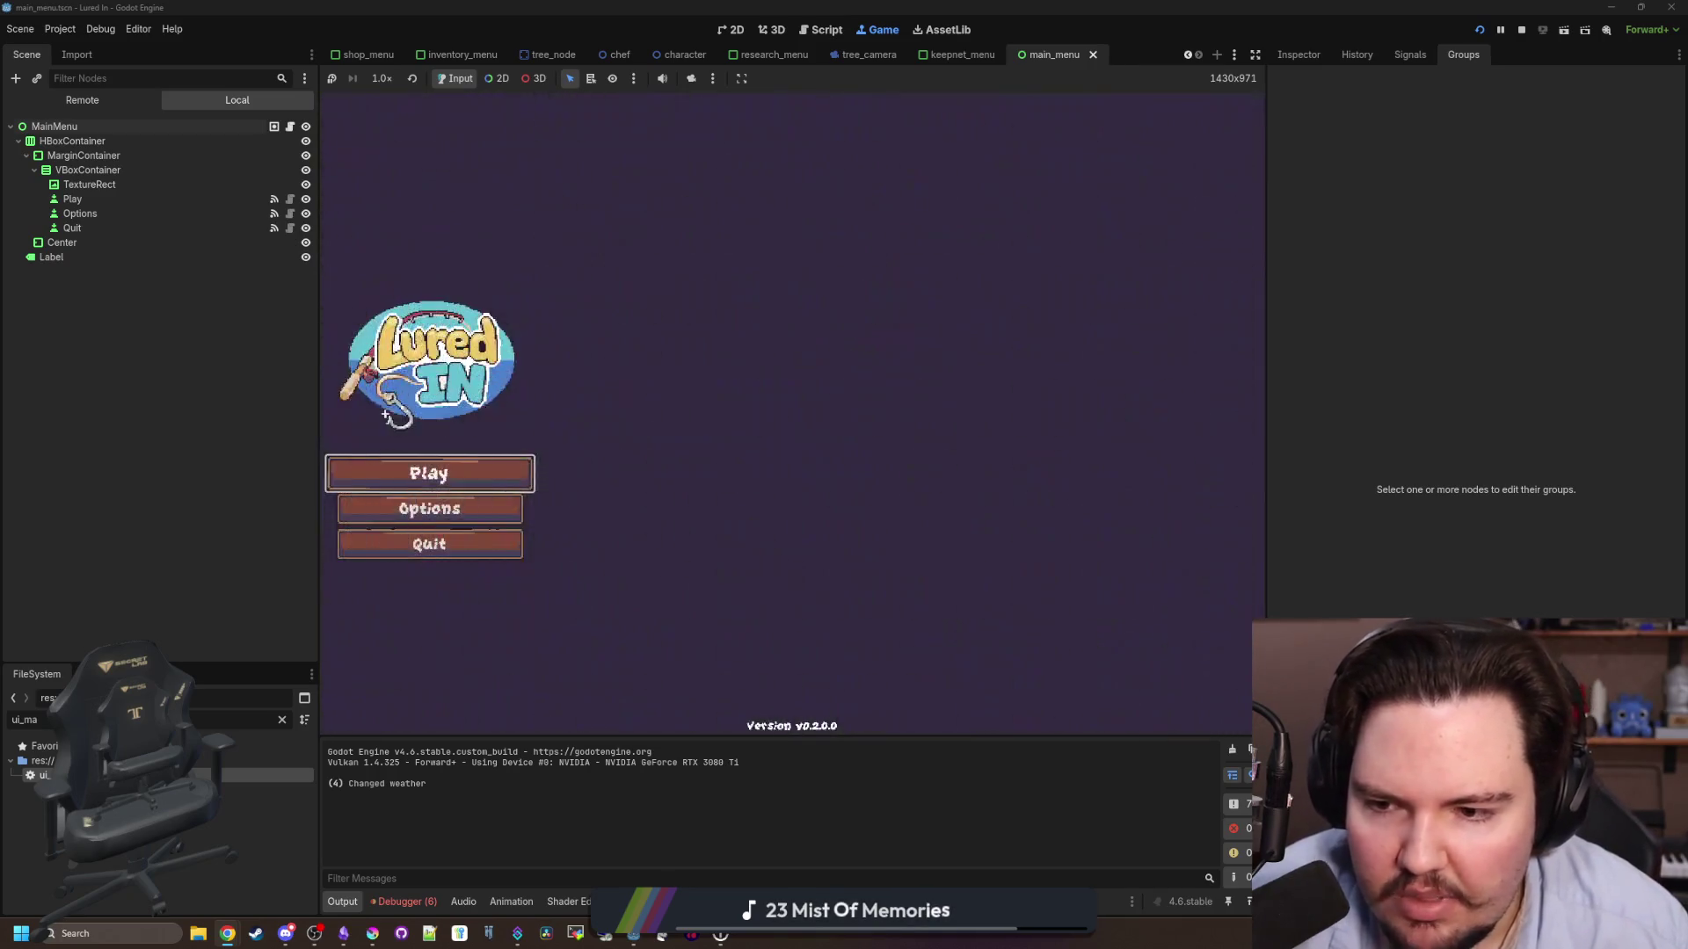
key(Down)
- On the title screen, open and close Options three times with no escape menu appearing, then choose Quit
key(Return)
key(Escape)
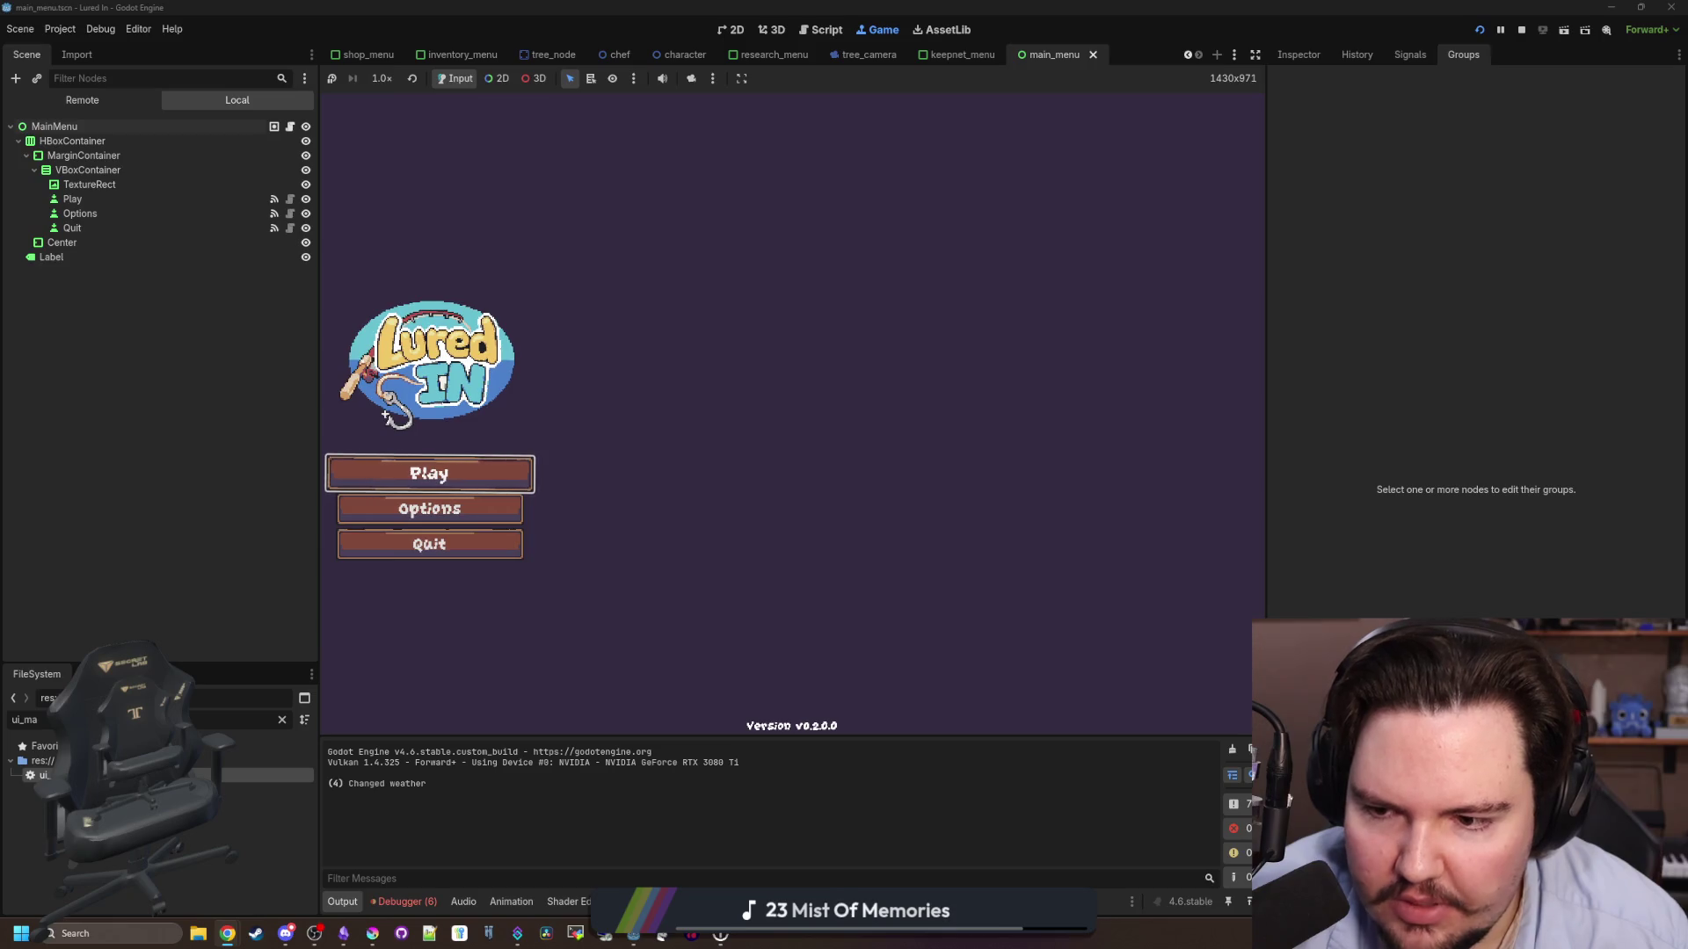
key(Down)
key(Return)
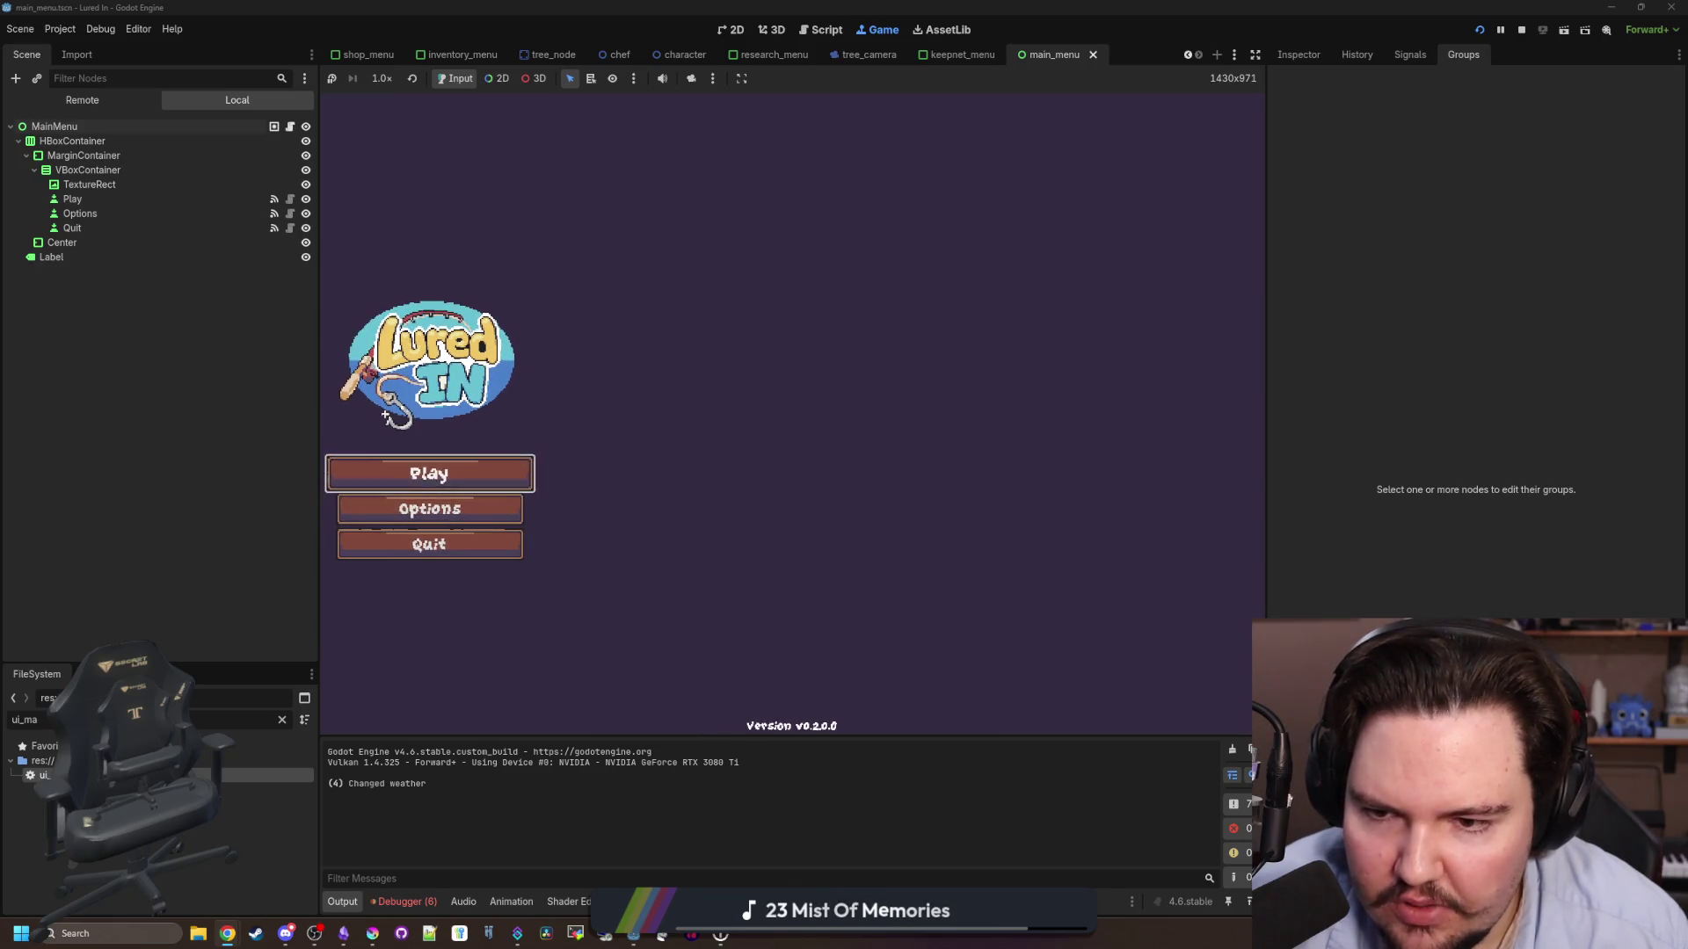
key(Escape)
key(Return)
key(Escape)
key(Down)
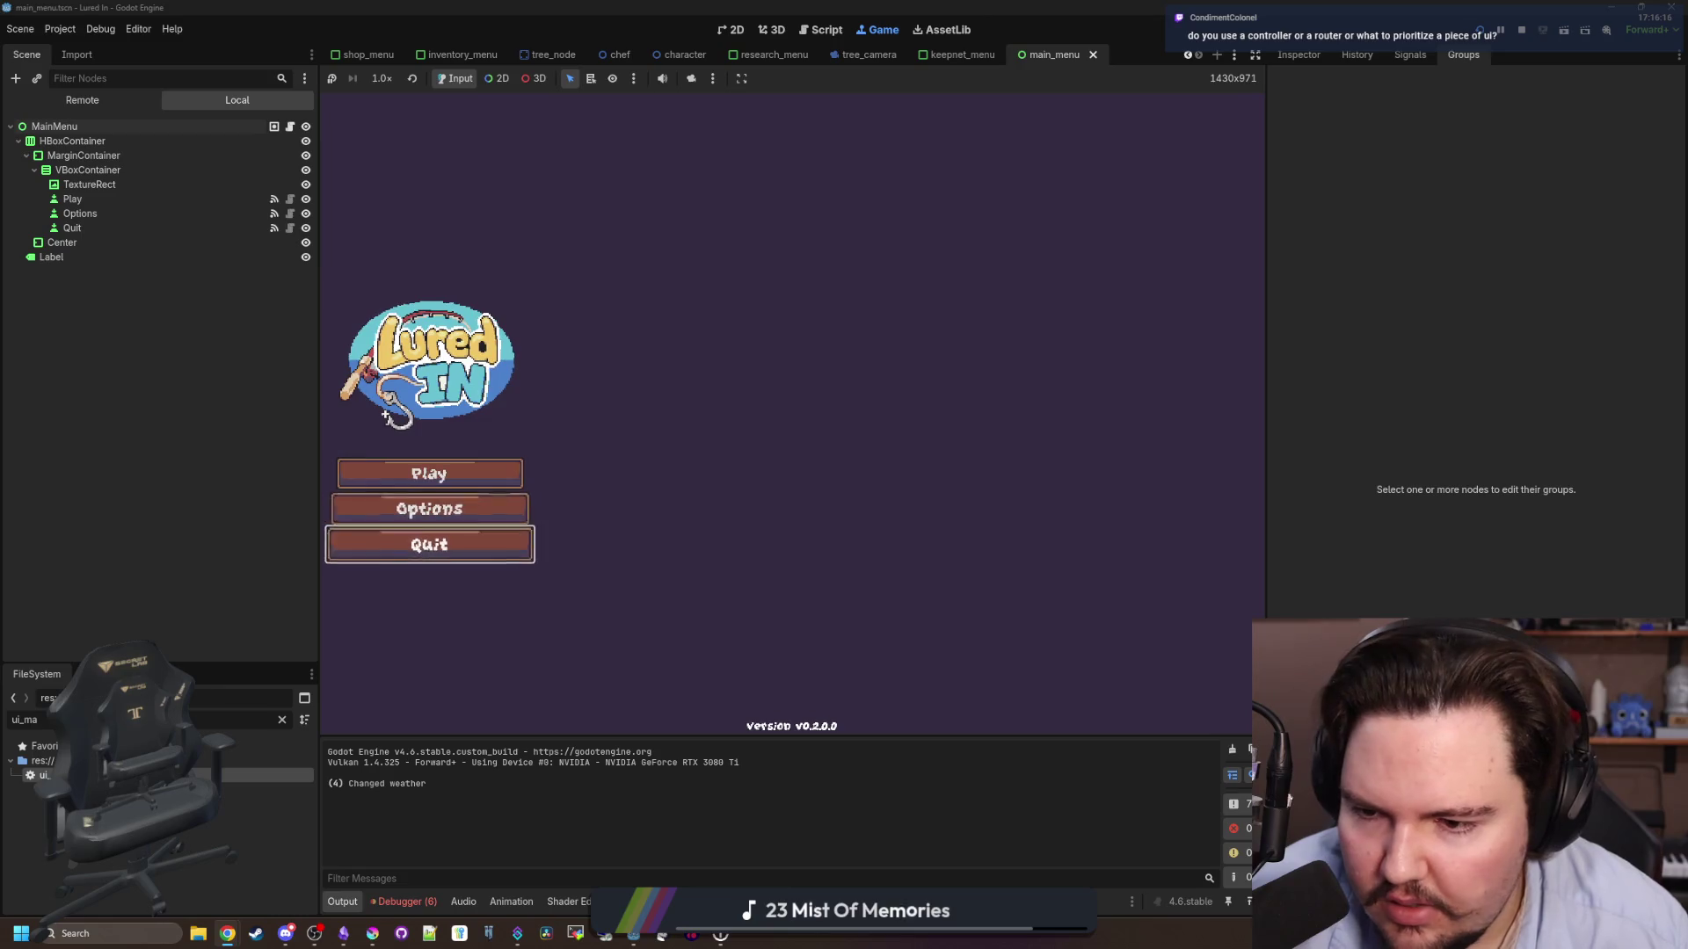
key(Return)
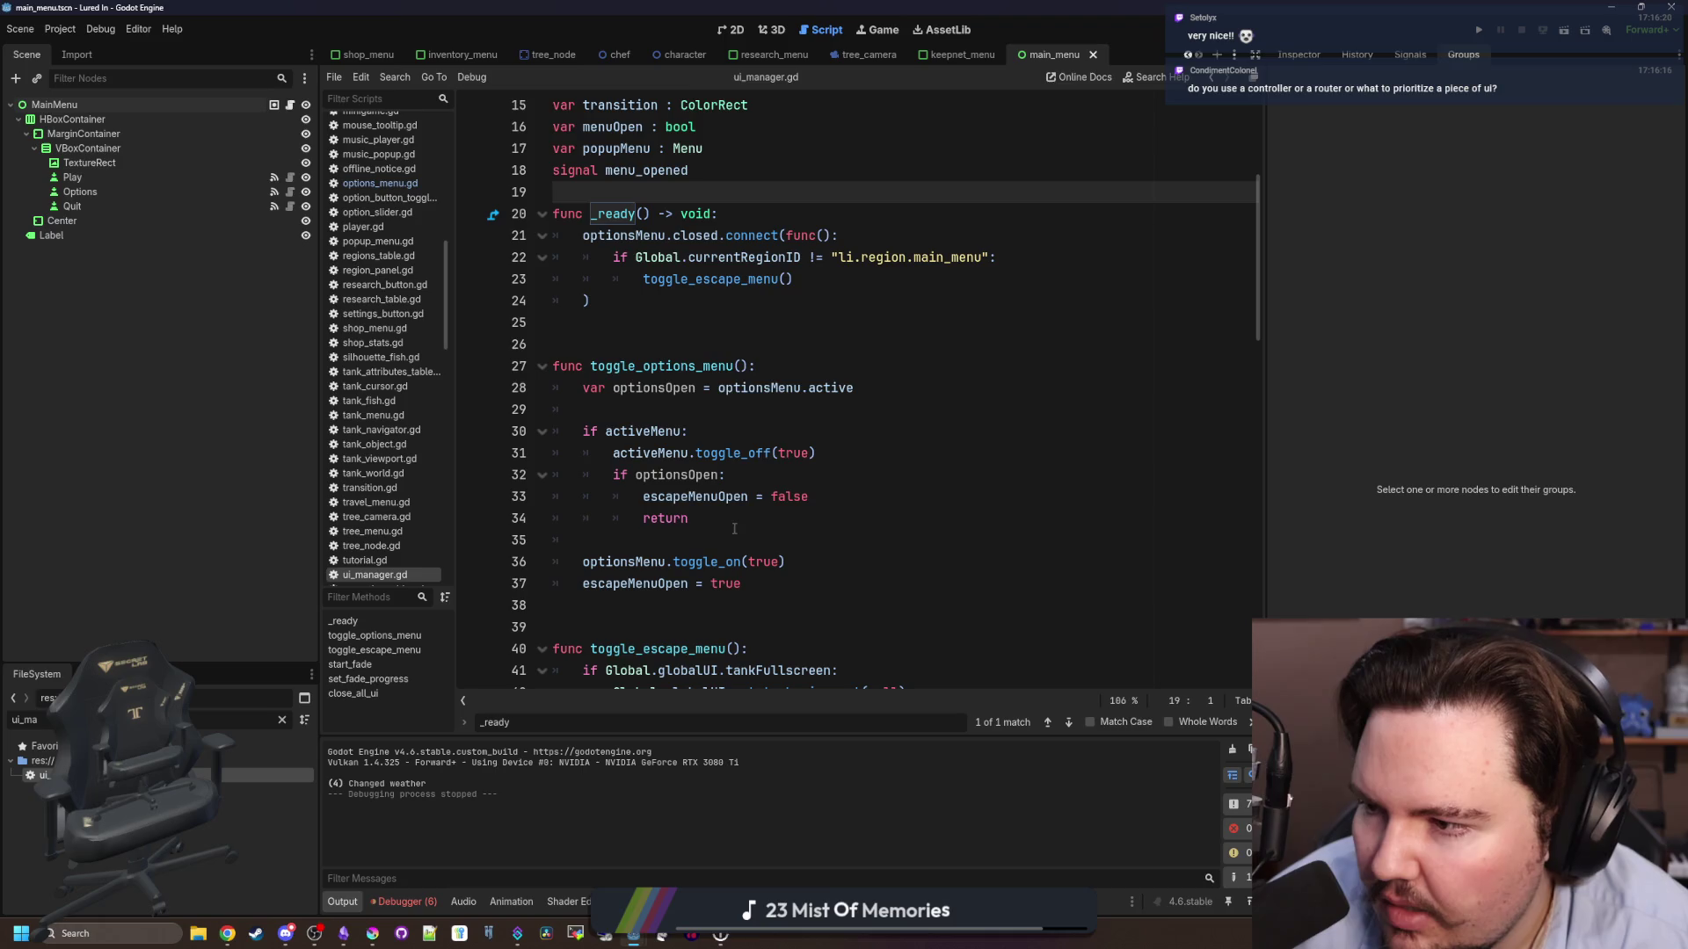
- Save ui_manager.gd, delete the empty line 14, and add a blank line after line 16
click(781, 423)
key(ctrl+s)
click(777, 344)
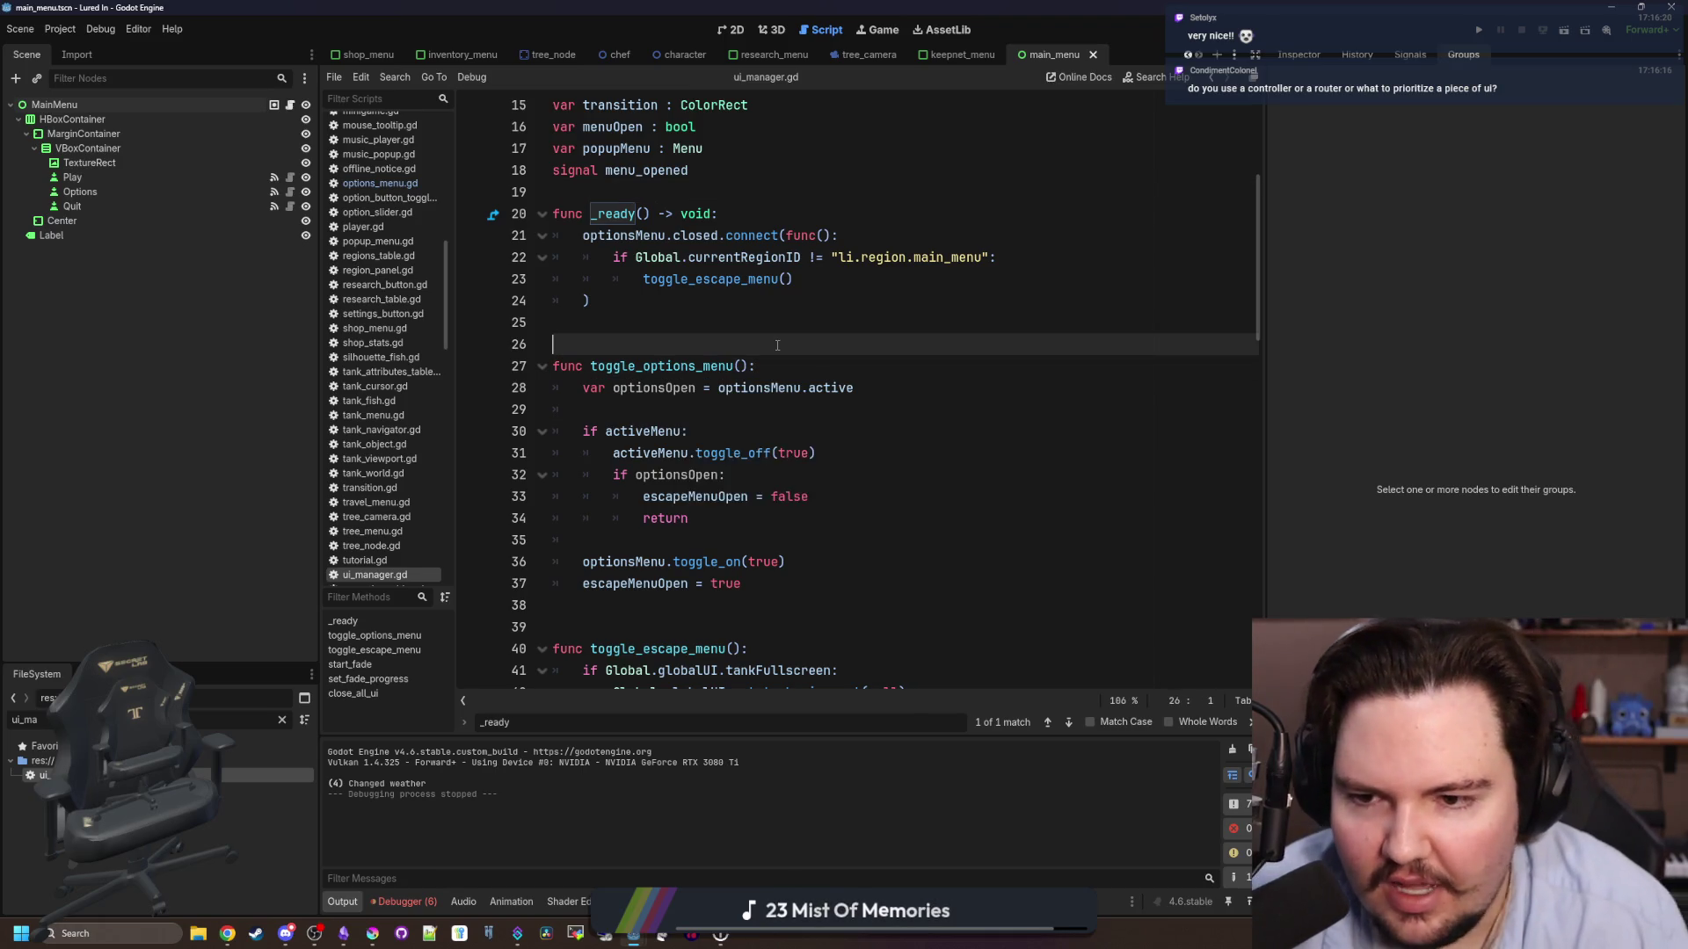
scroll(777, 344, up, 3)
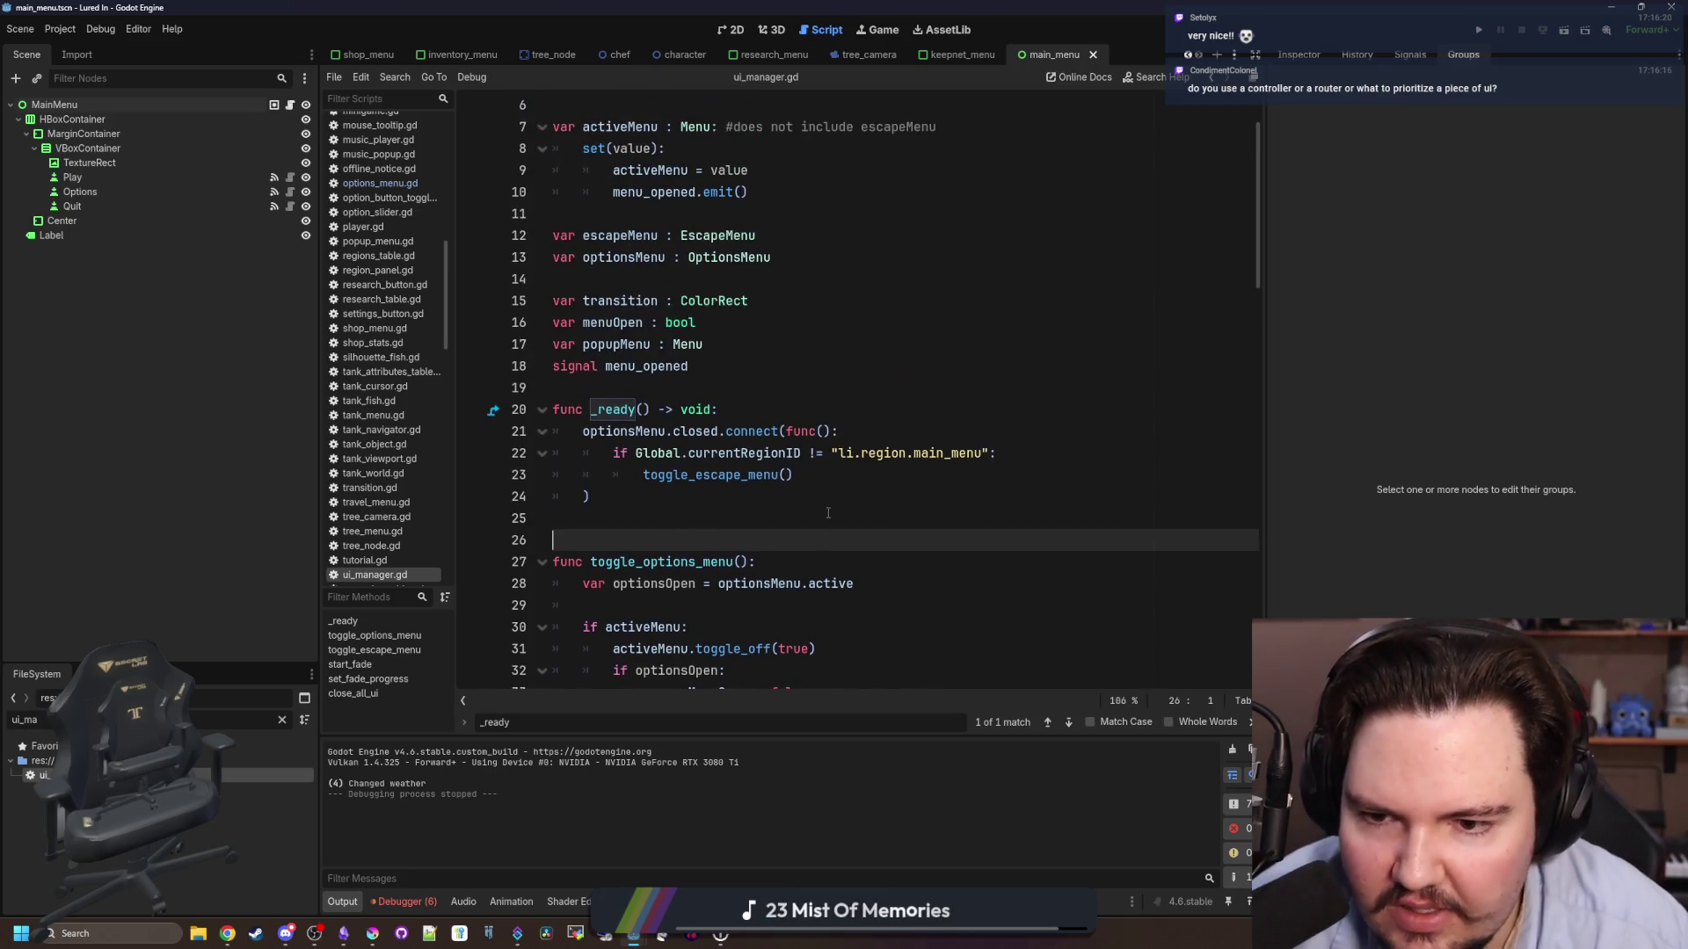
key(Up)
key(Up)
key(Up)
scroll(630, 390, up, 2)
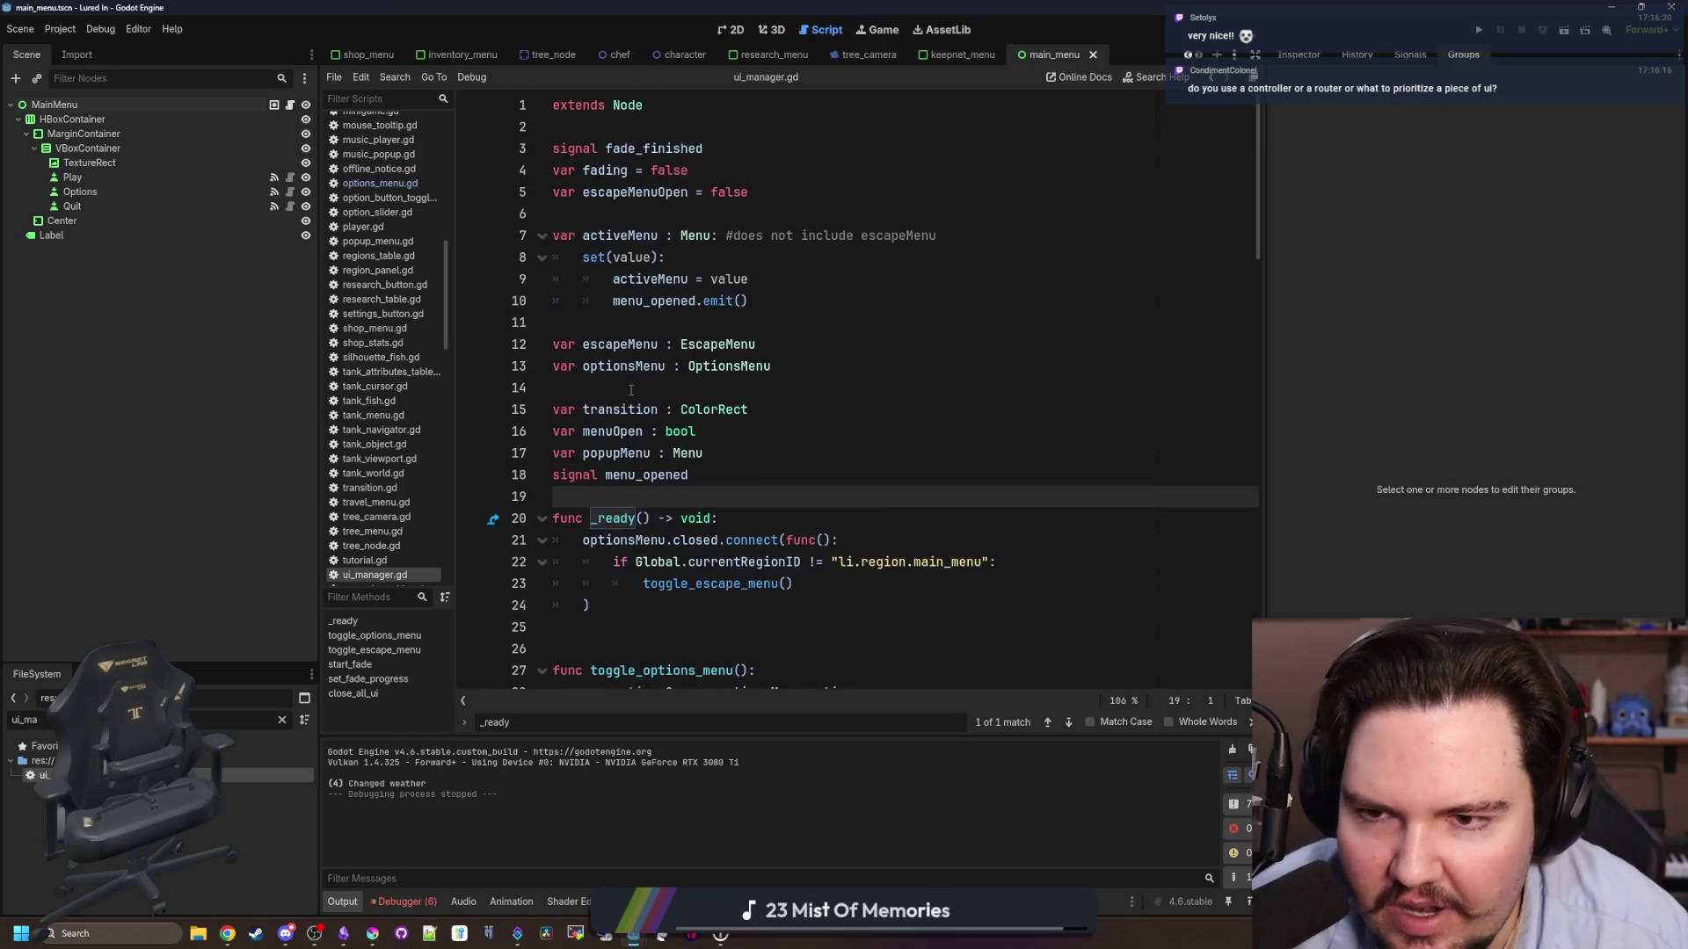
click(631, 390)
key(BackSpace)
key(Down)
key(Down)
key(Down)
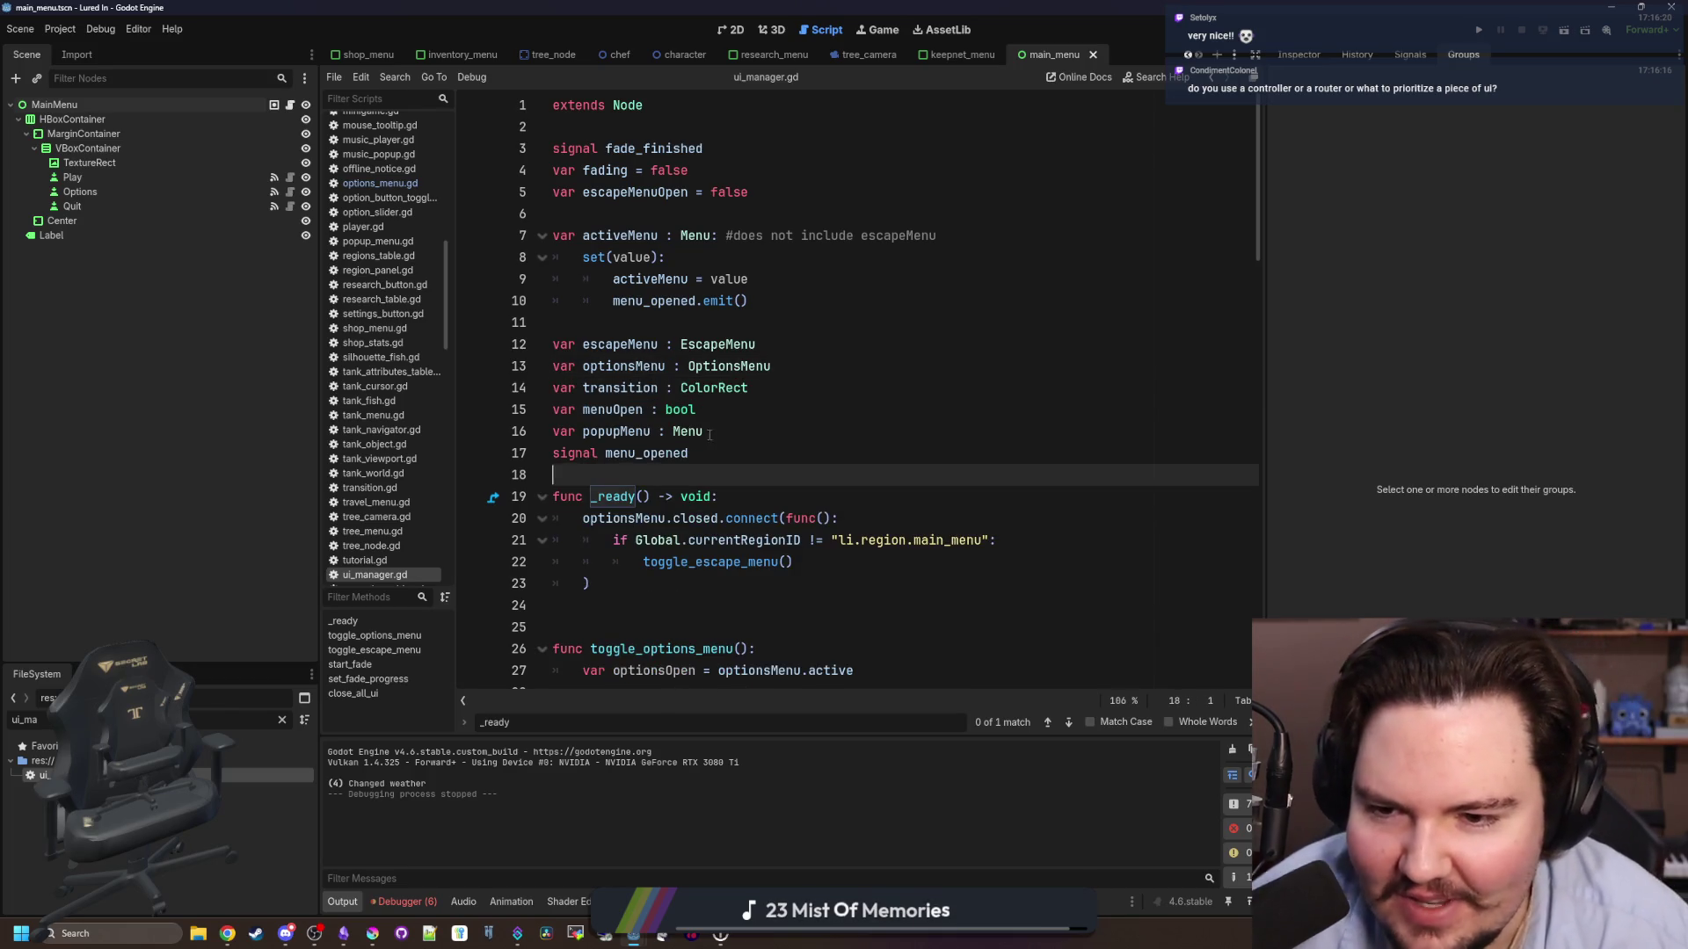
click(734, 435)
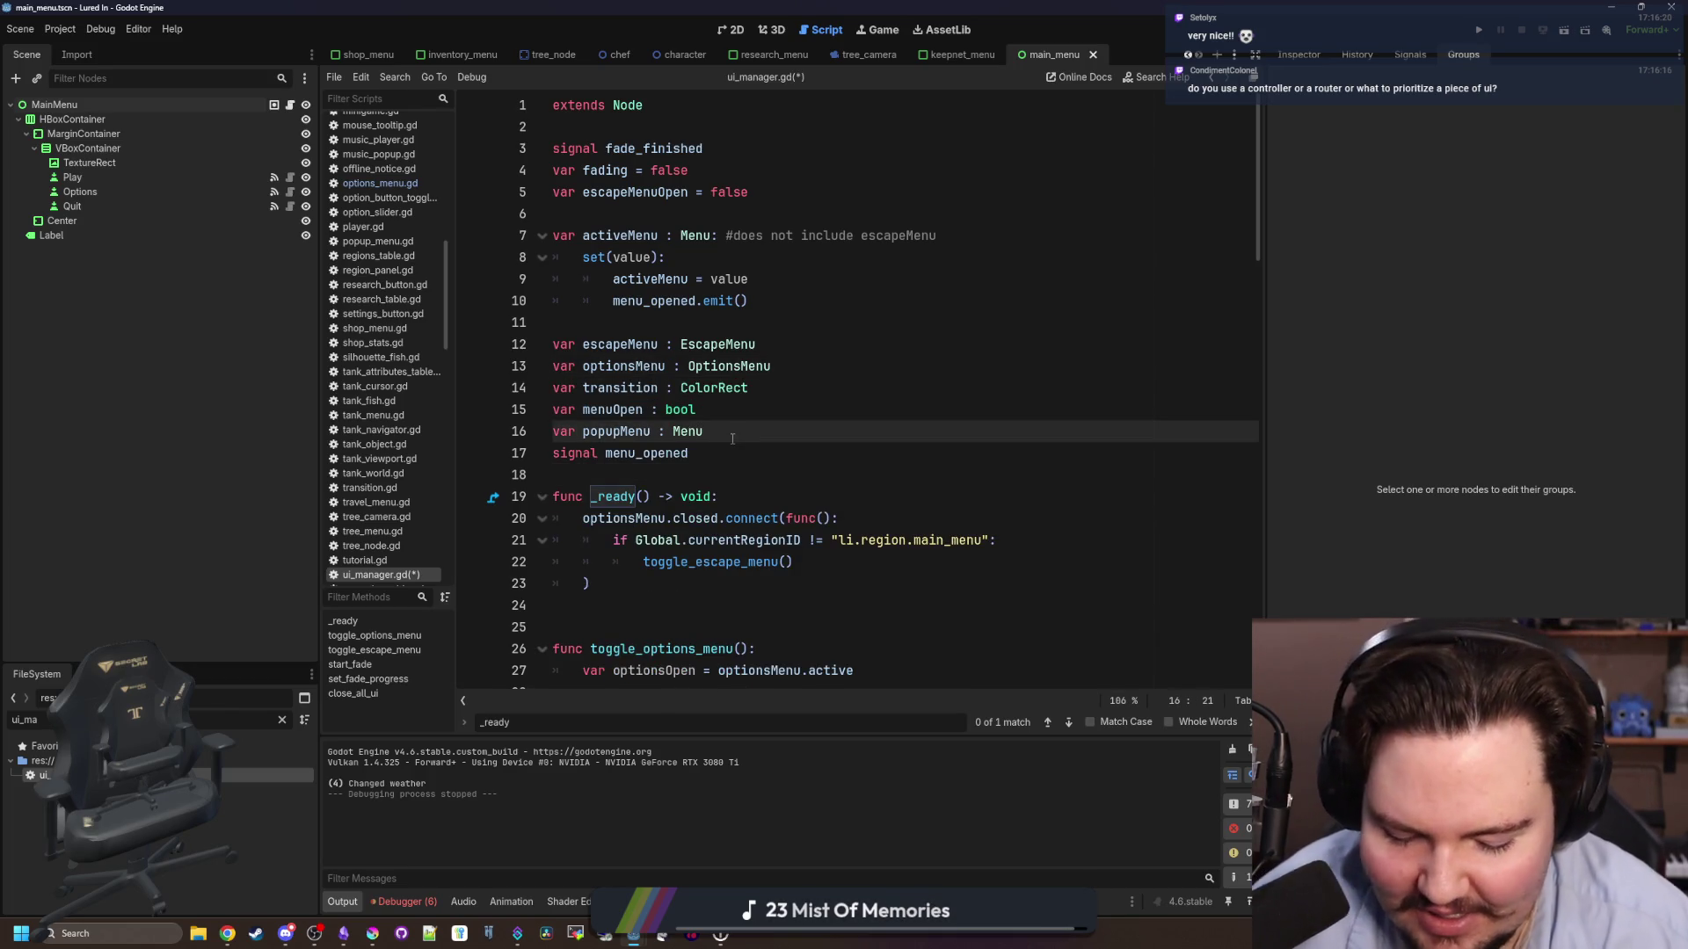
key(Return)
- Move the 'signal menu_opened' line up under 'signal fade_finished', separated from the variables by a blank line
click(676, 475)
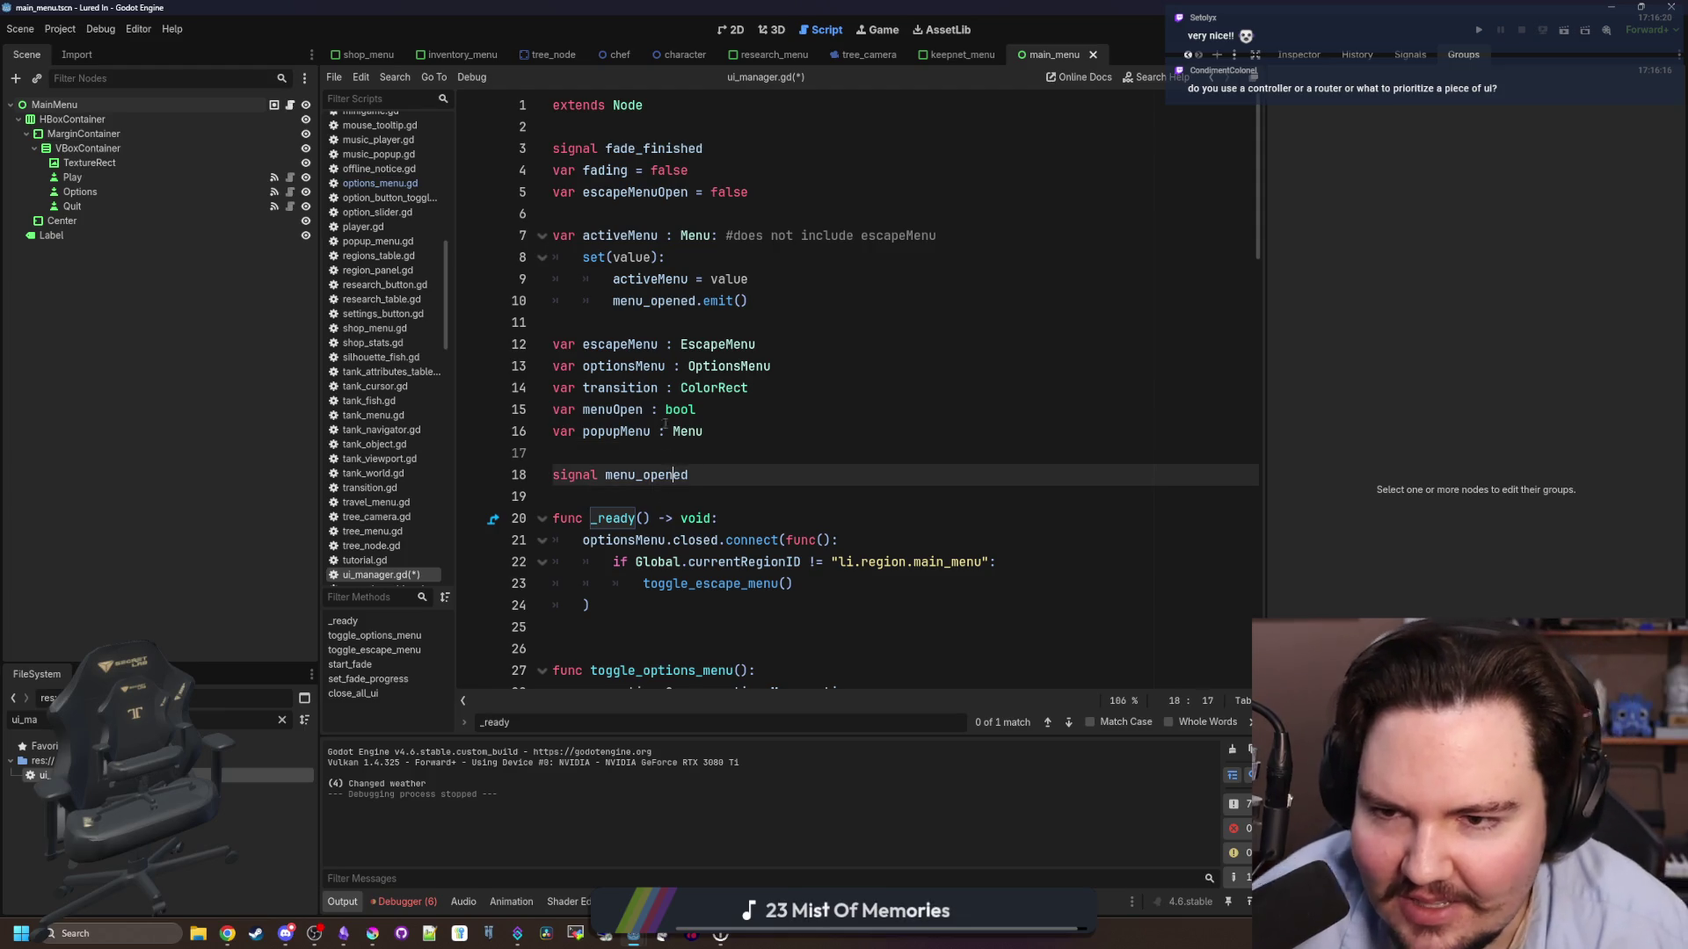
triple_click(751, 482)
key(ctrl+x)
click(720, 145)
key(Return)
key(ctrl+v)
key(Return)
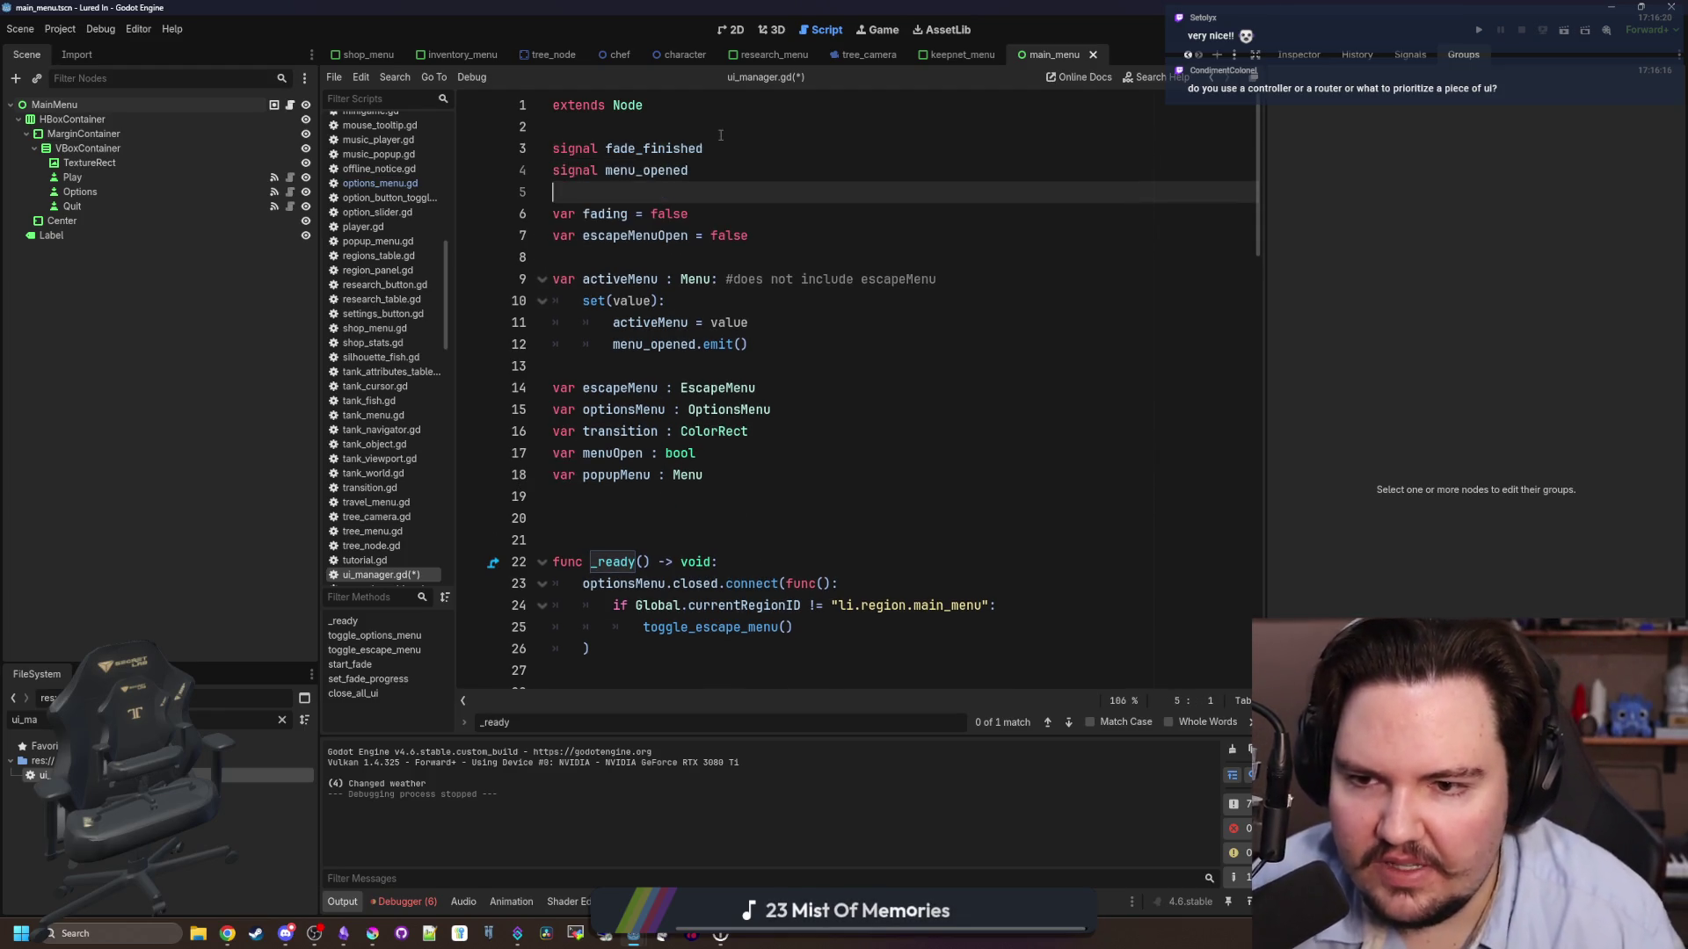
- Remove the spare blank line above _ready() and save ui_manager.gd
click(646, 497)
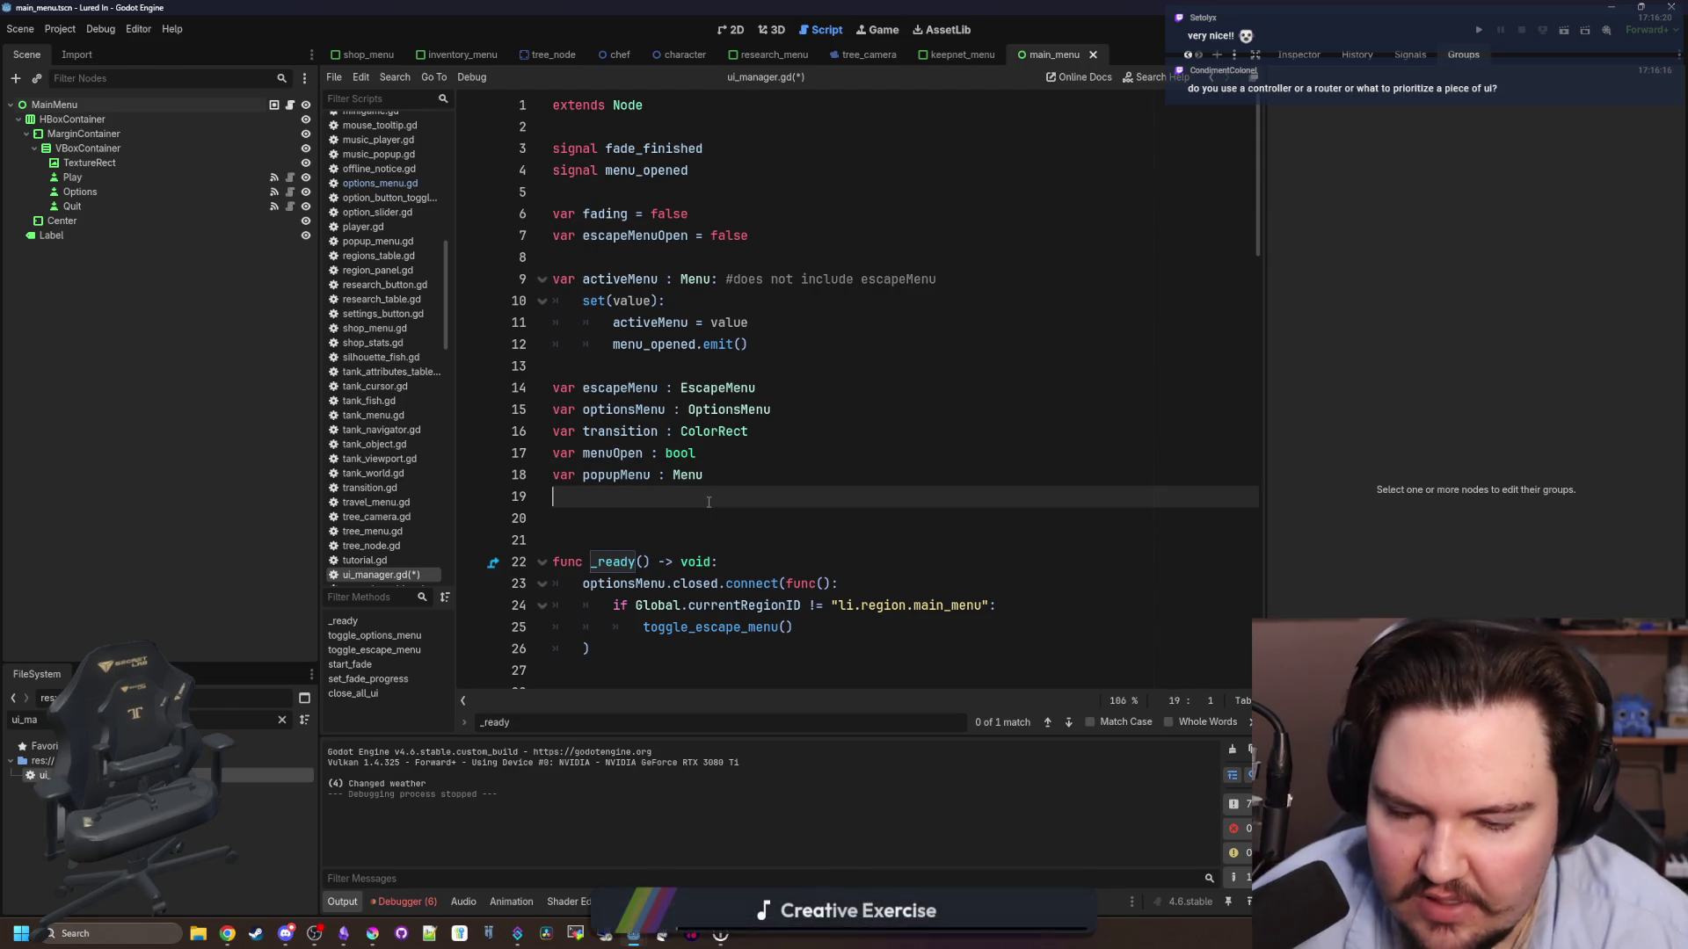
key(BackSpace)
click(646, 502)
scroll(653, 502, down, 4)
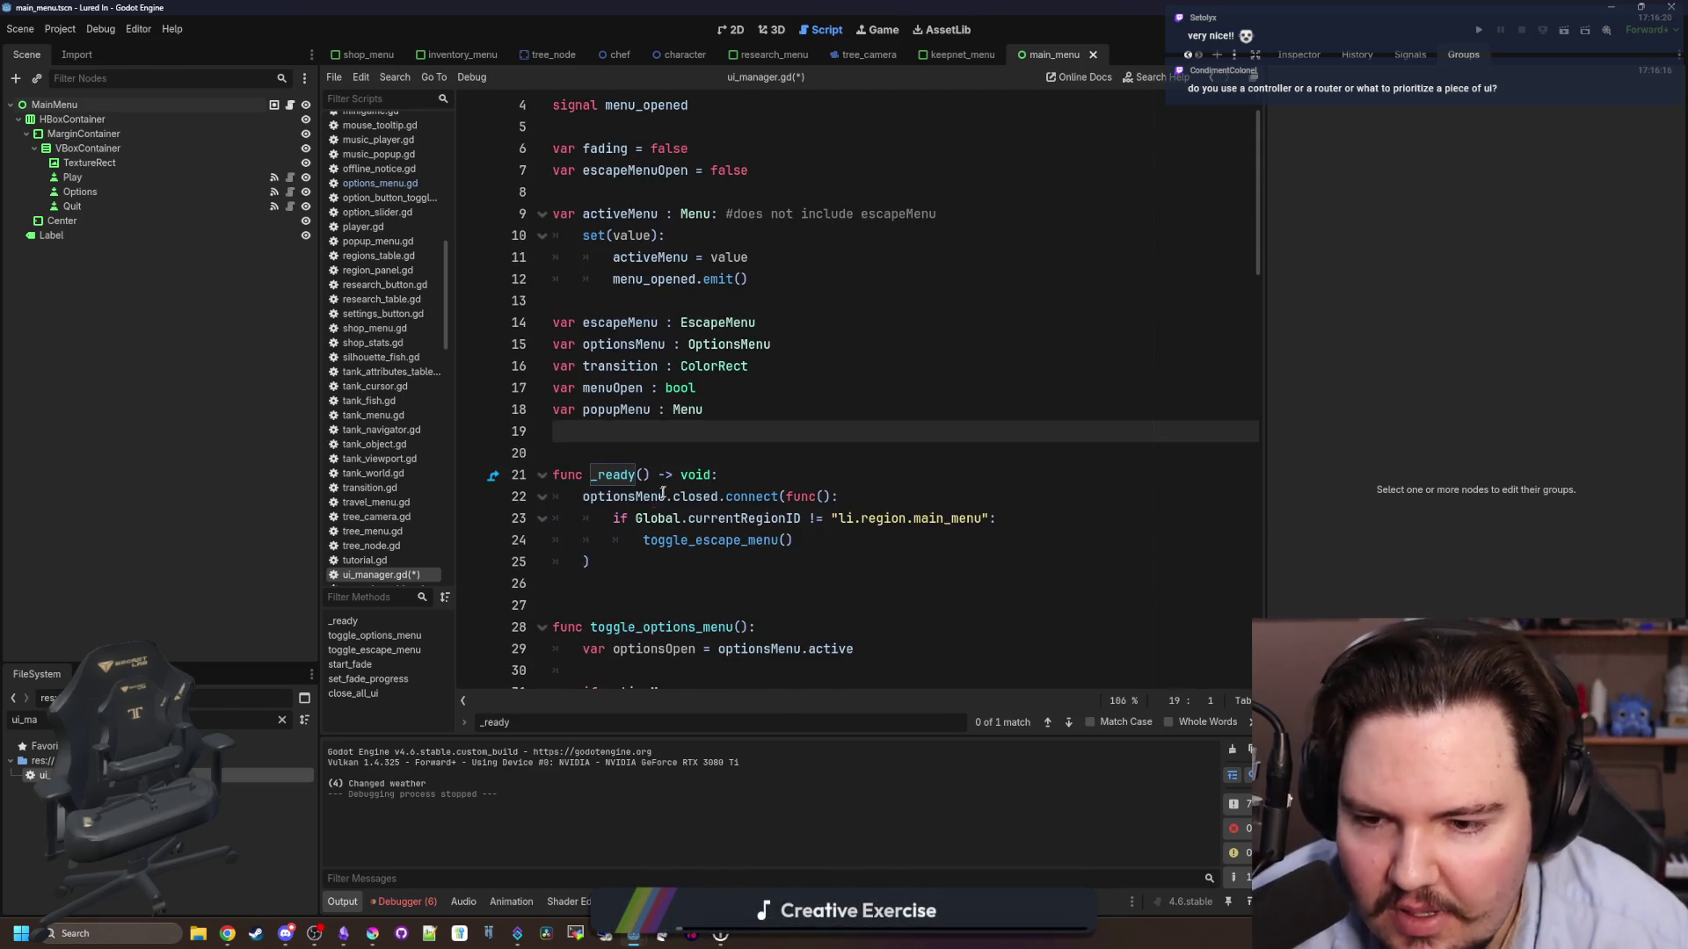
click(694, 387)
key(ctrl+s)
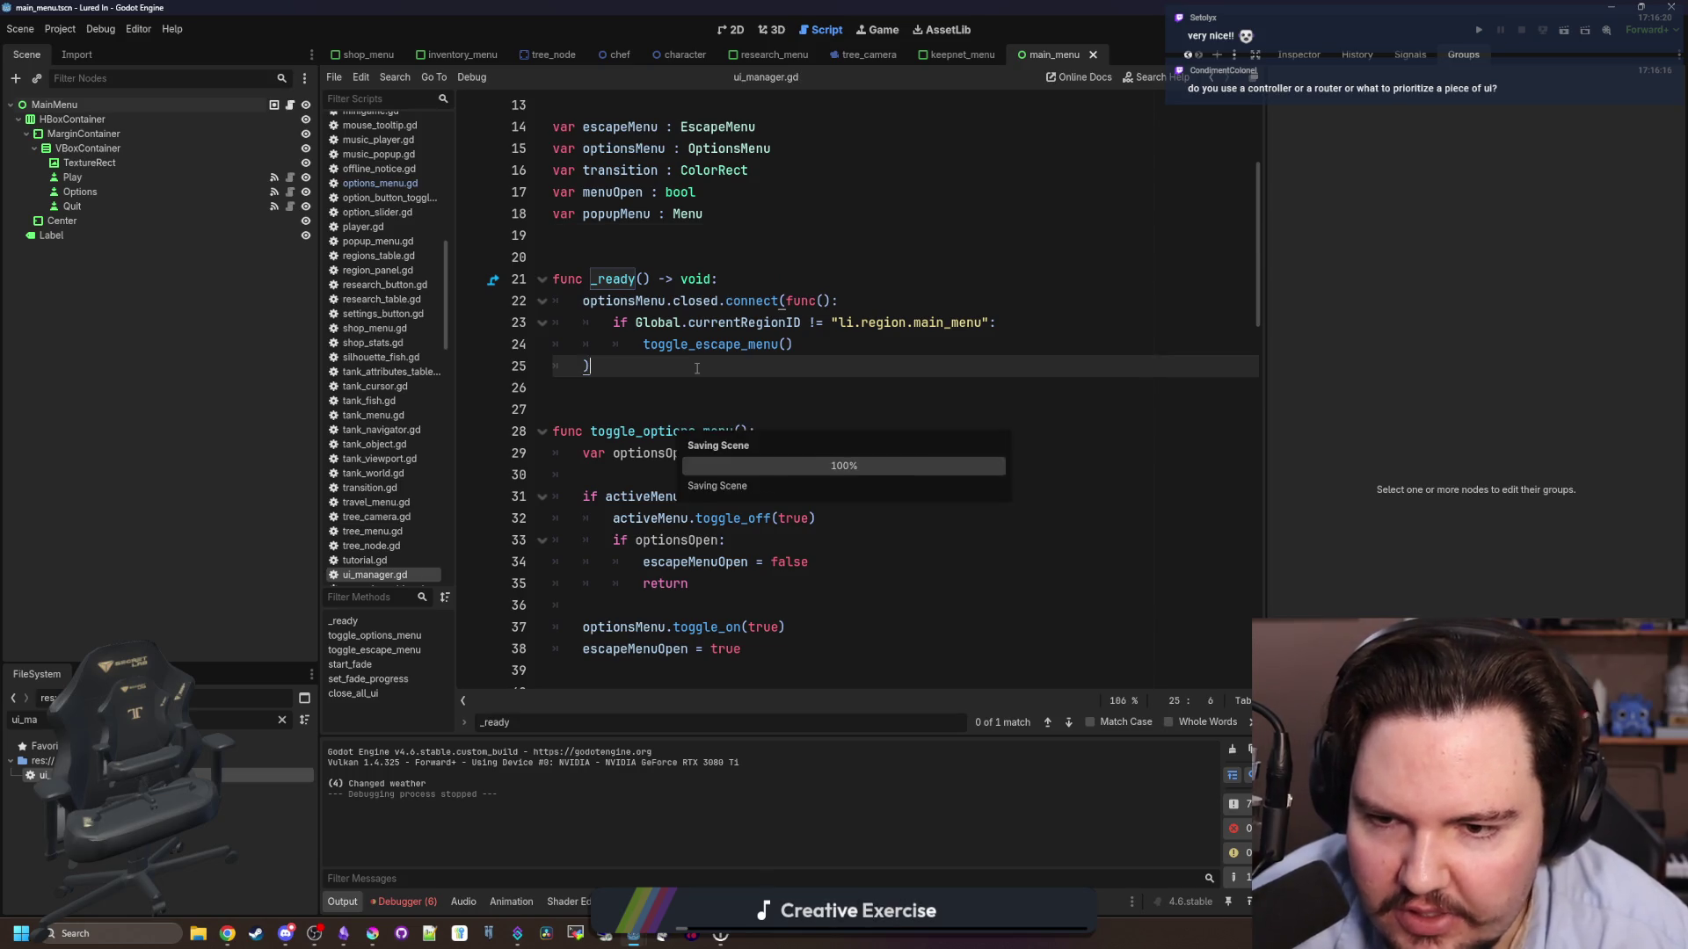
click(691, 371)
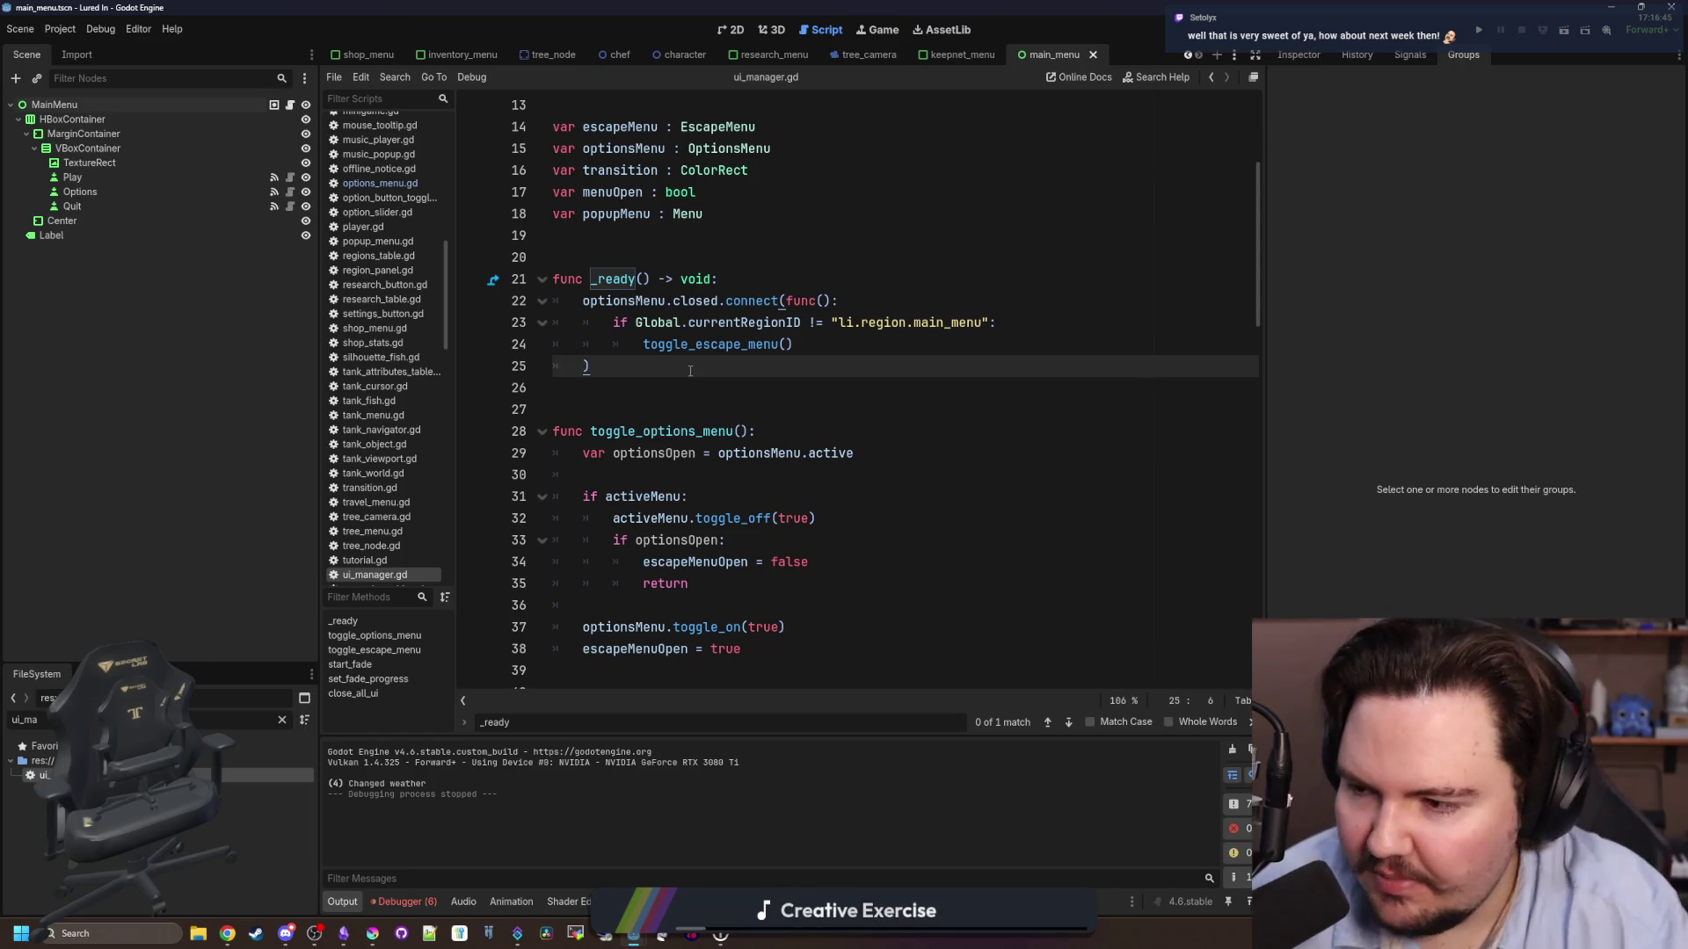
- Scroll down through ui_manager.gd to line 93, checking the blank-line spacing
click(753, 450)
click(789, 383)
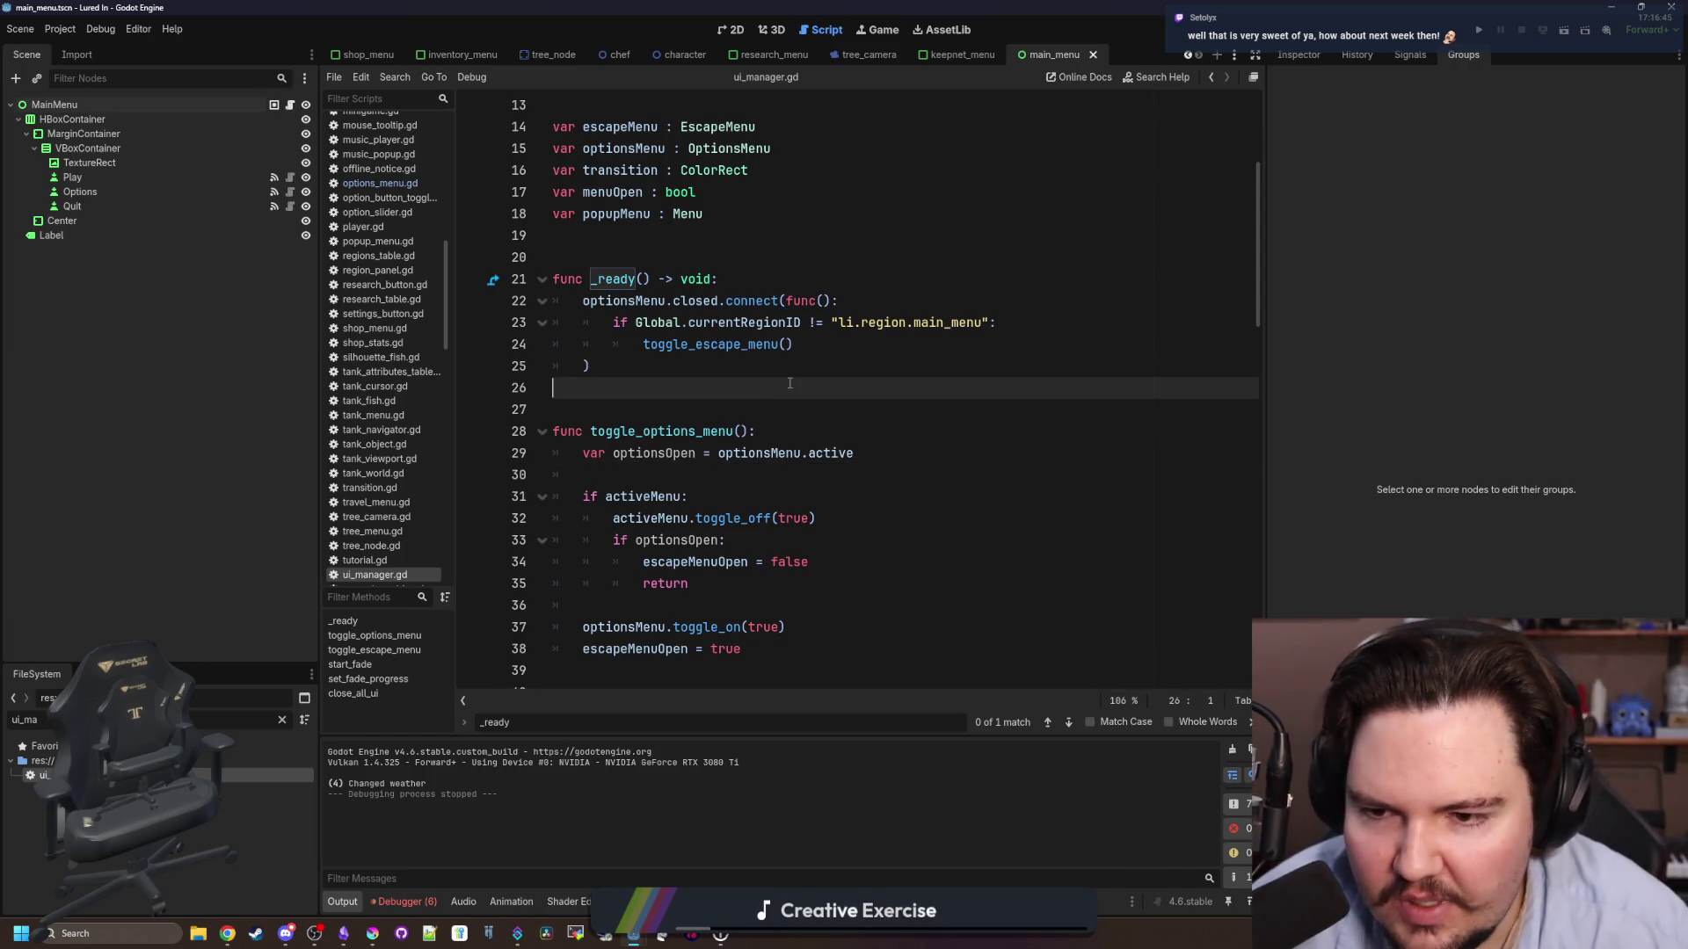
scroll(780, 363, down, 4)
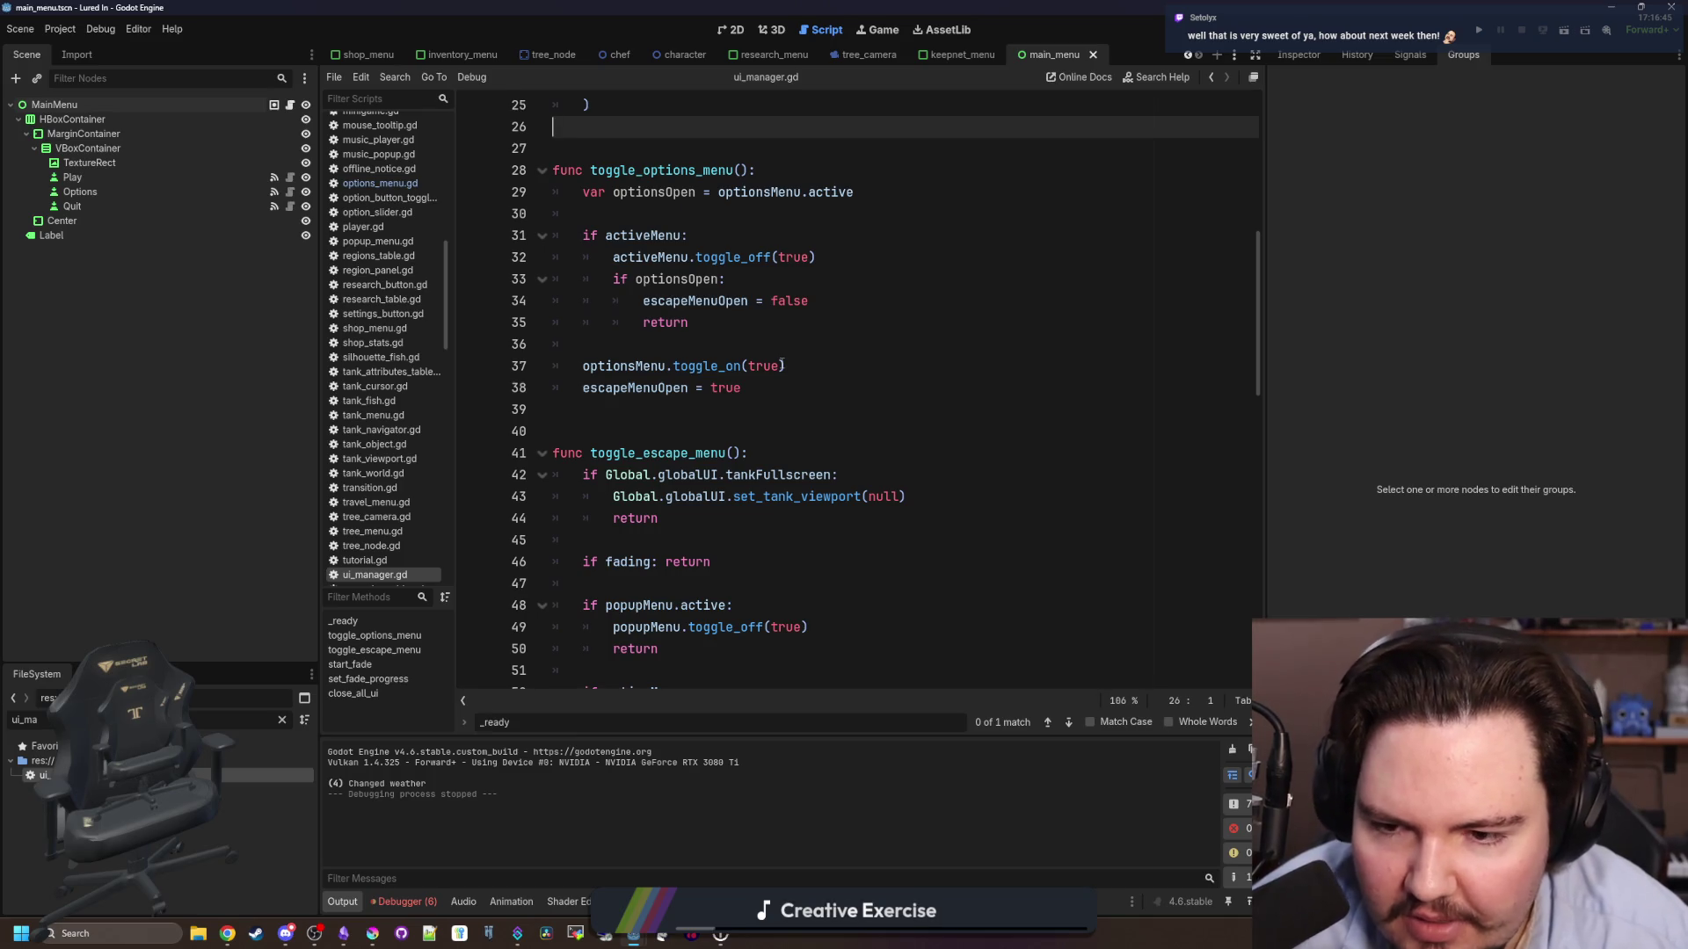
scroll(781, 363, down, 8)
click(677, 319)
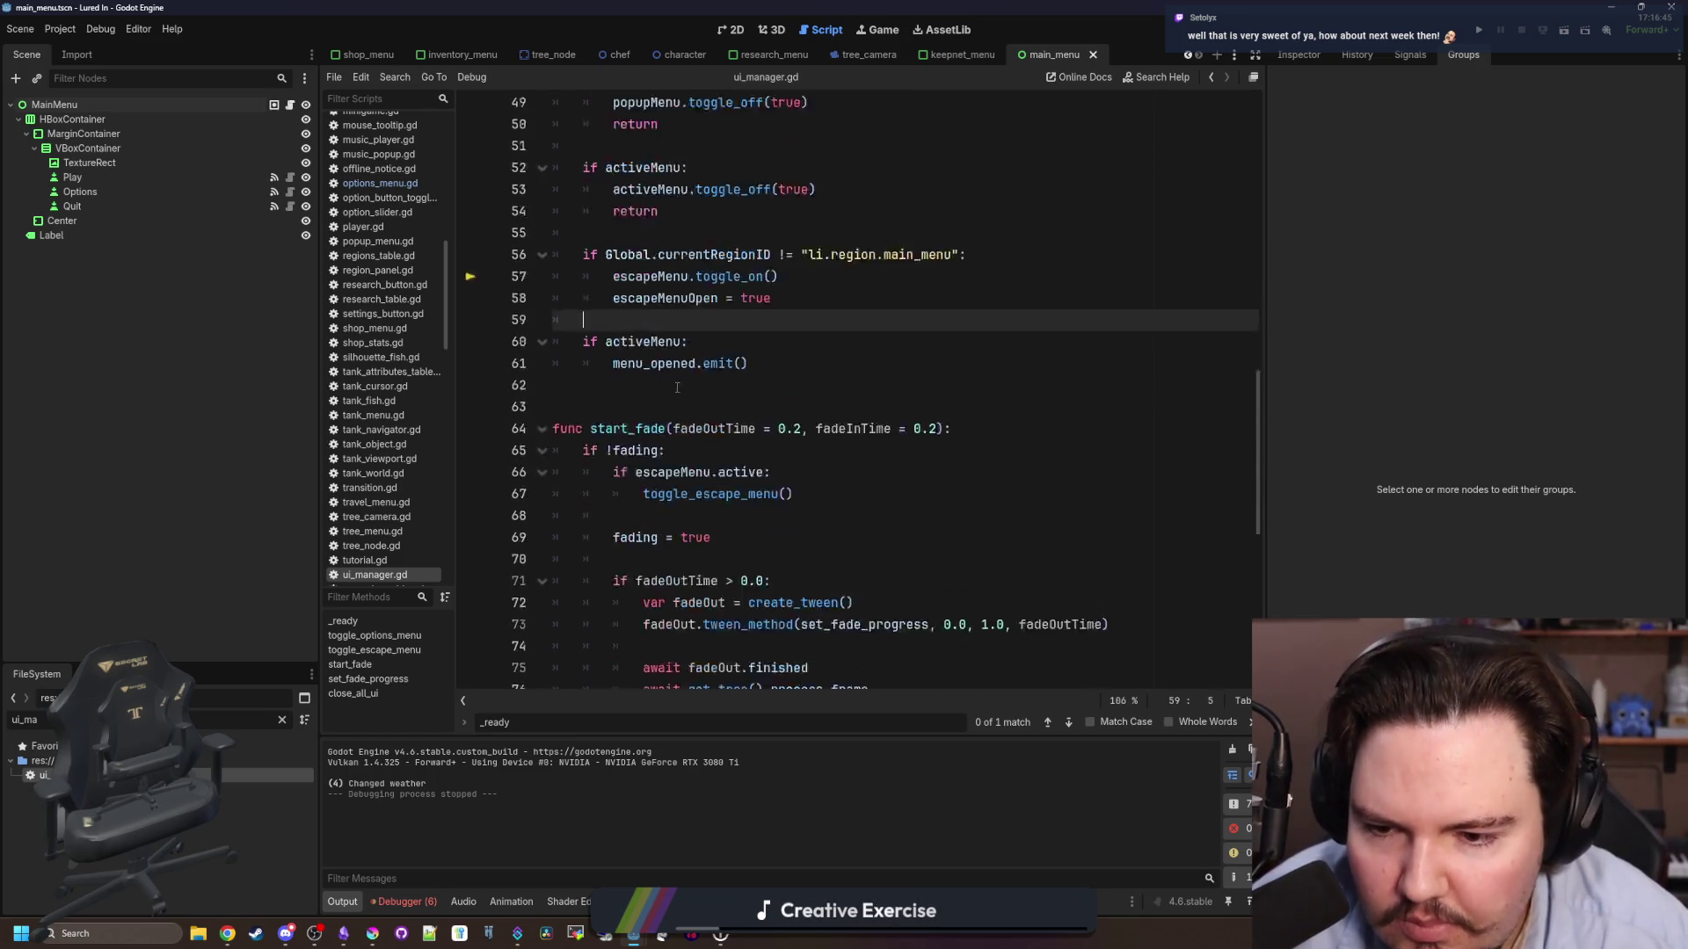
scroll(677, 387, down, 8)
click(676, 480)
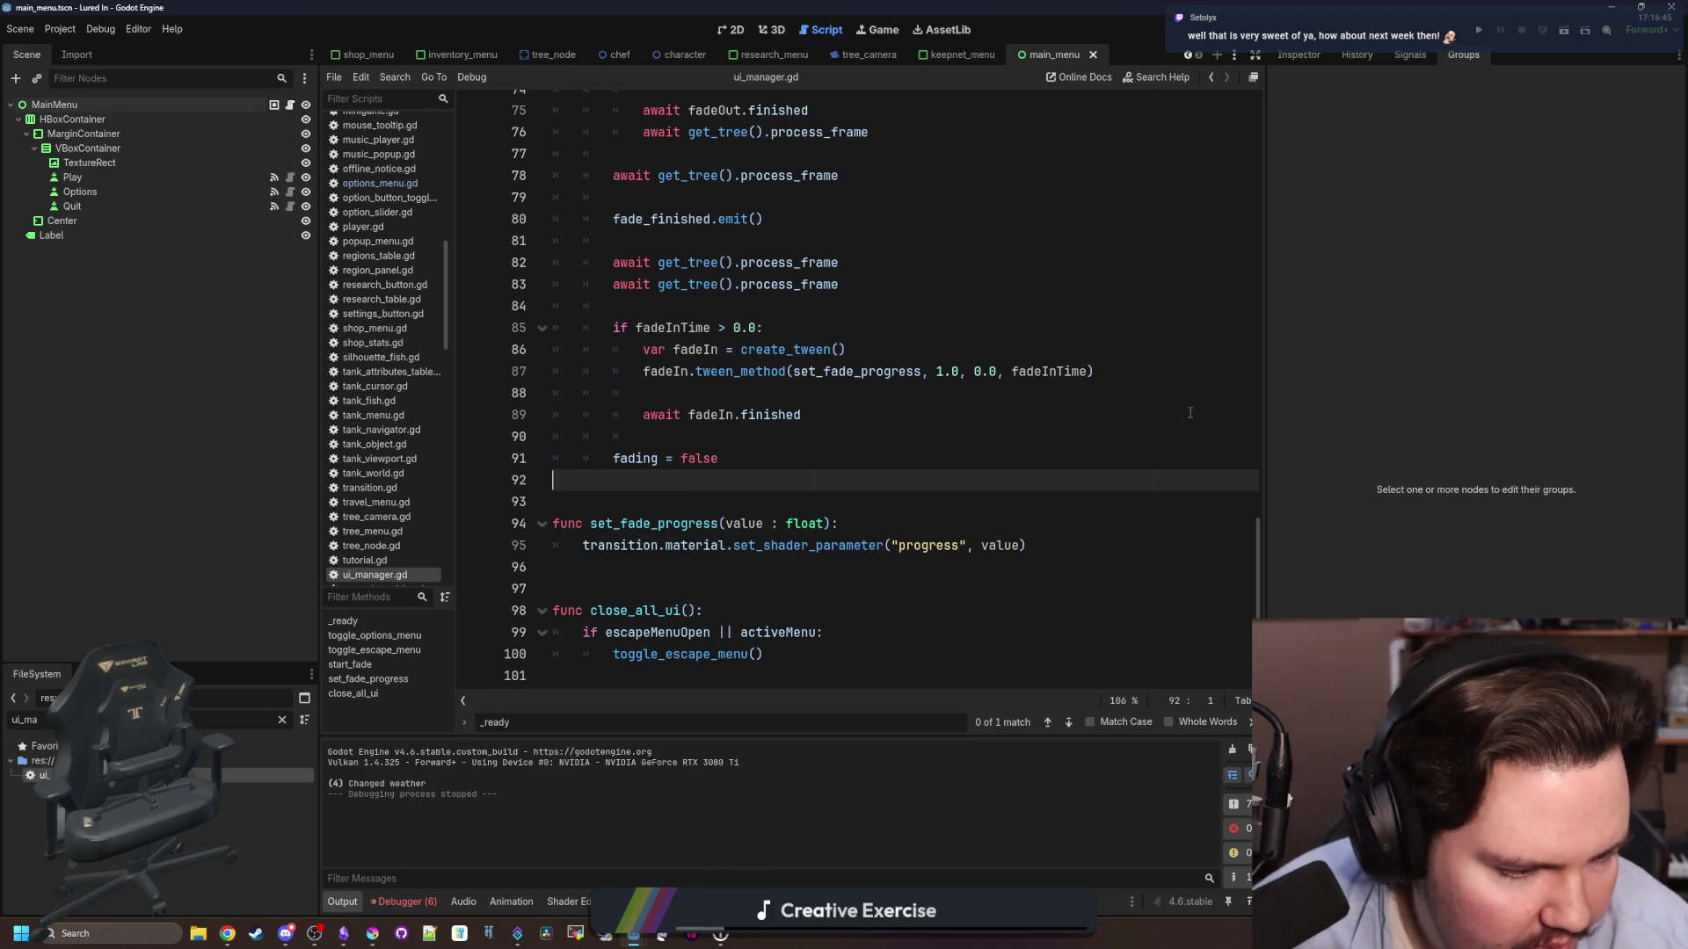
click(813, 502)
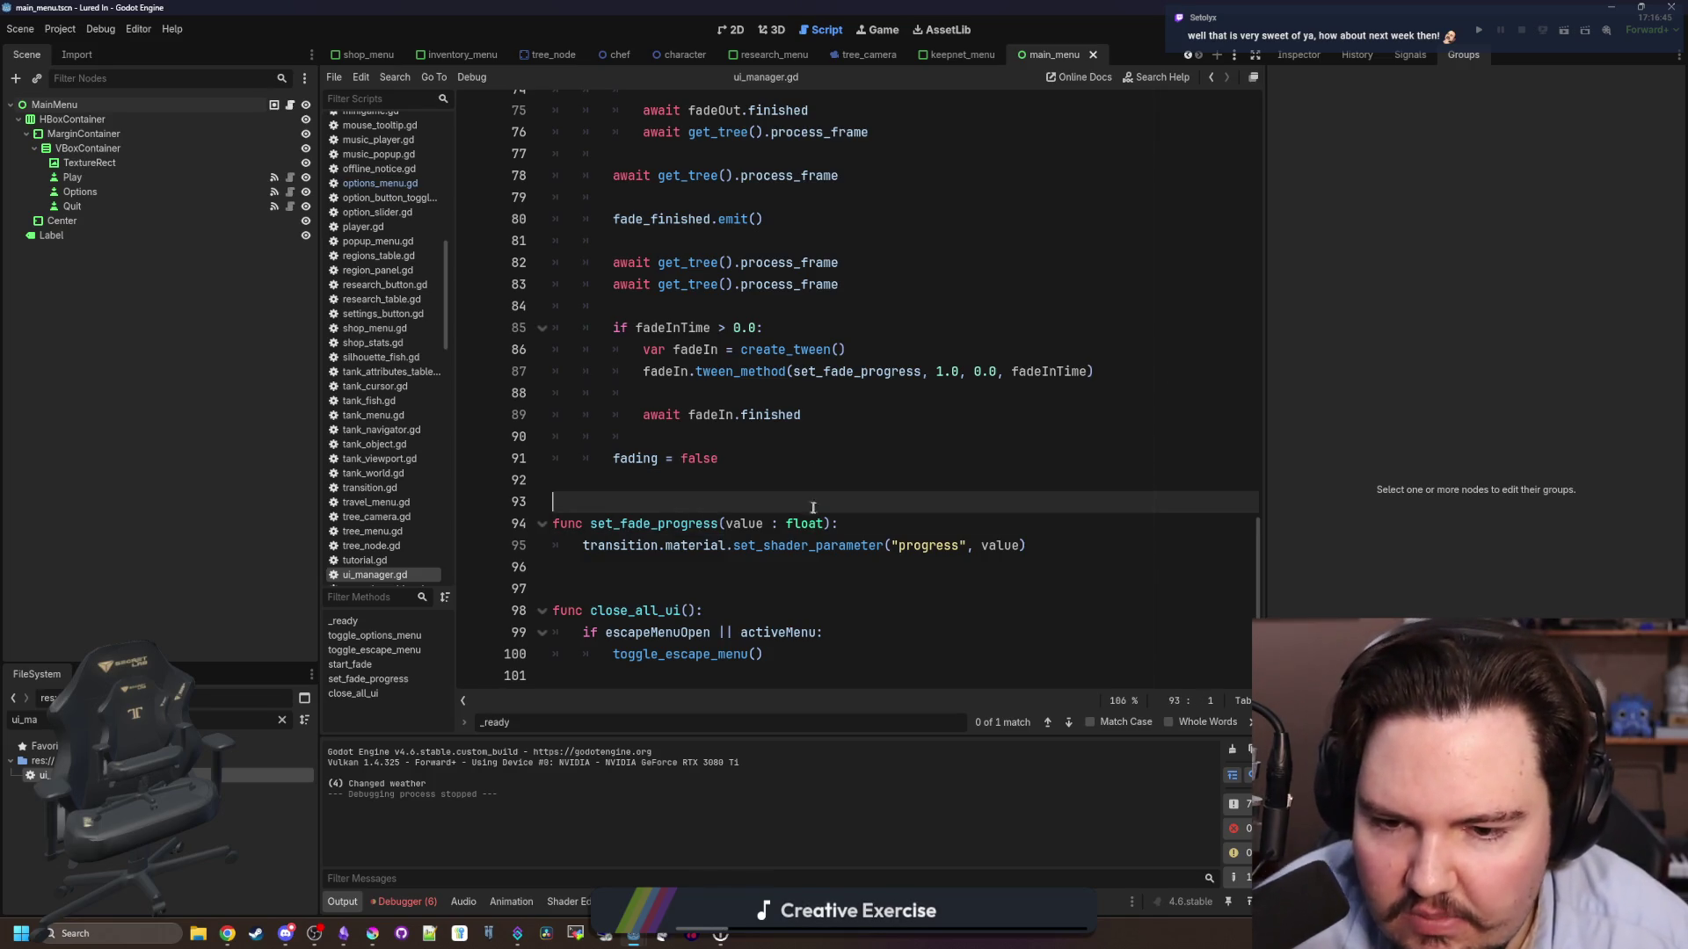
key(Down)
key(Up)
click(795, 486)
- Scroll back up to line 19, save ui_manager.gd, and show the main_menu scene in 2D
scroll(795, 486, up, 5)
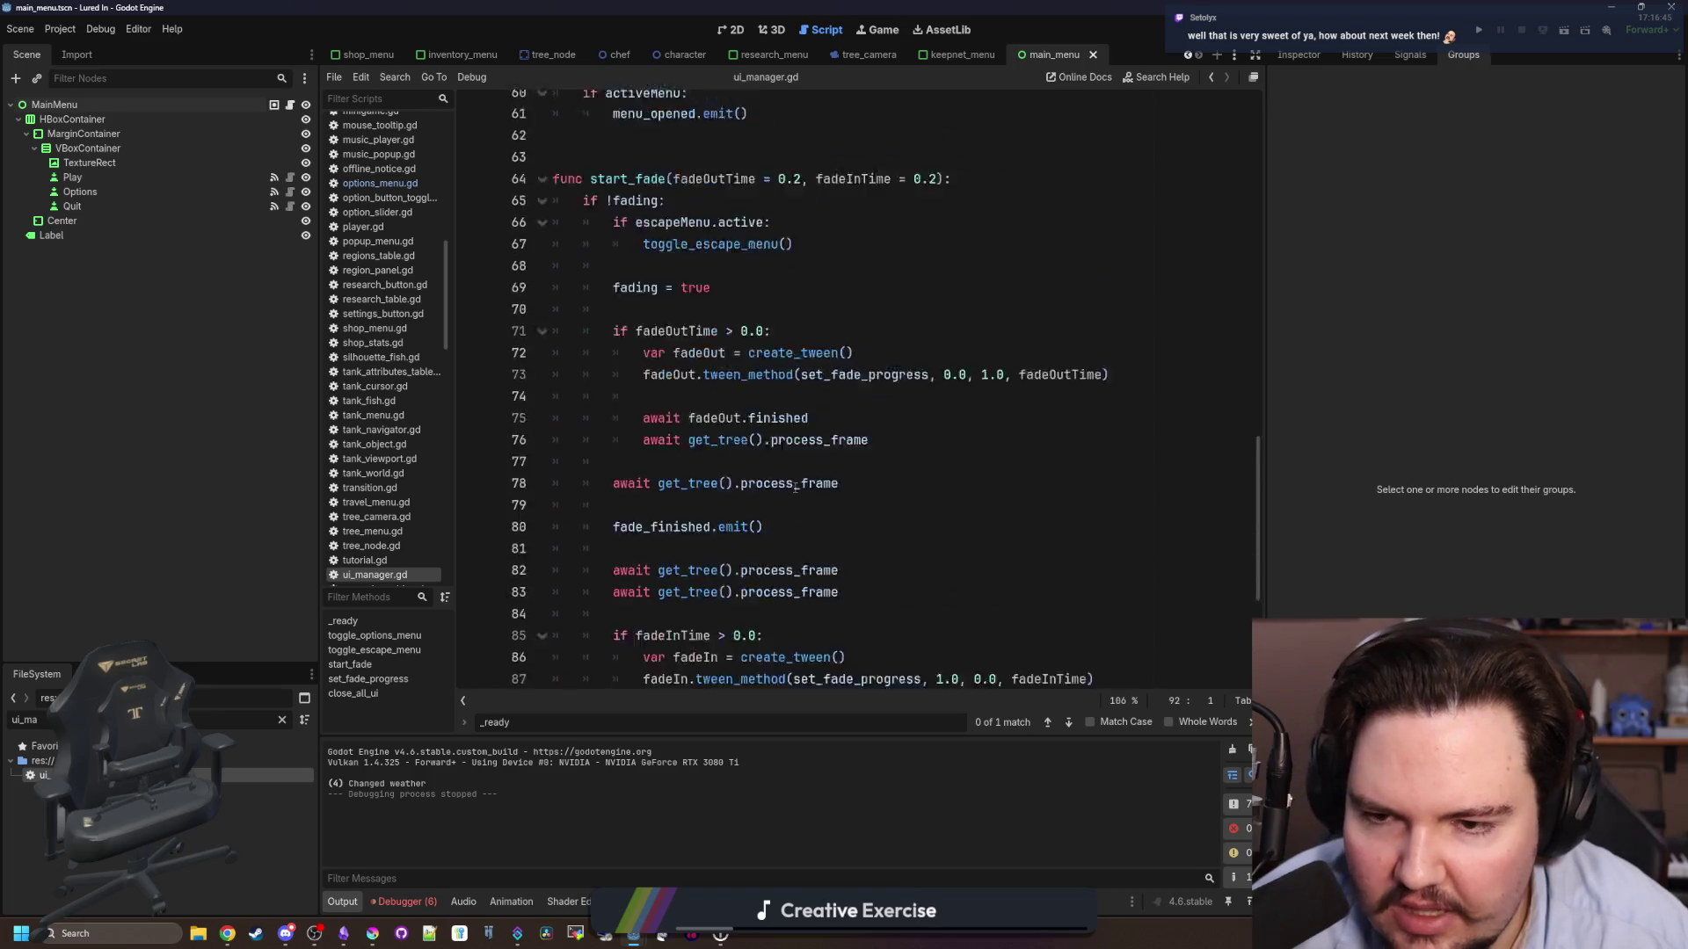
scroll(795, 486, up, 11)
click(699, 376)
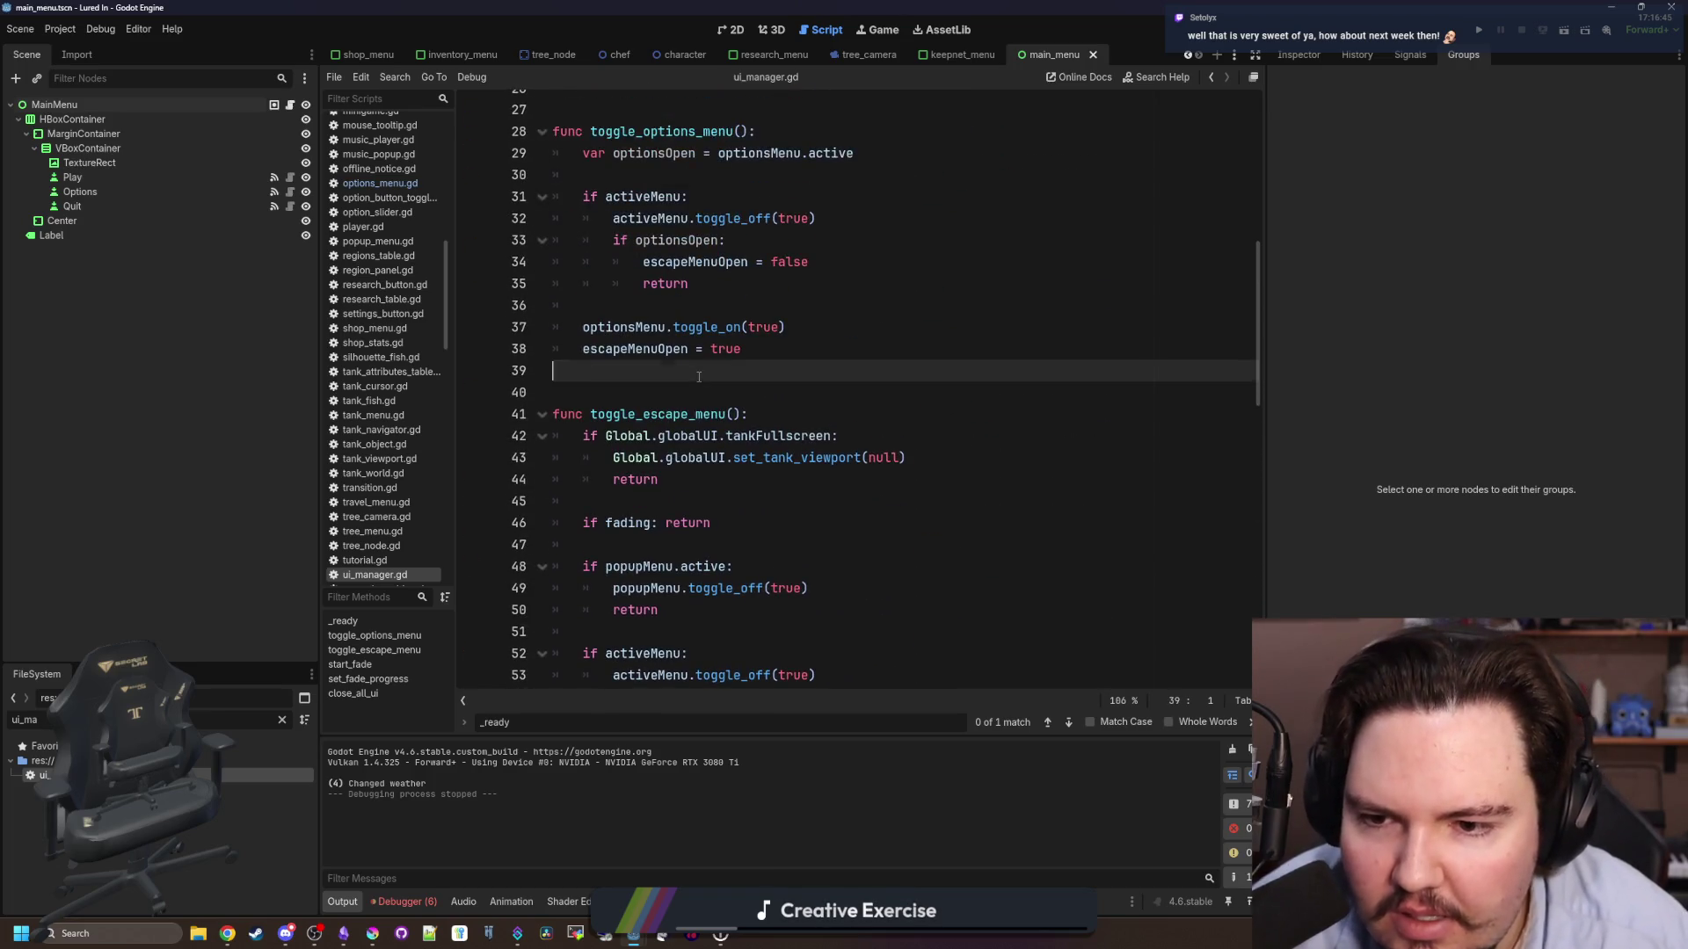
scroll(703, 395, up, 5)
click(671, 457)
scroll(671, 457, up, 3)
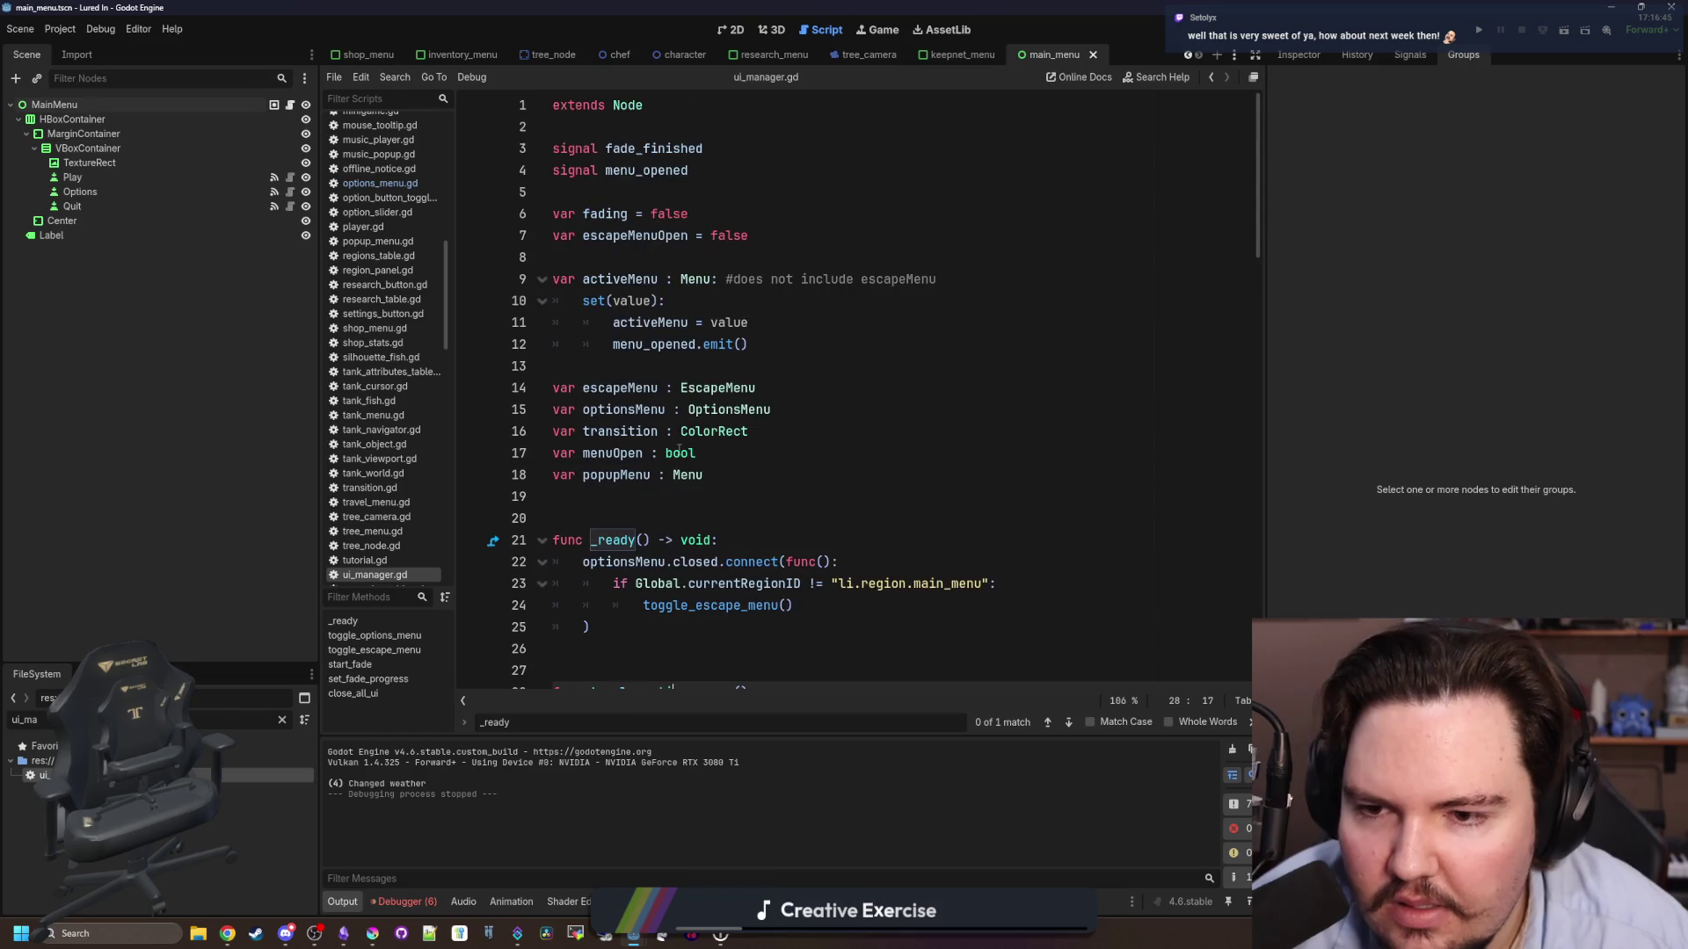
click(679, 517)
click(681, 496)
key(ctrl+s)
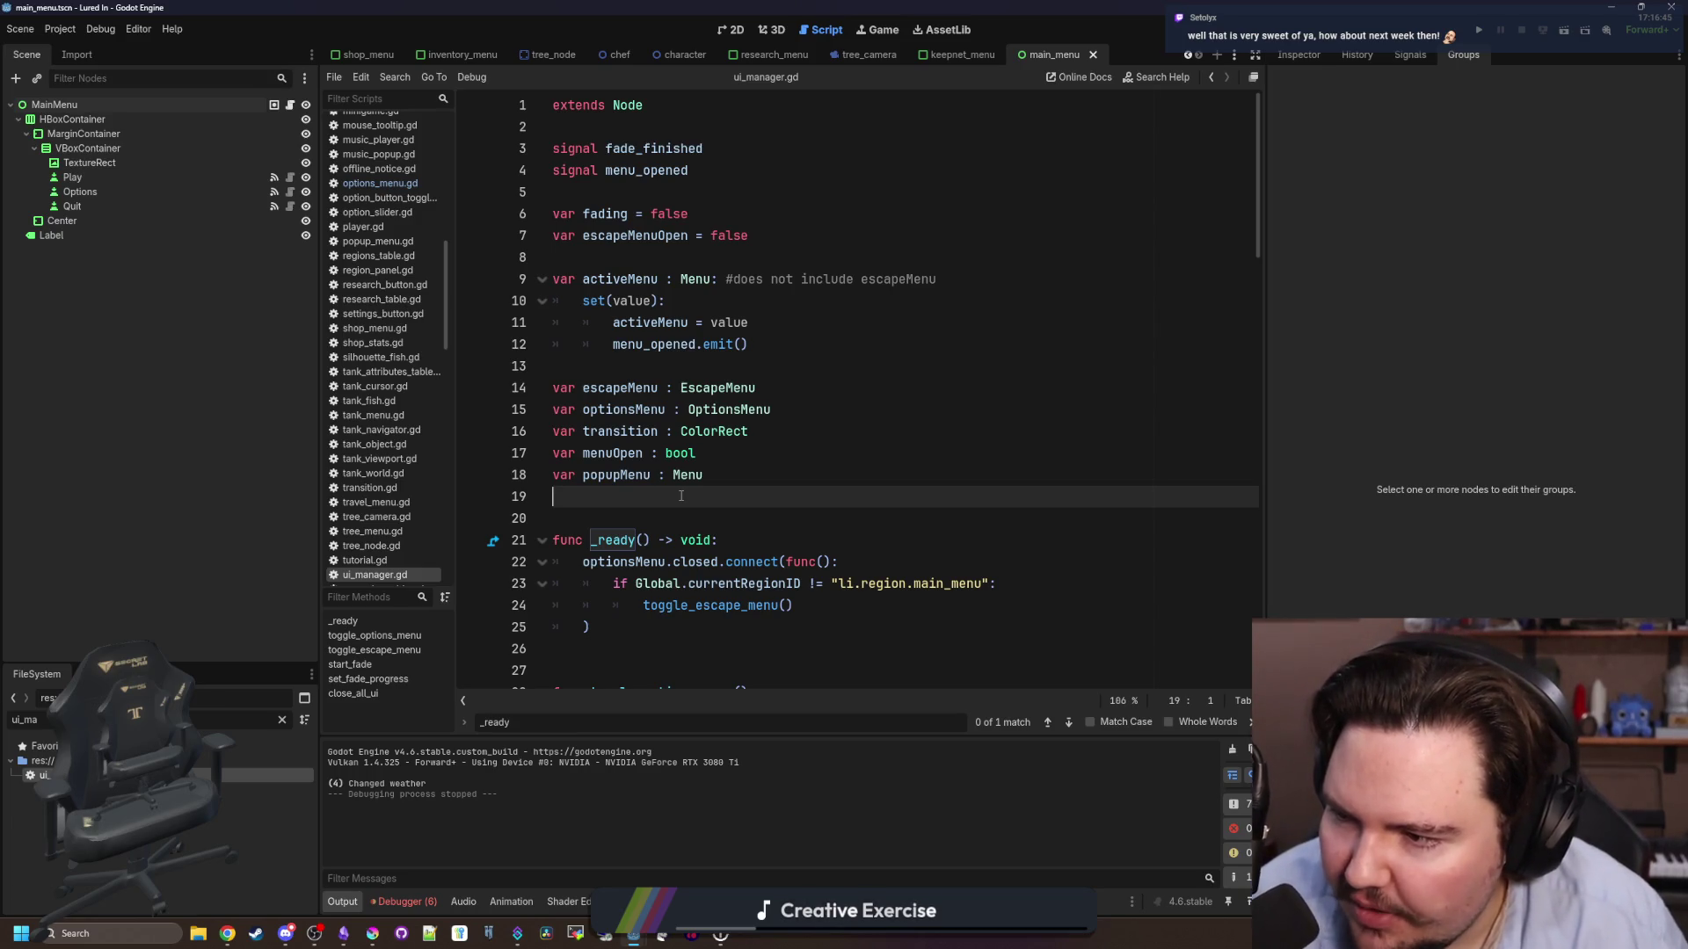
click(956, 518)
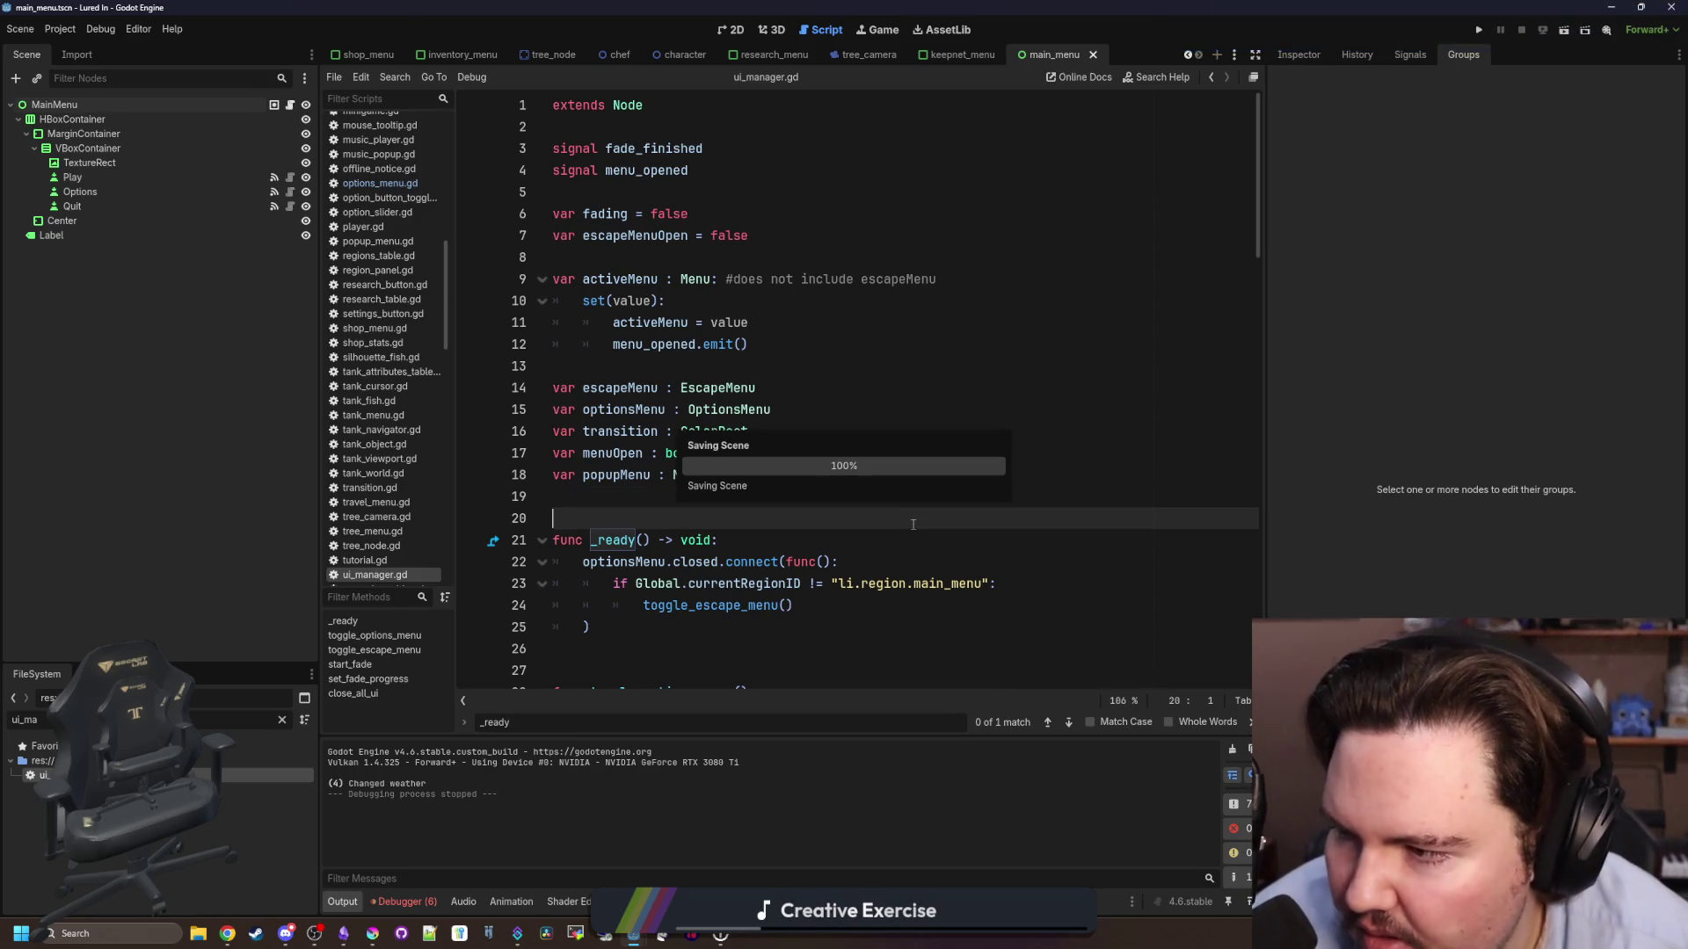
click(733, 29)
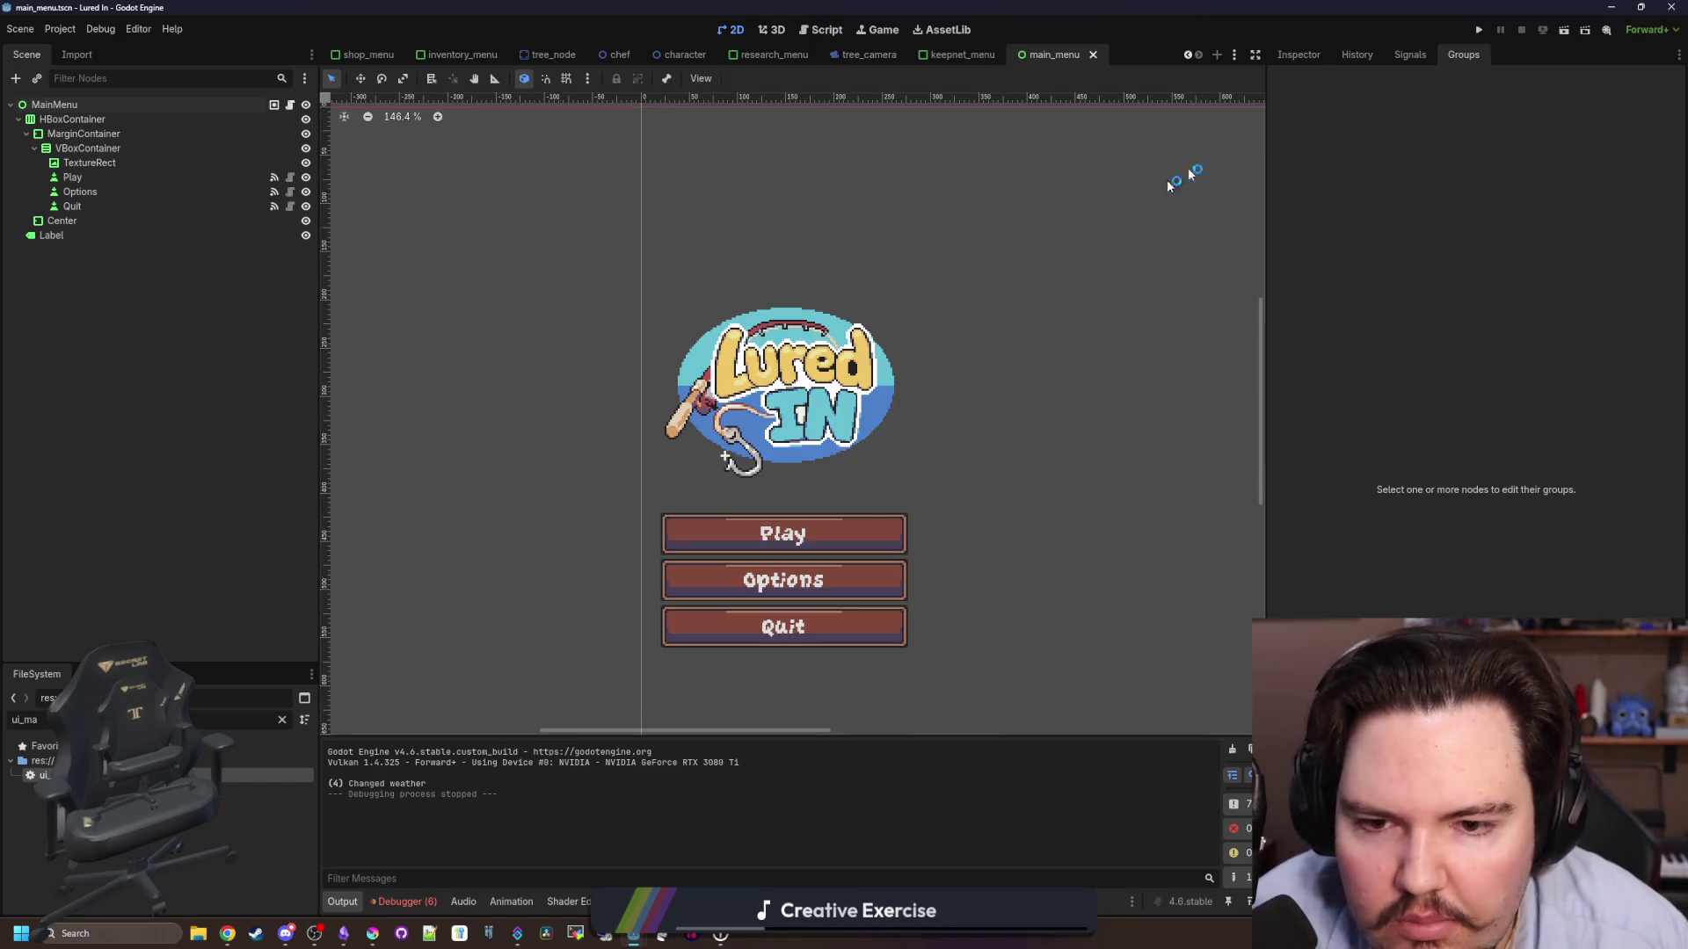